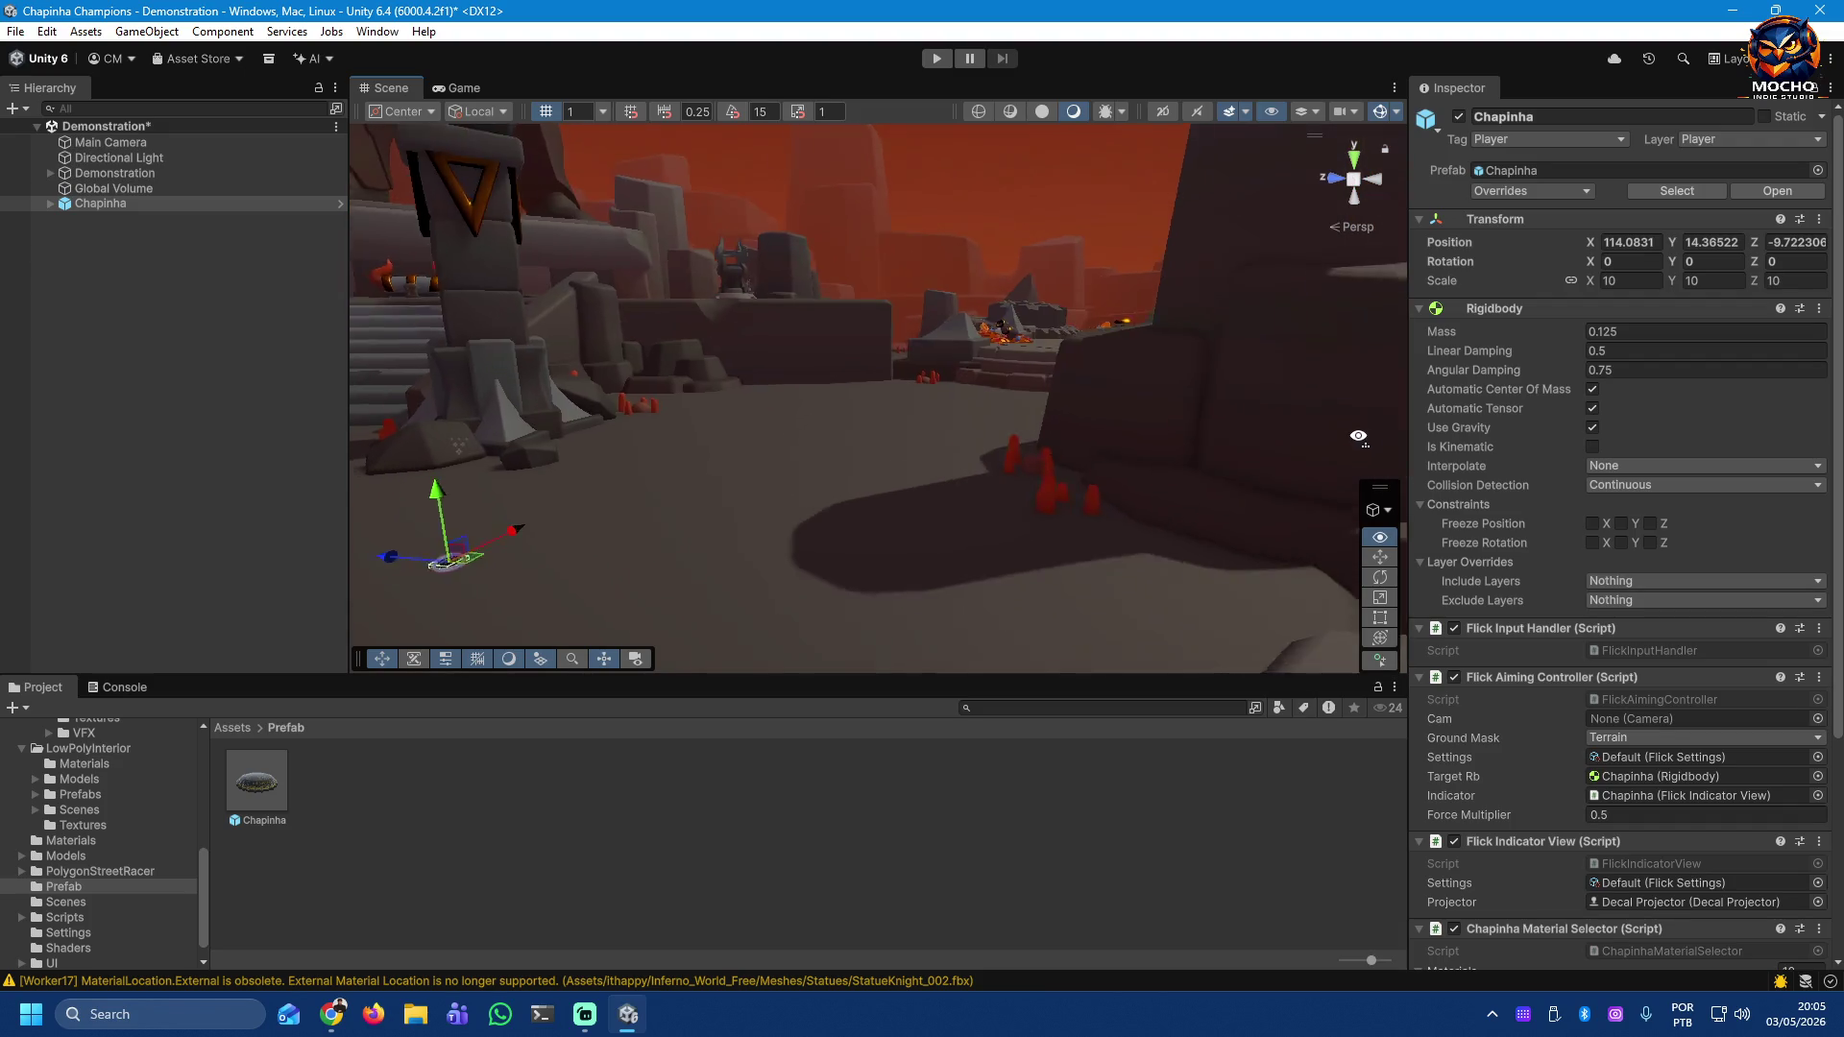
# Step: Orbit the Scene view, then run the Demonstration scene briefly in Play mode and stop it
pyautogui.moveTo(1325, 513)
pyautogui.mouseDown()
pyautogui.moveTo(564, 535)
pyautogui.moveTo(829, 481)
pyautogui.mouseUp()
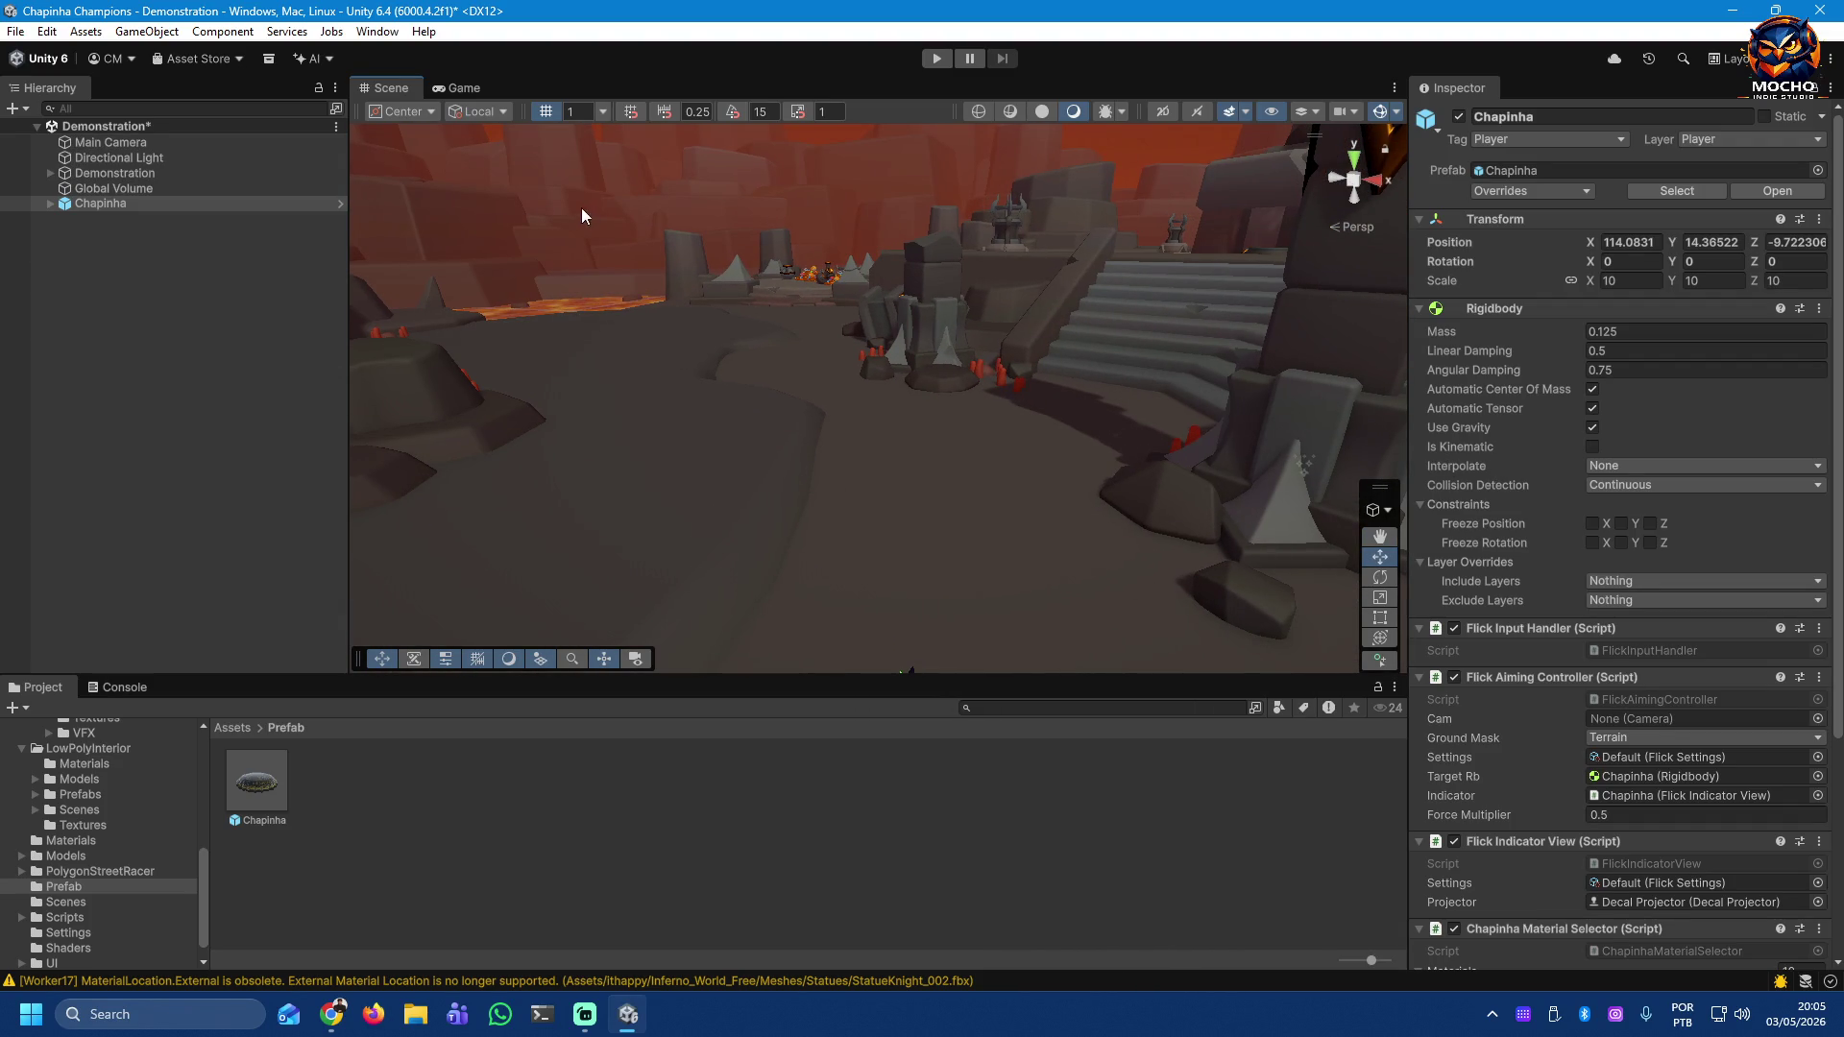
pyautogui.click(935, 58)
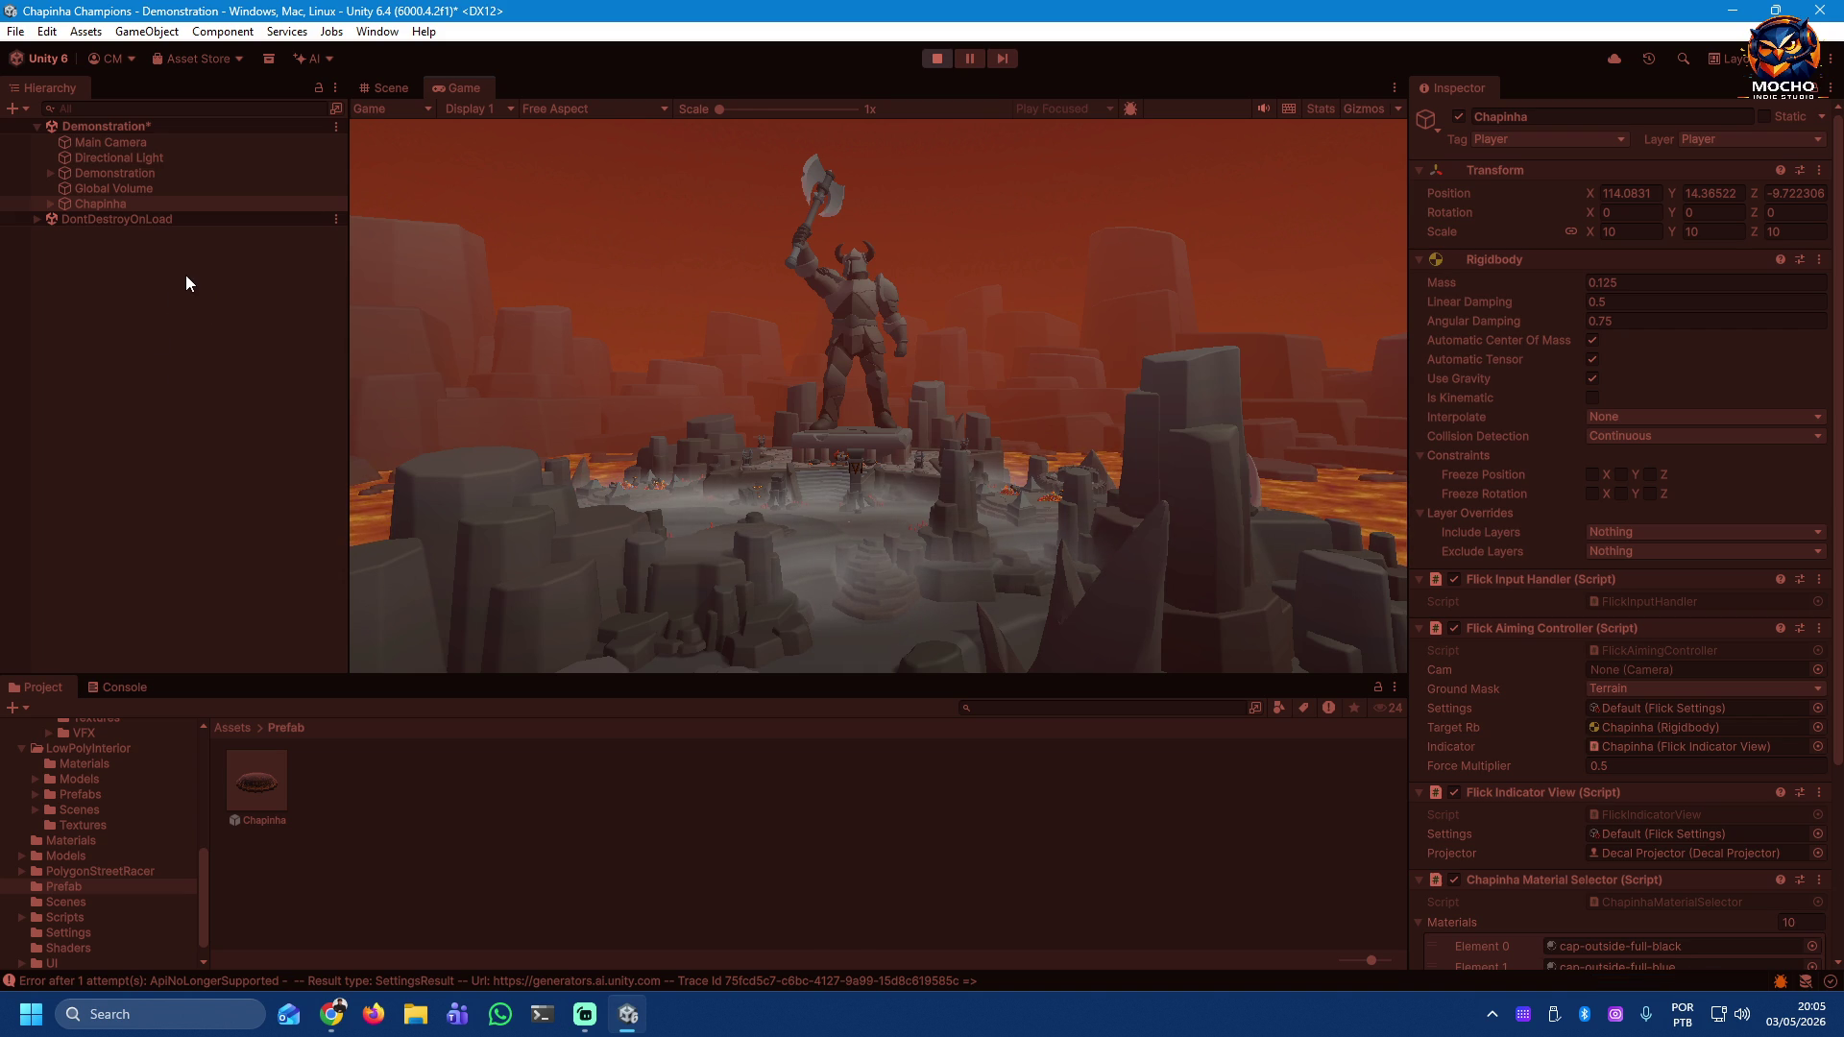
pyautogui.click(934, 59)
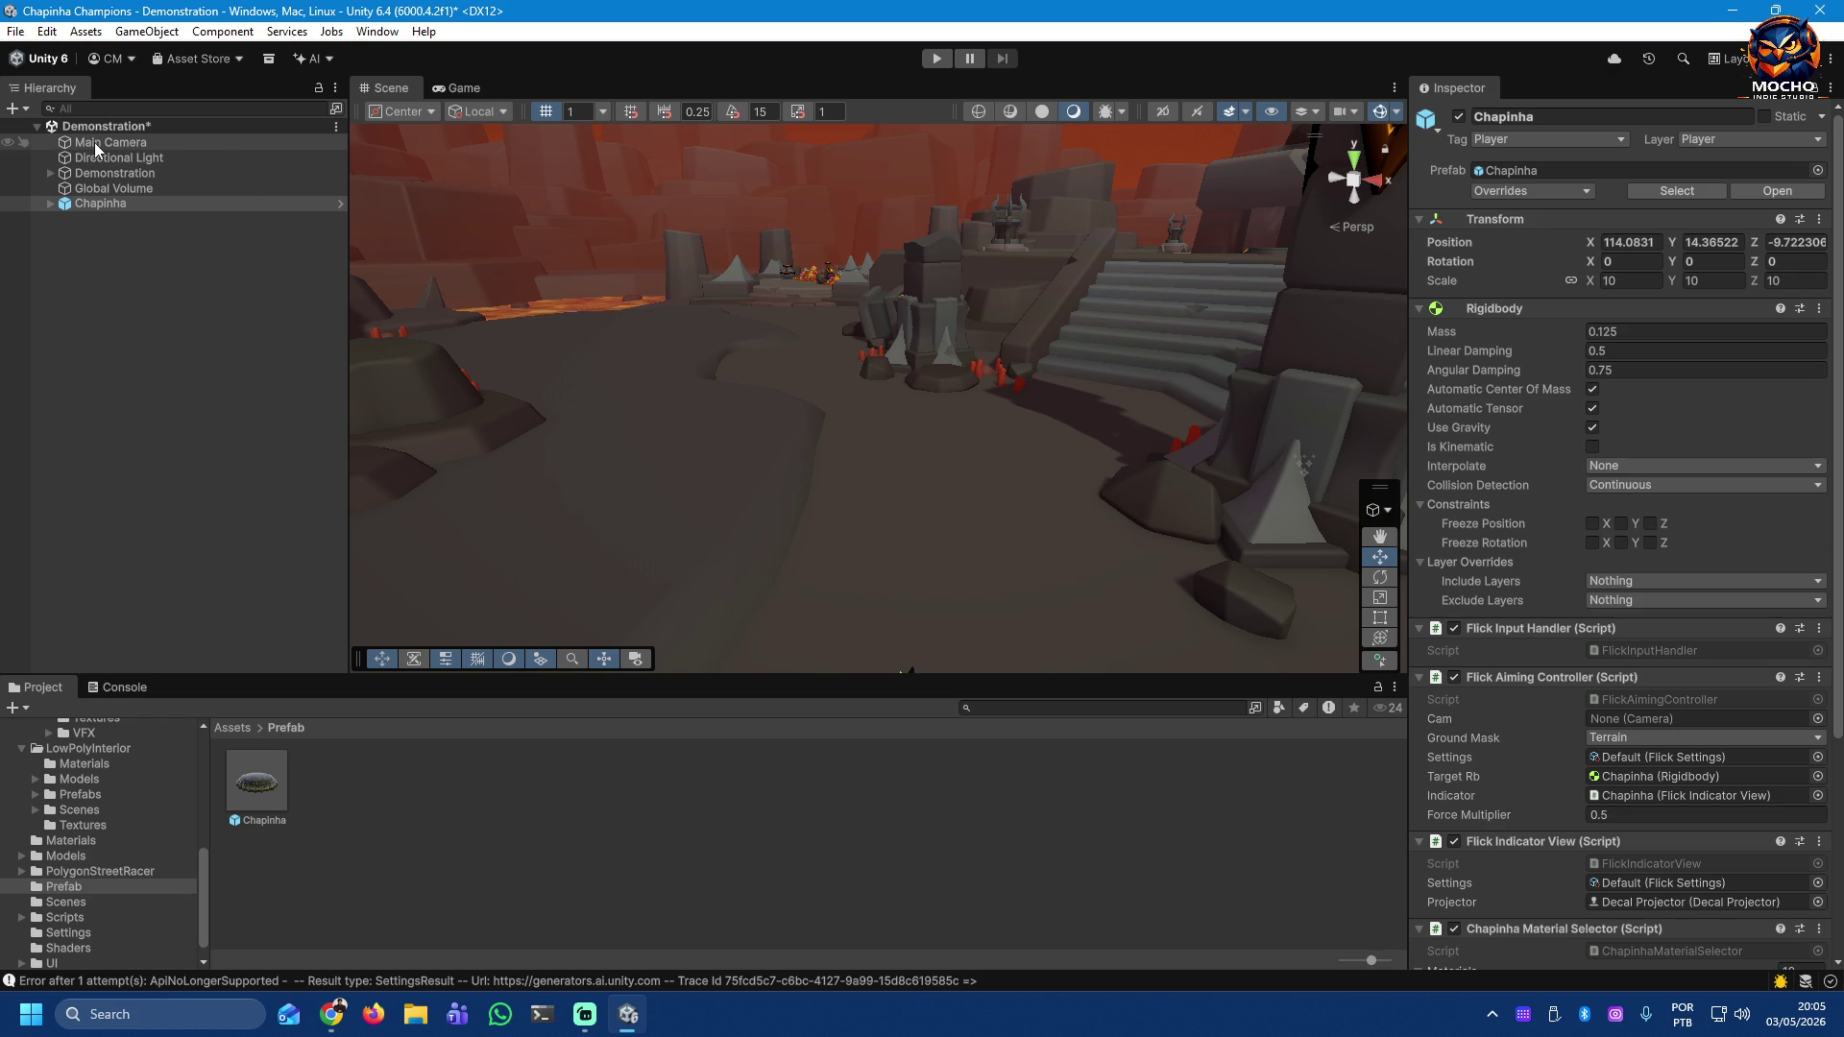
# Step: Inspect the Demonstration object and the Global Volume's Volume and Bloom settings, then show the Scenes folder
pyautogui.click(89, 174)
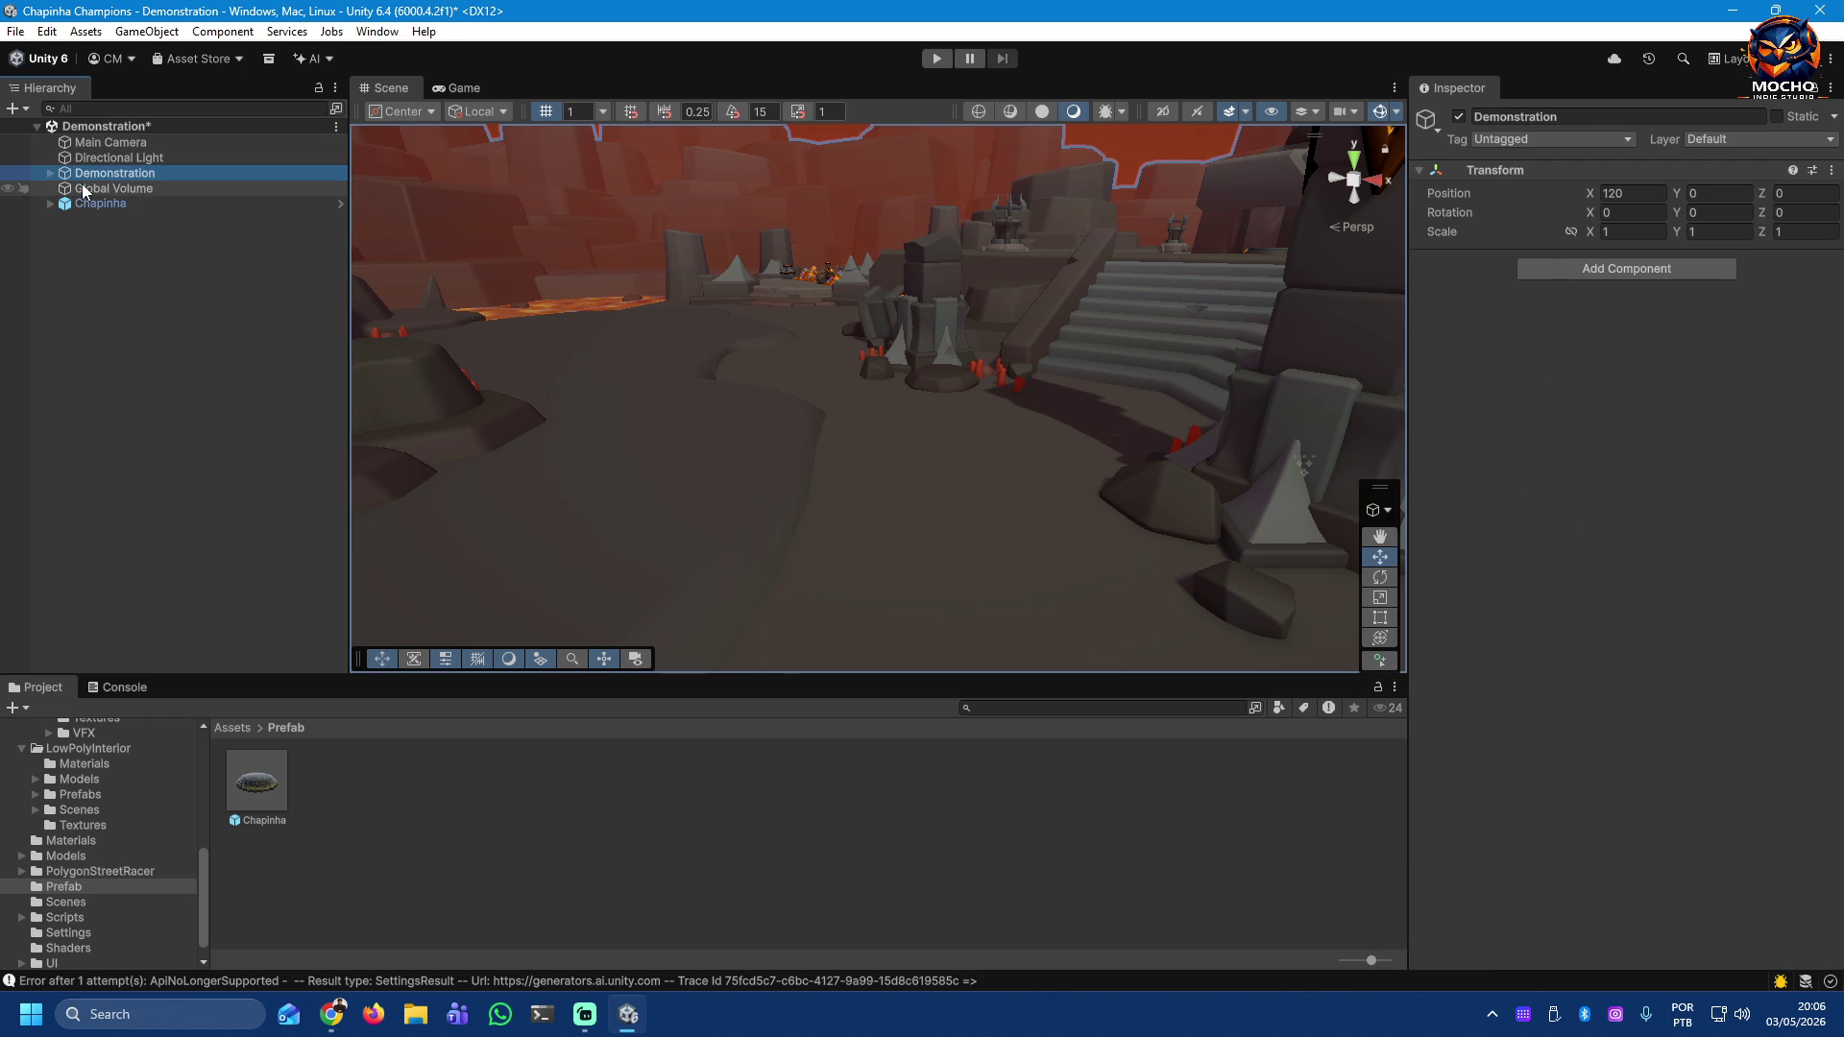
pyautogui.click(83, 190)
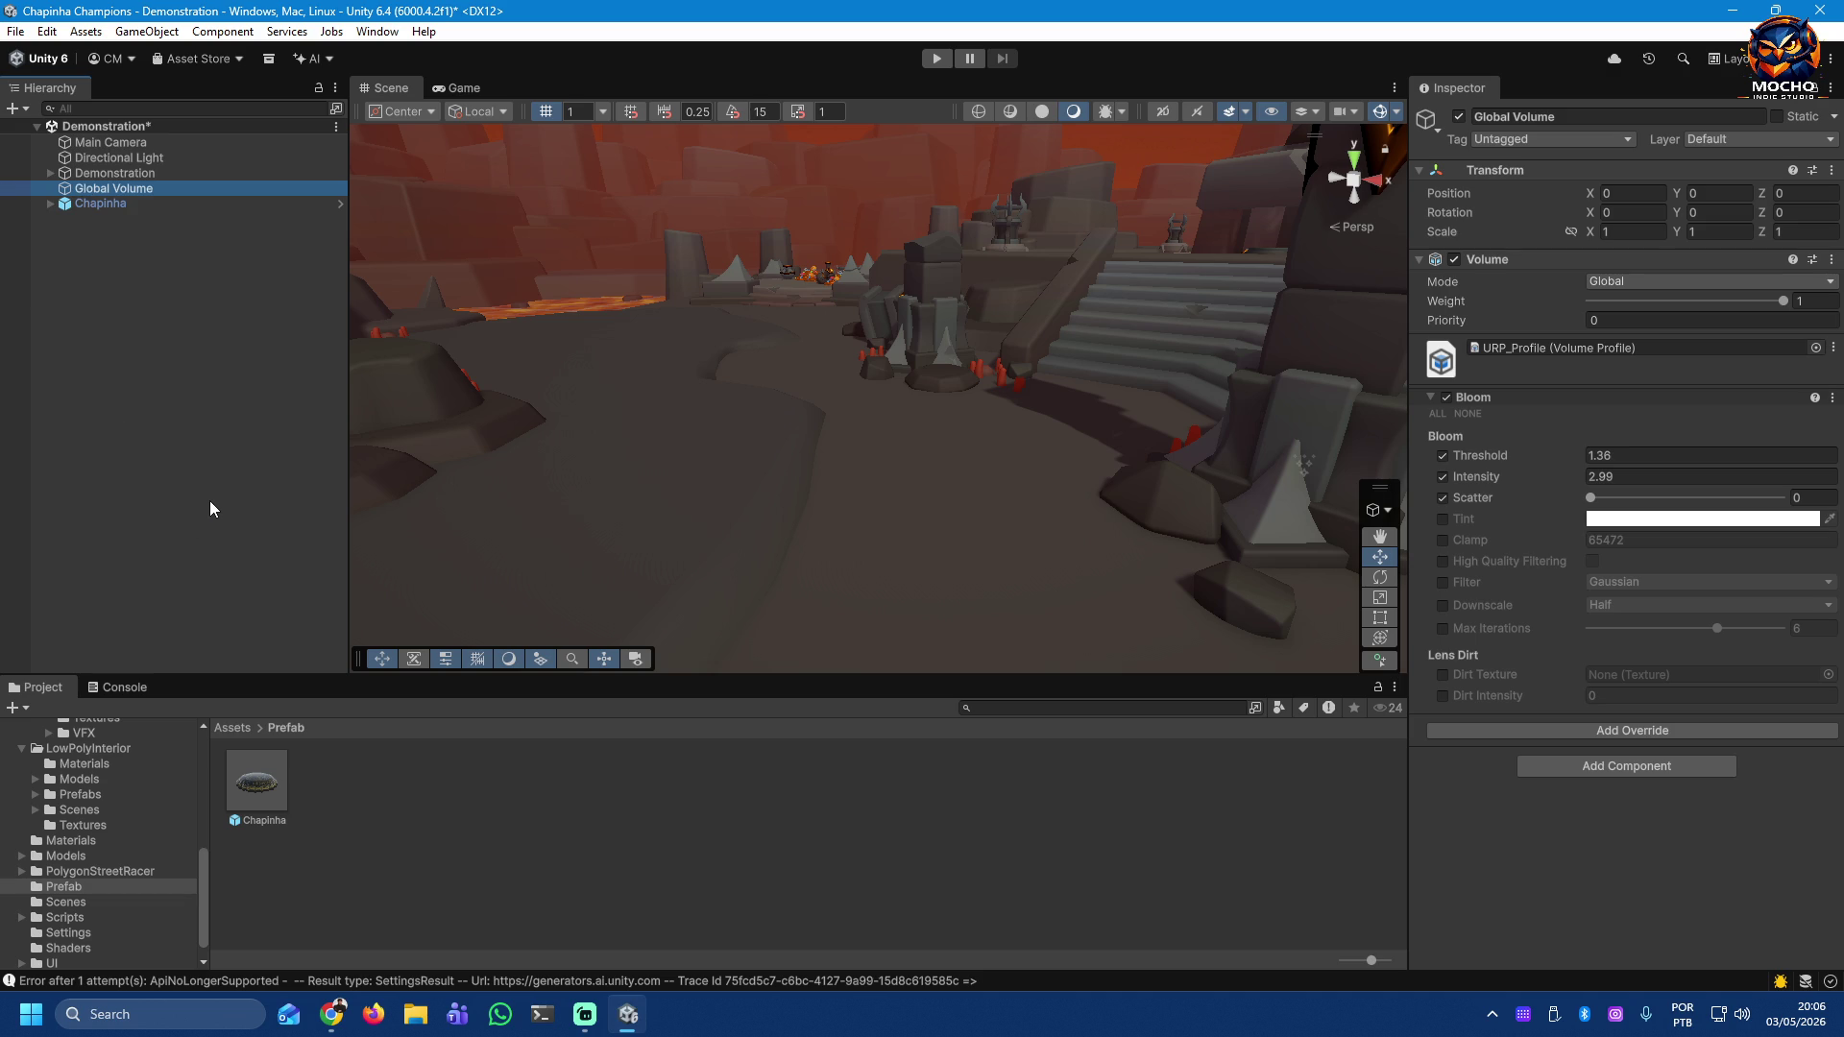
pyautogui.click(58, 903)
# Step: Open the Game scene, saving Demonstration's changes, and select the Dolly camera rig
pyautogui.doubleClick(252, 785)
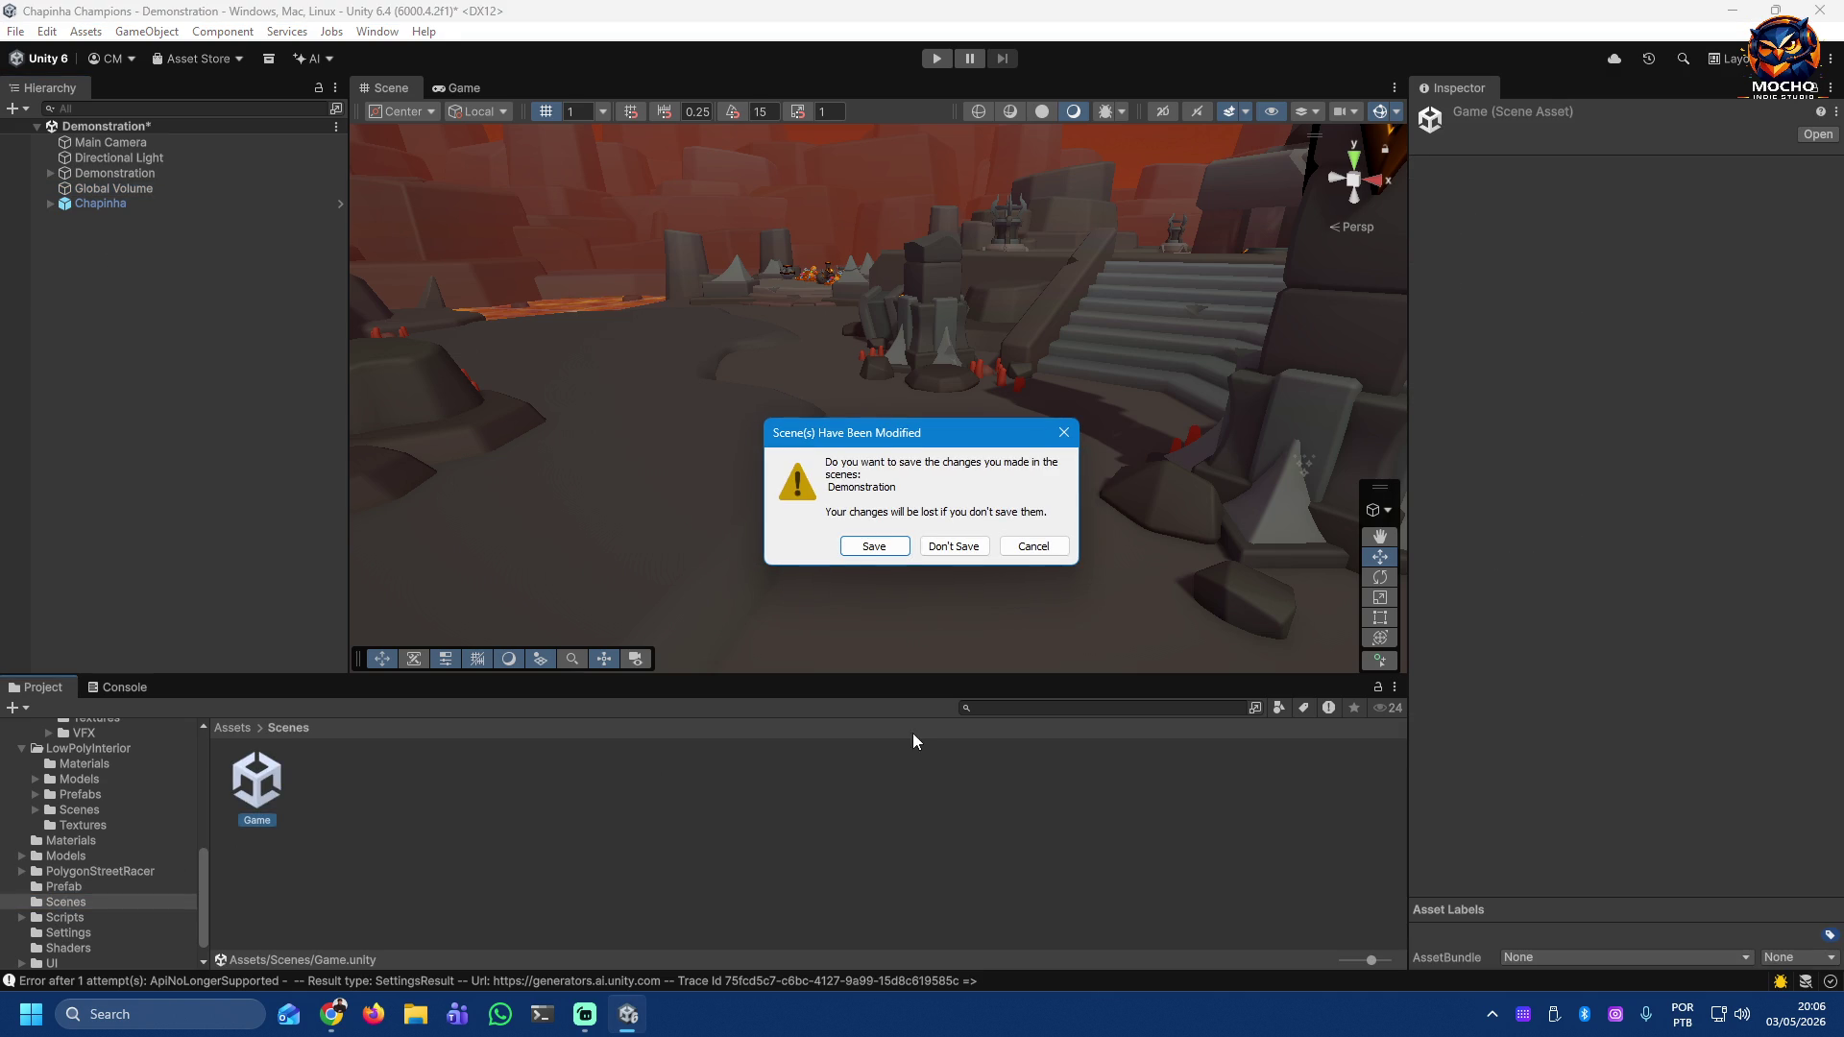
pyautogui.click(873, 547)
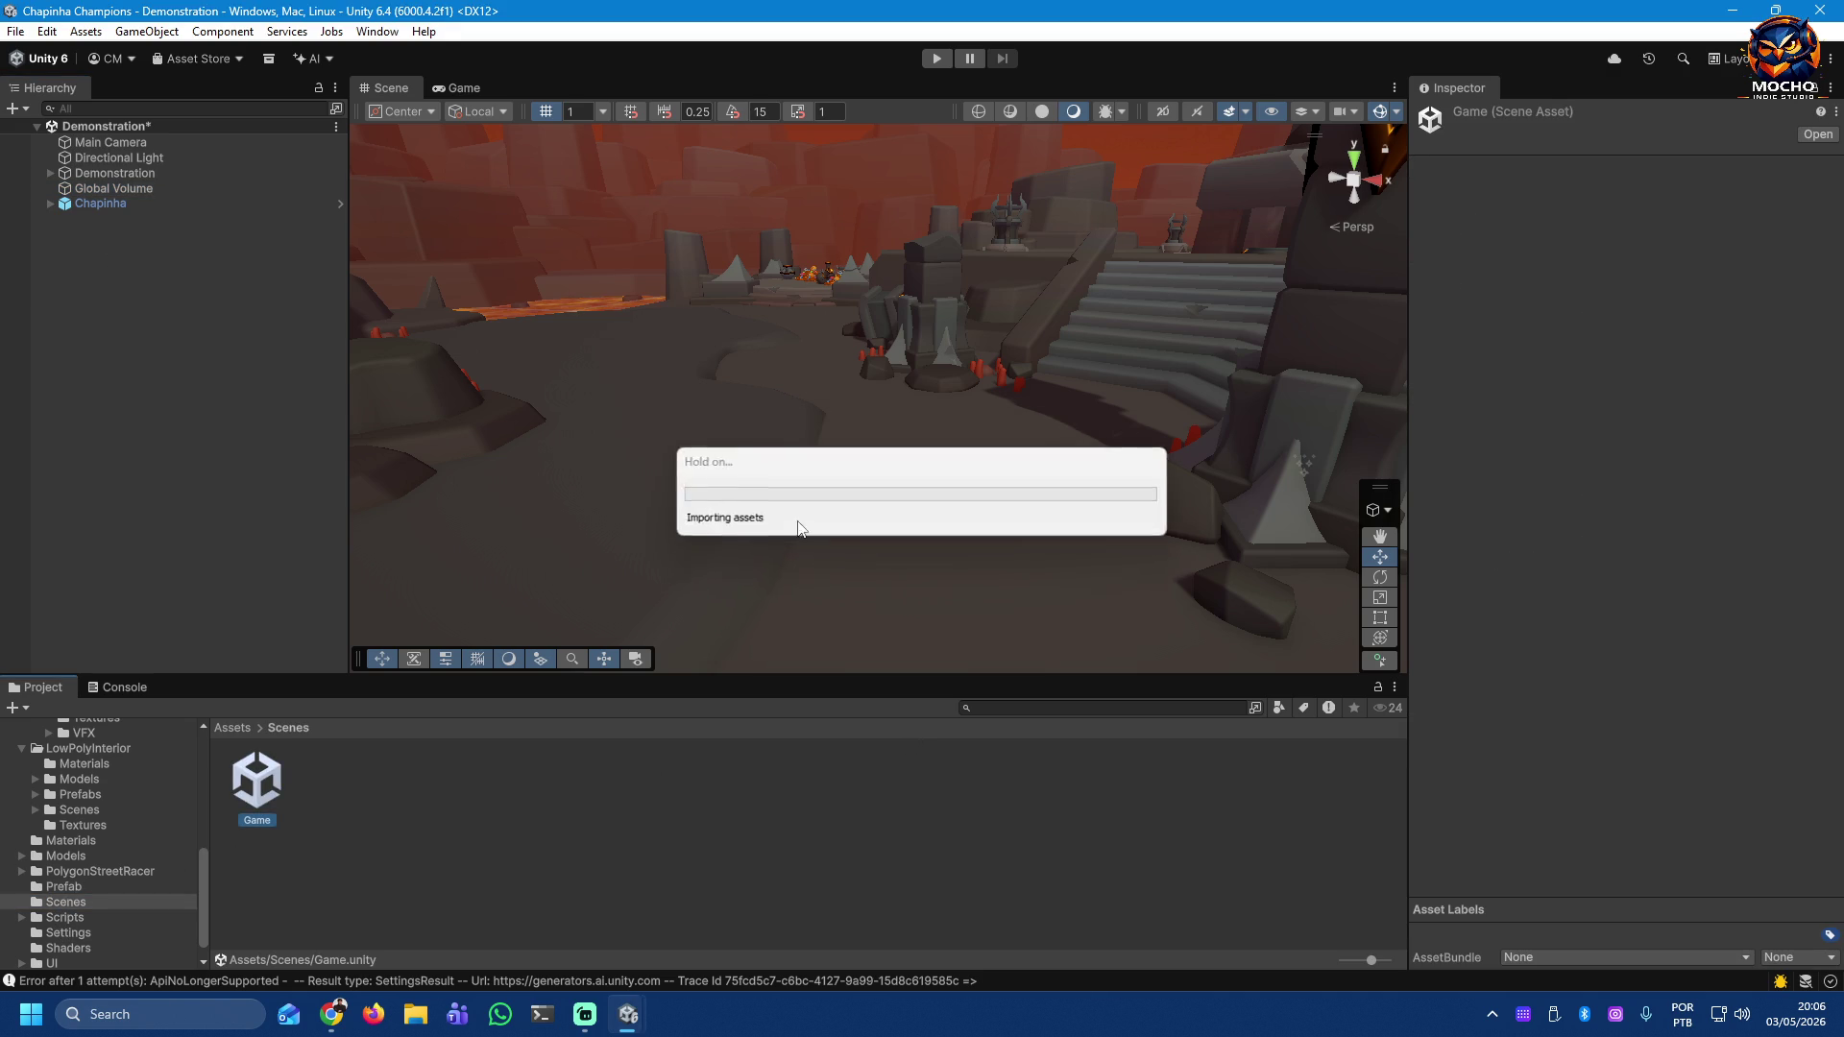
pyautogui.click(83, 143)
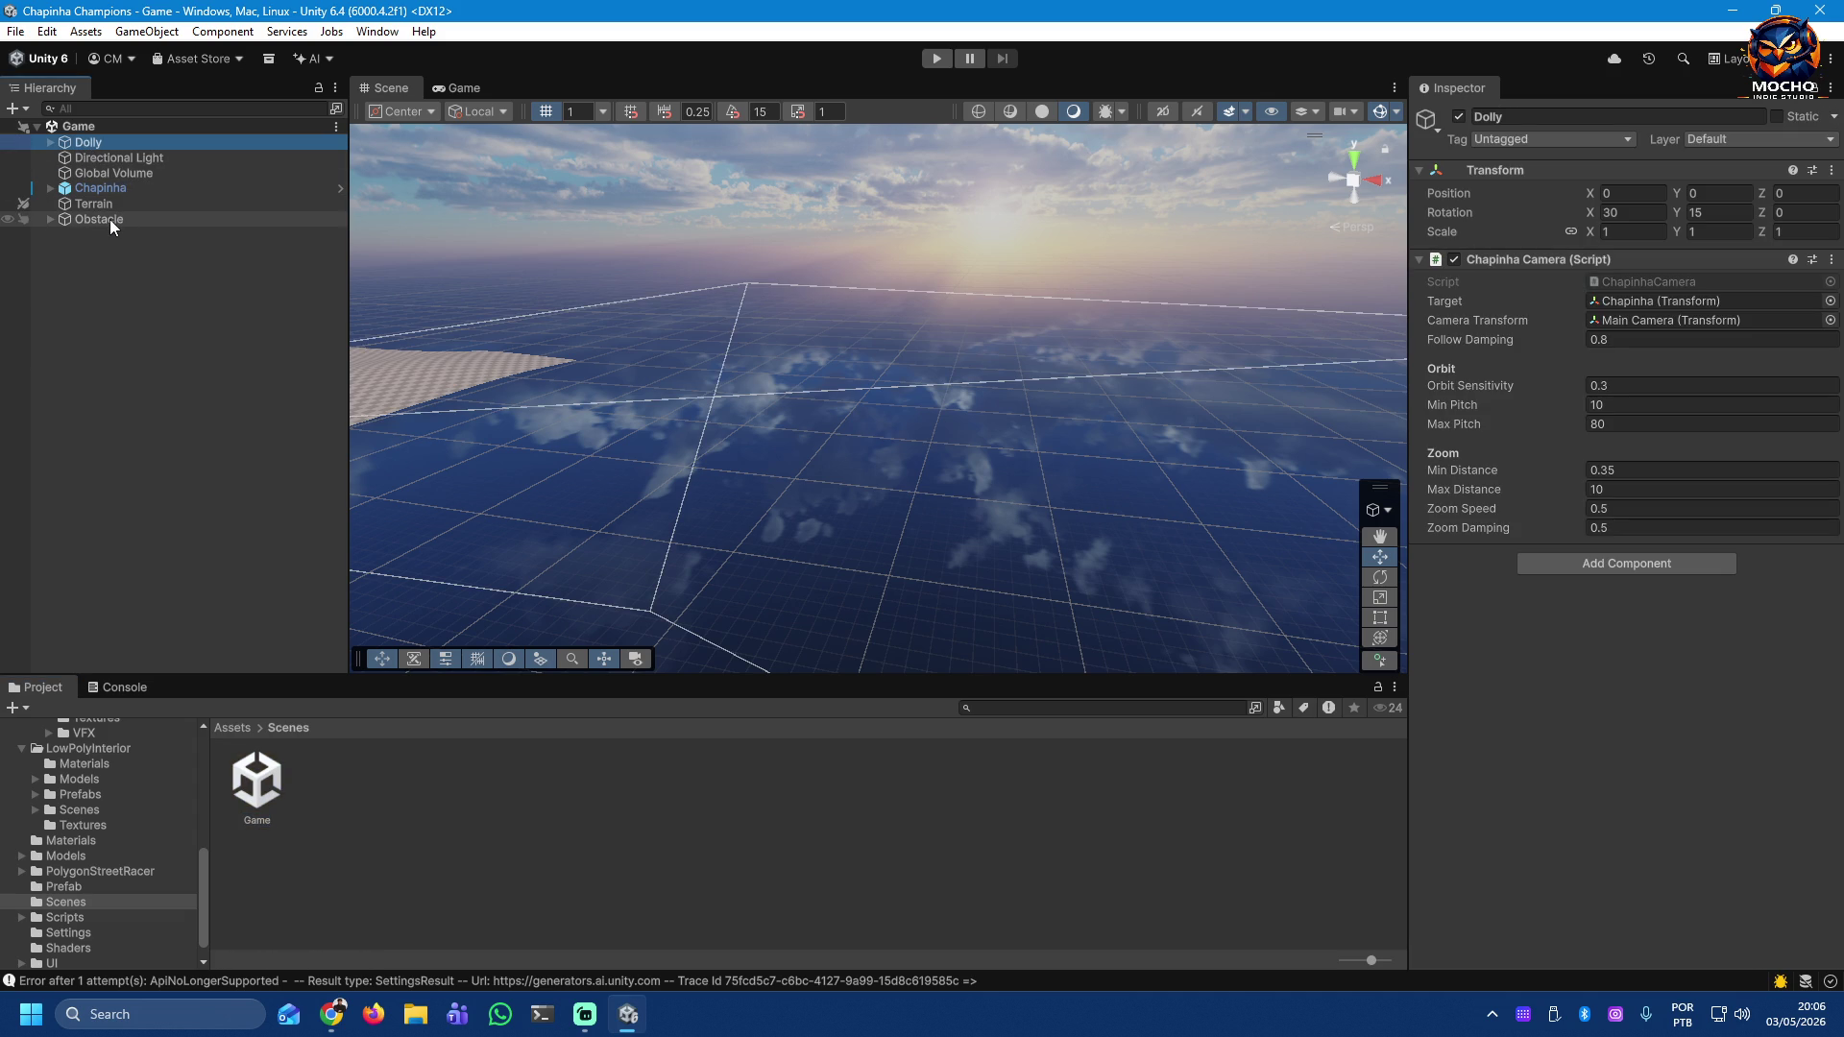
# Step: Inspect Terrain and Obstacle, expanding Obstacle to review its Sphere and Cube children
pyautogui.click(85, 204)
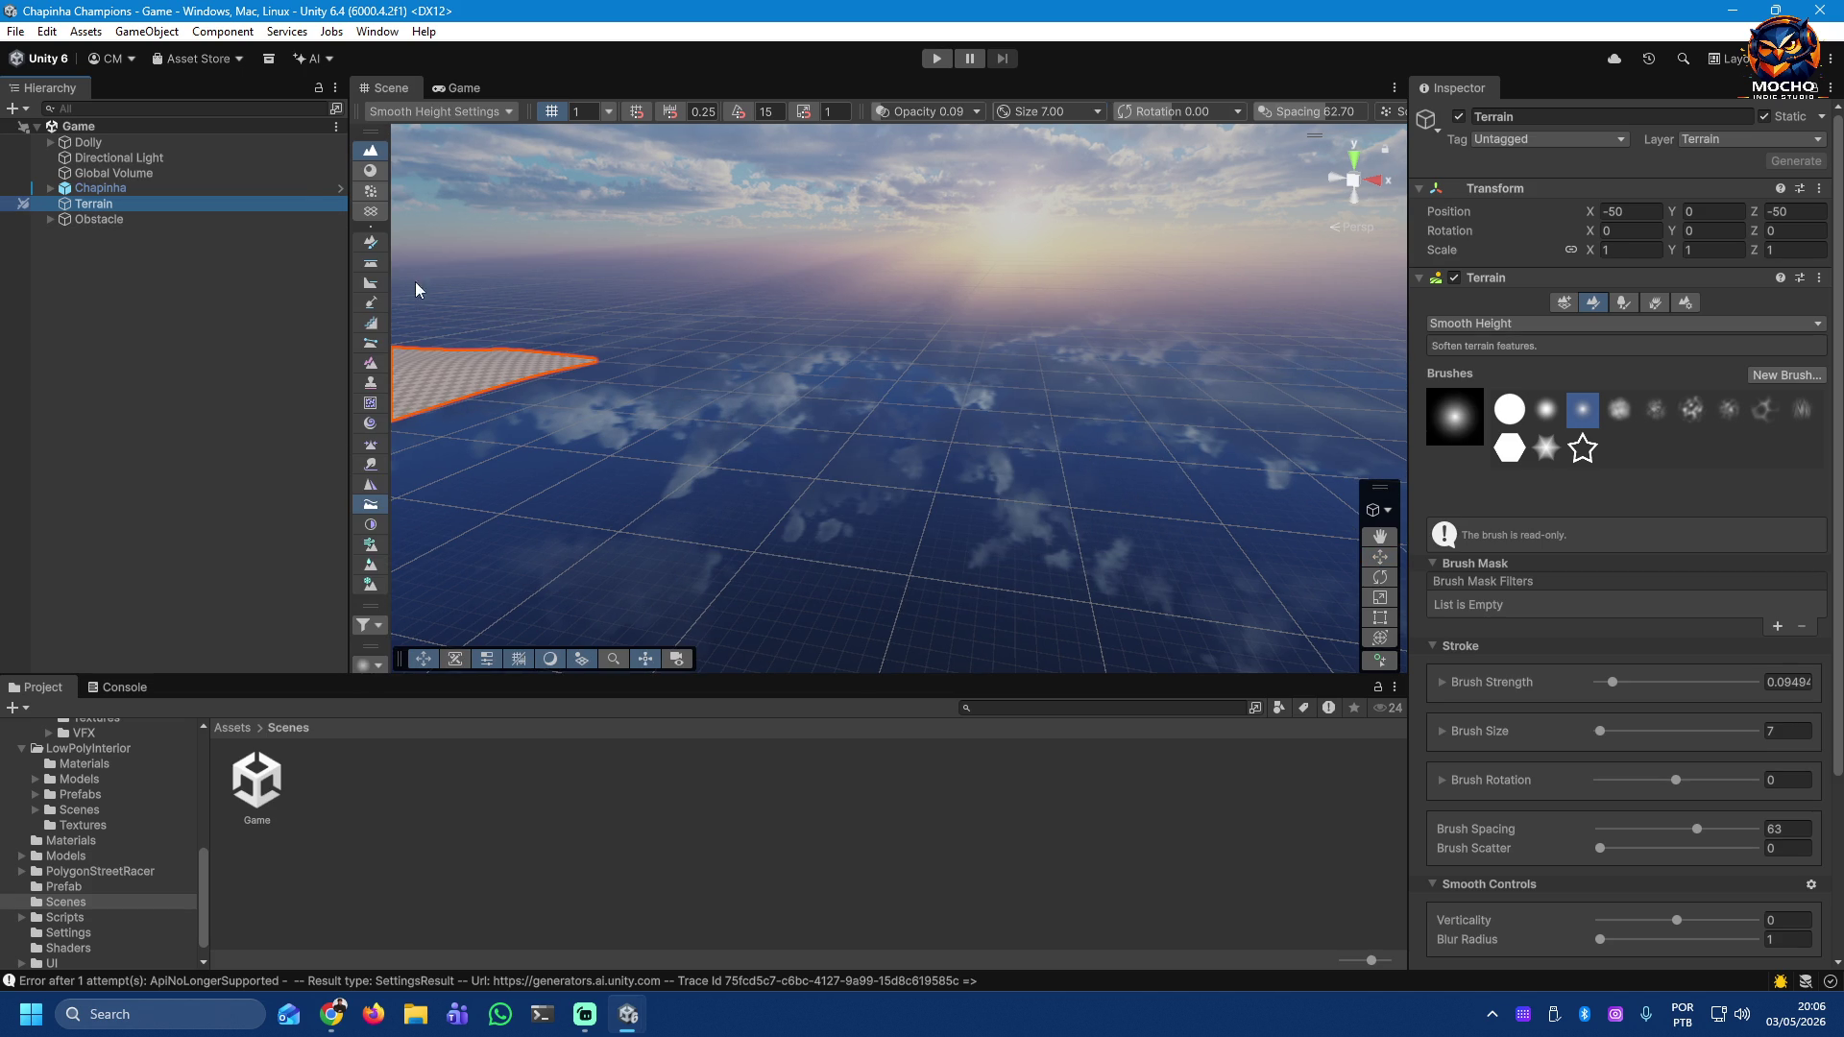
pyautogui.click(93, 219)
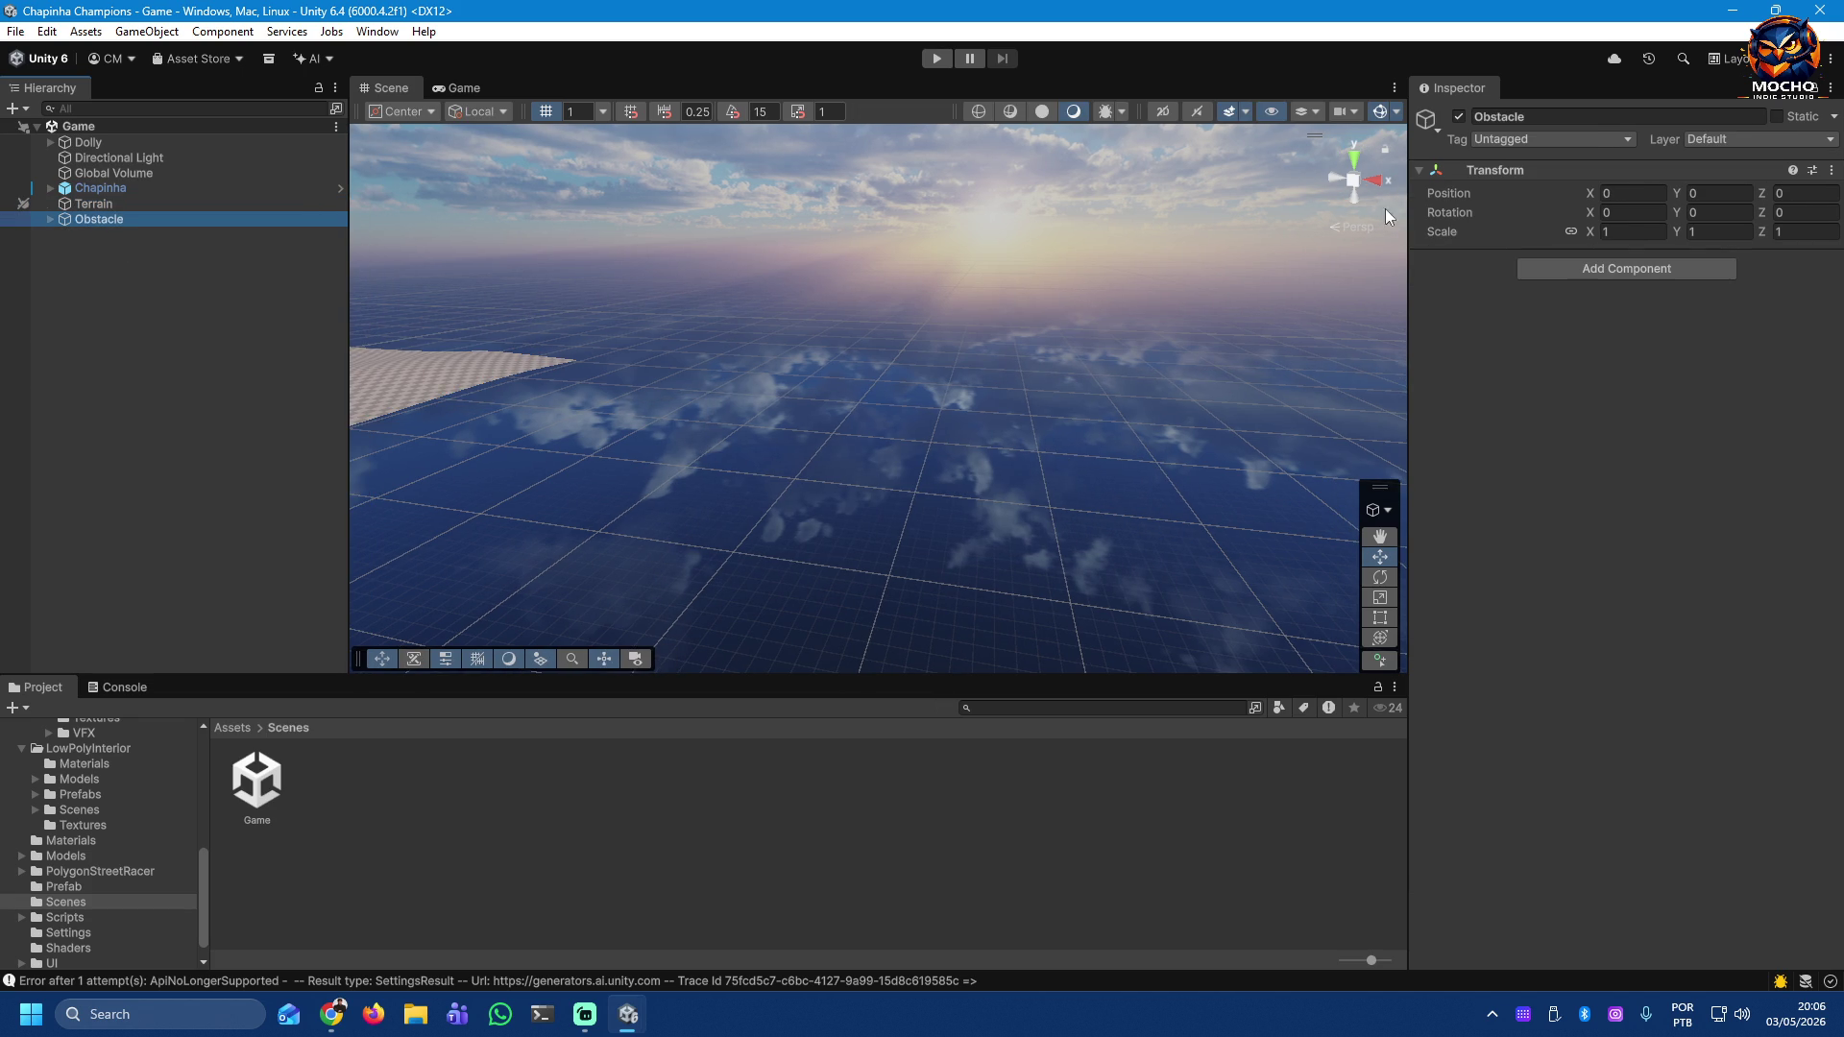
pyautogui.click(50, 219)
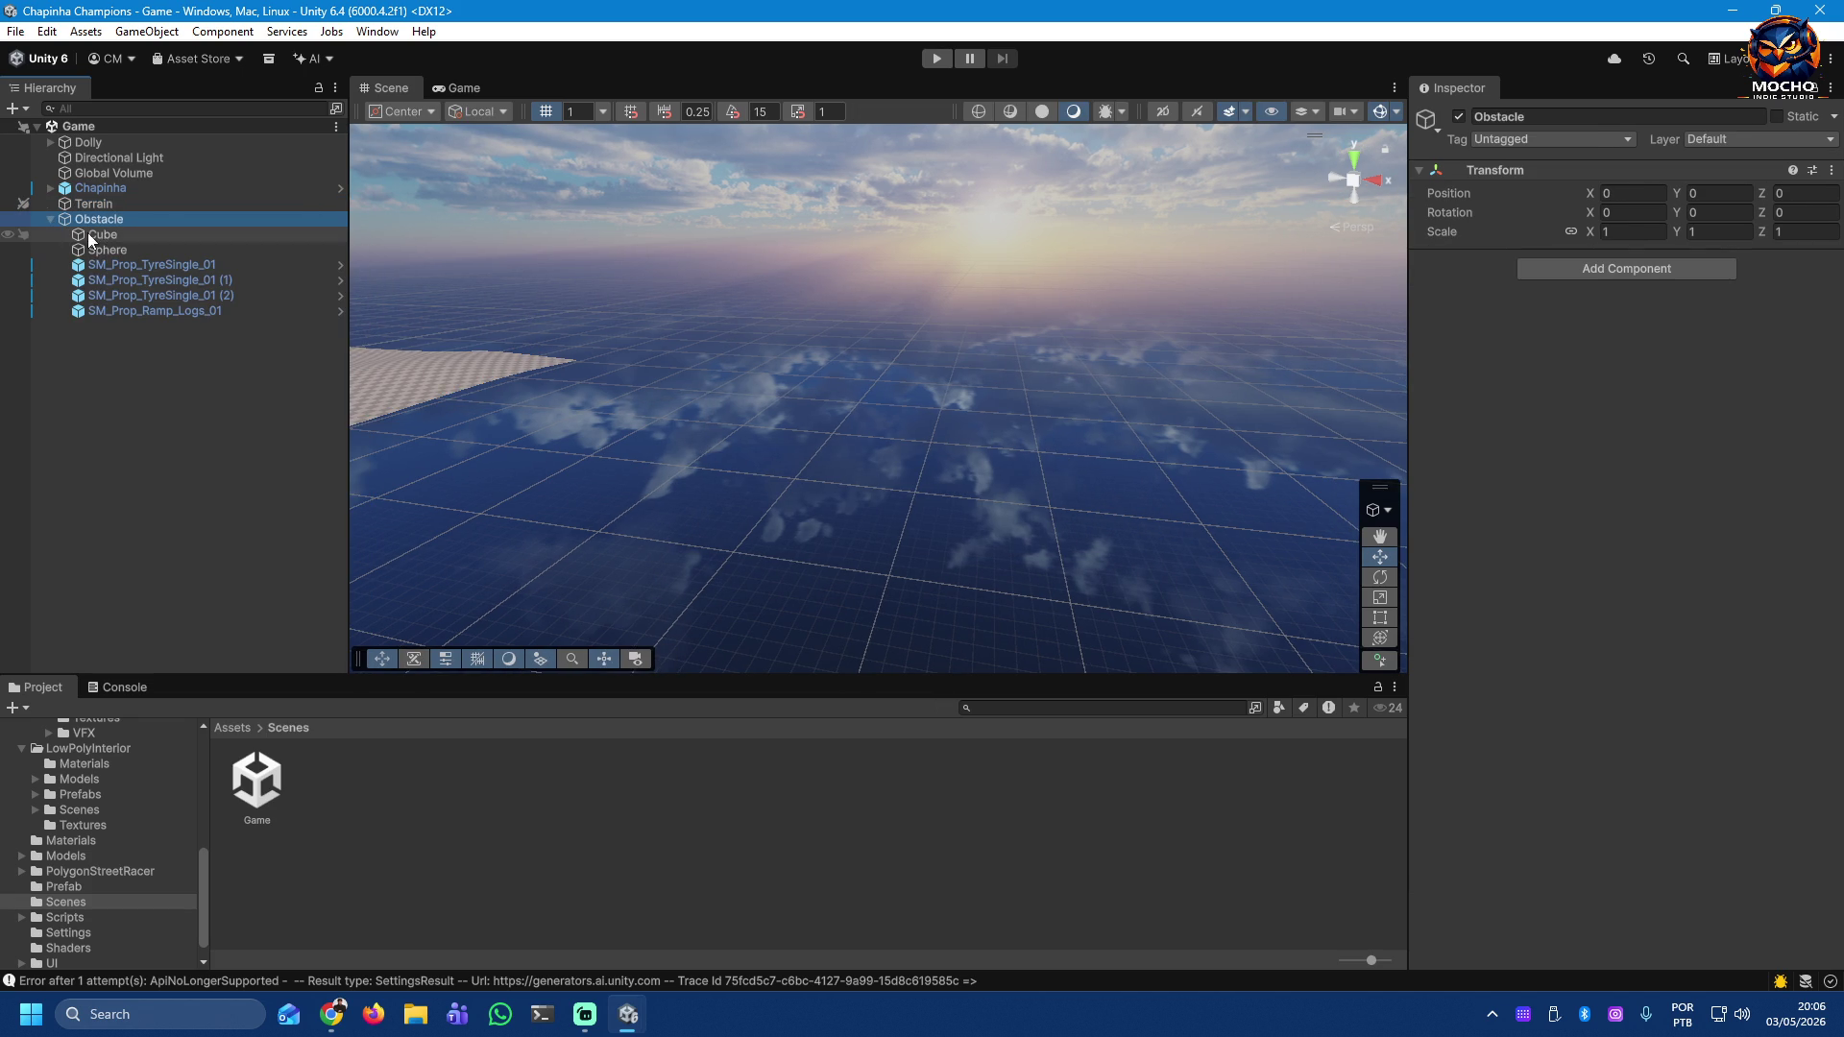
pyautogui.click(89, 246)
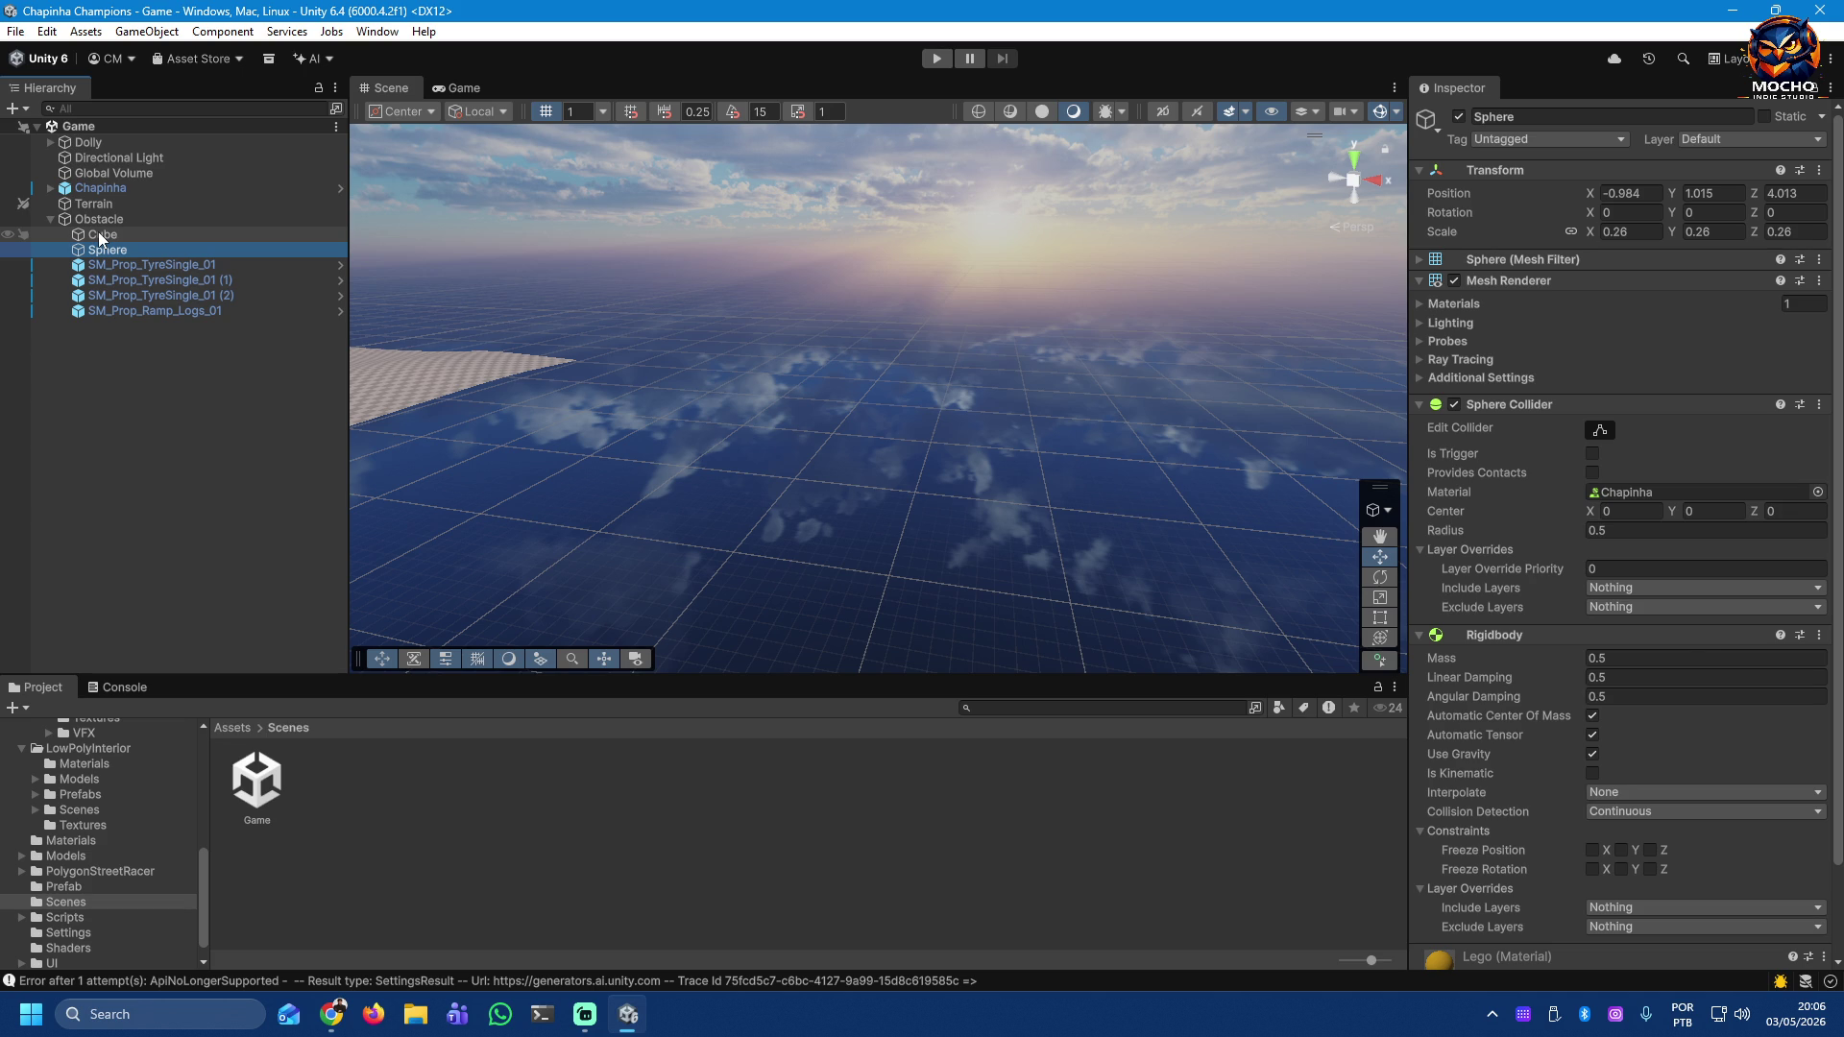
pyautogui.click(98, 232)
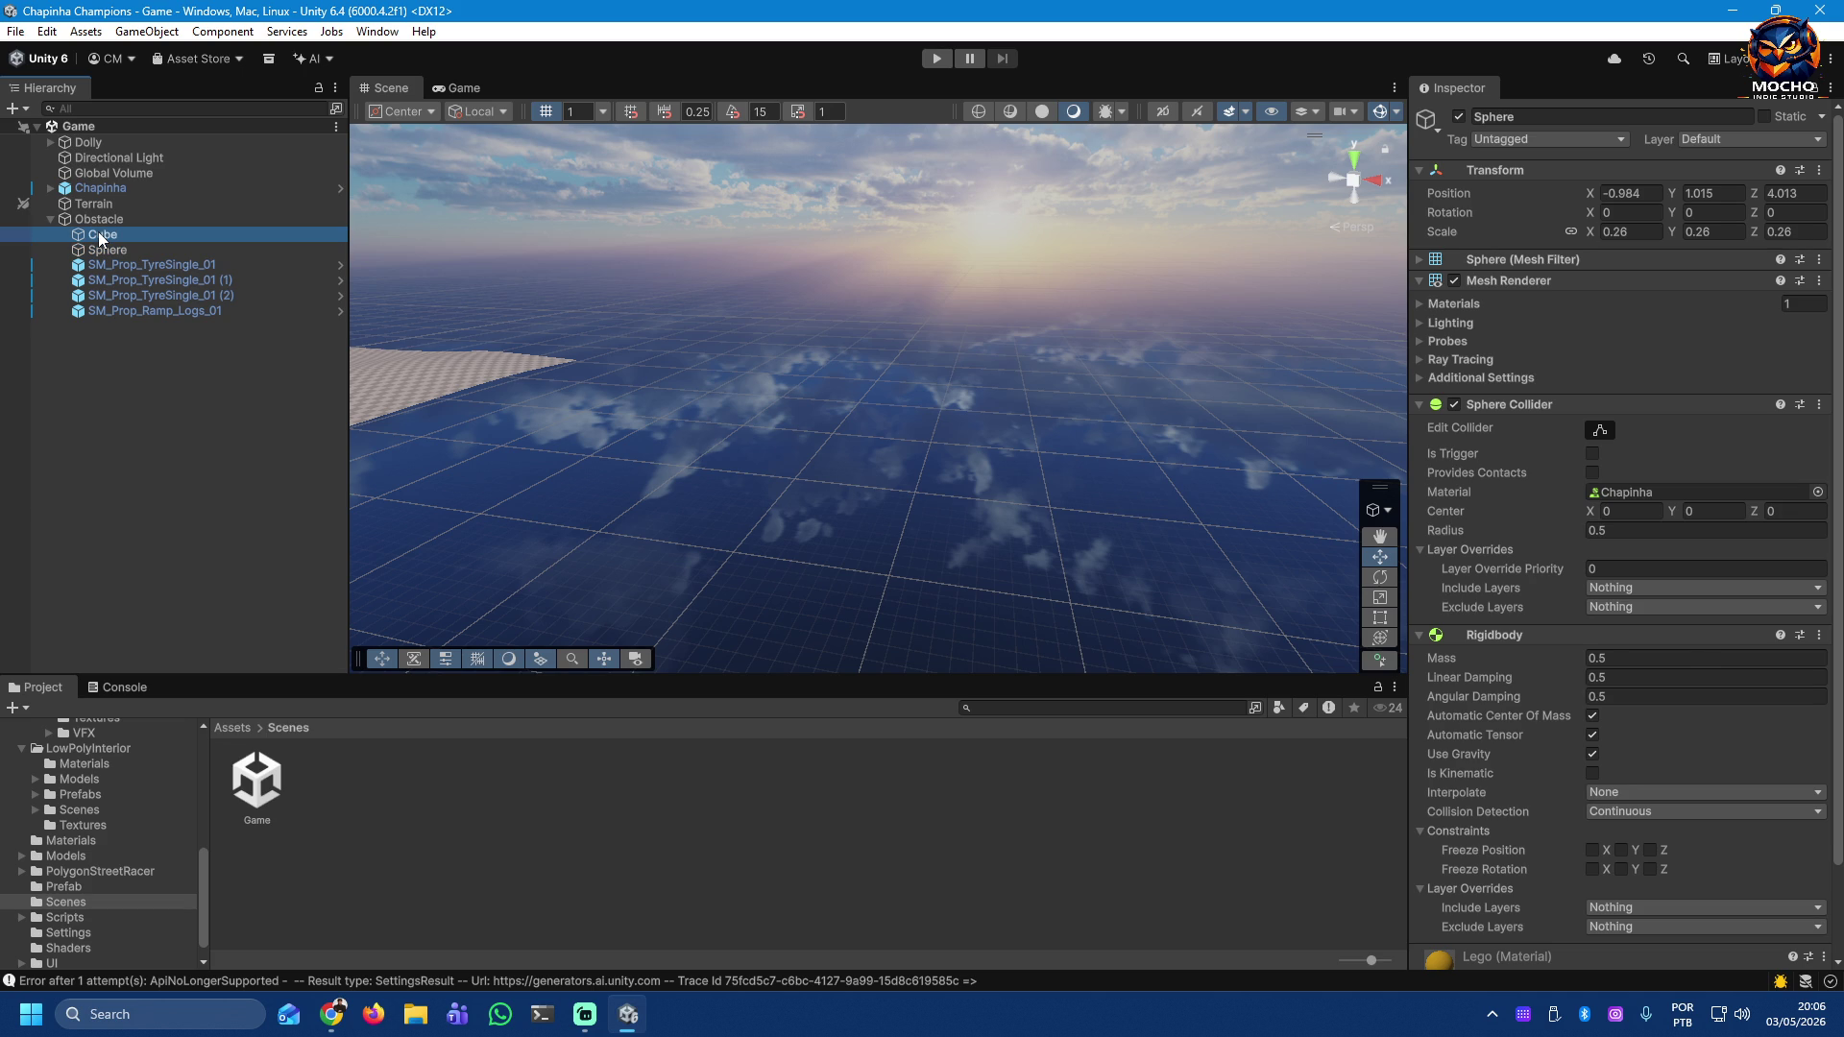
# Step: Check Chapinha and Dolly, then drag Dolly into the Prefab folder to make a prefab
pyautogui.click(74, 186)
pyautogui.click(73, 143)
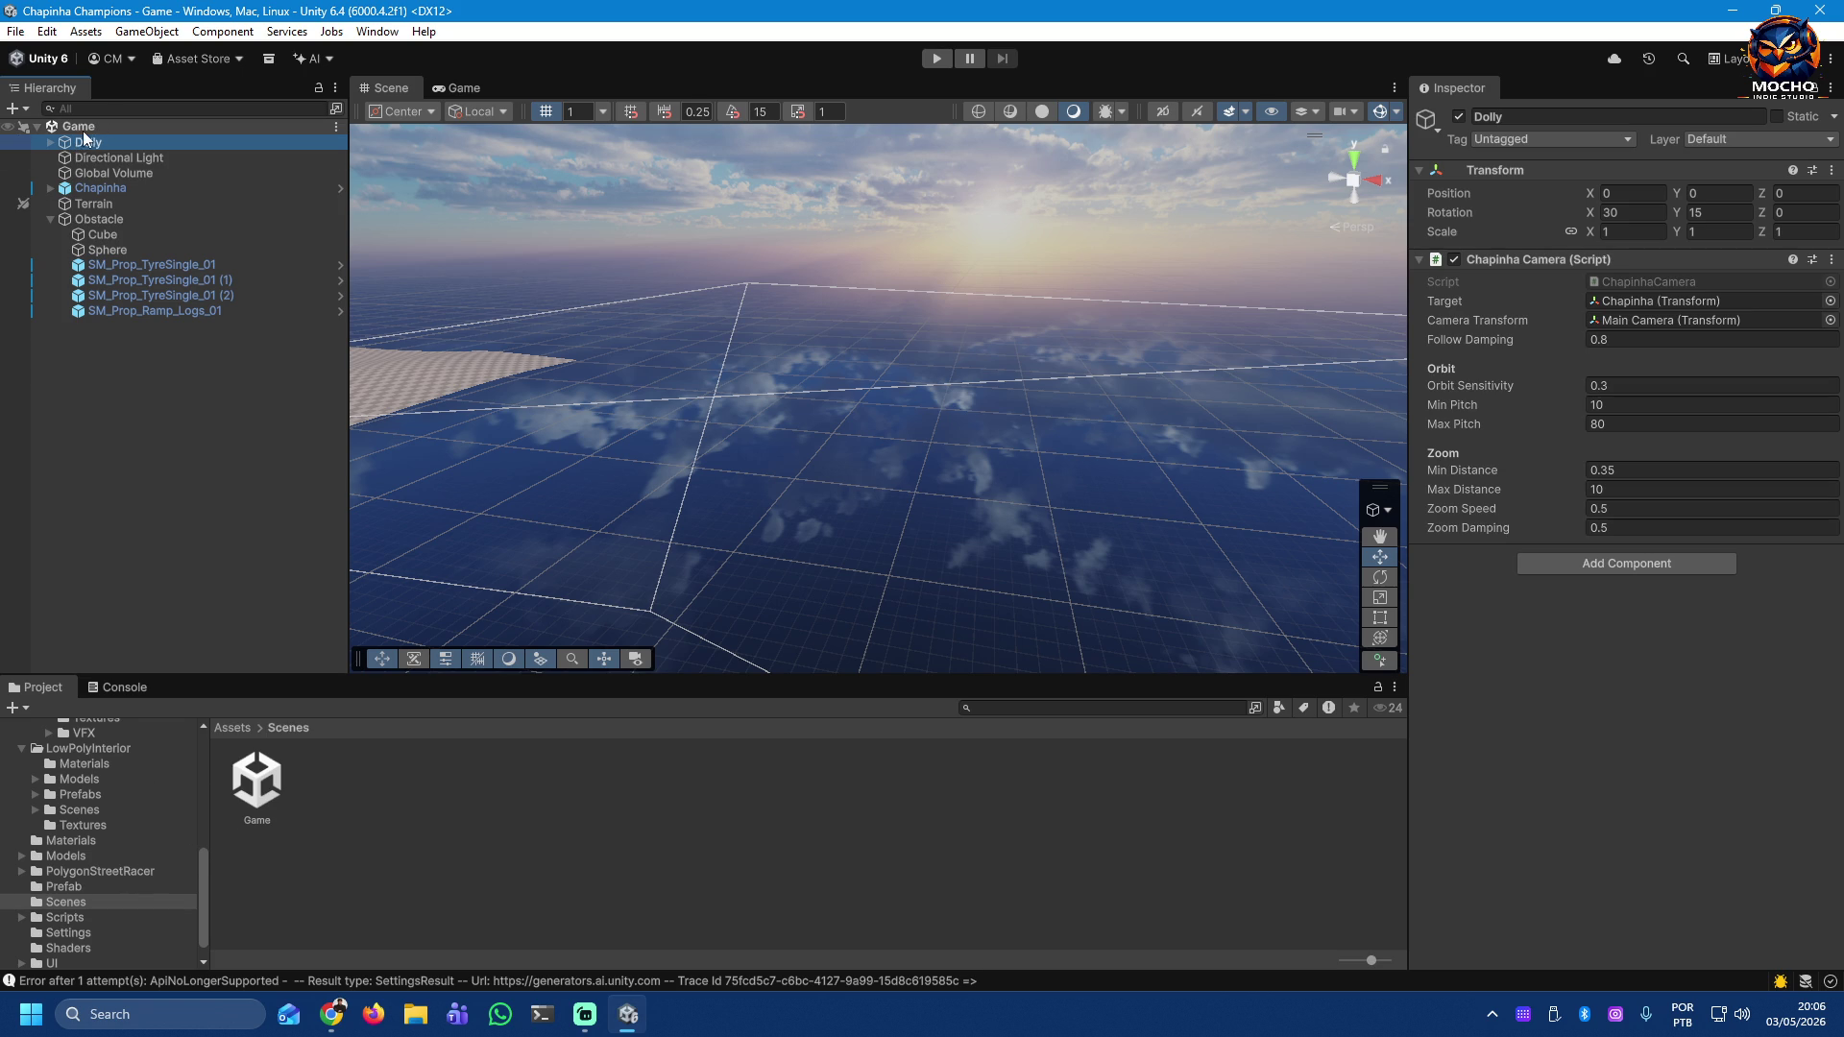
pyautogui.moveTo(81, 140)
pyautogui.mouseDown()
pyautogui.moveTo(111, 177)
pyautogui.moveTo(157, 753)
pyautogui.moveTo(105, 890)
pyautogui.moveTo(58, 904)
pyautogui.mouseUp()
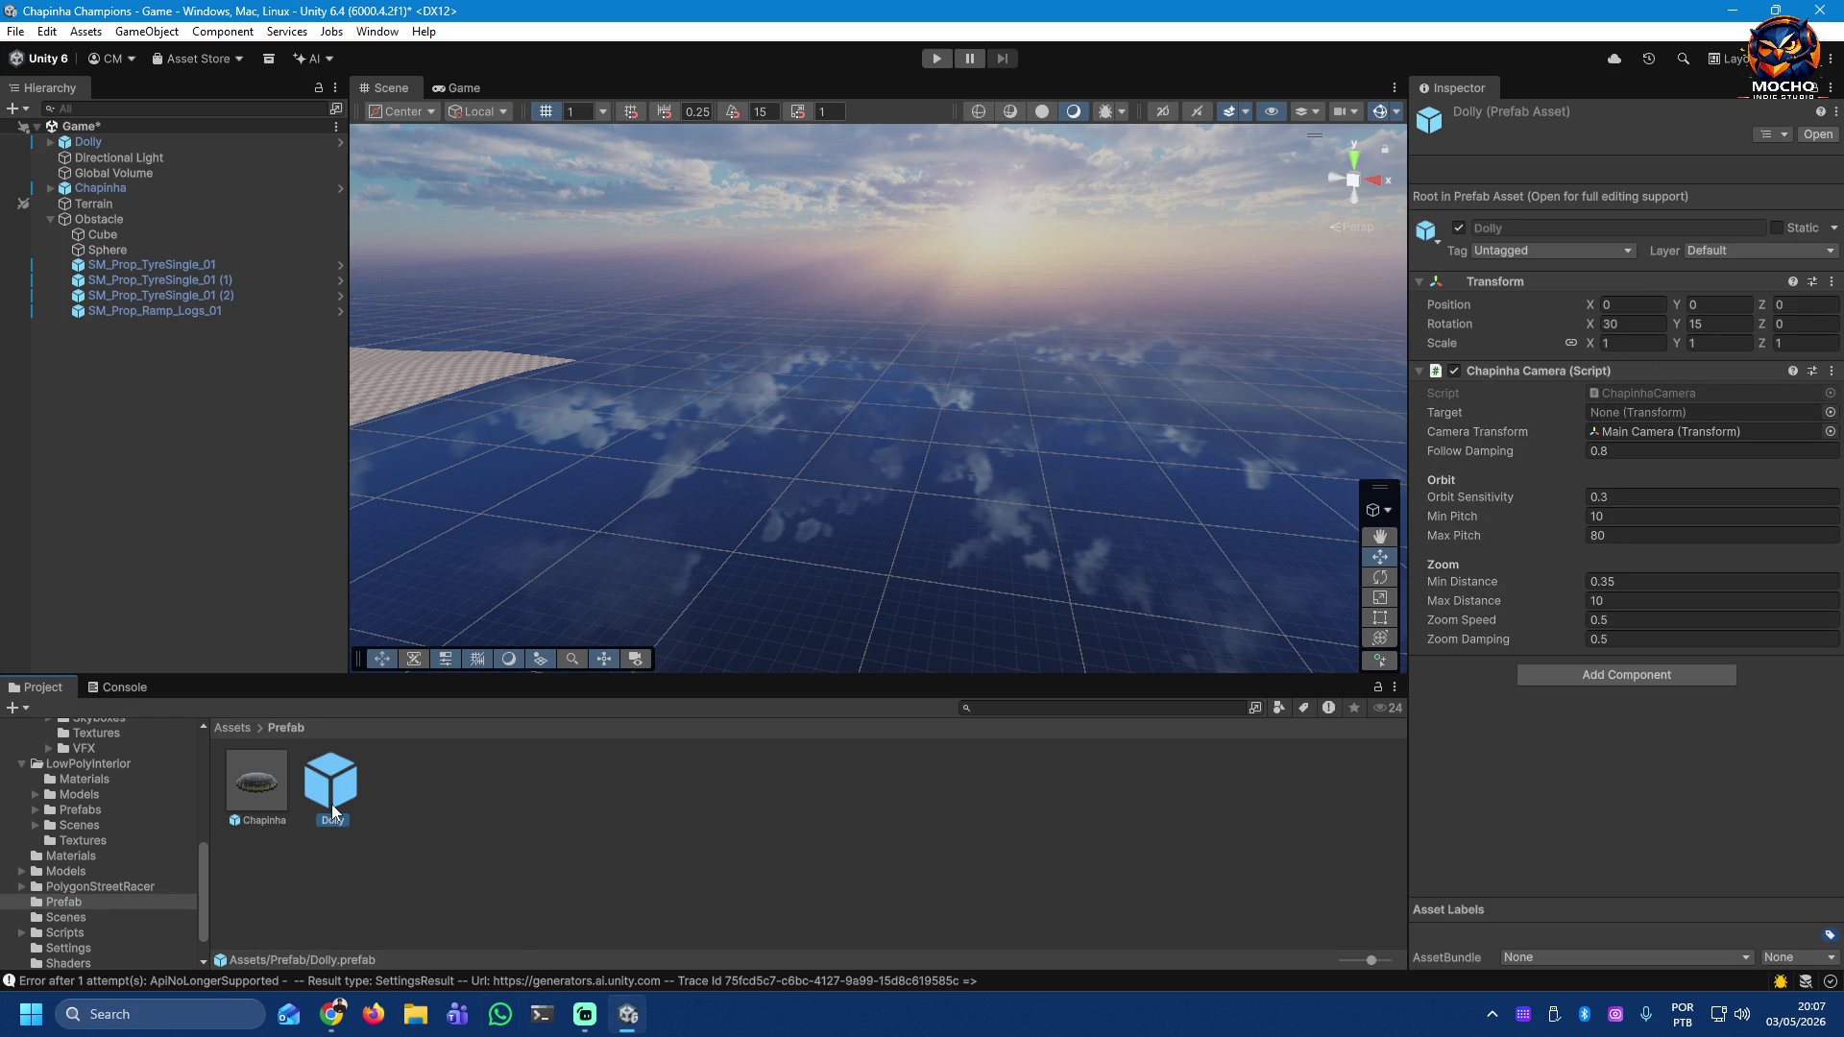
# Step: Check the Chapinha and new Dolly prefab assets, then save the Game scene with Ctrl+S
pyautogui.press('Left')
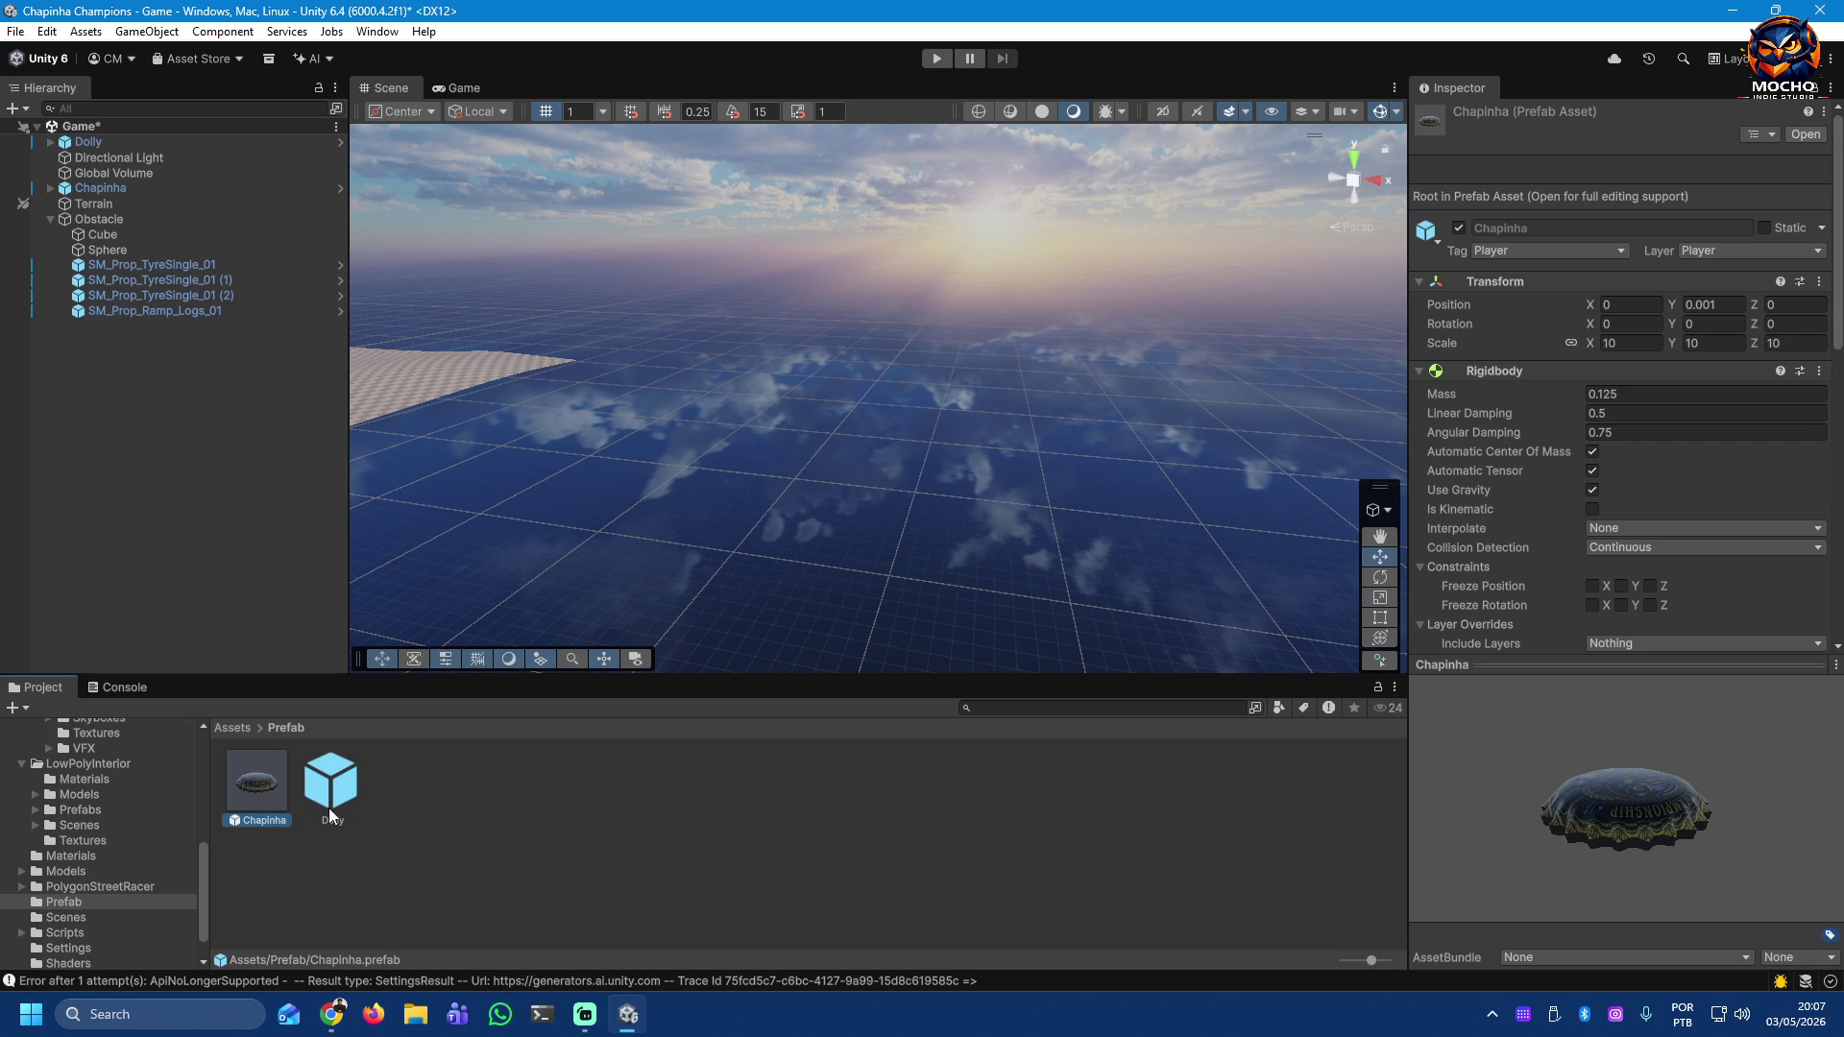
pyautogui.click(351, 774)
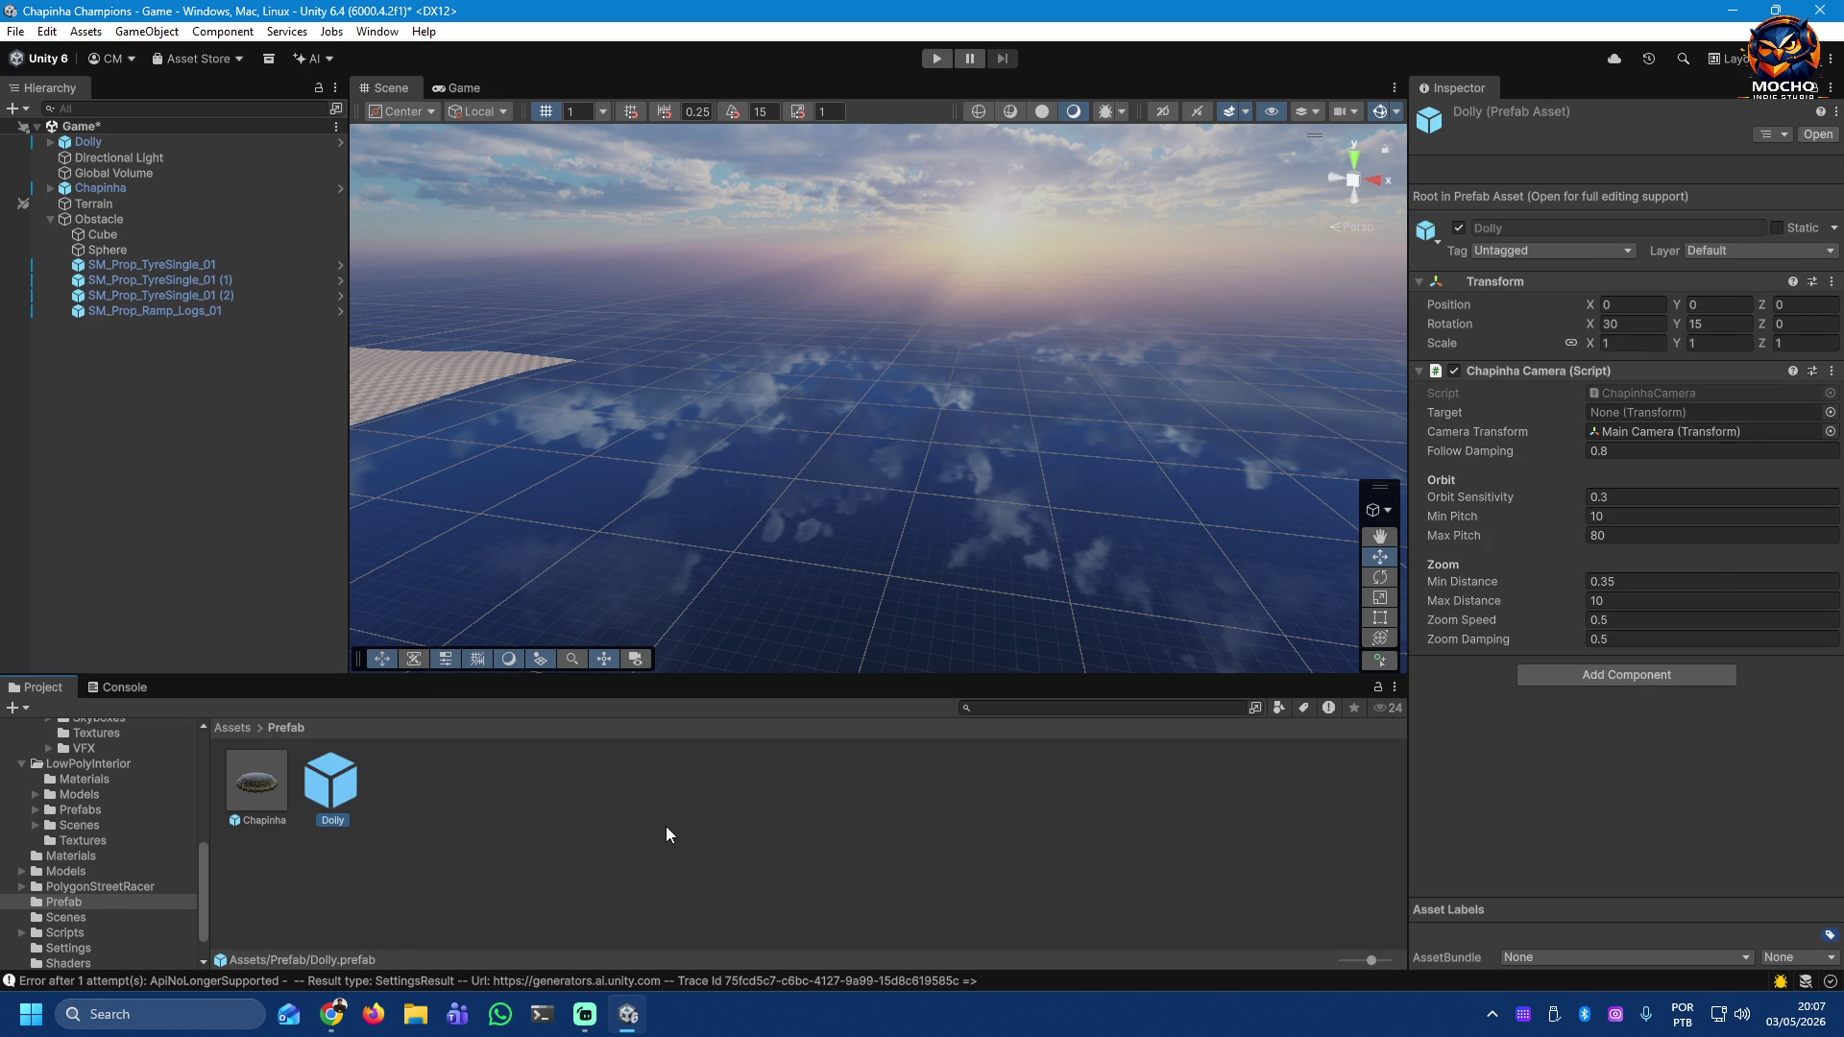
pyautogui.hotkey('ctrl', 's')
pyautogui.scroll(6, 146, 863)
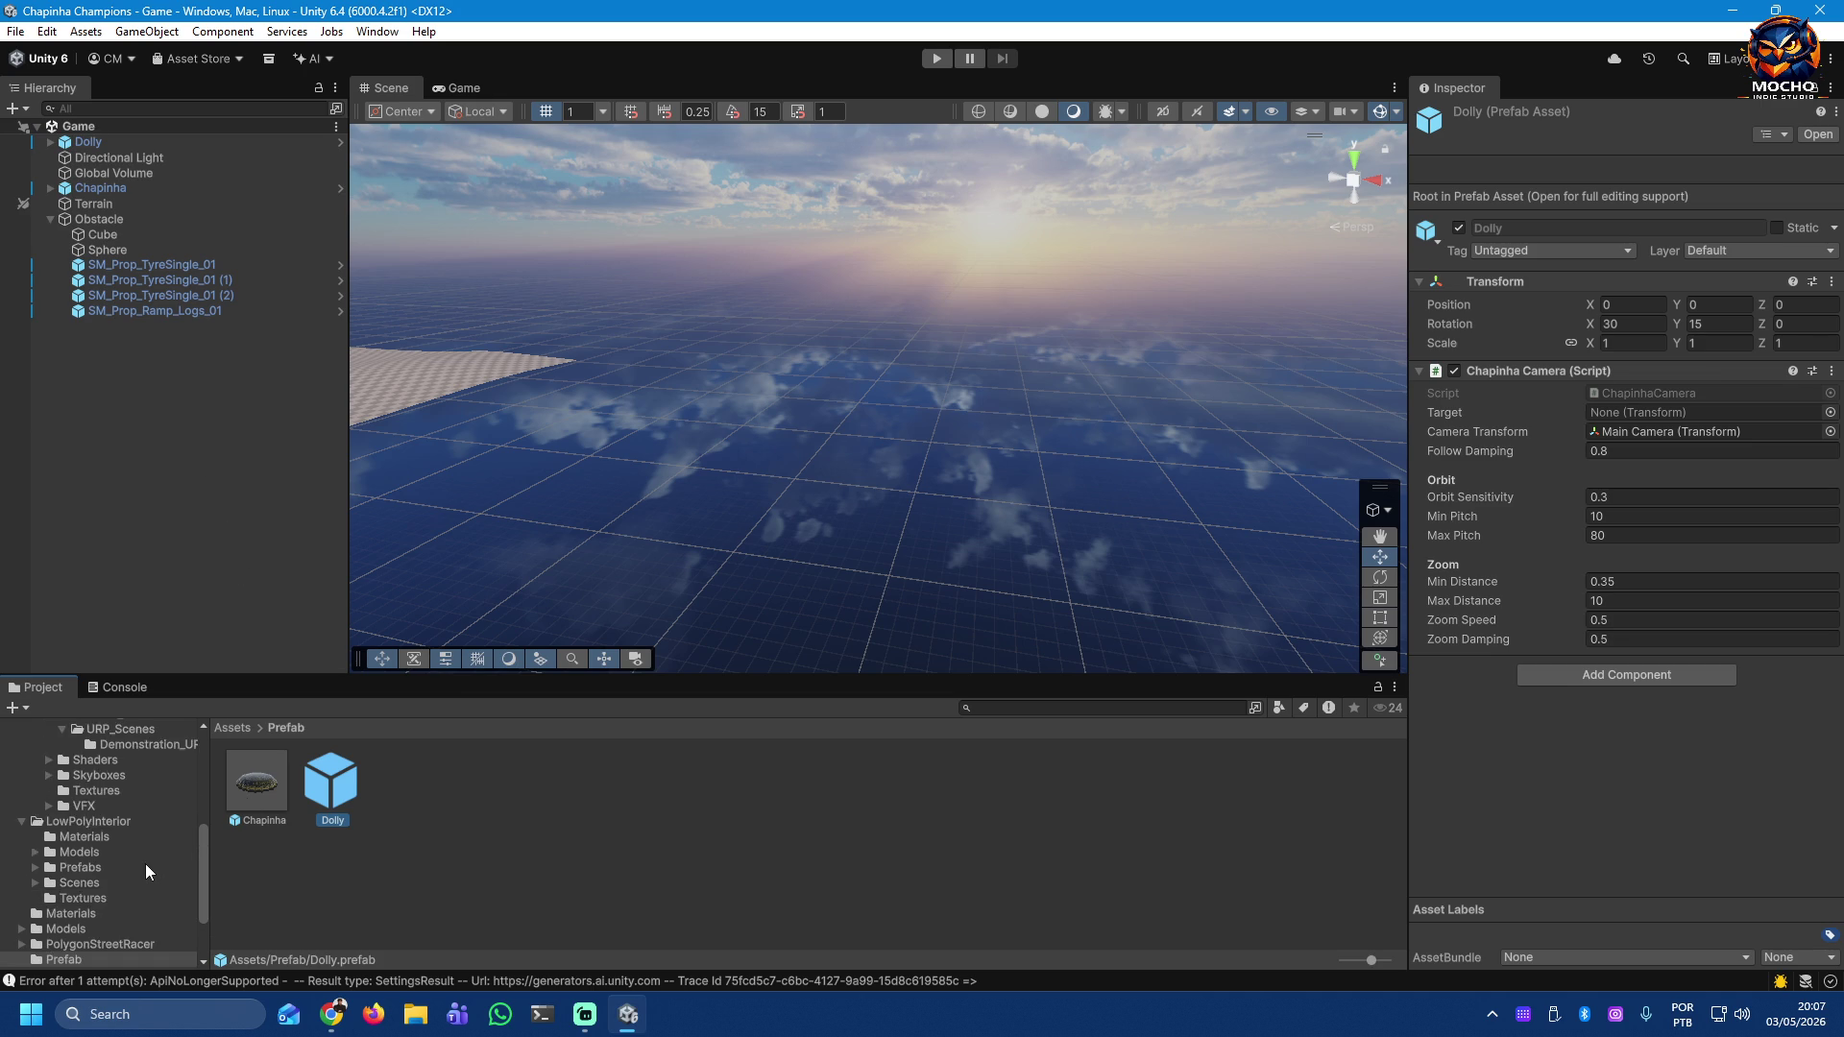
# Step: Browse to Inferno_World_Free > Scenes > URP_Scenes and open the Demonstration scene
pyautogui.scroll(5, 146, 863)
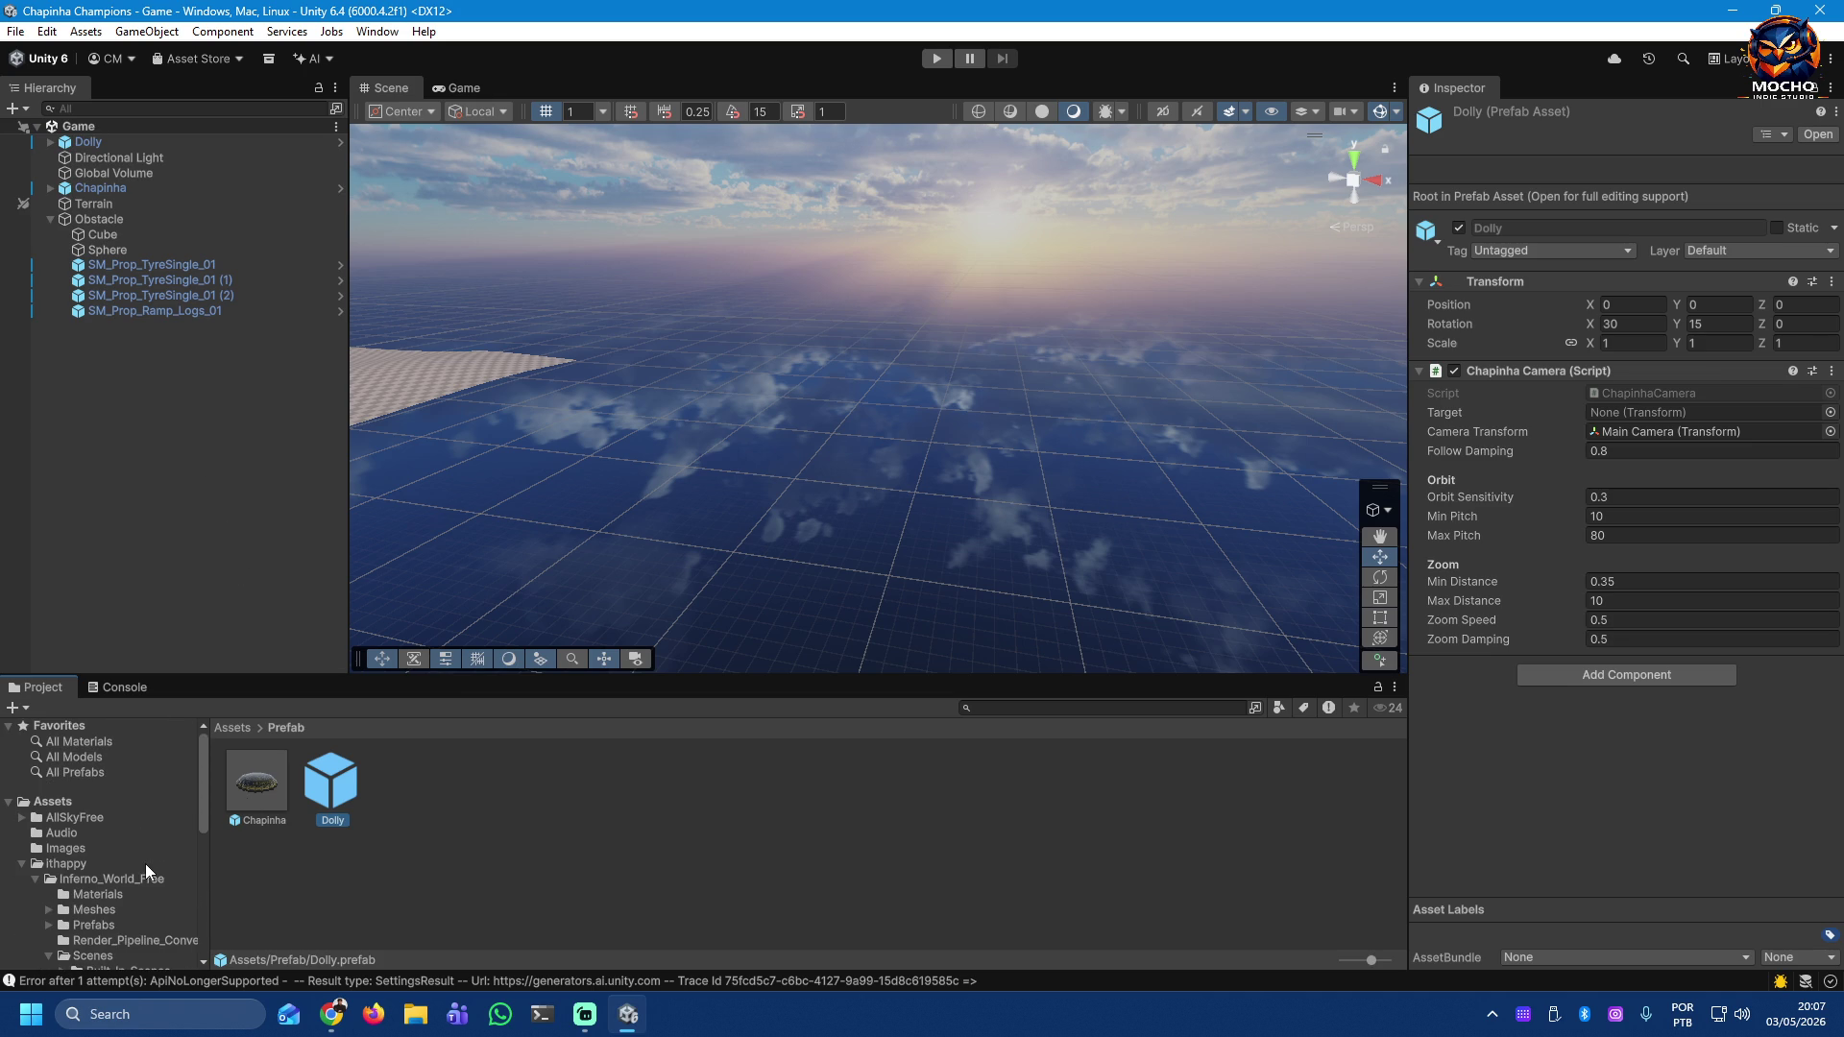
pyautogui.scroll(-4, 145, 863)
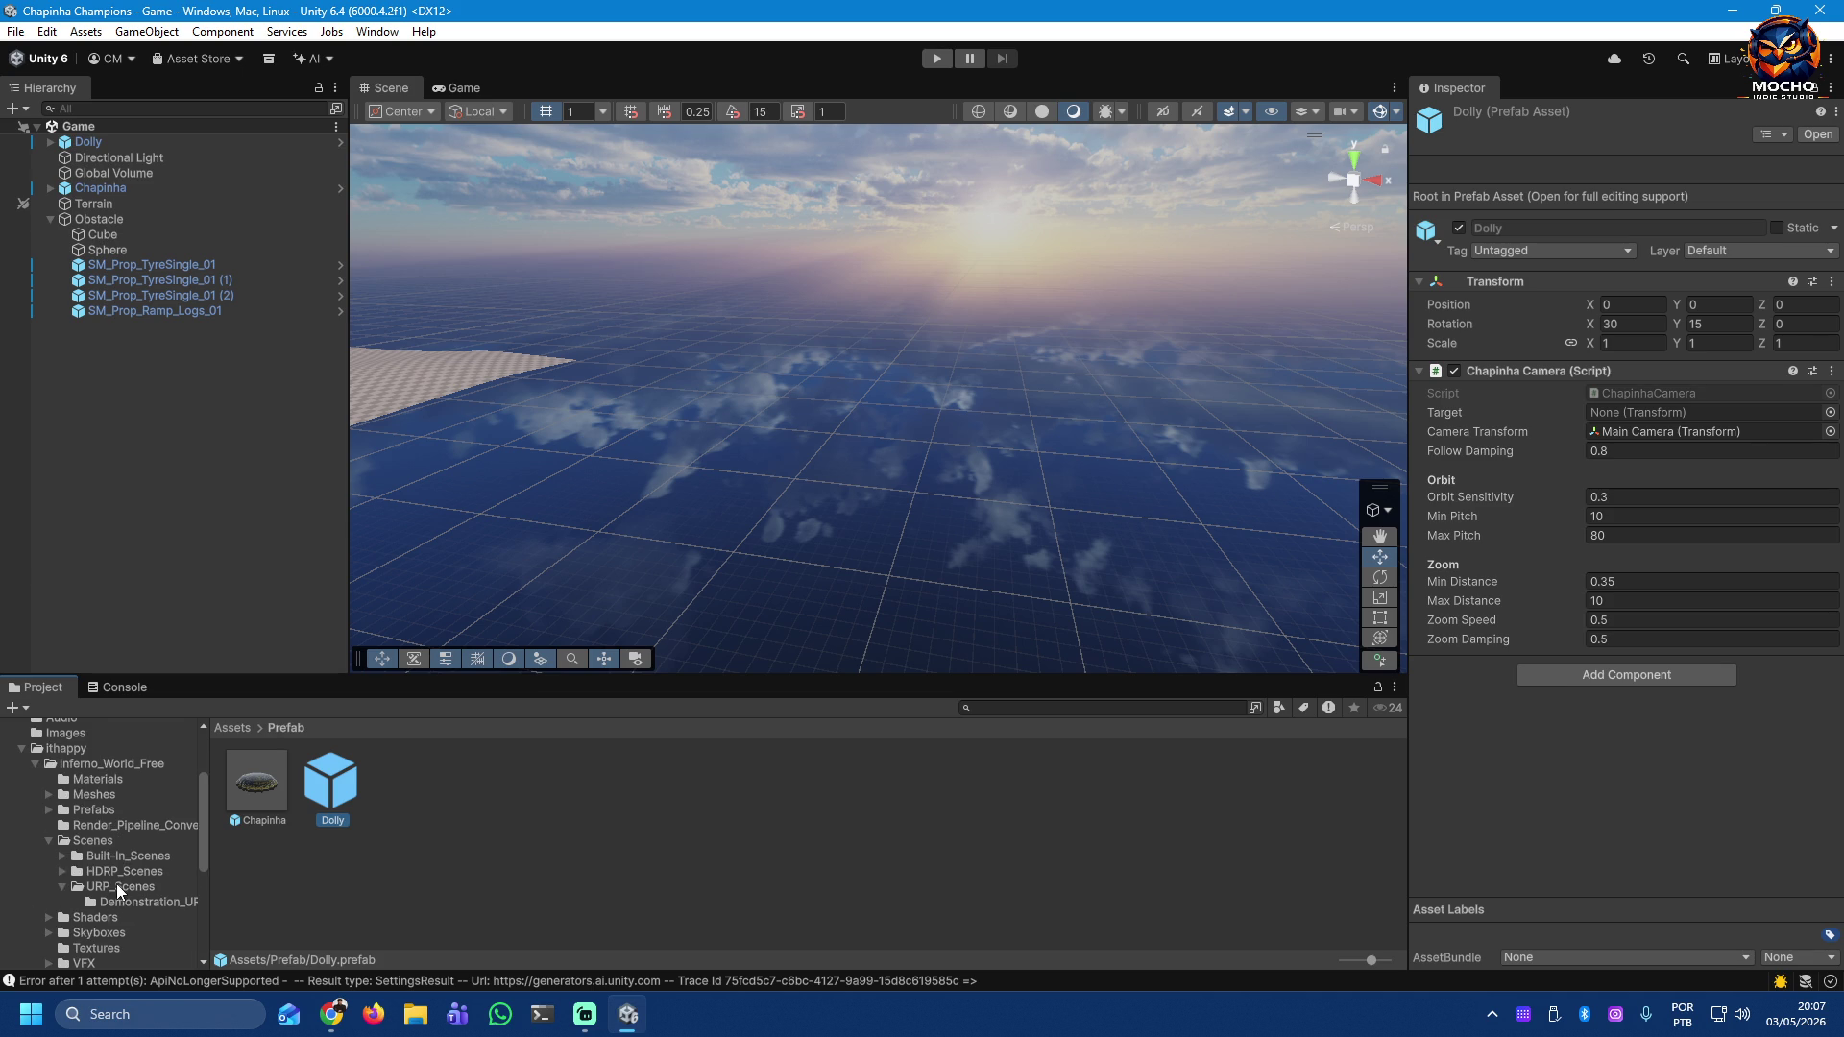
pyautogui.click(119, 888)
pyautogui.click(125, 901)
pyautogui.click(125, 889)
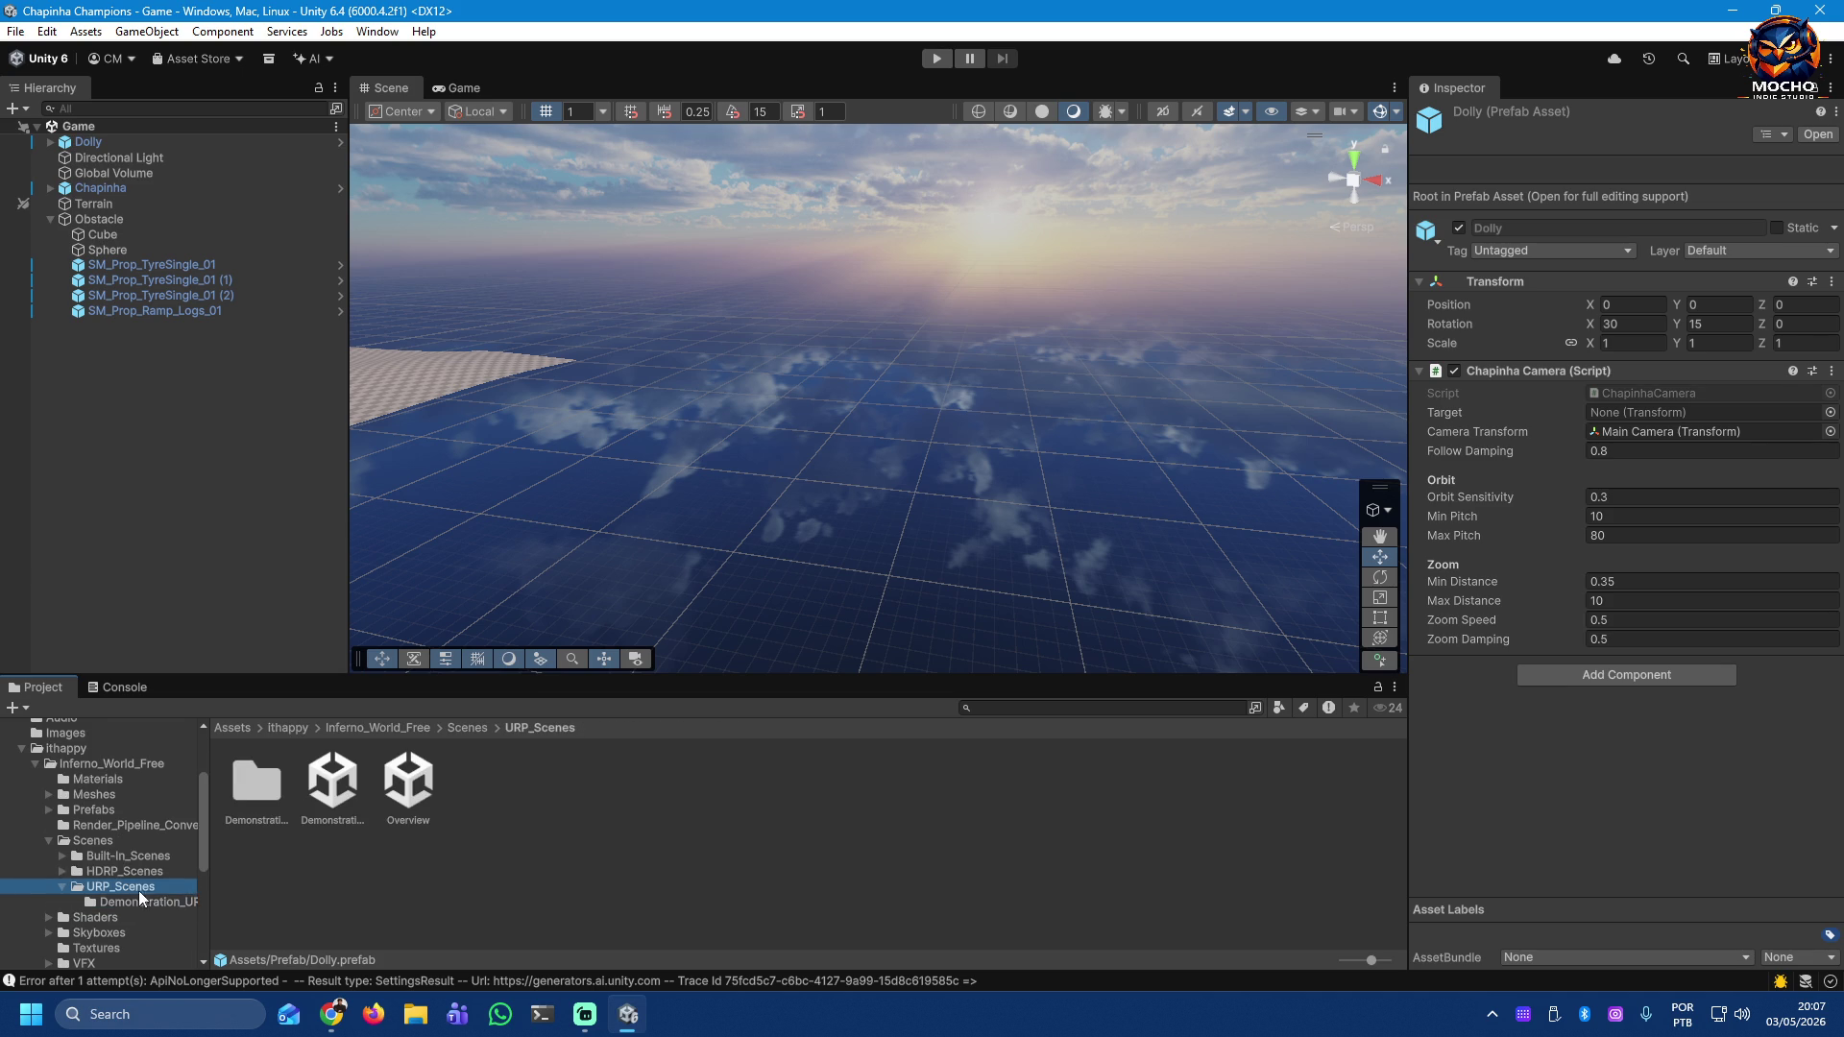
pyautogui.doubleClick(344, 799)
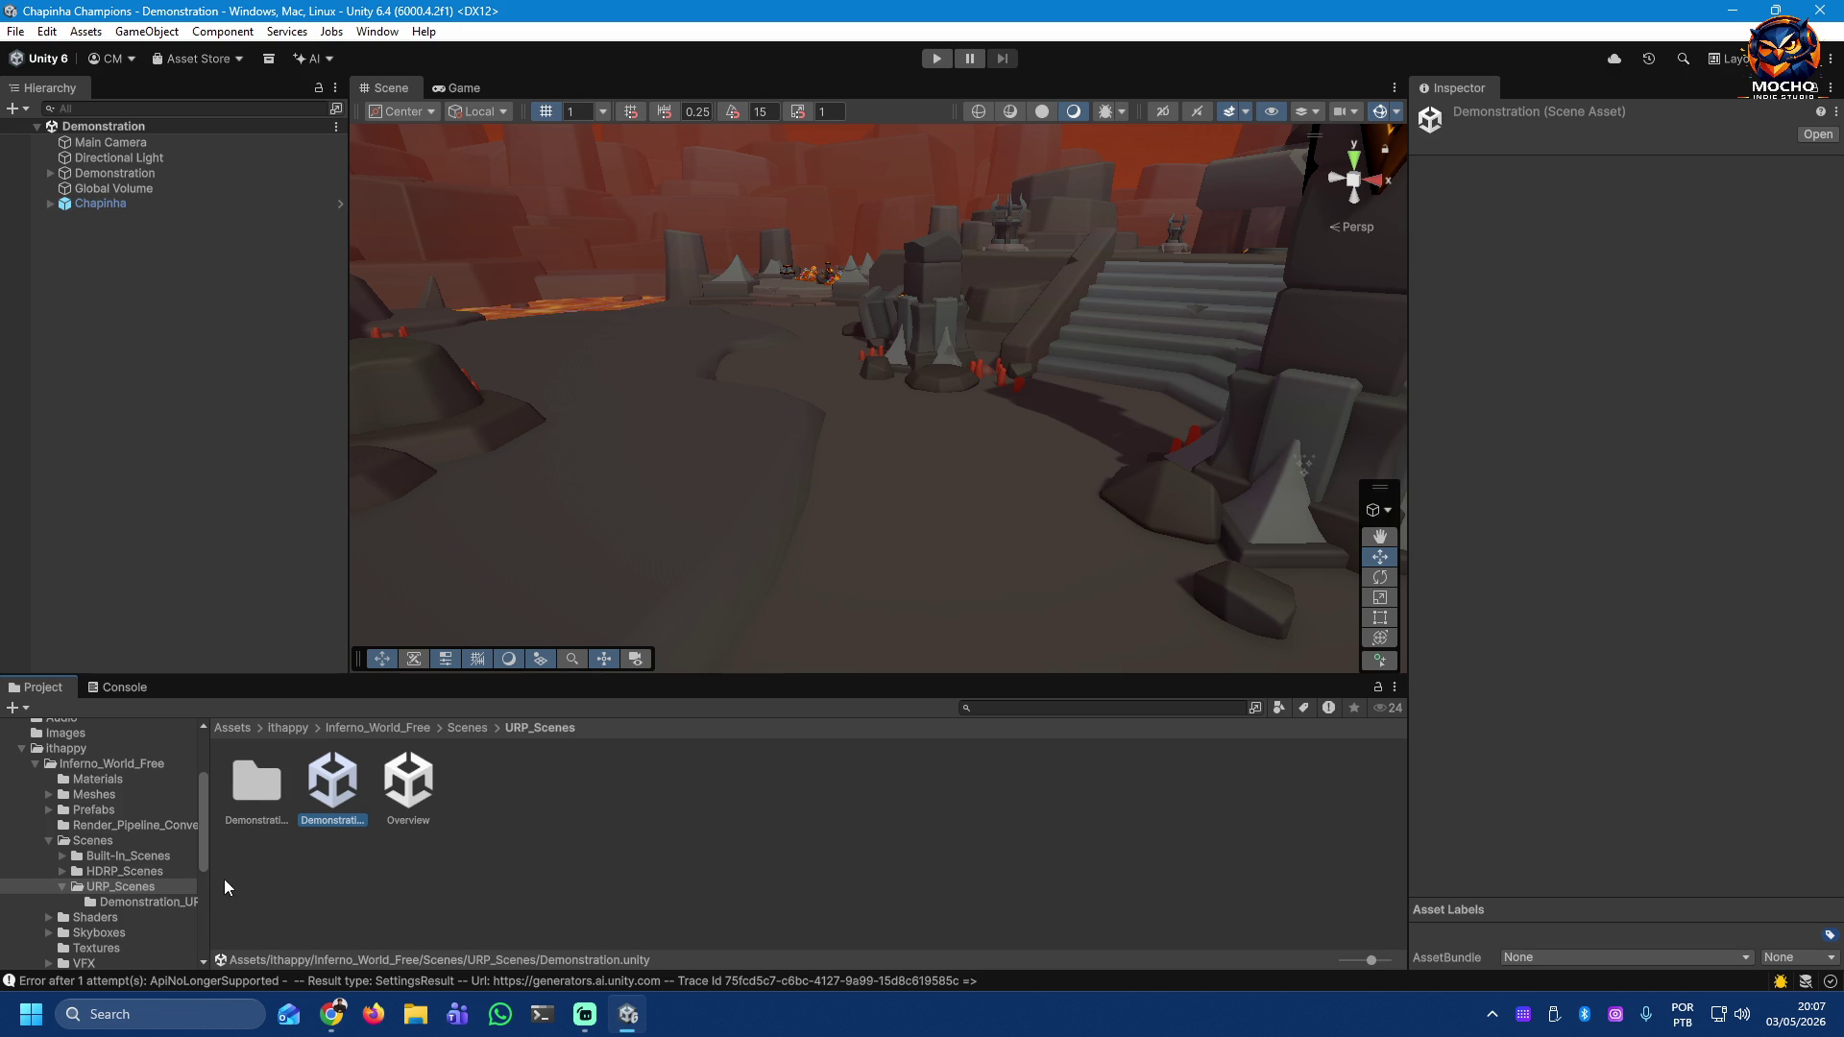
# Step: Delete the Demonstration scene's Main Camera and show the Prefab folder's assets
pyautogui.click(104, 146)
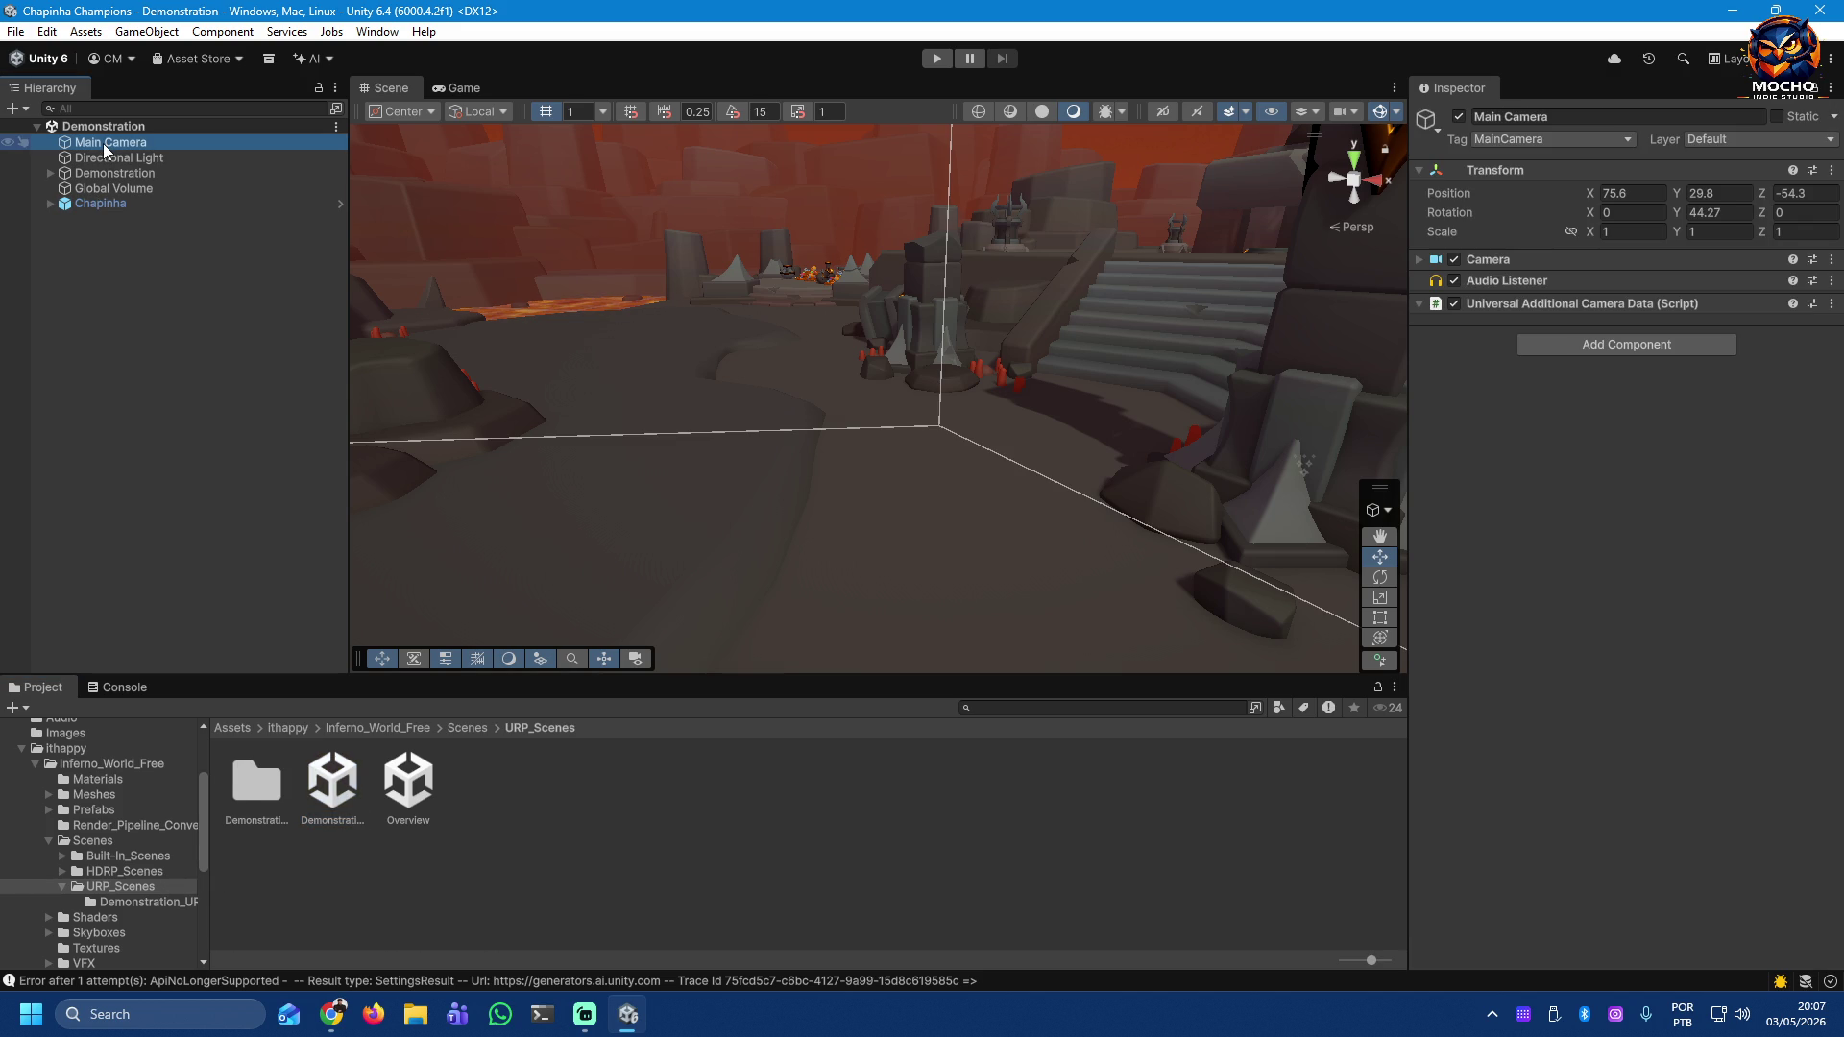
pyautogui.press('Delete')
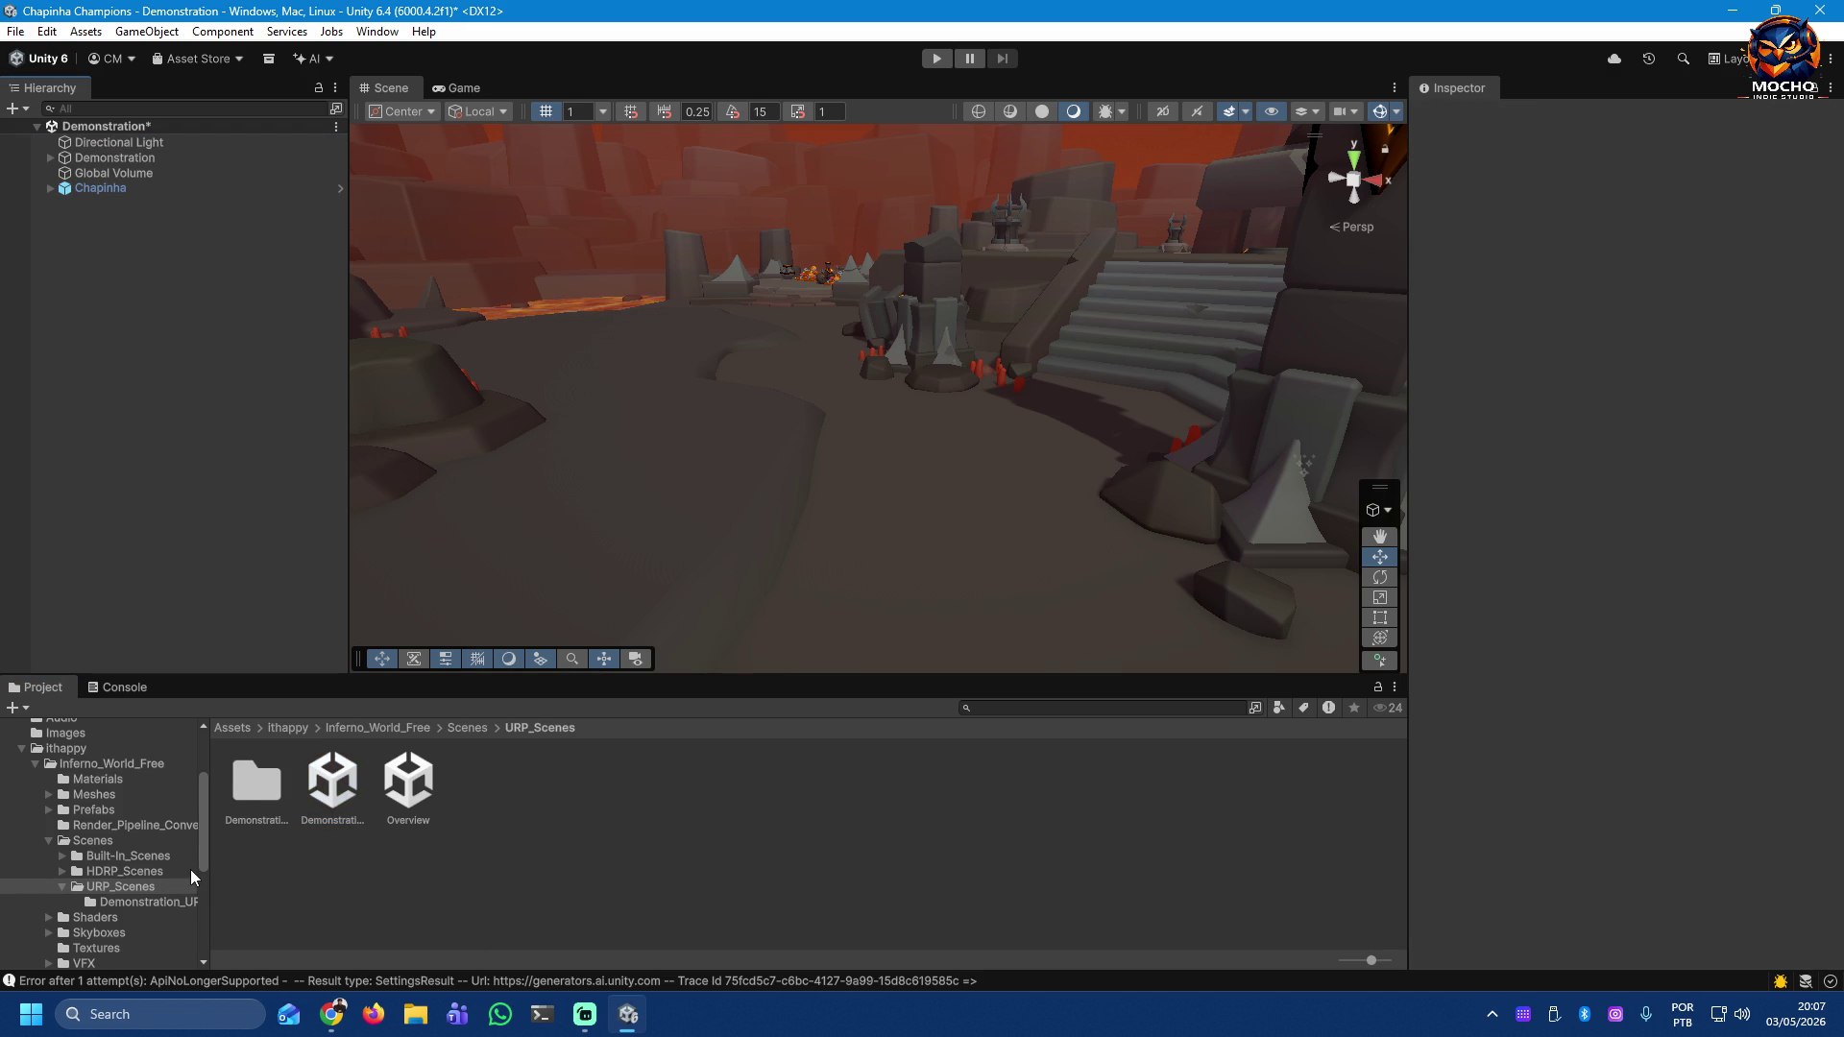
pyautogui.scroll(-5, 171, 845)
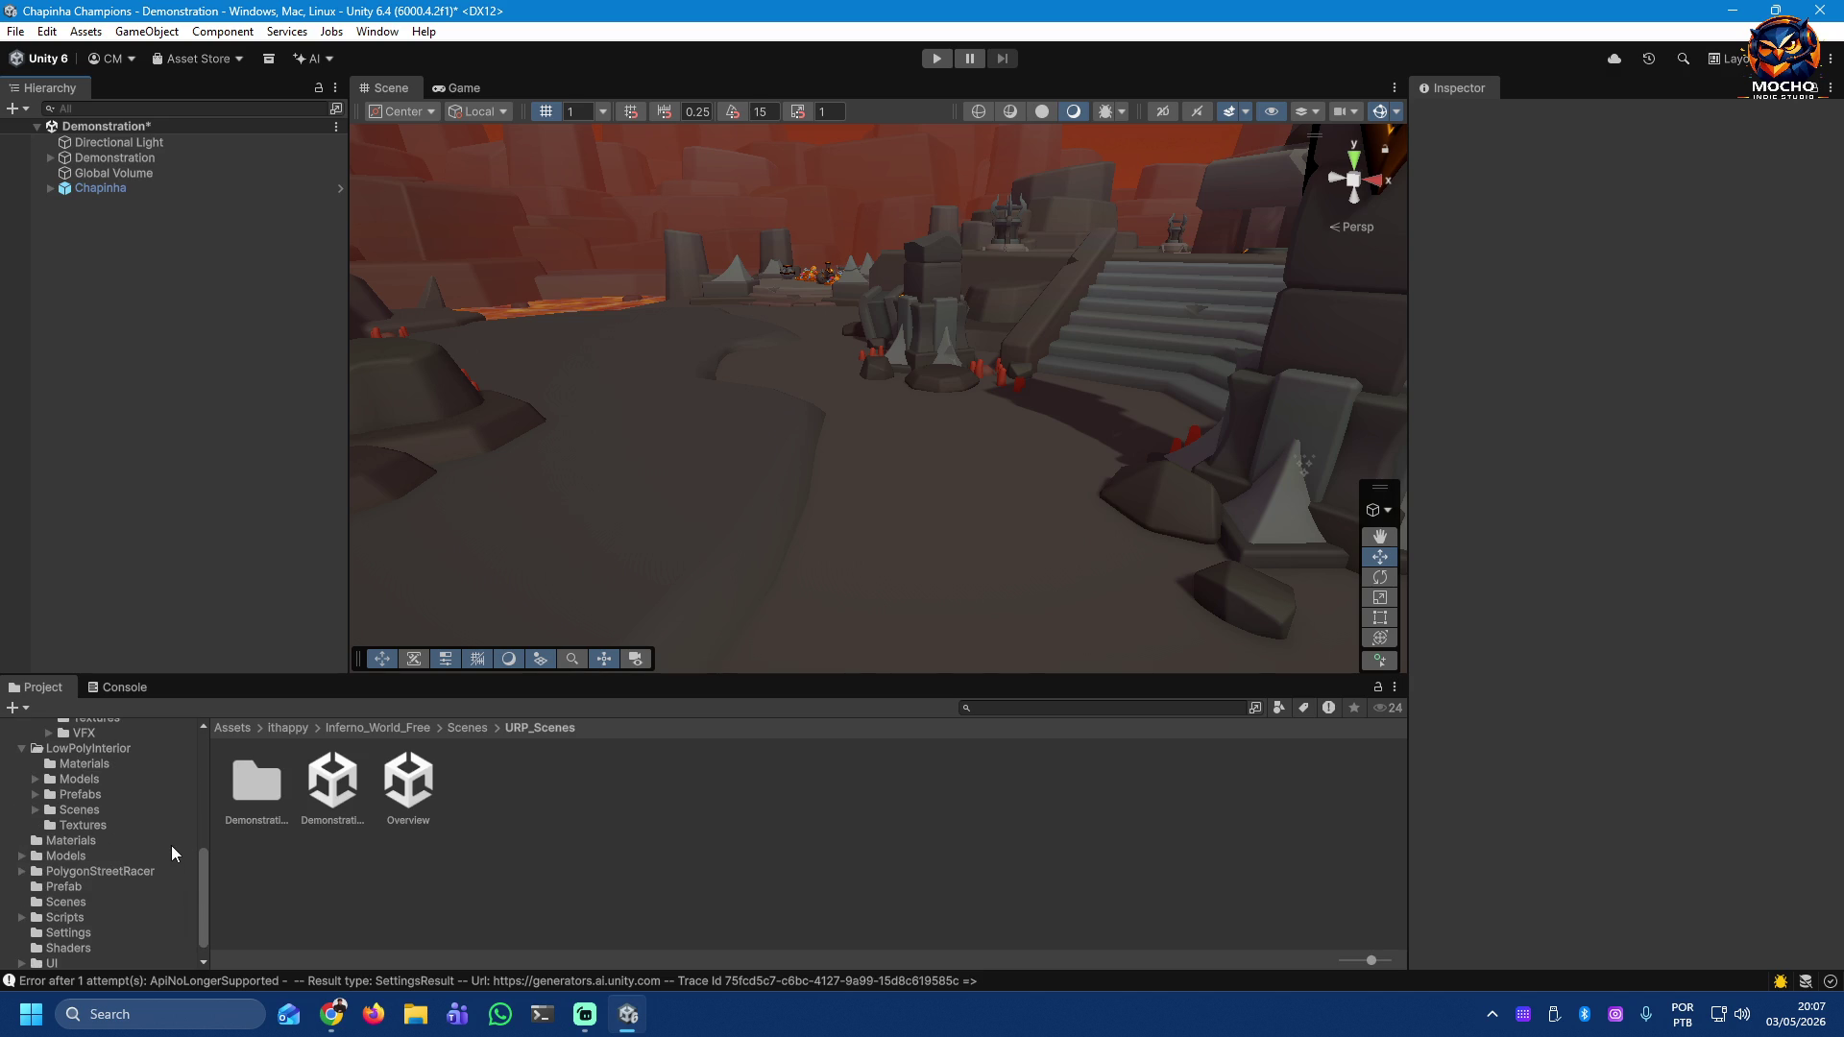
pyautogui.click(70, 889)
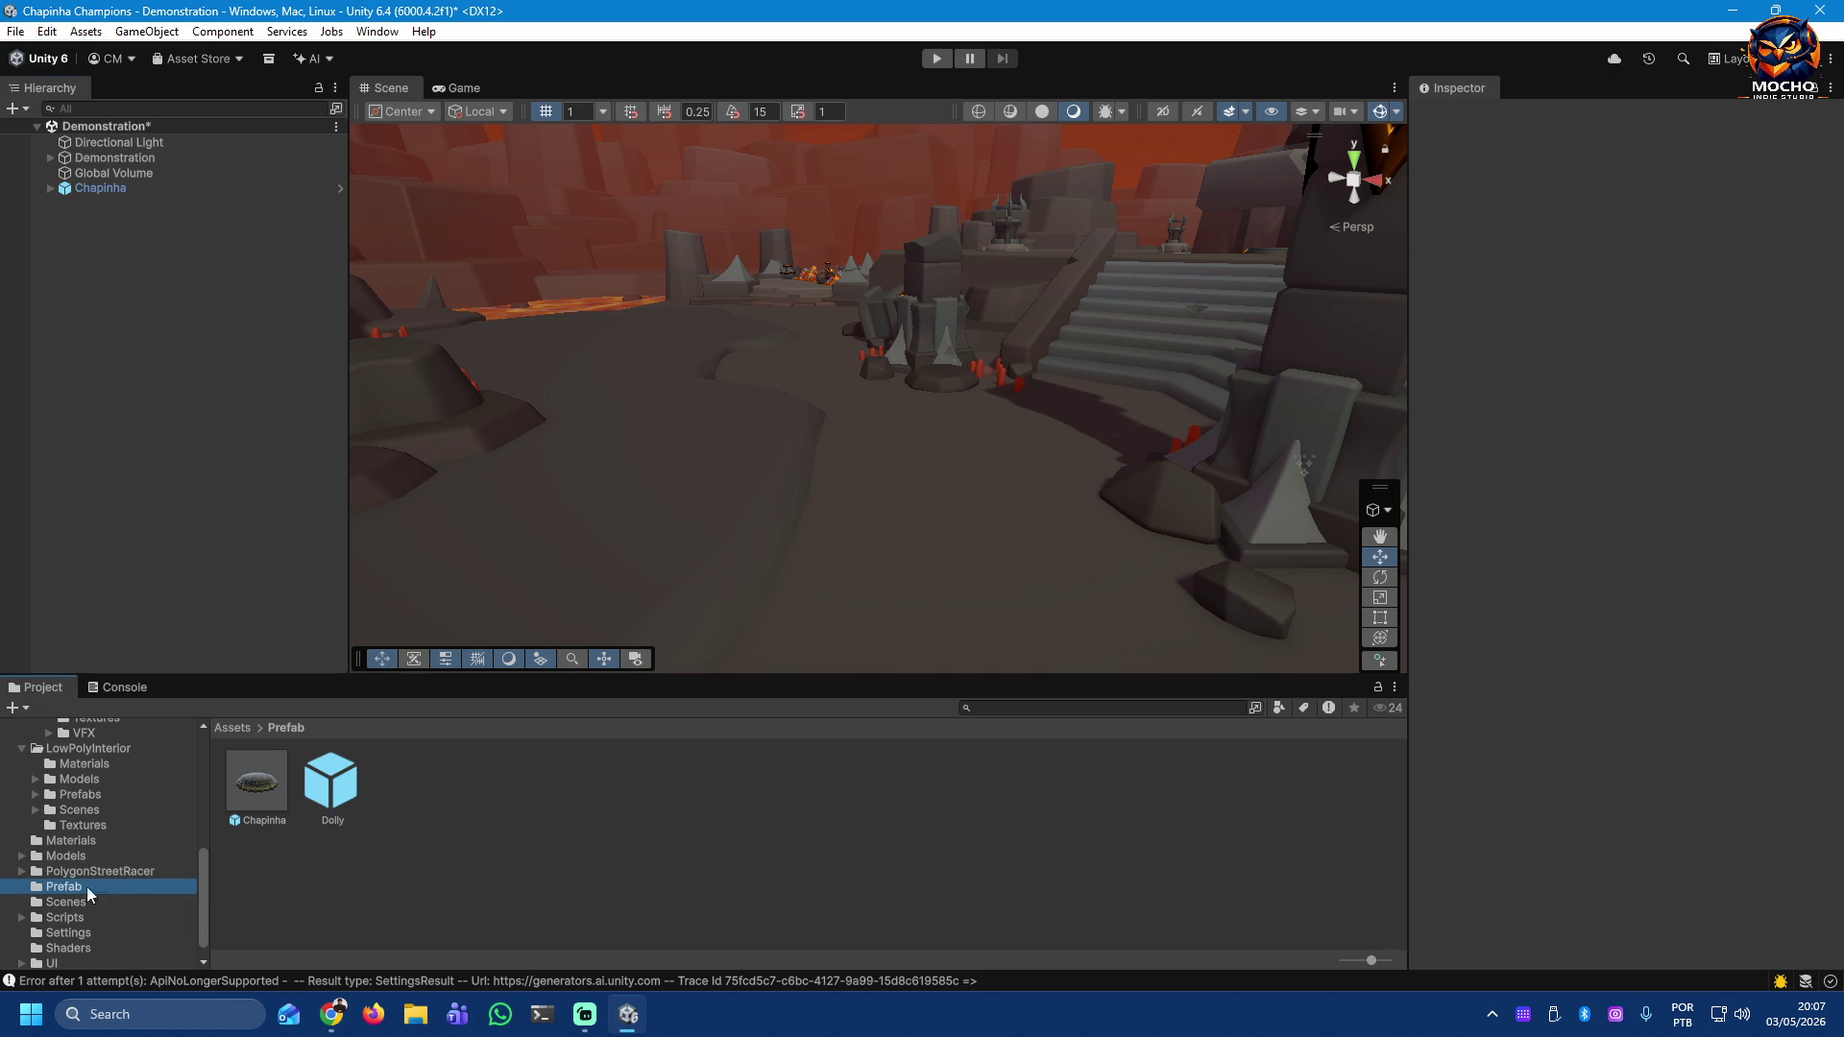
# Step: Add a Dolly prefab instance with Chapinha as its Target, then start Play mode
pyautogui.moveTo(336, 797); pyautogui.dragTo(125, 442)
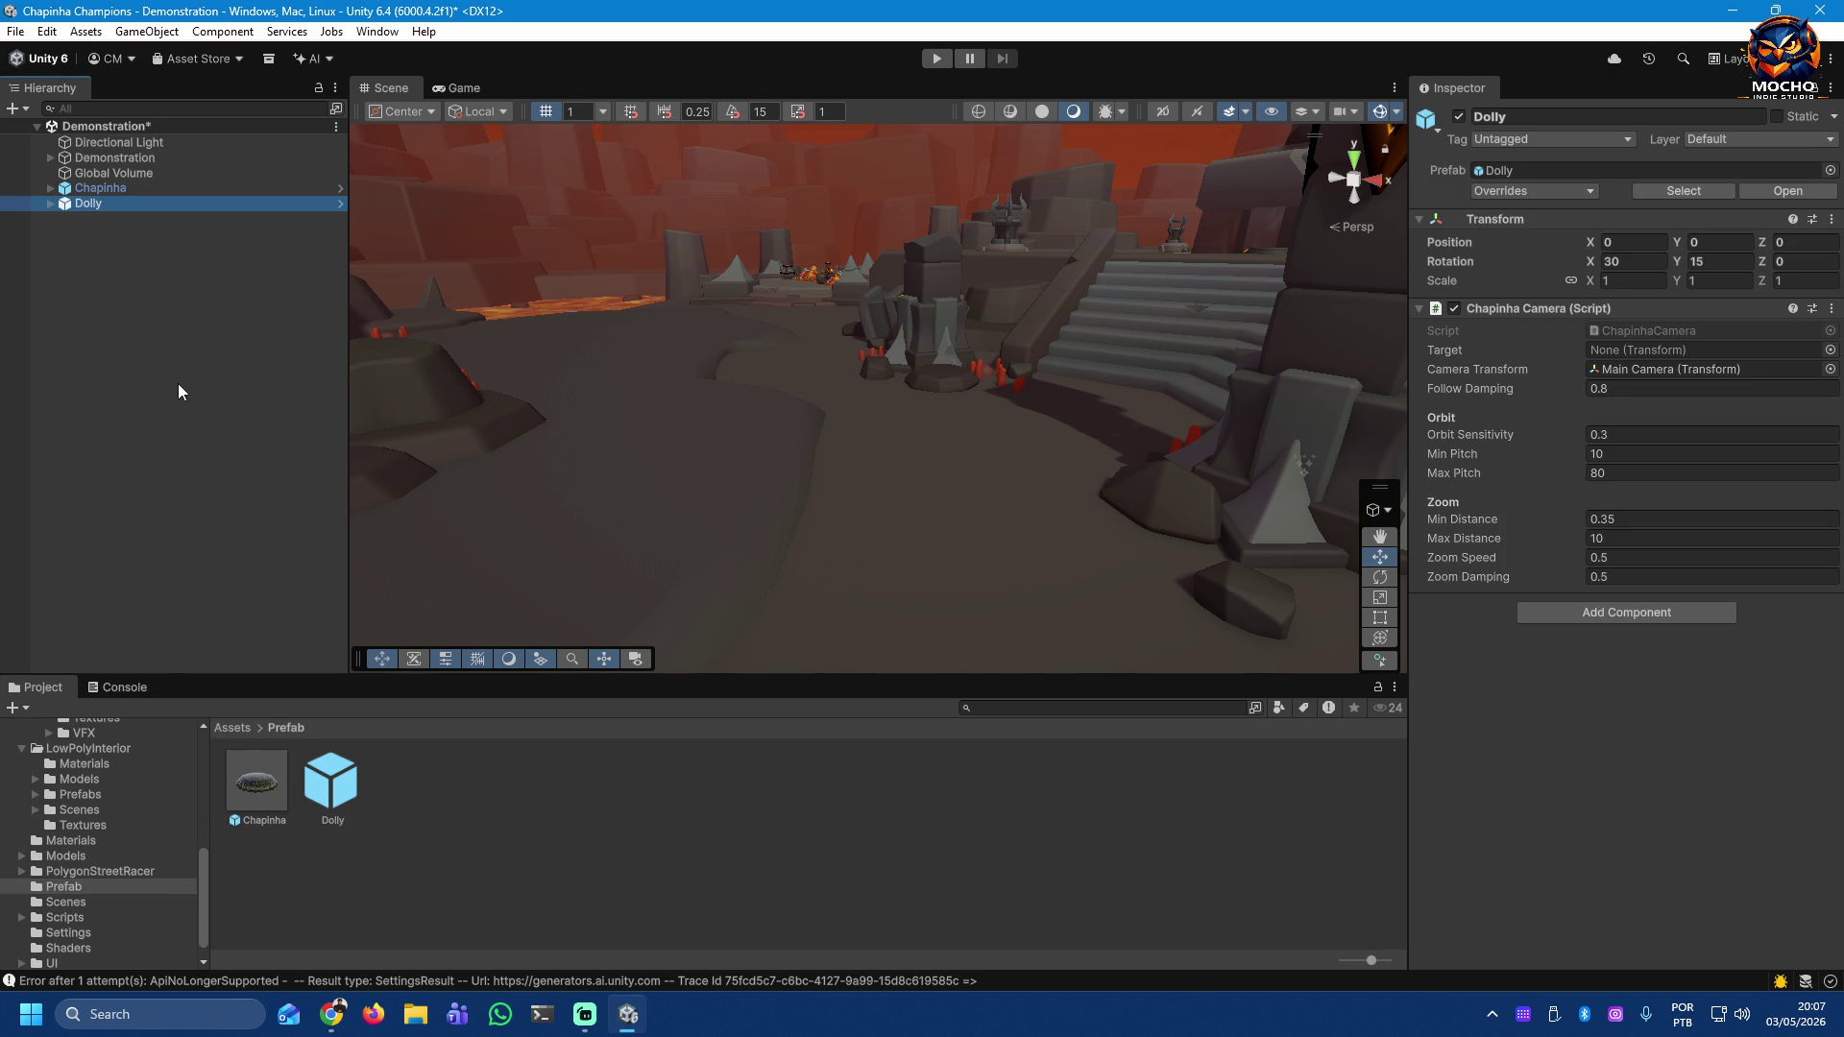
pyautogui.moveTo(127, 195)
pyautogui.mouseDown()
pyautogui.moveTo(108, 192)
pyautogui.moveTo(667, 317)
pyautogui.moveTo(1540, 385)
pyautogui.moveTo(1642, 348)
pyautogui.mouseUp()
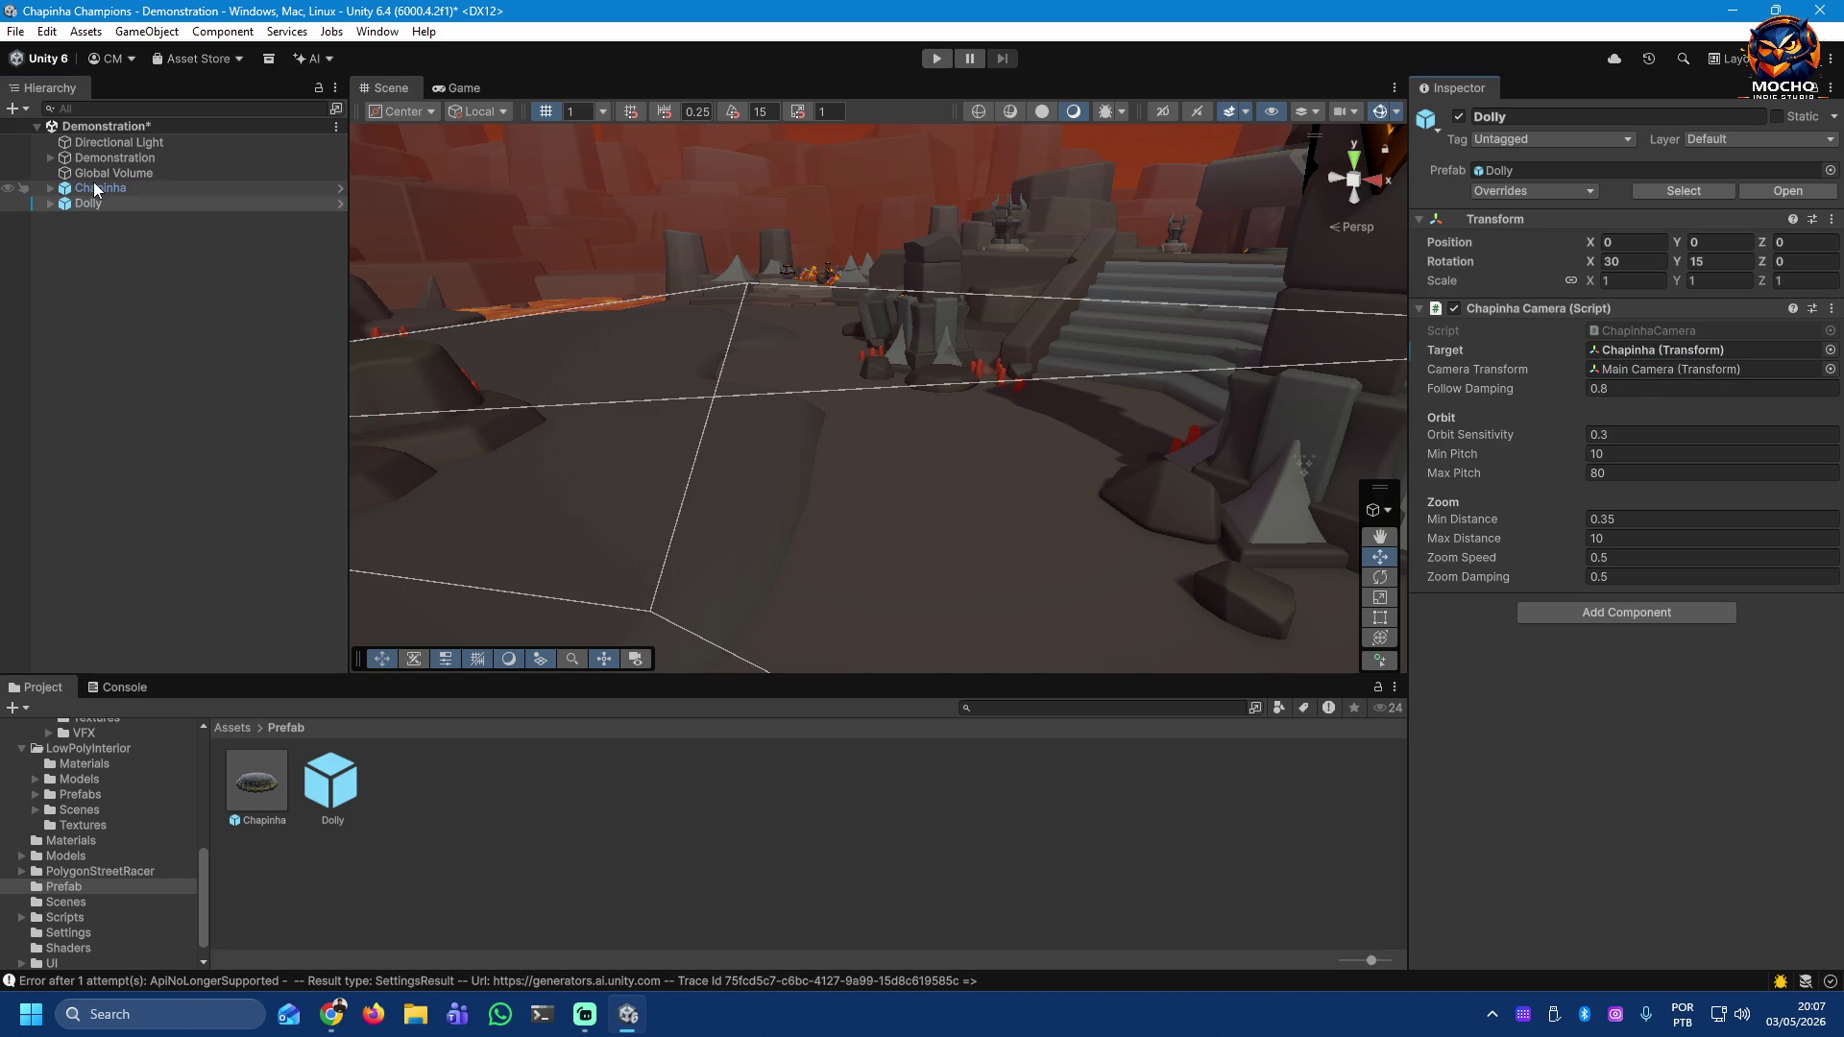
pyautogui.click(933, 59)
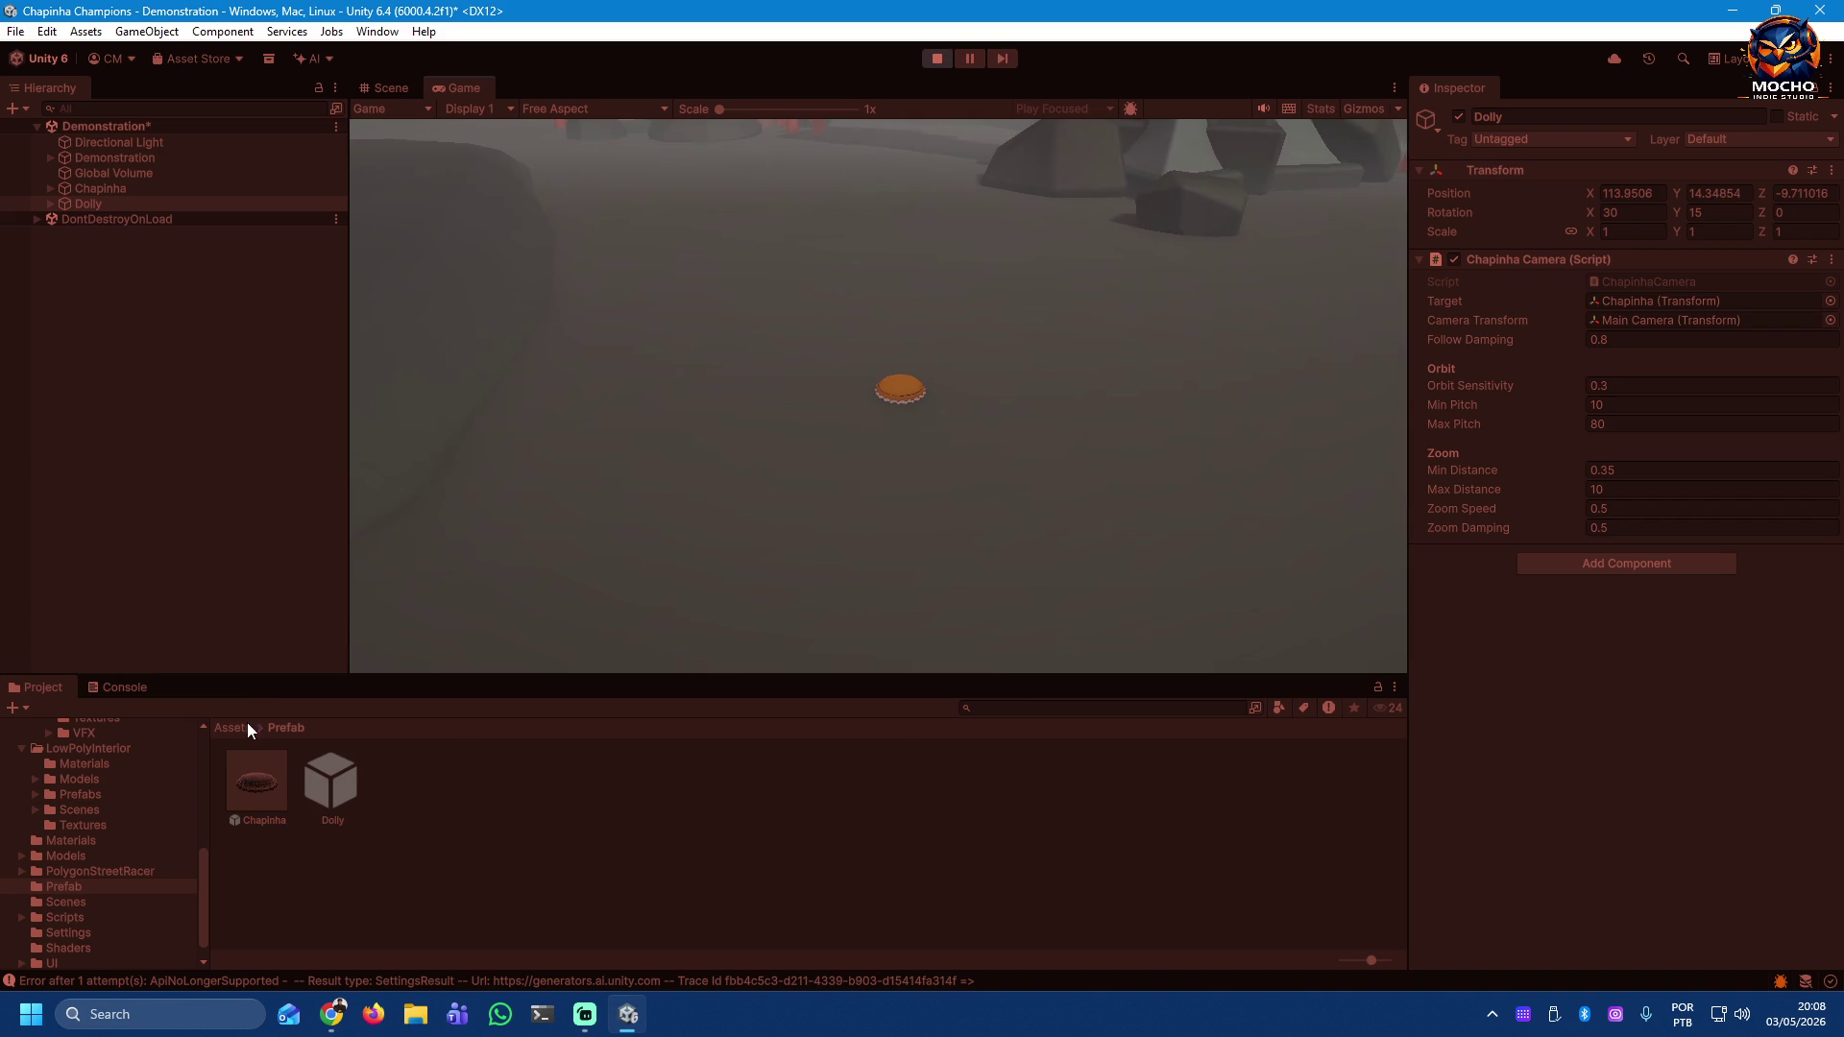
# Step: Examine the console's unassigned cam error and open its script in Visual Studio
pyautogui.click(134, 686)
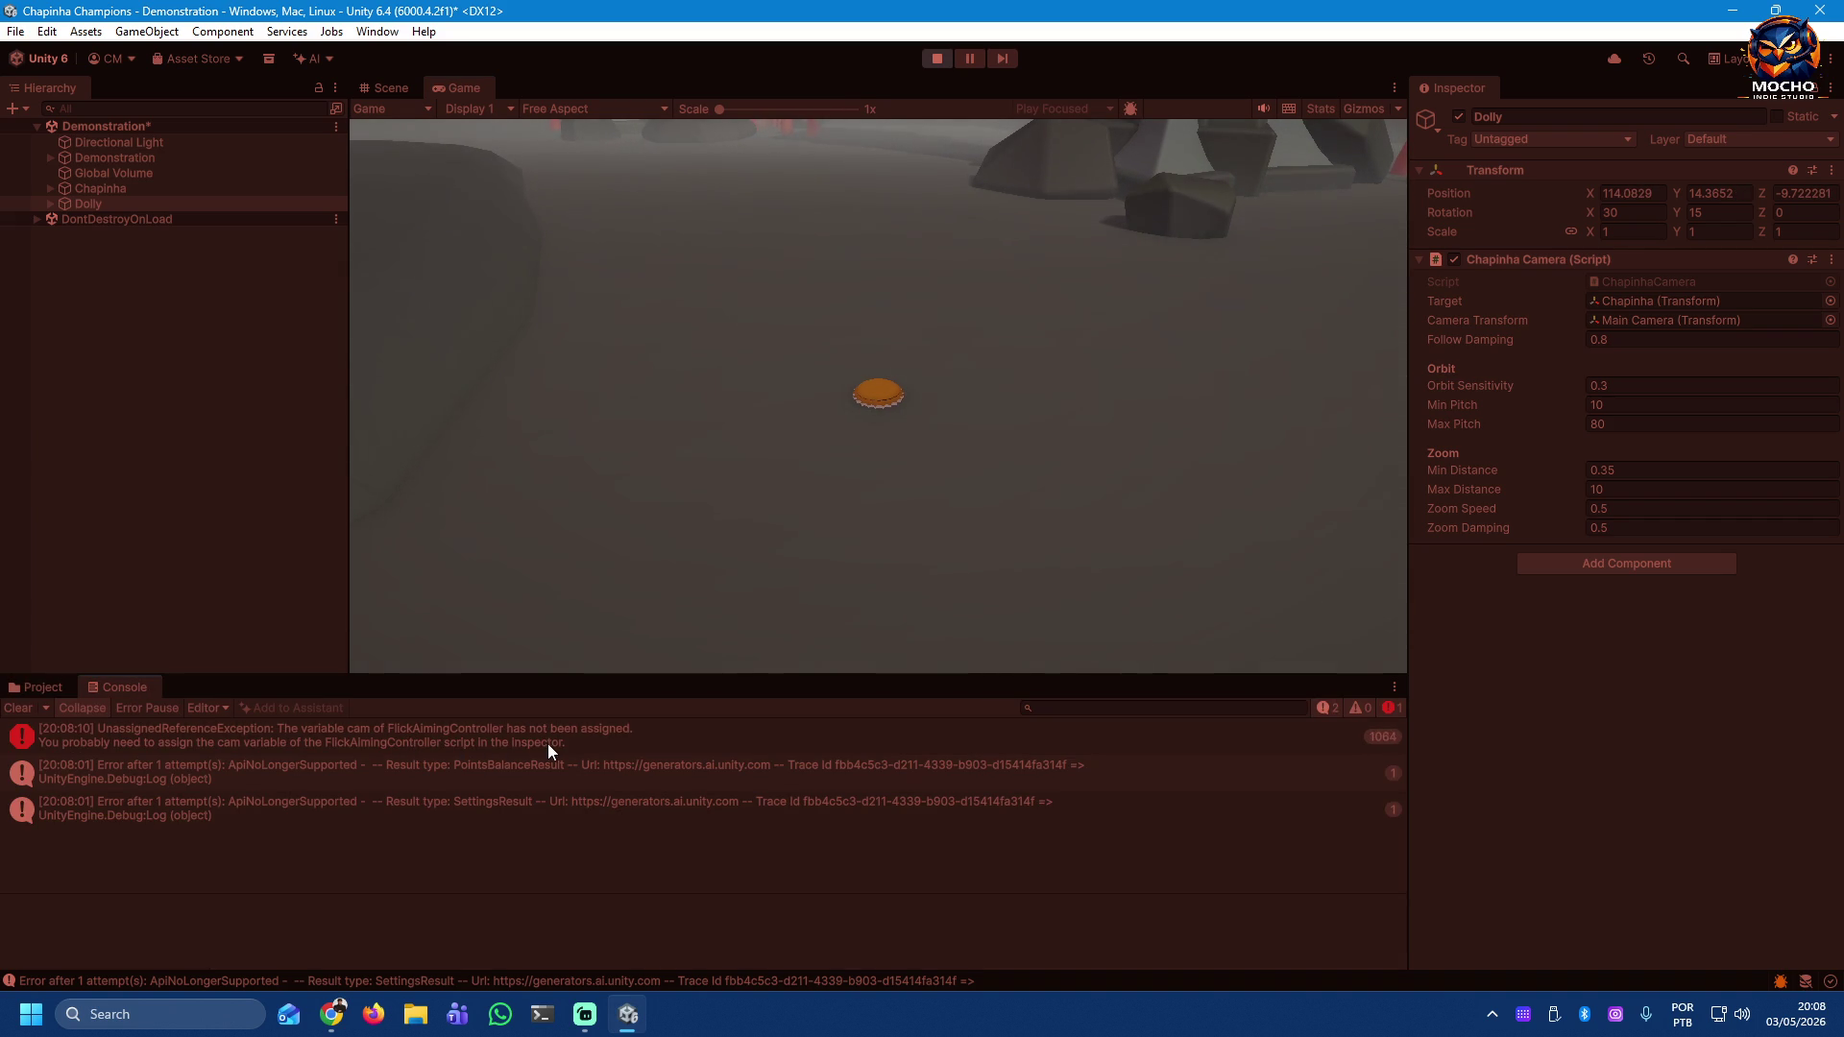
pyautogui.click(517, 734)
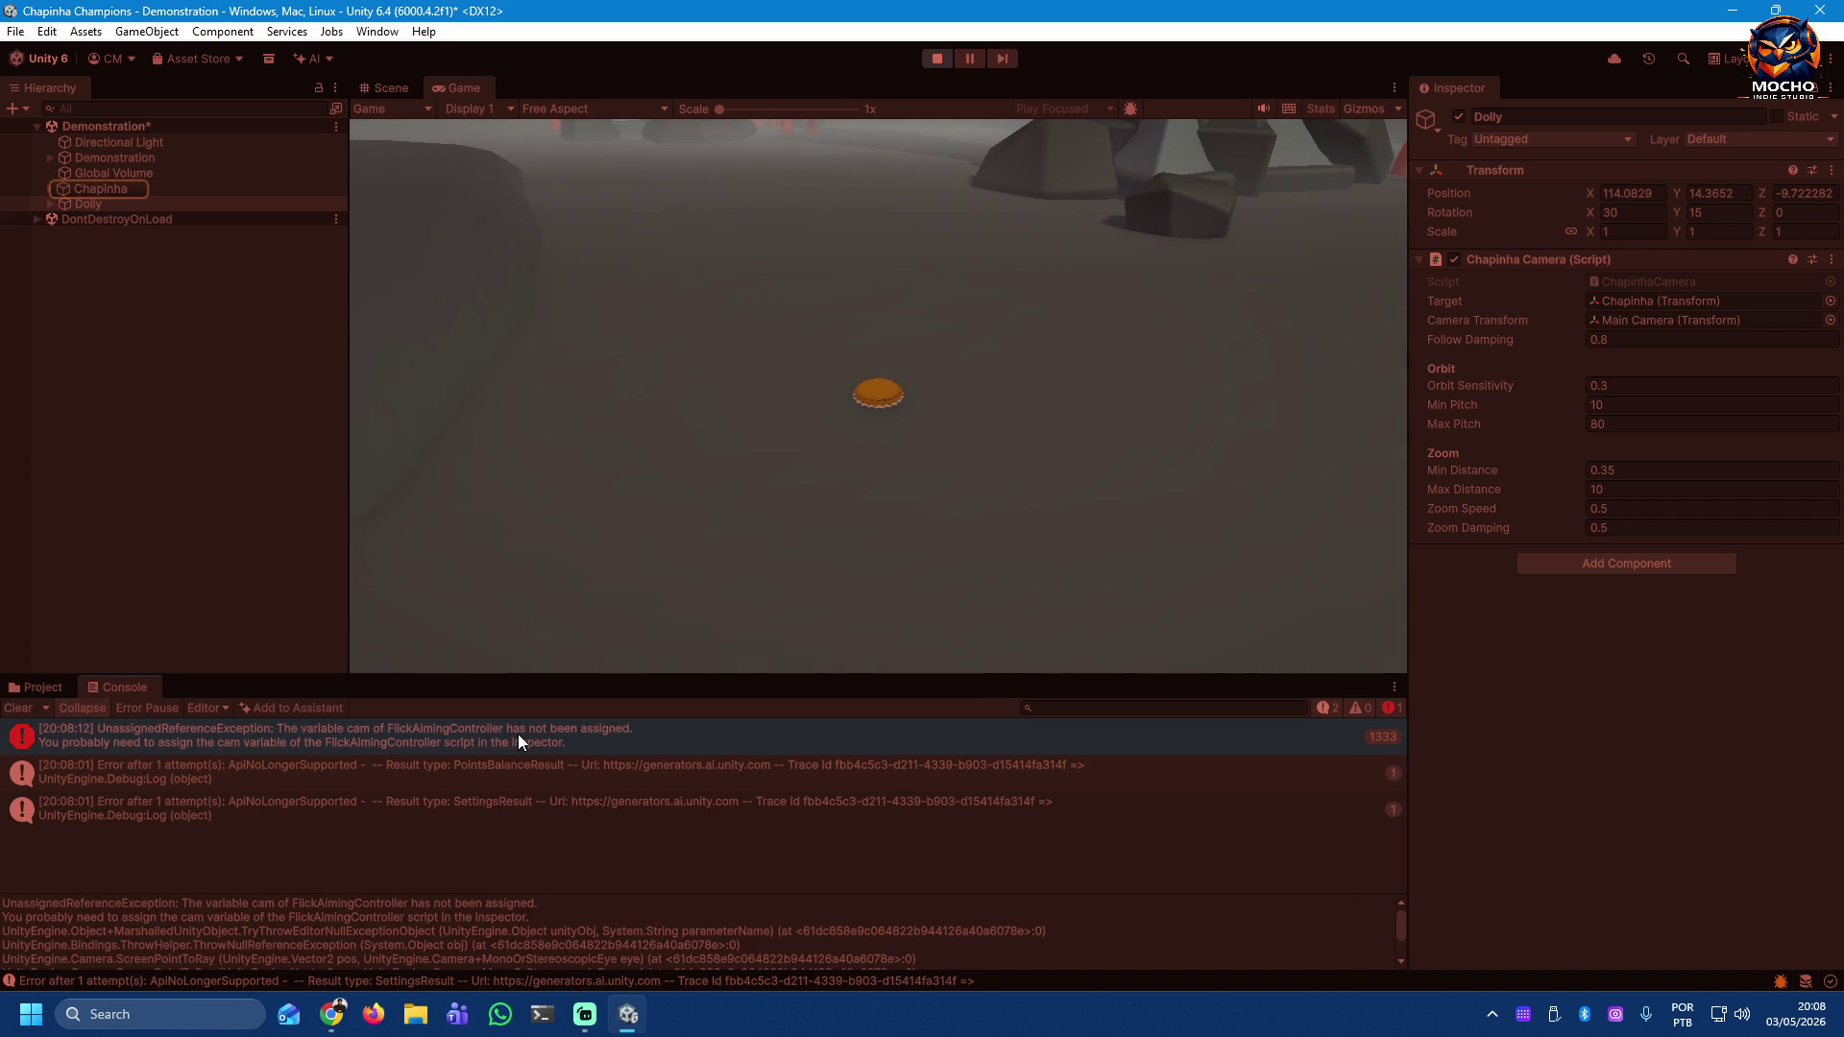
pyautogui.doubleClick(517, 733)
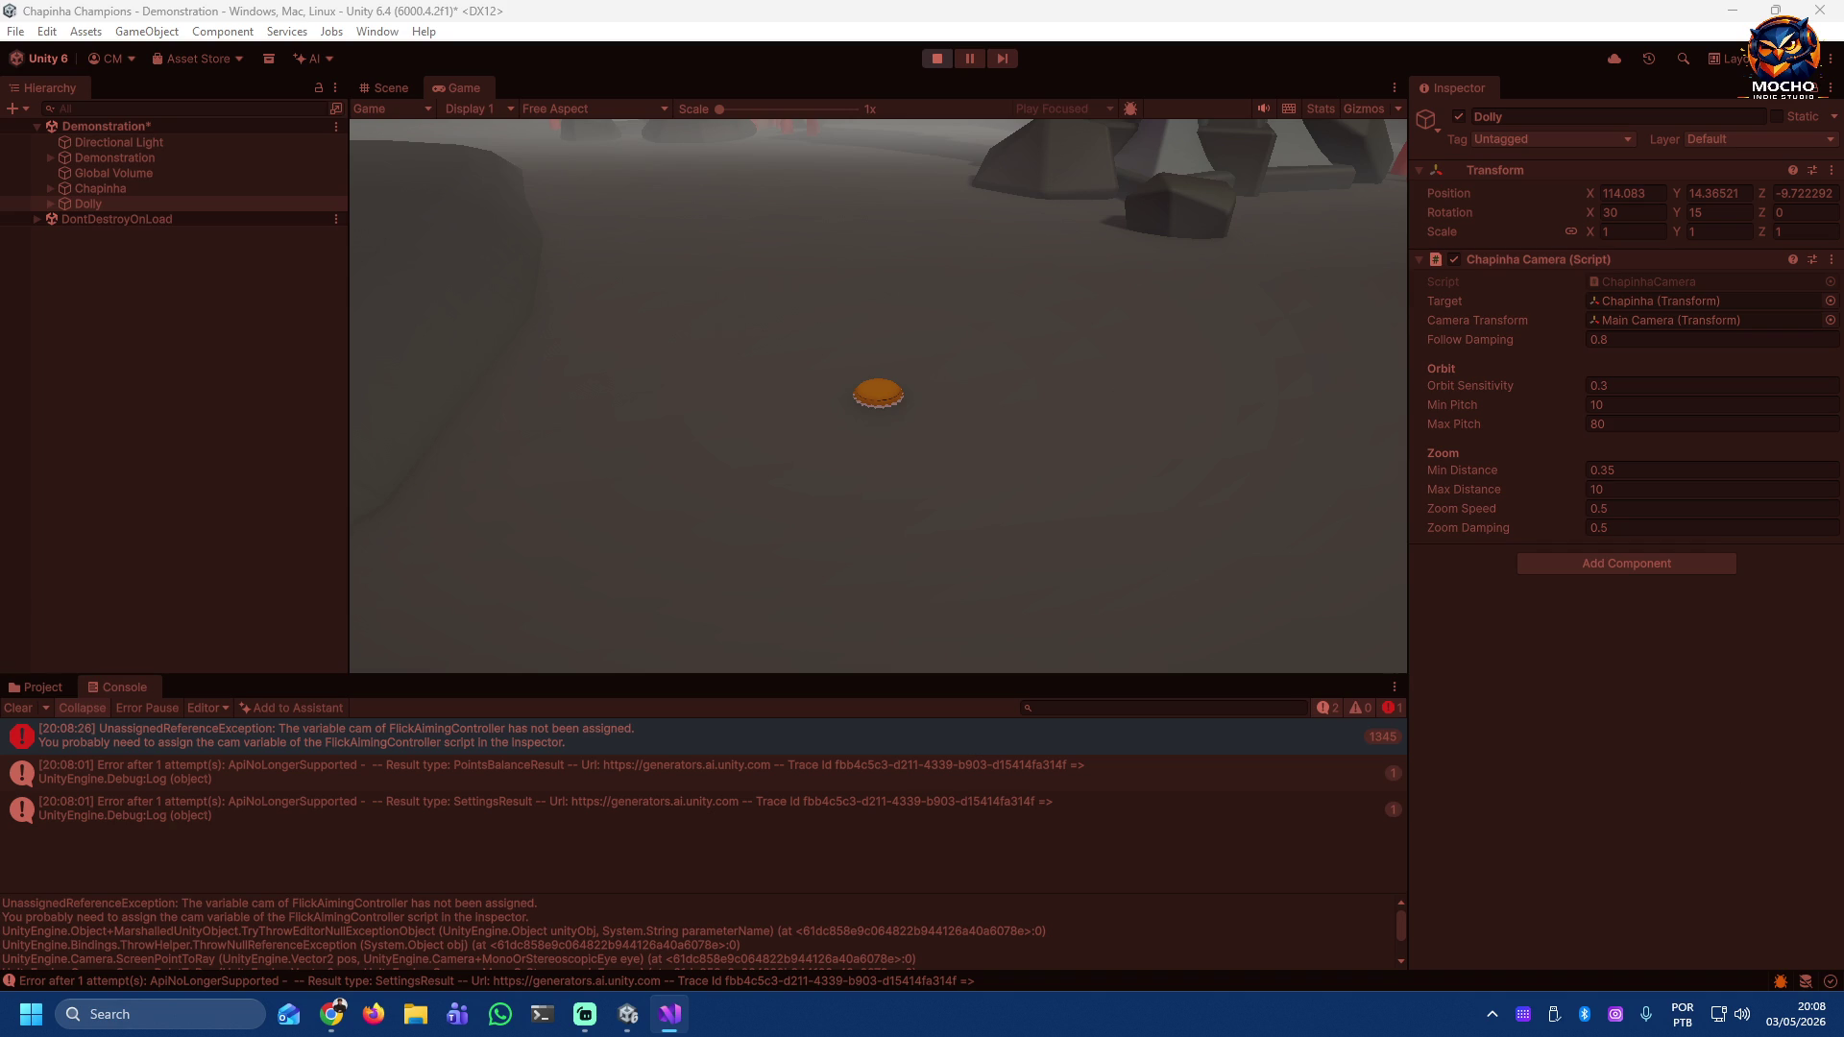
# Step: Orbit the game camera around the bottle cap, stop Play mode, and select Chapinha
pyautogui.moveTo(1075, 478)
pyautogui.mouseDown()
pyautogui.moveTo(855, 459)
pyautogui.moveTo(961, 426)
pyautogui.moveTo(1276, 391)
pyautogui.moveTo(1288, 355)
pyautogui.moveTo(1103, 279)
pyautogui.moveTo(1033, 332)
pyautogui.moveTo(1000, 258)
pyautogui.moveTo(903, 236)
pyautogui.moveTo(856, 237)
pyautogui.moveTo(774, 353)
pyautogui.mouseUp()
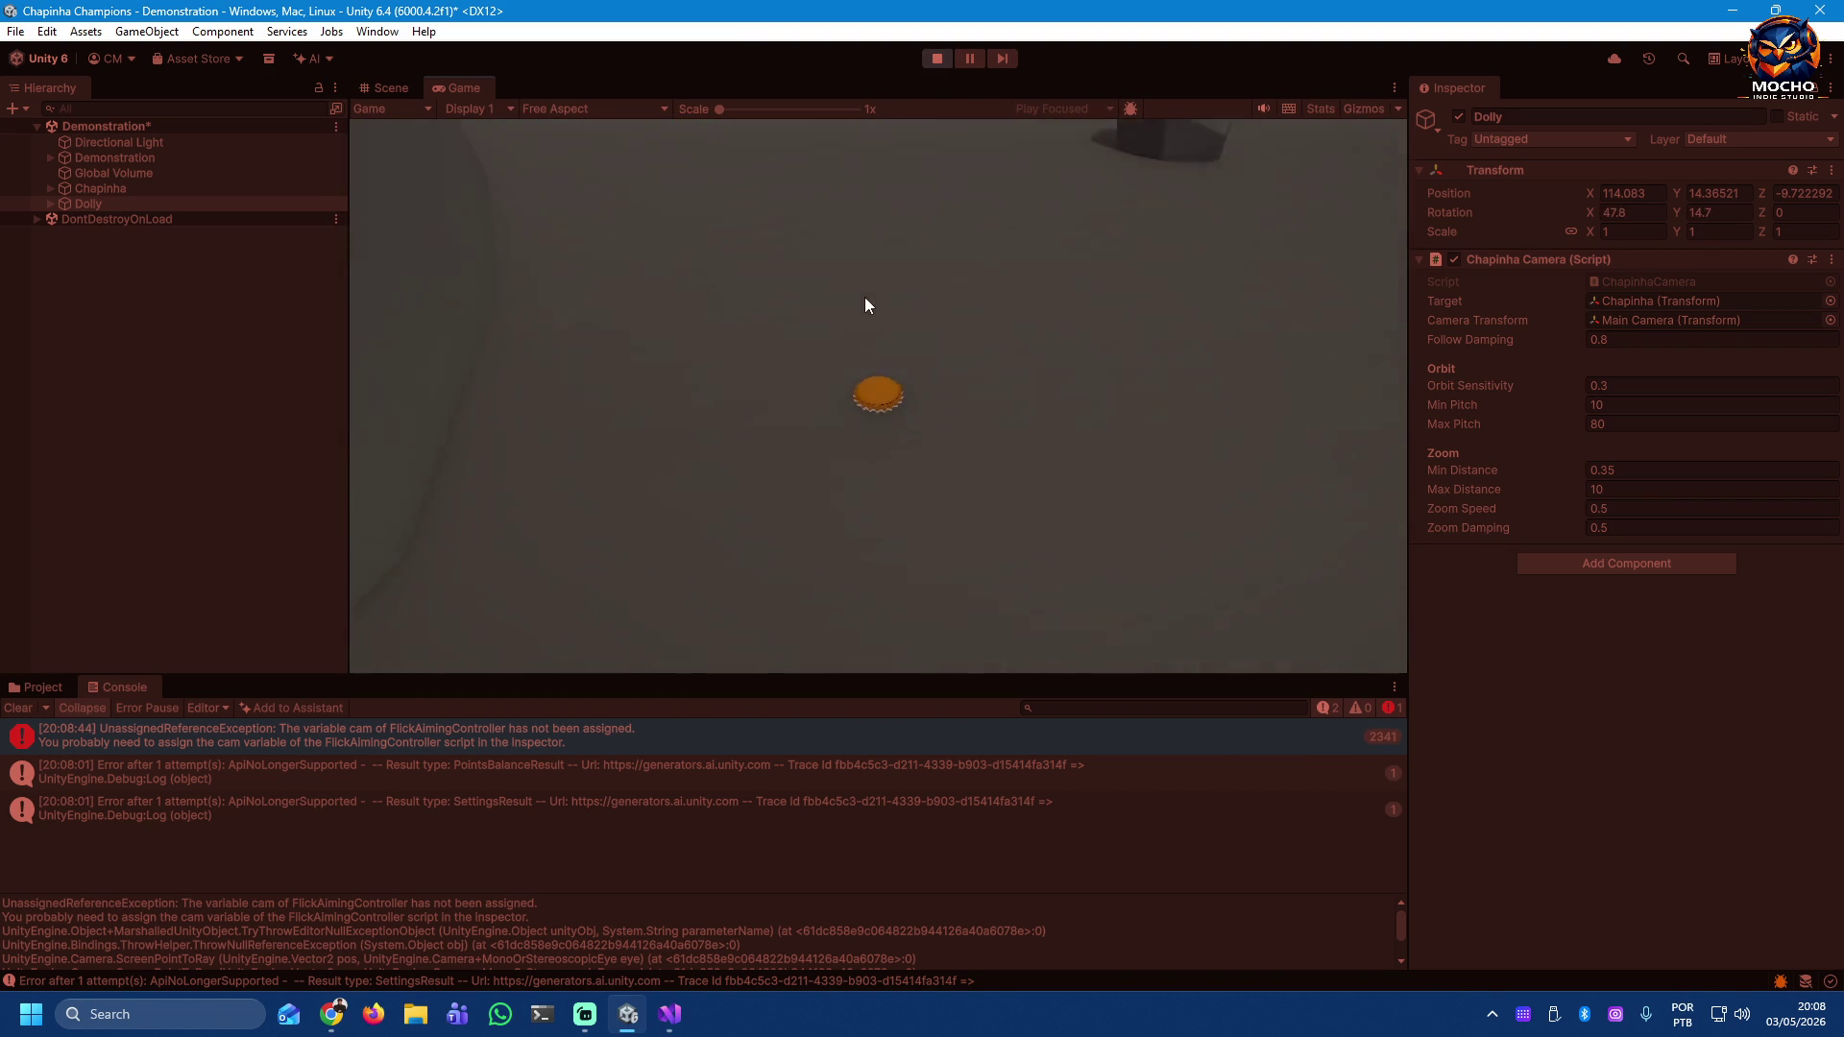
pyautogui.moveTo(858, 310); pyautogui.dragTo(867, 275)
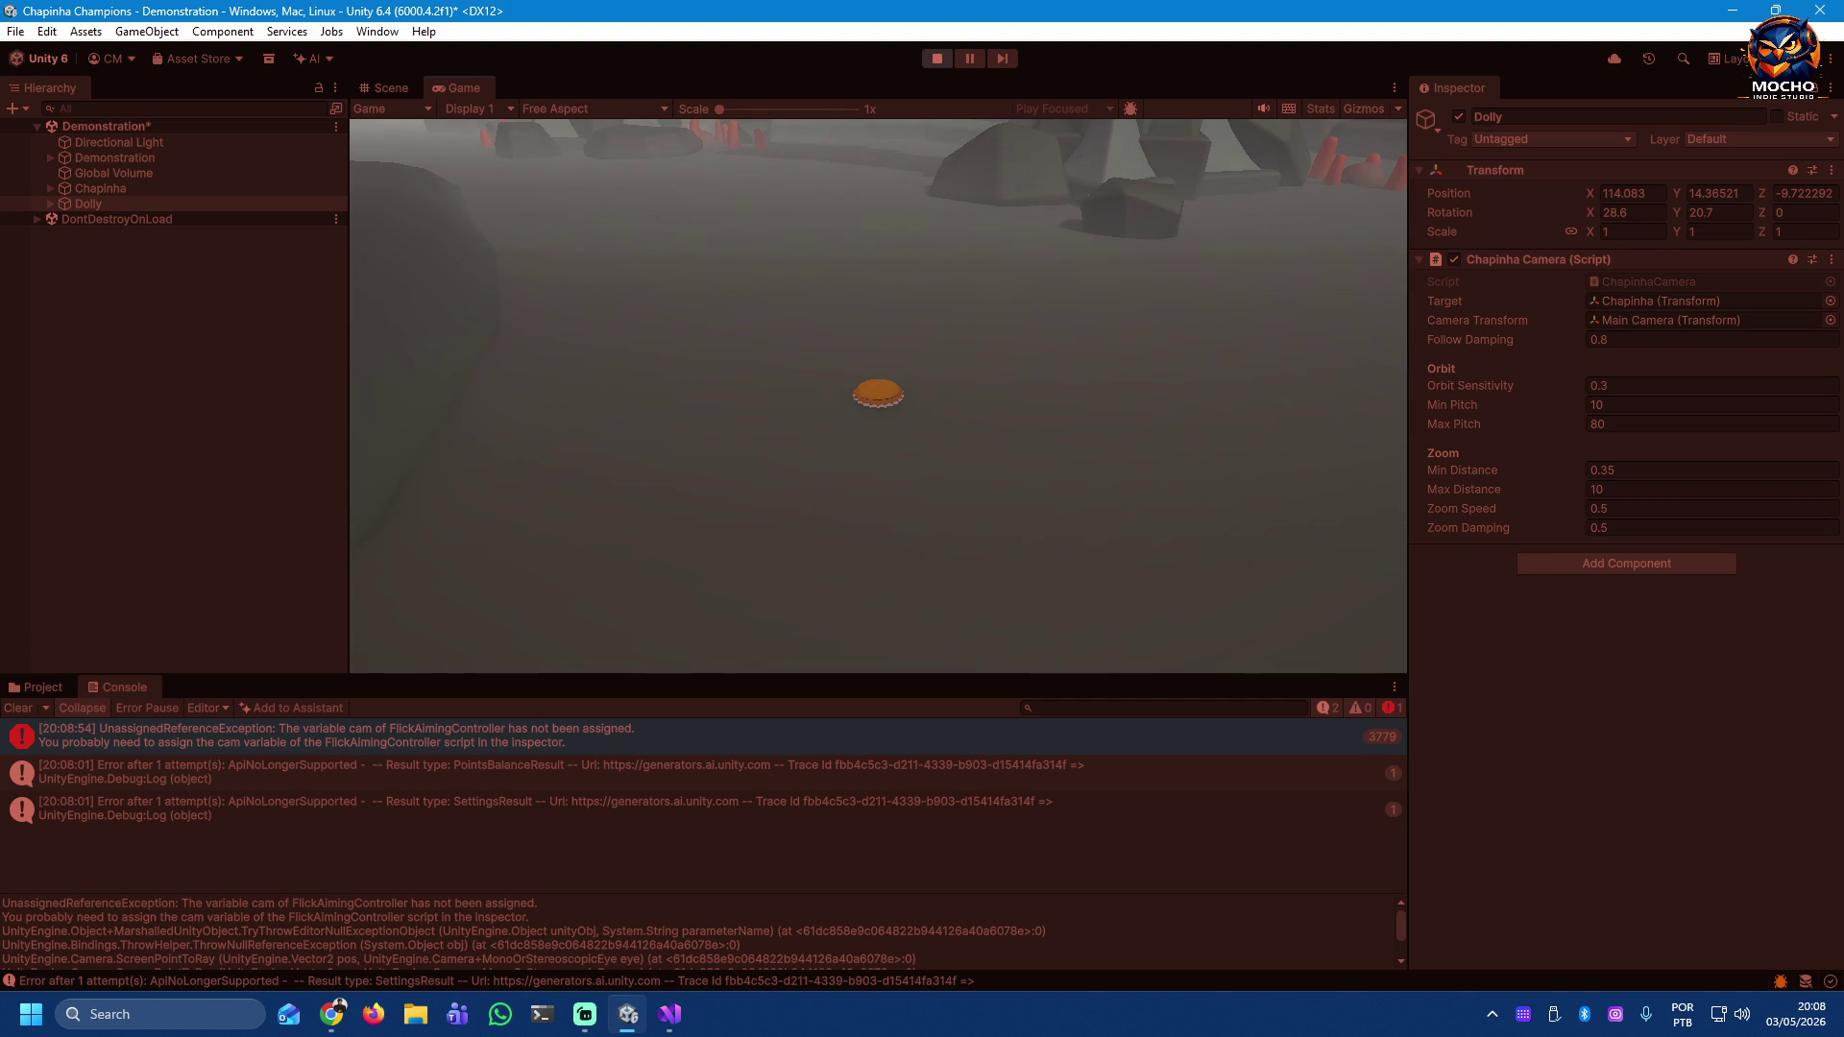
pyautogui.click(933, 60)
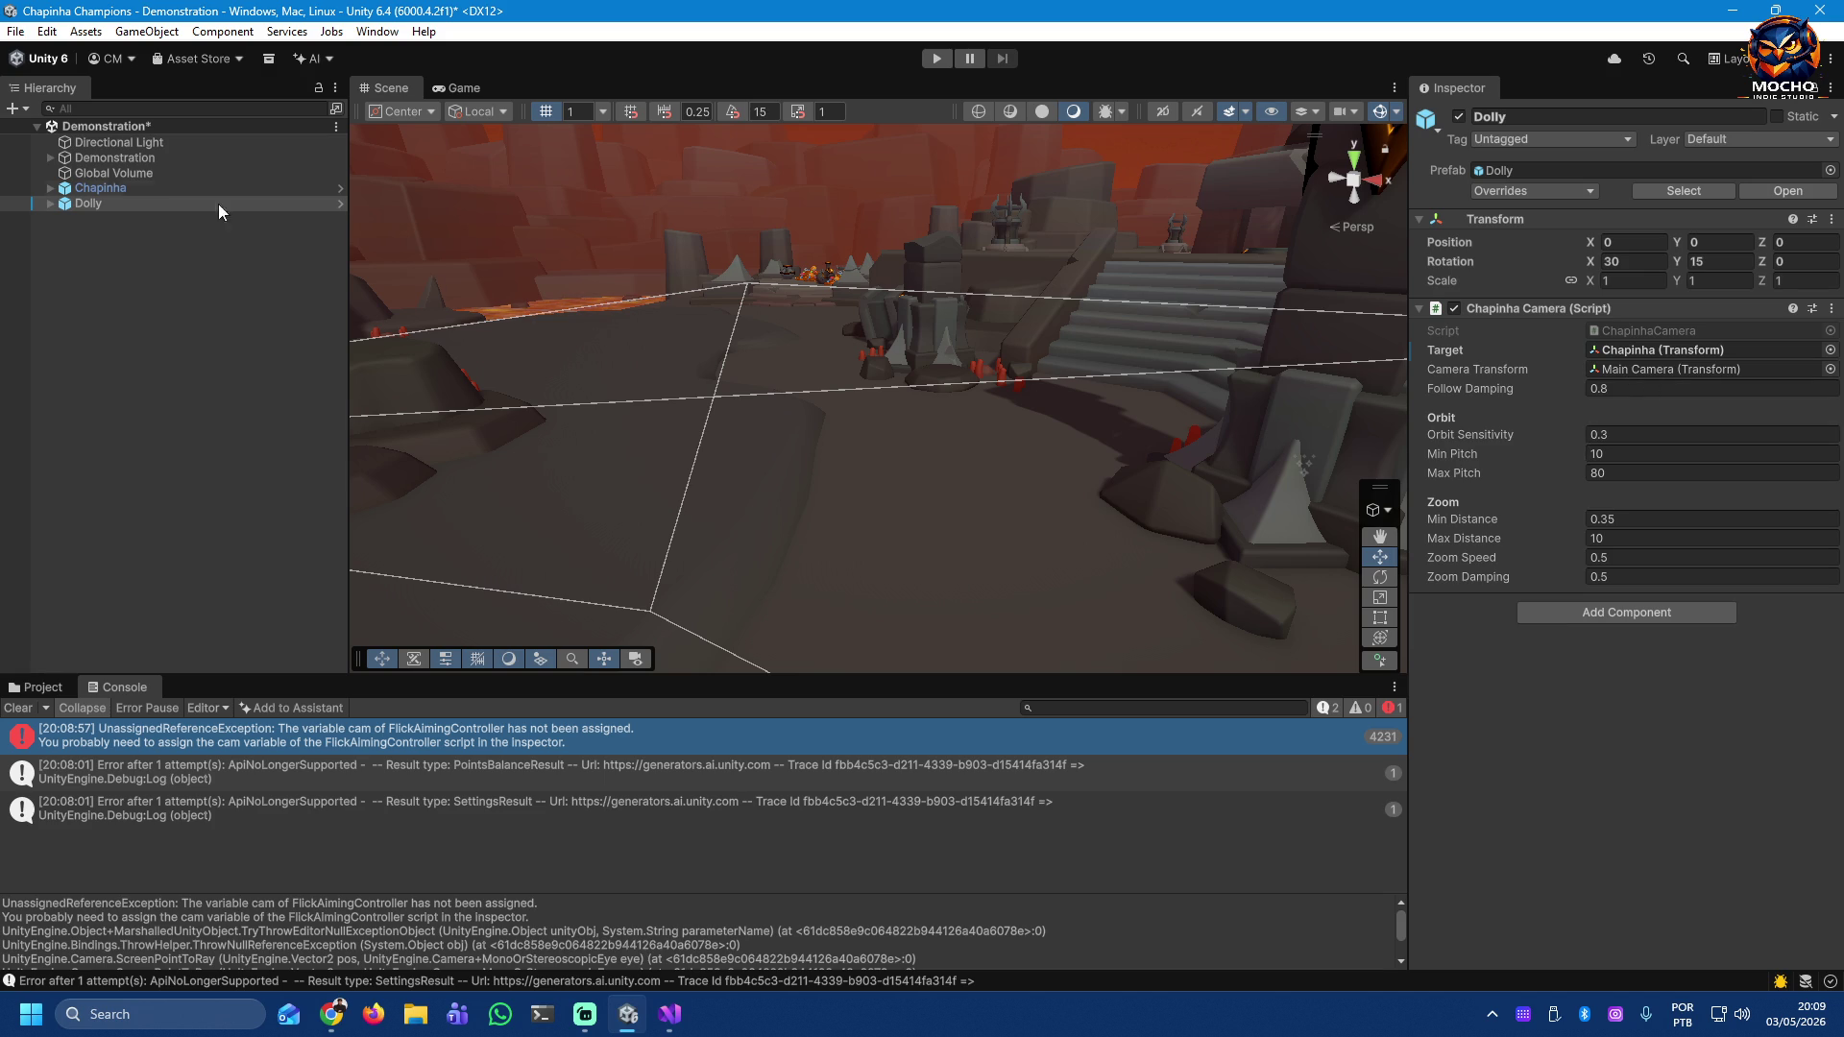
pyautogui.click(114, 189)
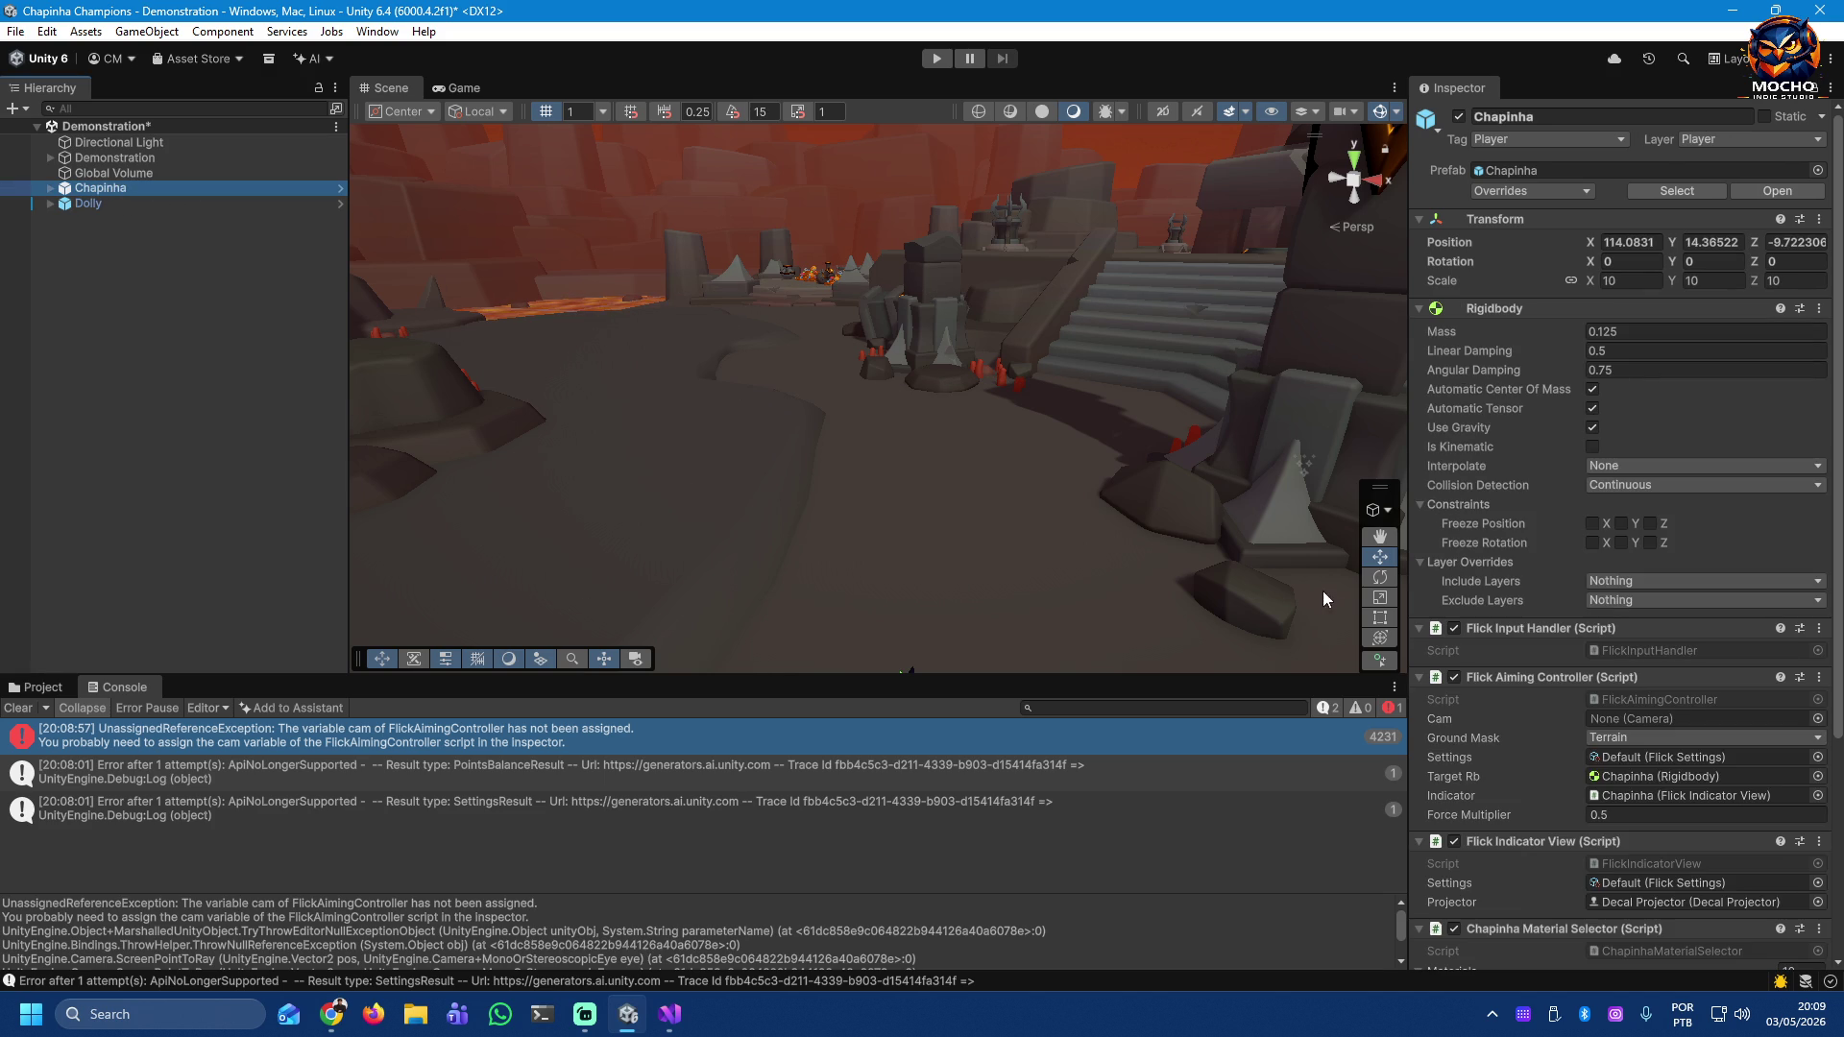
# Step: Drag Dolly's Main Camera into Chapinha's Flick Aiming Controller Cam field, then save with Ctrl+S
pyautogui.scroll(-2, 1642, 673)
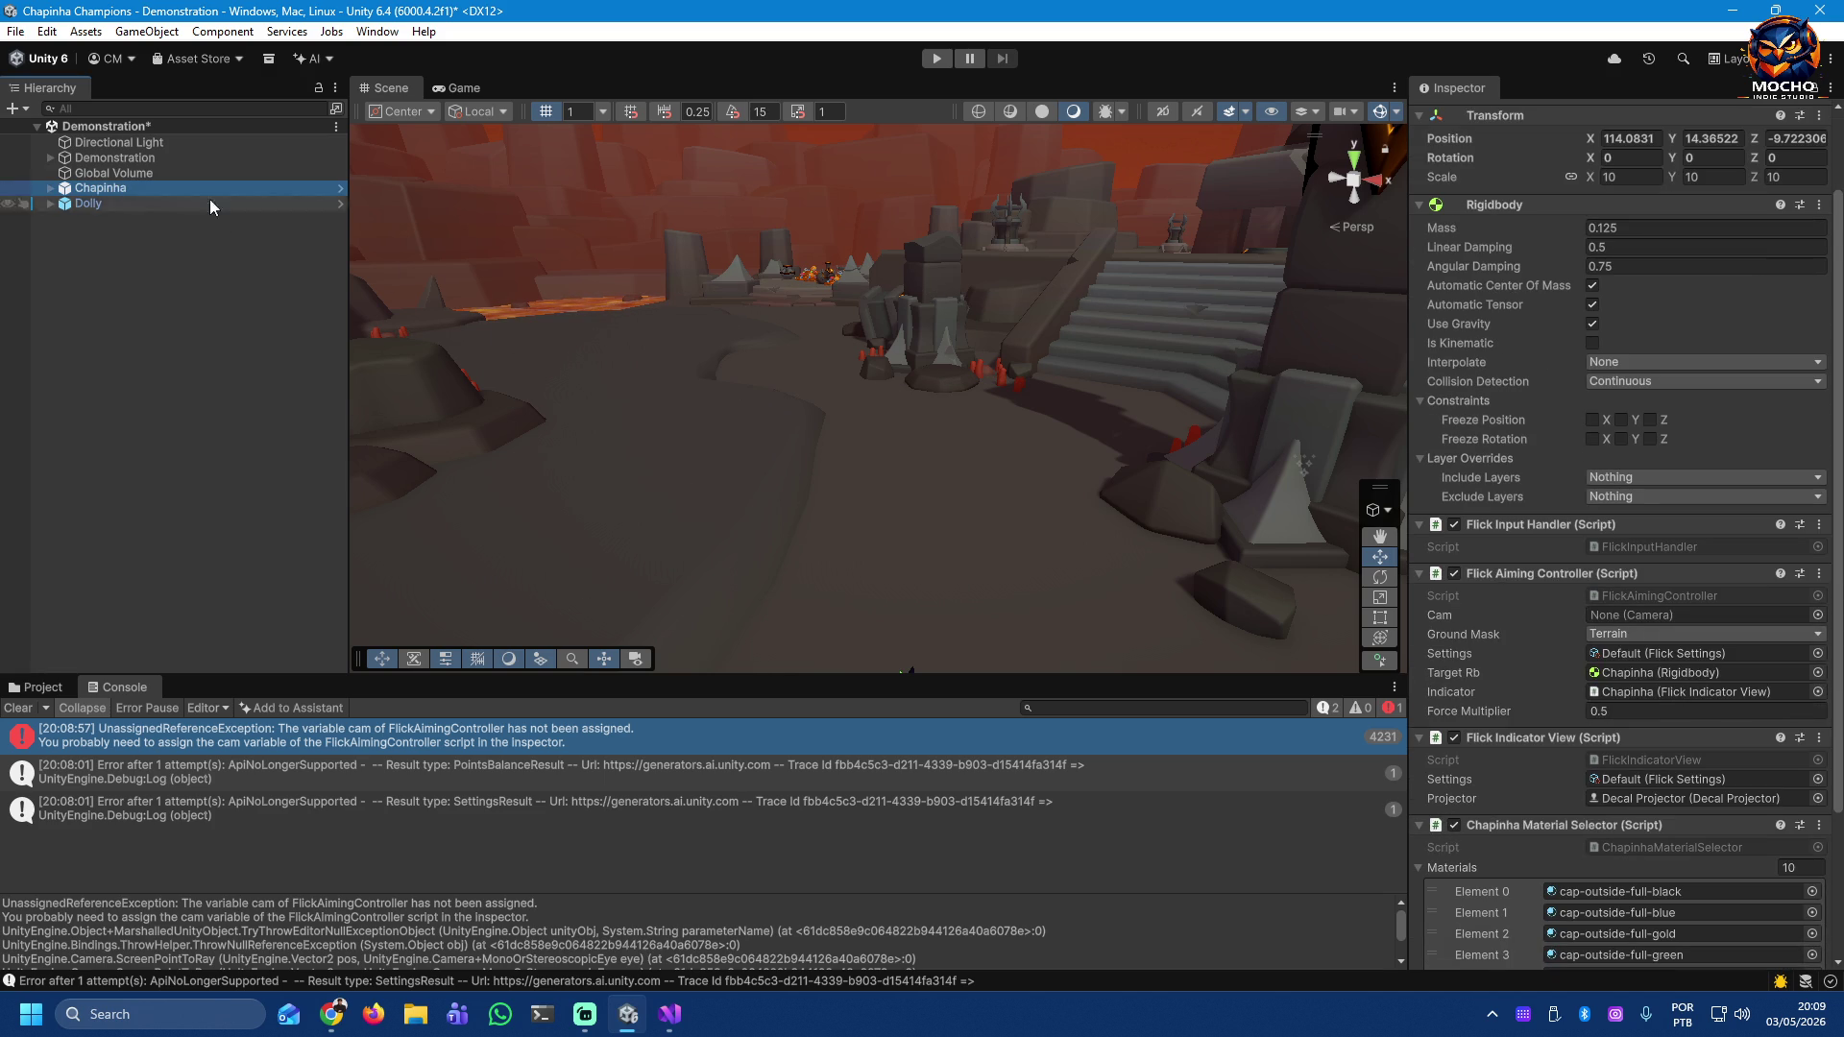
pyautogui.click(50, 204)
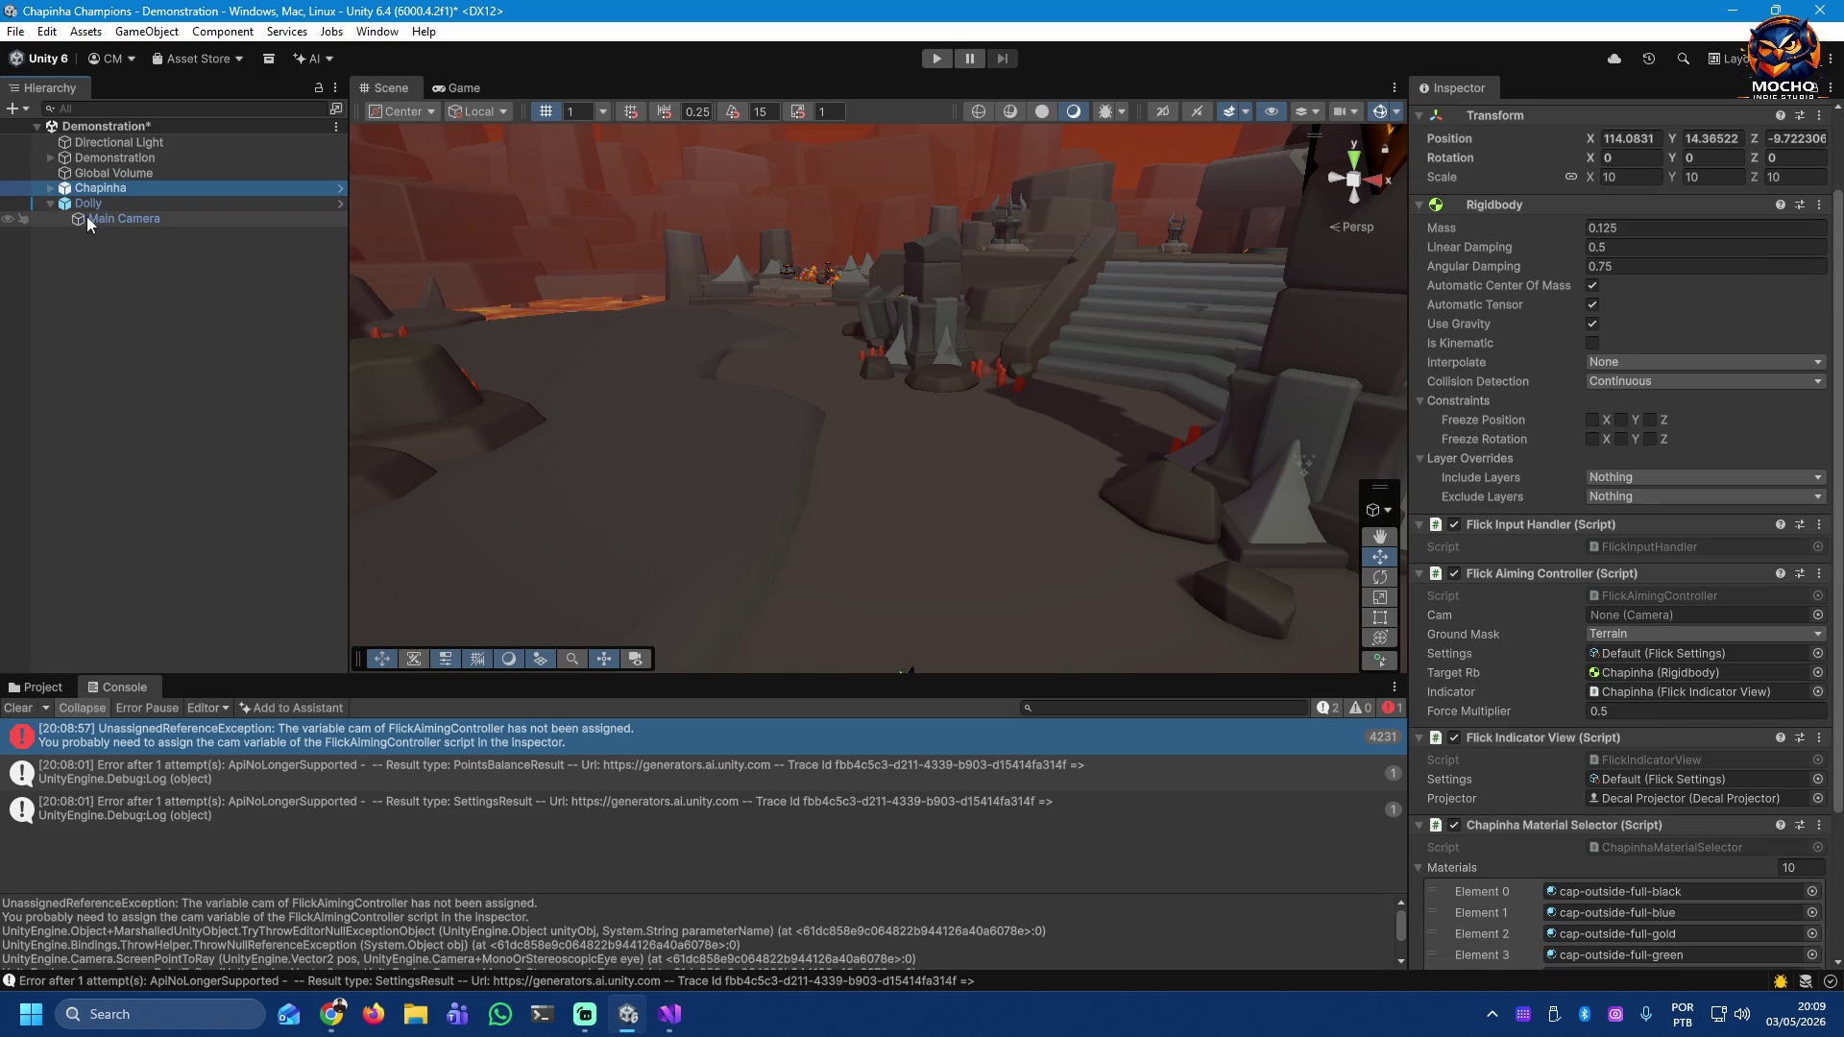
pyautogui.moveTo(90, 217)
pyautogui.mouseDown()
pyautogui.moveTo(609, 440)
pyautogui.moveTo(1575, 628)
pyautogui.moveTo(1659, 610)
pyautogui.mouseUp()
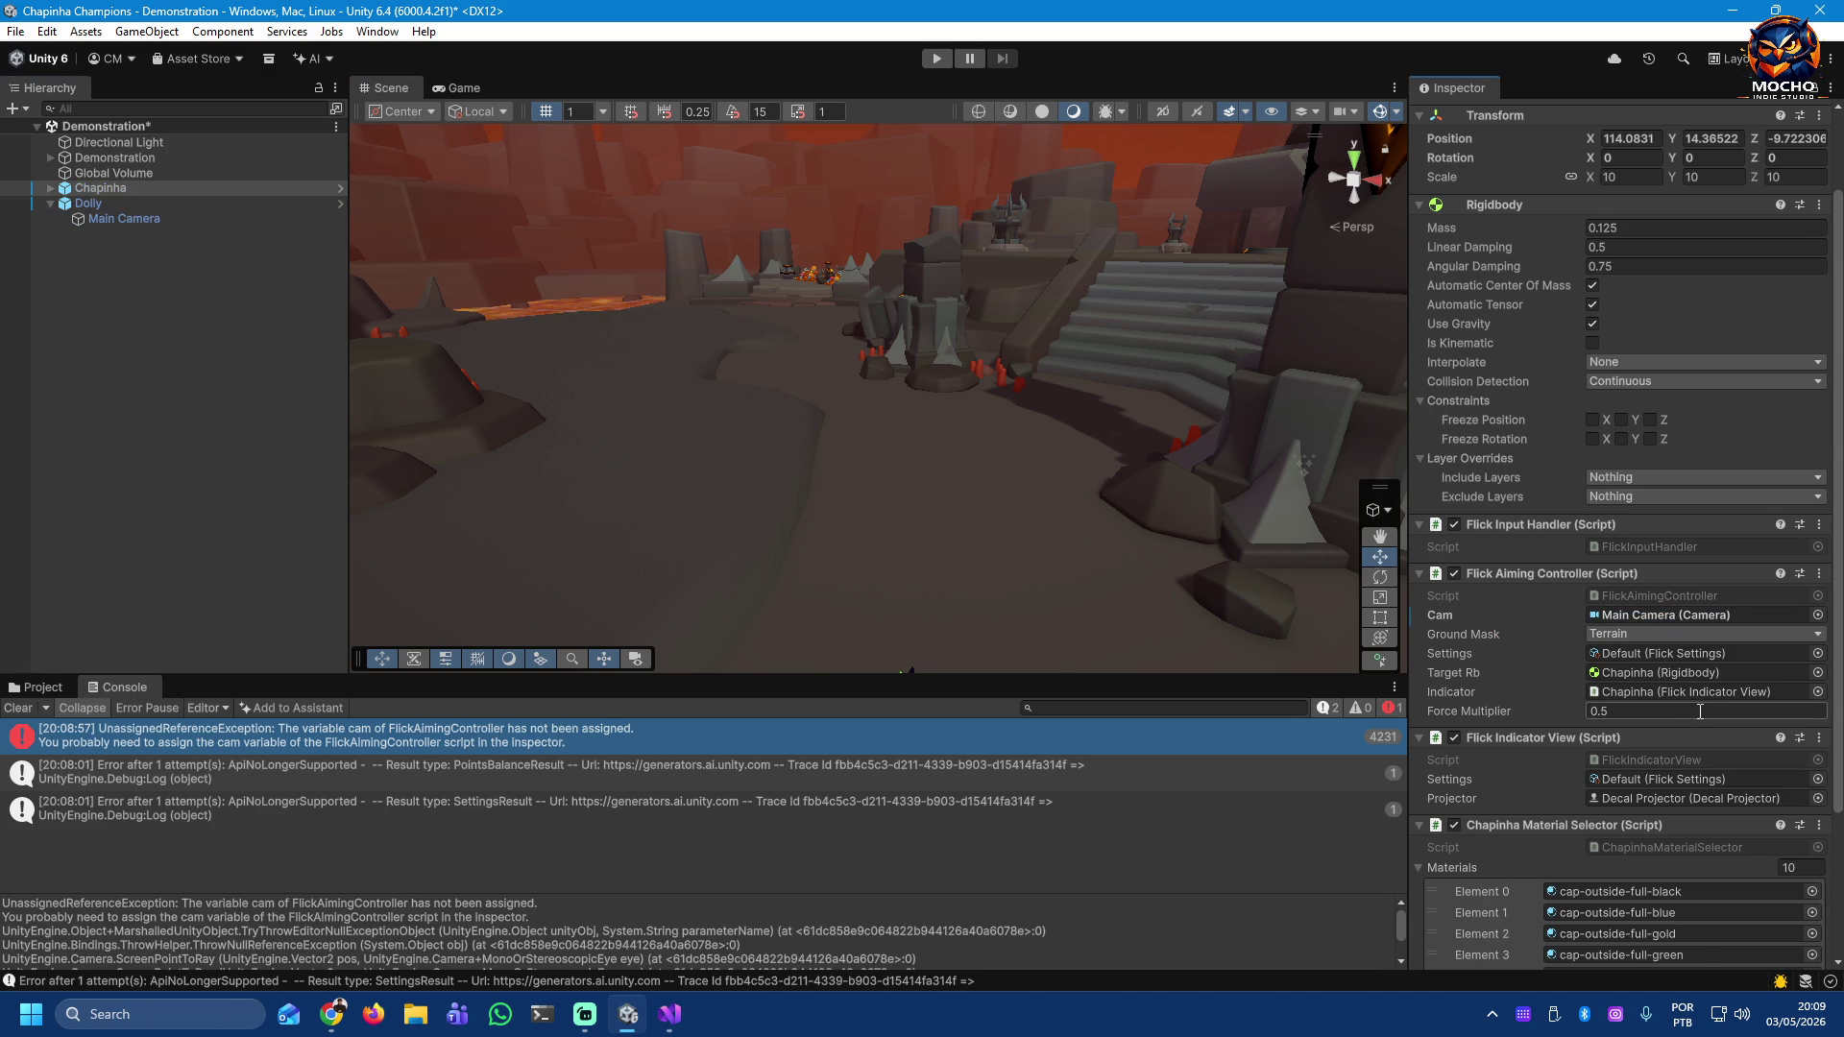
pyautogui.scroll(-3, 1698, 711)
pyautogui.scroll(3, 1698, 711)
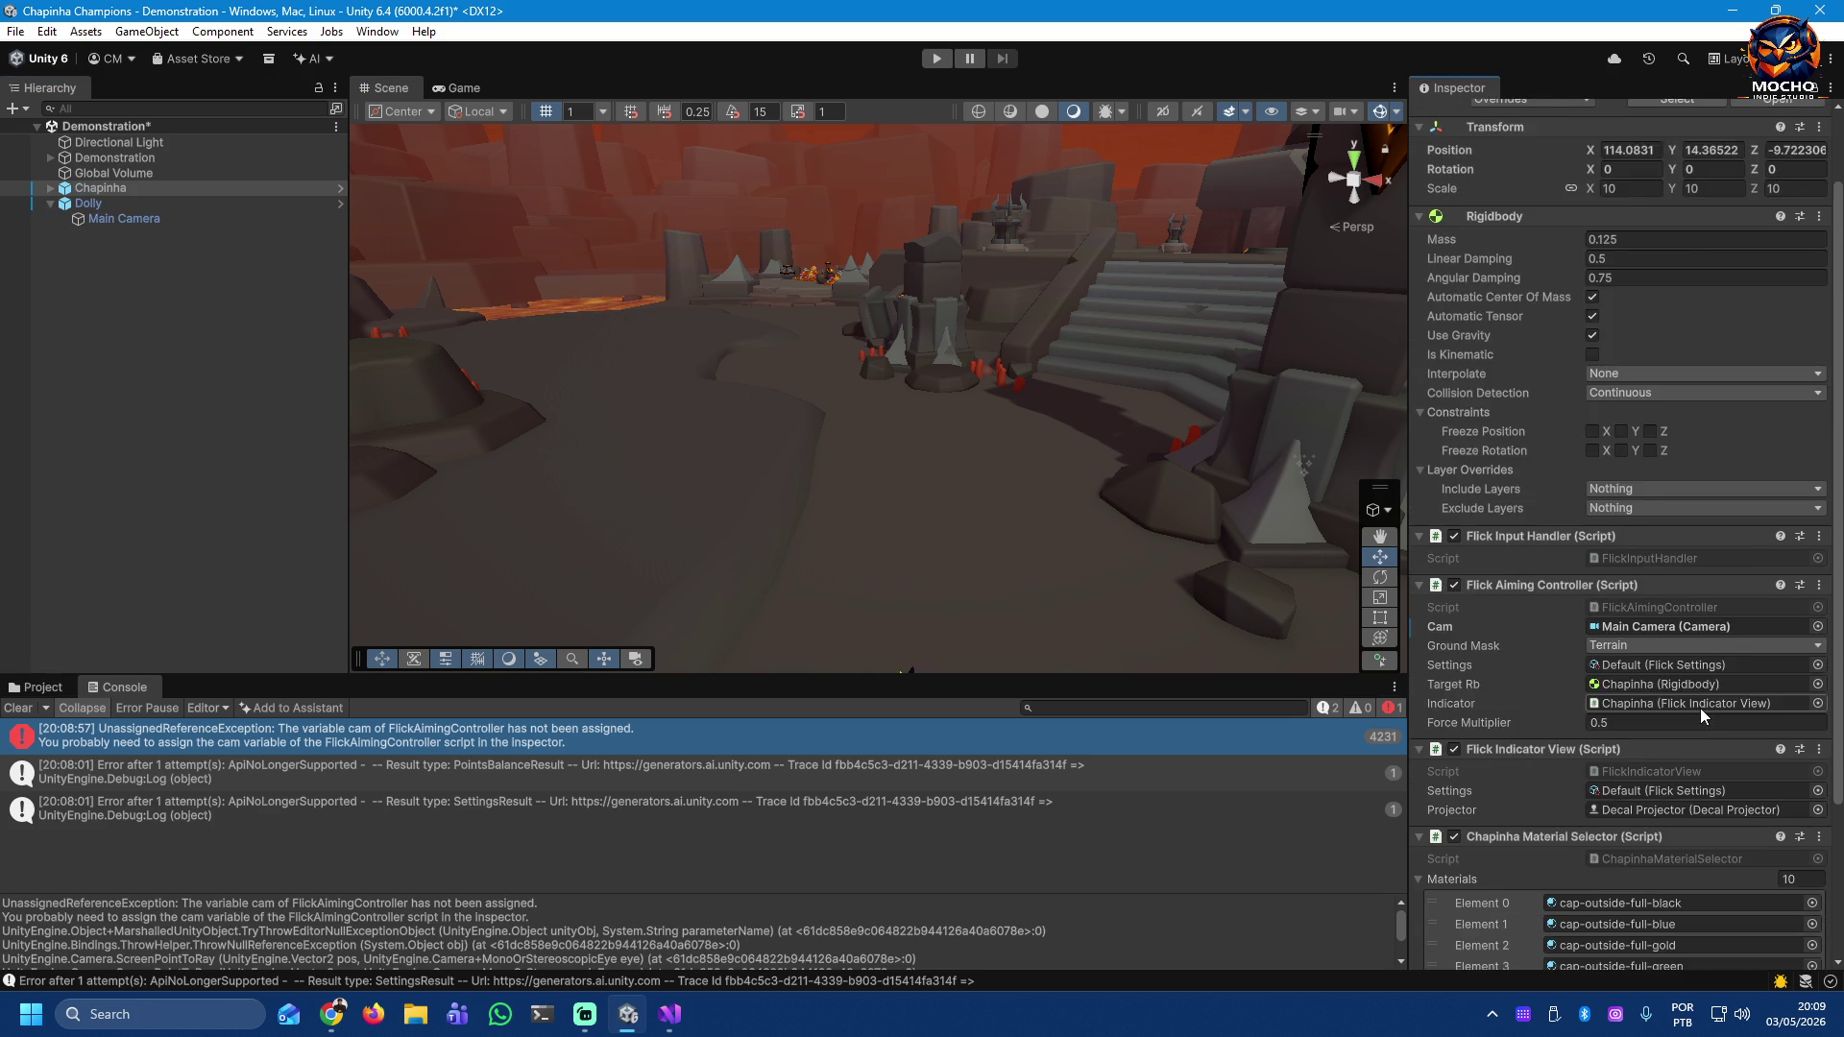
pyautogui.scroll(2, 1700, 707)
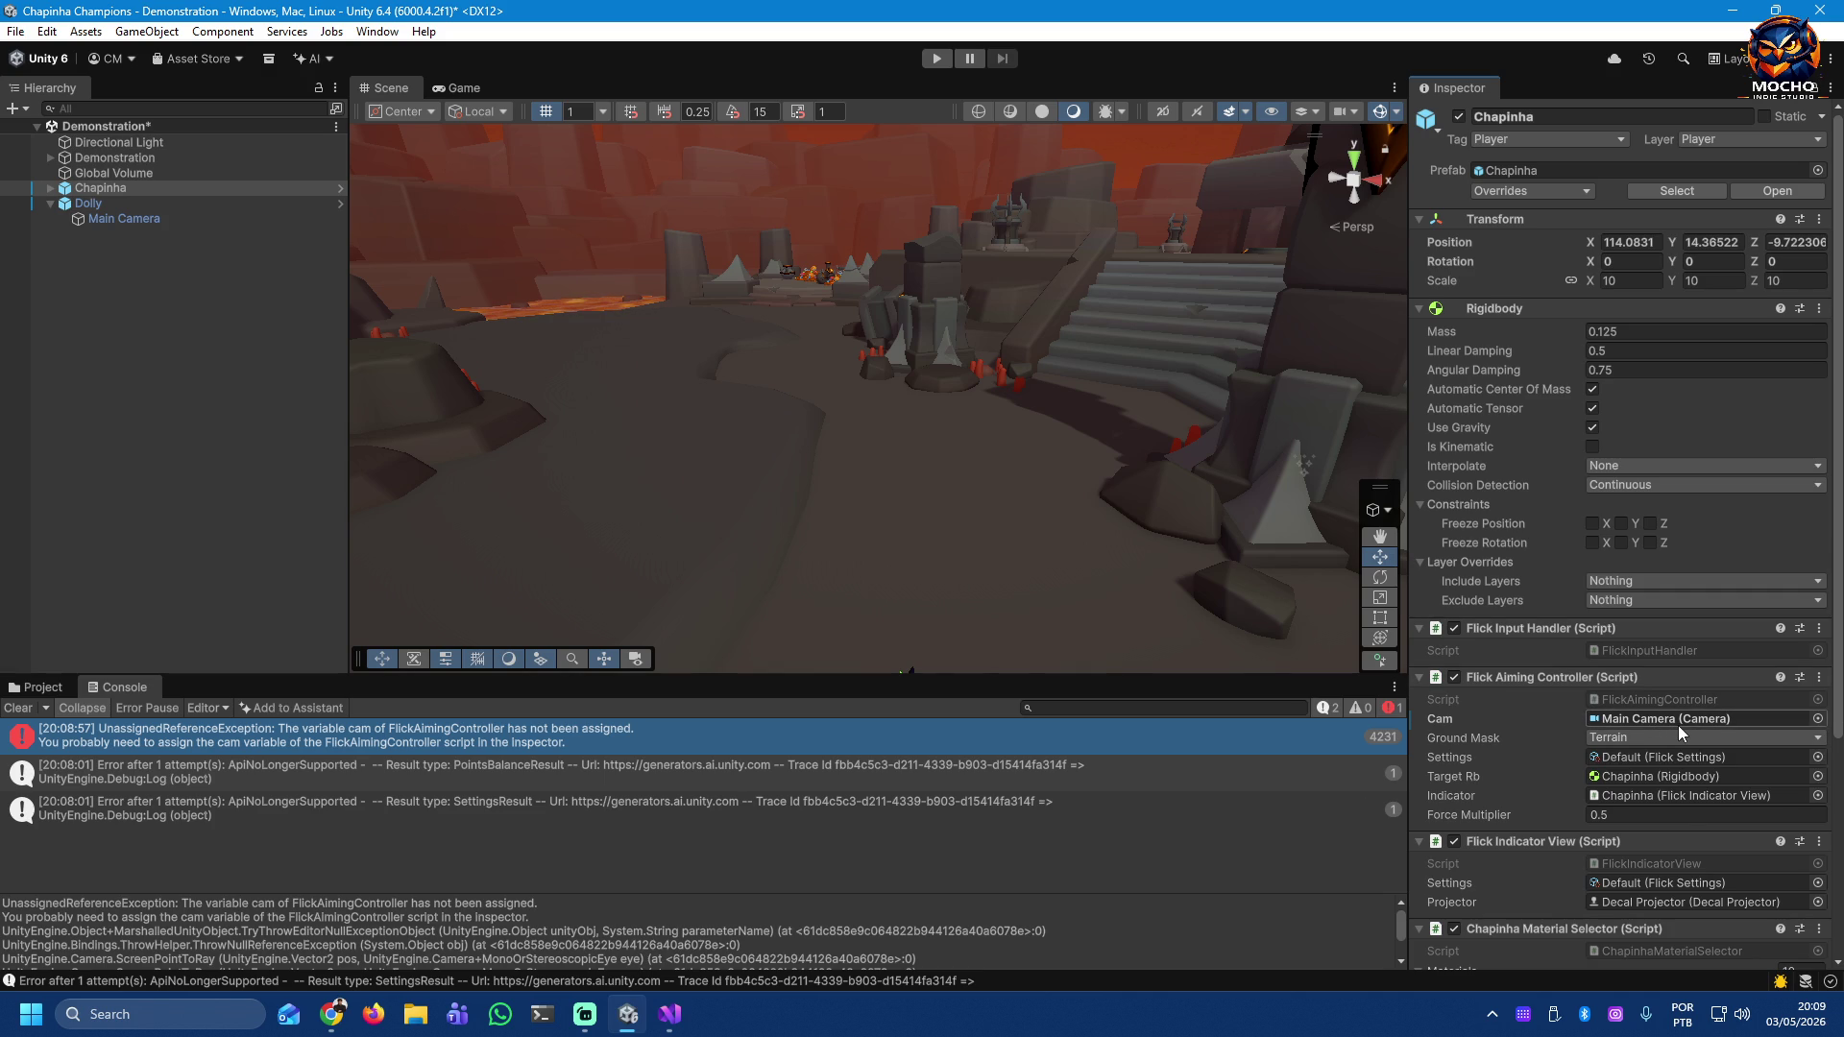
pyautogui.hotkey('ctrl', 's')
# Step: Play the Demonstration scene to test the bottle cap with Cam assigned, then stop
pyautogui.click(930, 61)
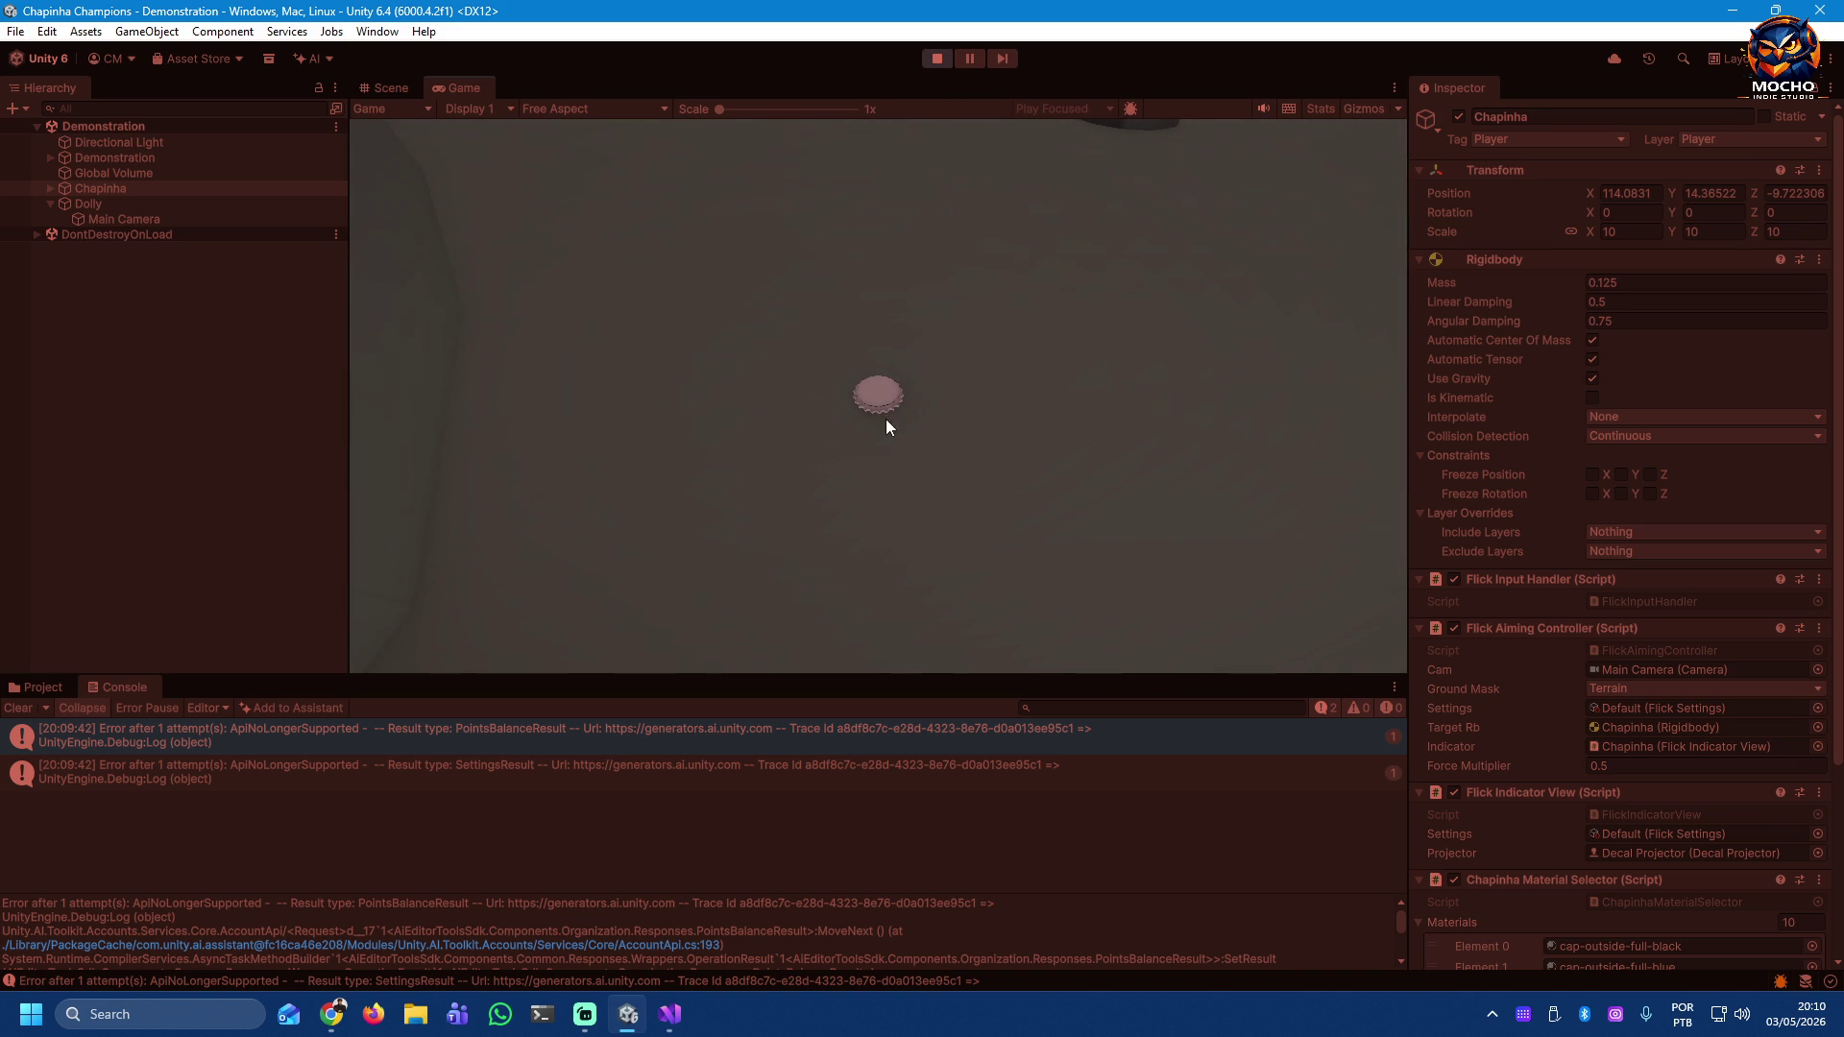
pyautogui.click(931, 58)
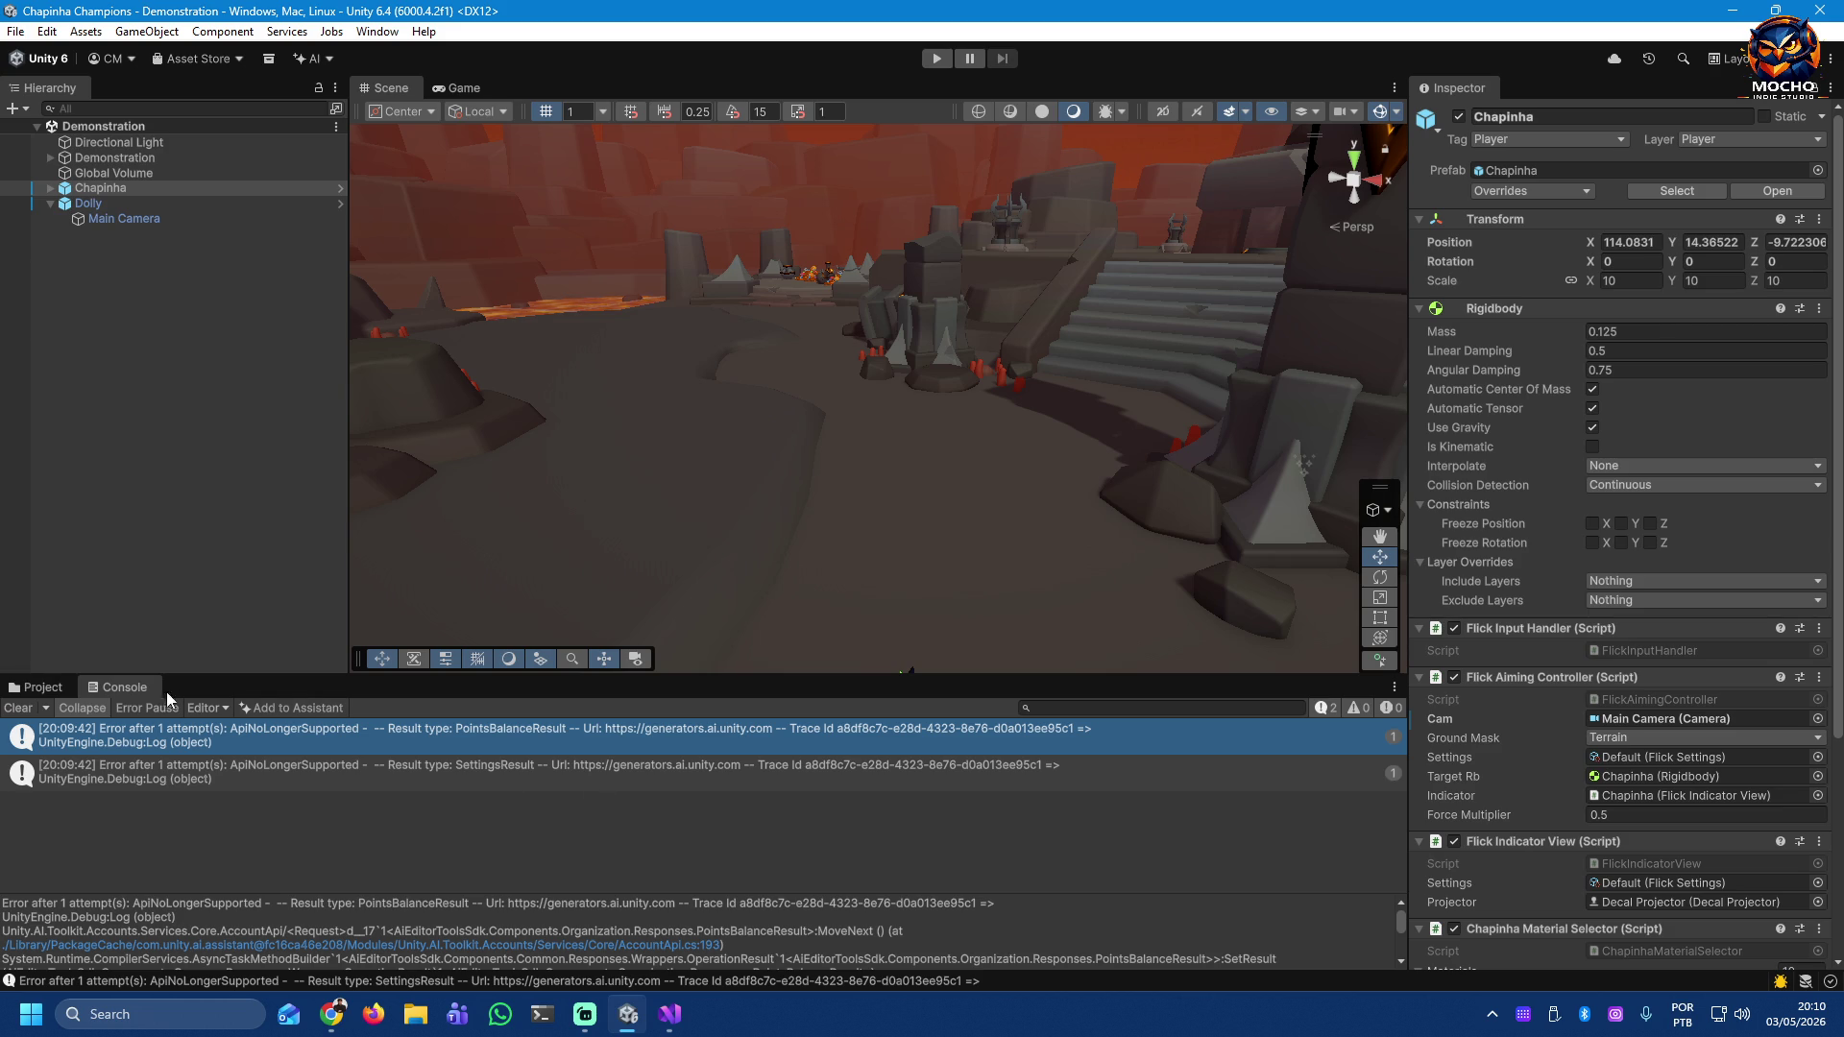
# Step: Open the Game scene from the Project's Scenes folder
pyautogui.click(44, 687)
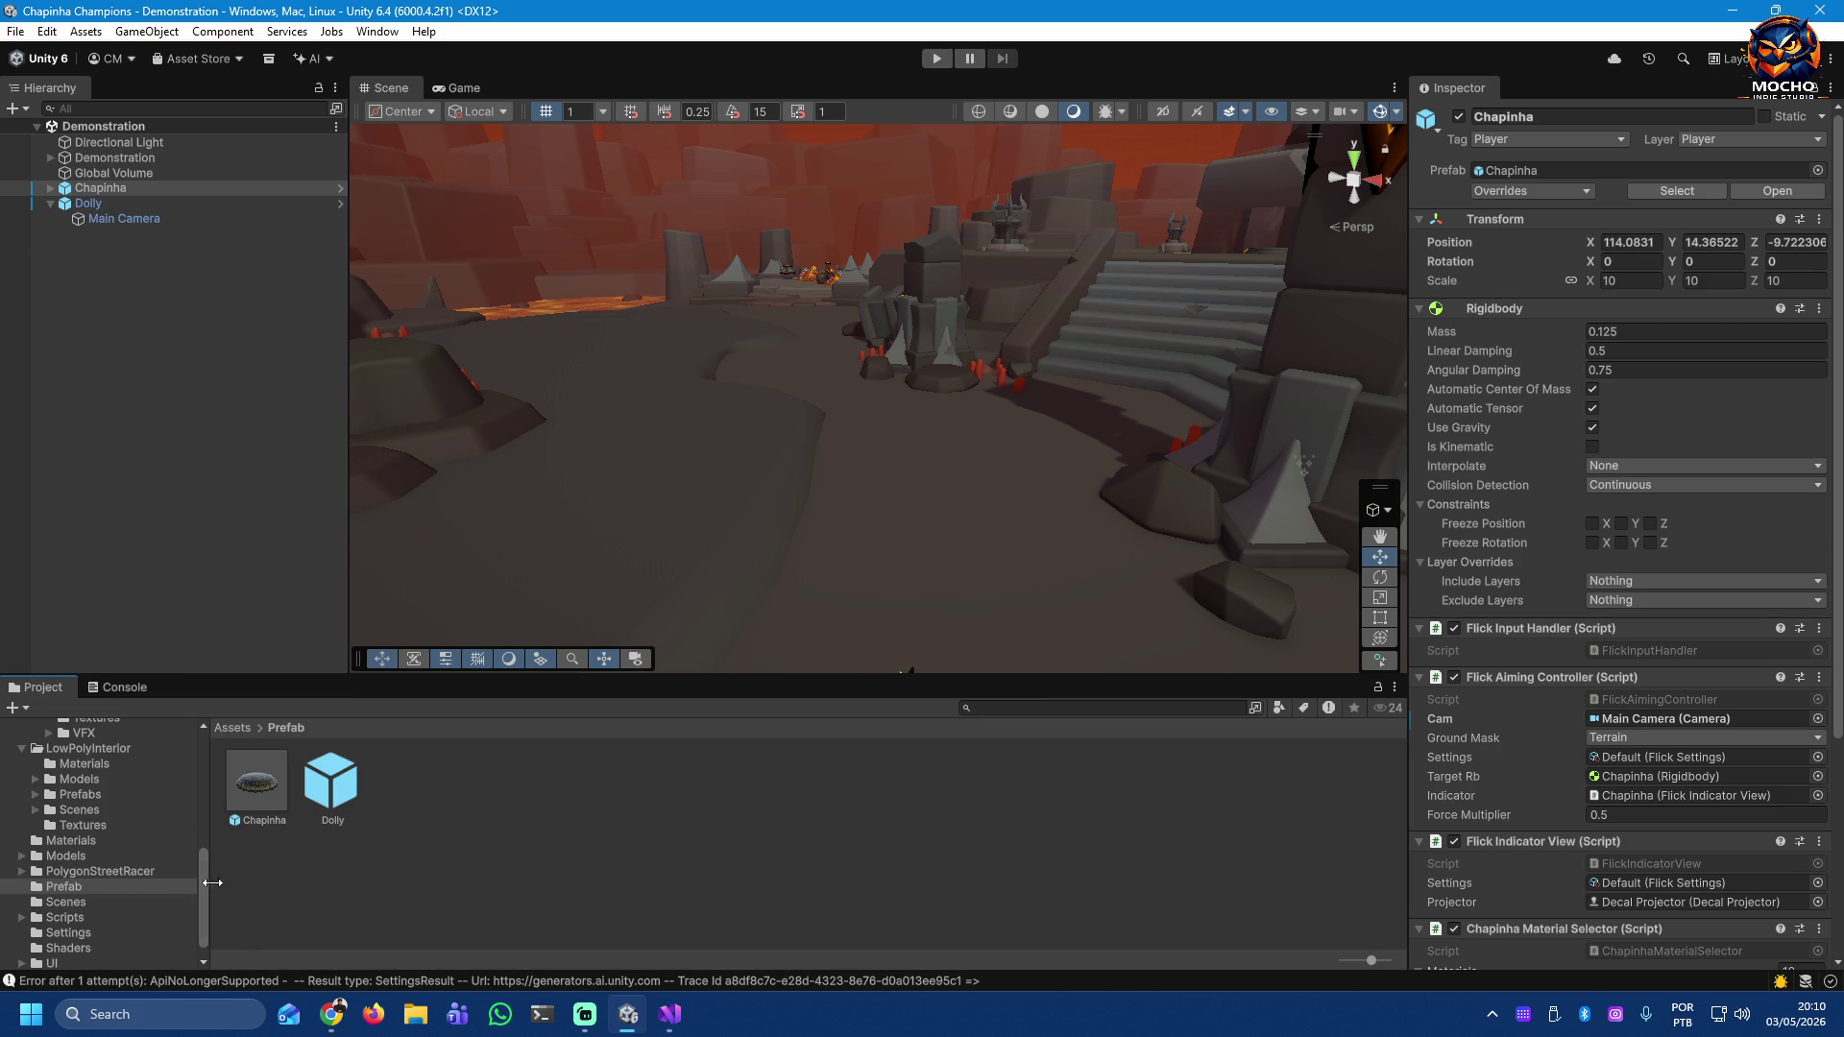
pyautogui.click(61, 895)
pyautogui.doubleClick(256, 783)
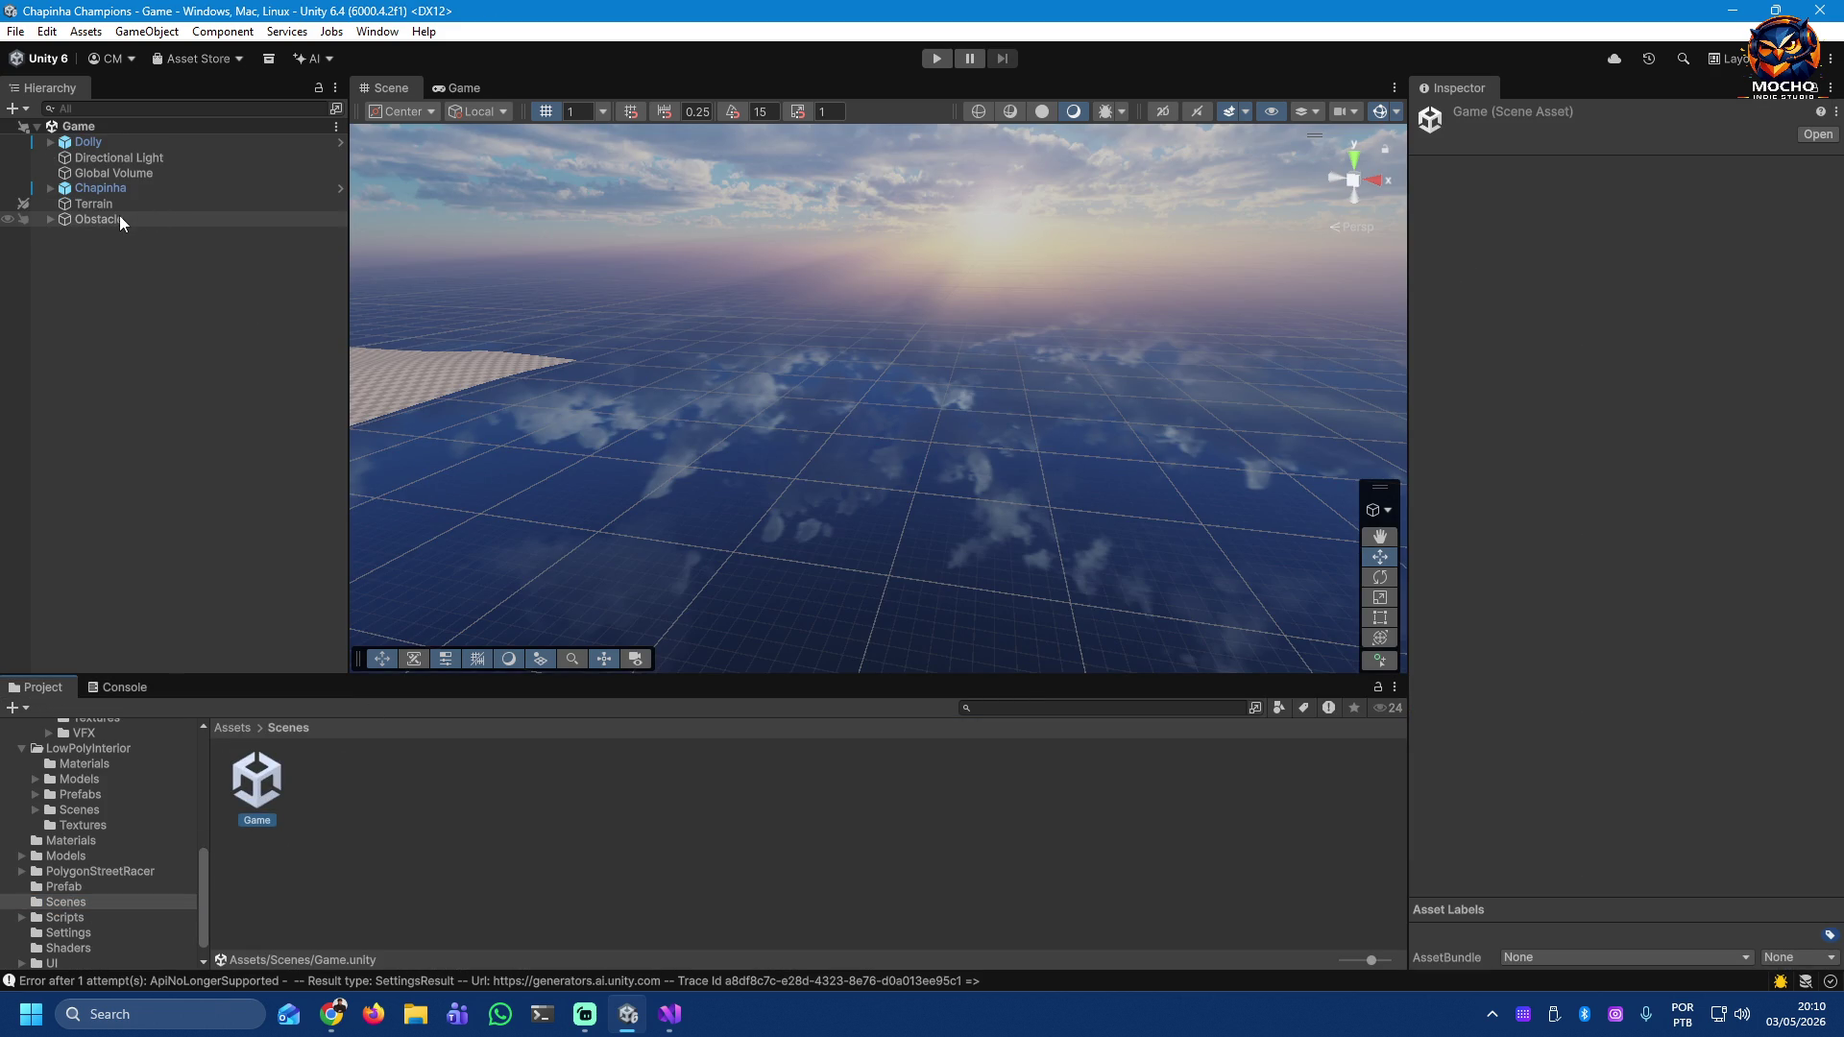
# Step: Review Chapinha's Inspector settings, then select the Demonstration scene asset in URP_Scenes
pyautogui.click(105, 187)
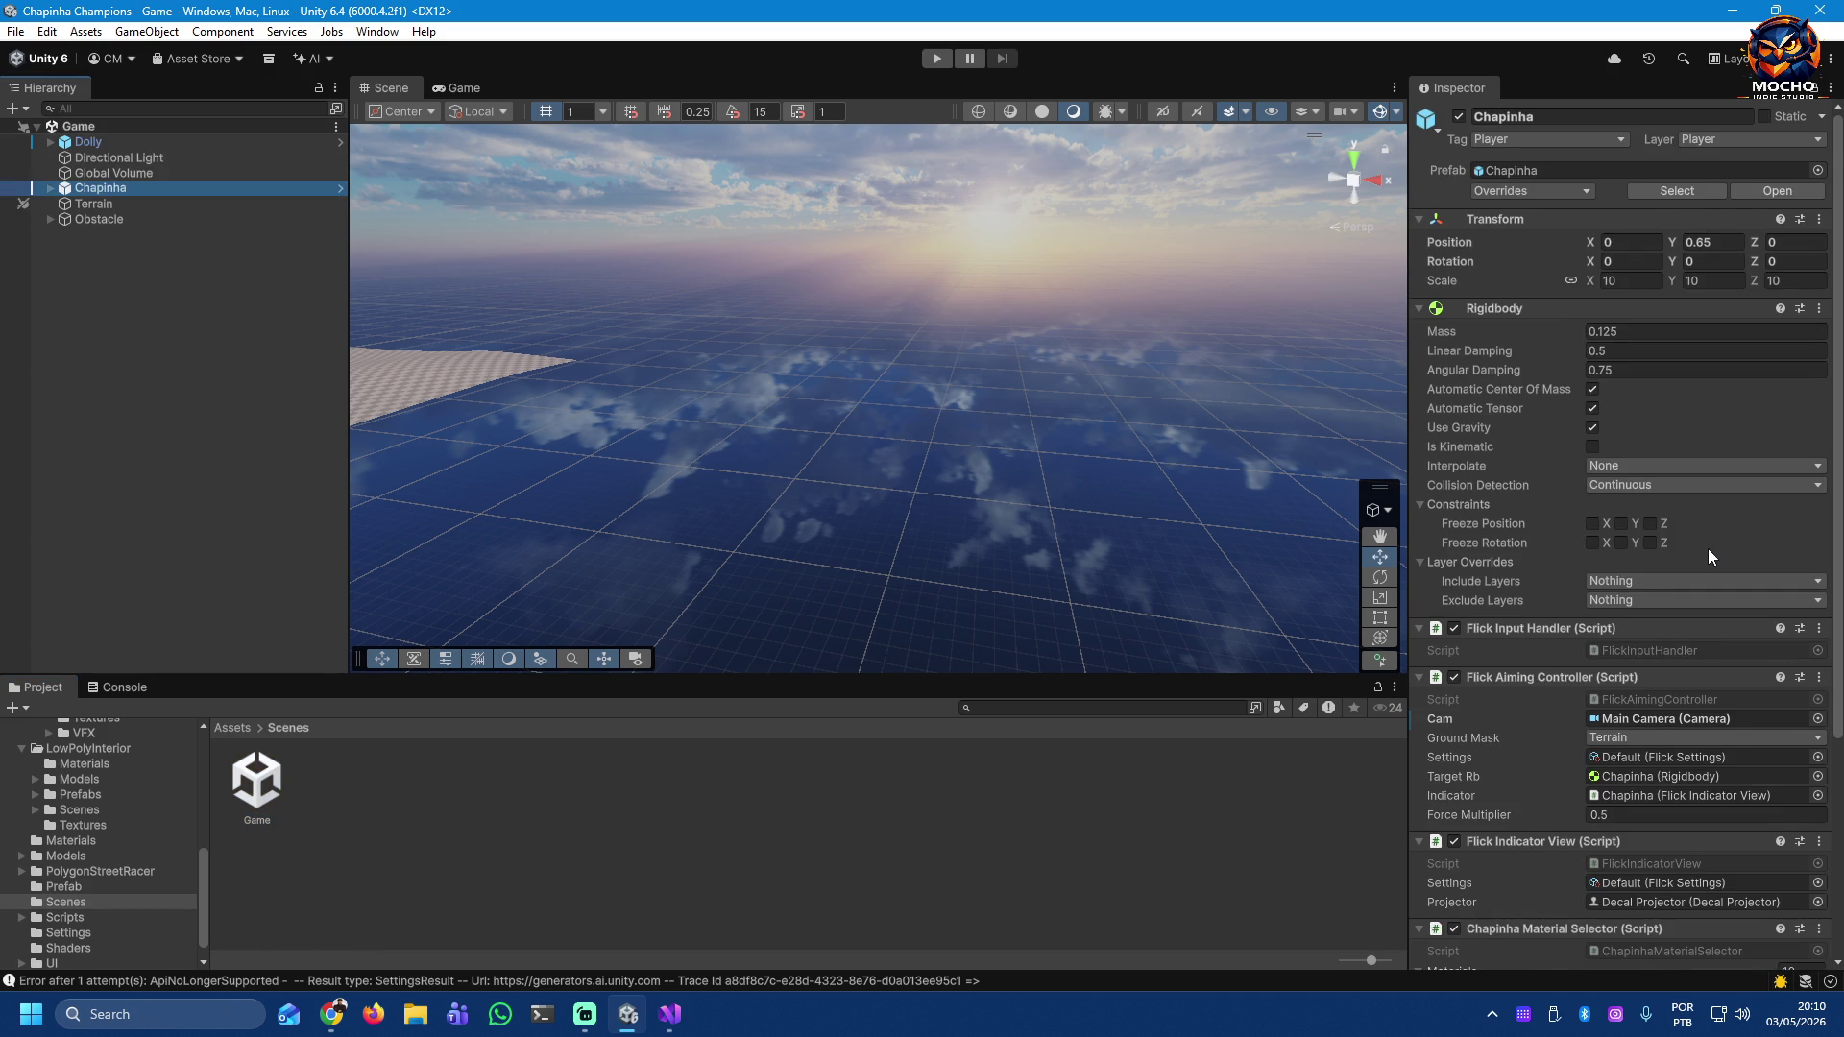
pyautogui.scroll(-4, 1708, 549)
pyautogui.scroll(-1, 1708, 547)
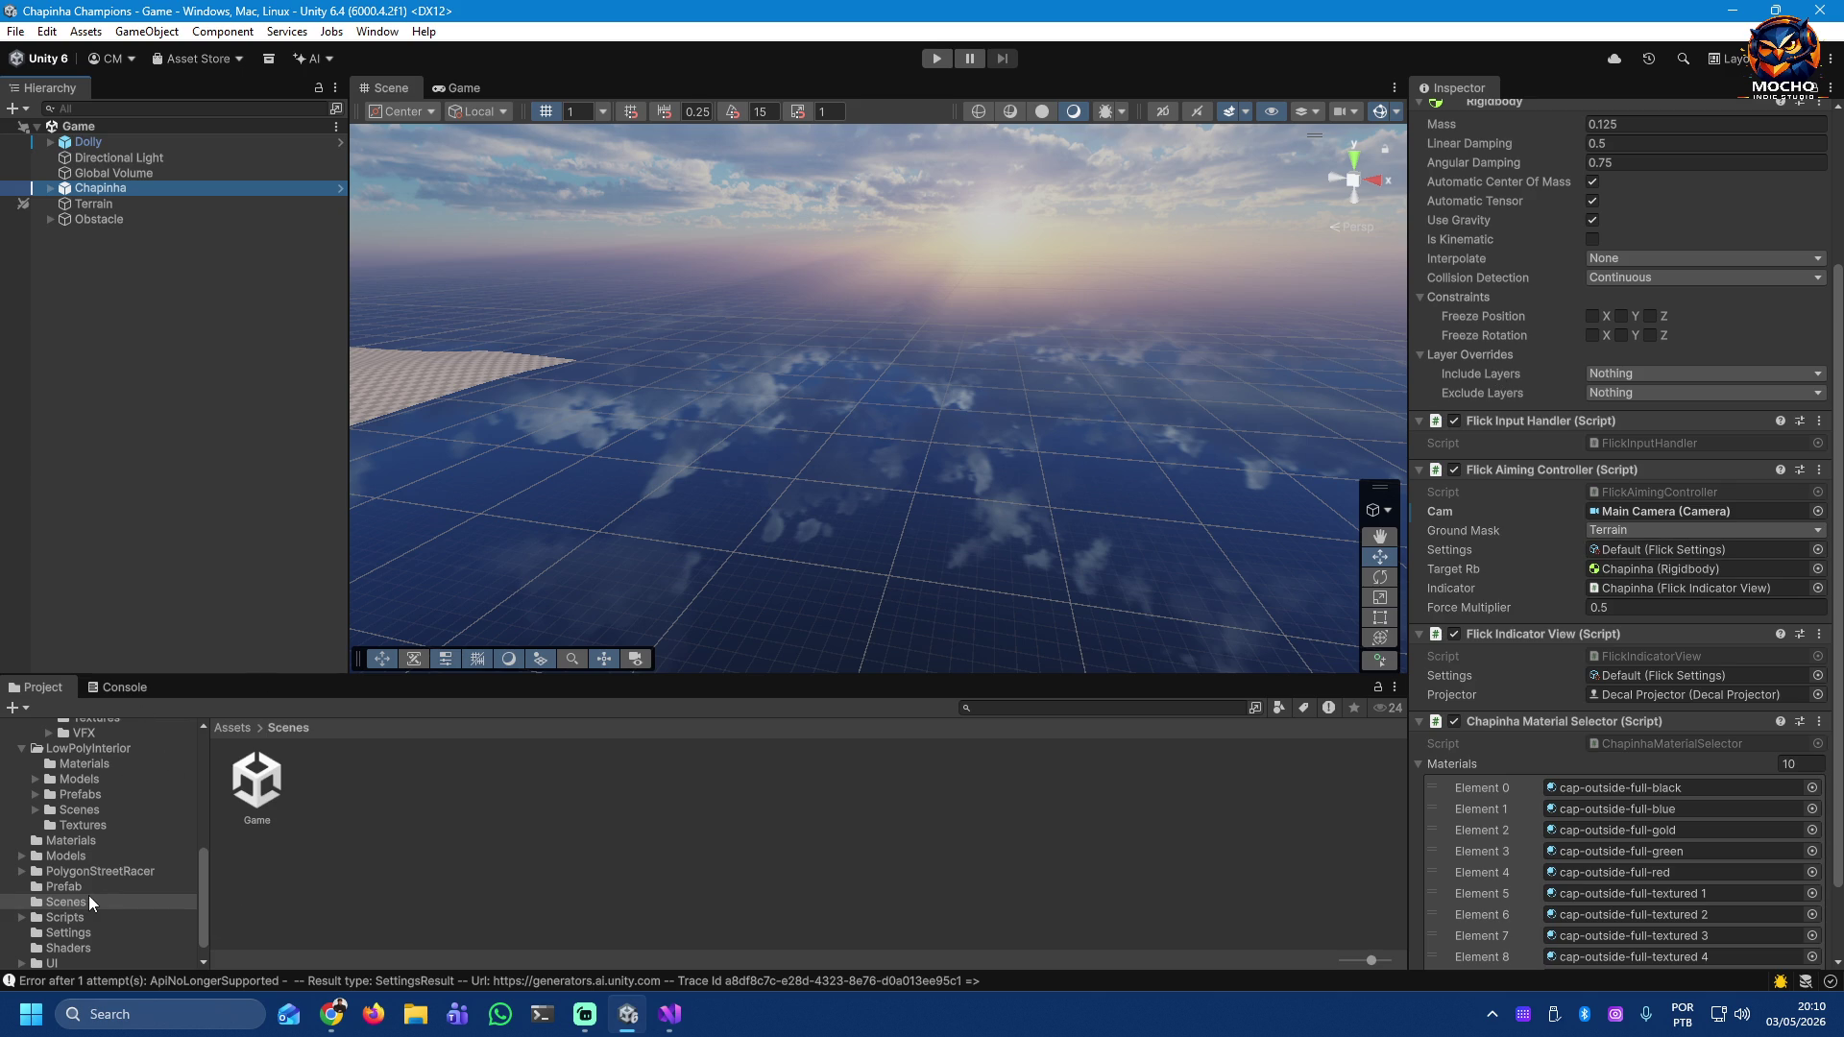
pyautogui.scroll(3, 94, 893)
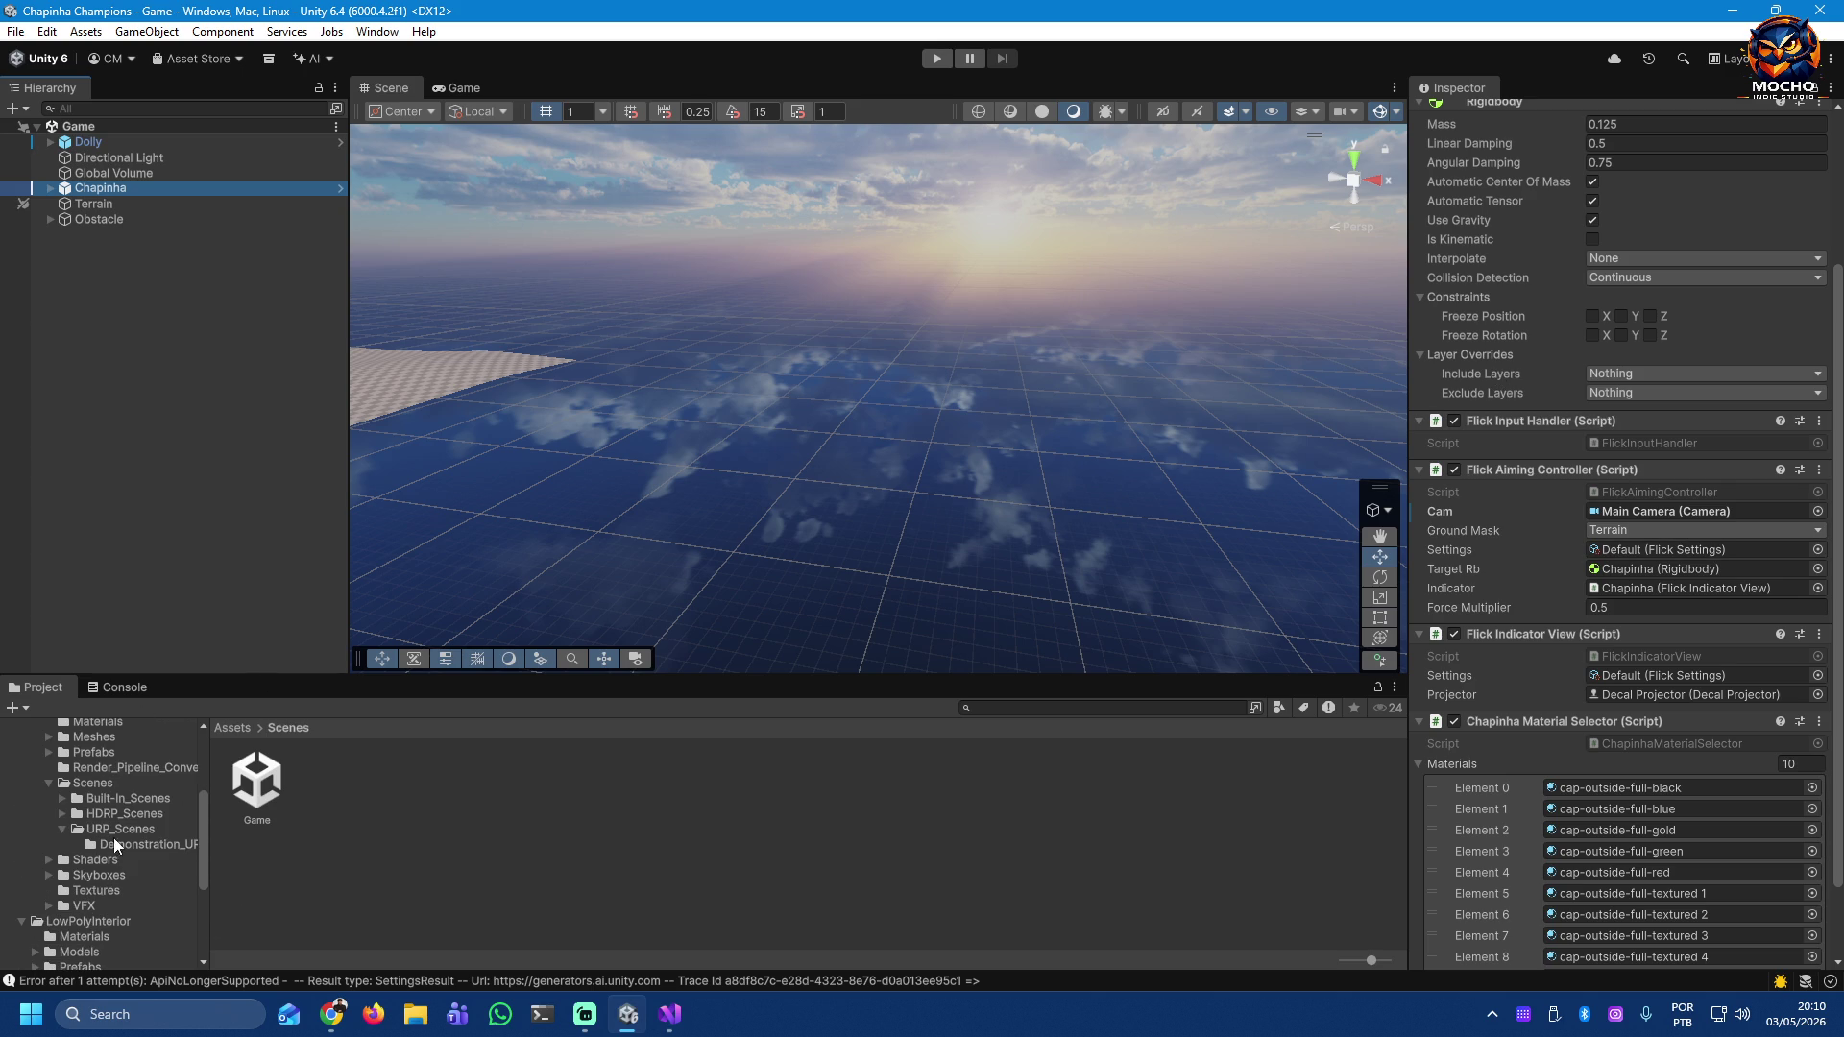
pyautogui.click(114, 829)
pyautogui.click(331, 782)
# Step: Reopen the Demonstration scene and expand the Demonstration object's children in the Hierarchy
pyautogui.doubleClick(332, 782)
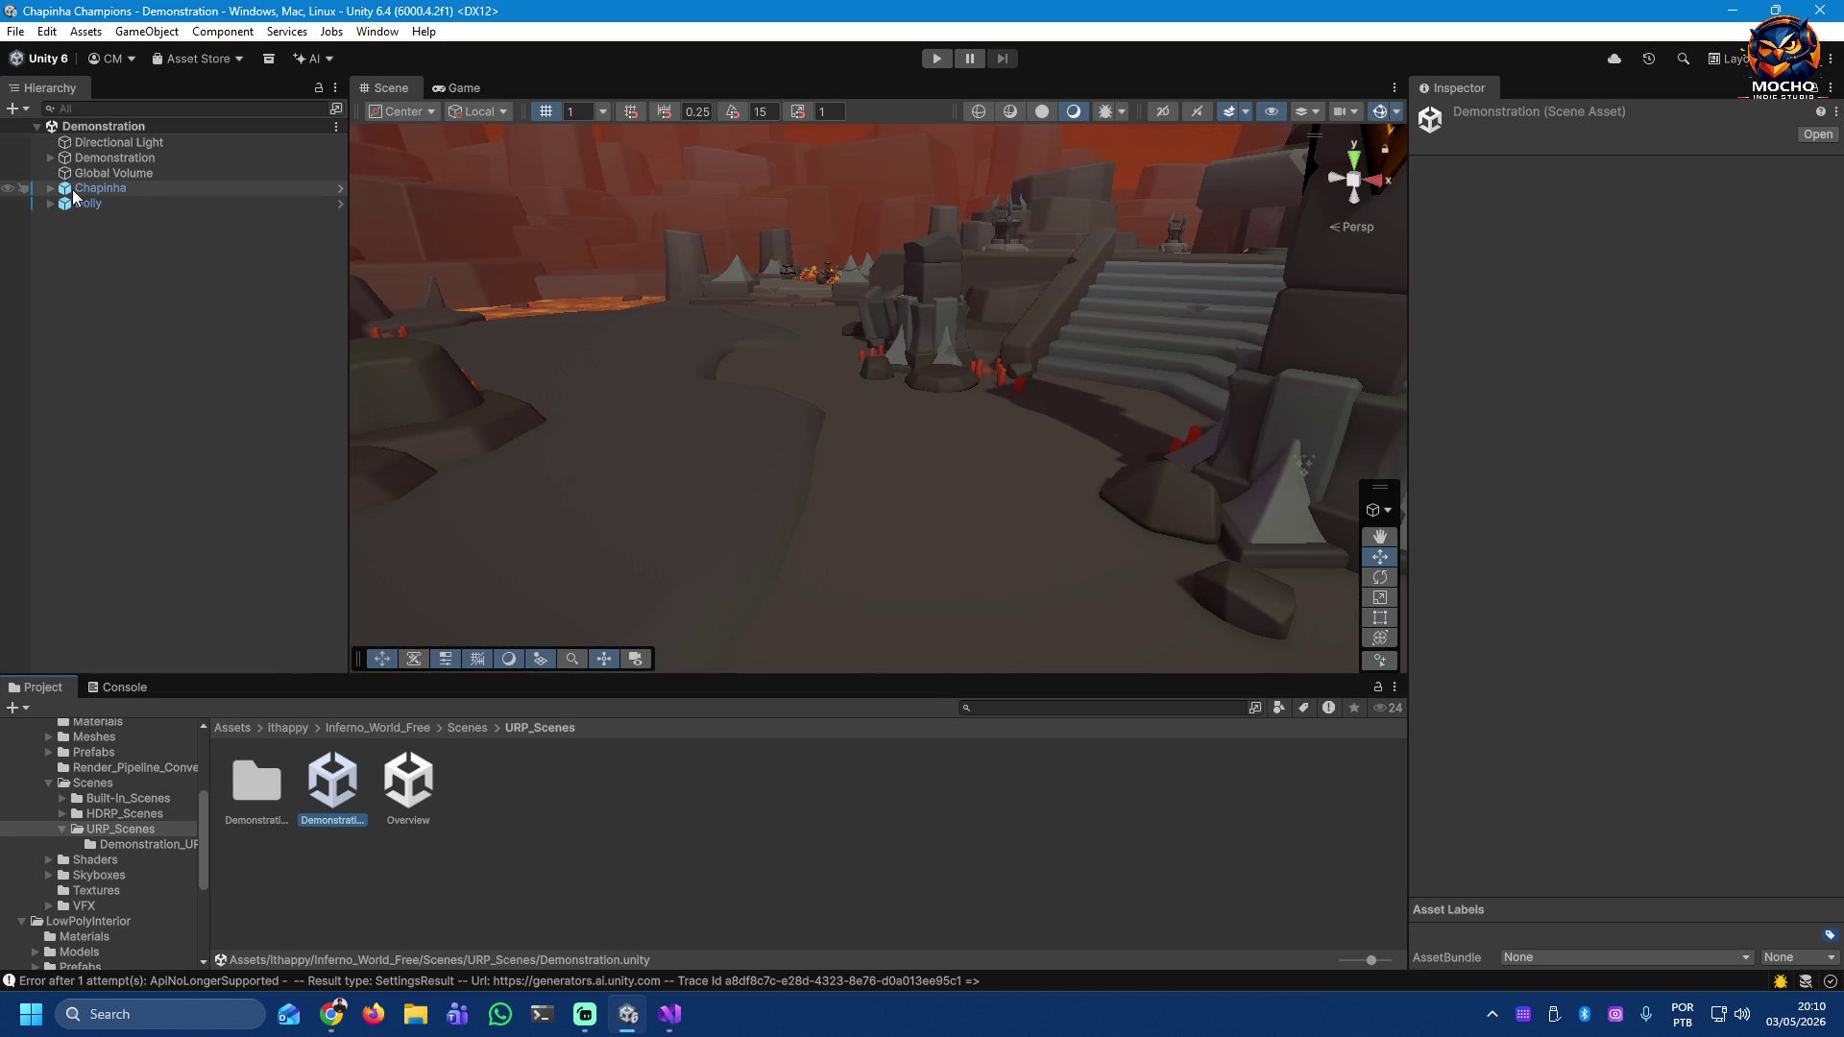
pyautogui.click(92, 160)
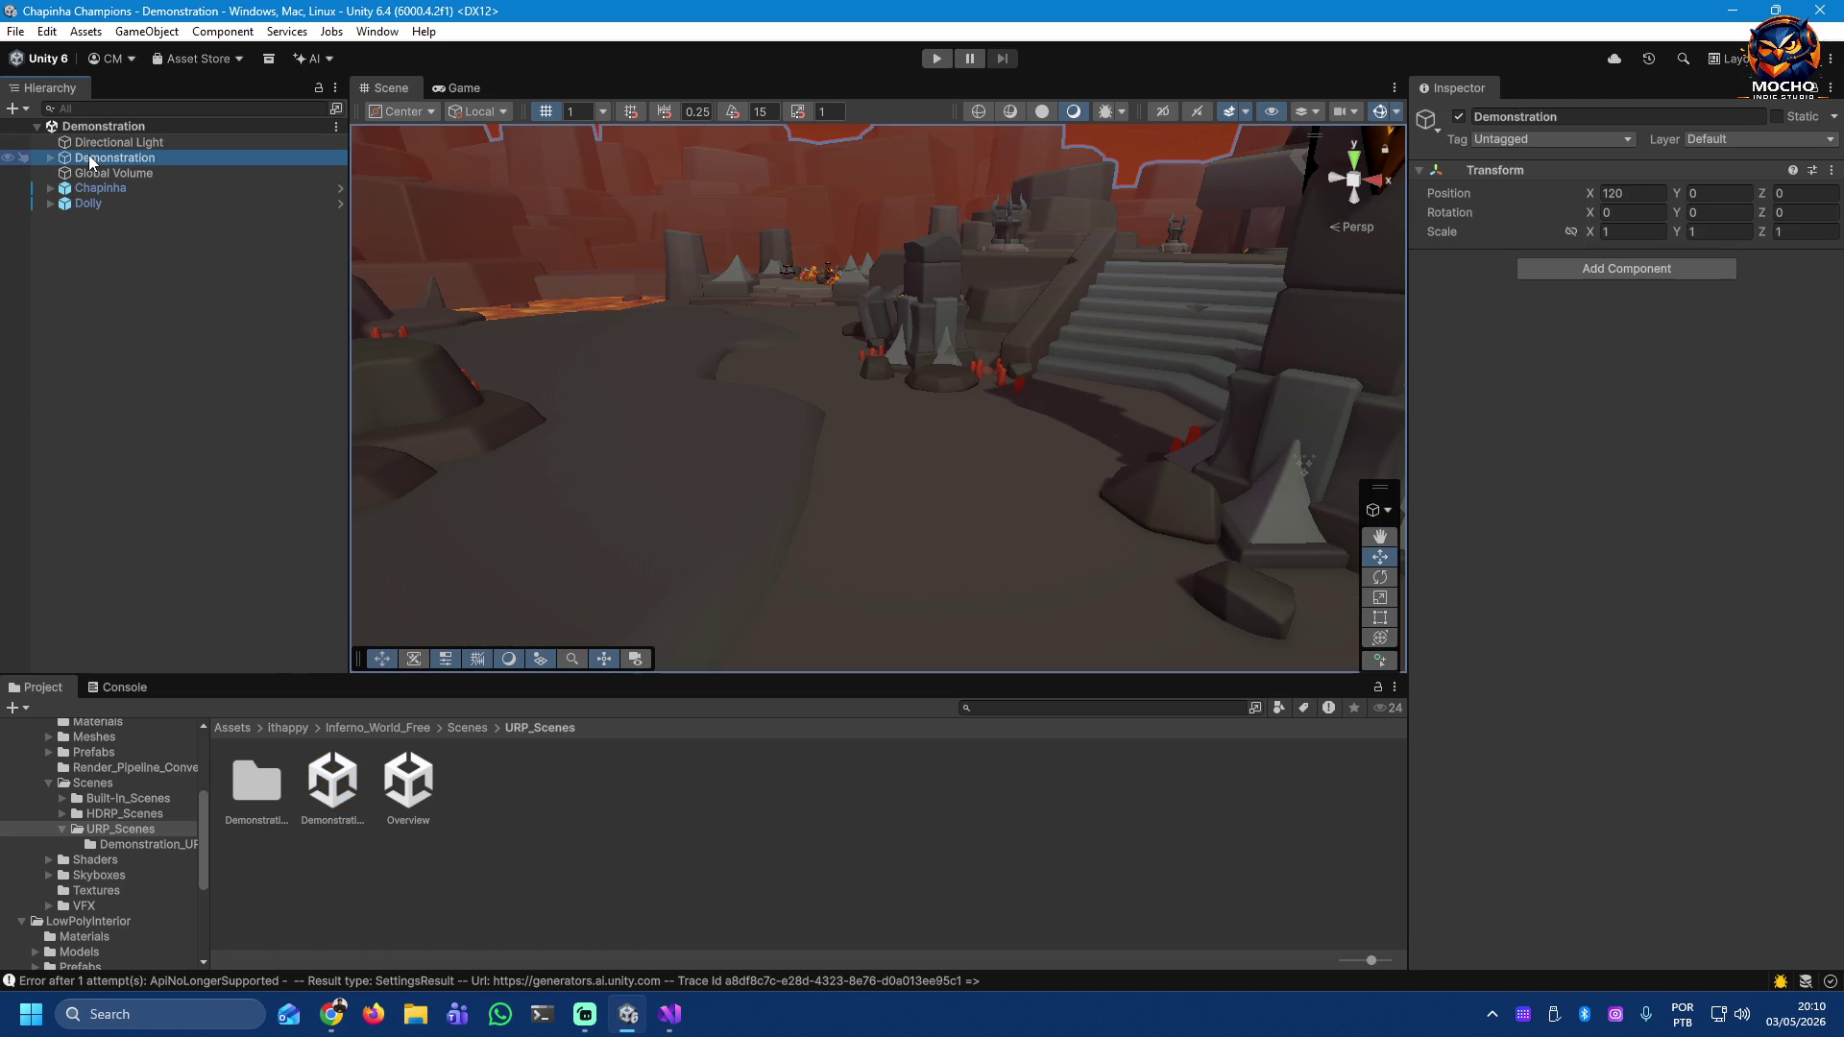
pyautogui.click(50, 158)
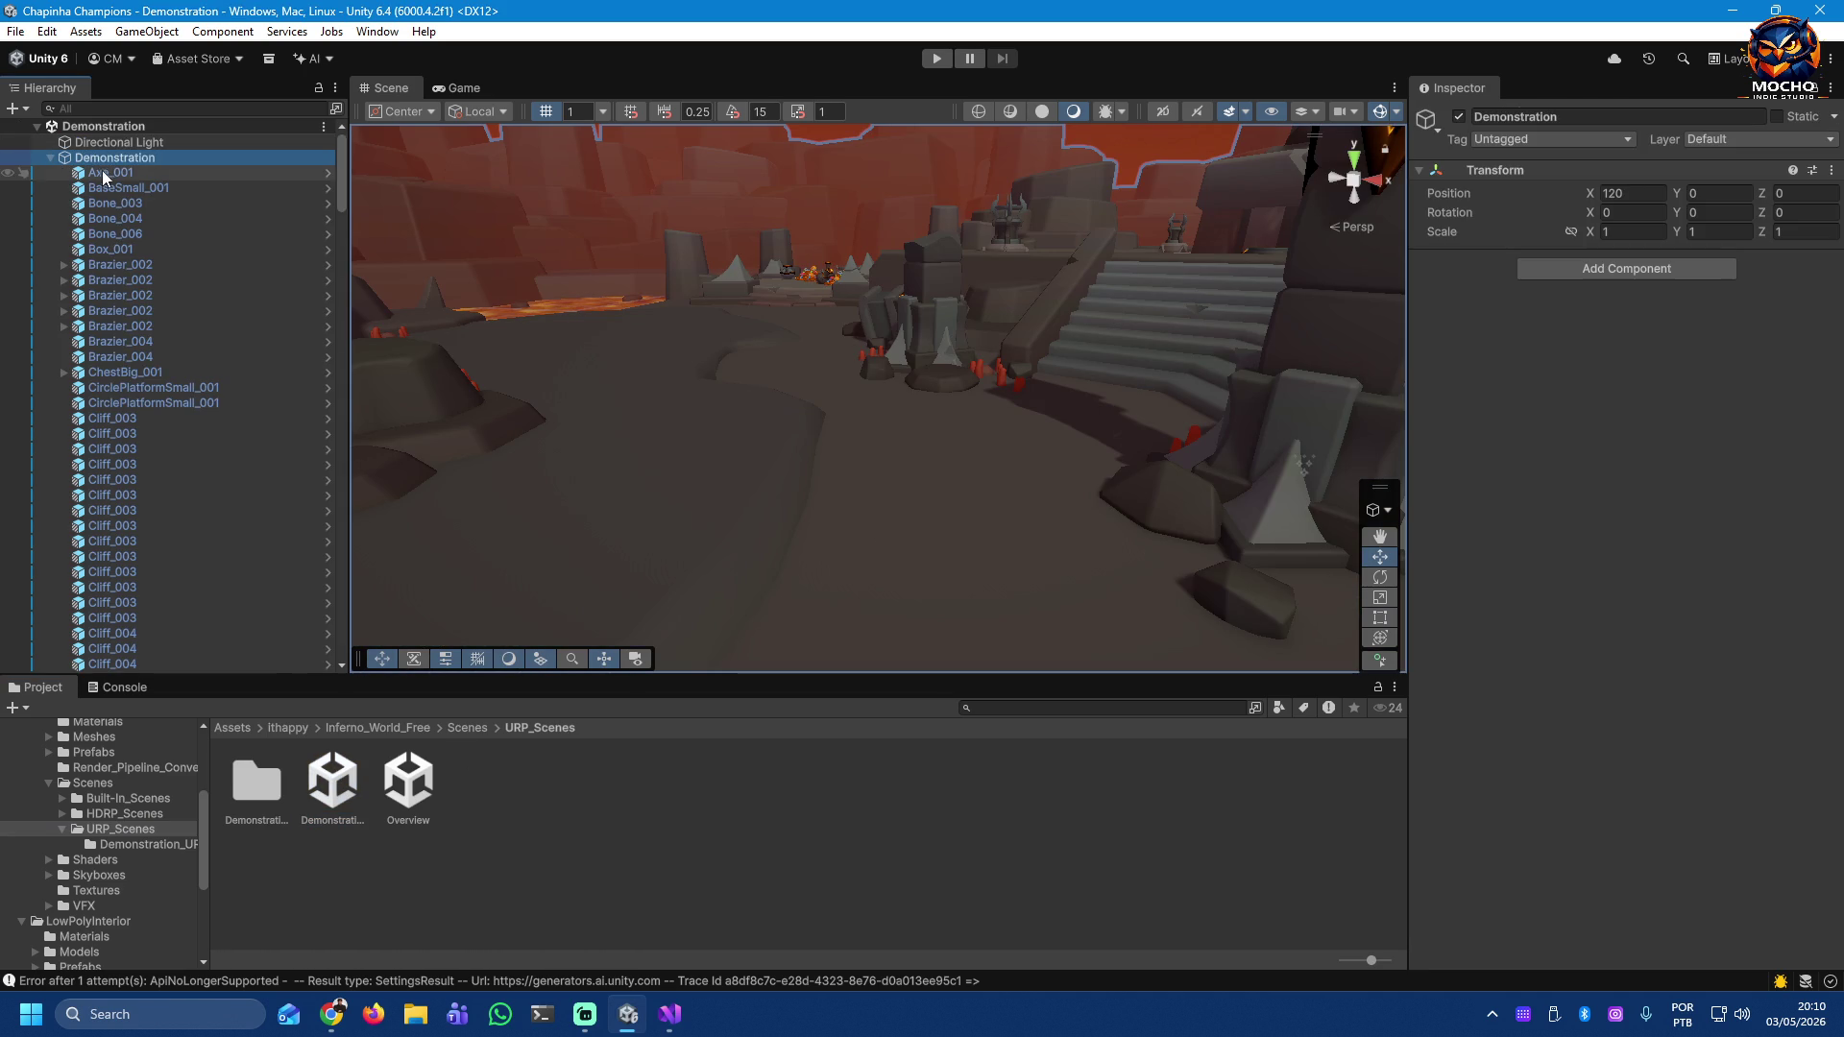
pyautogui.moveTo(341, 165); pyautogui.dragTo(325, 629)
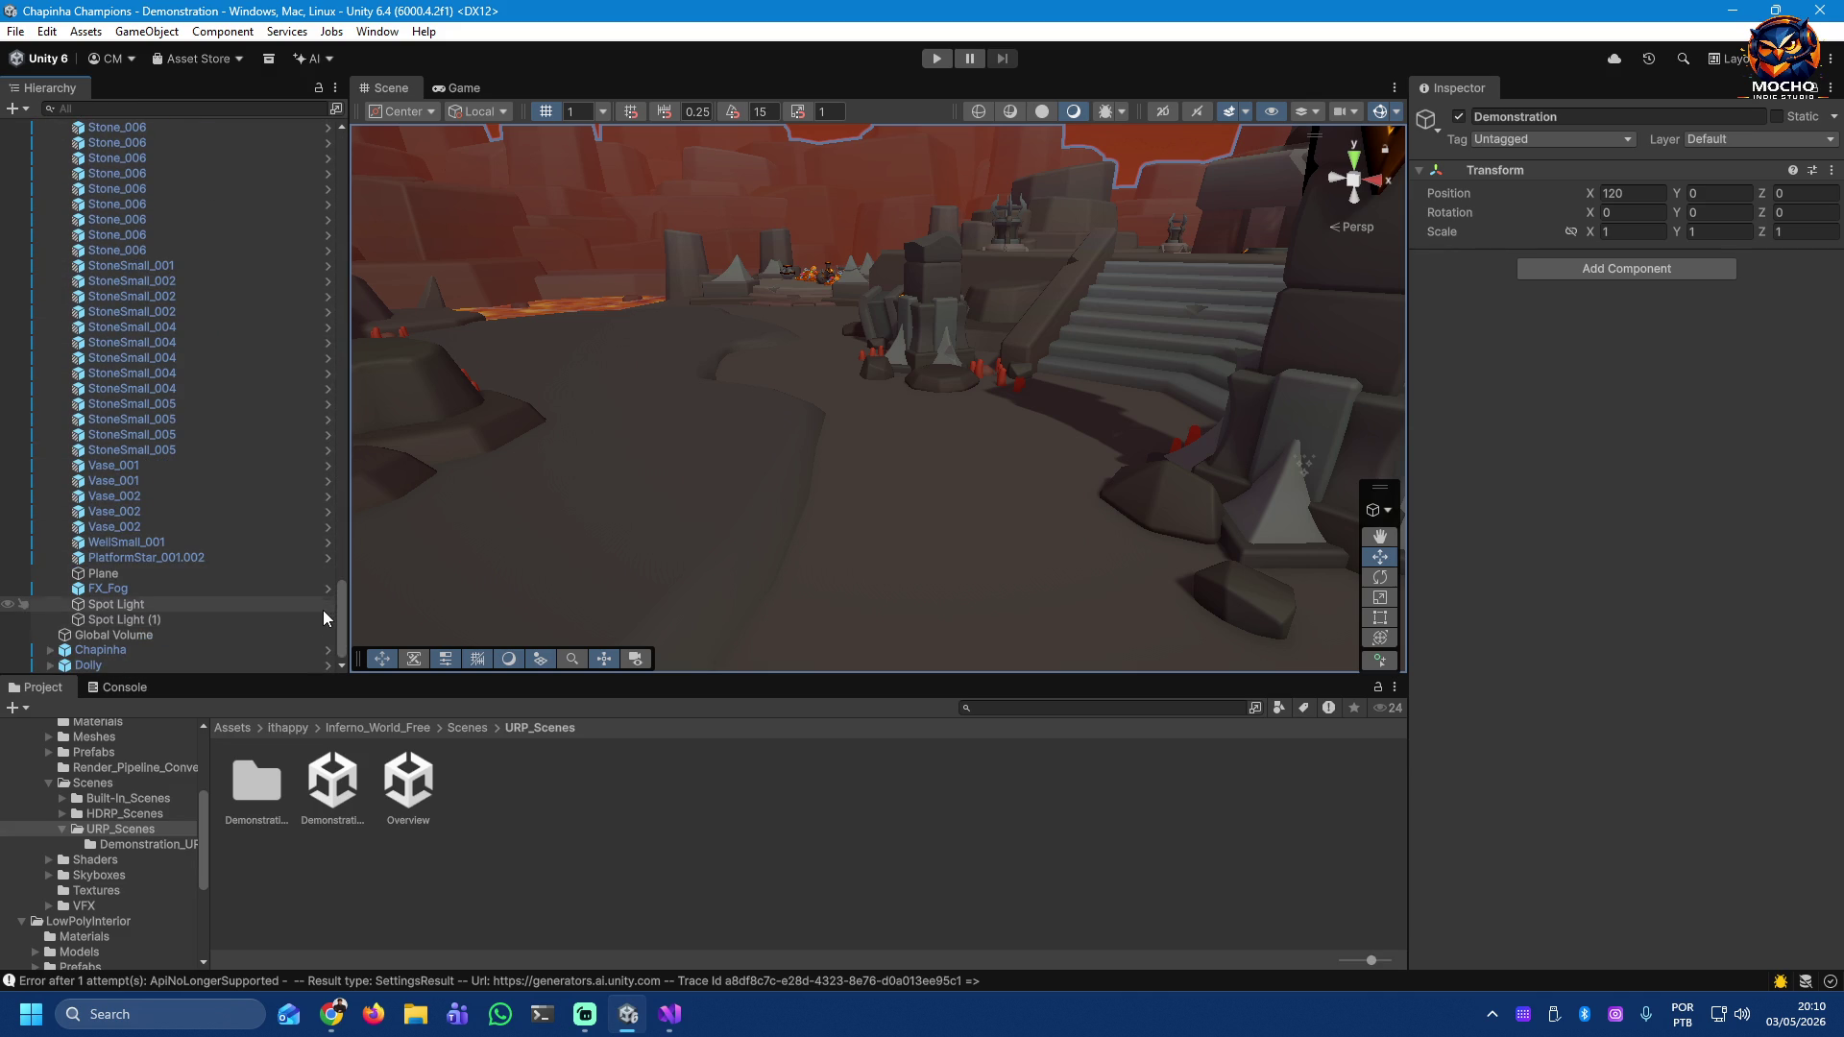
# Step: Inspect the lava Plane, Platform_003 and PlatformSmall_001, then reselect Demonstration
pyautogui.click(144, 574)
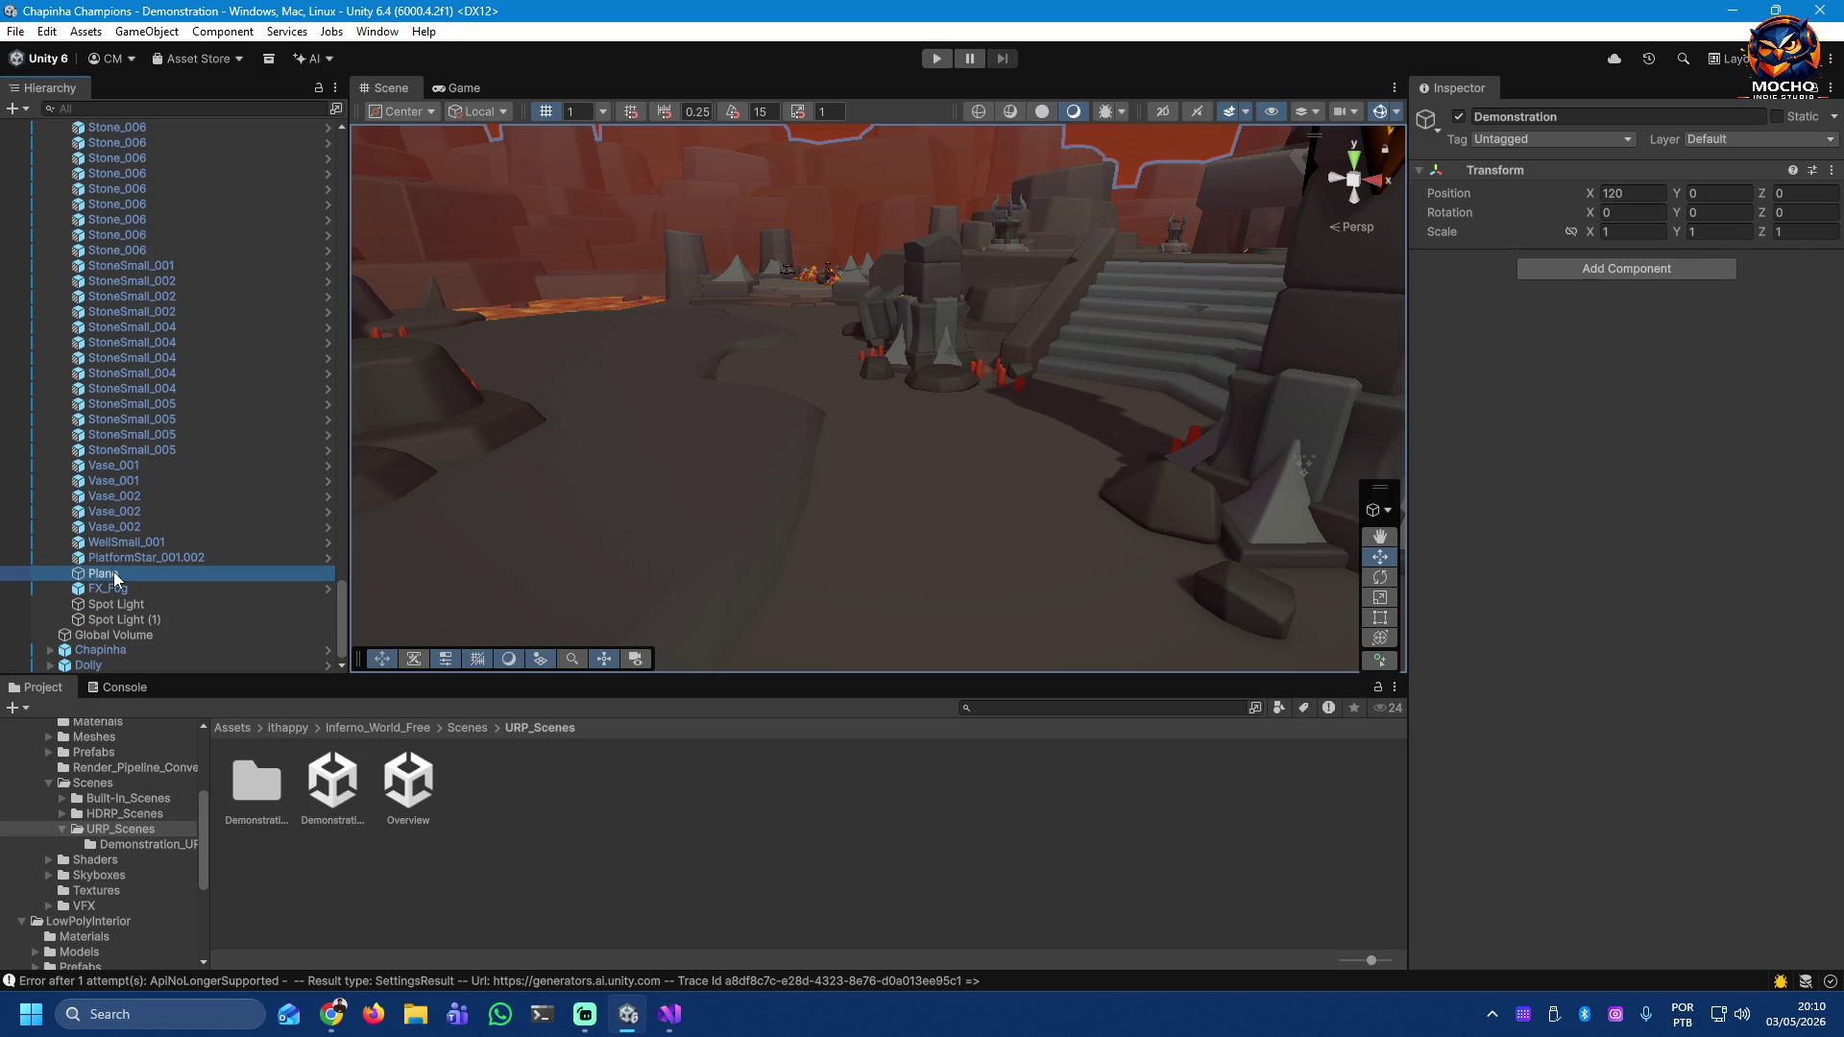
pyautogui.moveTo(593, 520)
pyautogui.mouseDown()
pyautogui.moveTo(877, 510)
pyautogui.moveTo(1235, 539)
pyautogui.moveTo(1140, 486)
pyautogui.moveTo(1058, 538)
pyautogui.moveTo(1004, 545)
pyautogui.moveTo(912, 504)
pyautogui.mouseUp()
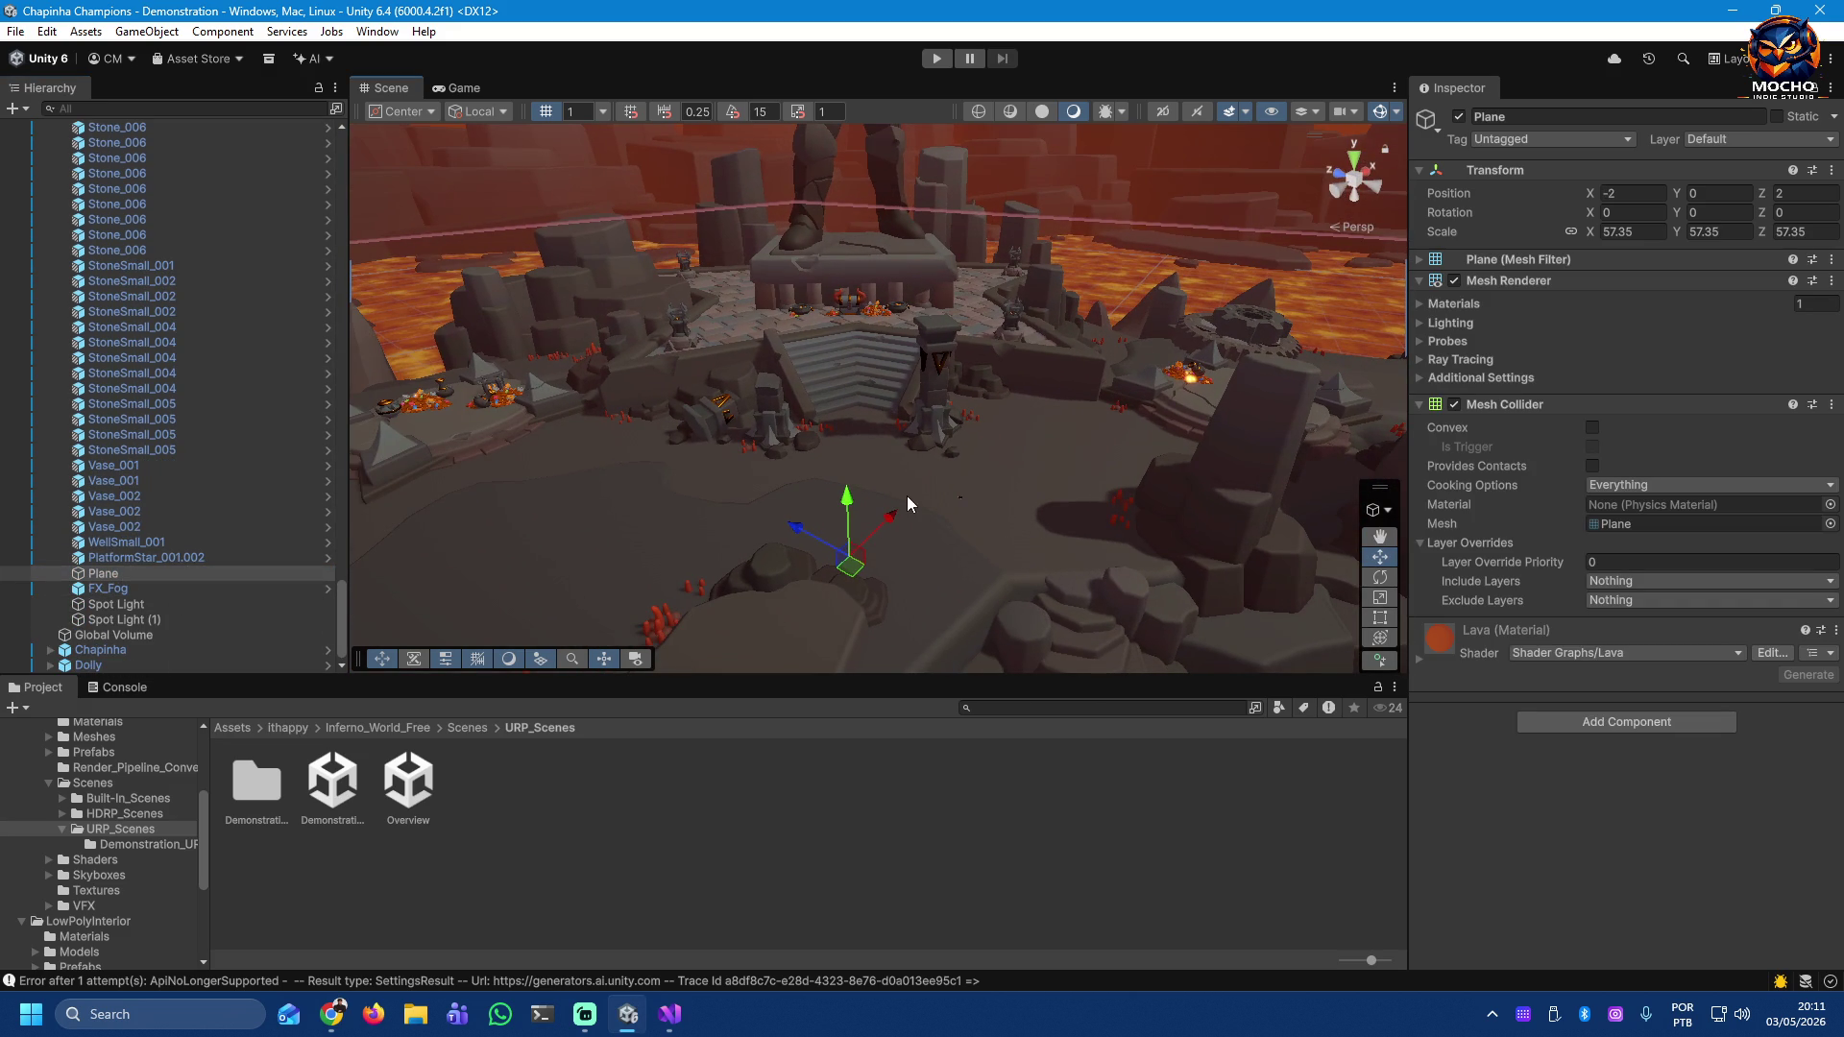
pyautogui.click(917, 478)
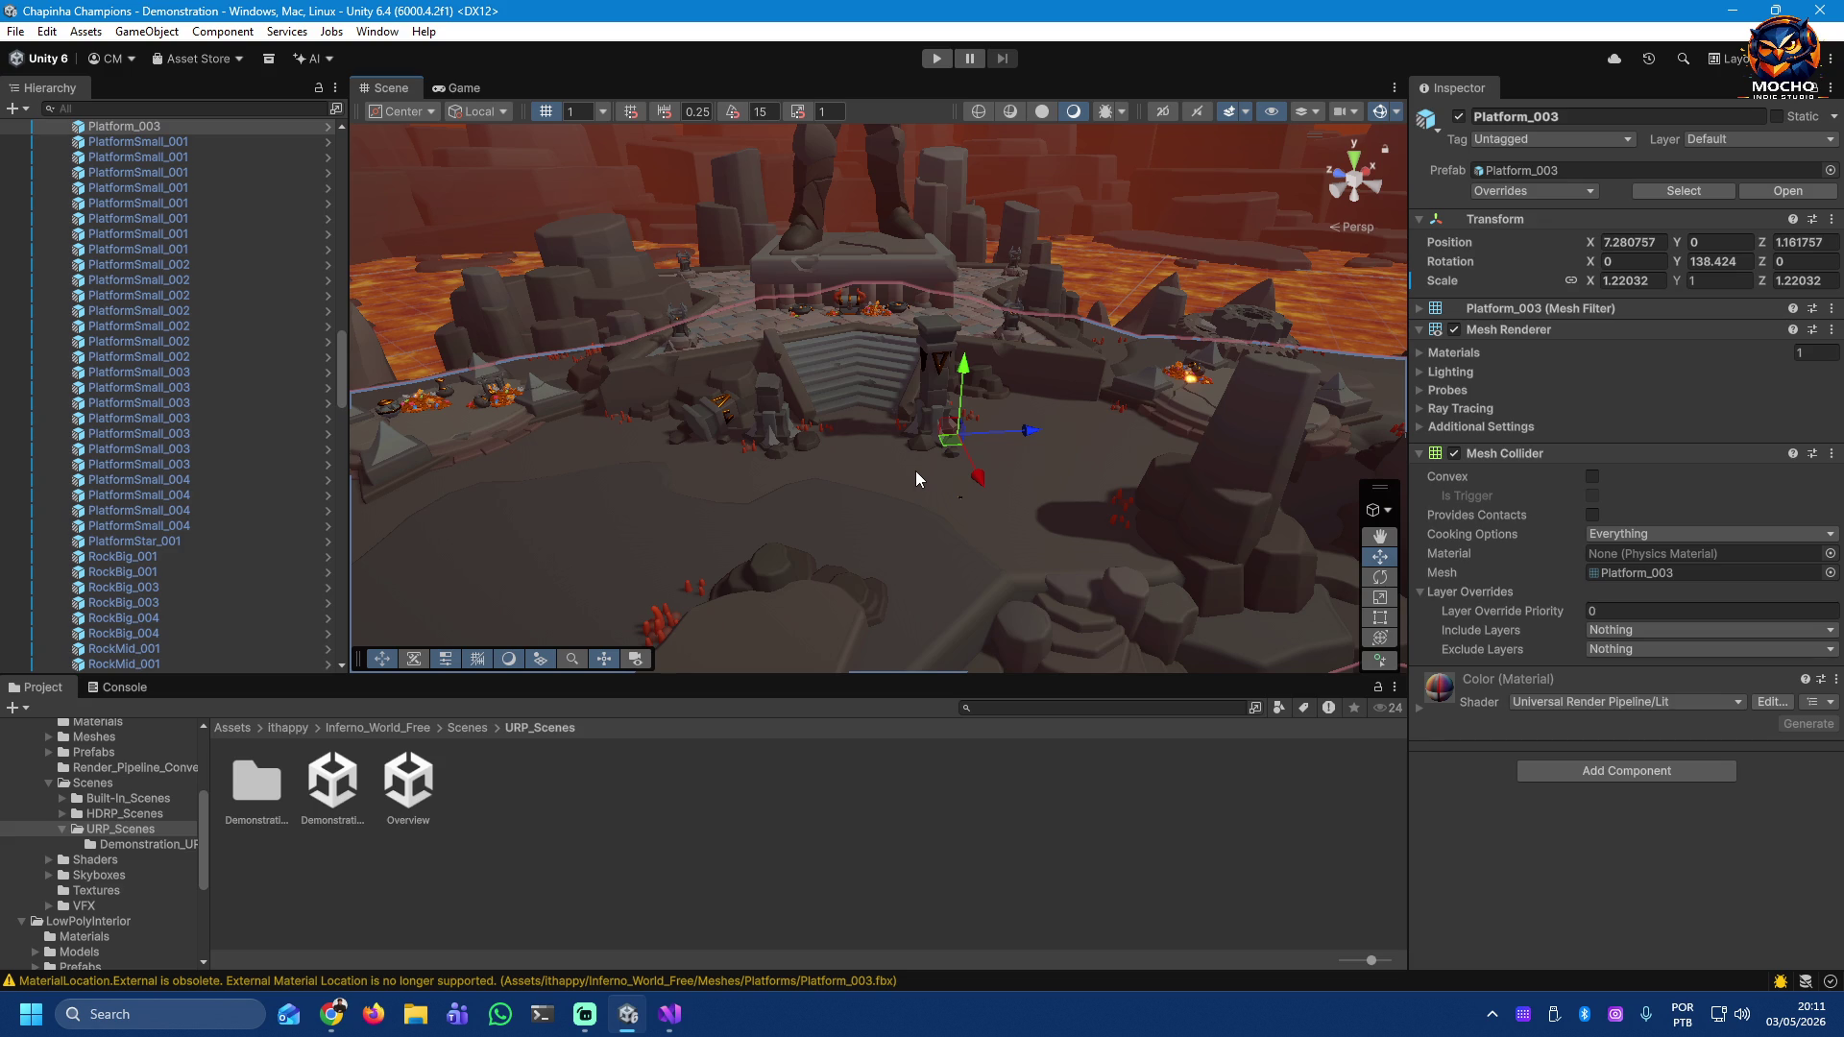
pyautogui.click(337, 359)
pyautogui.moveTo(337, 359); pyautogui.dragTo(334, 336)
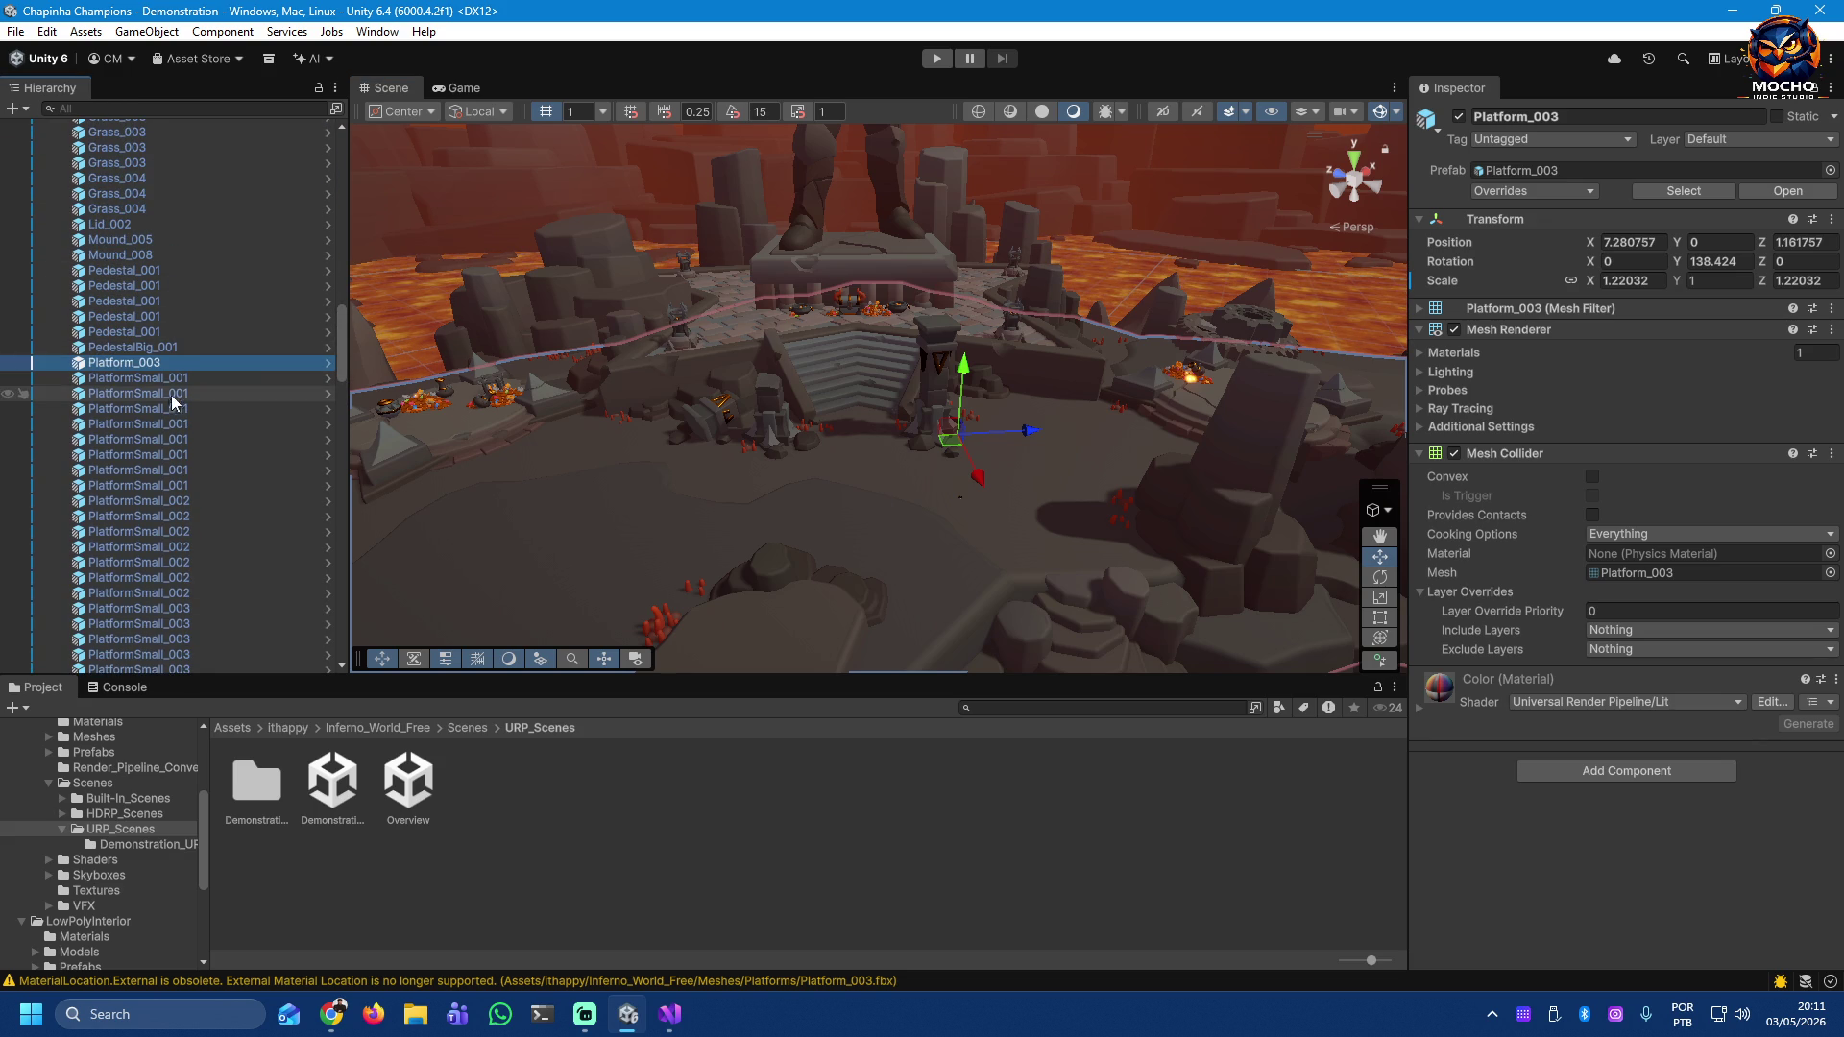
pyautogui.click(163, 377)
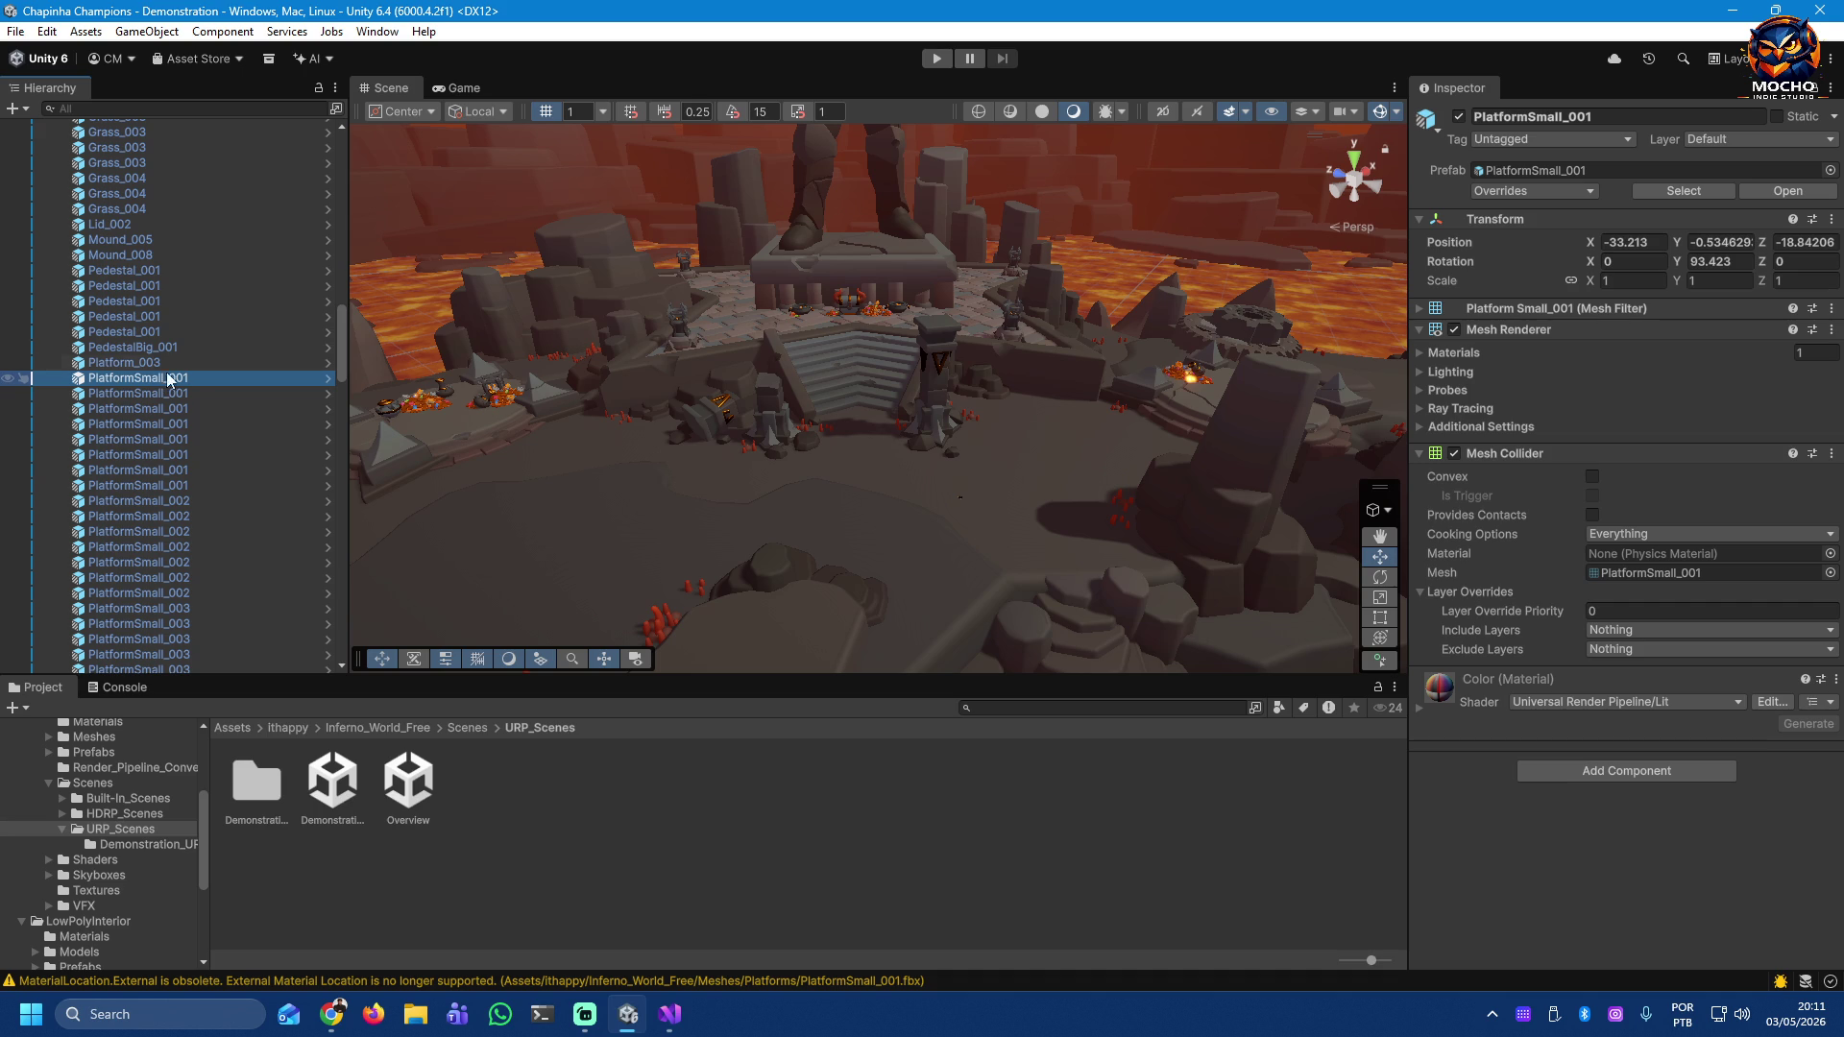
pyautogui.scroll(10, 192, 376)
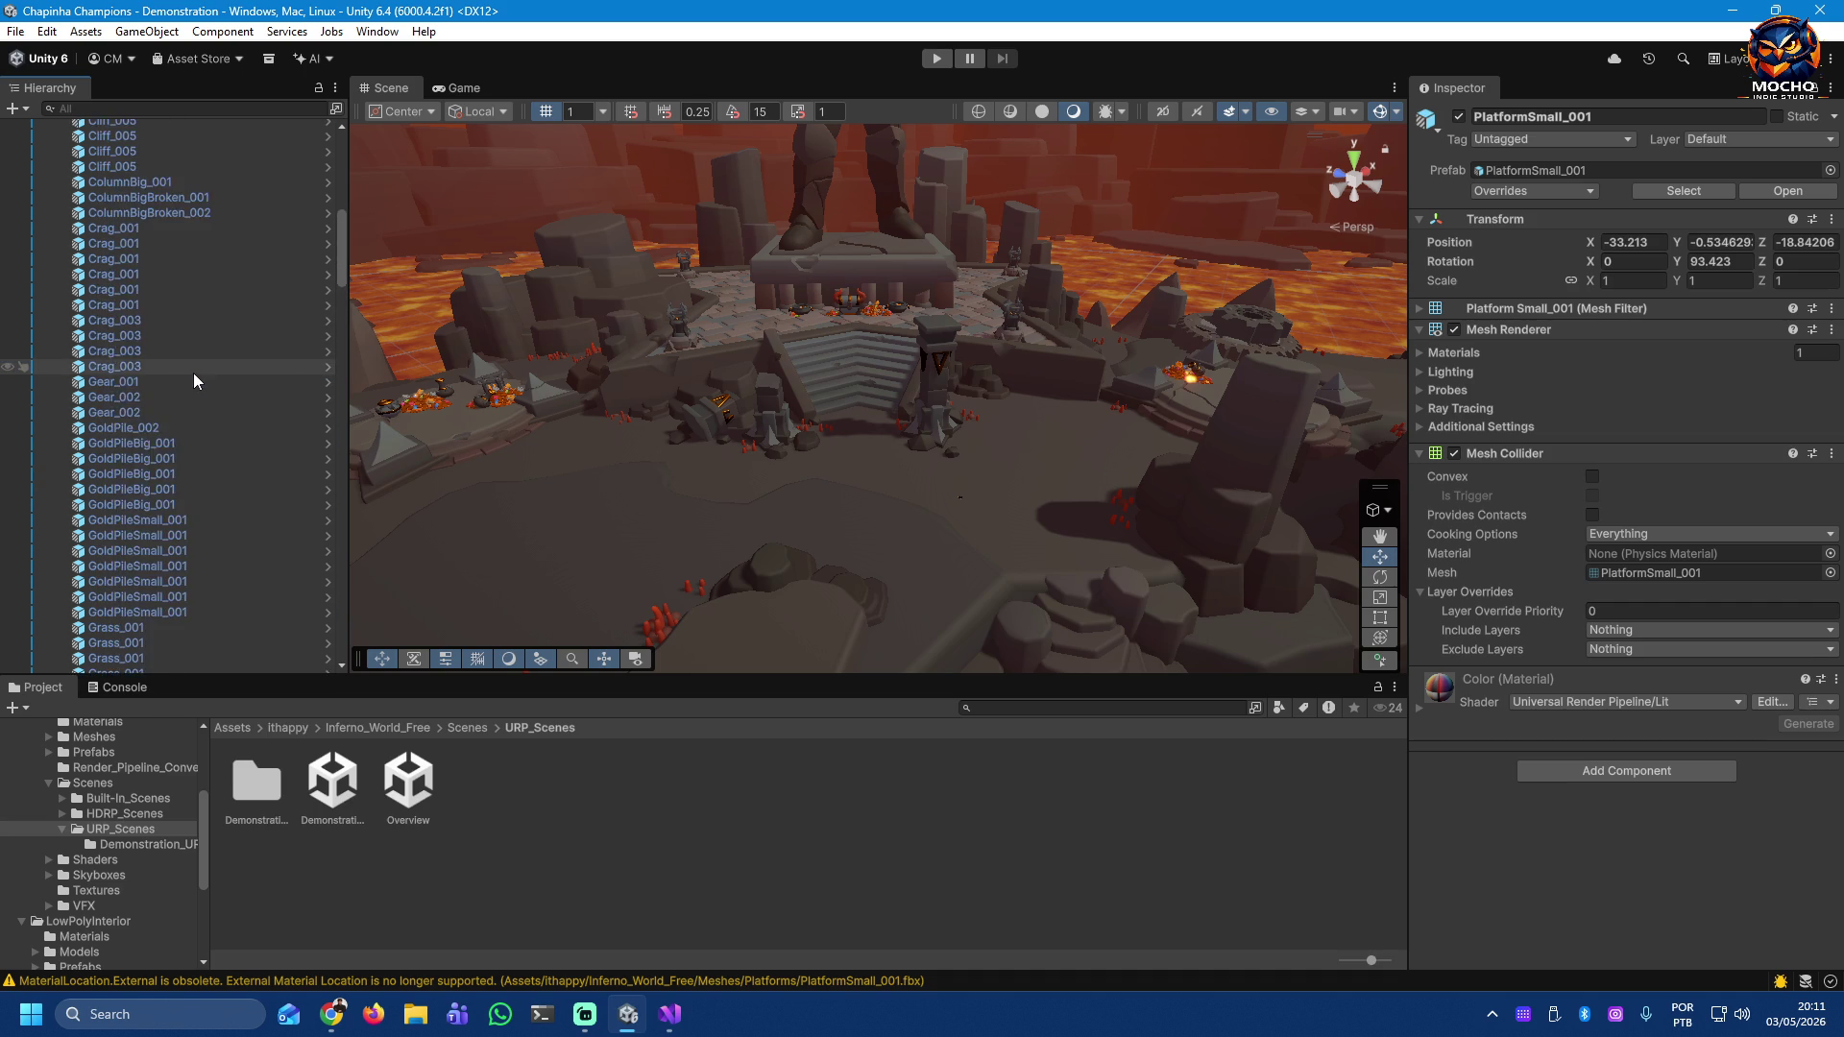
pyautogui.scroll(10, 193, 377)
pyautogui.click(135, 161)
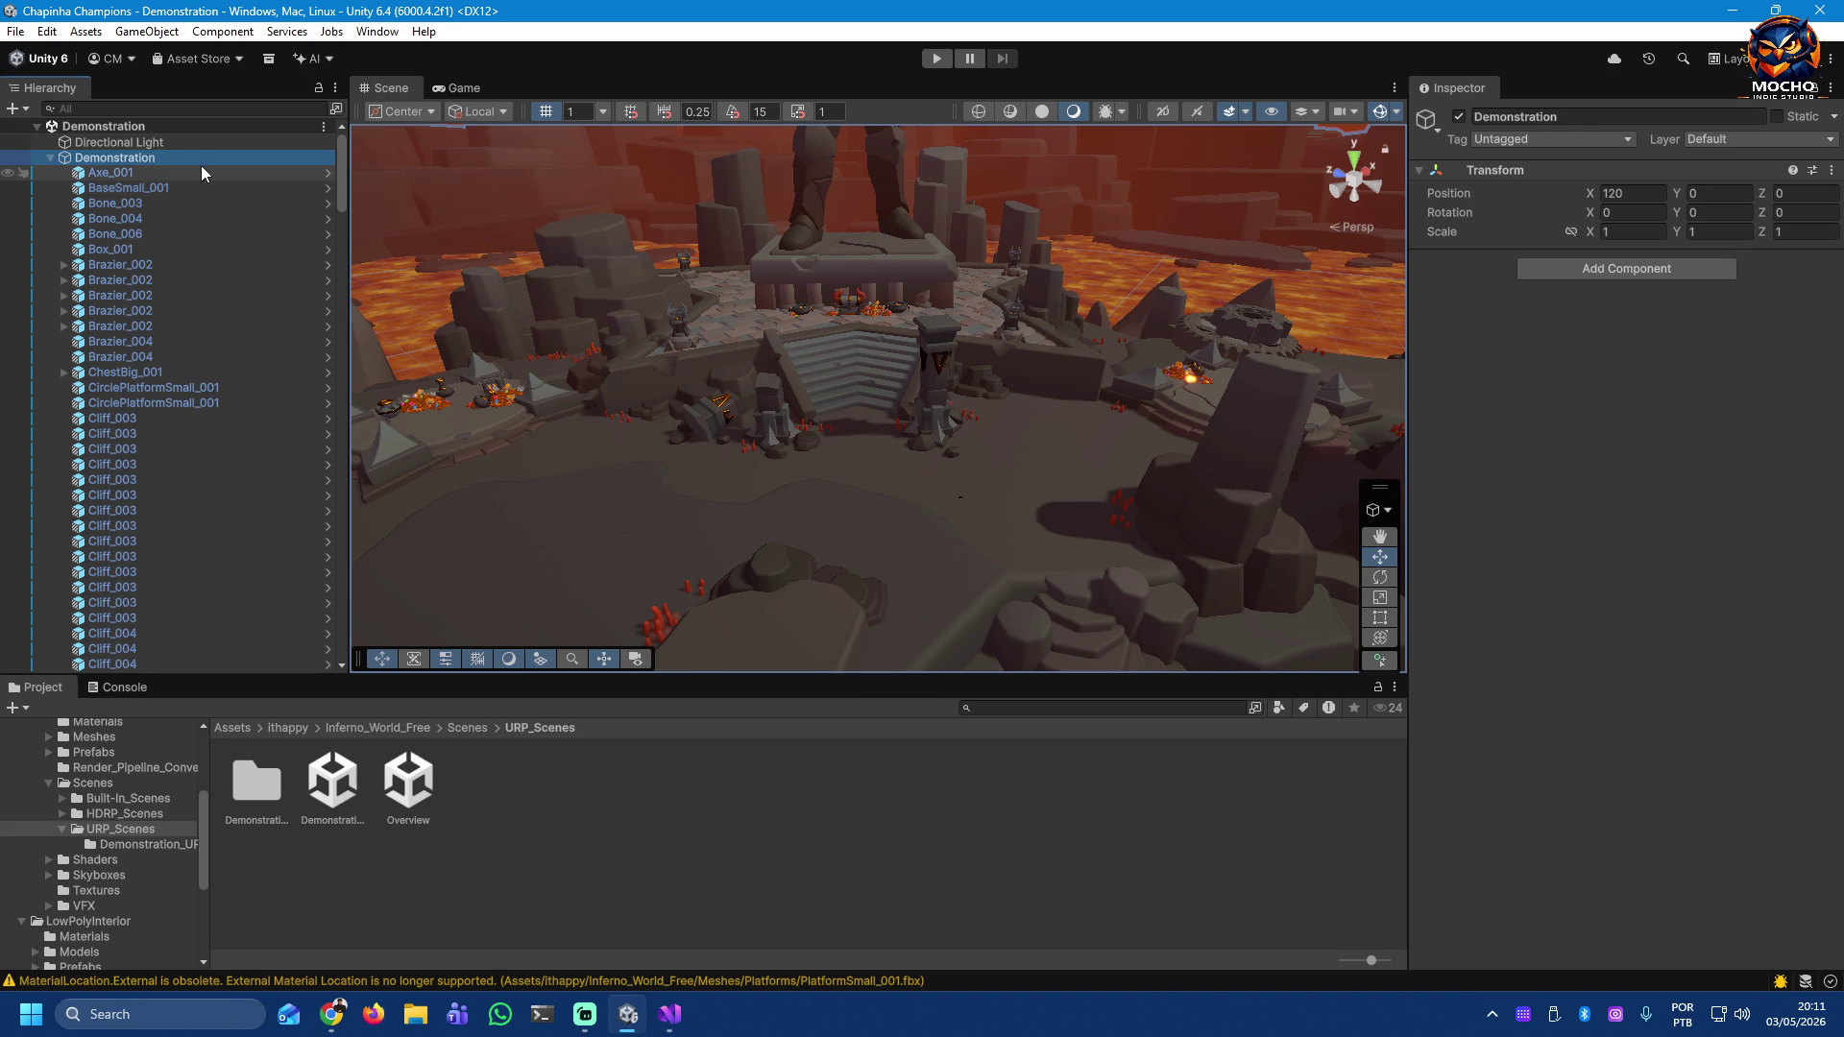
# Step: Set Demonstration's layer to 3: Terrain, confirm the Change Layer prompt, and collapse it
pyautogui.click(1828, 142)
pyautogui.click(1729, 224)
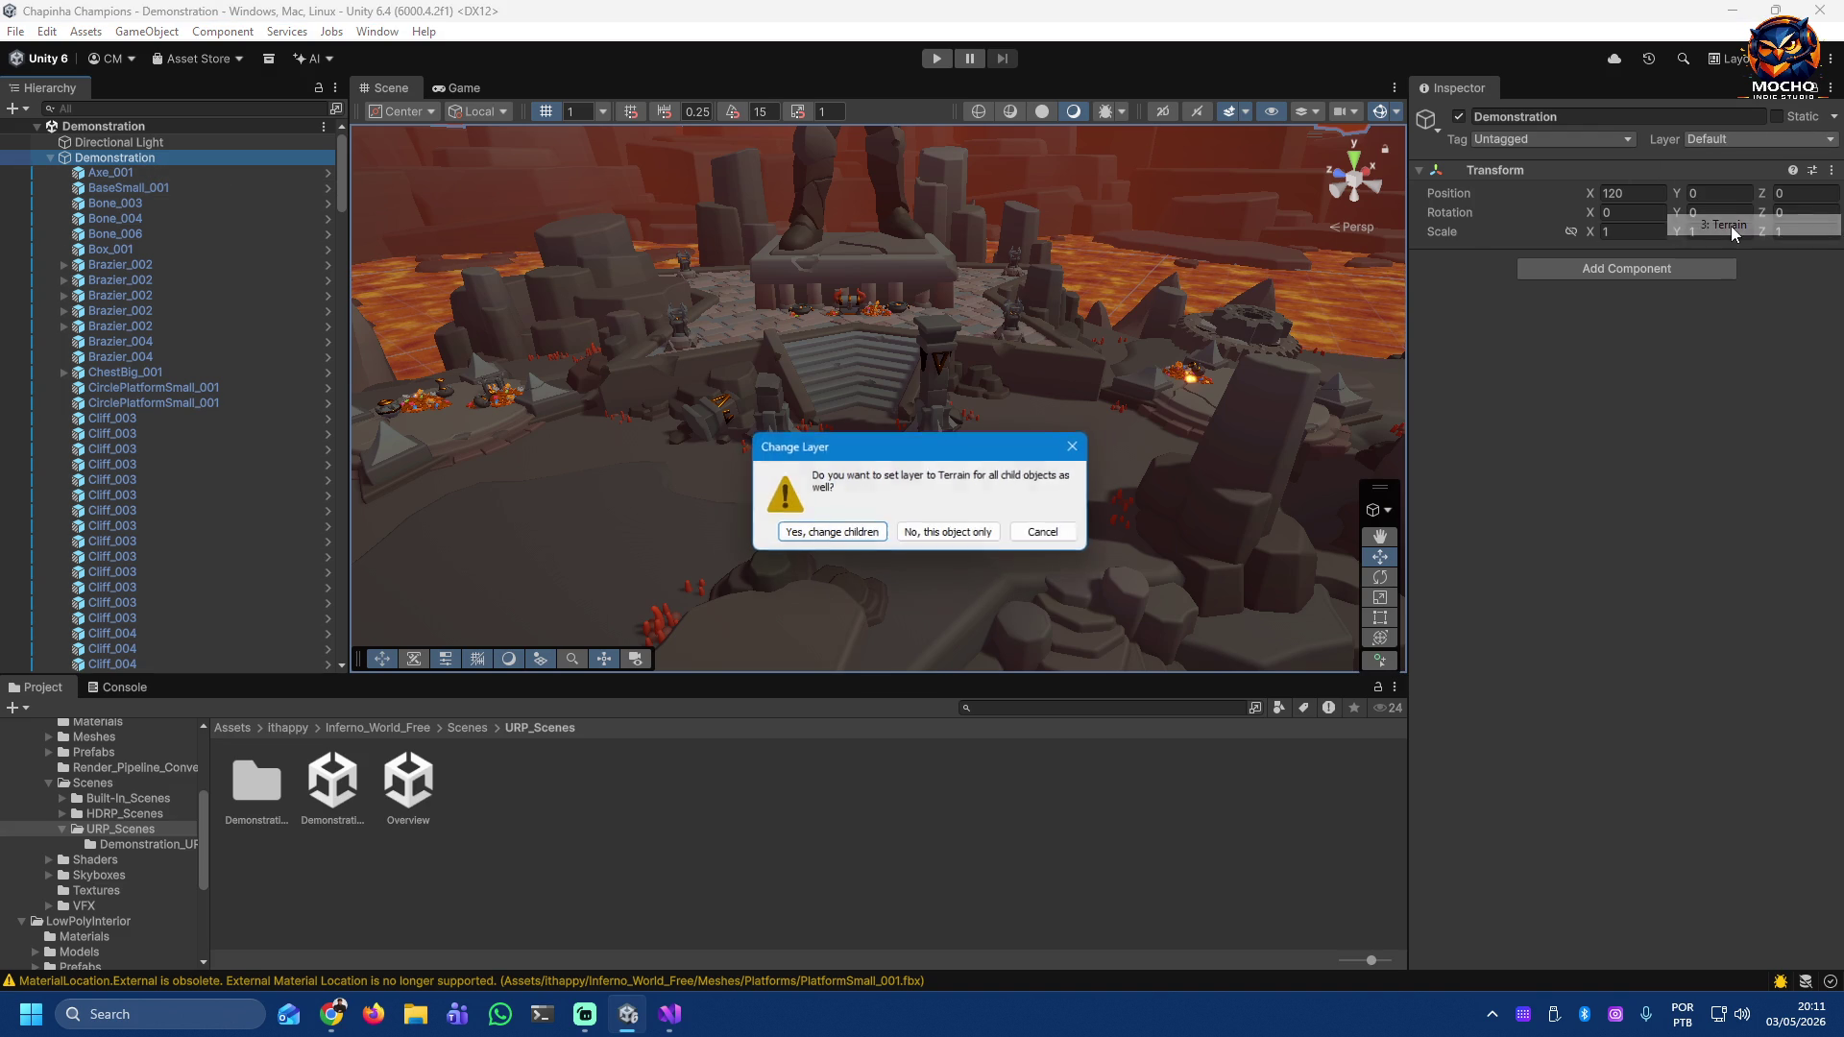
pyautogui.click(831, 534)
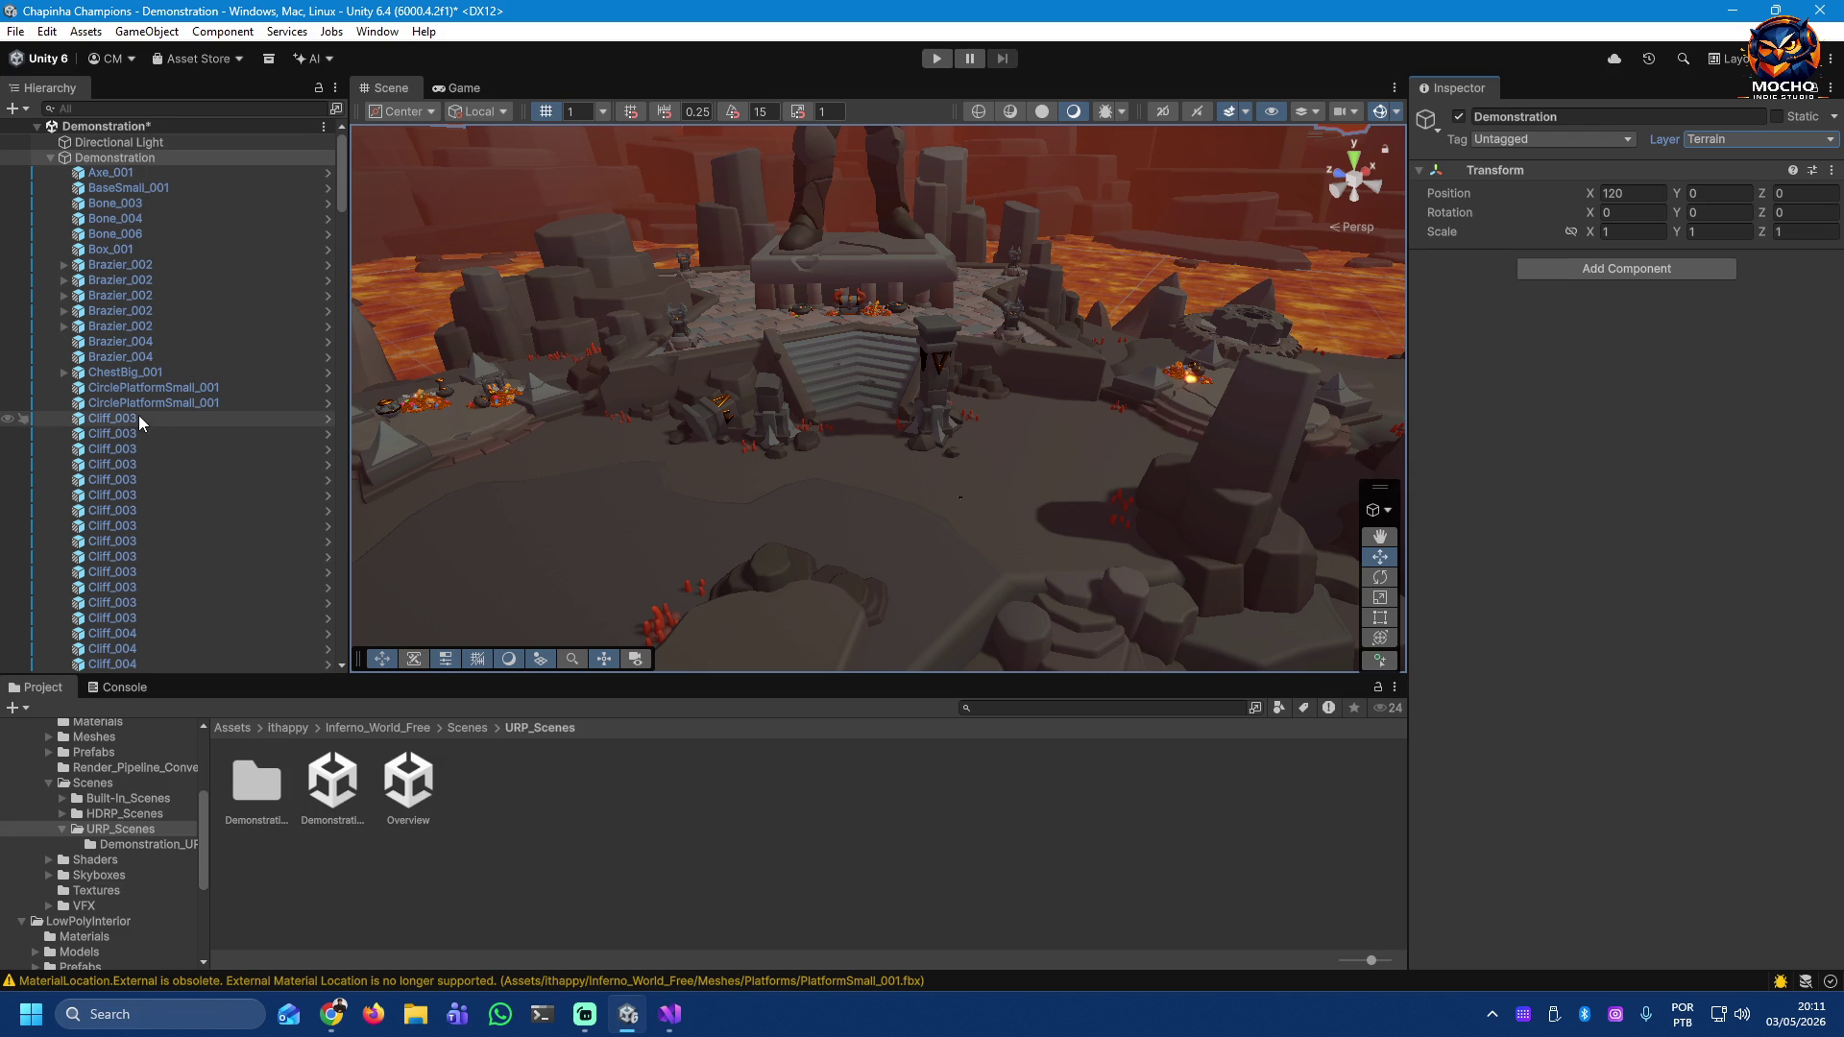
pyautogui.click(50, 157)
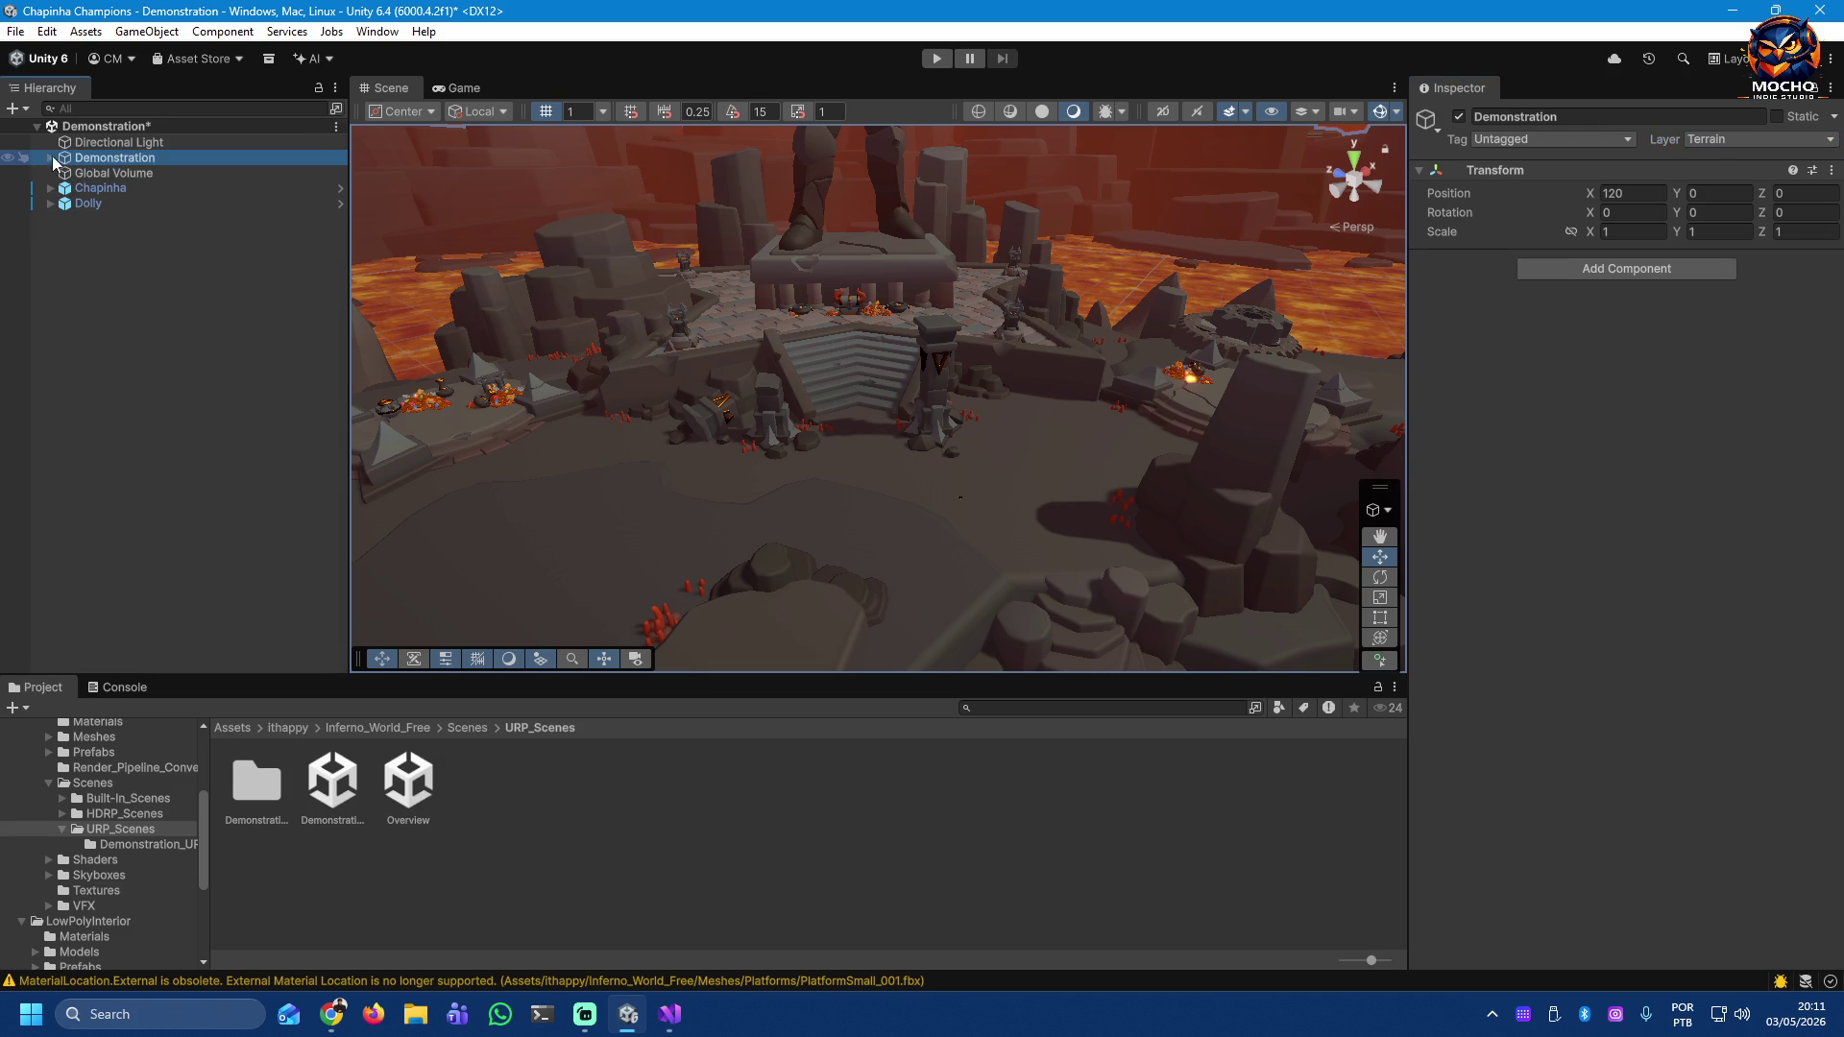
# Step: Start Play mode, clear Windows notifications and turn on Do Not Disturb
pyautogui.click(936, 59)
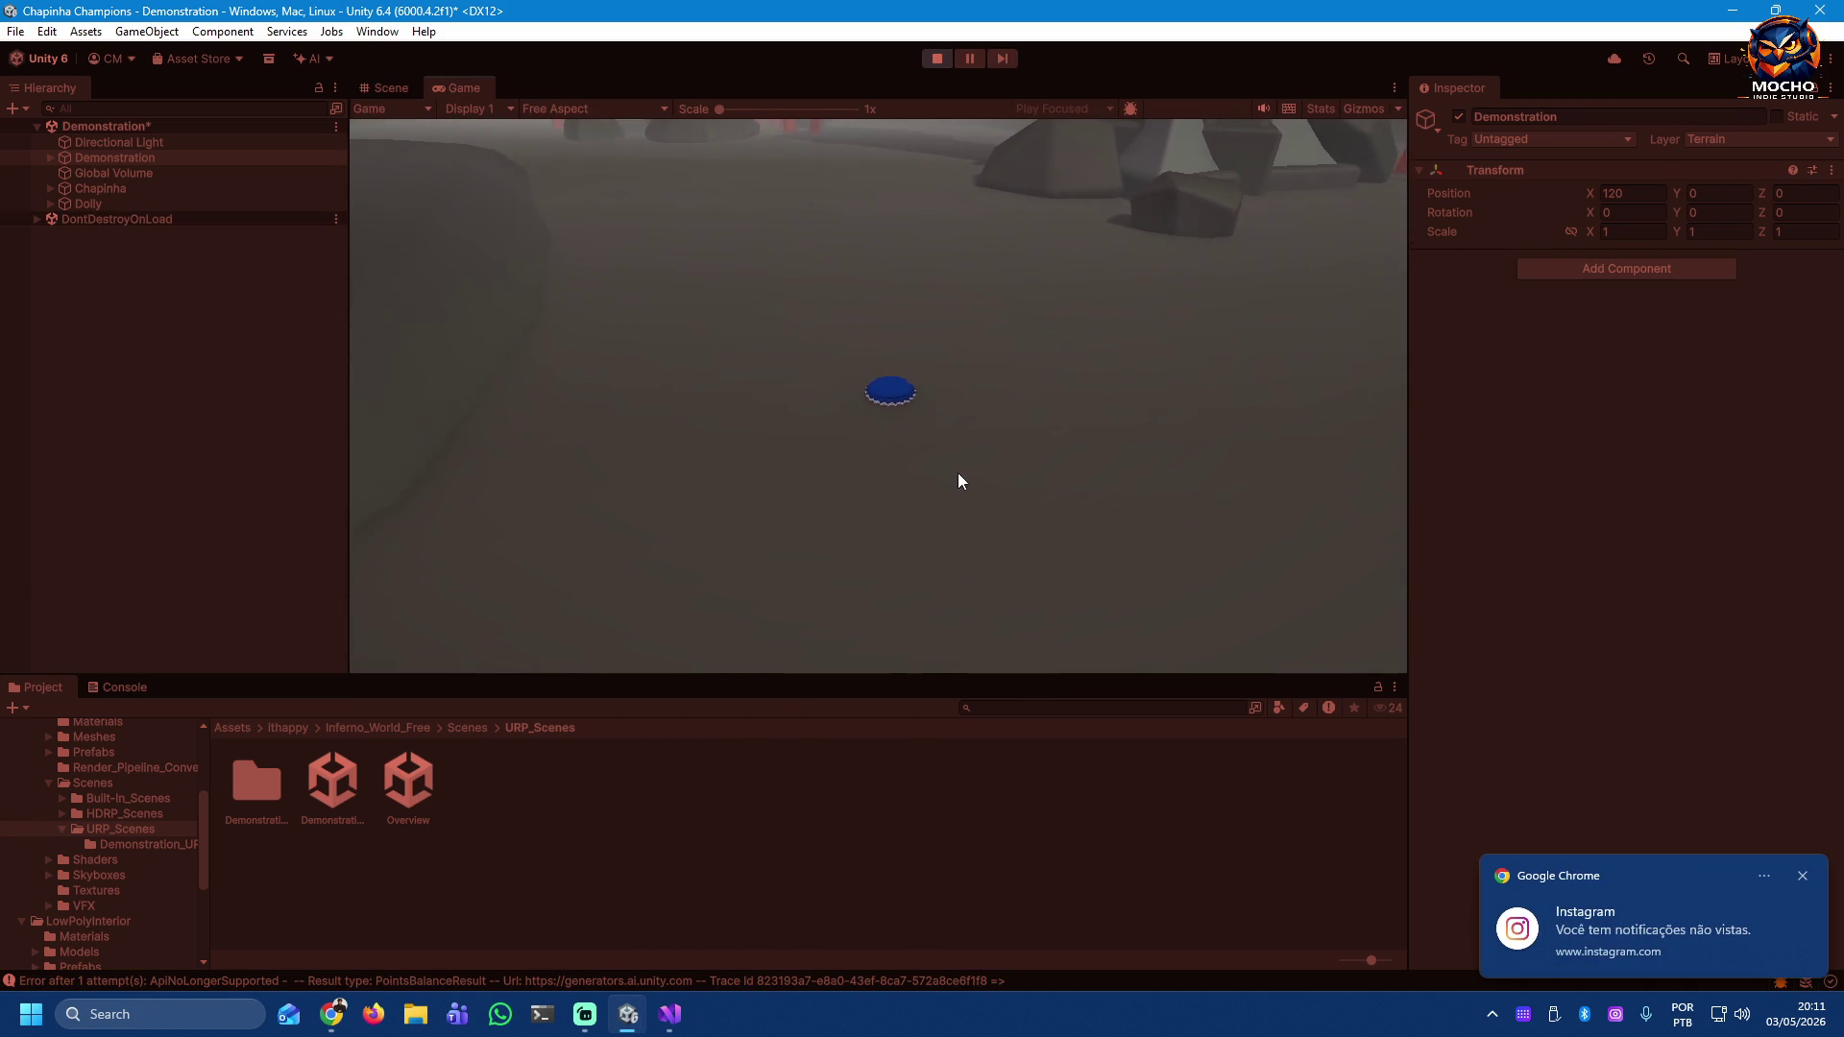
pyautogui.click(1811, 1014)
pyautogui.click(1737, 32)
pyautogui.click(1806, 333)
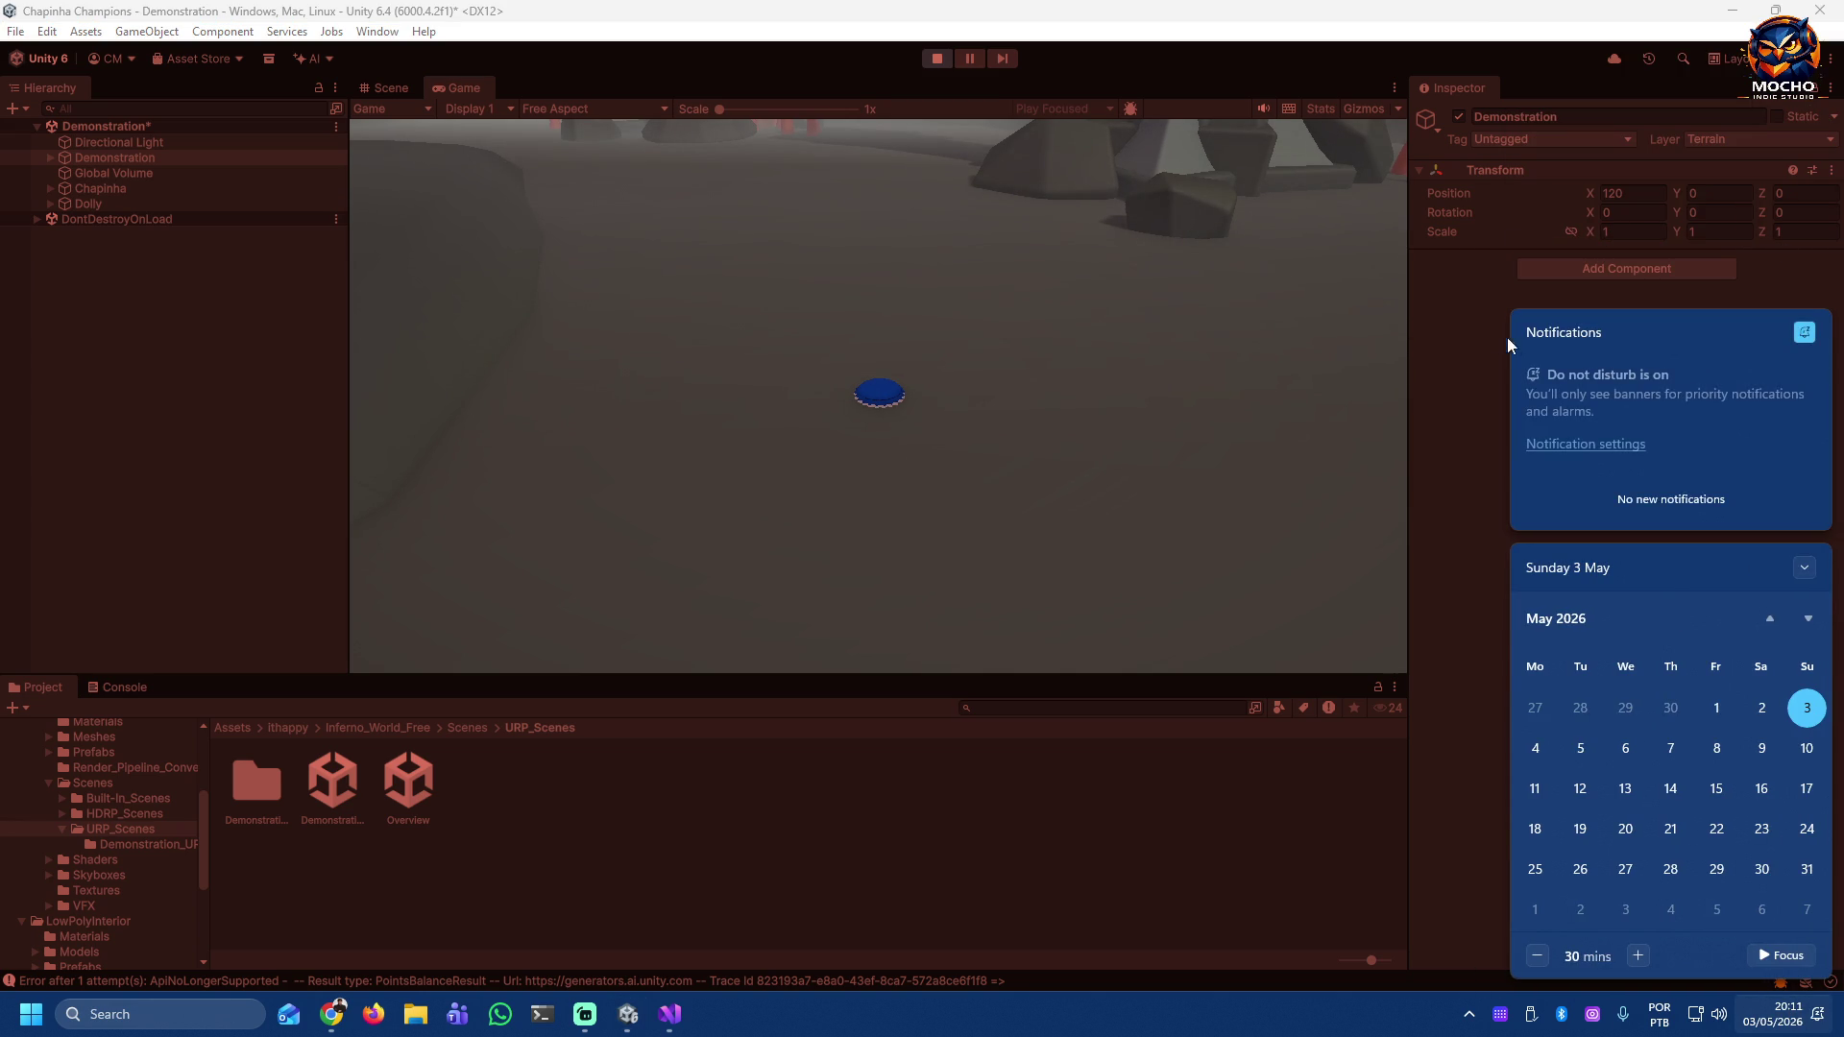
pyautogui.click(1410, 338)
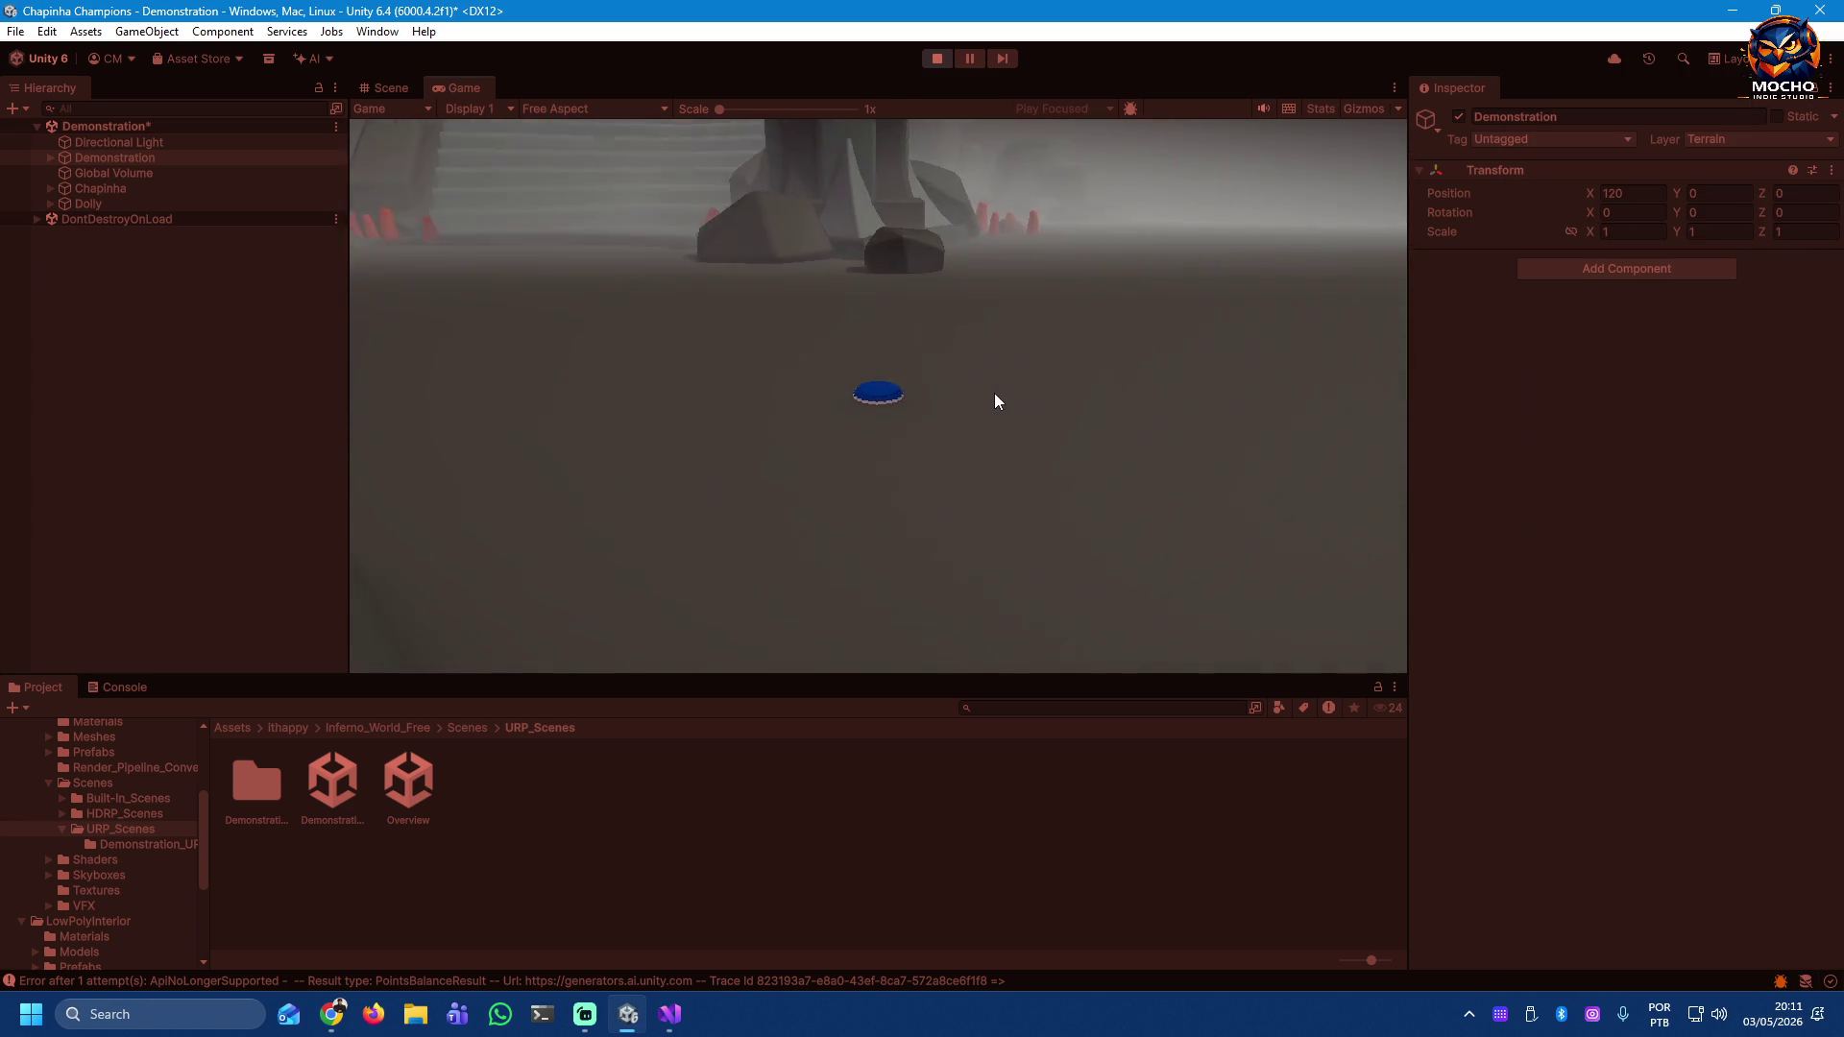
# Step: Aim and flick the blue cap across the arena four times
pyautogui.moveTo(886, 402); pyautogui.dragTo(984, 482)
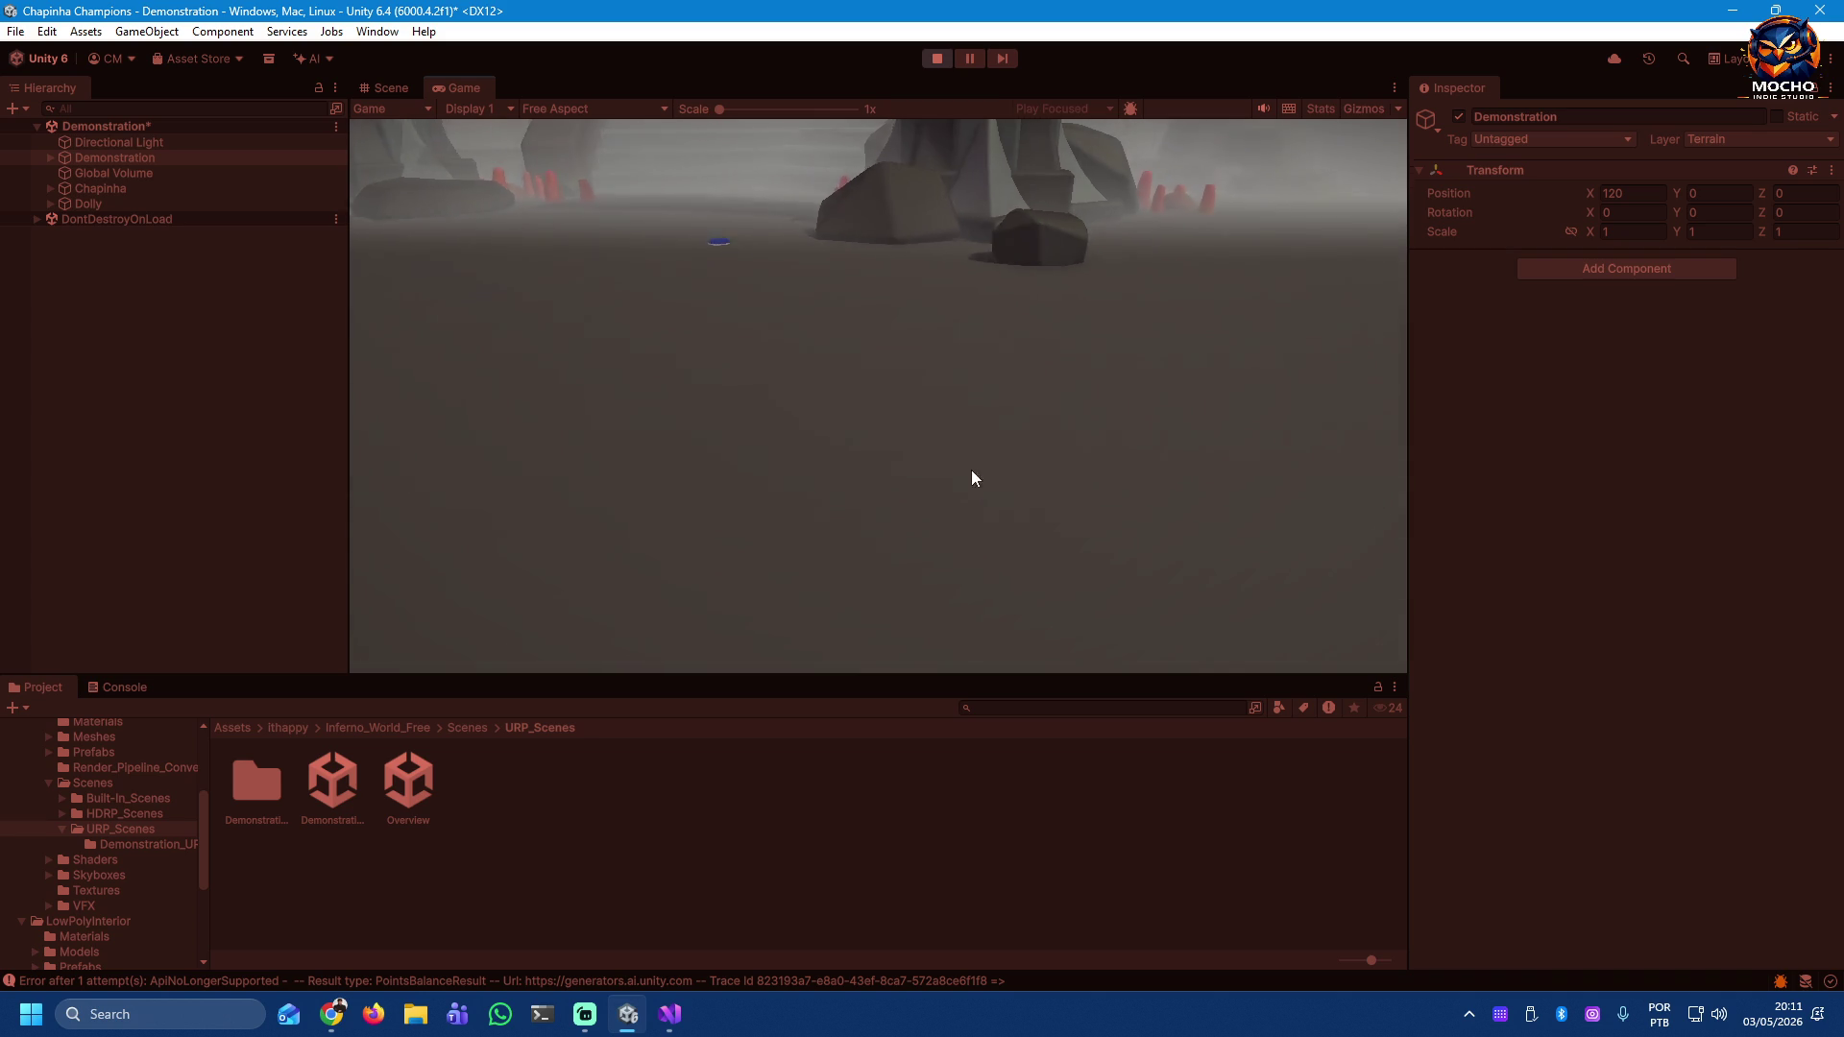
pyautogui.moveTo(847, 373); pyautogui.dragTo(885, 557)
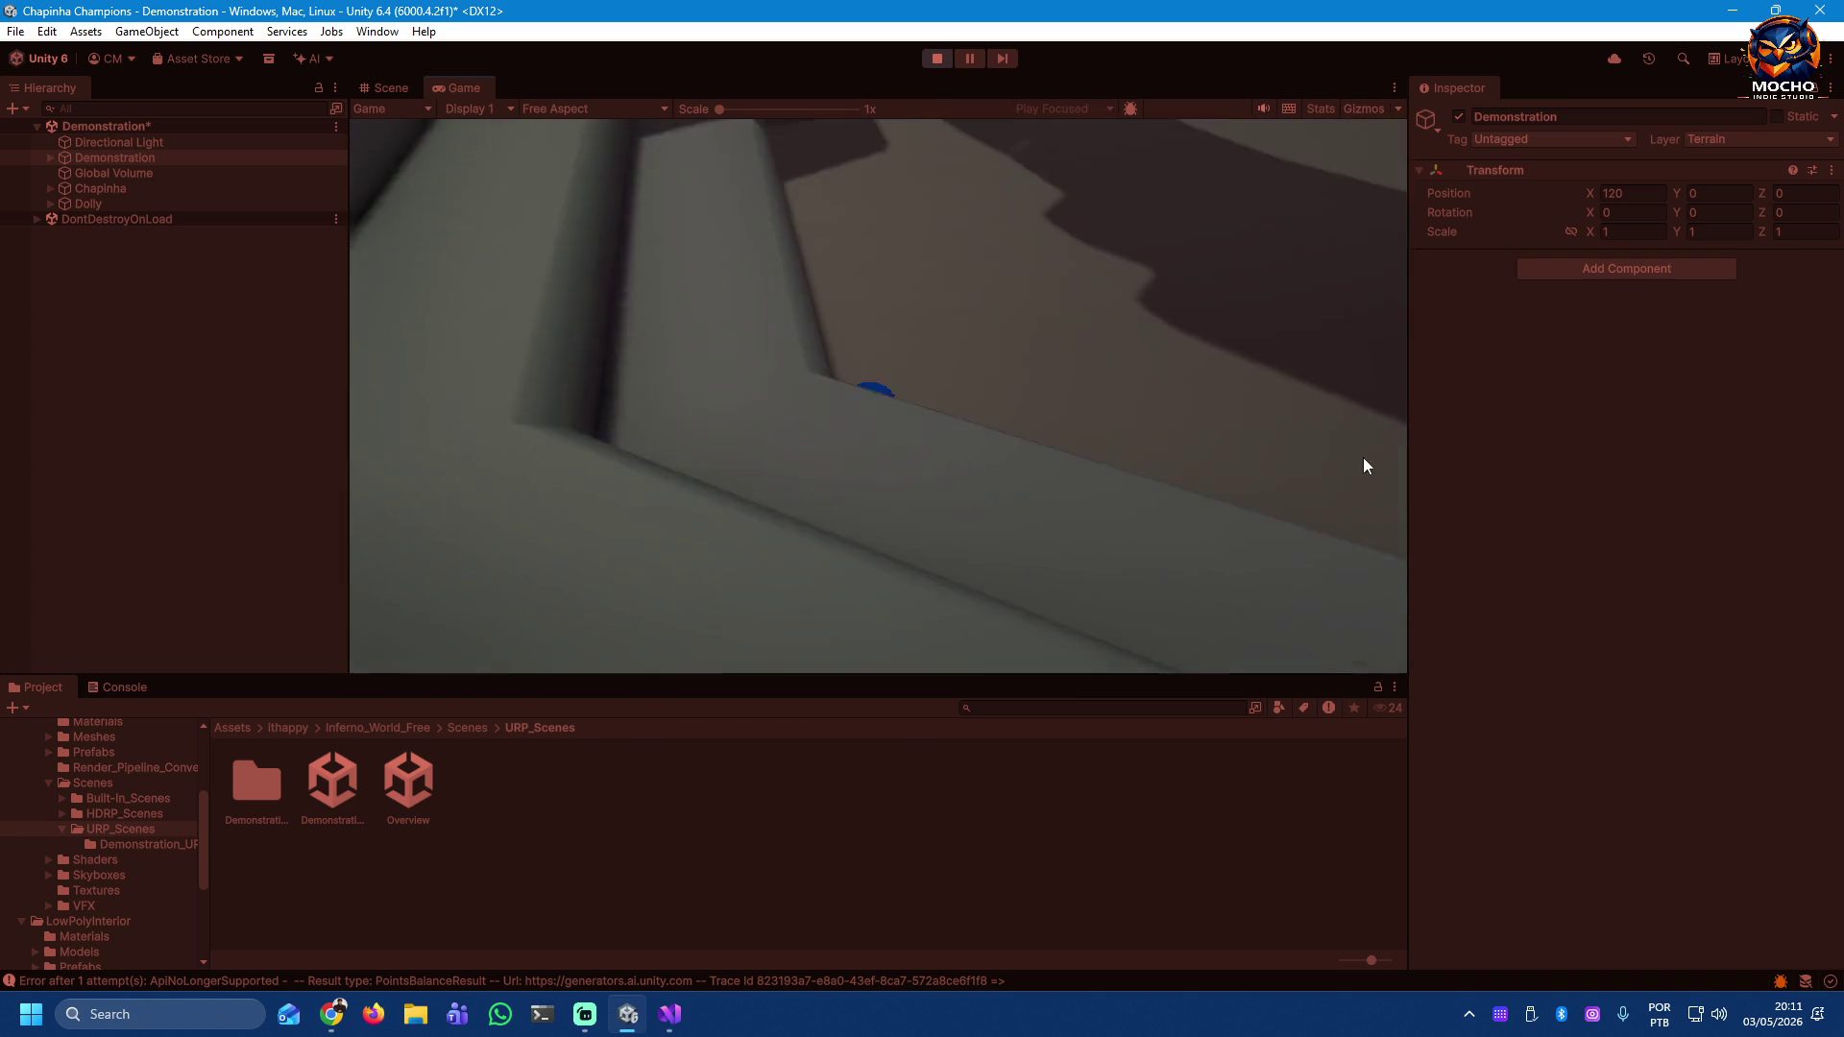
pyautogui.moveTo(889, 392); pyautogui.dragTo(746, 483)
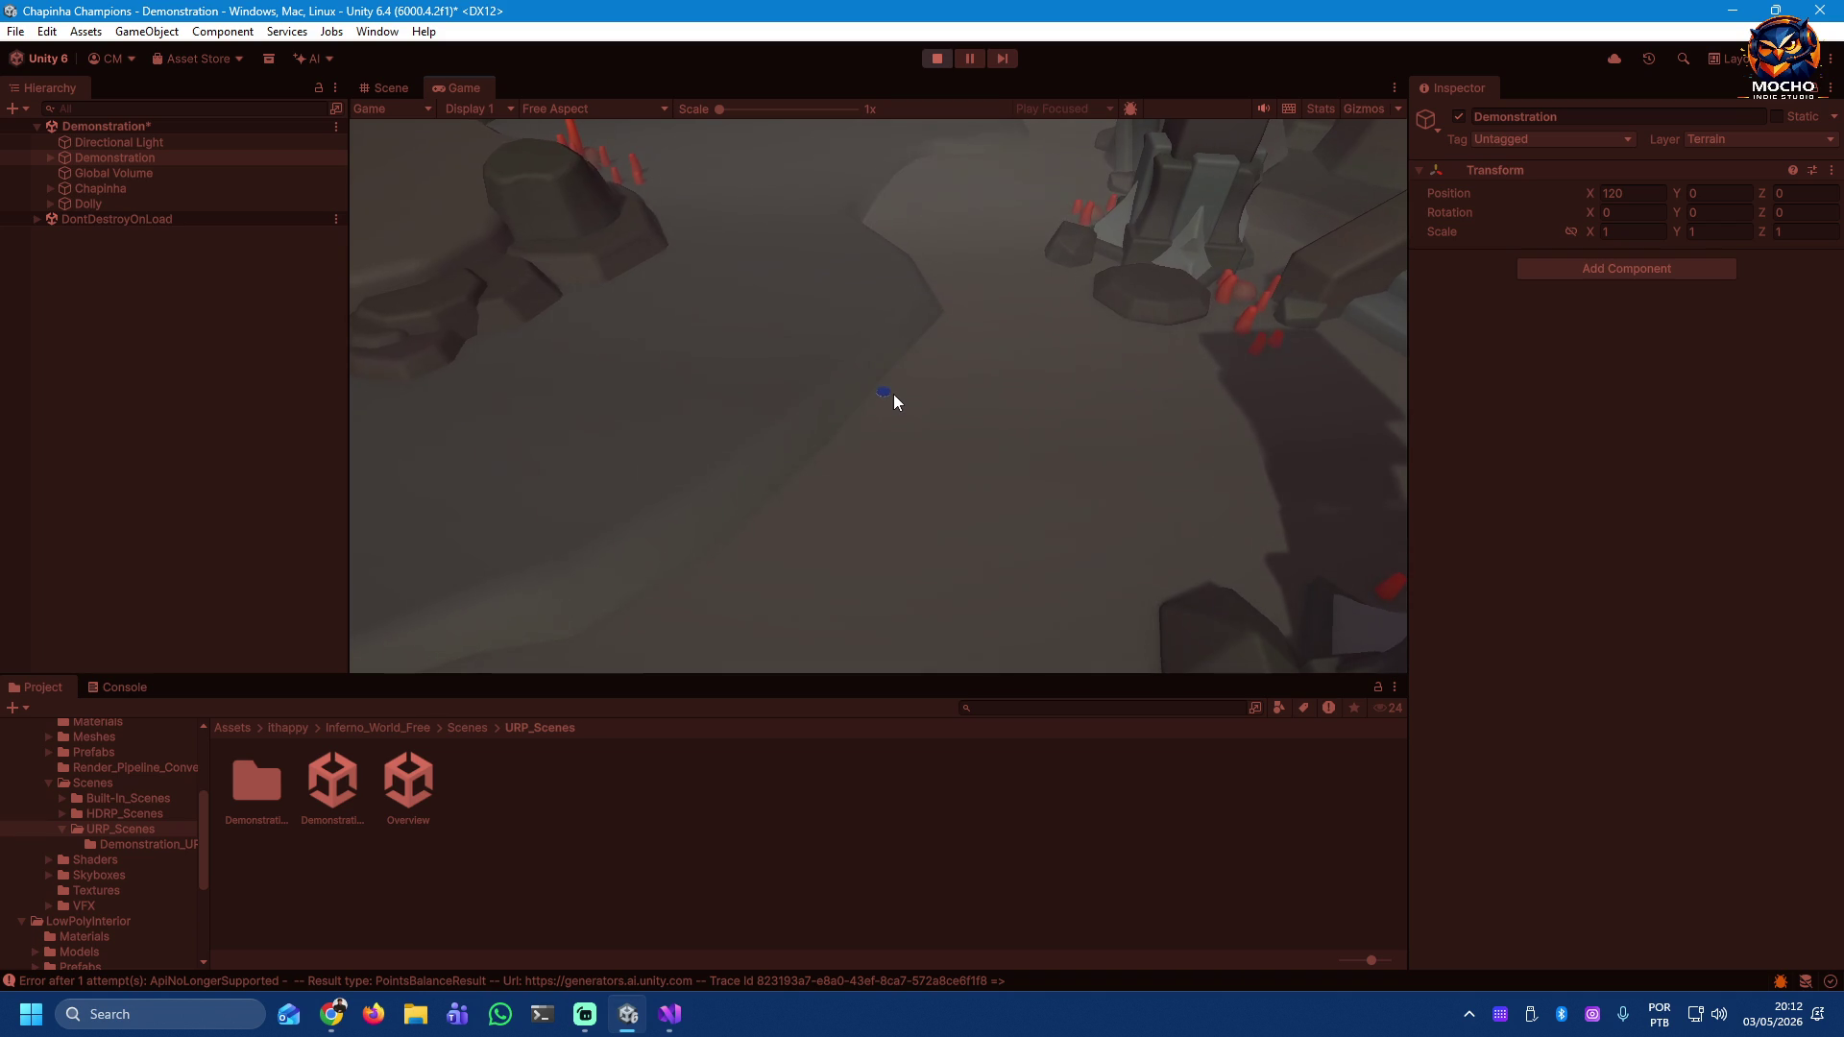
pyautogui.moveTo(889, 394)
pyautogui.mouseDown()
pyautogui.moveTo(941, 415)
pyautogui.moveTo(844, 395)
pyautogui.moveTo(1021, 394)
pyautogui.moveTo(1021, 362)
pyautogui.moveTo(1032, 374)
pyautogui.mouseUp()
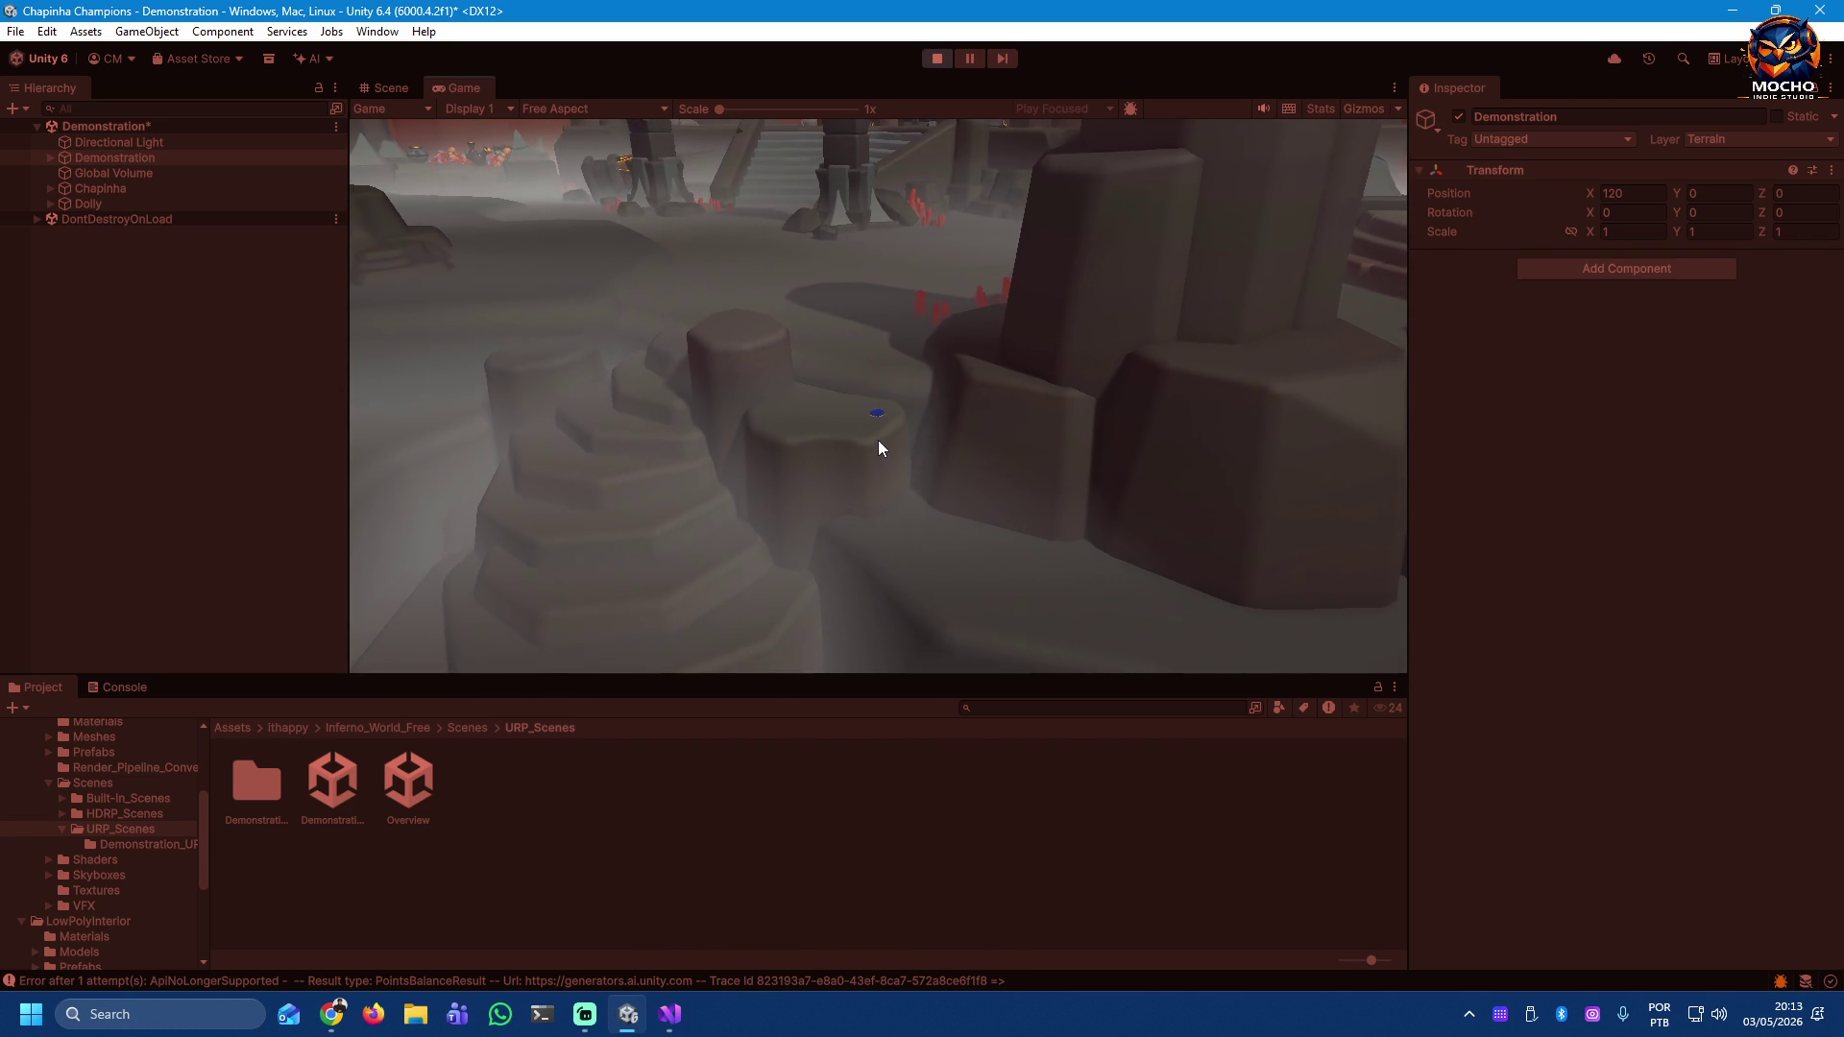
# Step: Flick the blue cap three more times around the arena, then stop Play mode
pyautogui.moveTo(880, 469); pyautogui.dragTo(853, 481)
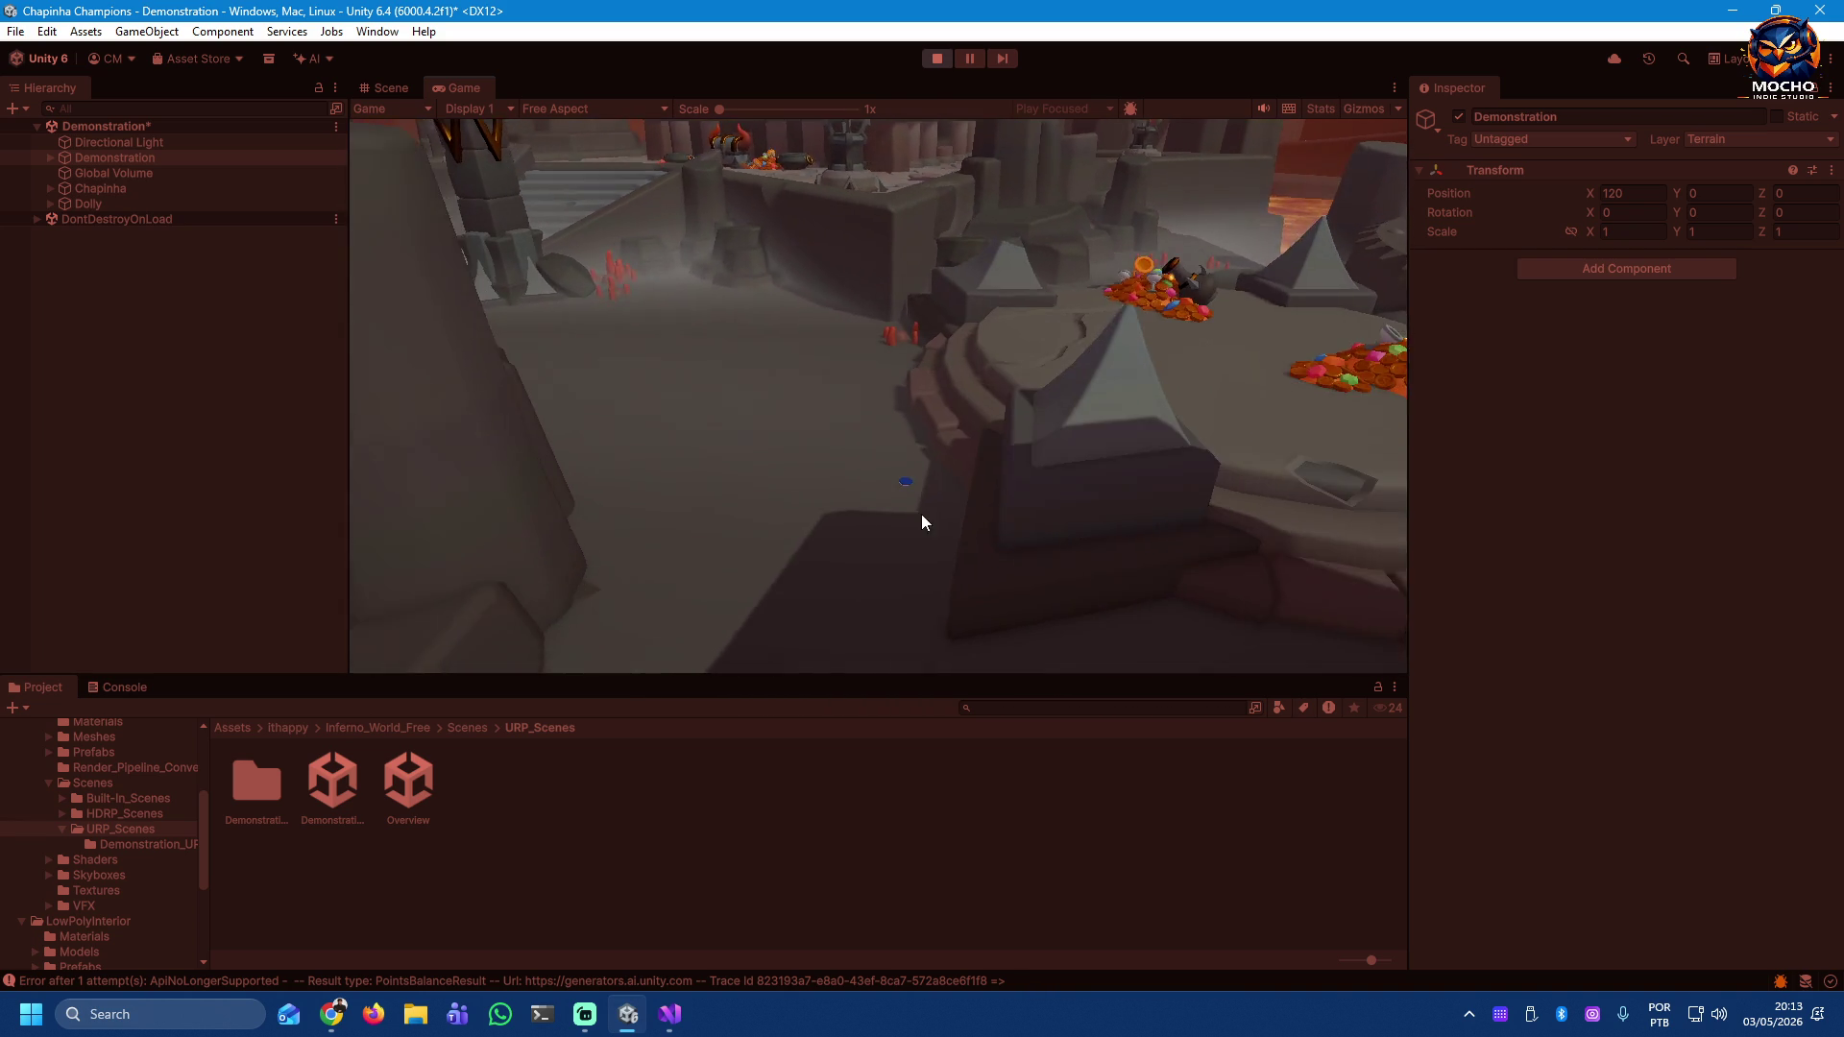
pyautogui.moveTo(891, 438)
pyautogui.mouseDown()
pyautogui.moveTo(885, 407)
pyautogui.moveTo(969, 440)
pyautogui.moveTo(942, 380)
pyautogui.moveTo(931, 404)
pyautogui.mouseUp()
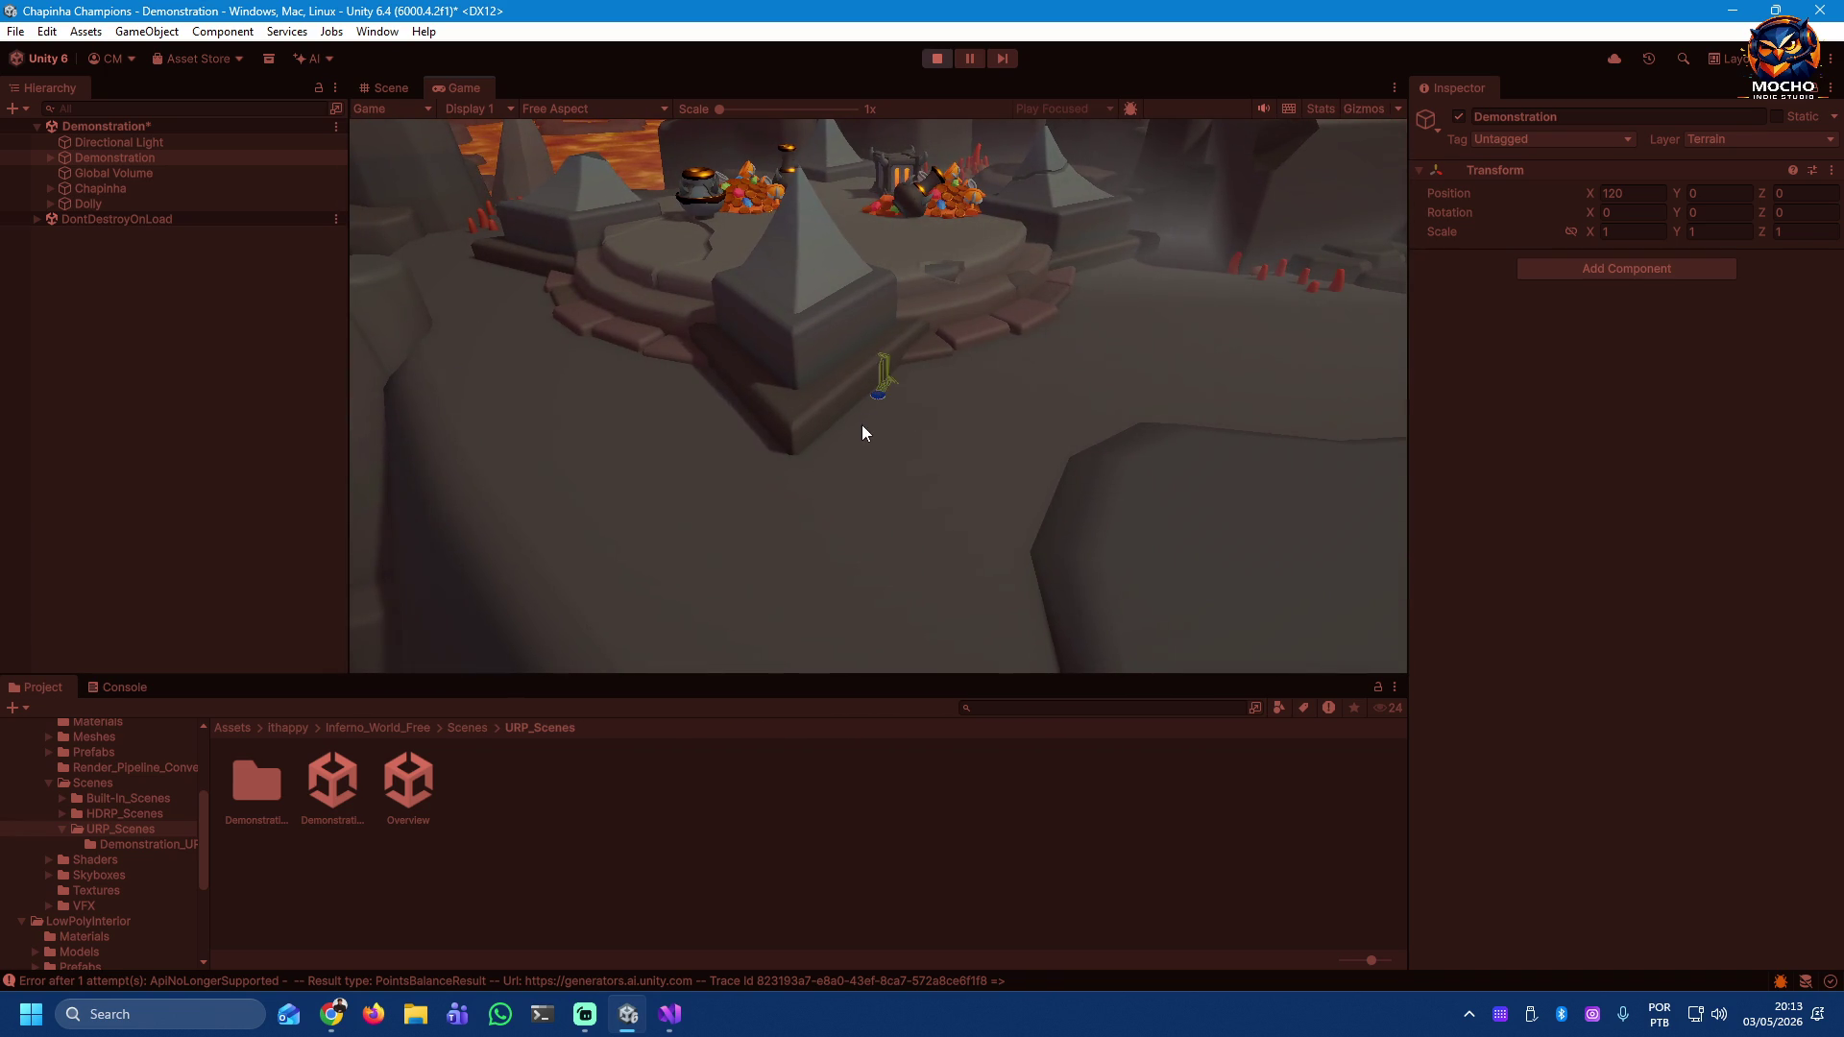
pyautogui.click(844, 446)
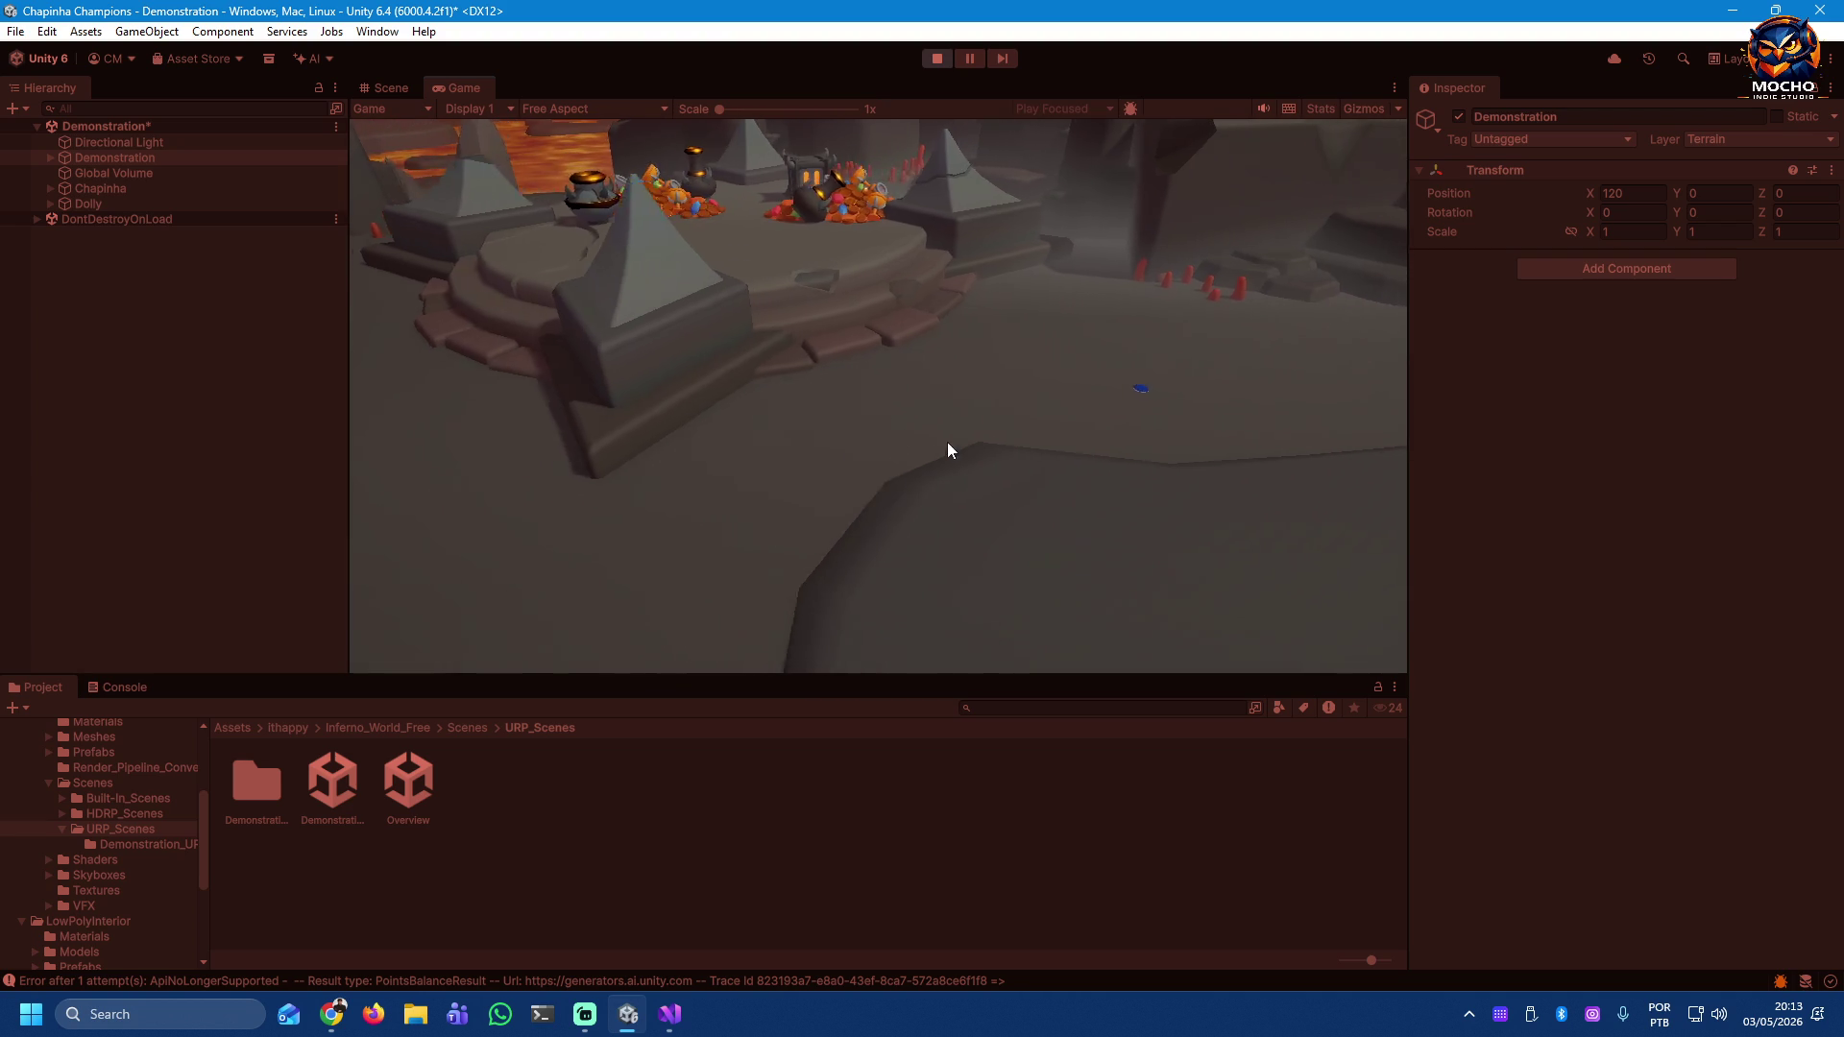
pyautogui.moveTo(885, 396); pyautogui.dragTo(885, 470)
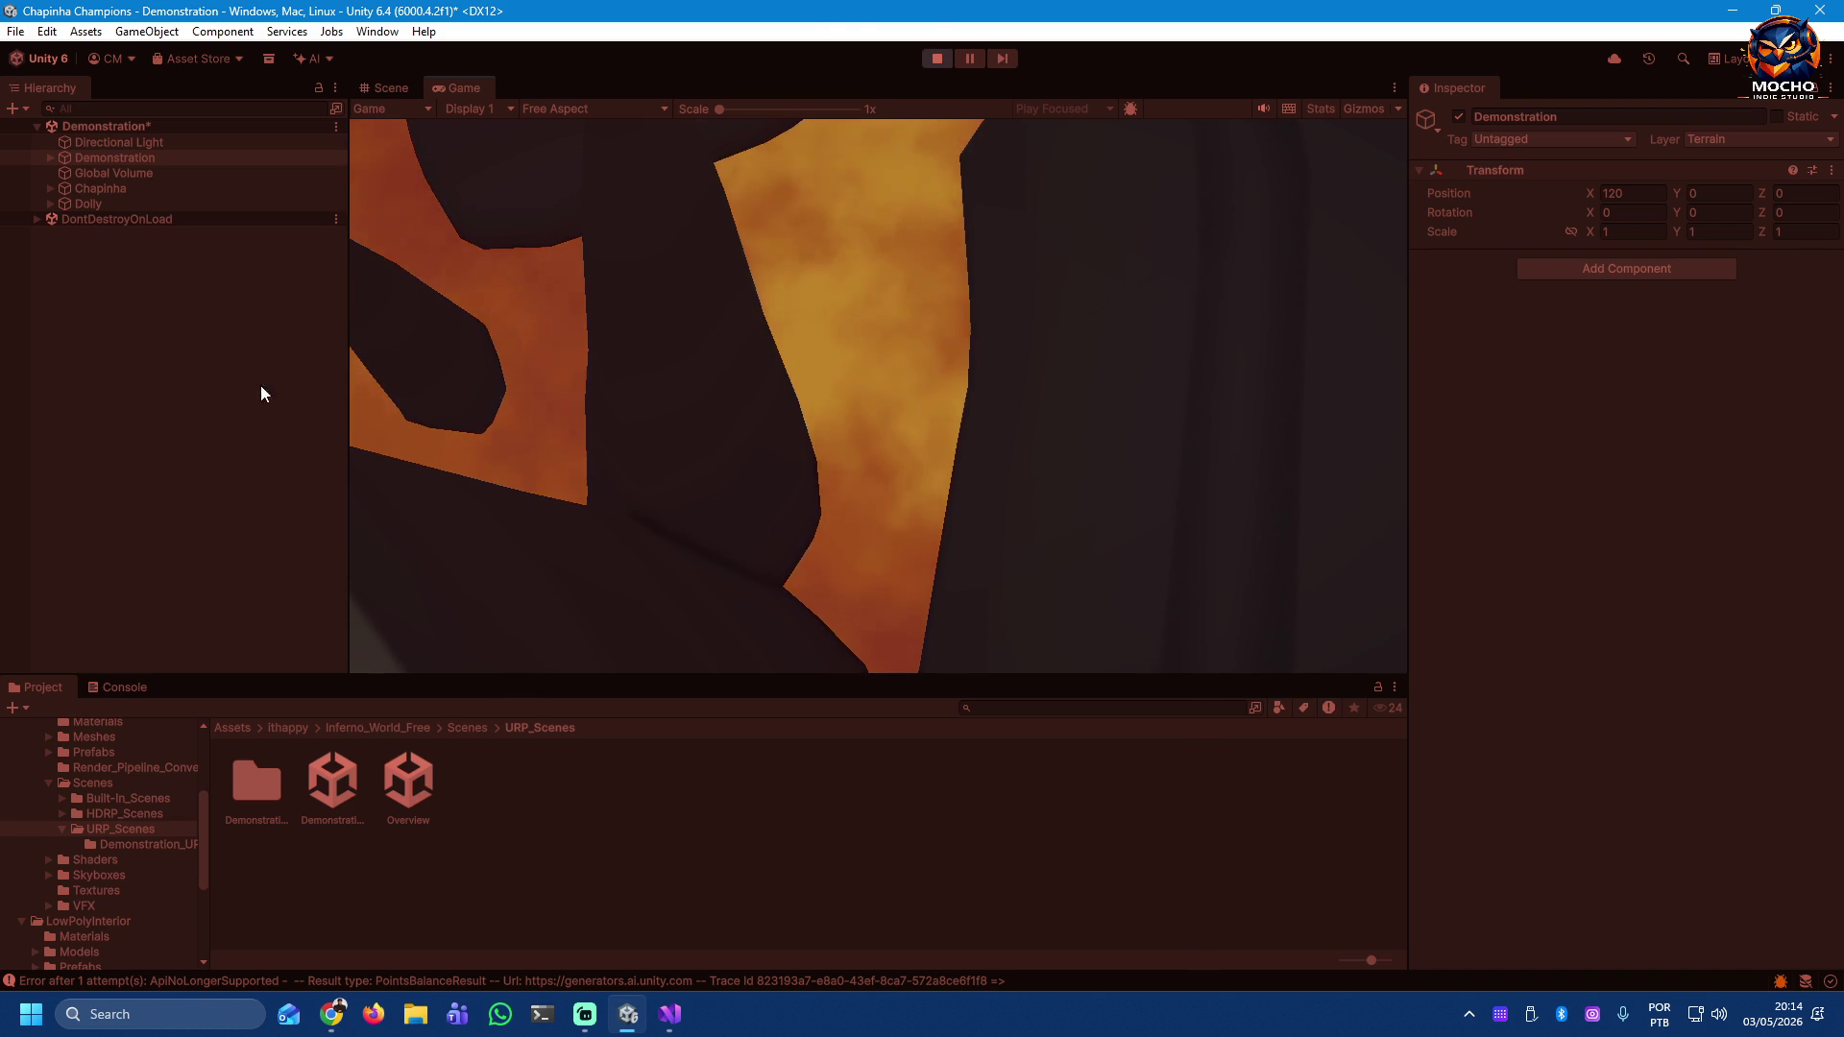
pyautogui.click(938, 59)
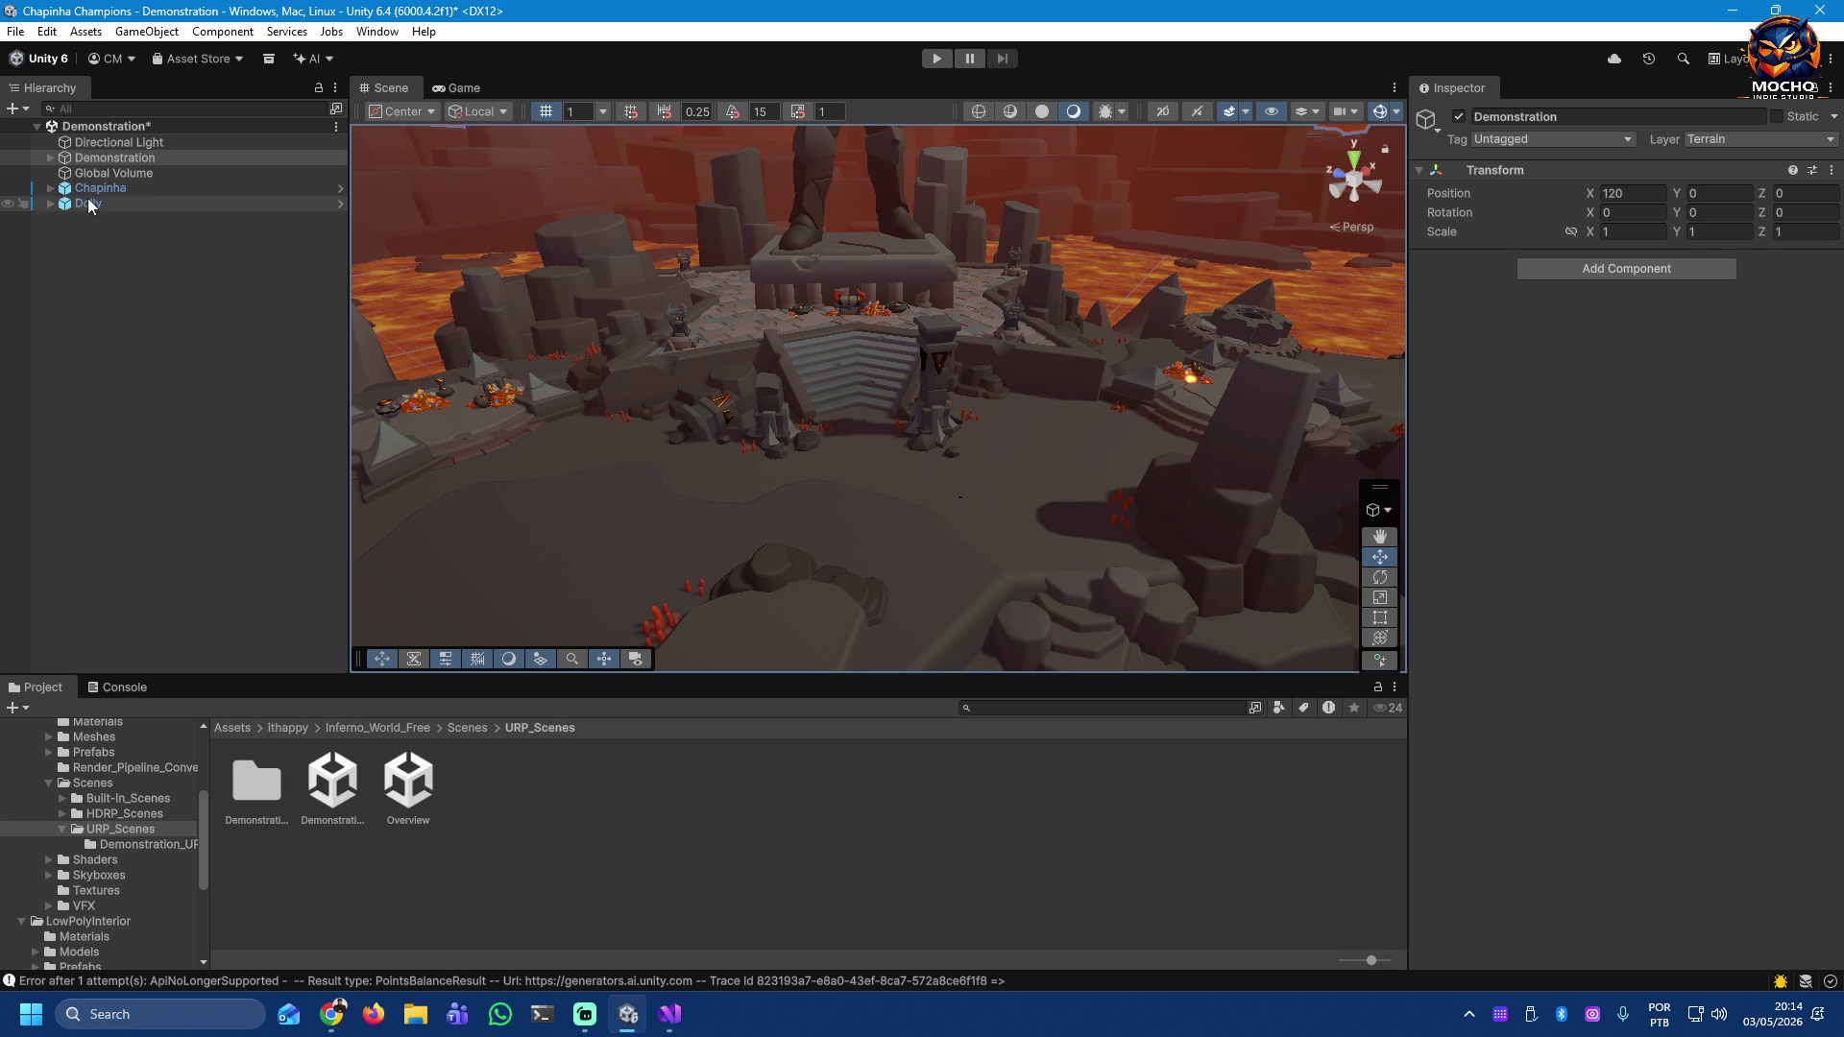
# Step: Save the Demonstration scene with Ctrl+S, then browse to the LowPolyInterior Scenes folder
pyautogui.click(193, 188)
pyautogui.hotkey('ctrl', 's')
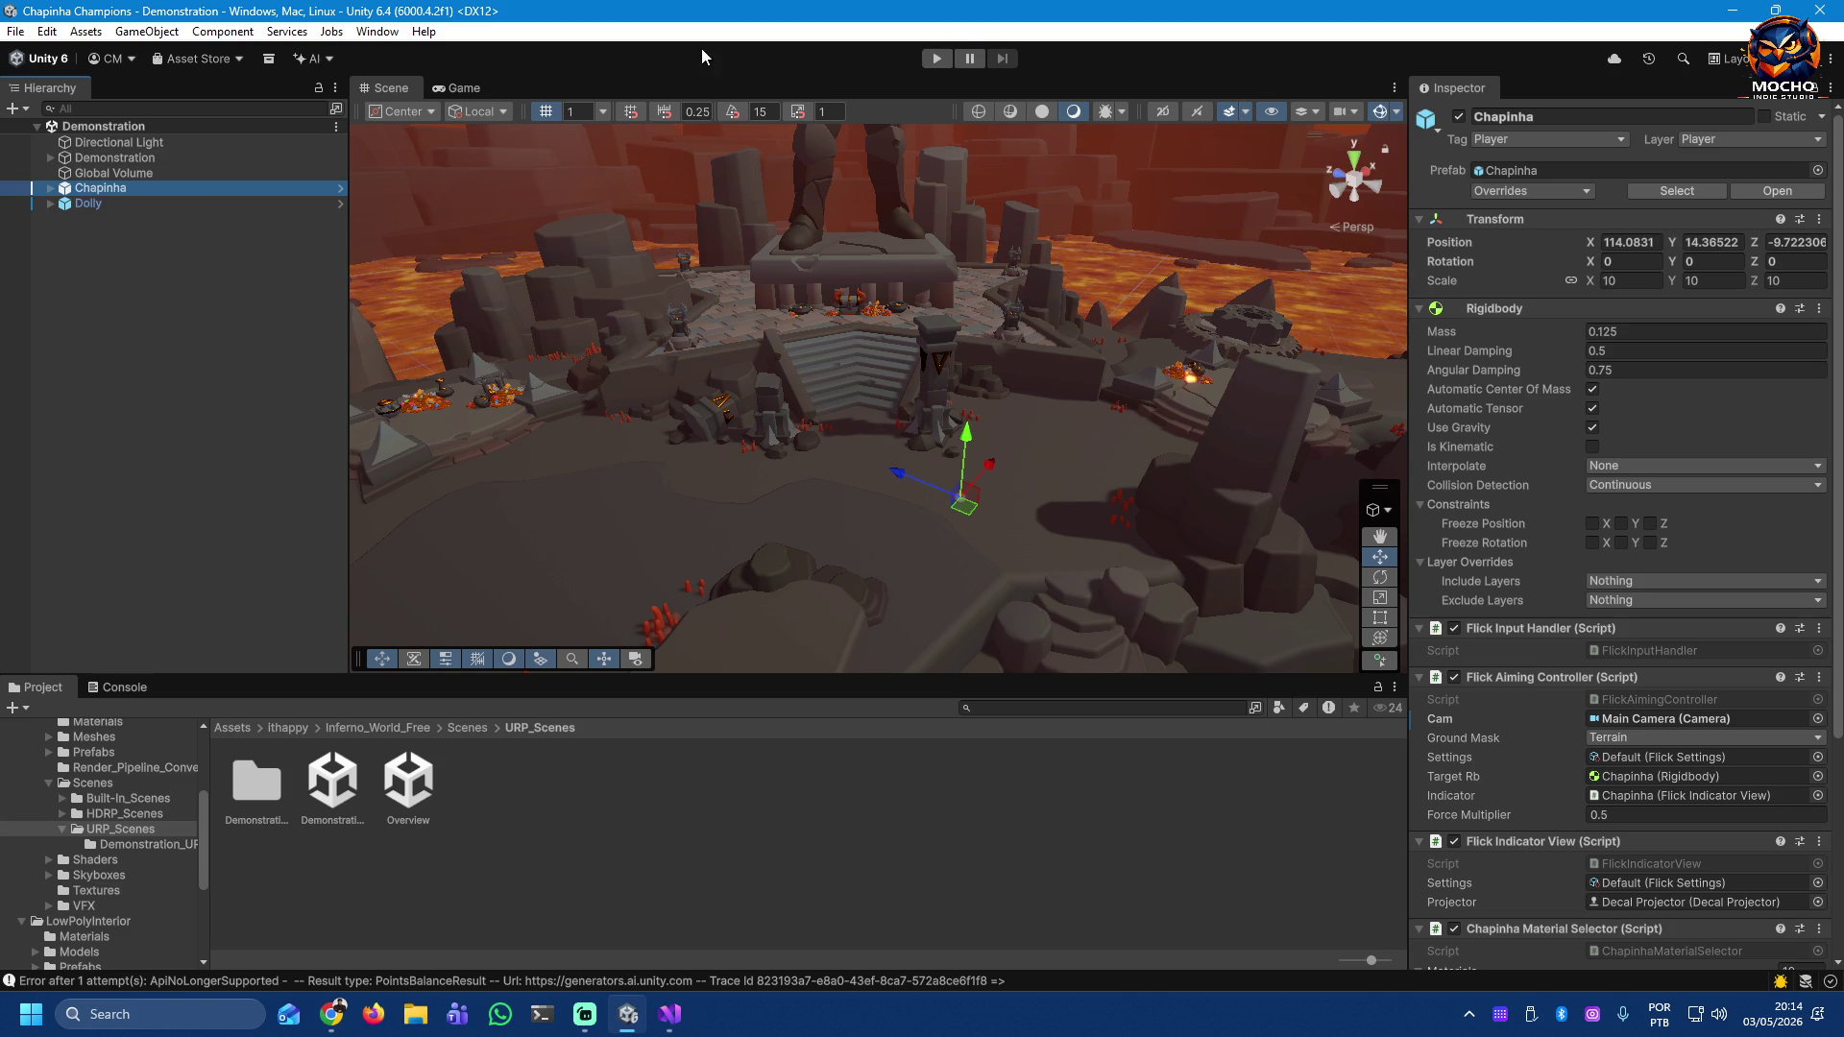
pyautogui.click(46, 782)
pyautogui.scroll(5, 112, 860)
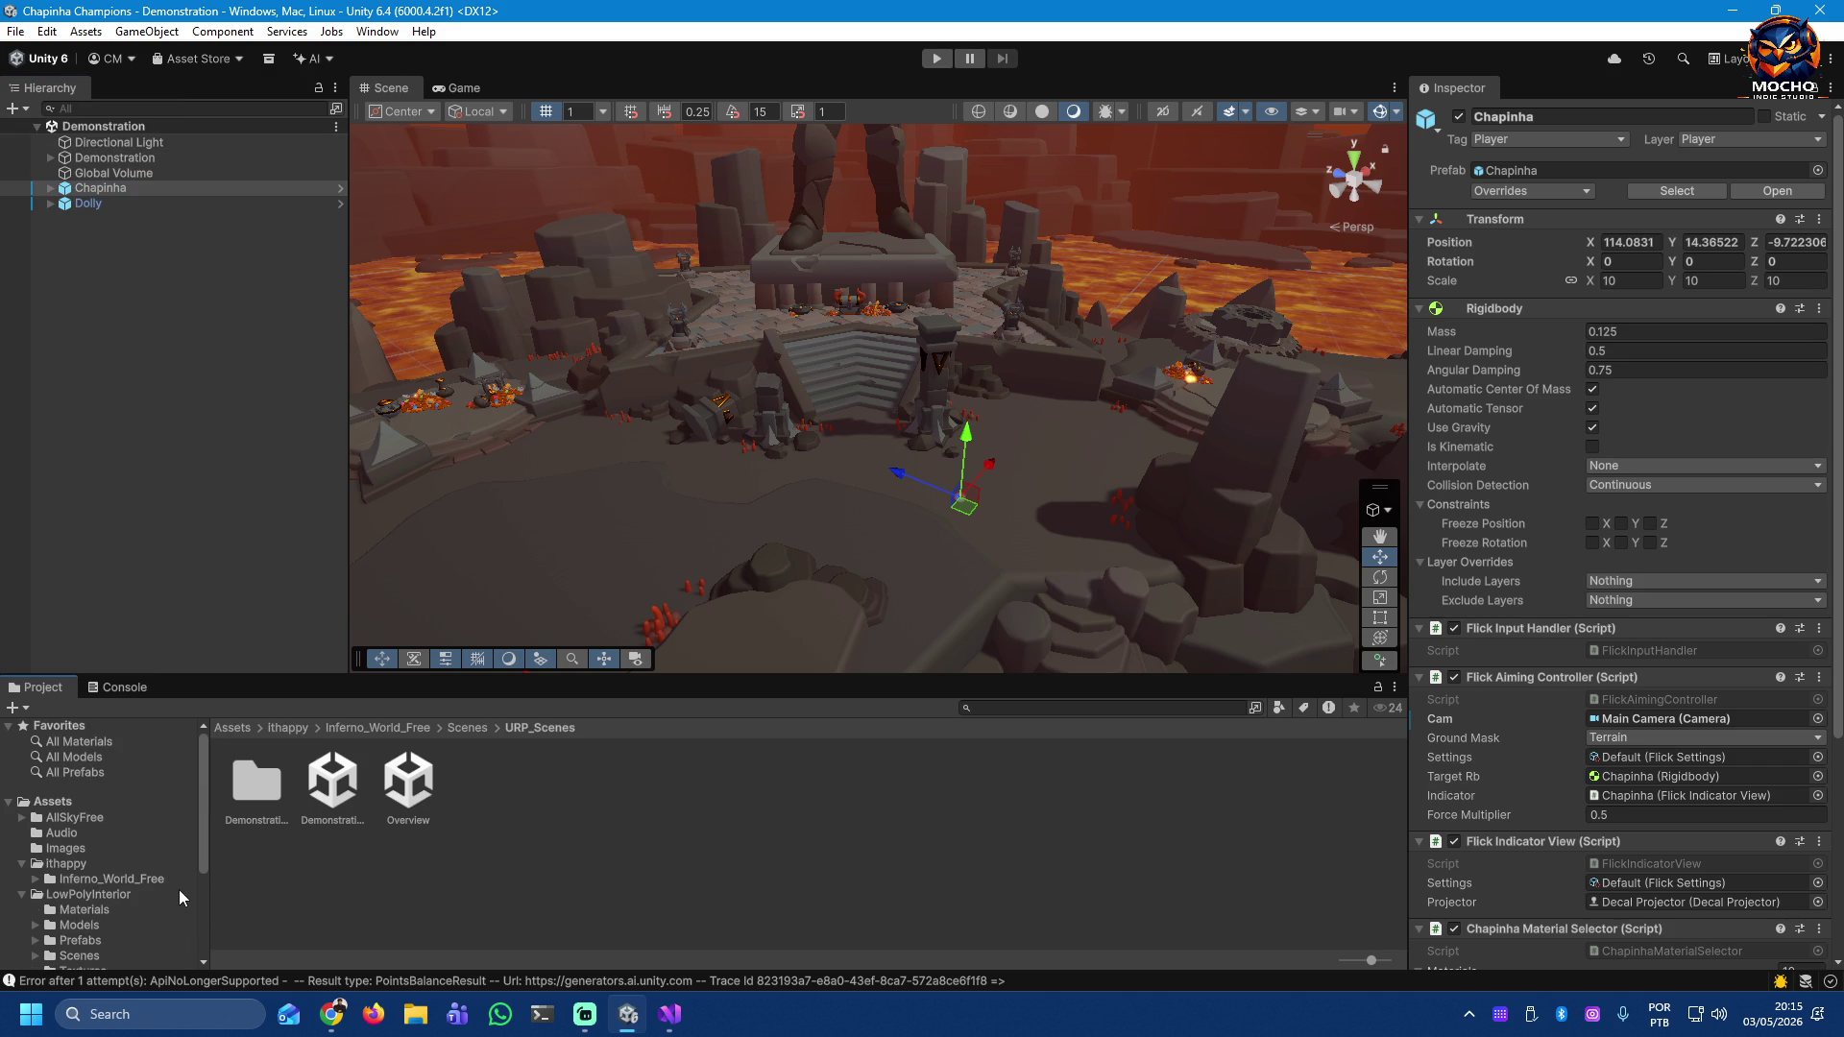
pyautogui.scroll(-3, 113, 862)
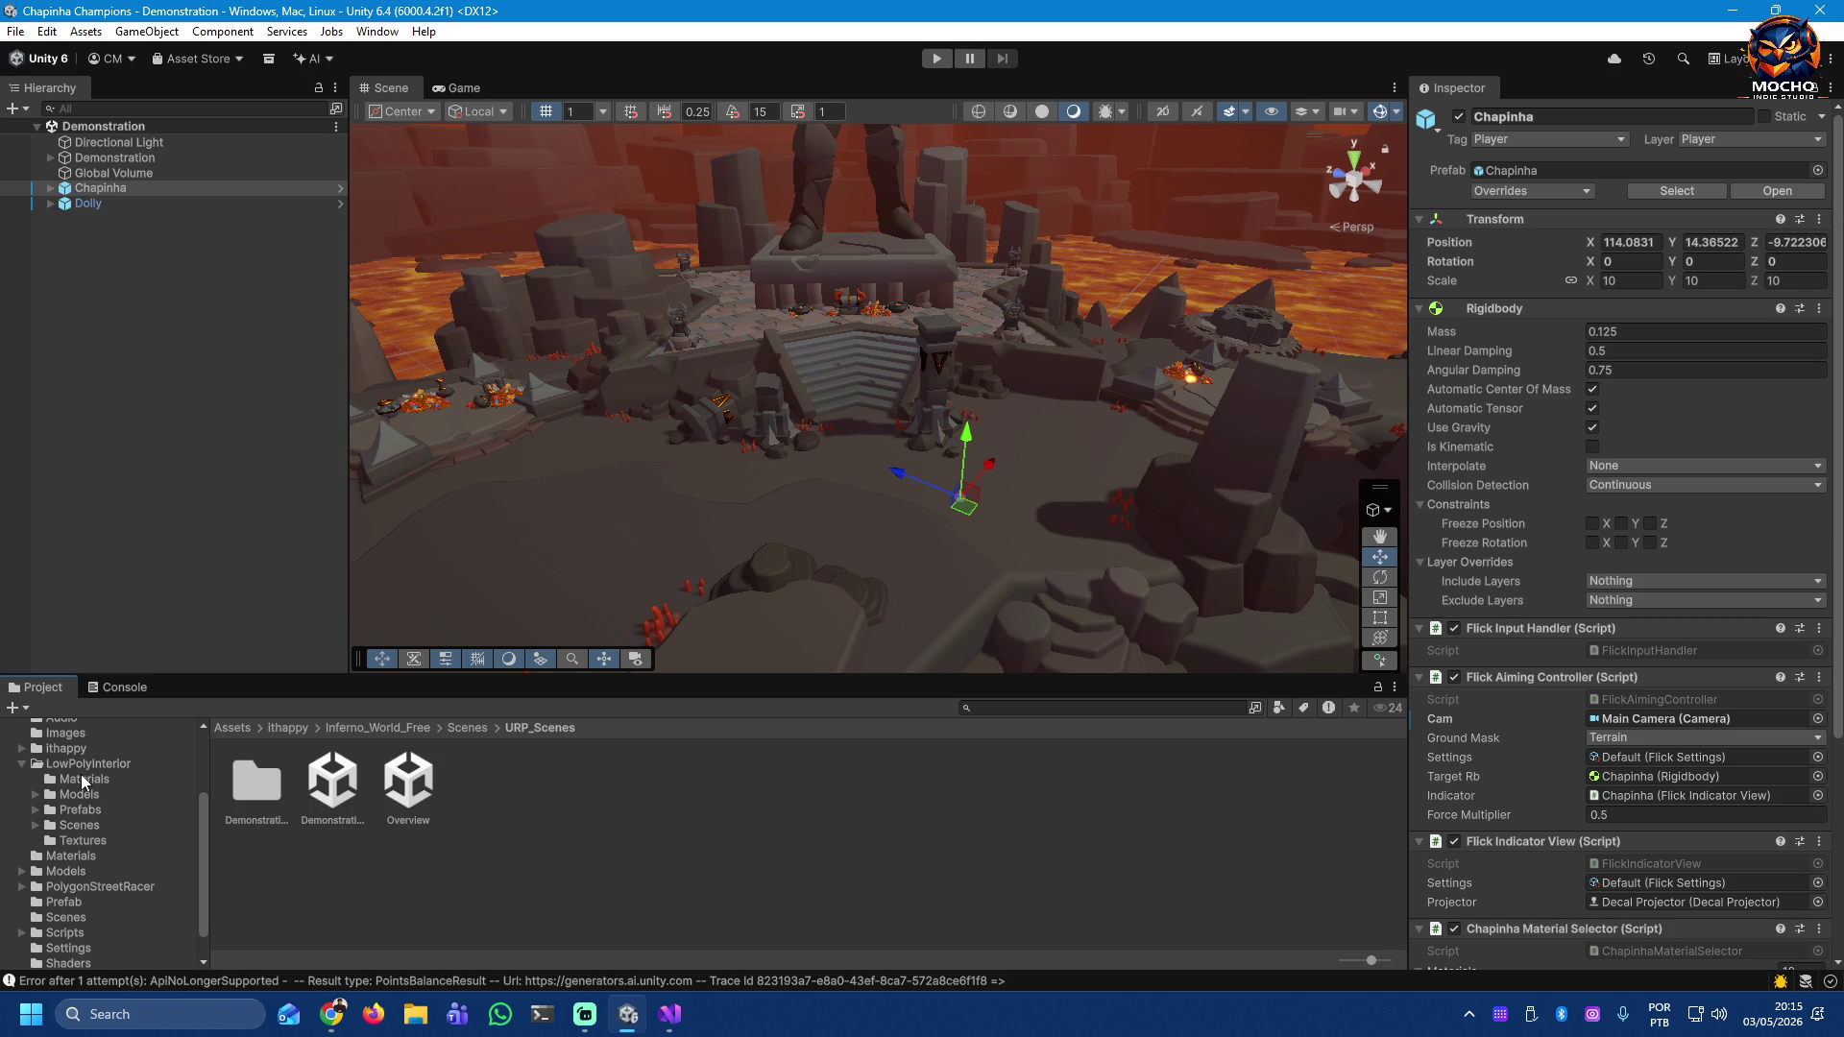
pyautogui.click(77, 824)
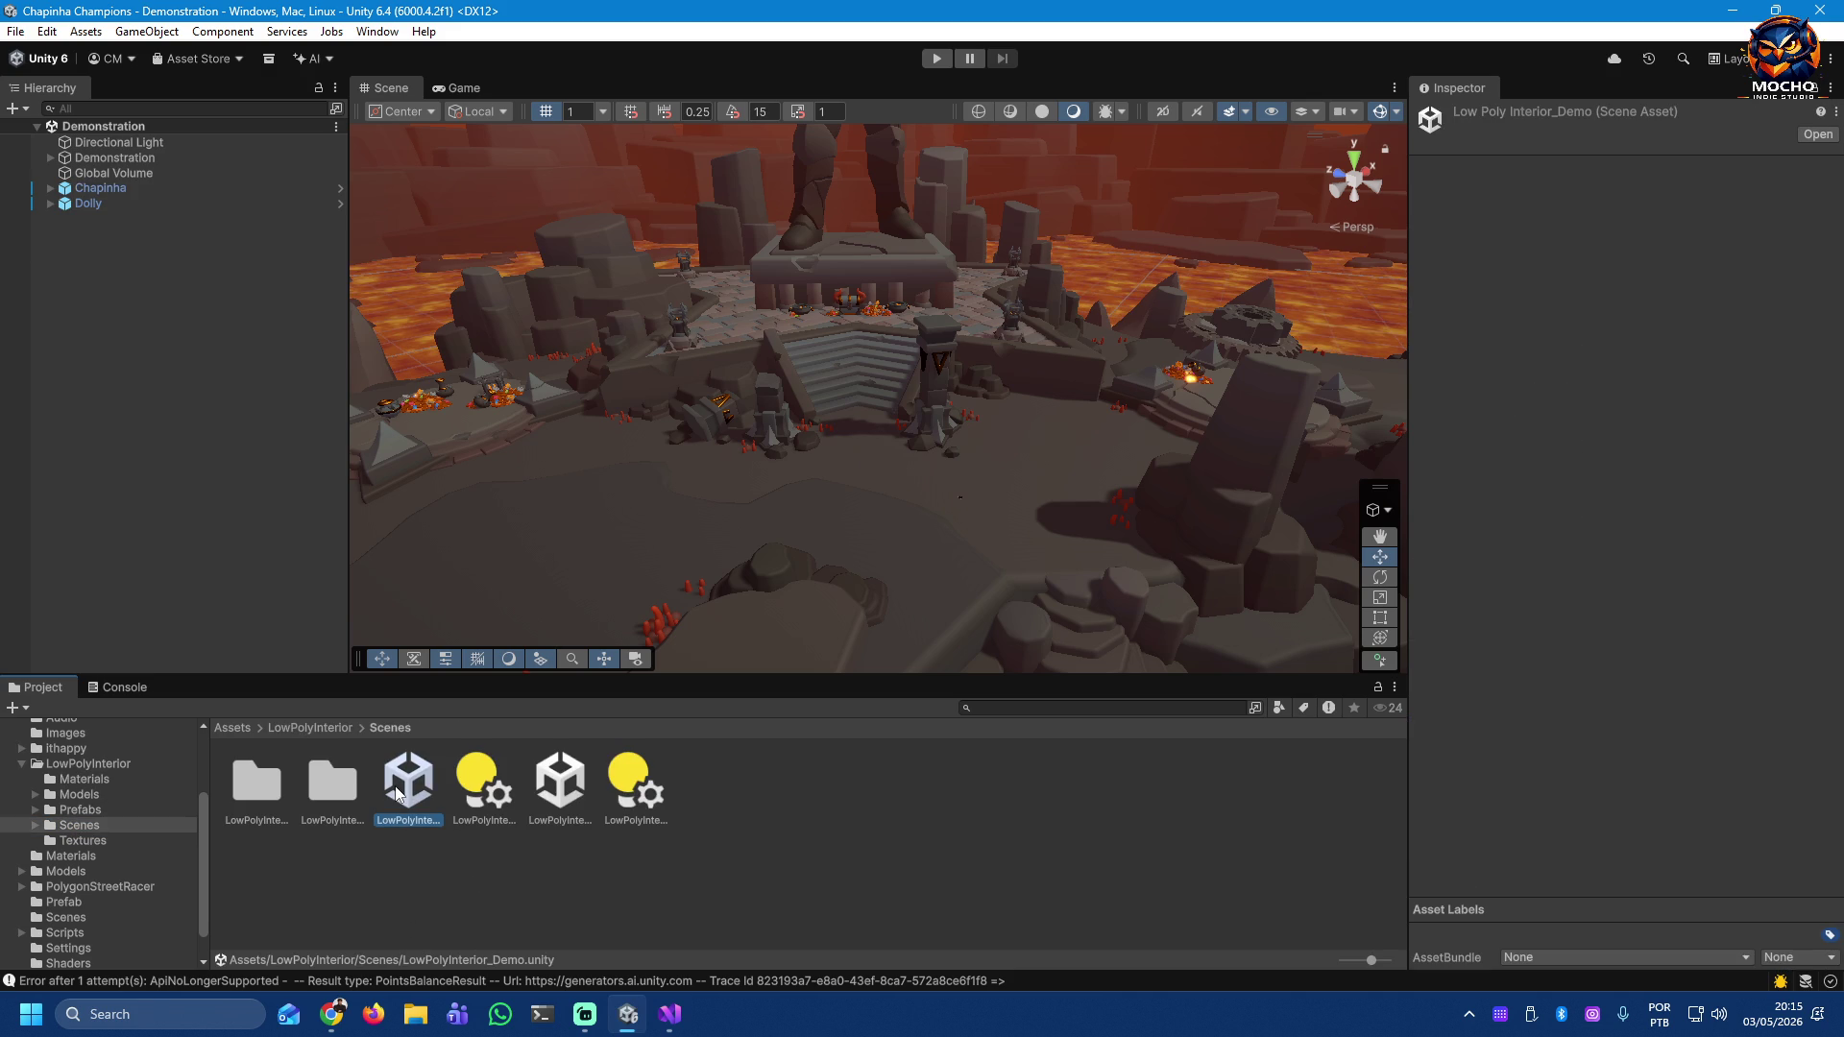
# Step: Open the LowPolyInterior_Demo scene asset from LowPolyInterior > Scenes
pyautogui.click(557, 790)
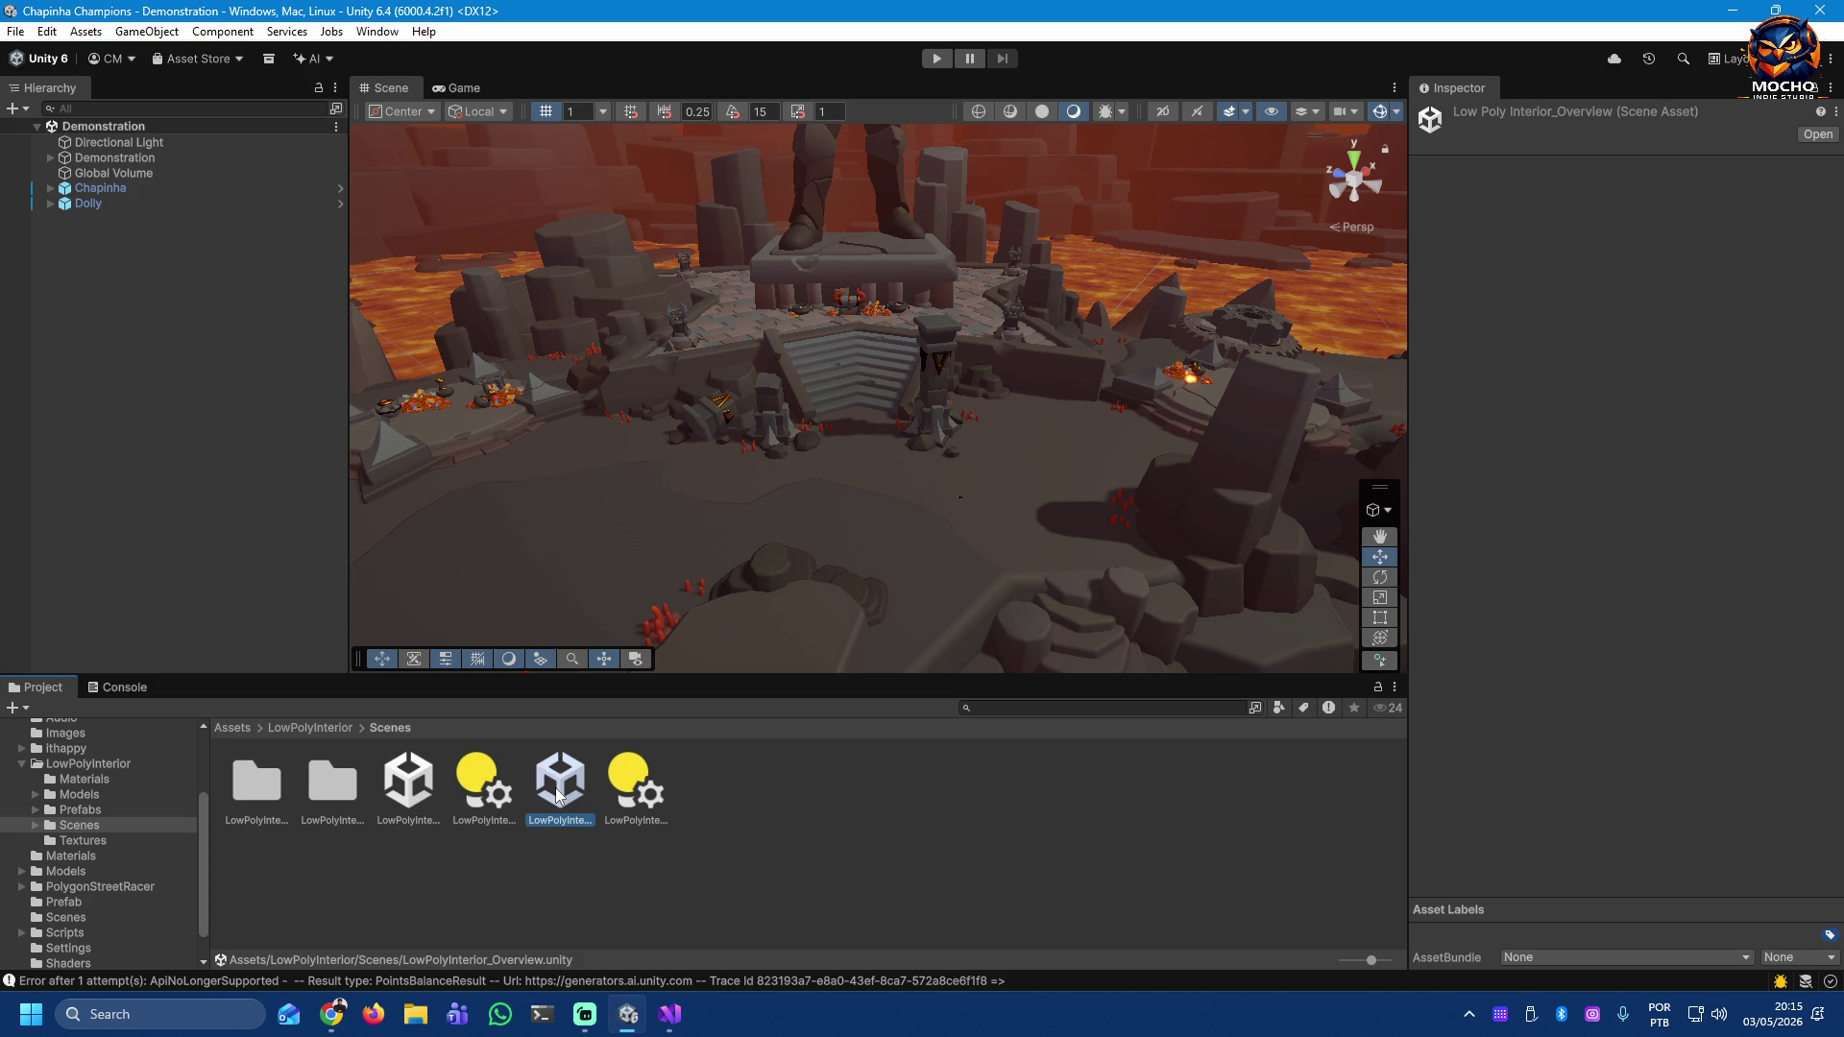
pyautogui.doubleClick(411, 792)
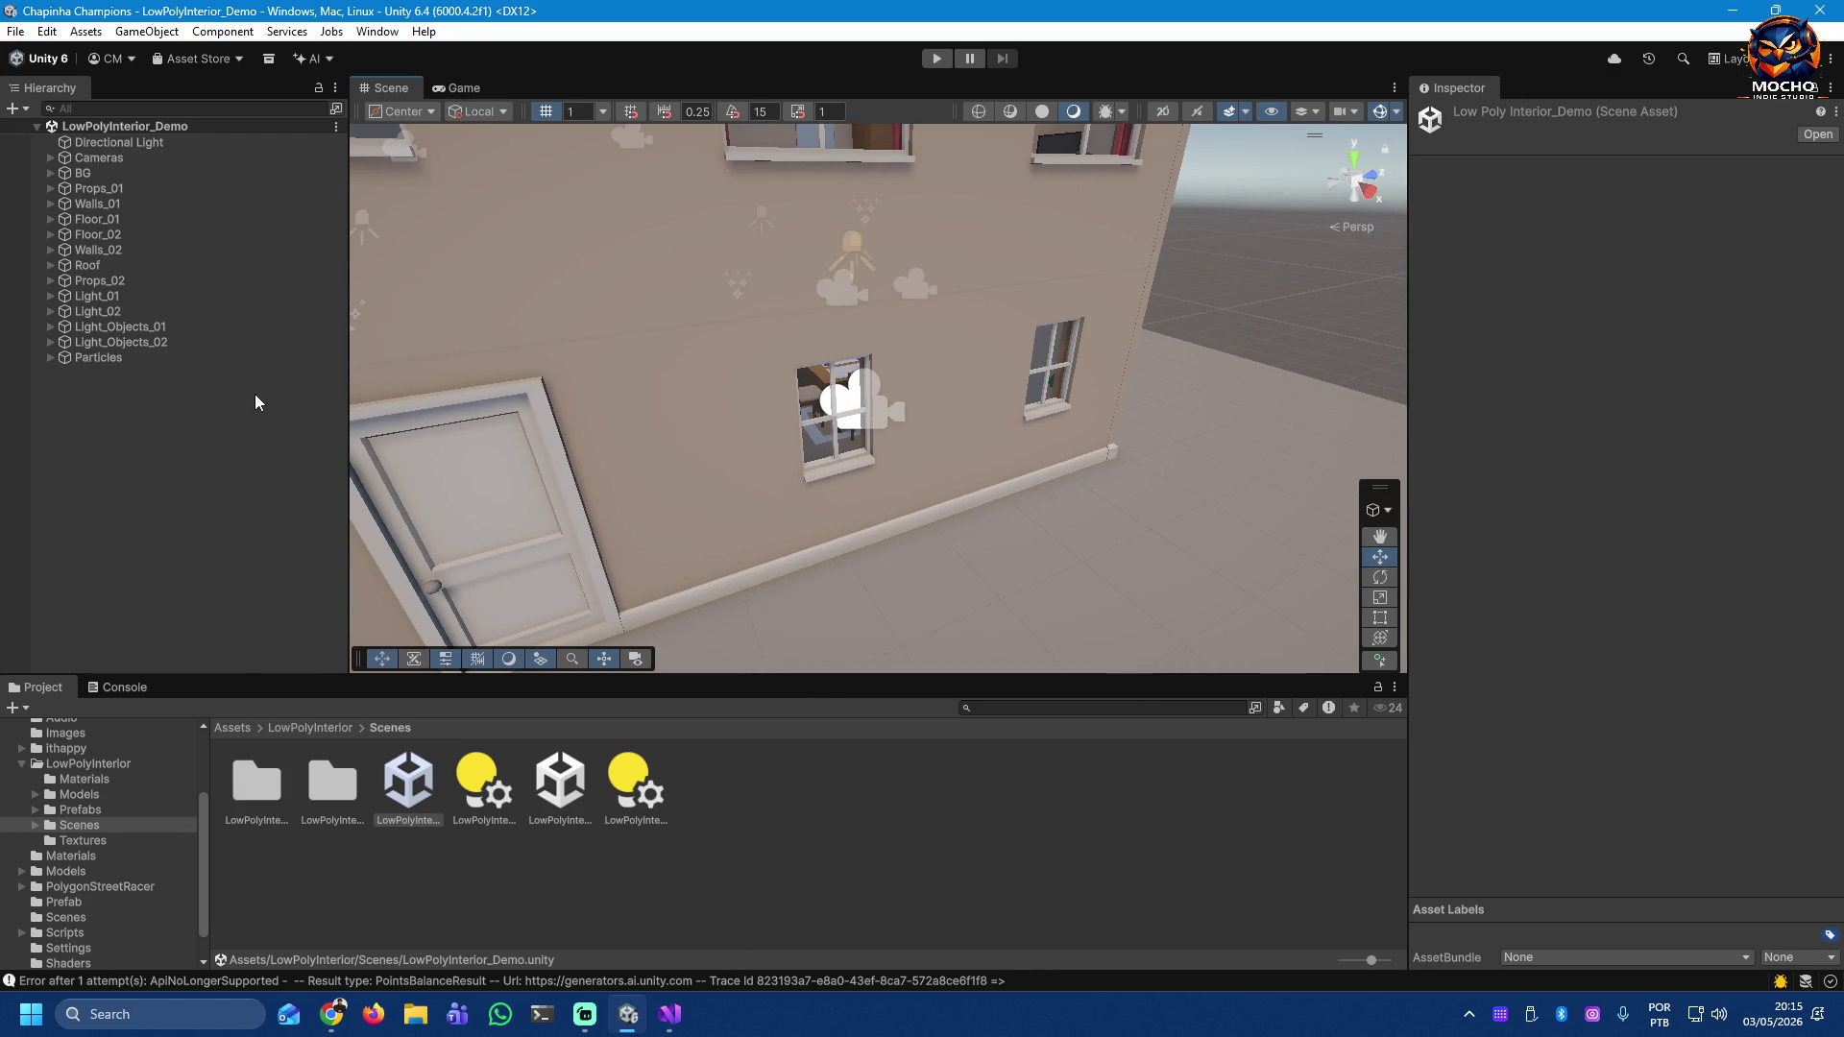
# Step: Zoom out to the whole building, expand Cameras, and inspect Camera9, Camera10 and Camera1
pyautogui.moveTo(895, 326); pyautogui.dragTo(723, 473)
pyautogui.scroll(-10, 723, 472)
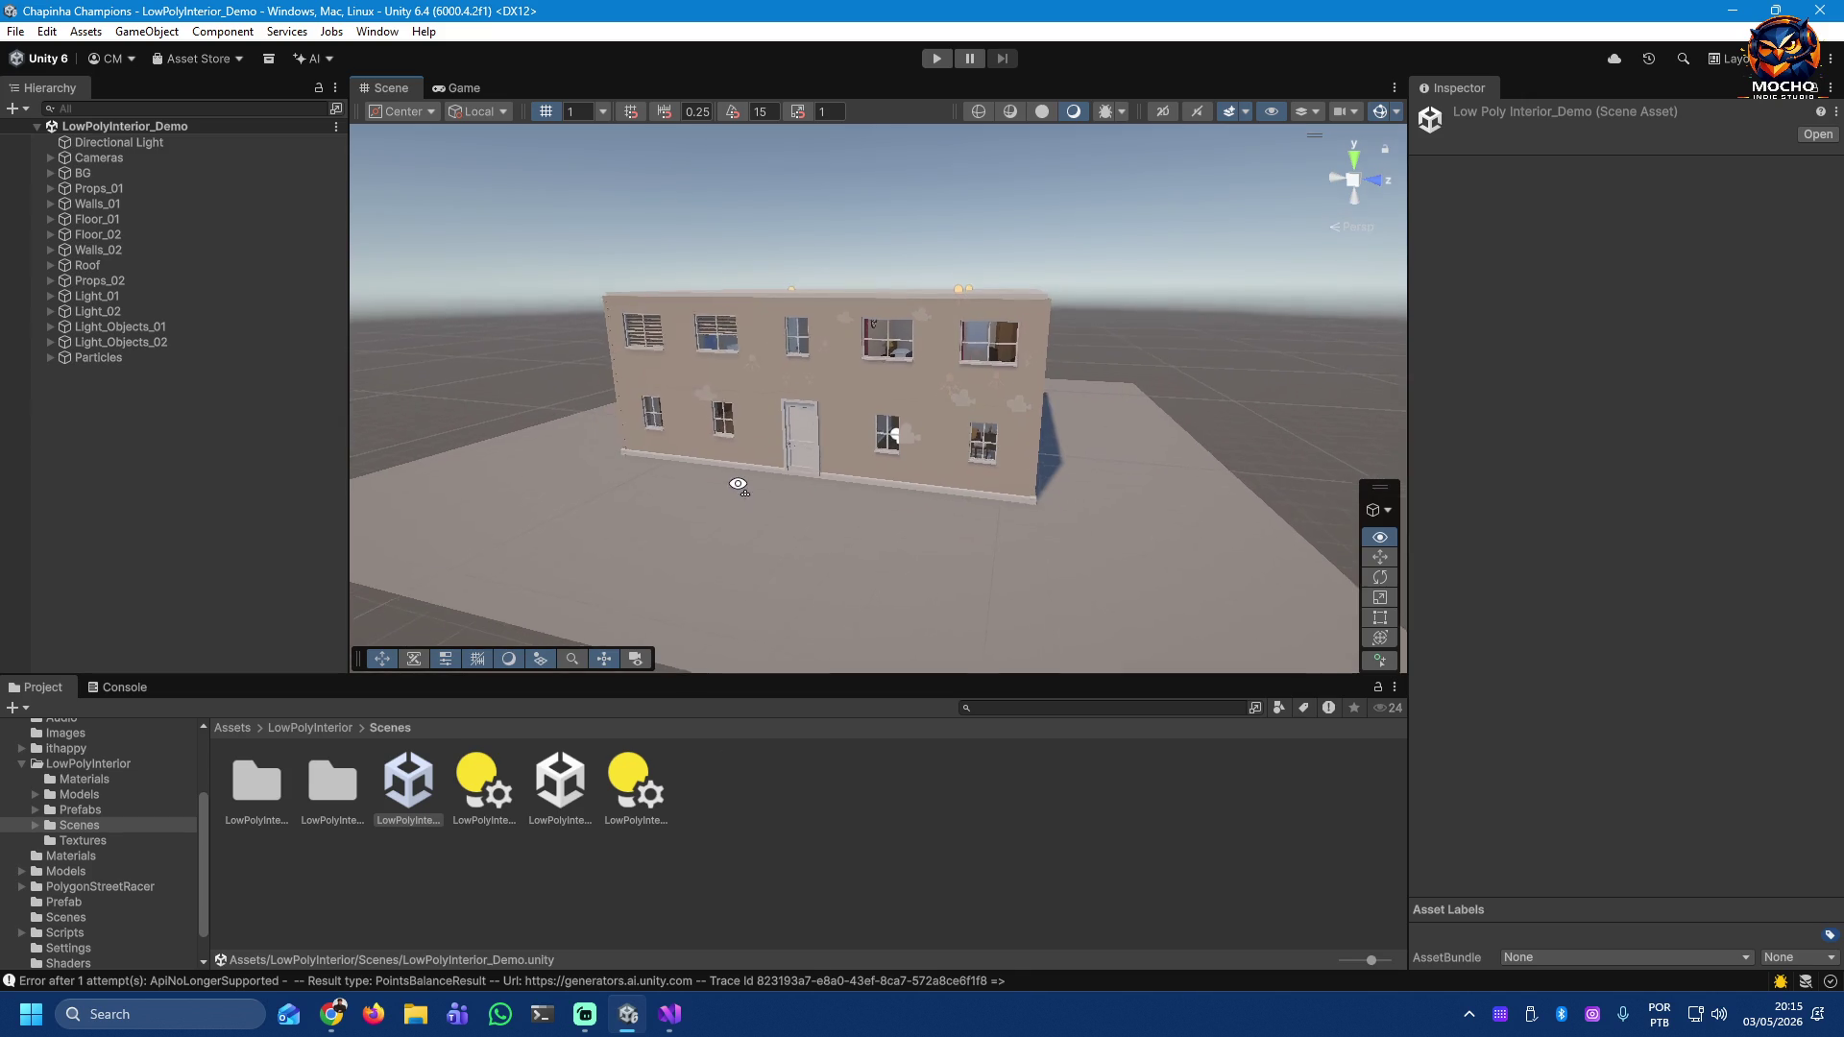
pyautogui.click(72, 157)
pyautogui.click(50, 157)
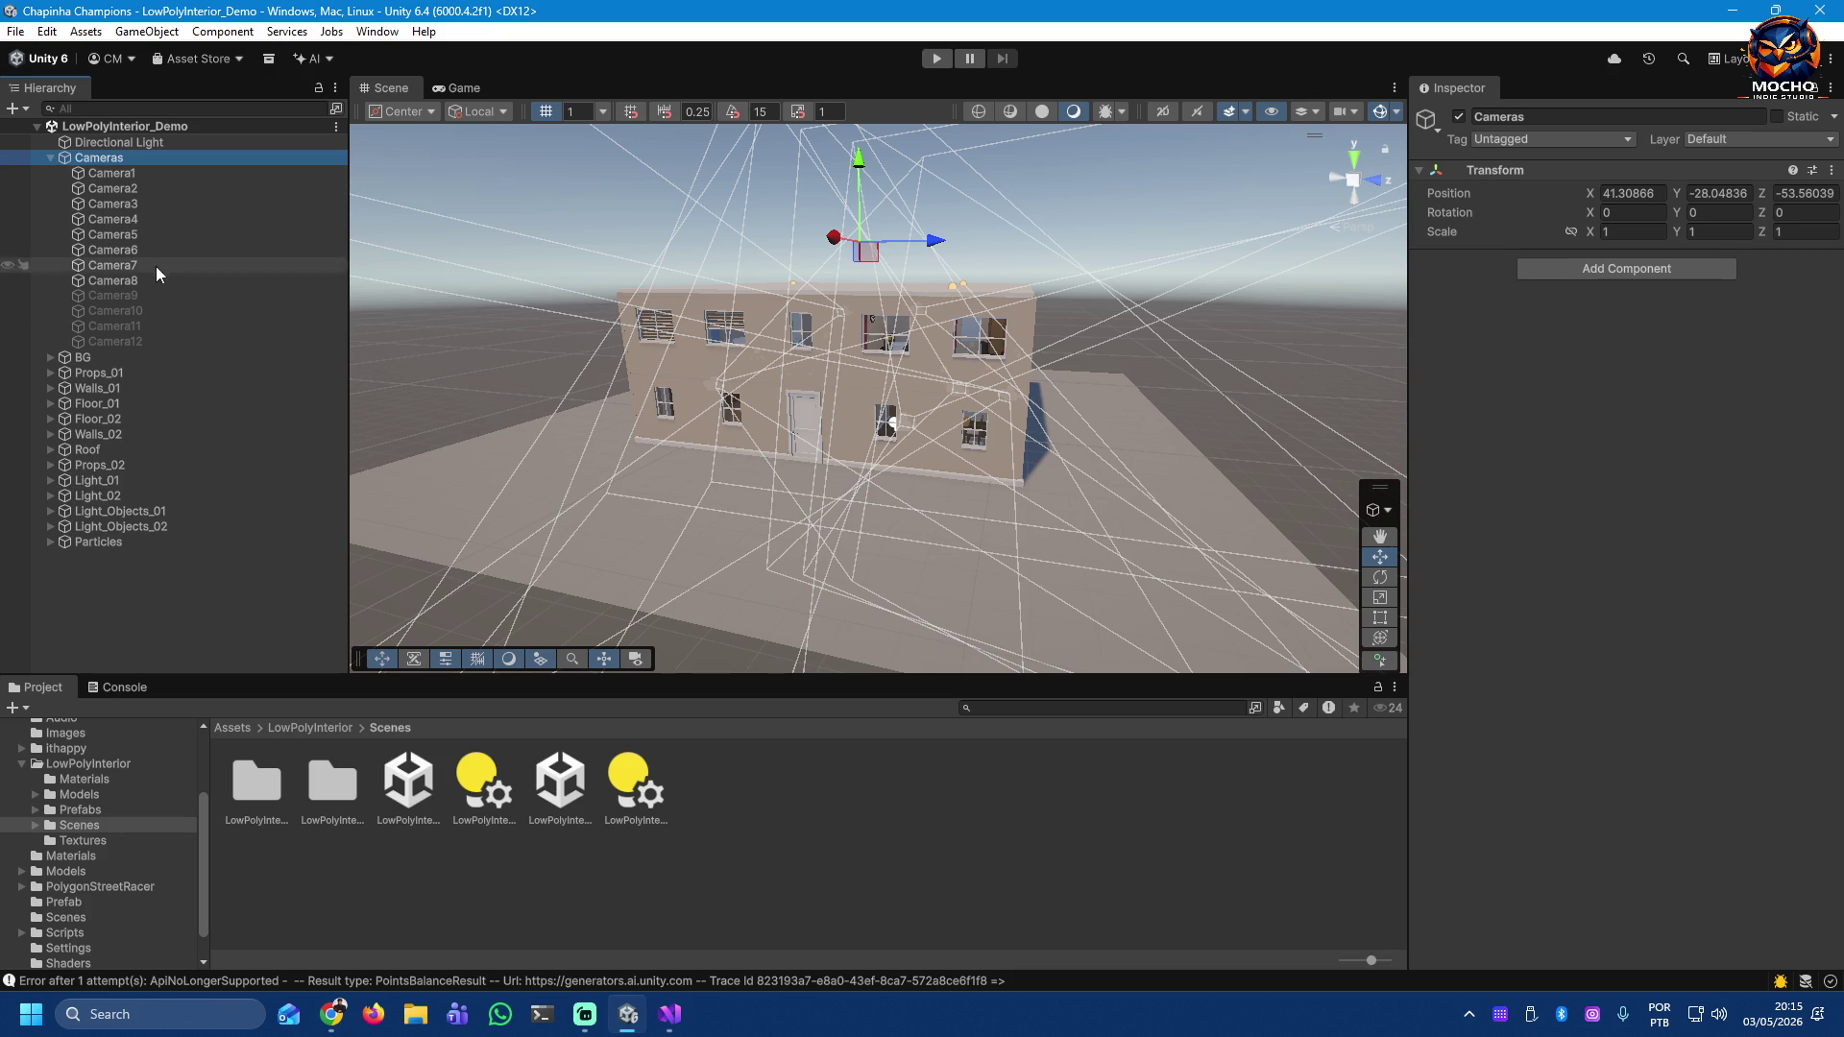
pyautogui.click(136, 290)
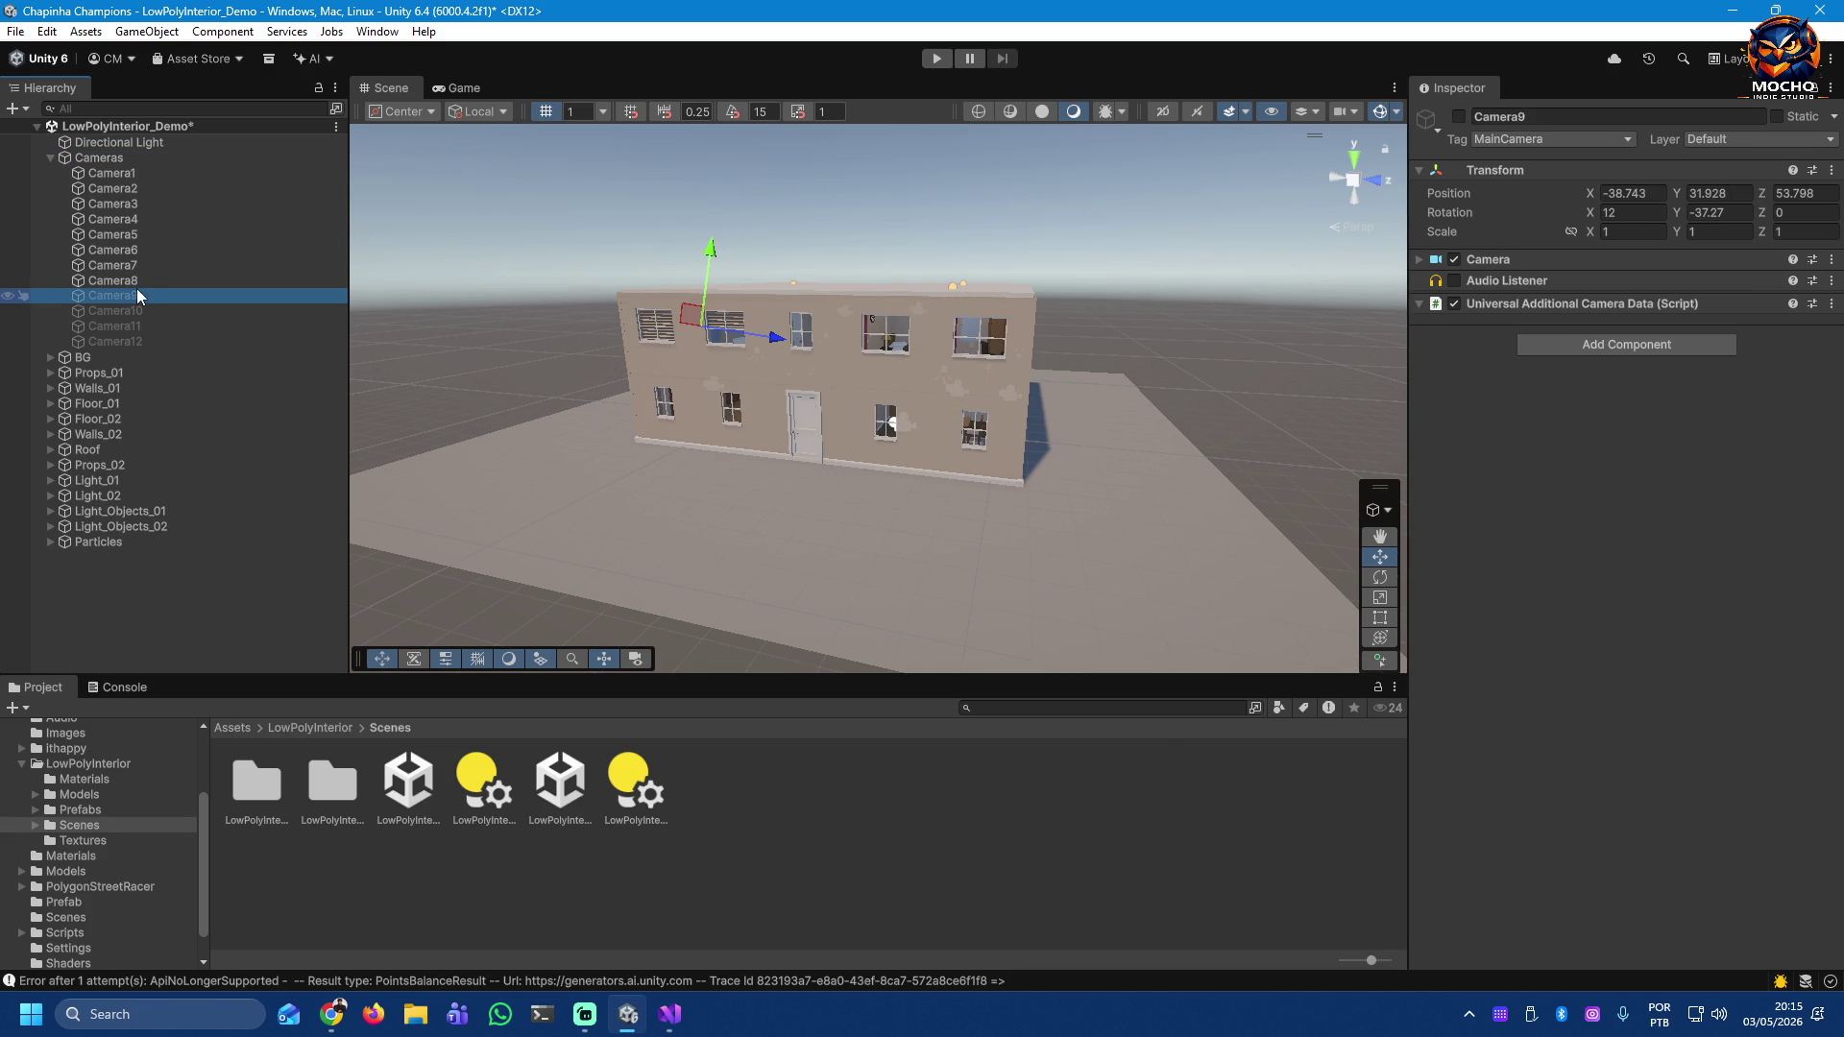
pyautogui.click(125, 313)
pyautogui.click(105, 177)
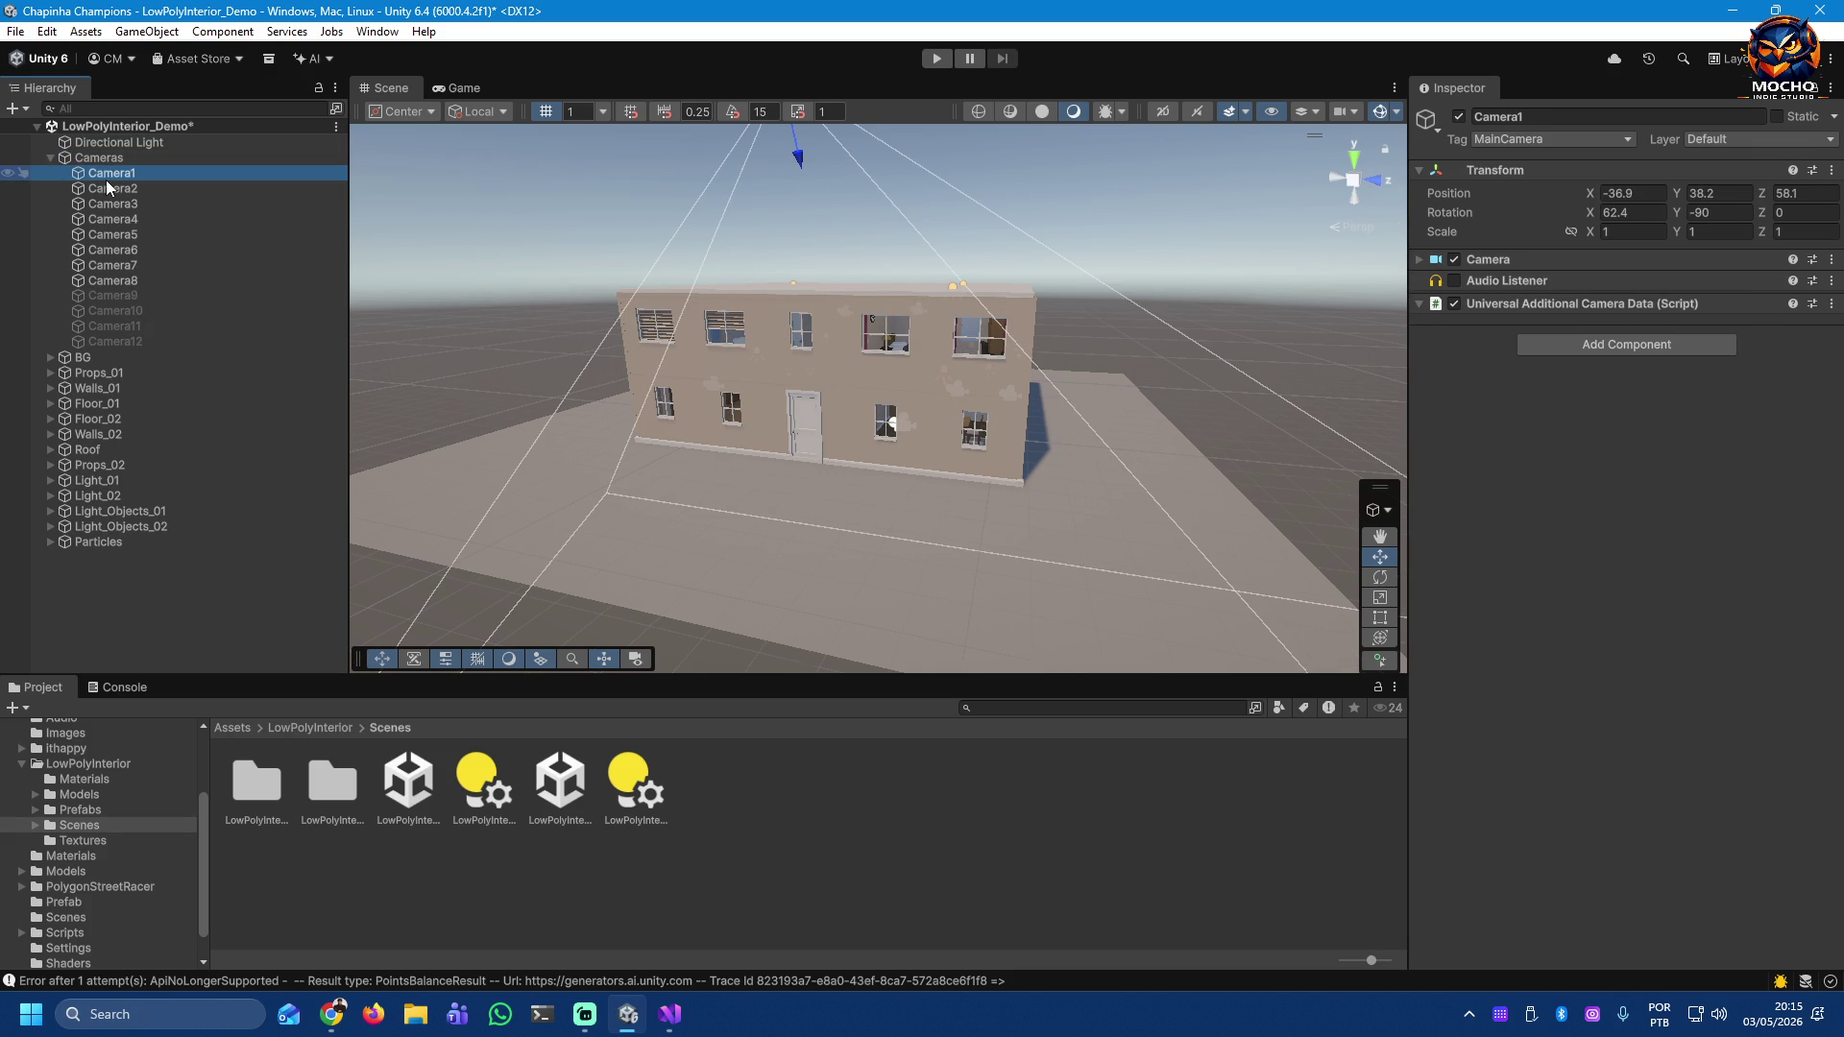
# Step: Browse the BG, Props_01, Walls_01, Floor_01 and Particles groups, then enter Play mode
pyautogui.click(73, 355)
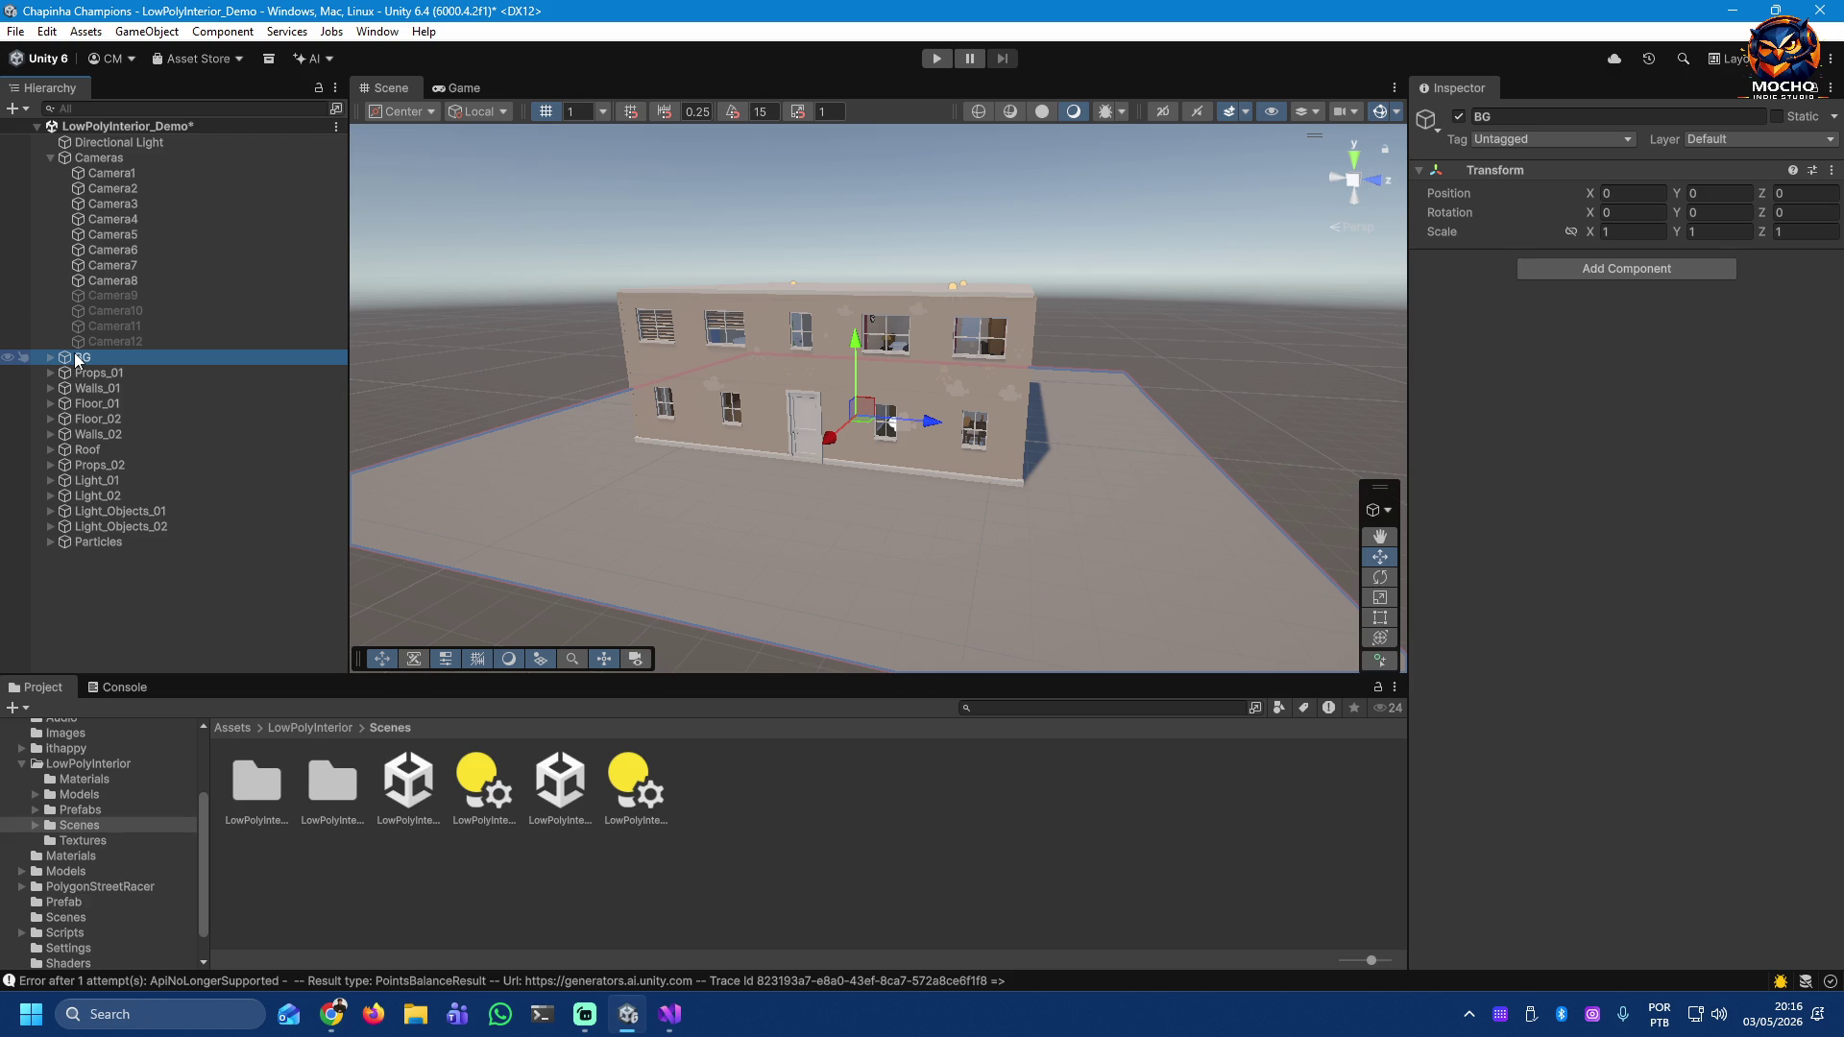
pyautogui.click(71, 373)
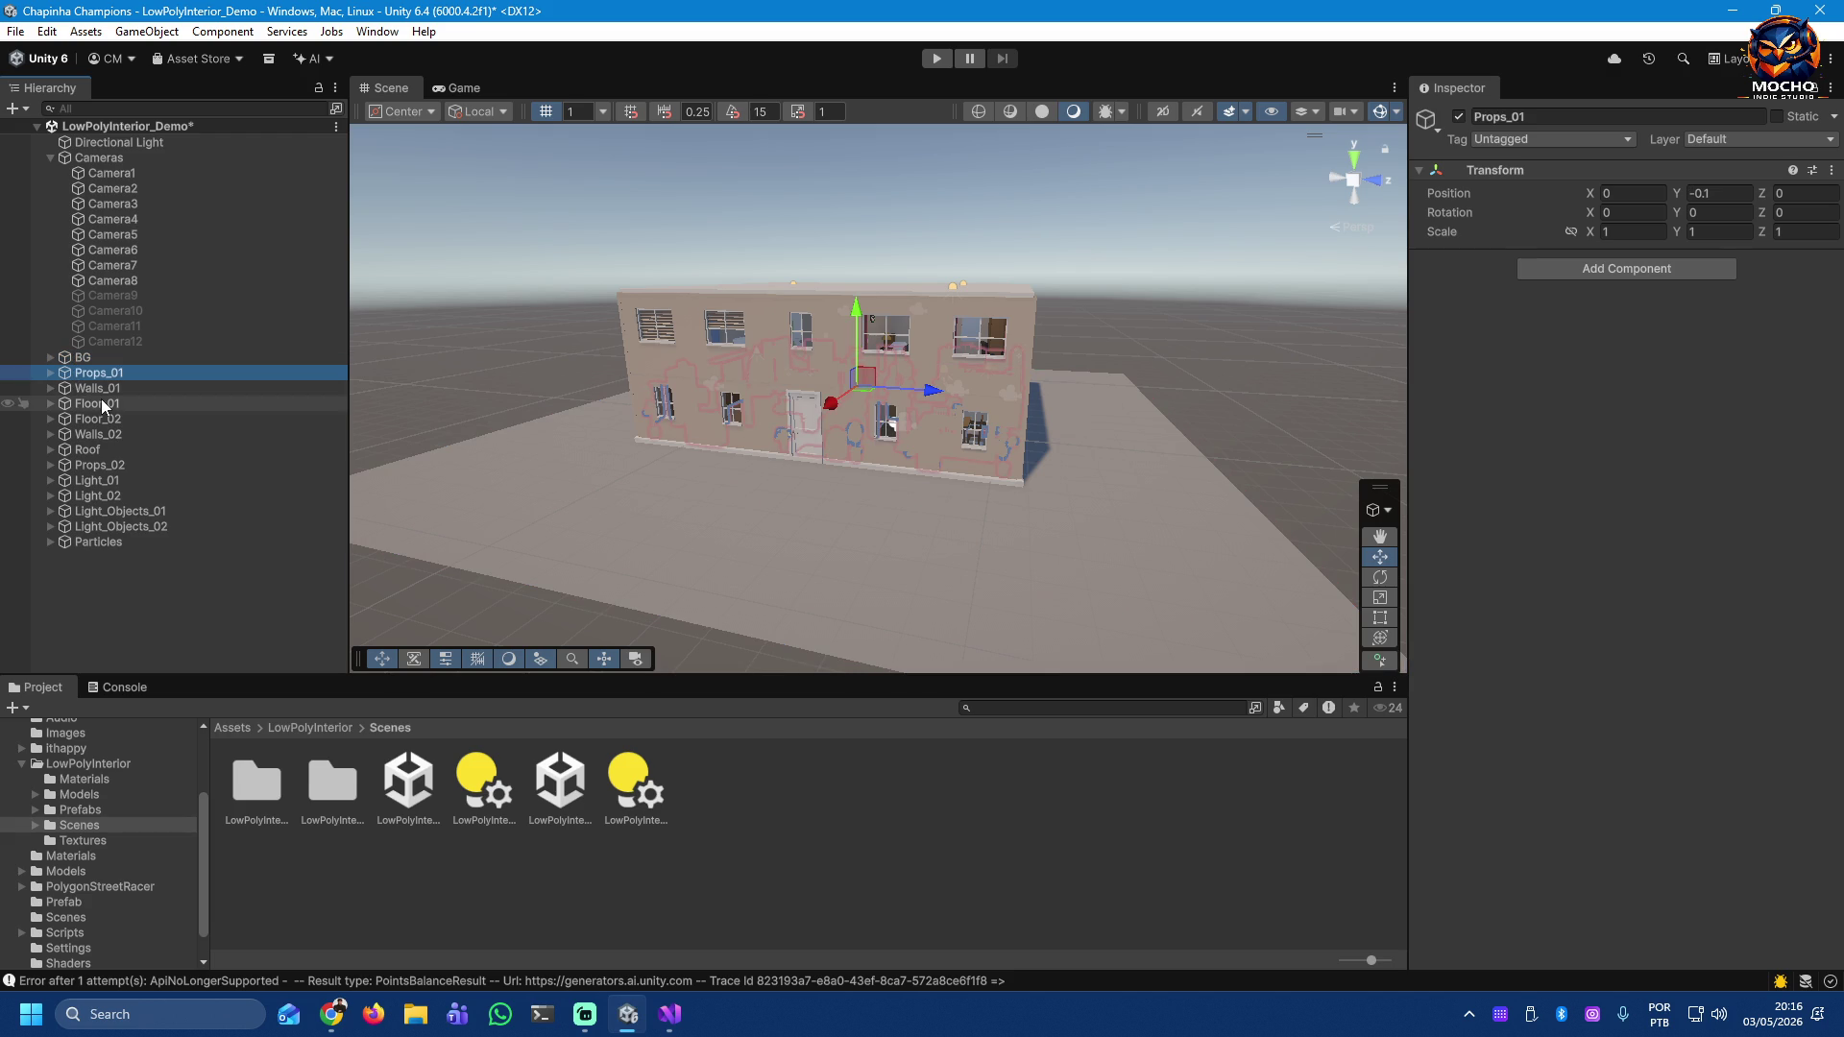
pyautogui.click(91, 389)
pyautogui.click(106, 405)
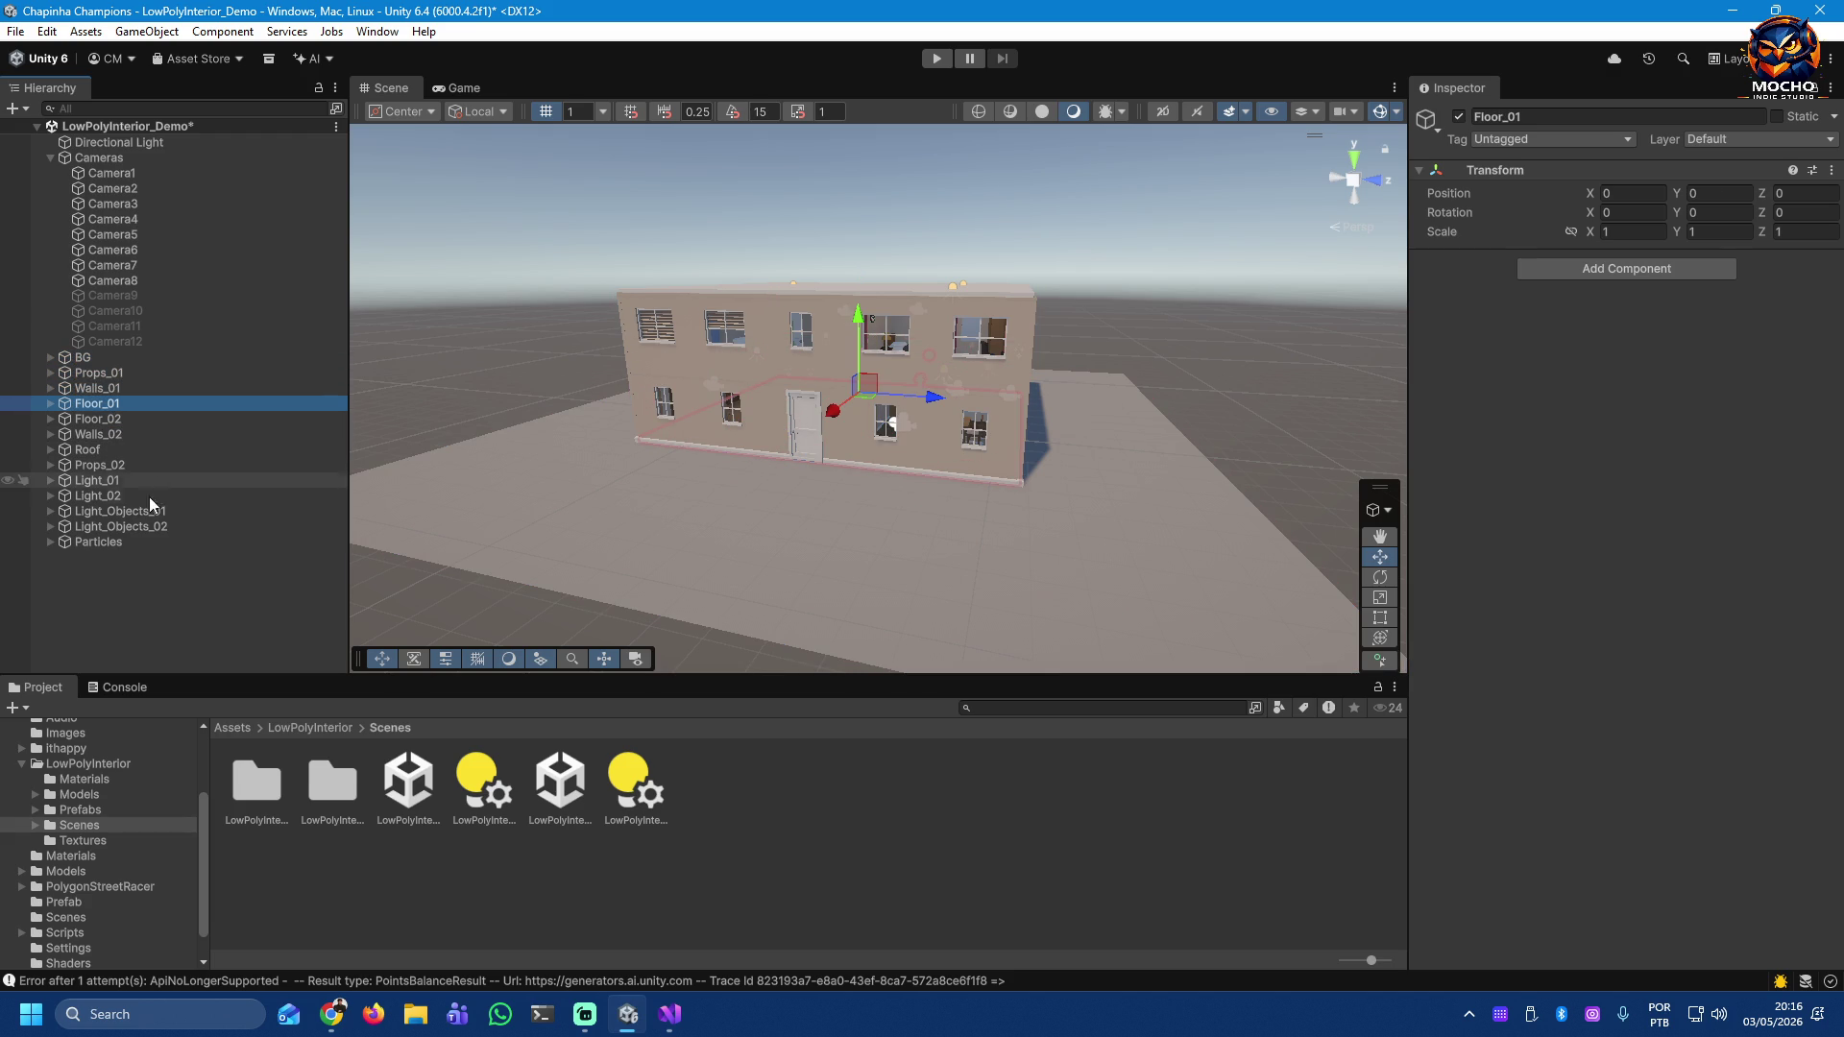
pyautogui.click(109, 541)
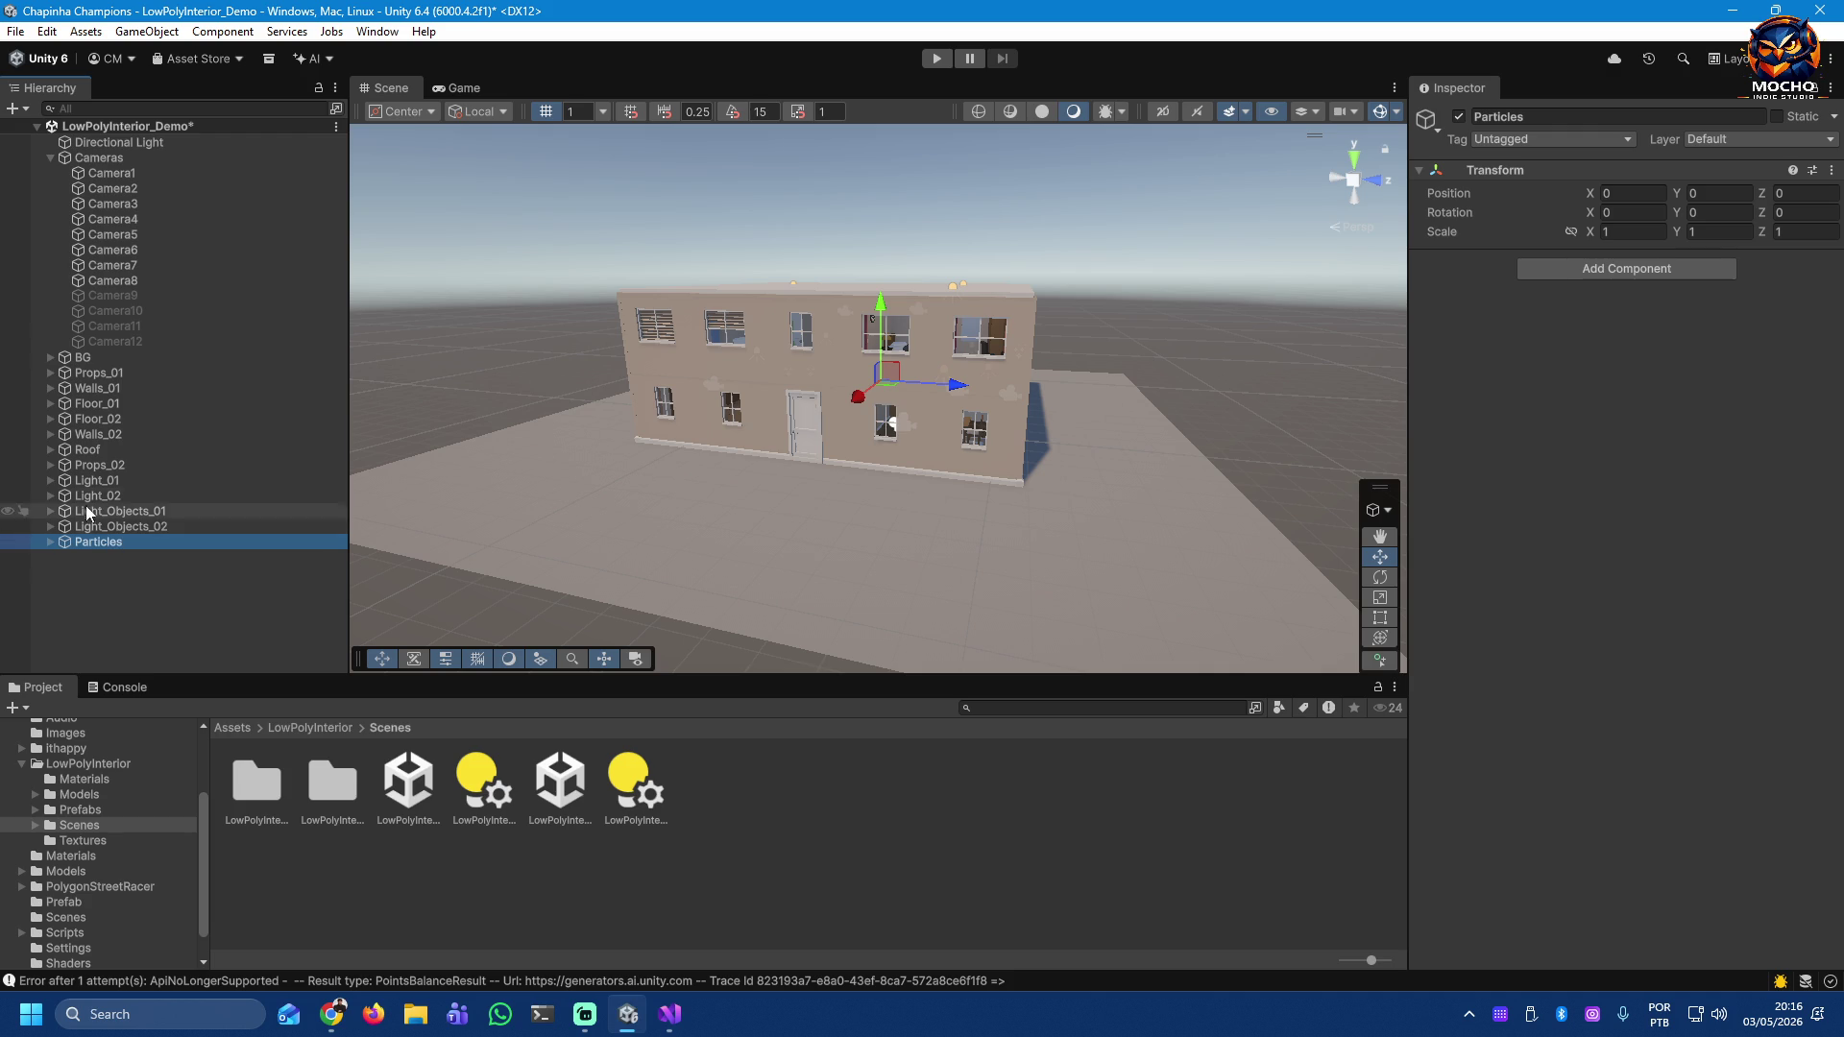
pyautogui.click(89, 356)
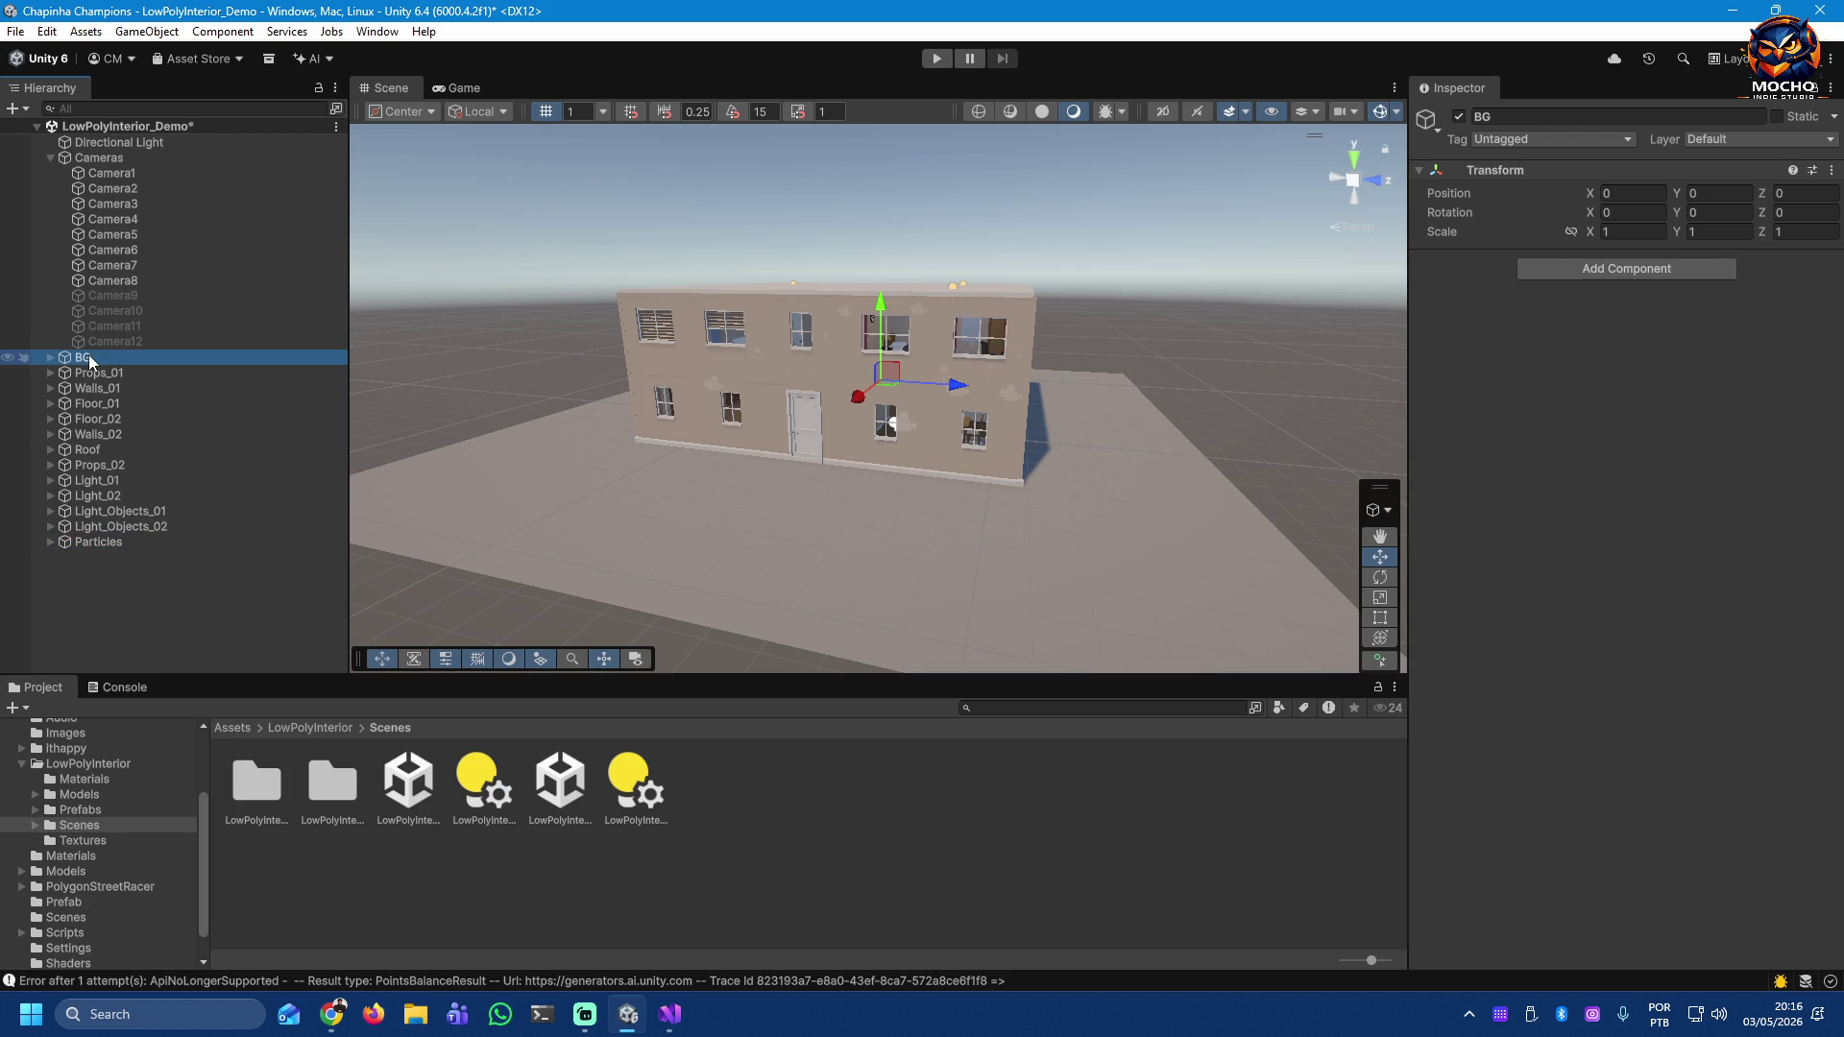
pyautogui.click(937, 58)
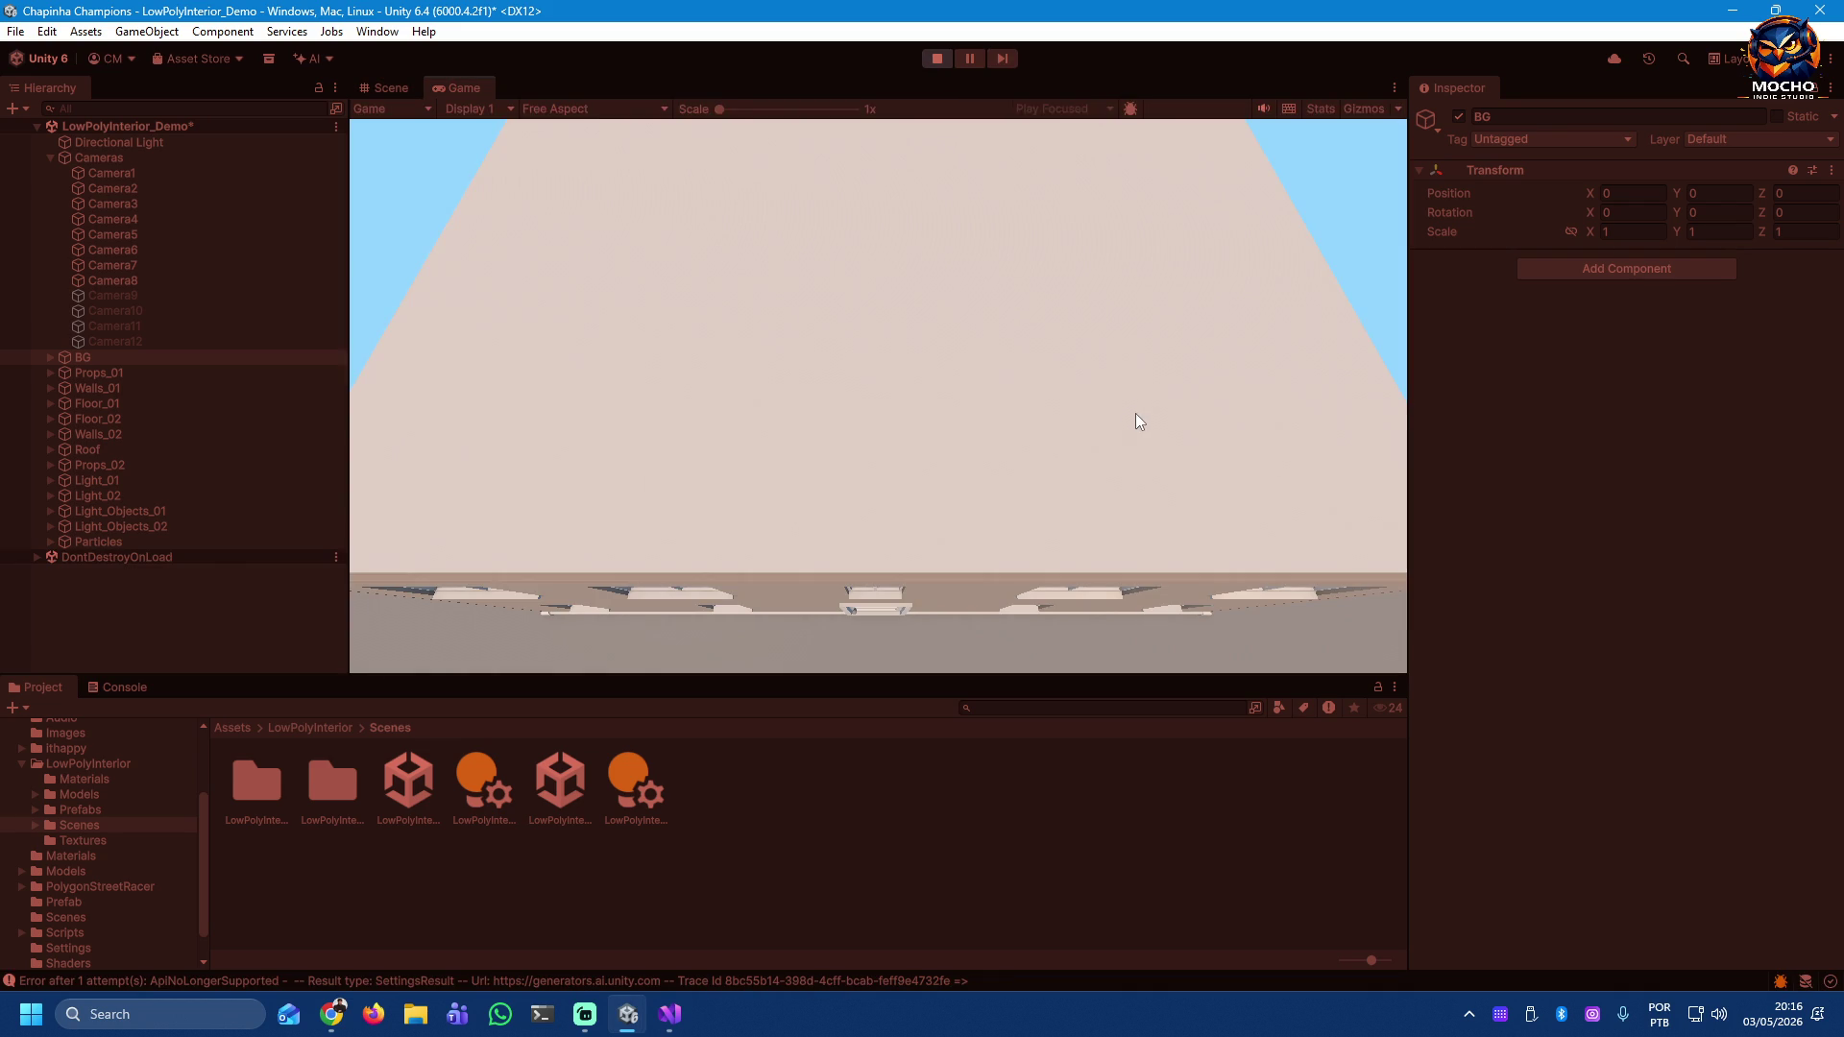
pyautogui.click(135, 173)
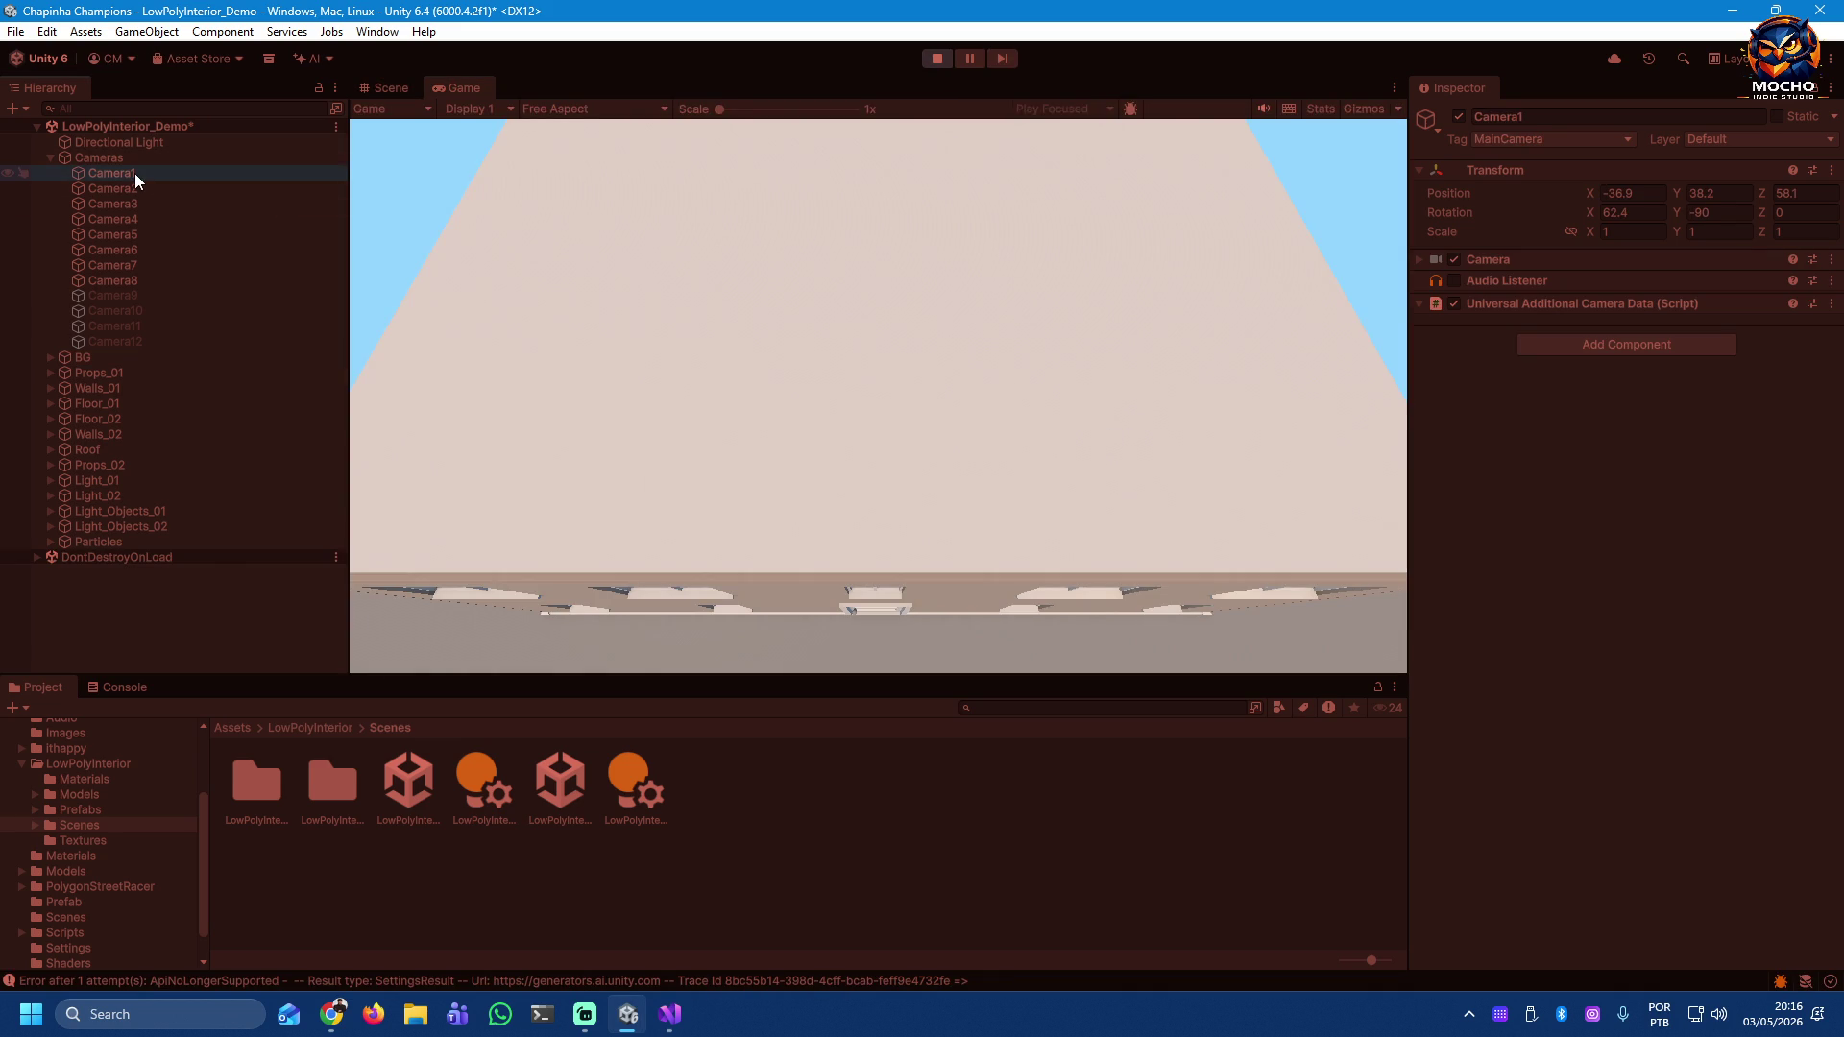
pyautogui.hotkey('ctrl', 'z')
pyautogui.click(781, 447)
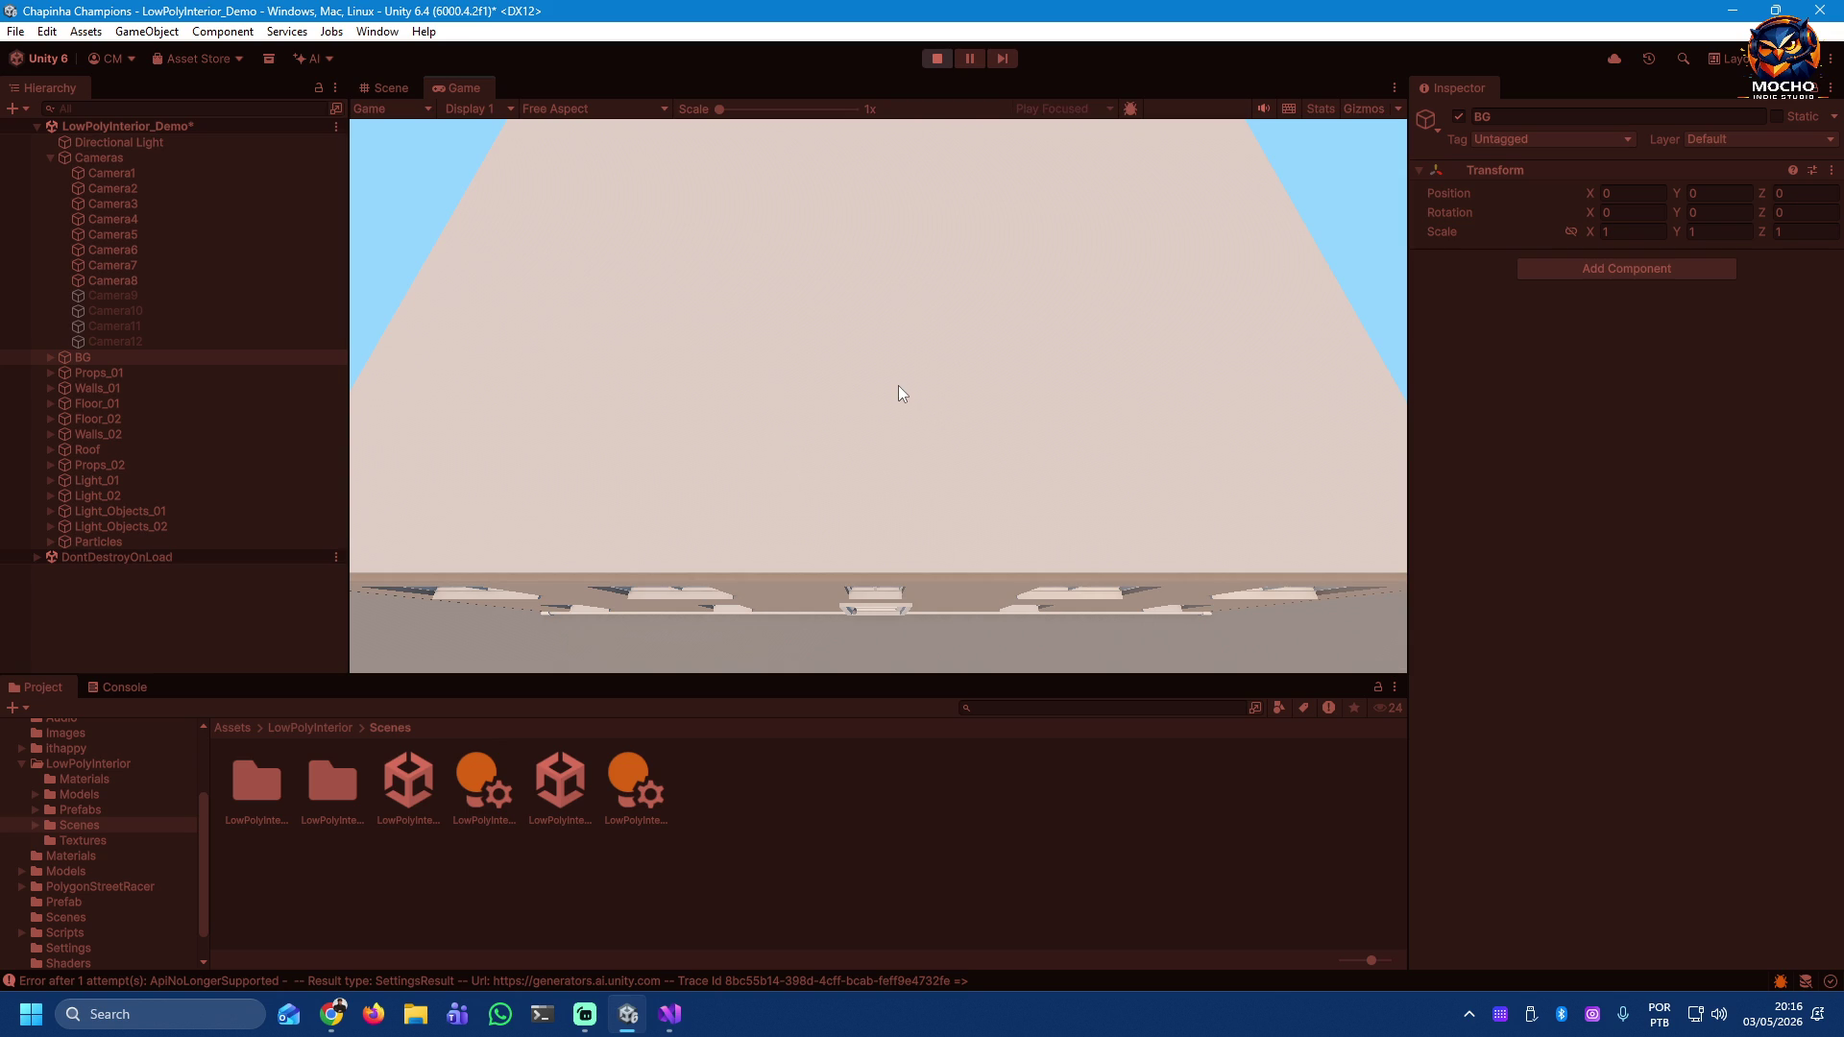
pyautogui.click(937, 57)
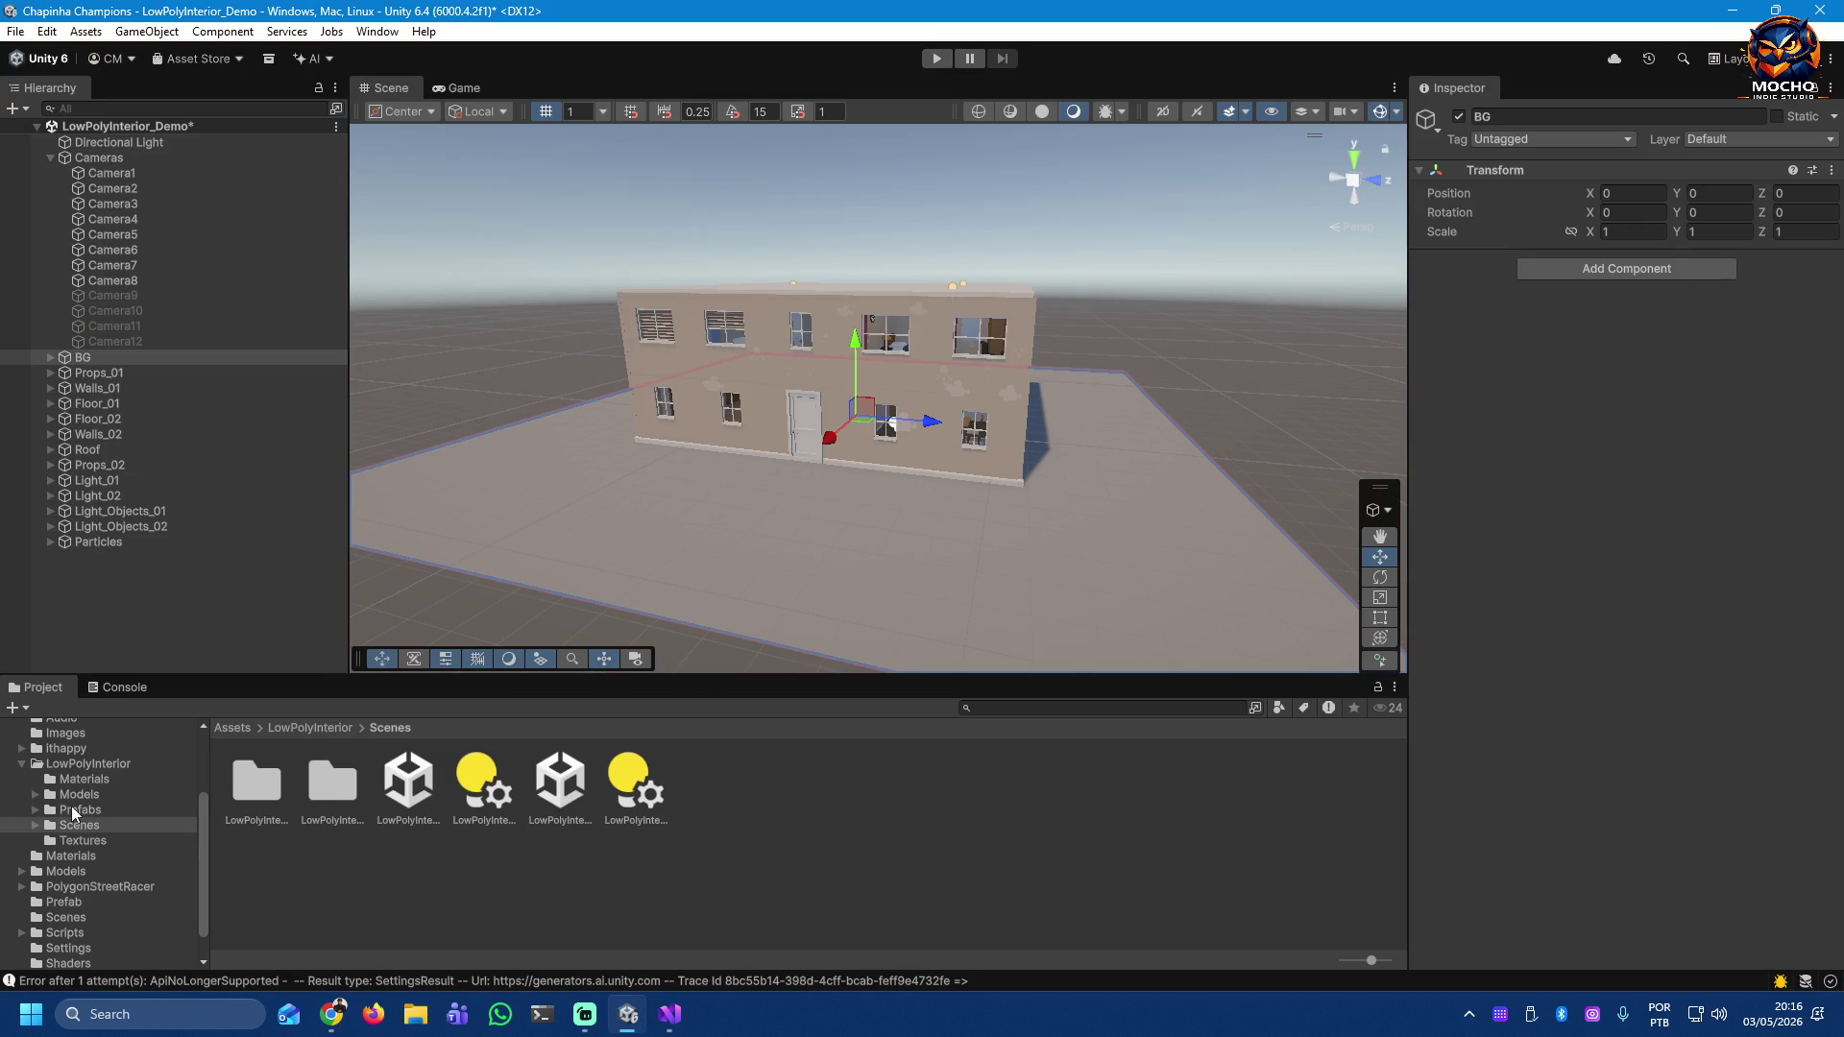
# Step: Play the scene, deactivate Camera1 during play, check Camera2, and stop
pyautogui.click(67, 764)
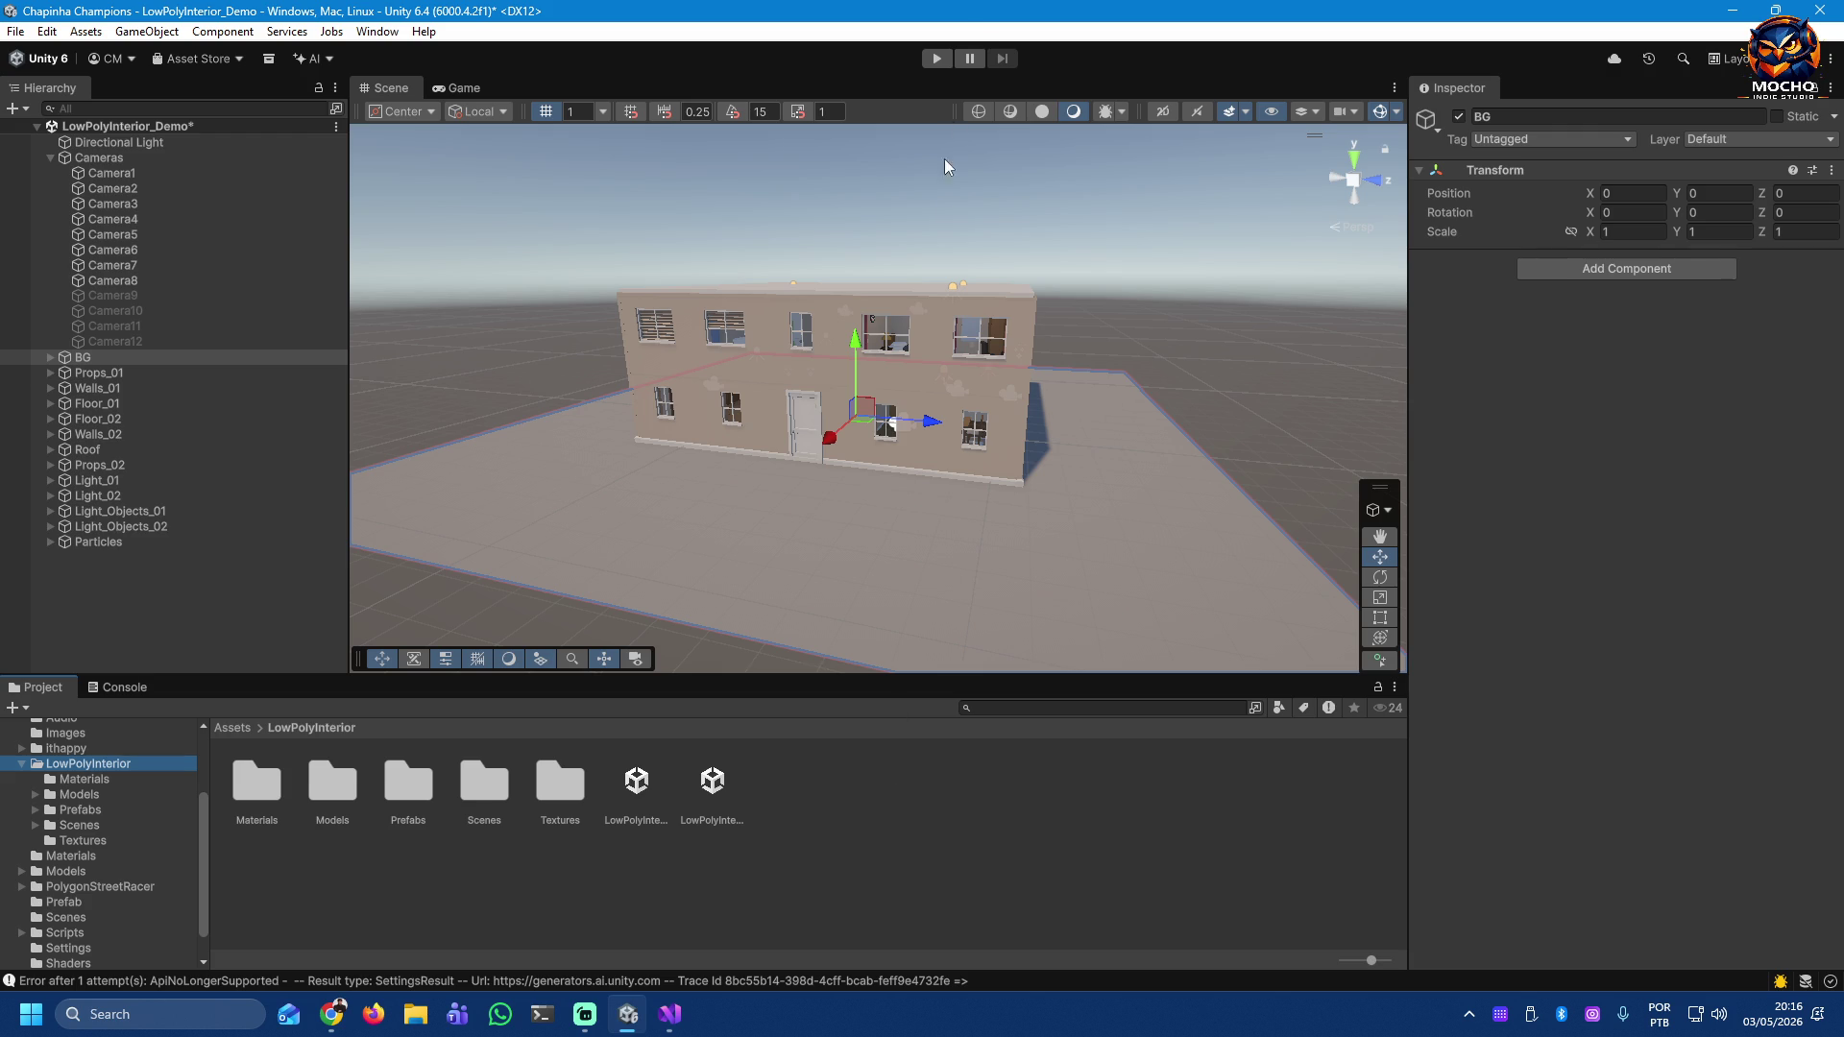
pyautogui.click(938, 59)
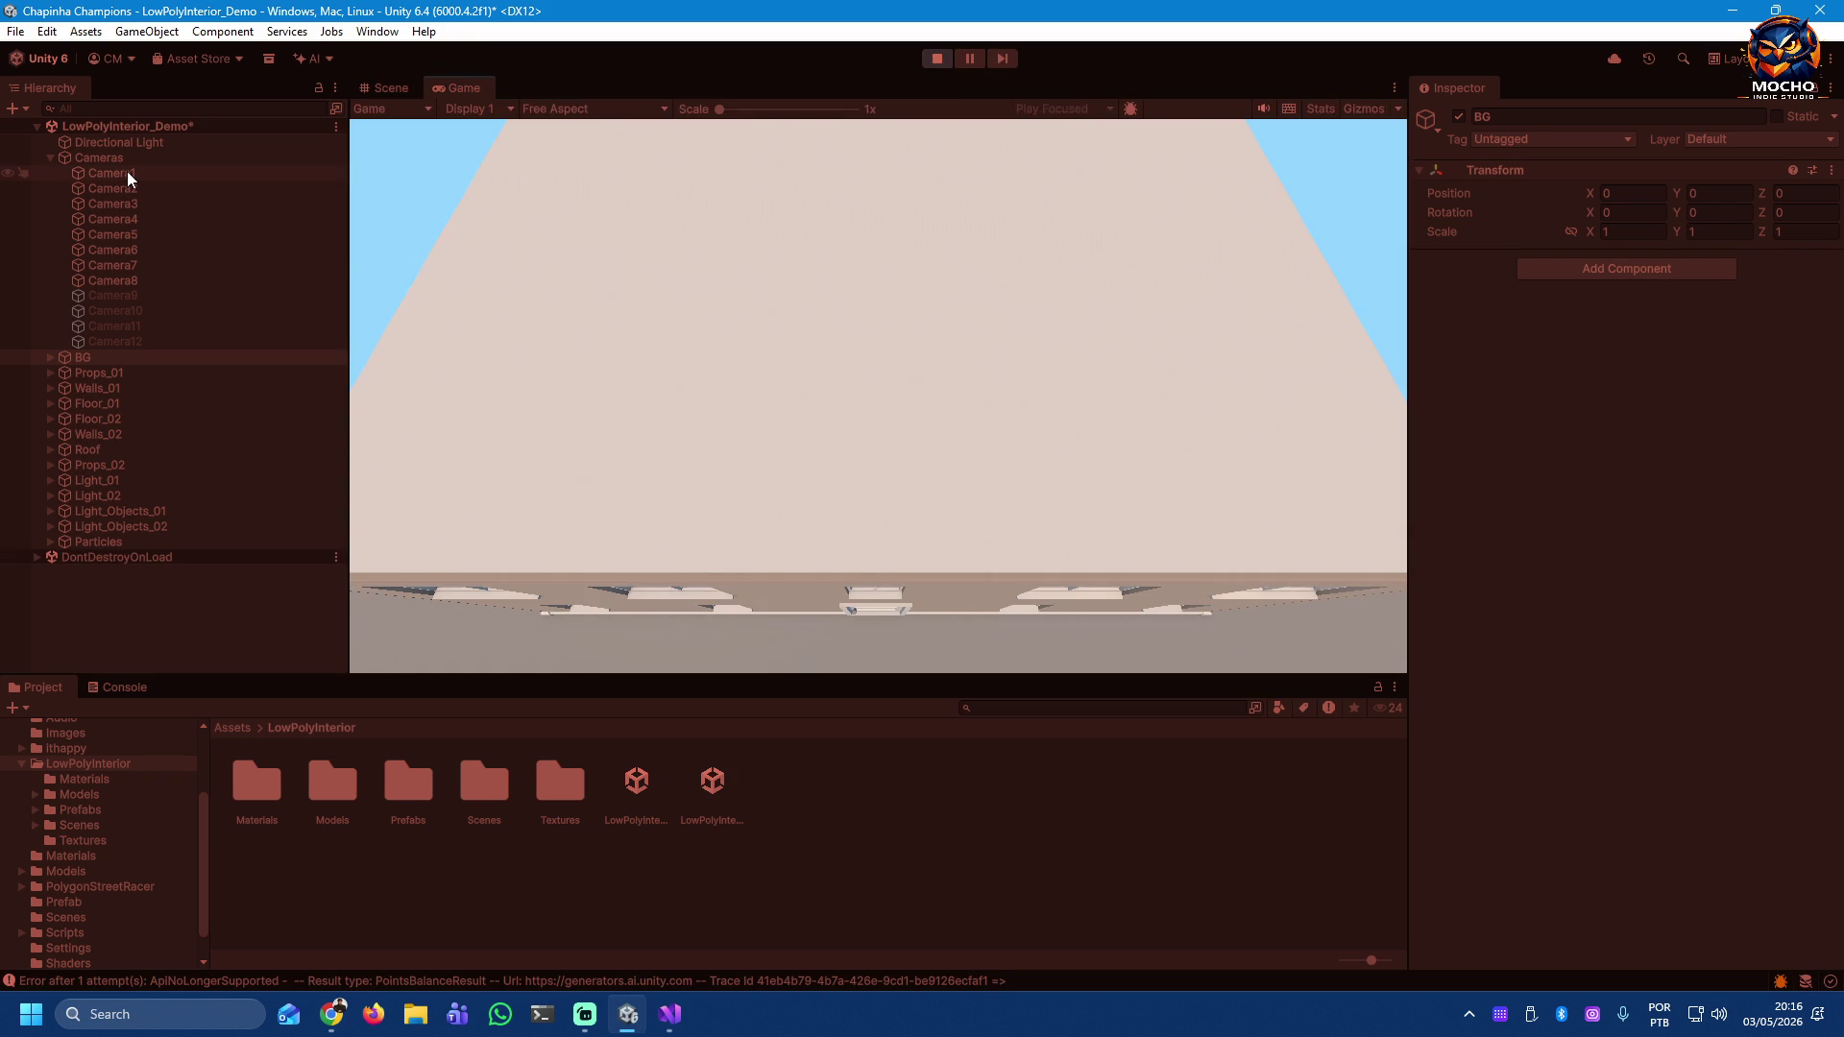
pyautogui.click(127, 173)
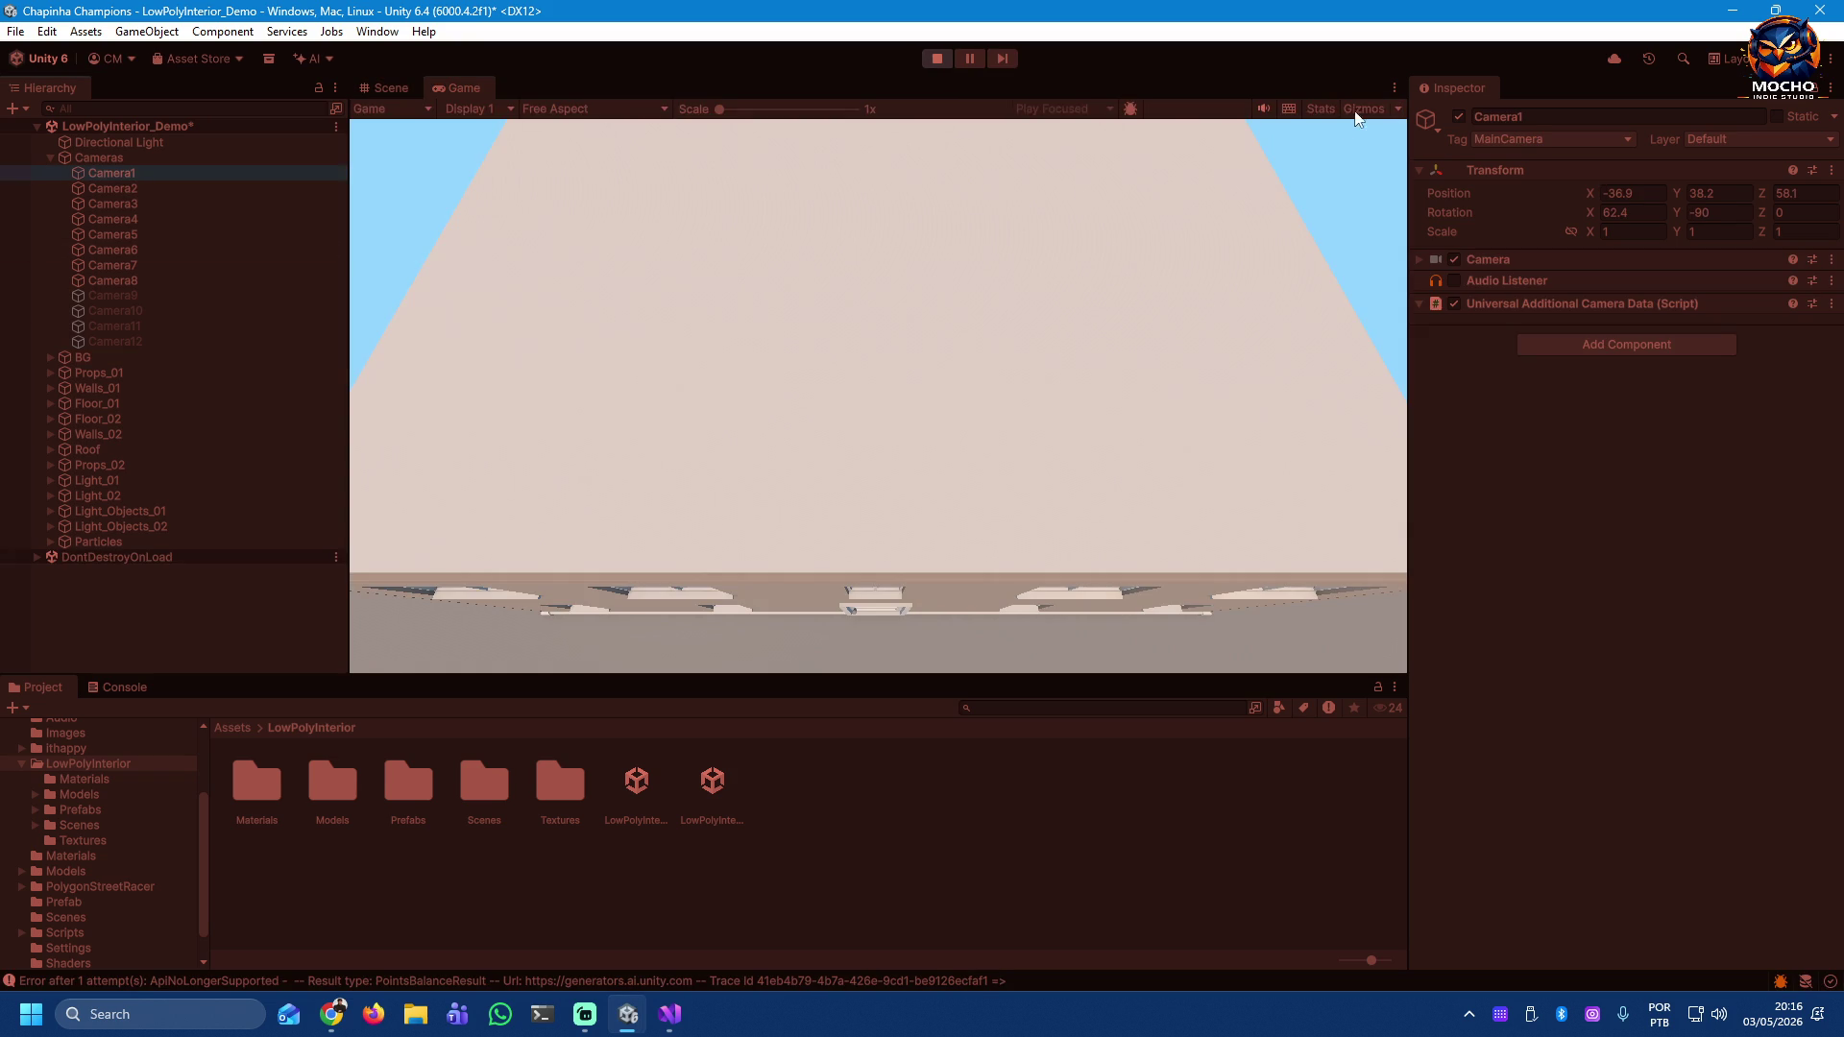
pyautogui.click(1458, 117)
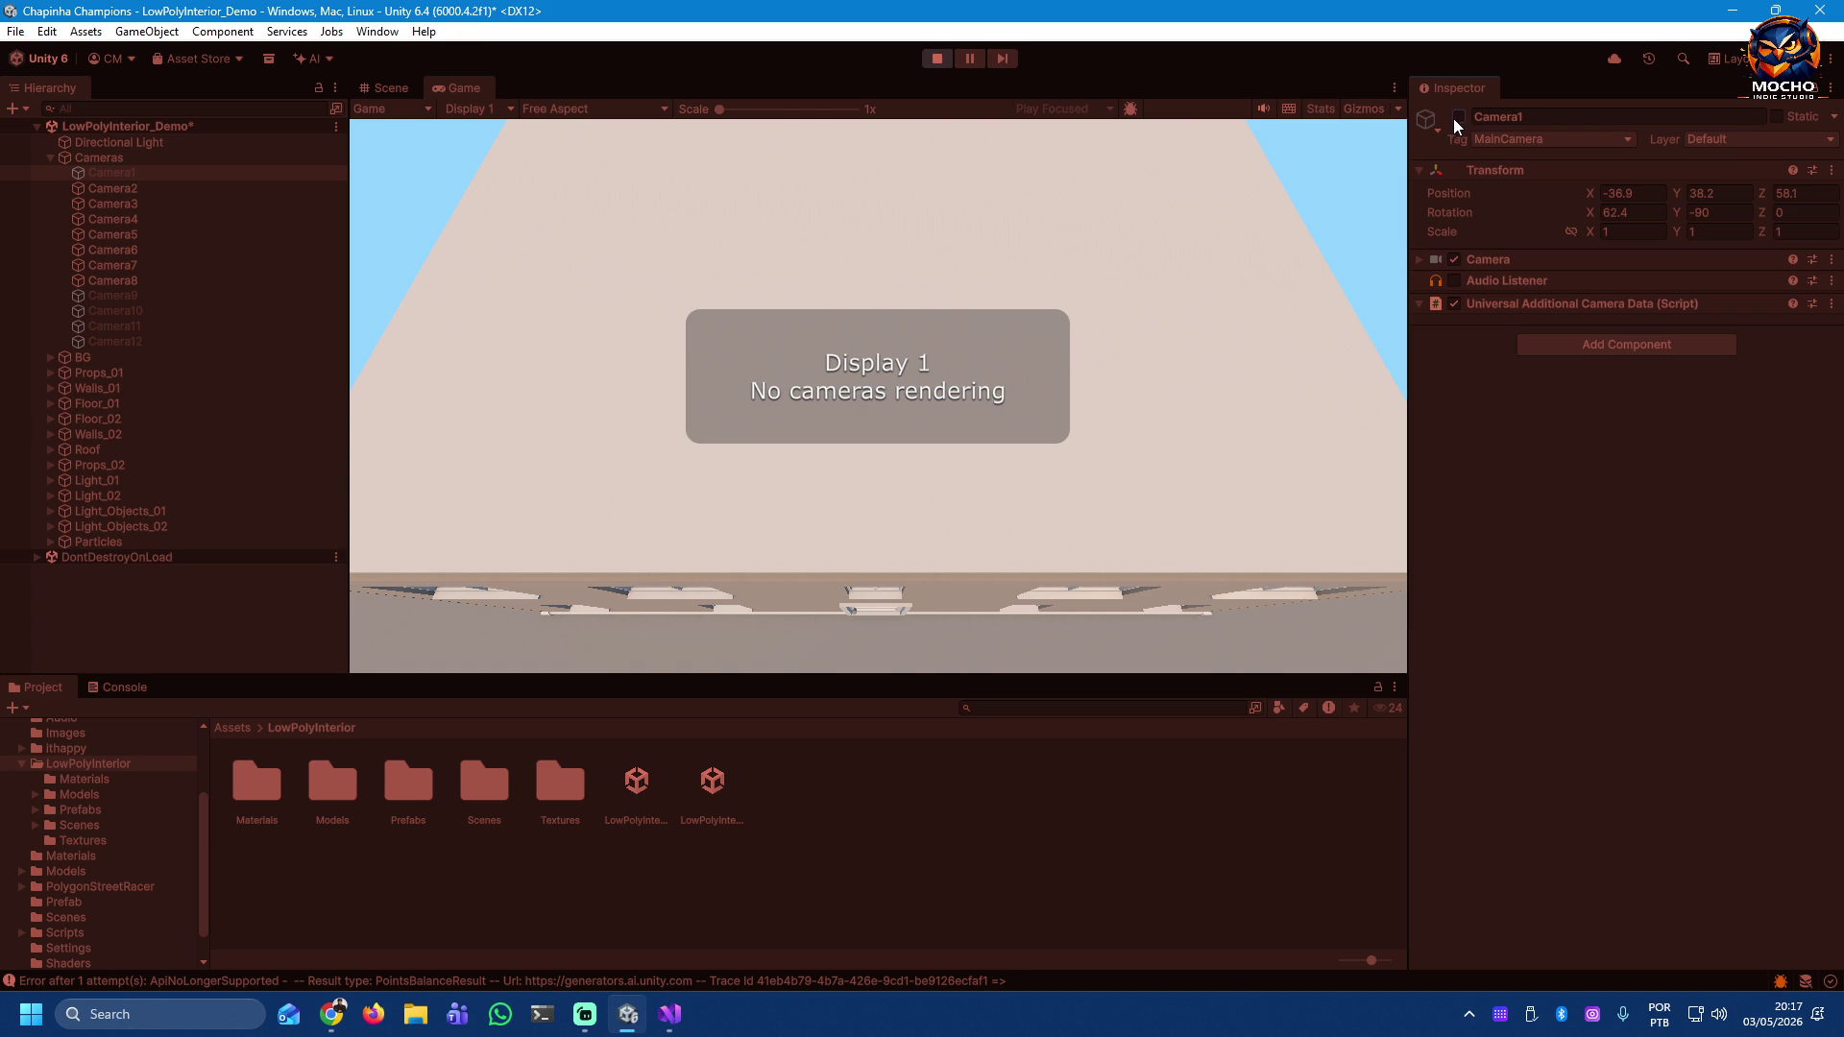
pyautogui.click(125, 190)
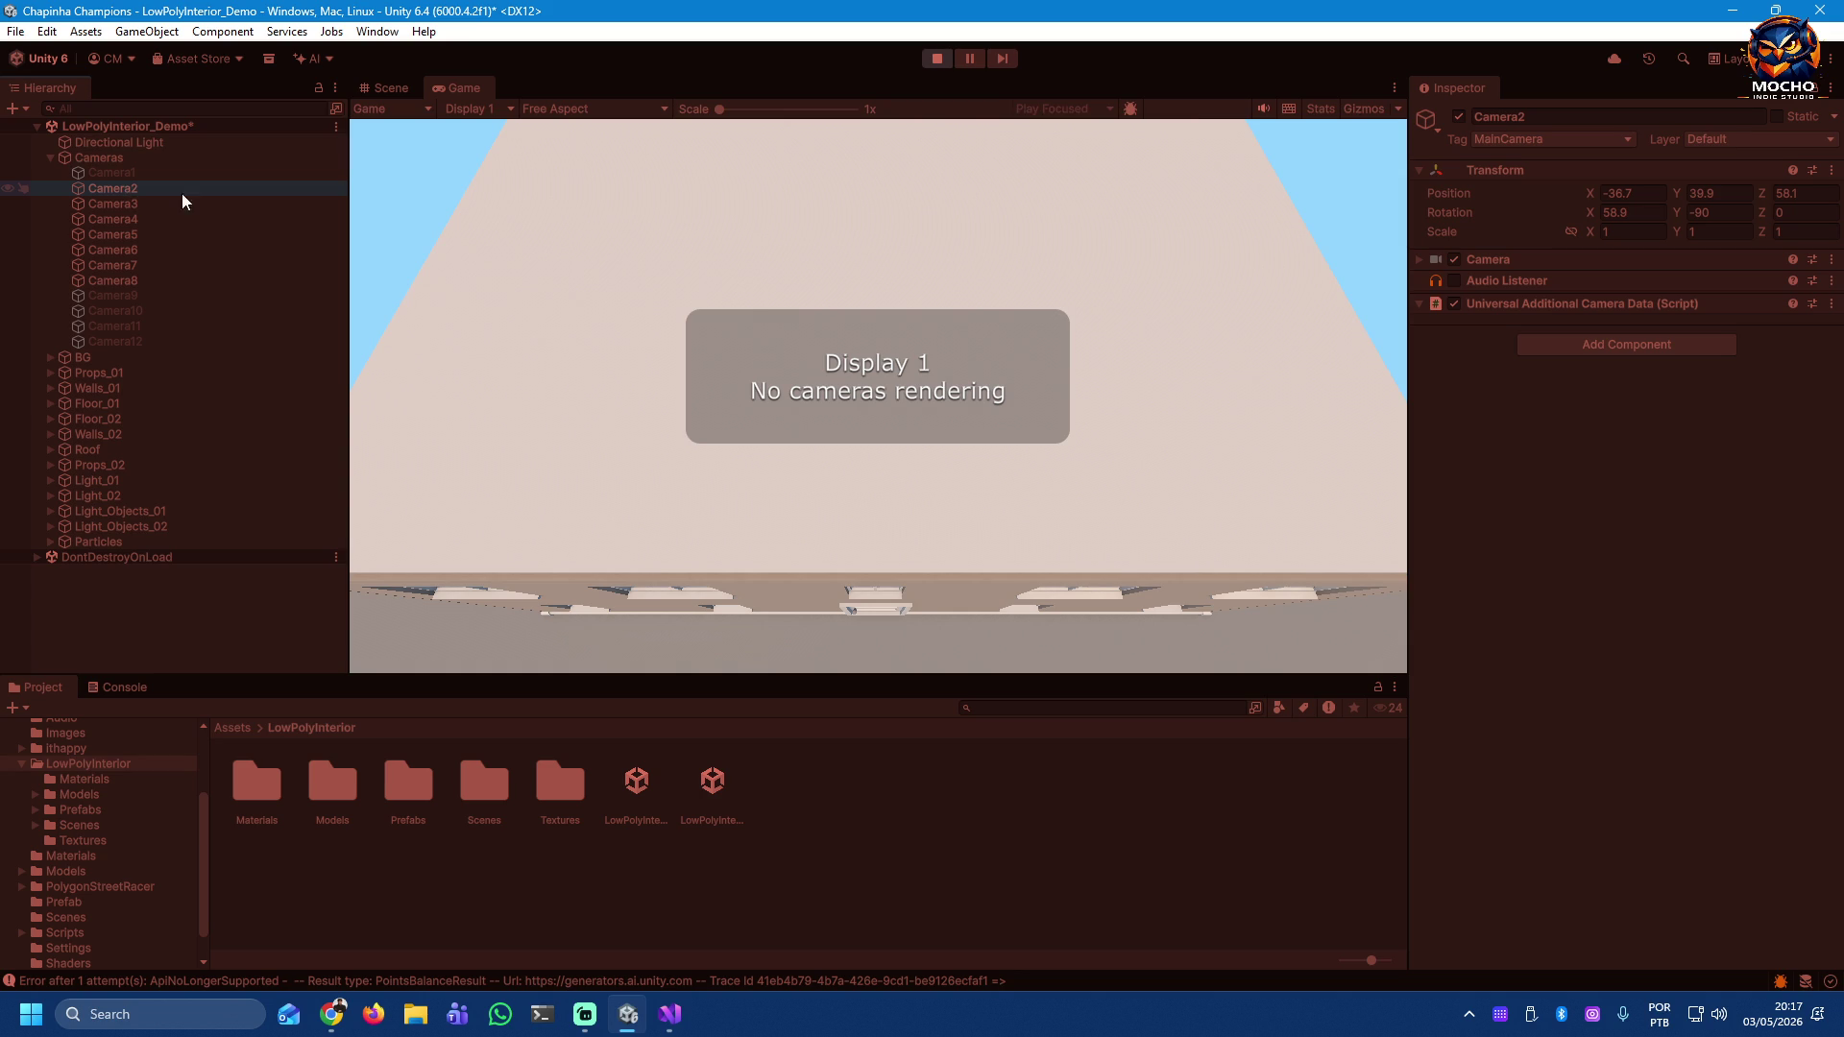
pyautogui.click(932, 60)
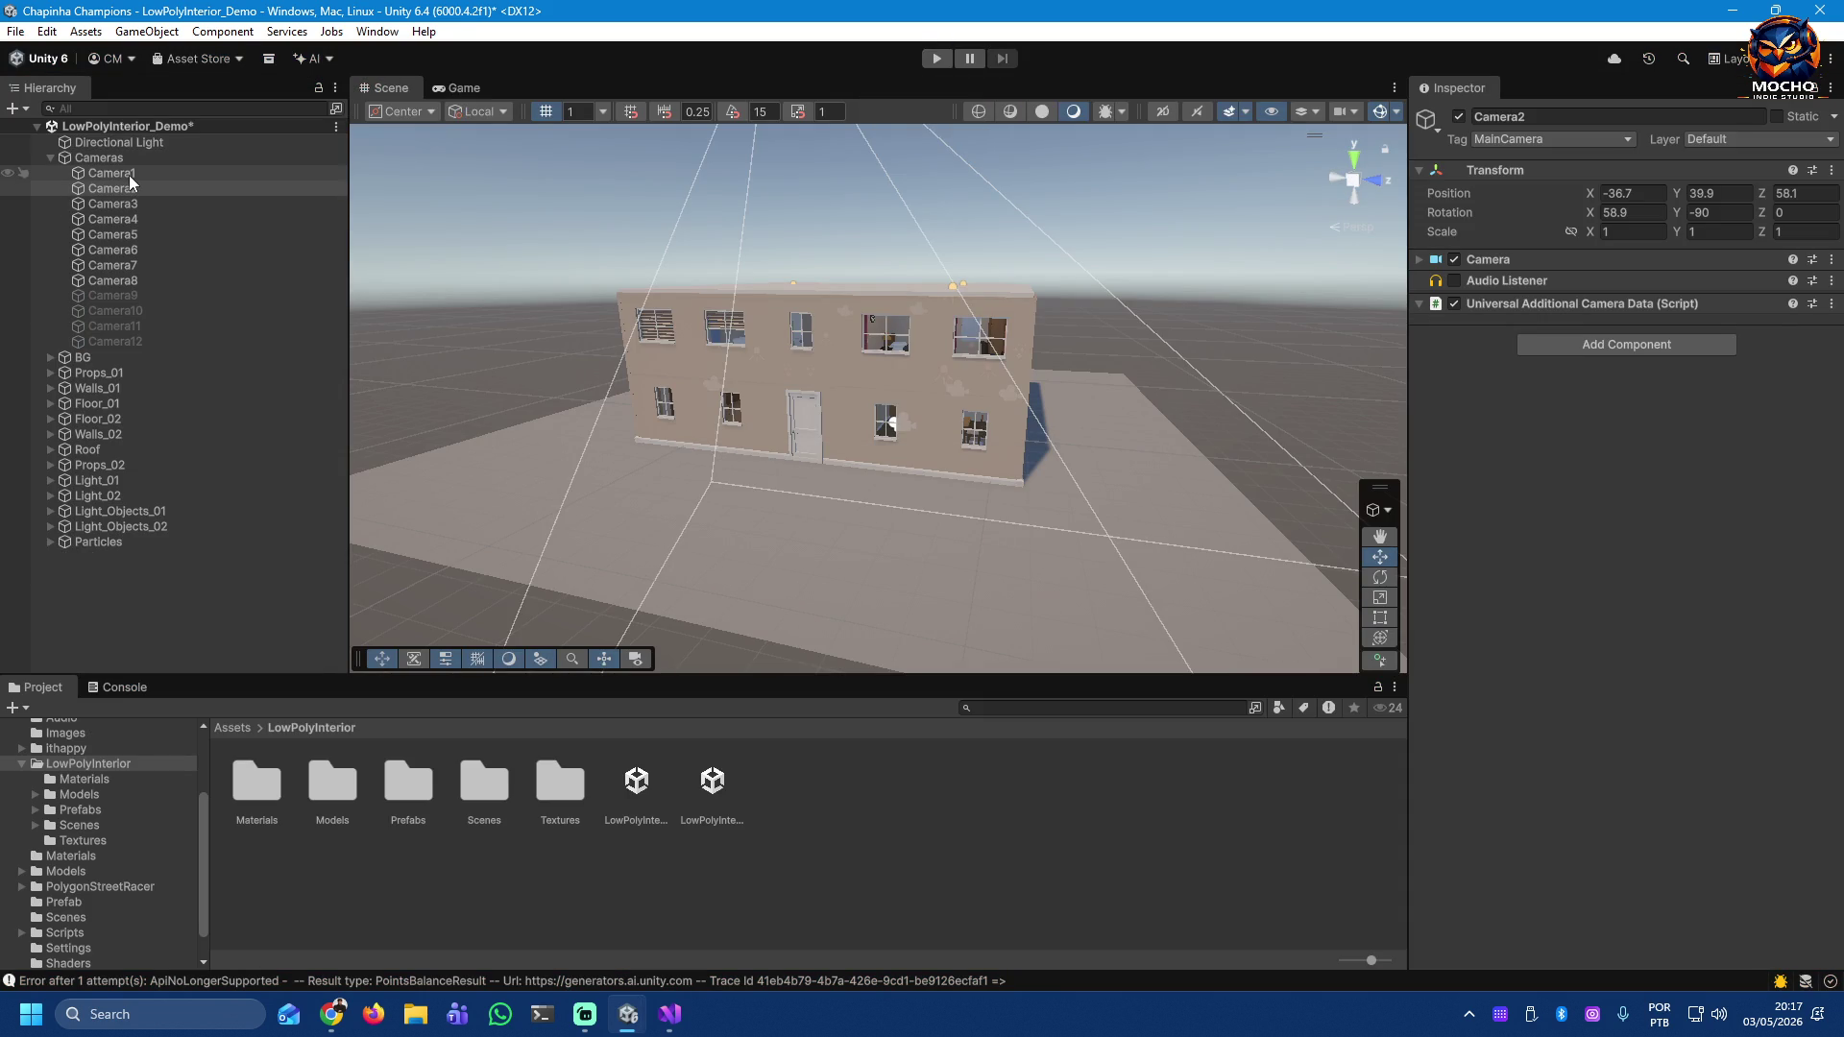
# Step: Replay the scene with Camera1 disabled, stop, and reselect Camera1
pyautogui.click(130, 175)
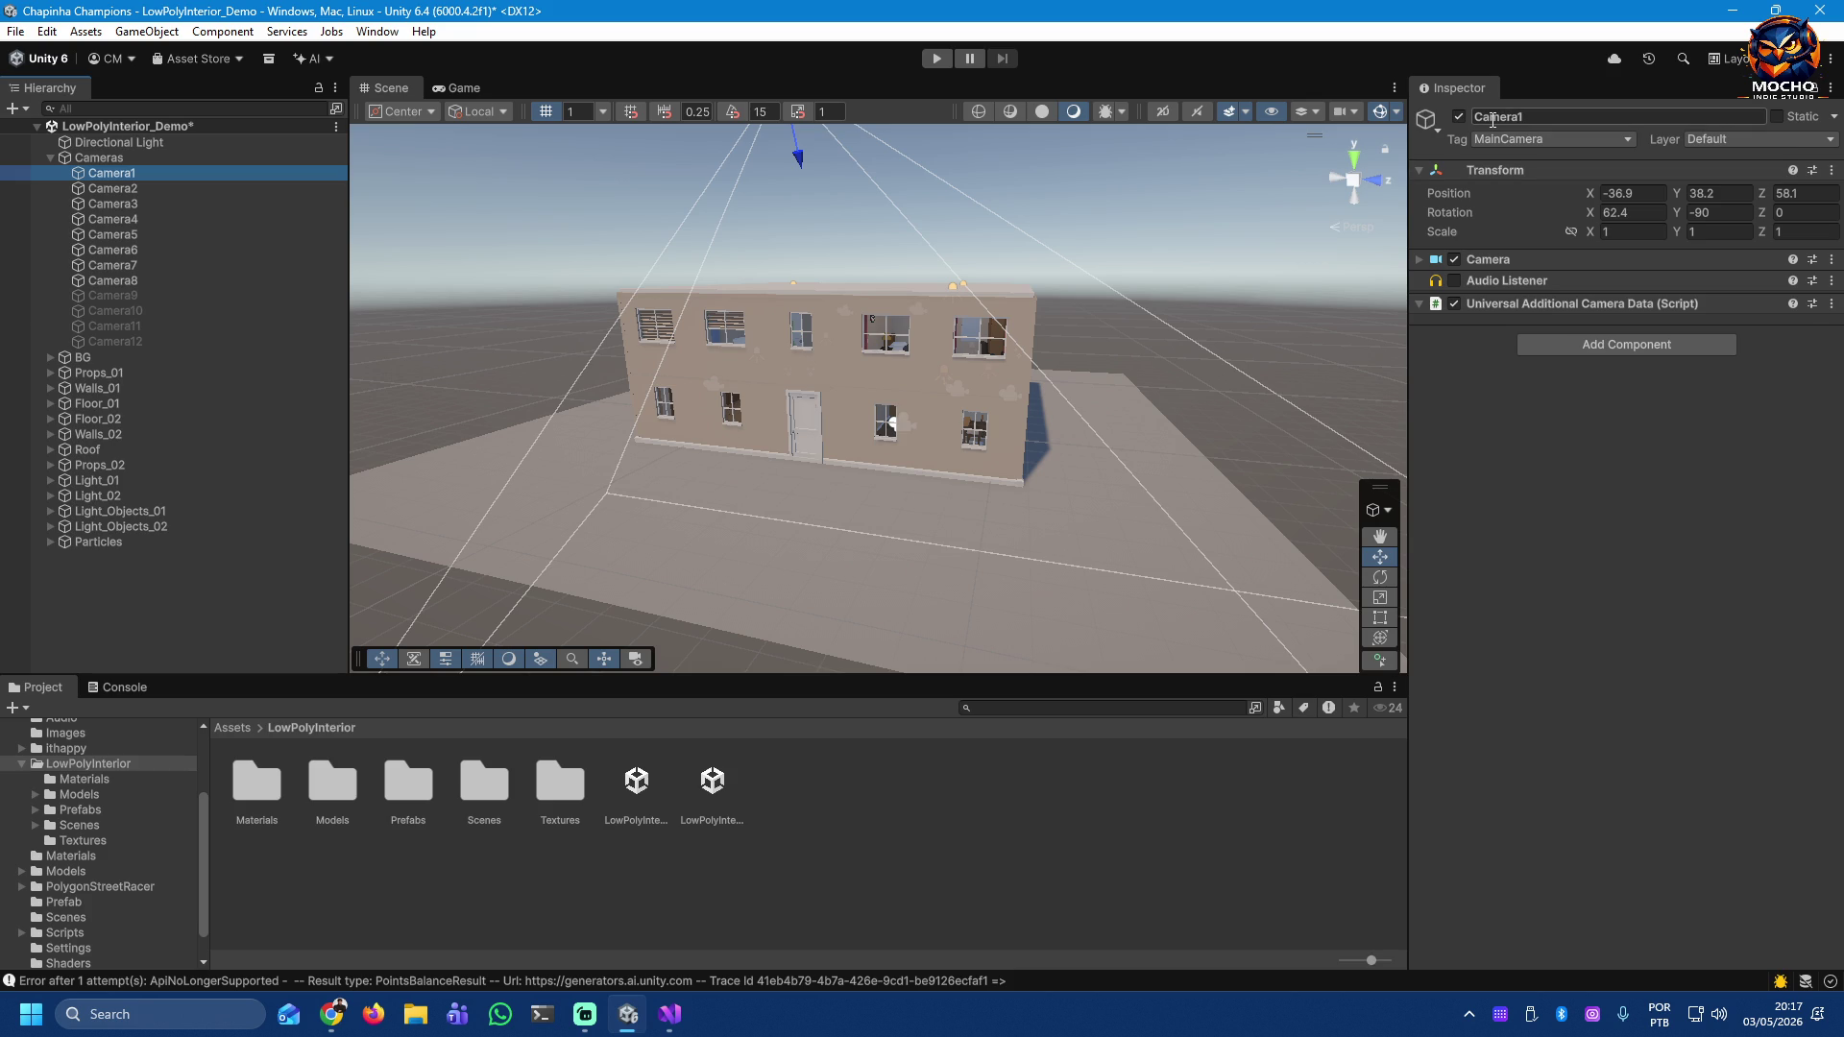
pyautogui.click(935, 60)
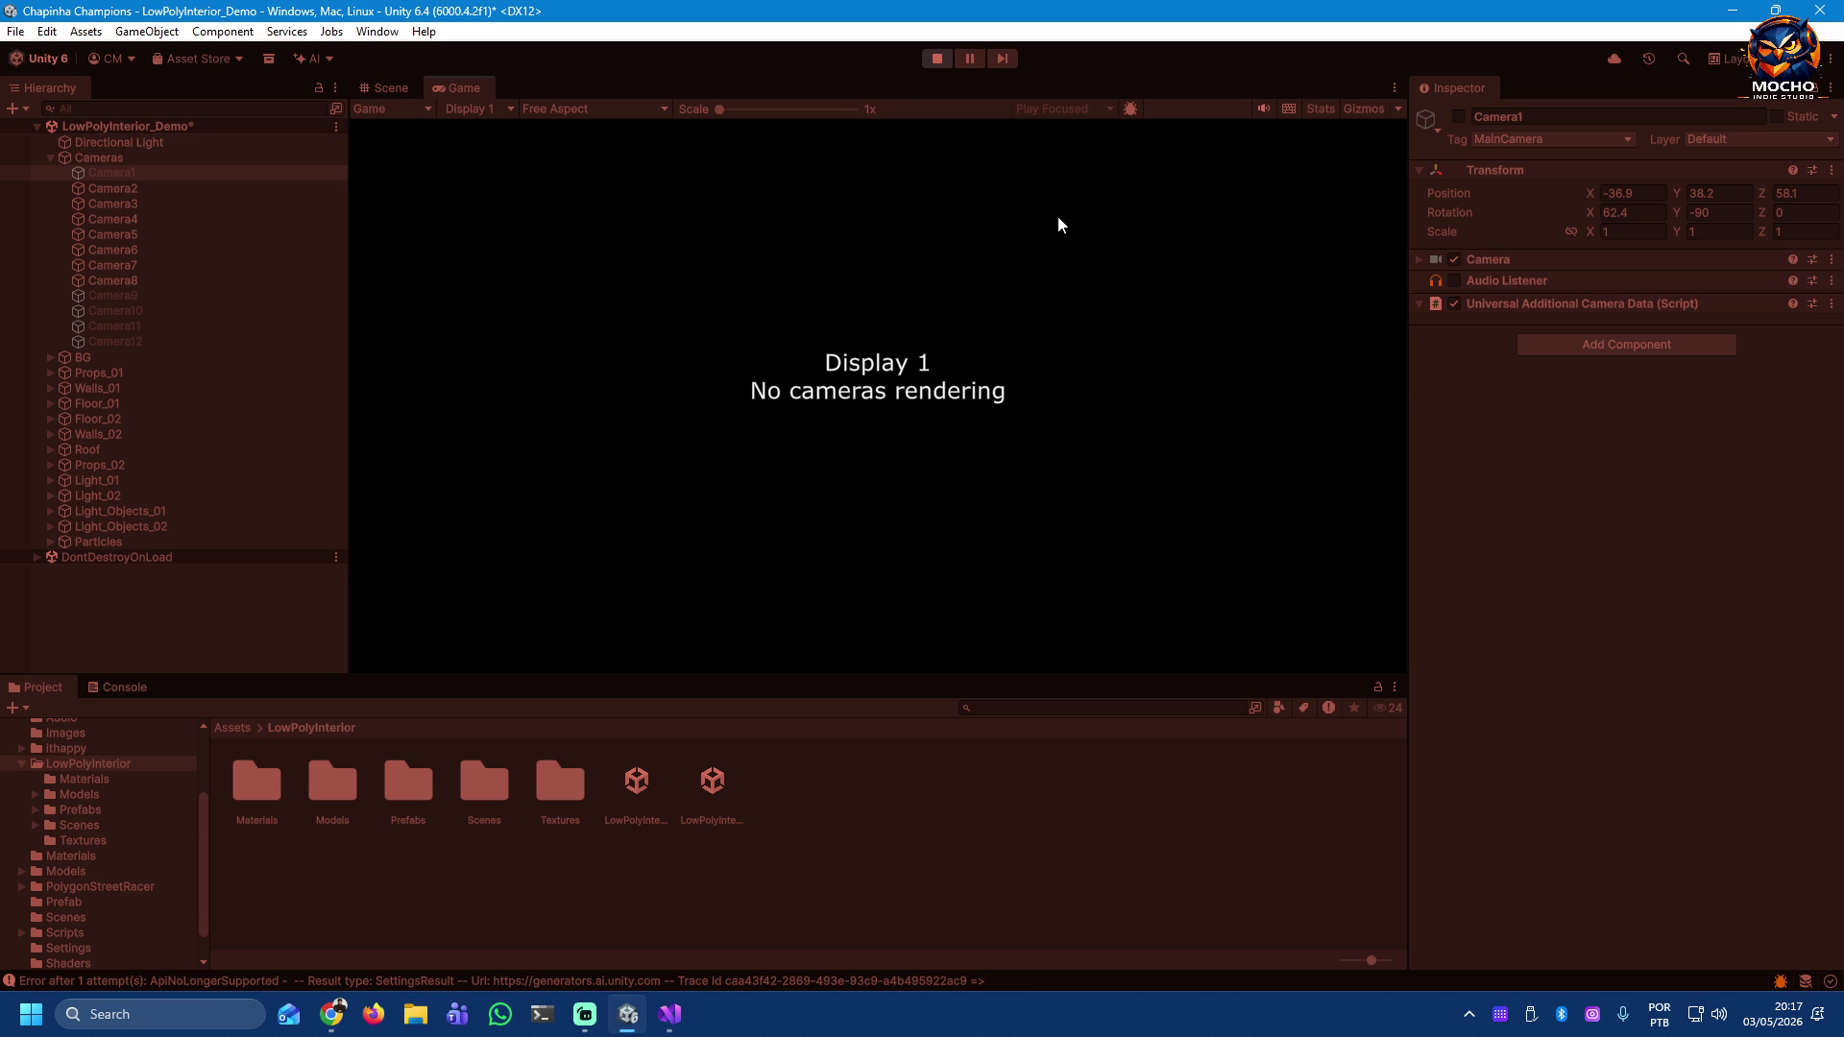
pyautogui.click(936, 58)
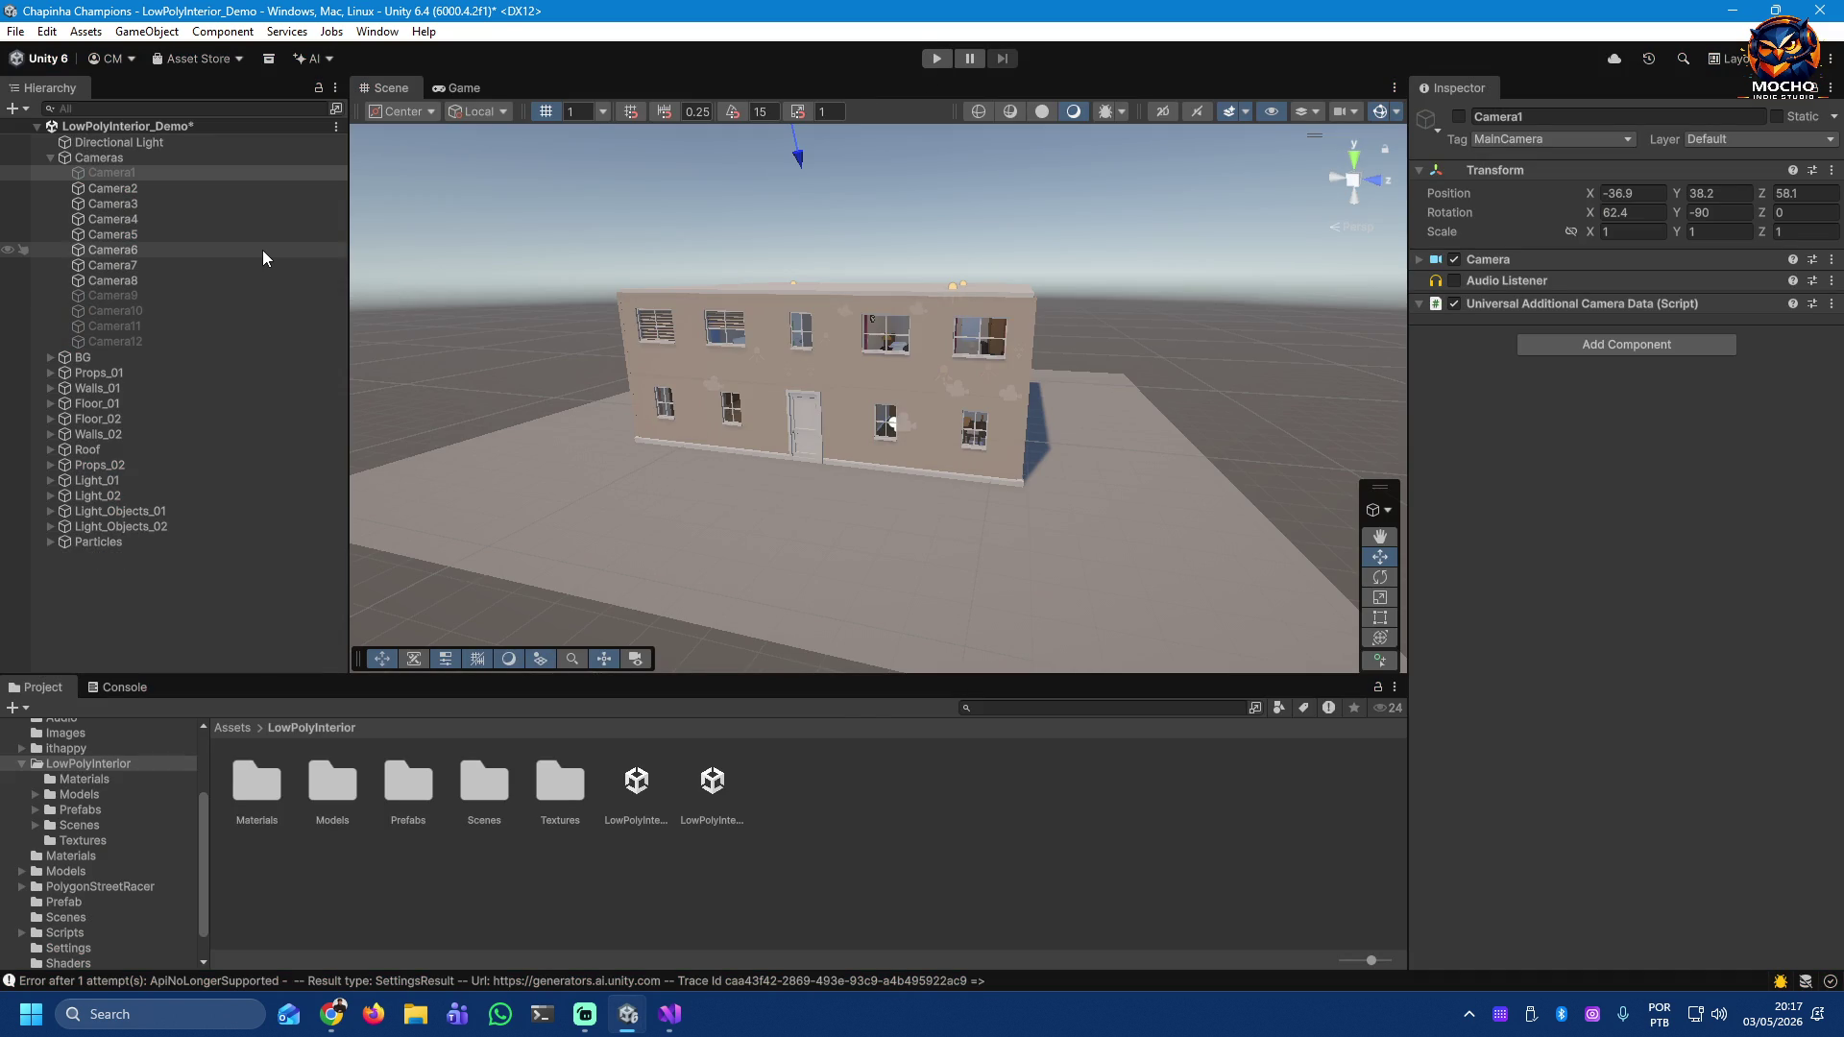
pyautogui.click(123, 176)
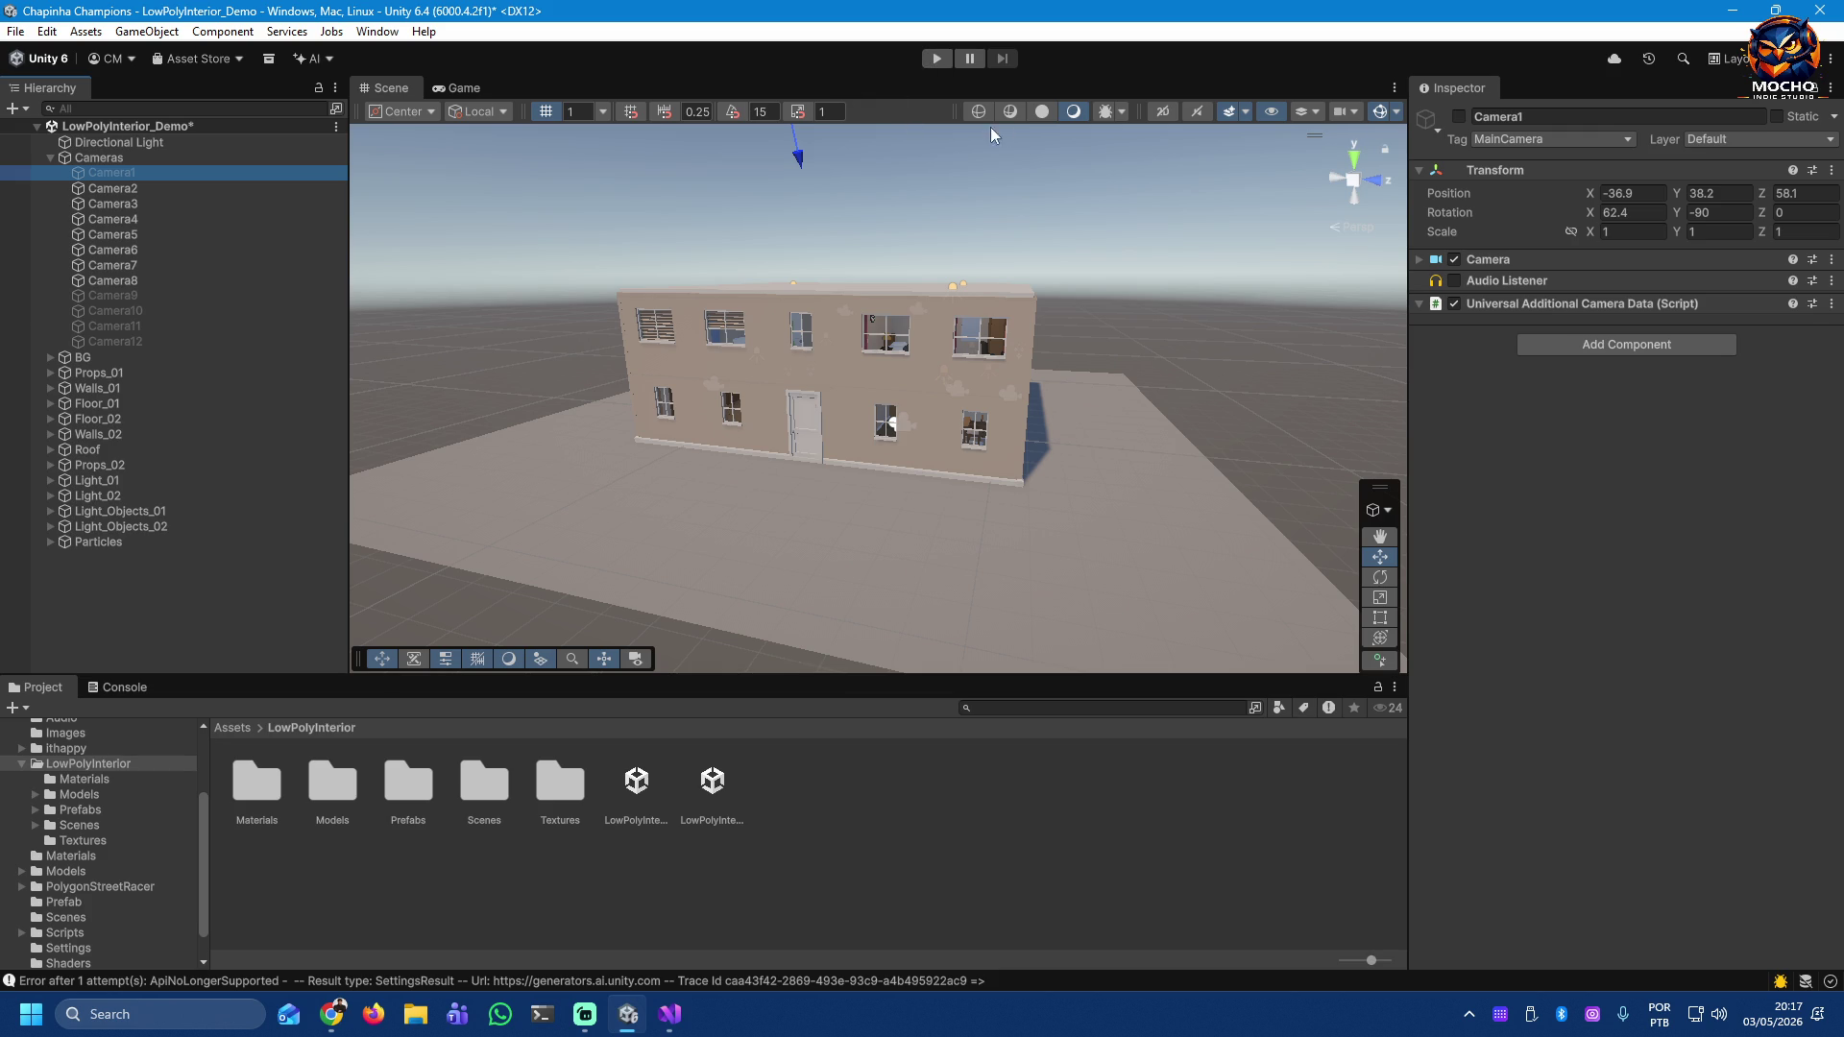
# Step: Reactivate Camera1 and preview the framing of Camera2, Camera3, Camera4 and Camera6
pyautogui.click(1459, 117)
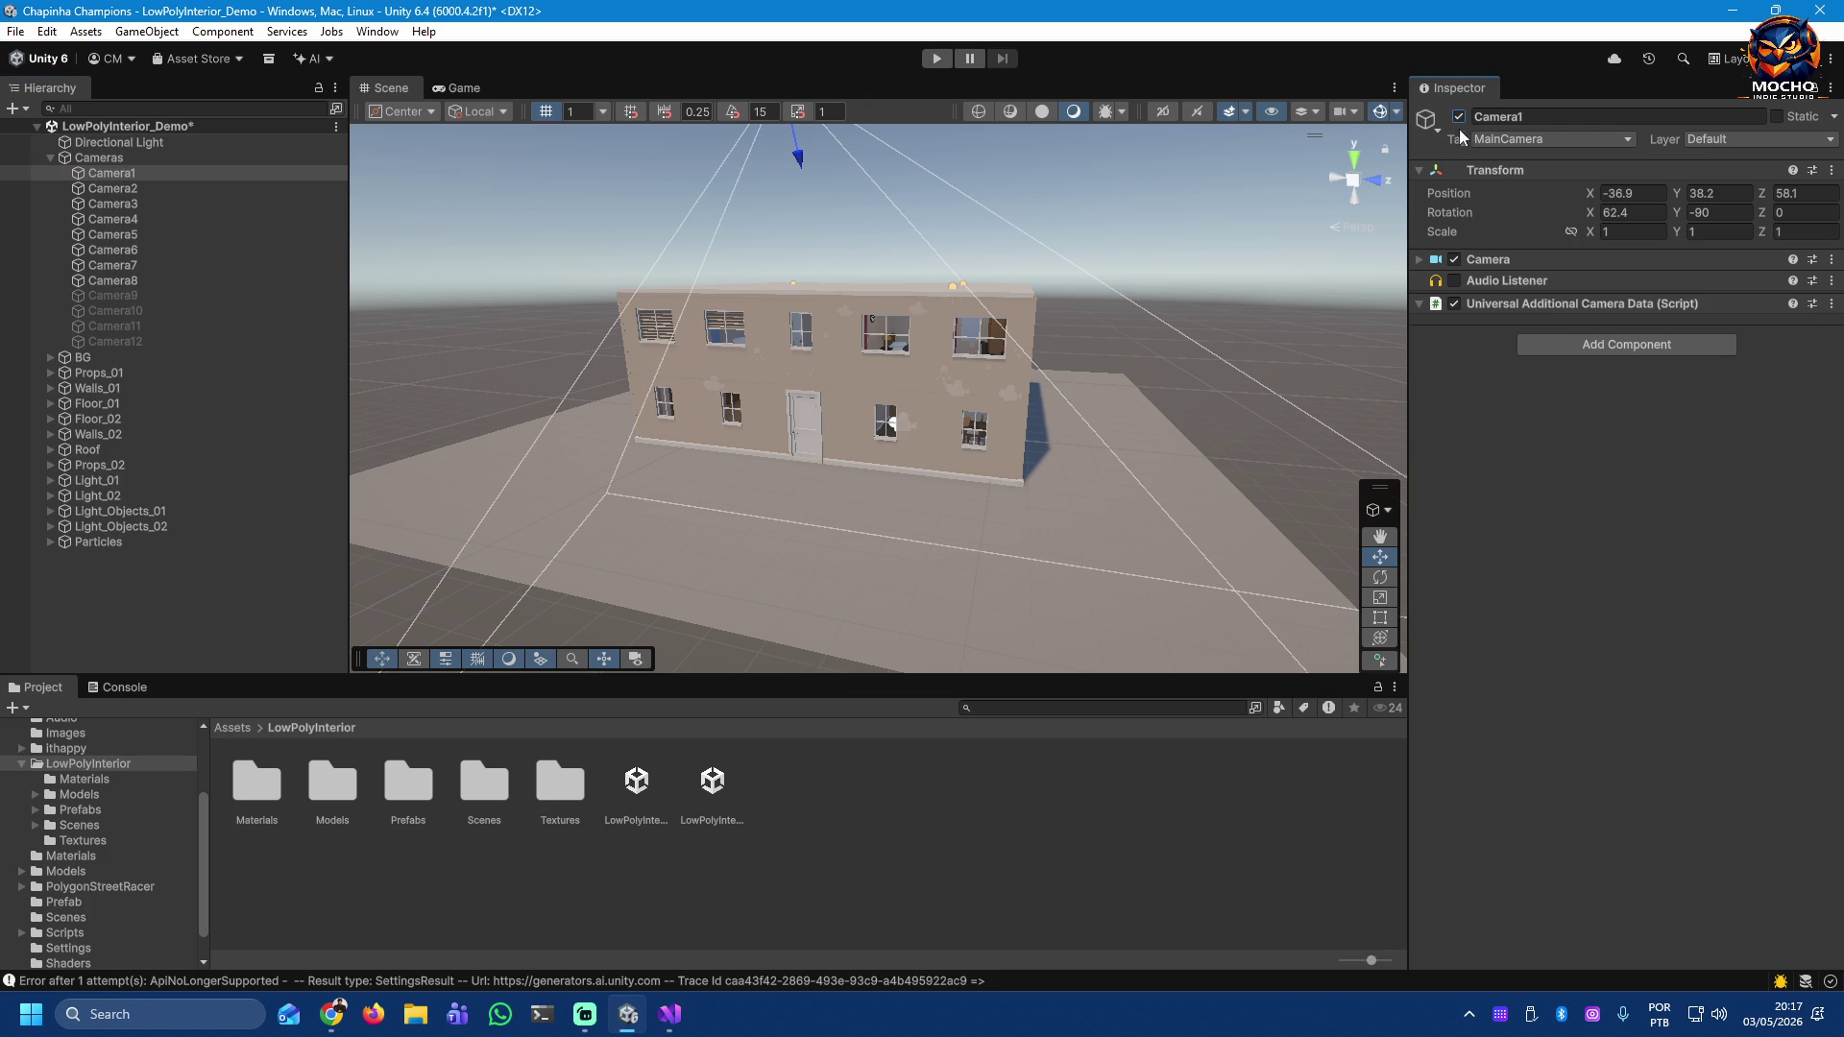
pyautogui.click(132, 190)
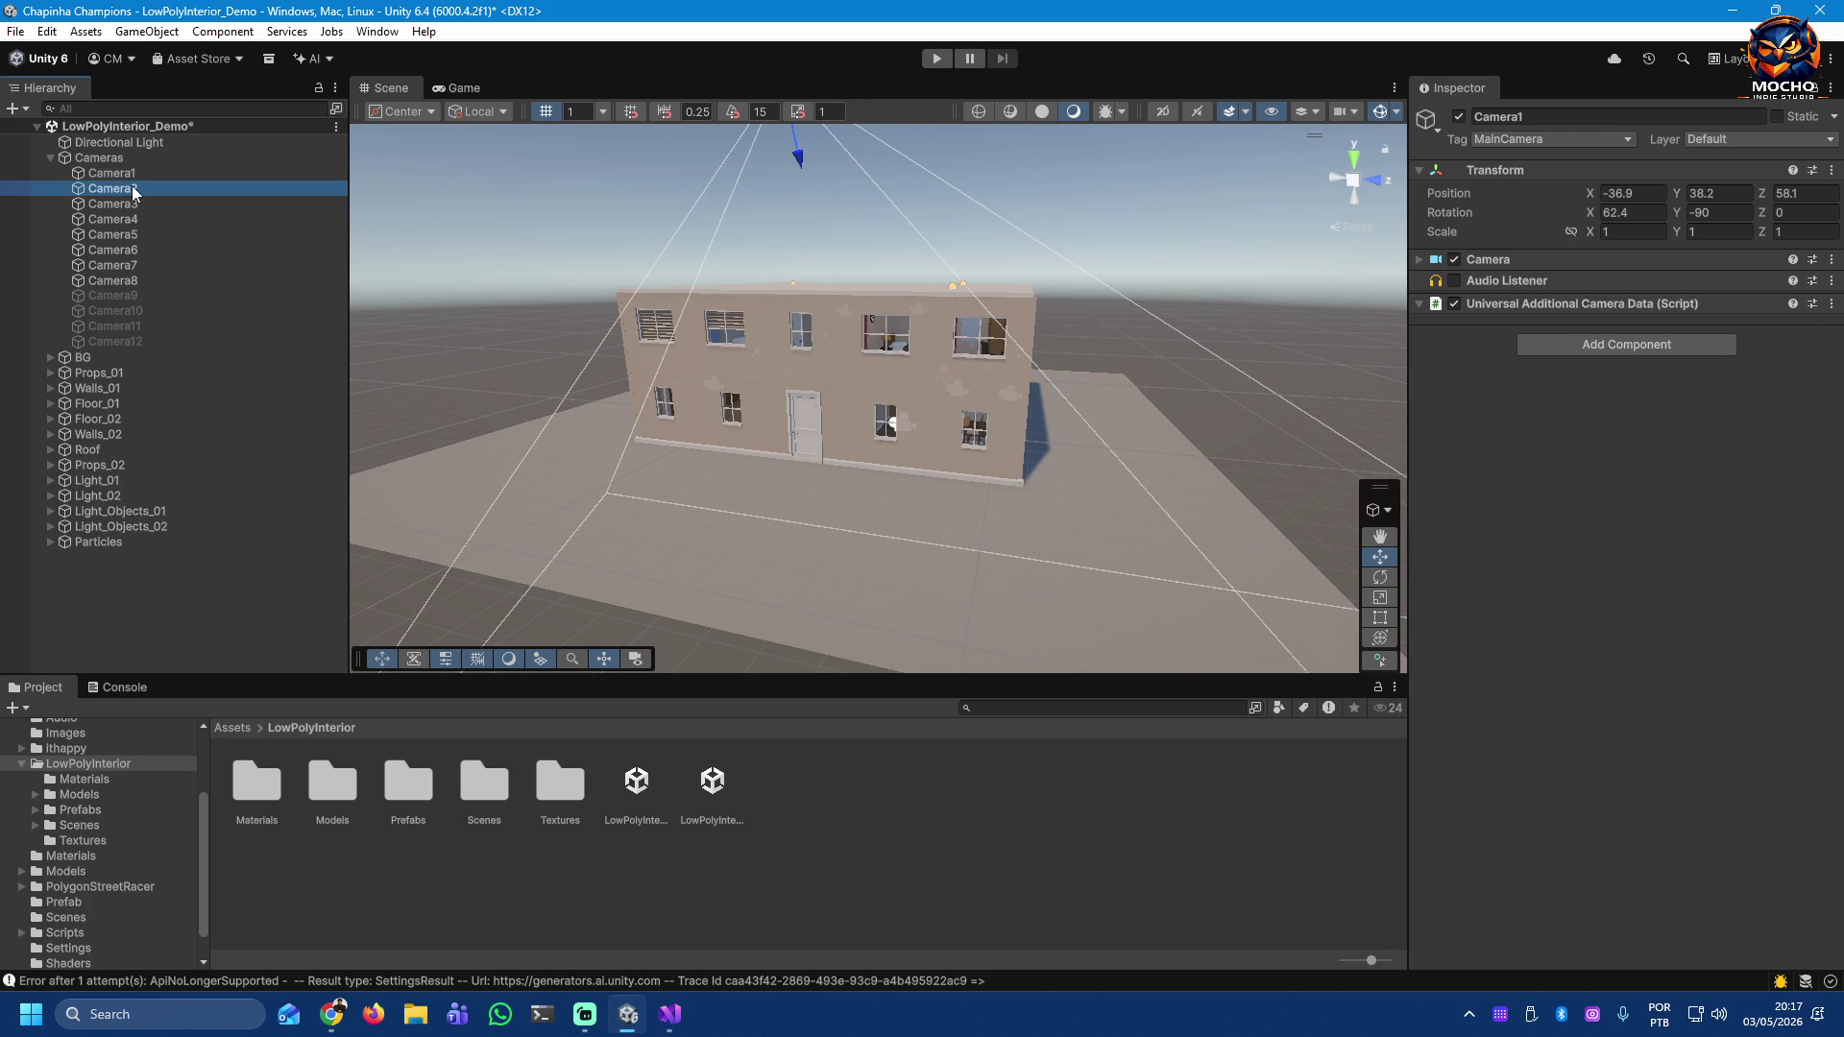
pyautogui.click(124, 203)
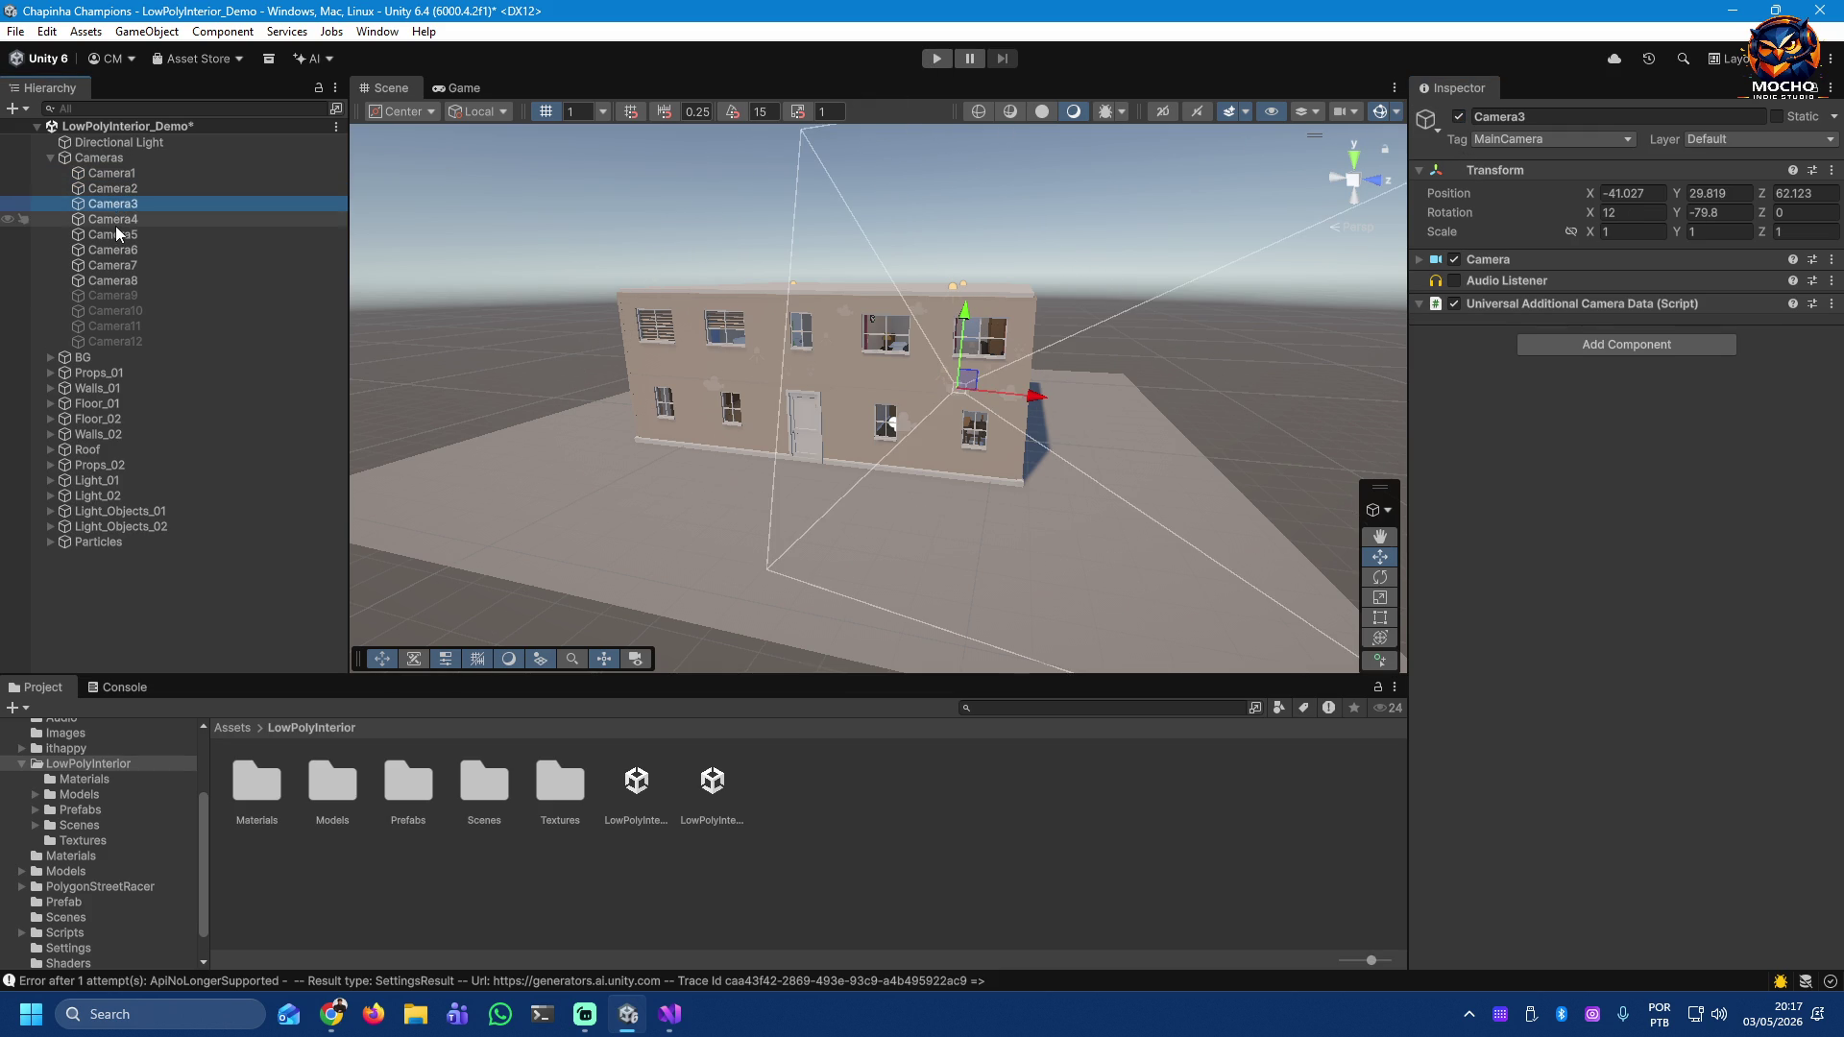
pyautogui.click(116, 223)
pyautogui.click(114, 252)
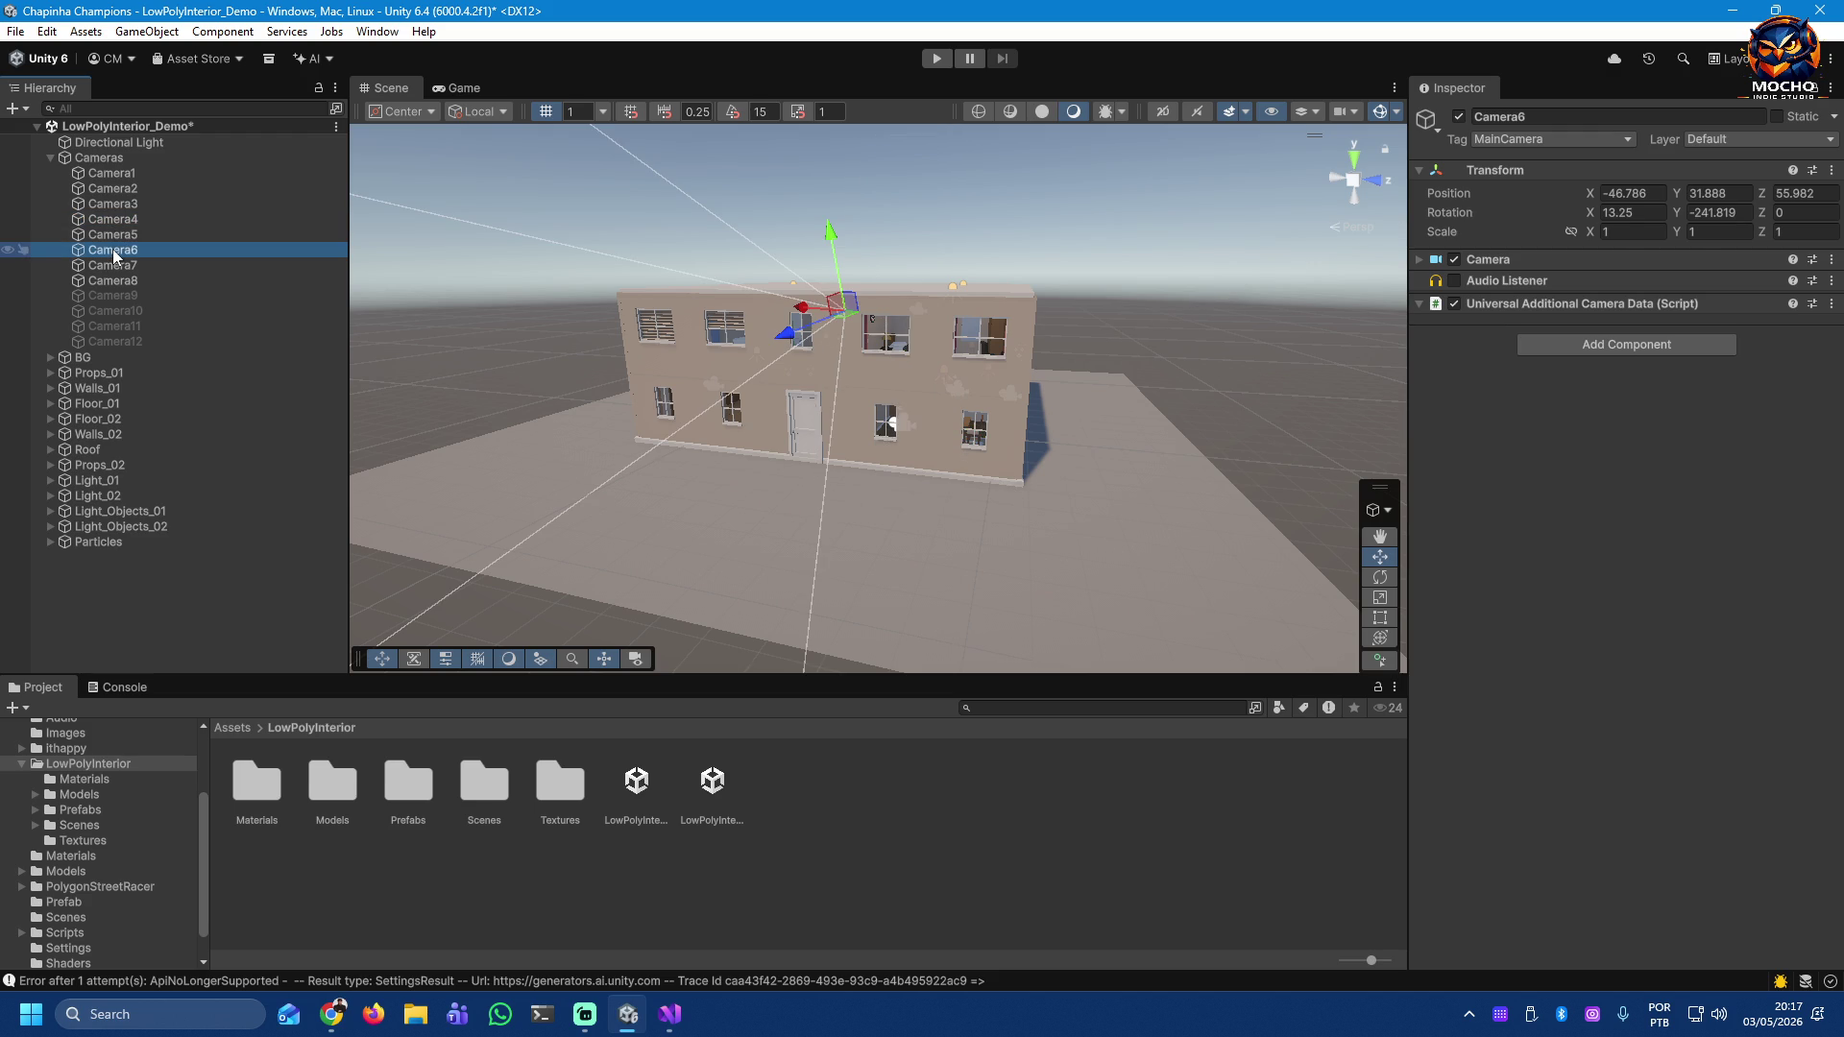
pyautogui.click(111, 175)
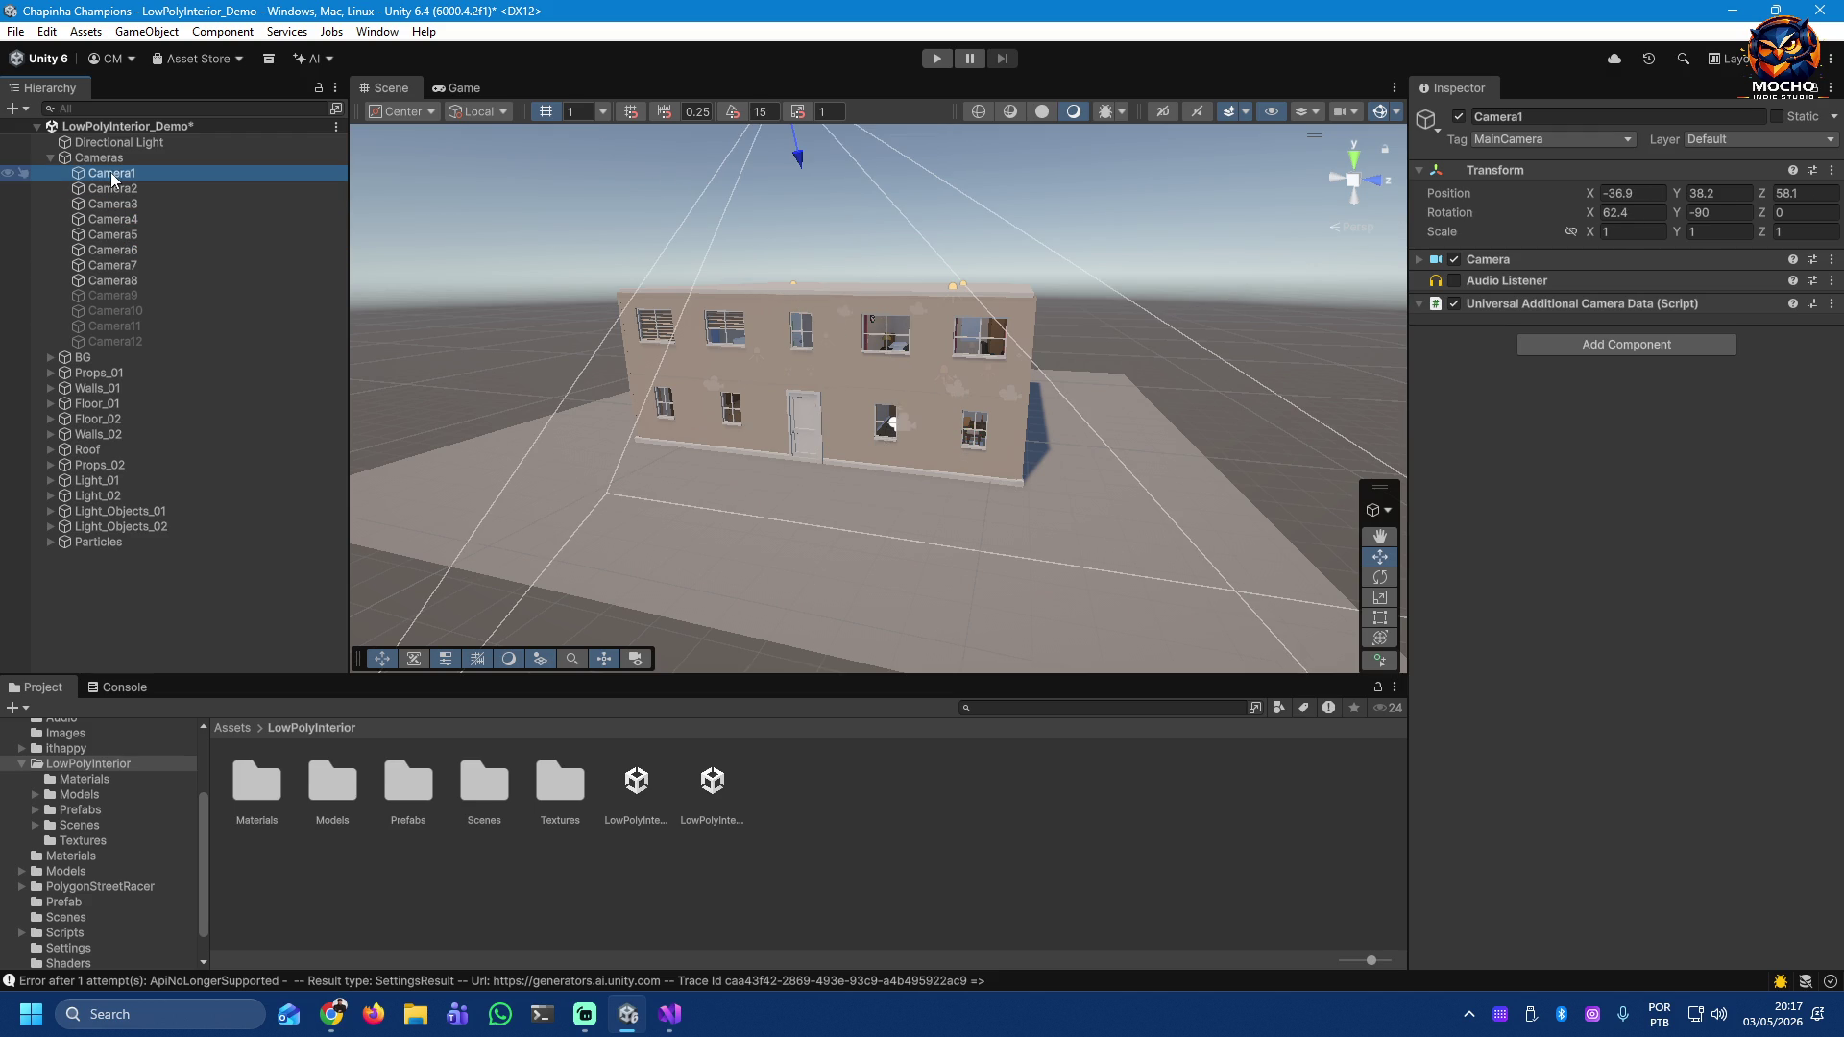
# Step: Preview Camera2 through Camera8 in order, then expand Camera1's camera settings
pyautogui.click(113, 190)
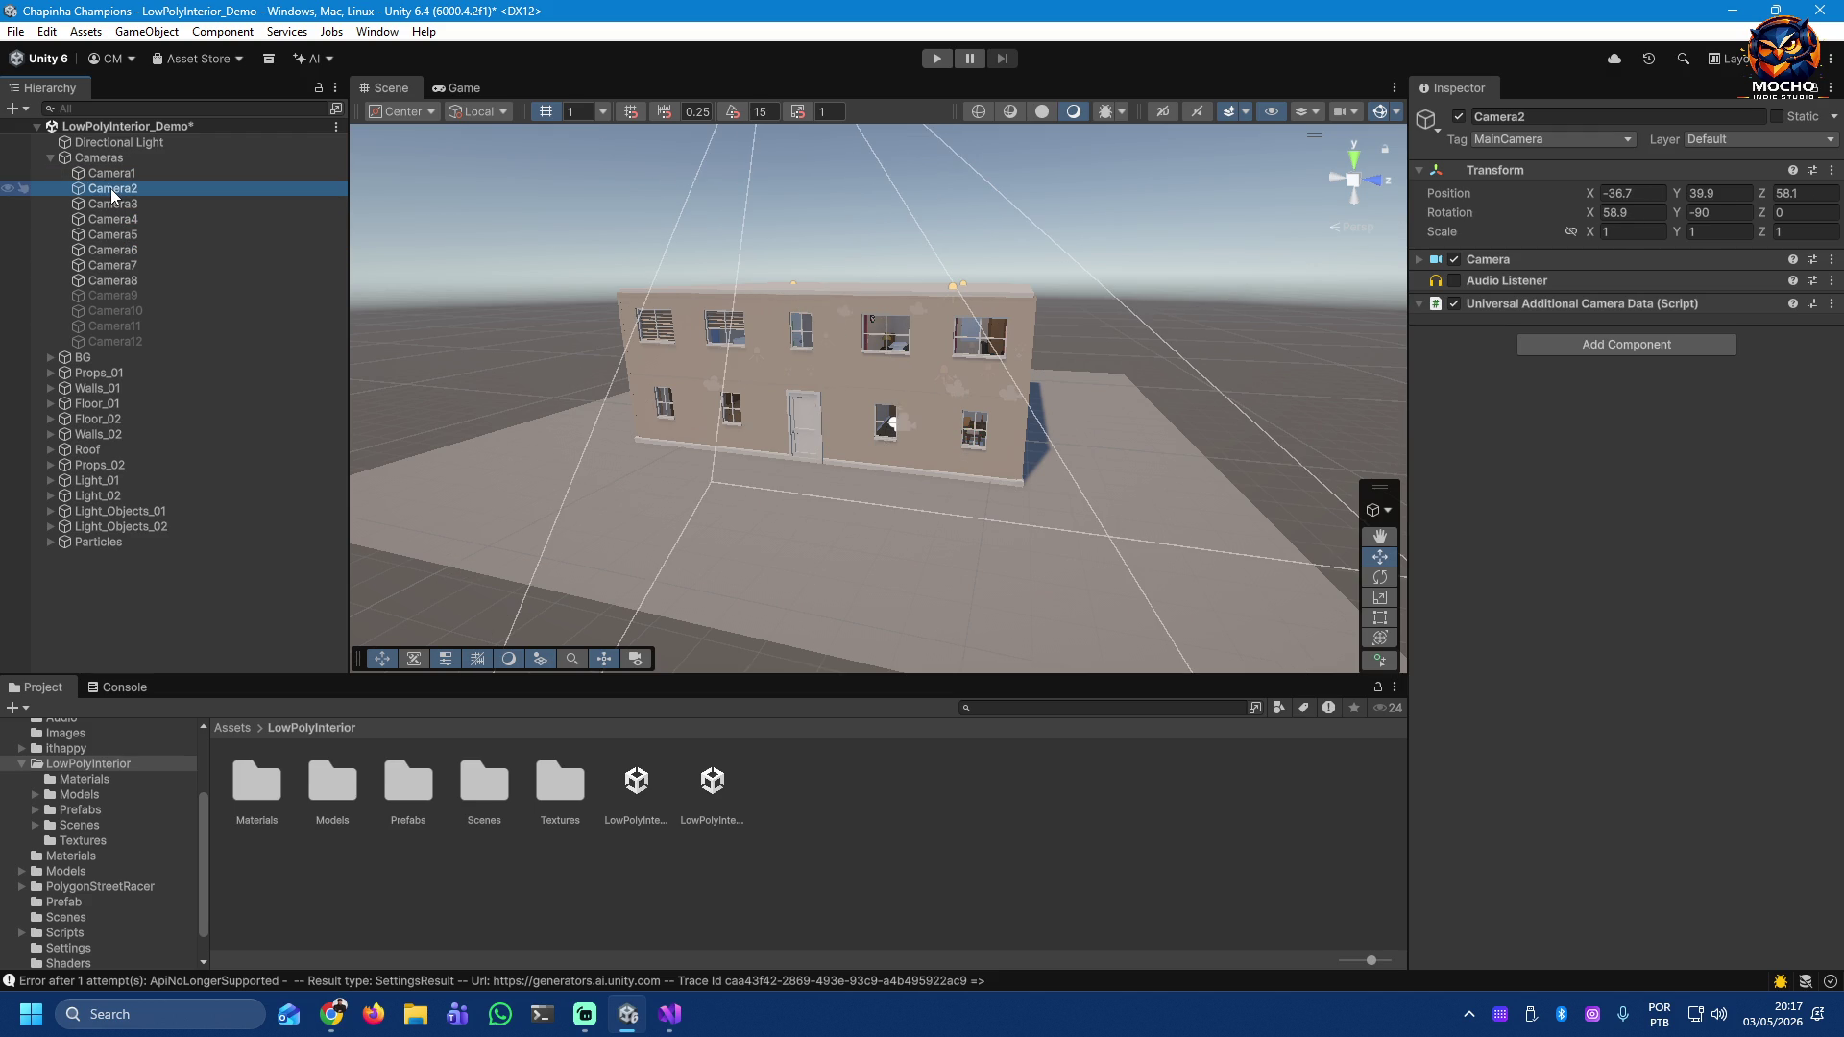
pyautogui.click(112, 204)
pyautogui.click(112, 221)
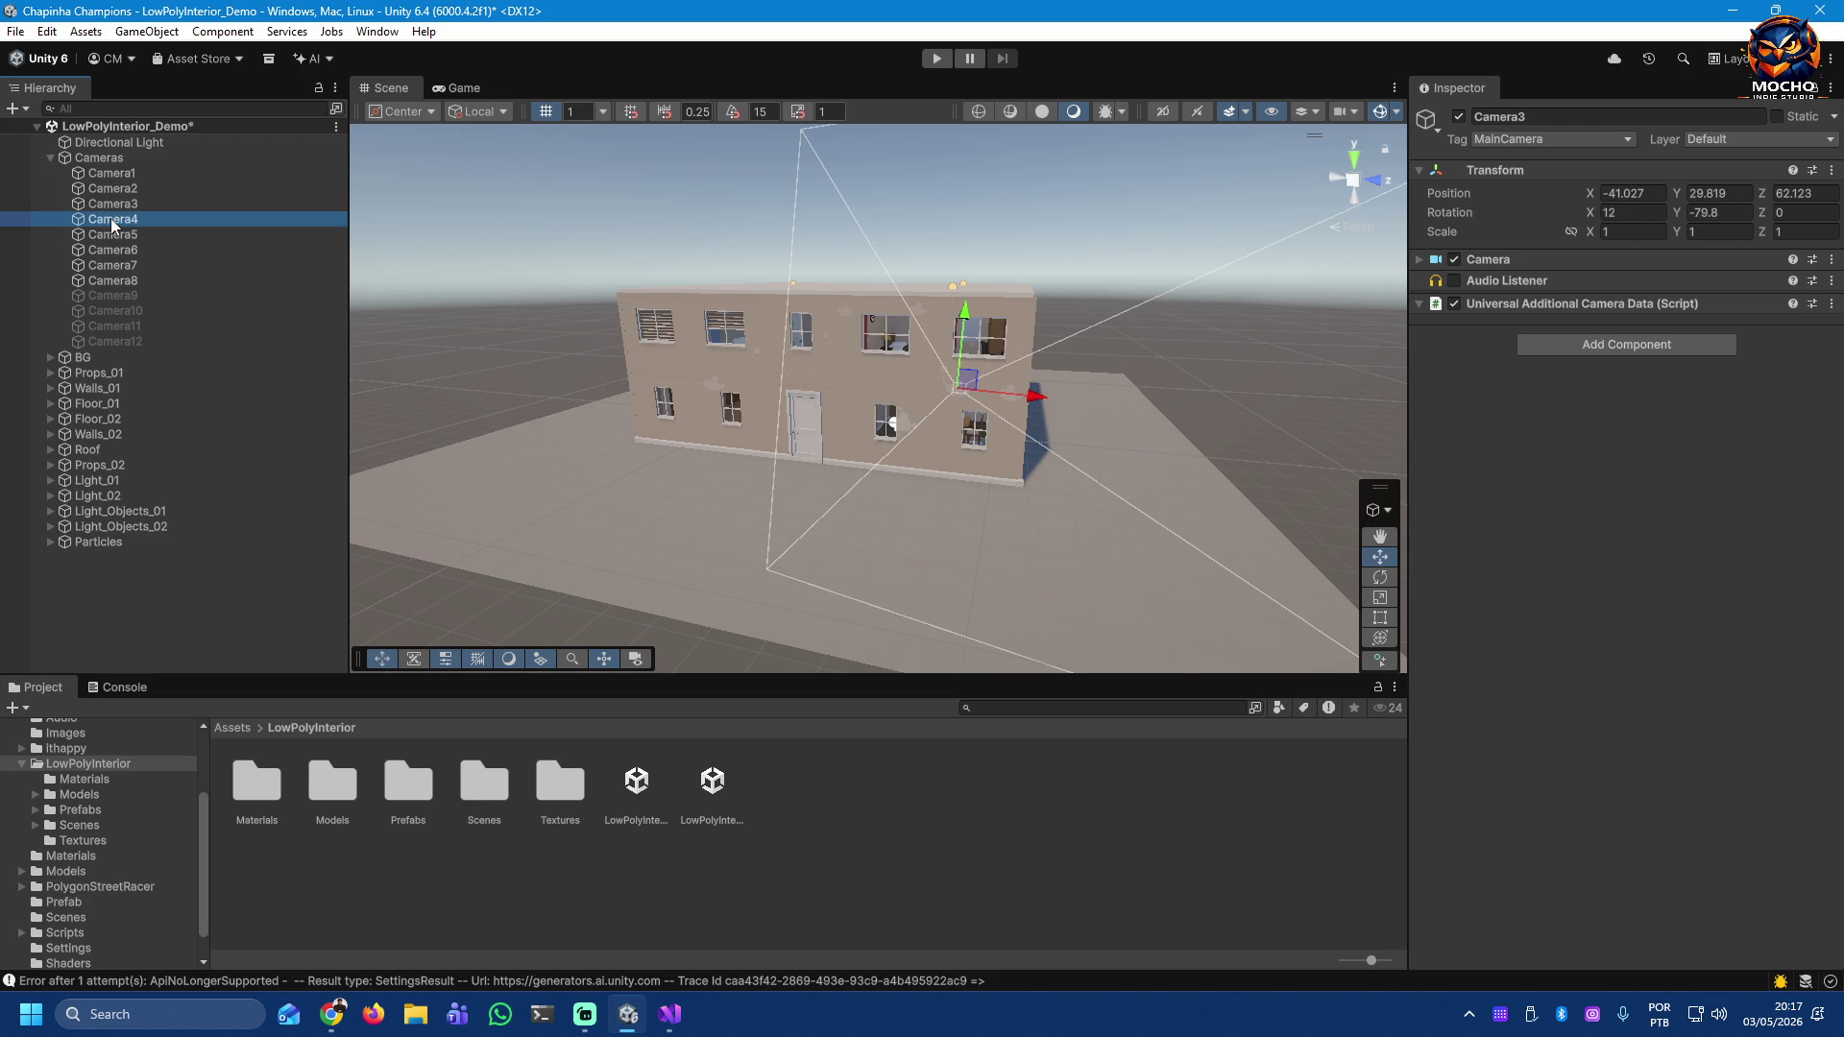
pyautogui.click(112, 236)
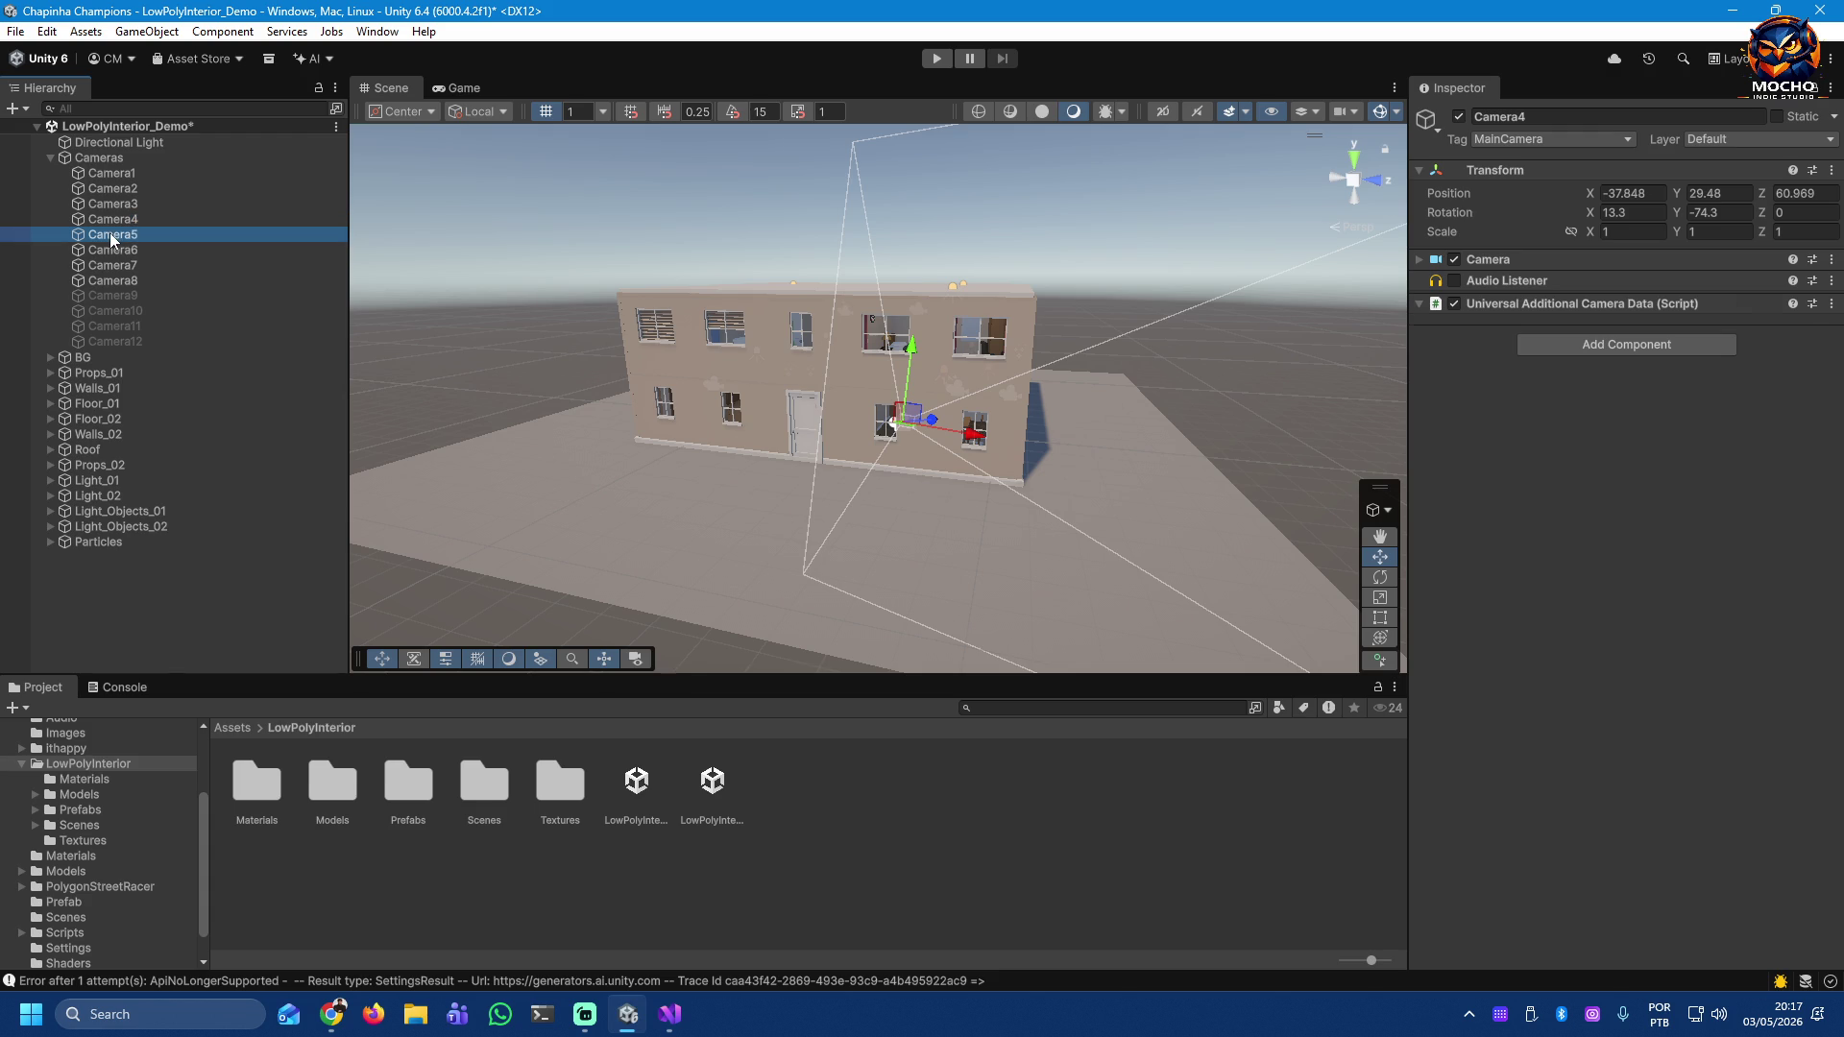
pyautogui.click(112, 252)
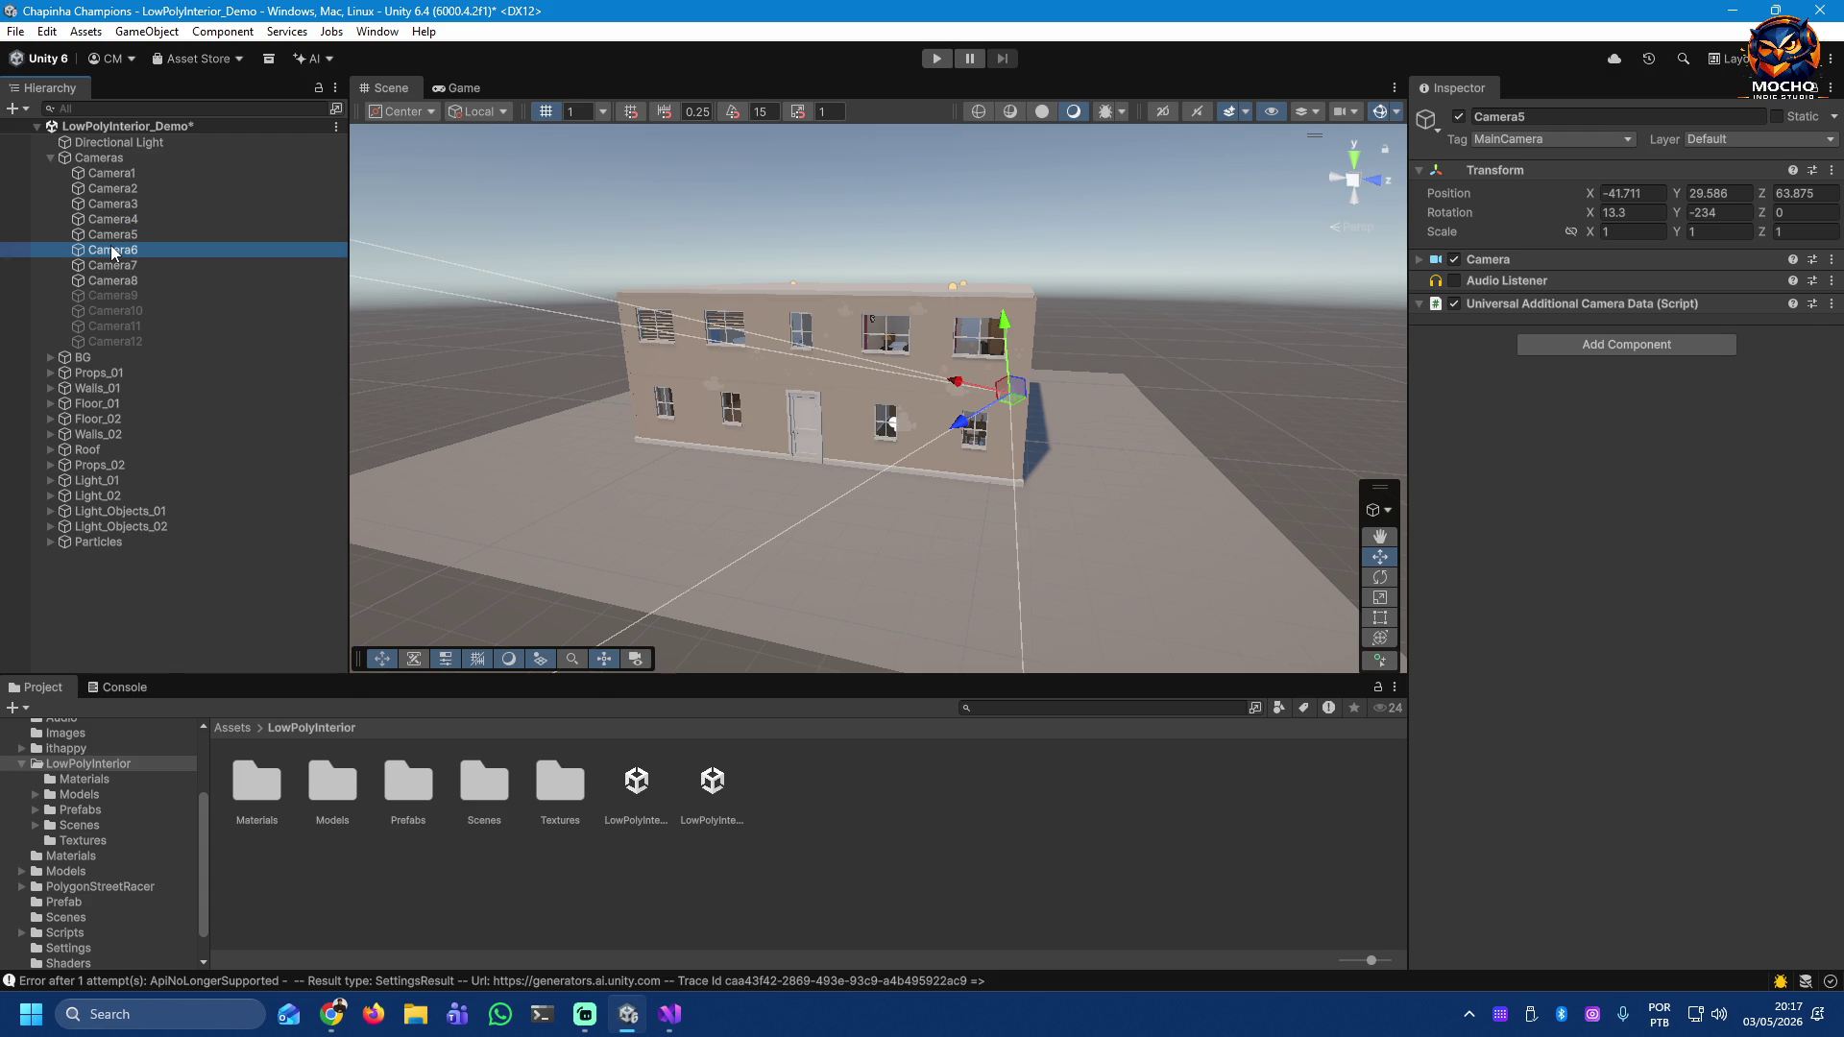
pyautogui.click(112, 266)
pyautogui.click(114, 282)
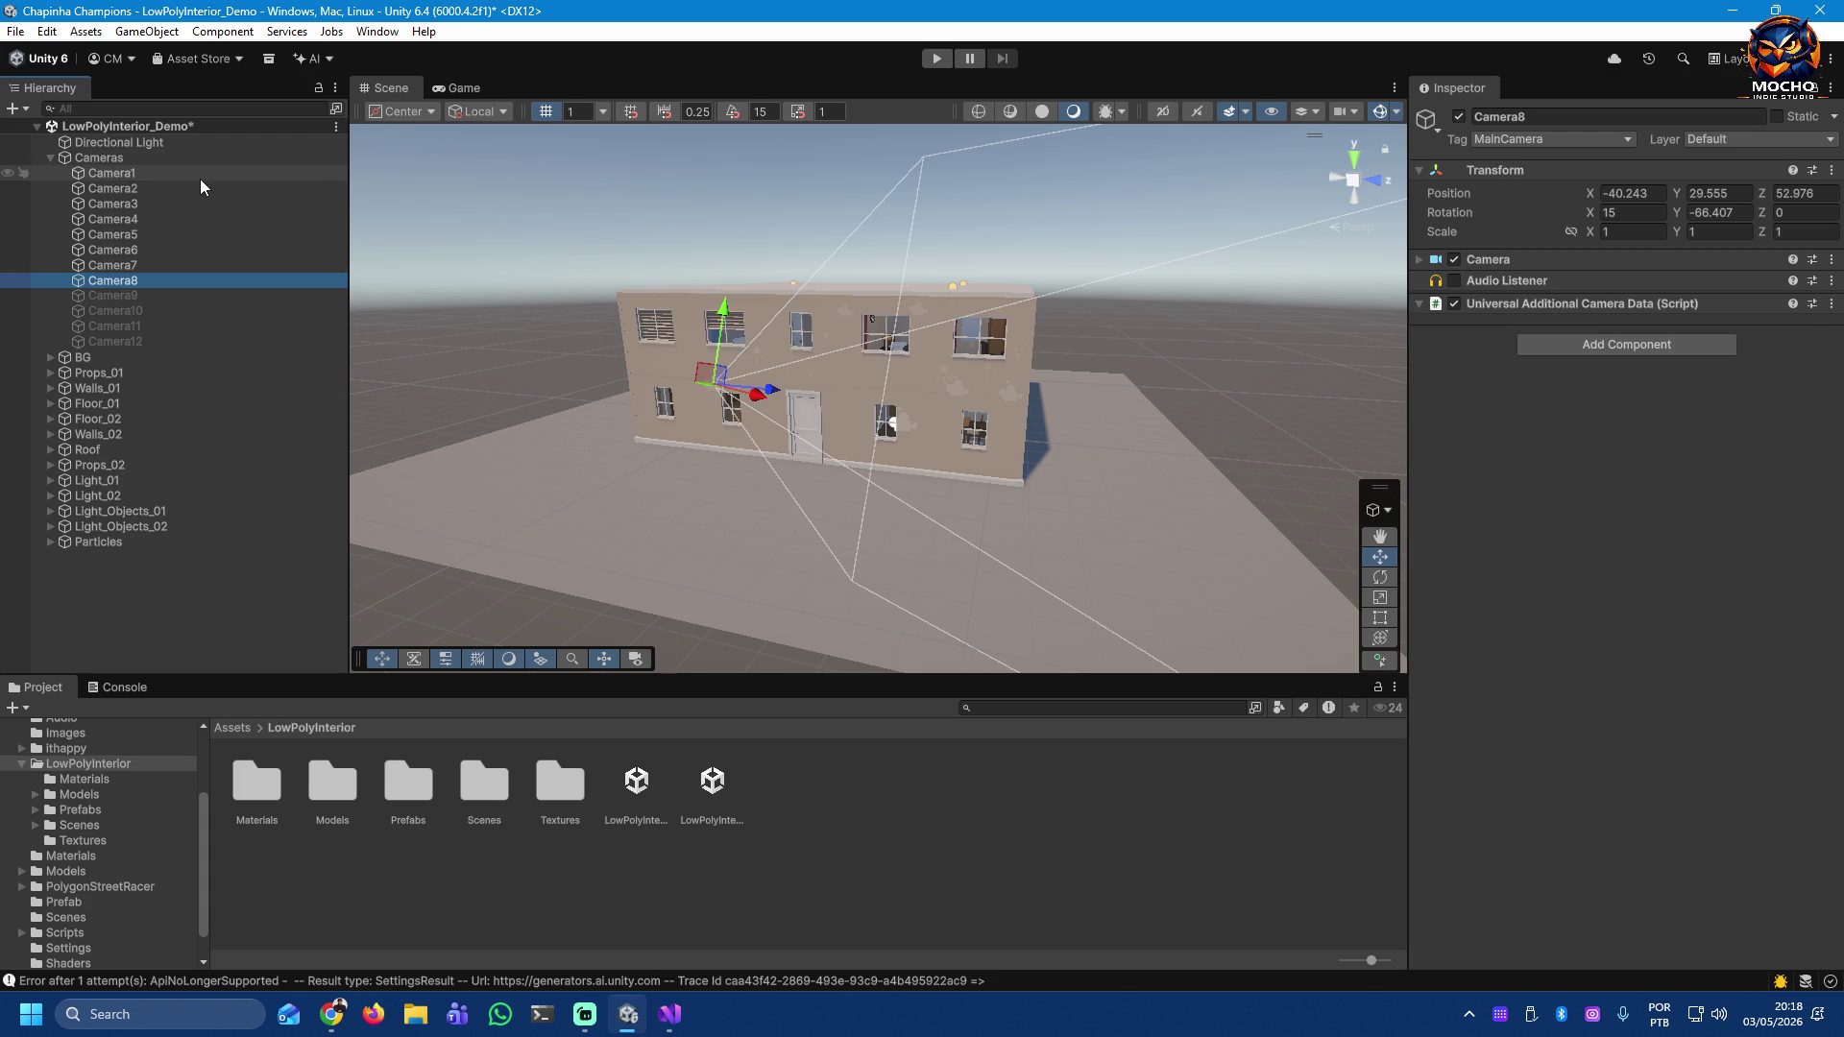
pyautogui.click(130, 174)
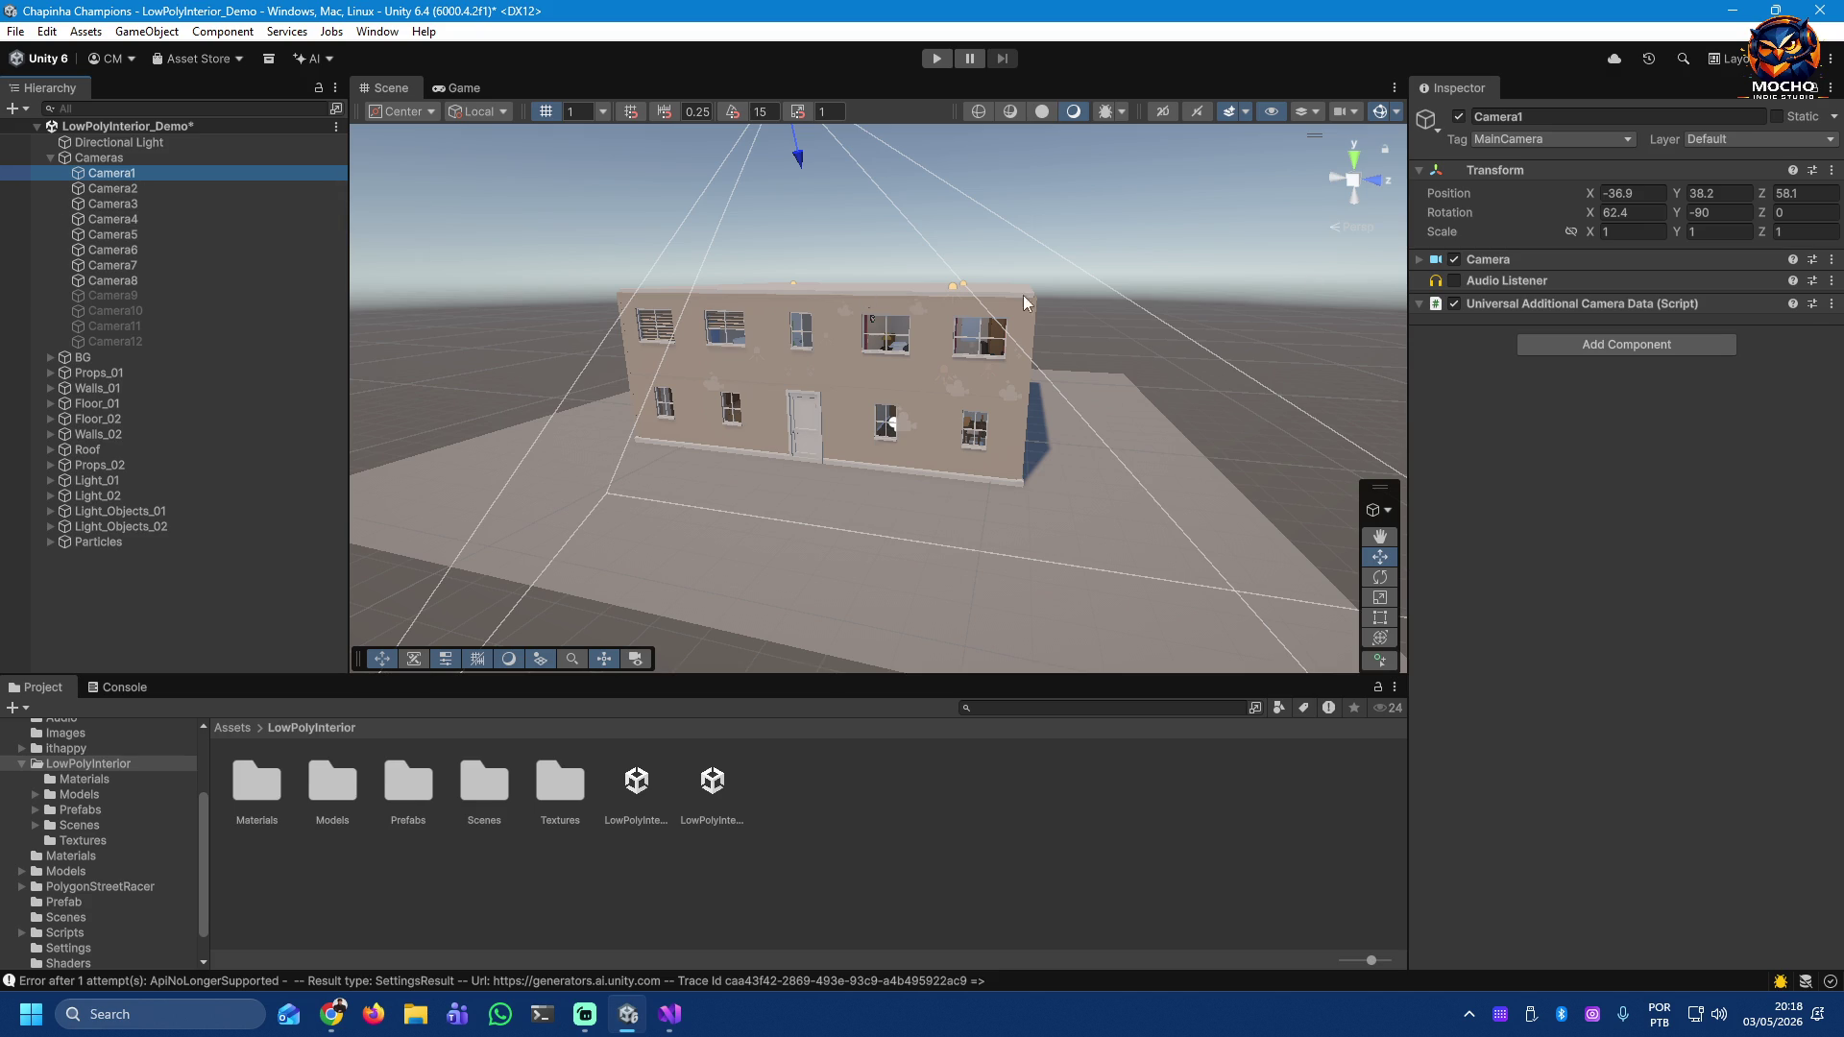
pyautogui.click(1419, 259)
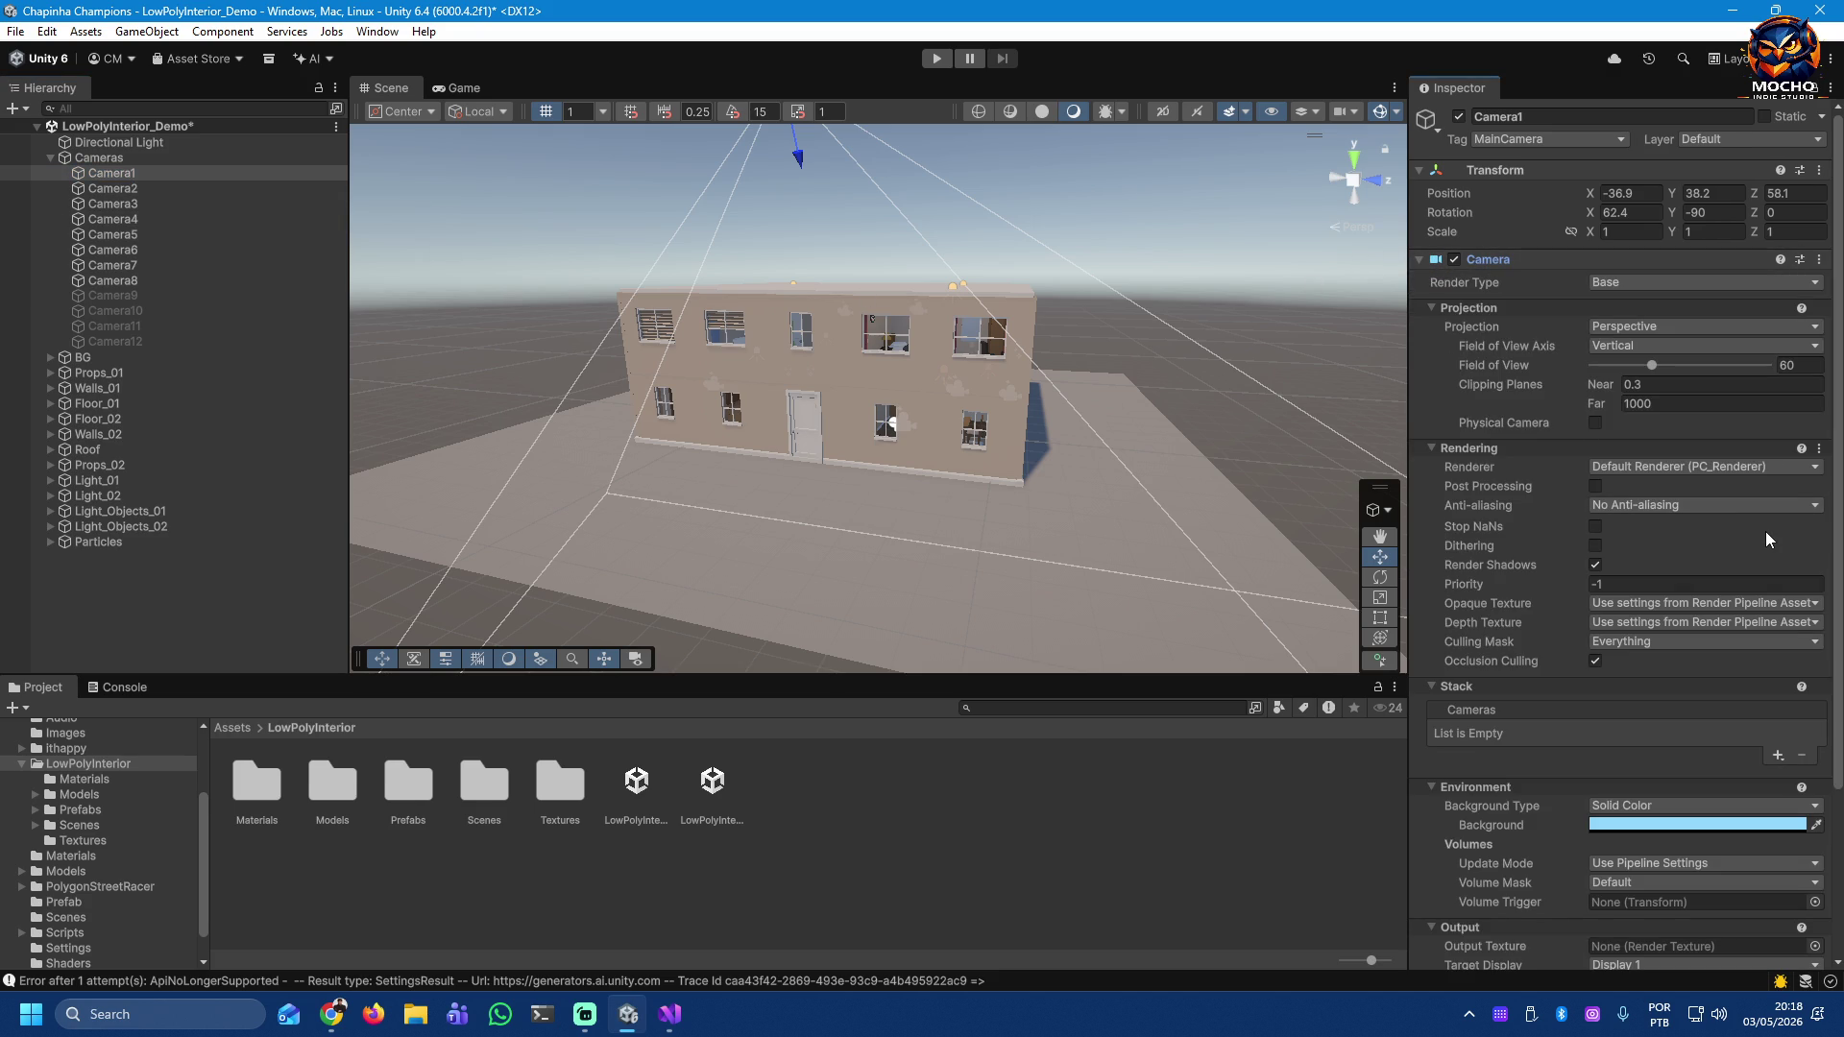
# Step: Review Camera1's settings: Default Renderer, no anti-aliasing, culling mask Everything, empty Stack
pyautogui.scroll(-5, 1768, 540)
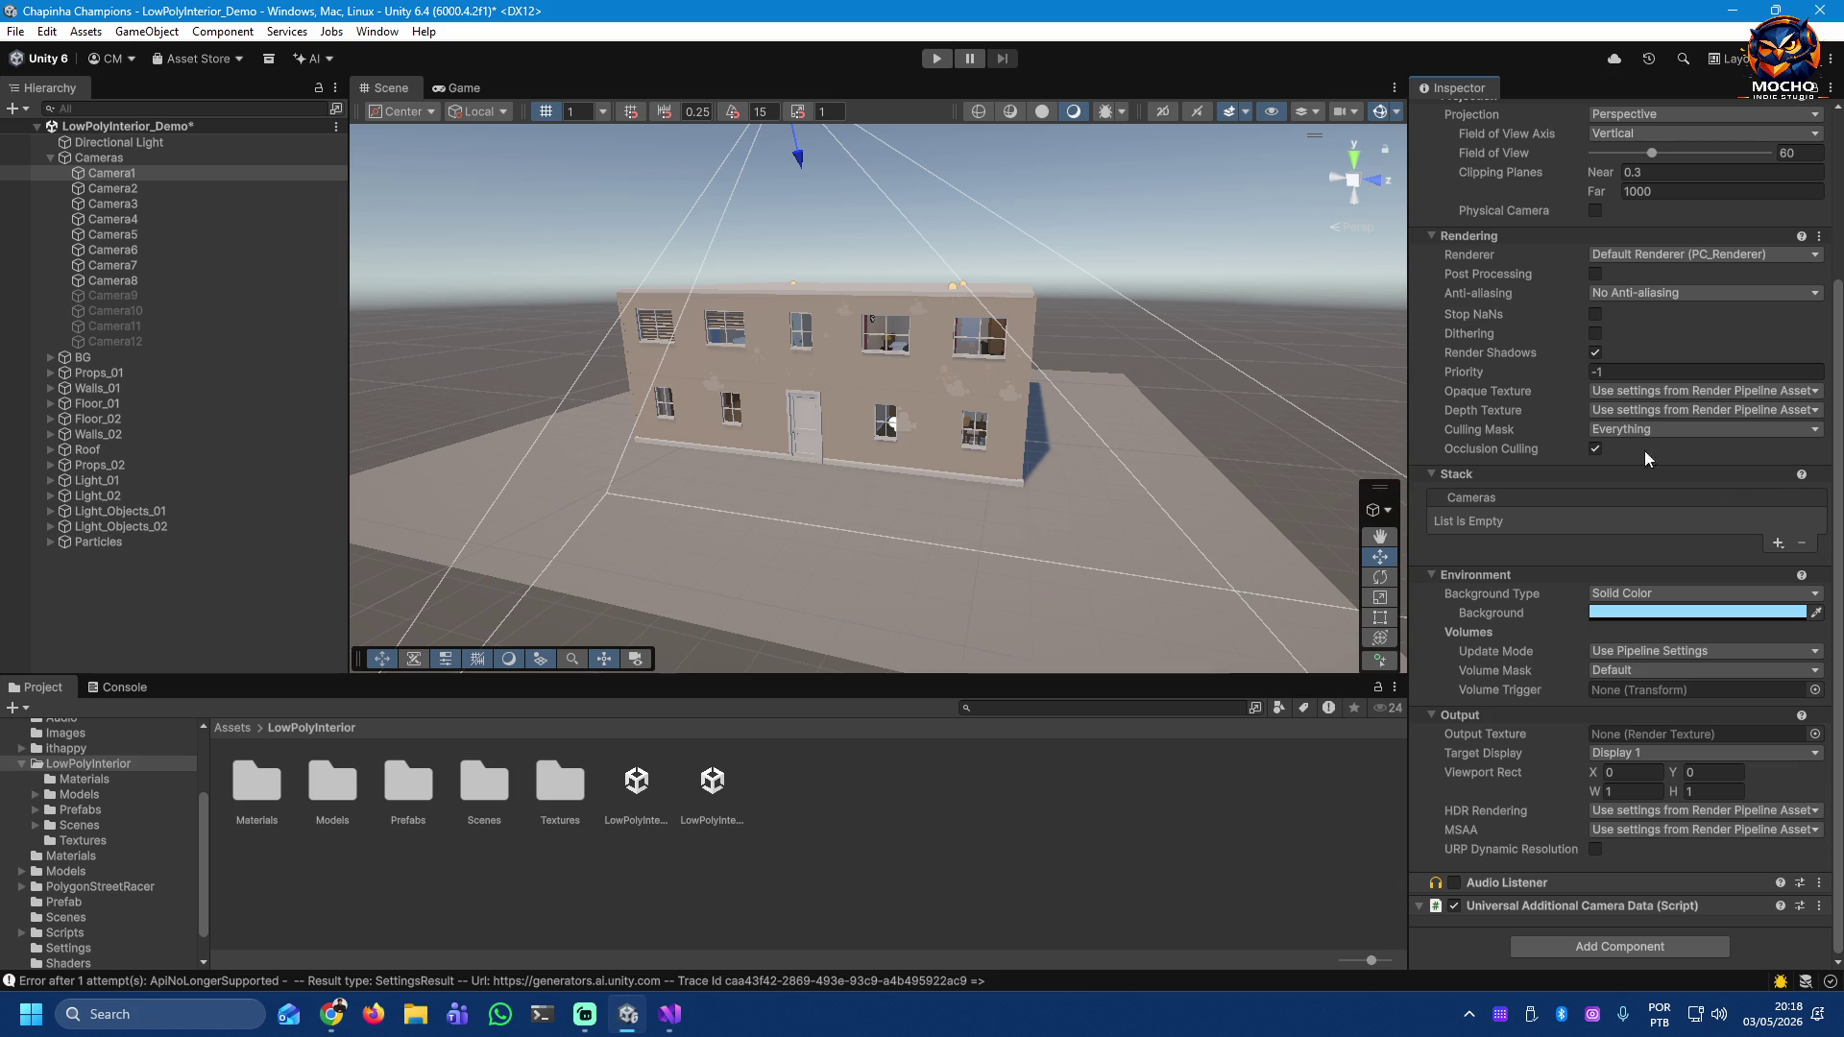
pyautogui.scroll(2, 1590, 427)
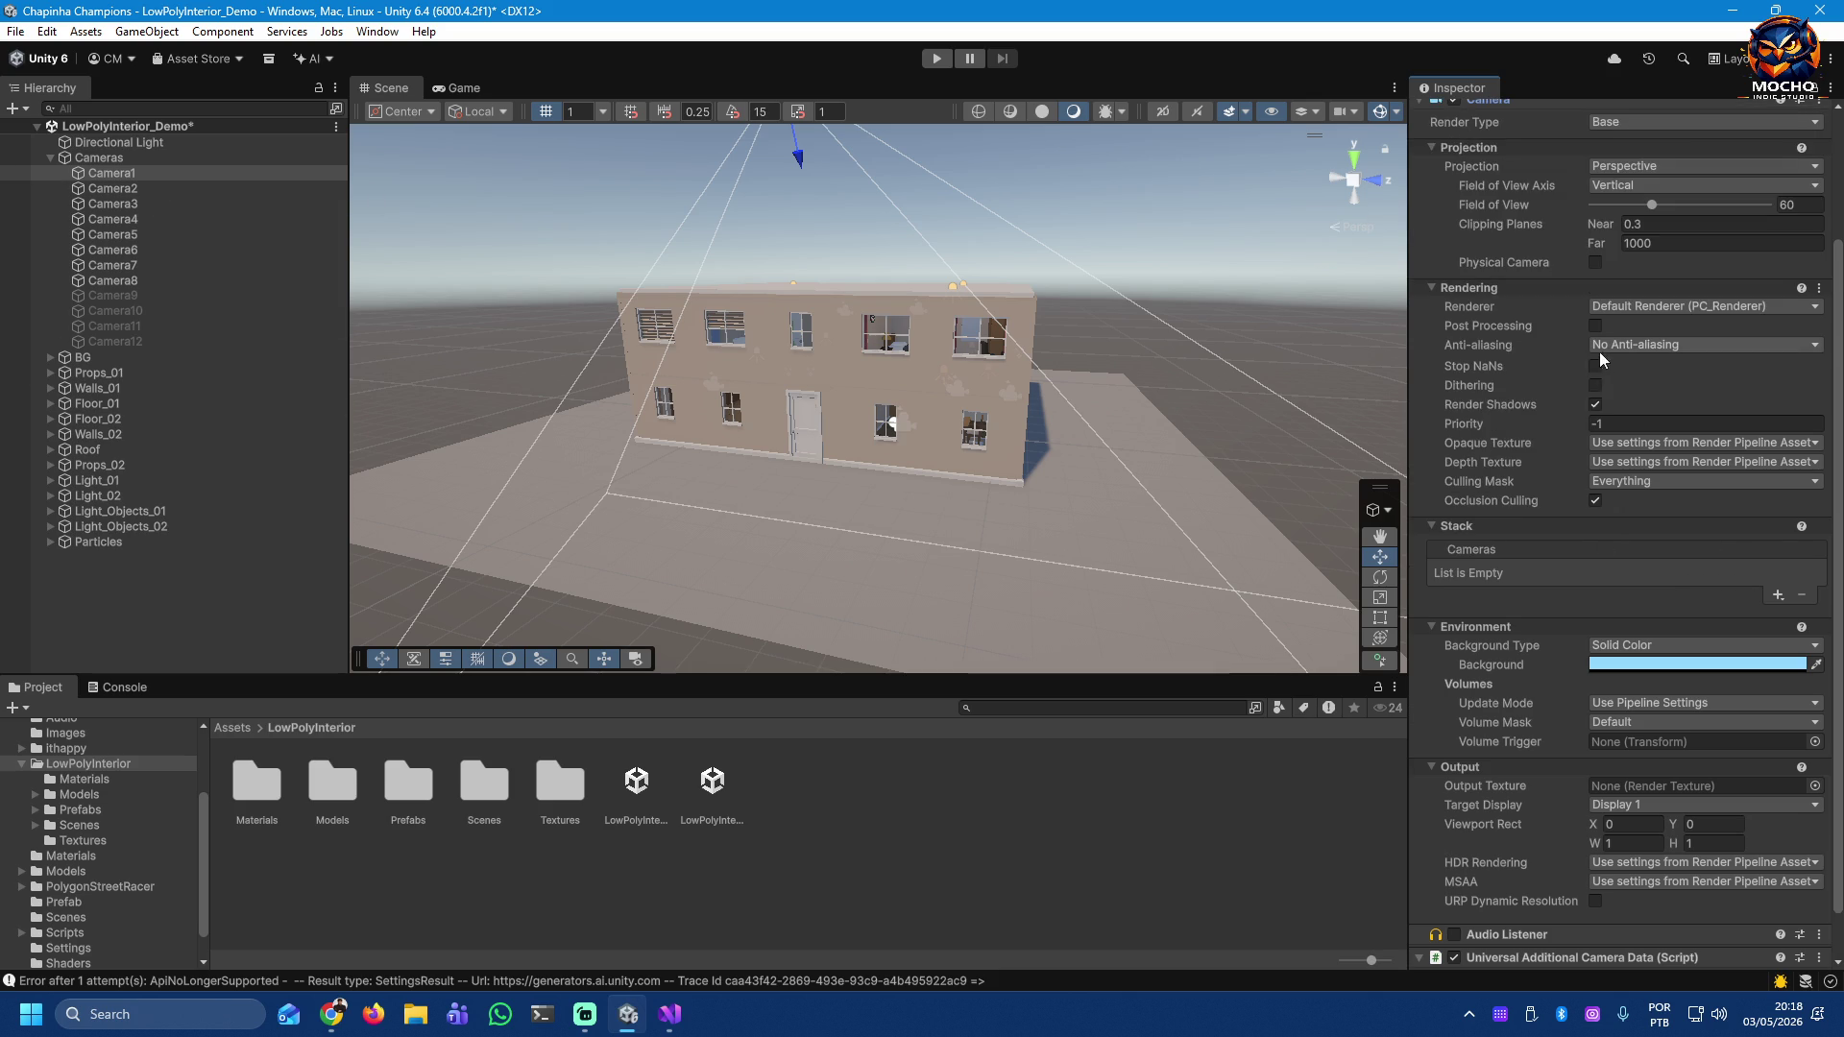
pyautogui.scroll(-2, 1534, 445)
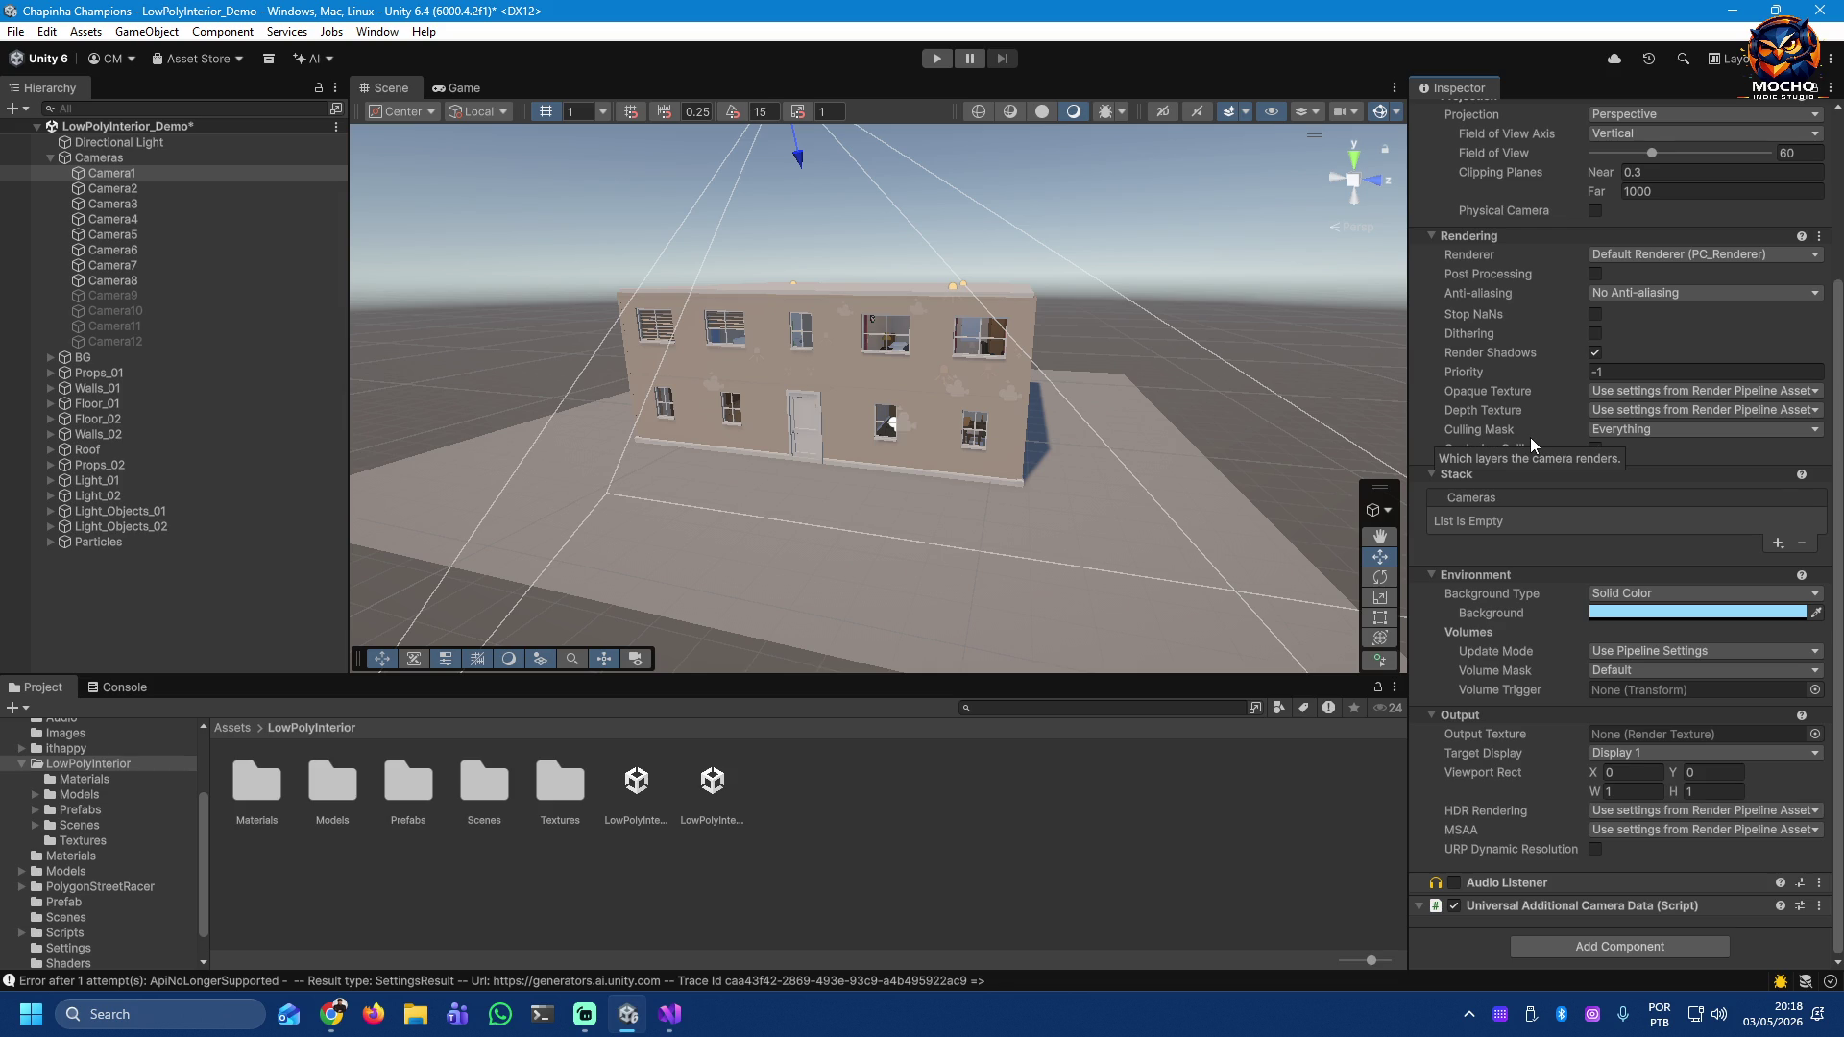
pyautogui.scroll(4, 1534, 444)
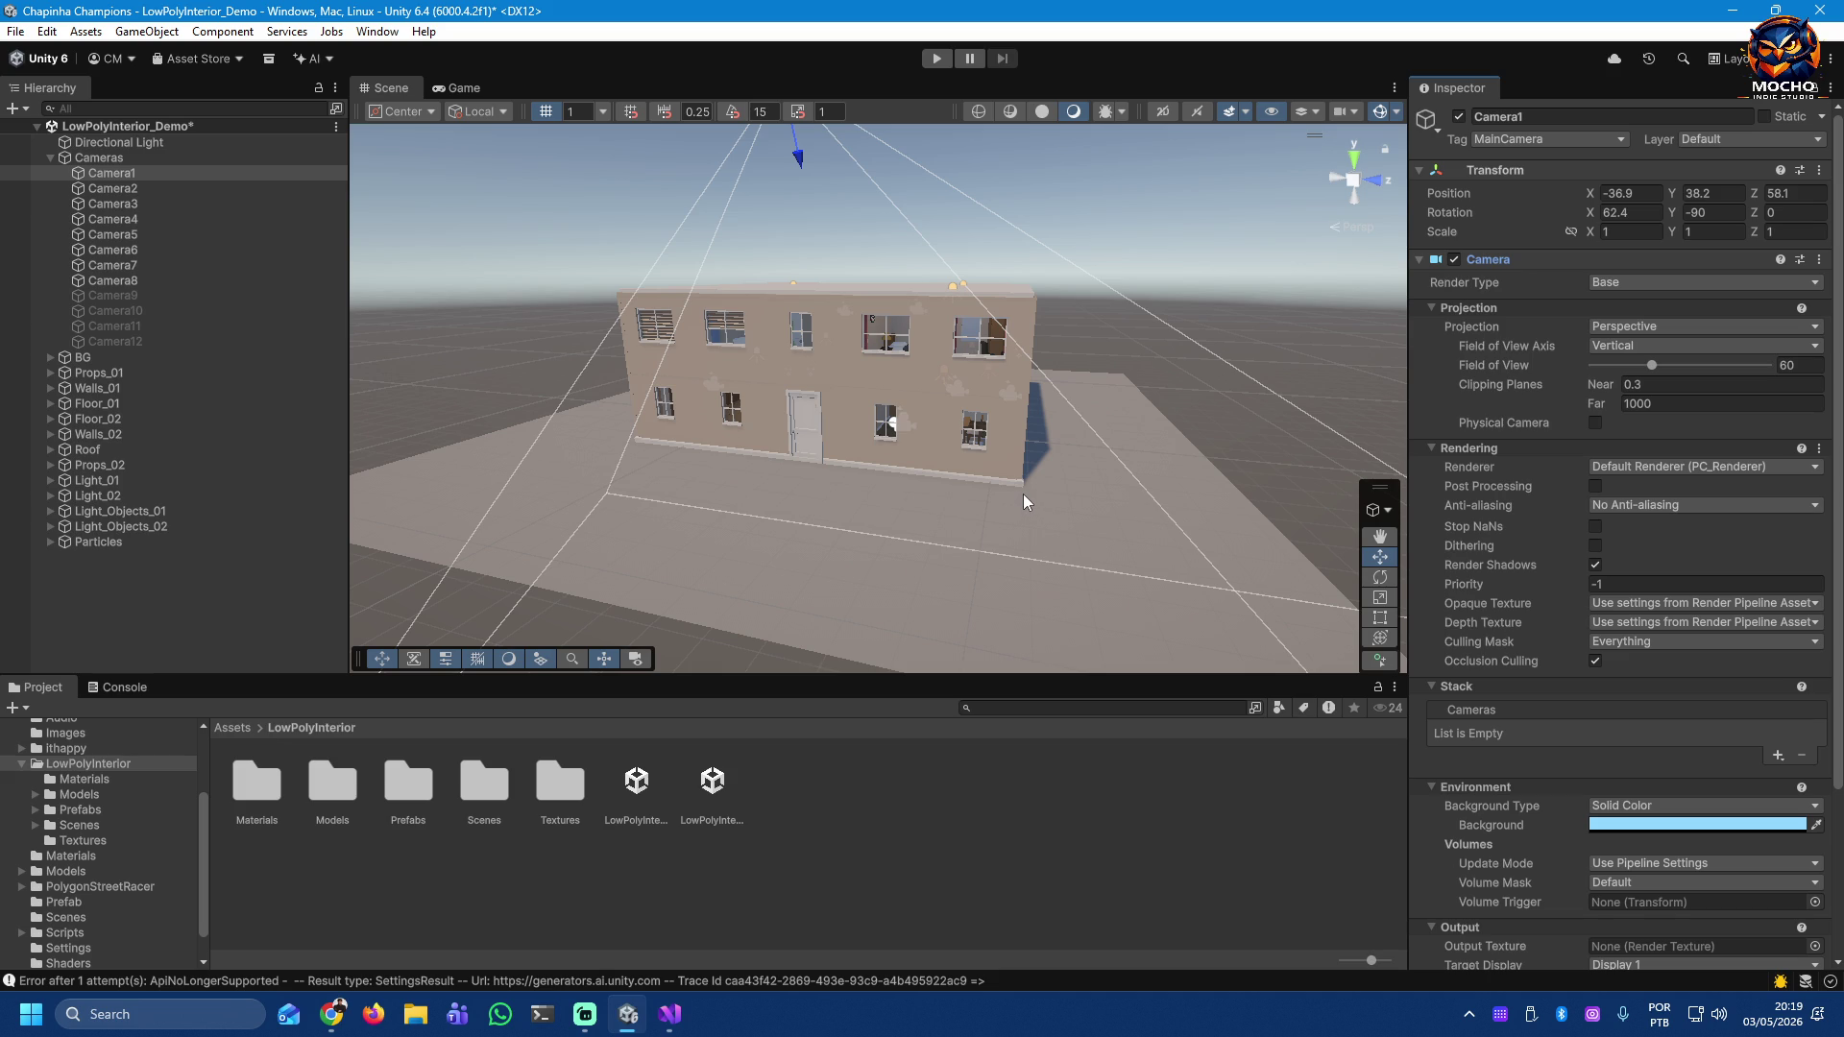
# Step: Switch Camera1 off and compare Camera2's framing and settings against Camera1
pyautogui.click(1458, 118)
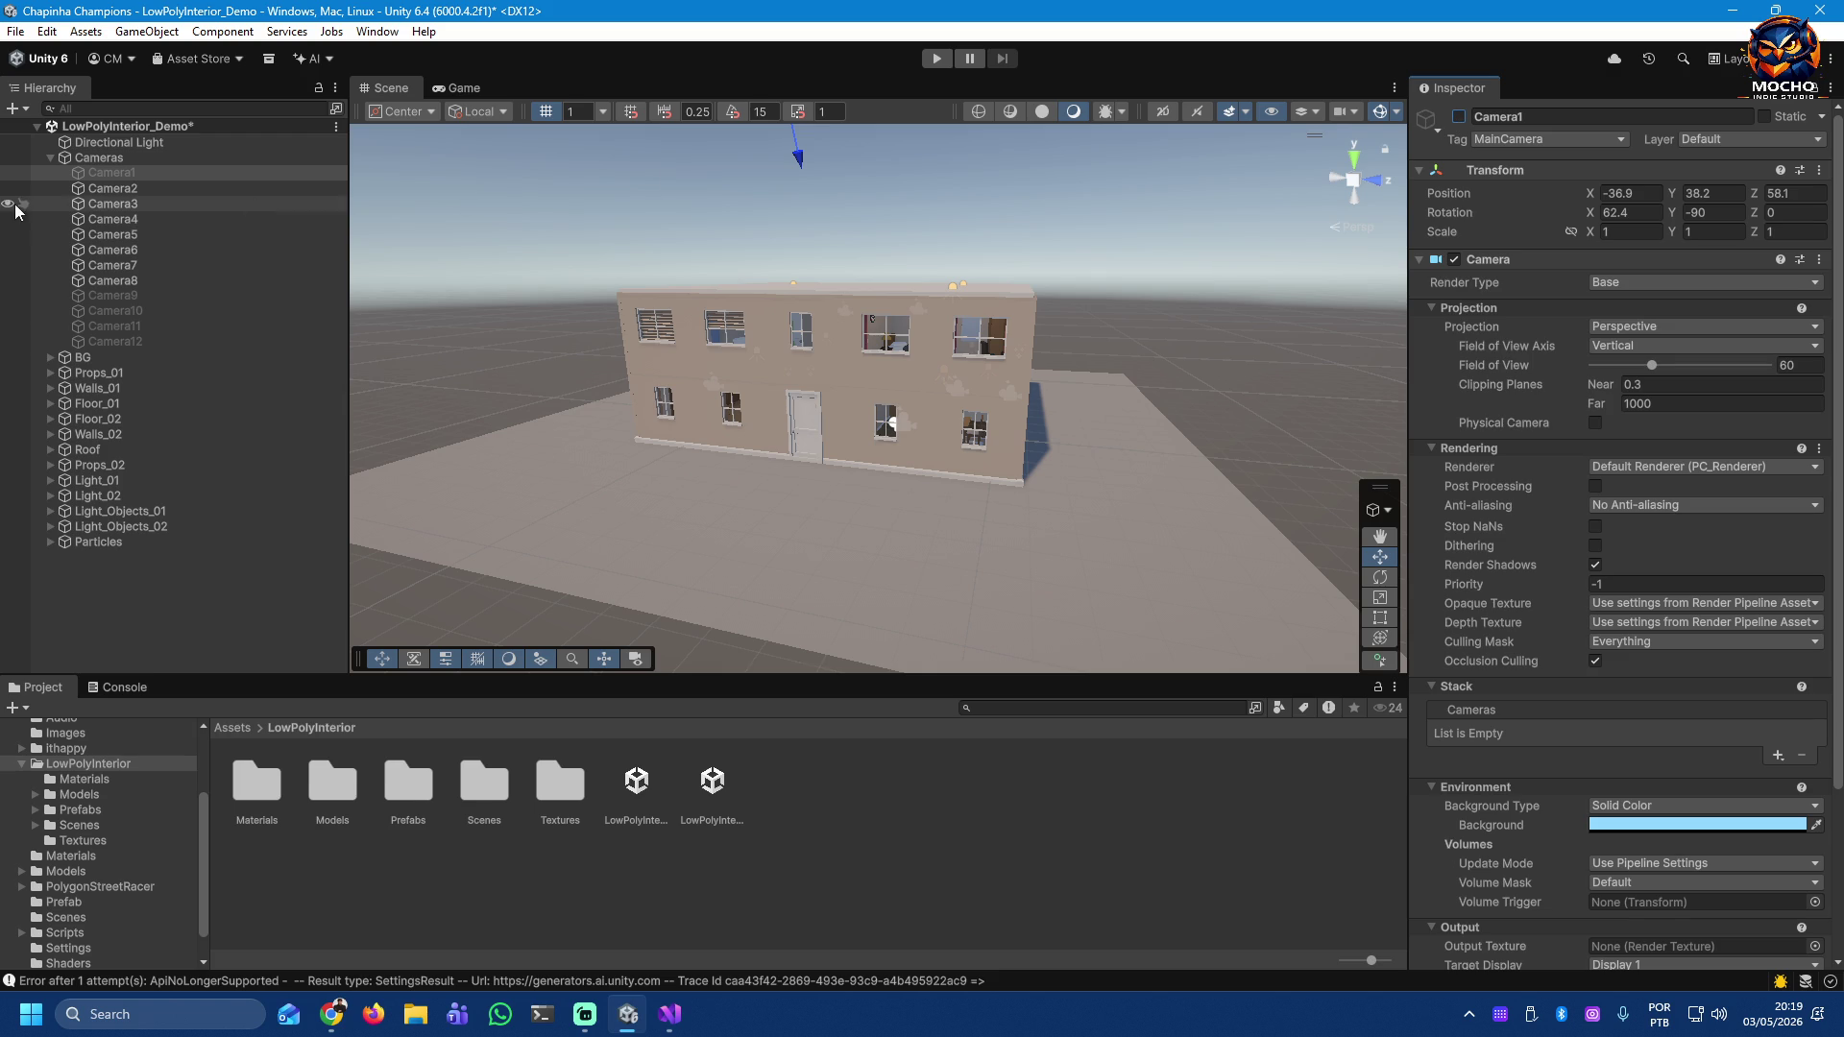
pyautogui.click(110, 189)
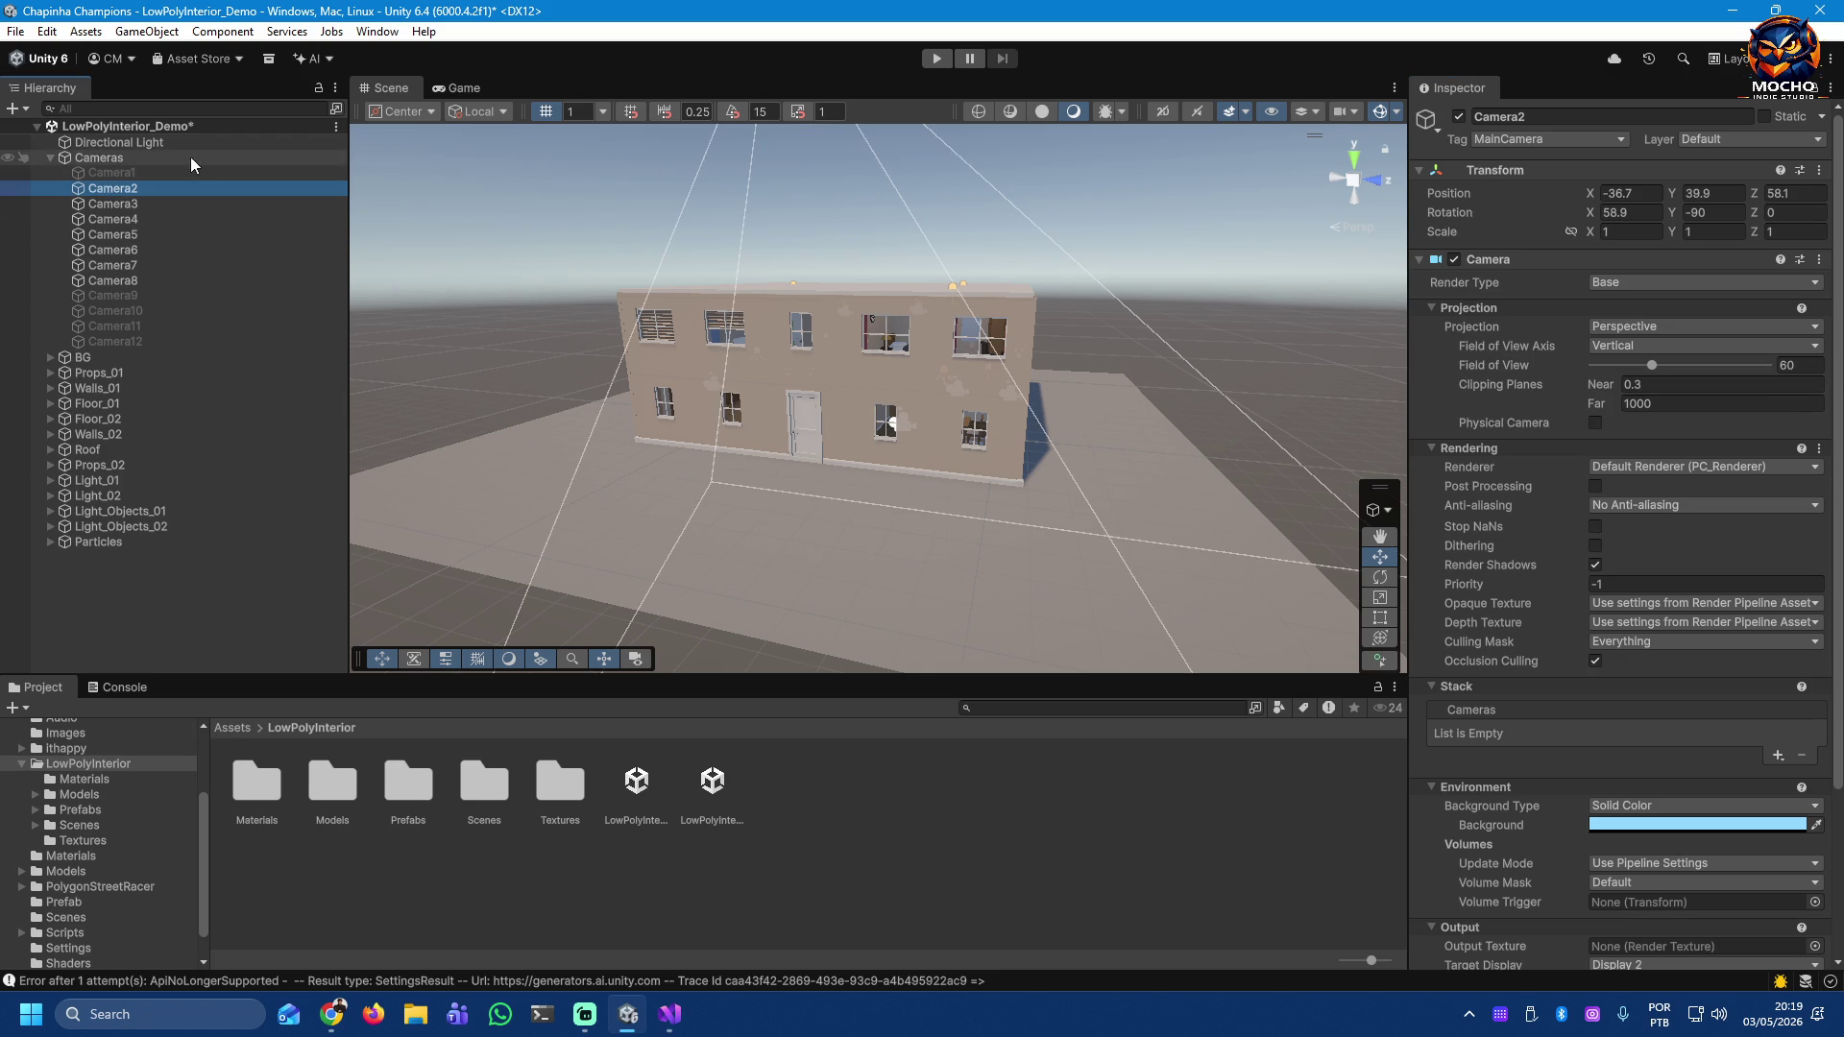
pyautogui.click(168, 170)
pyautogui.click(167, 187)
pyautogui.click(164, 174)
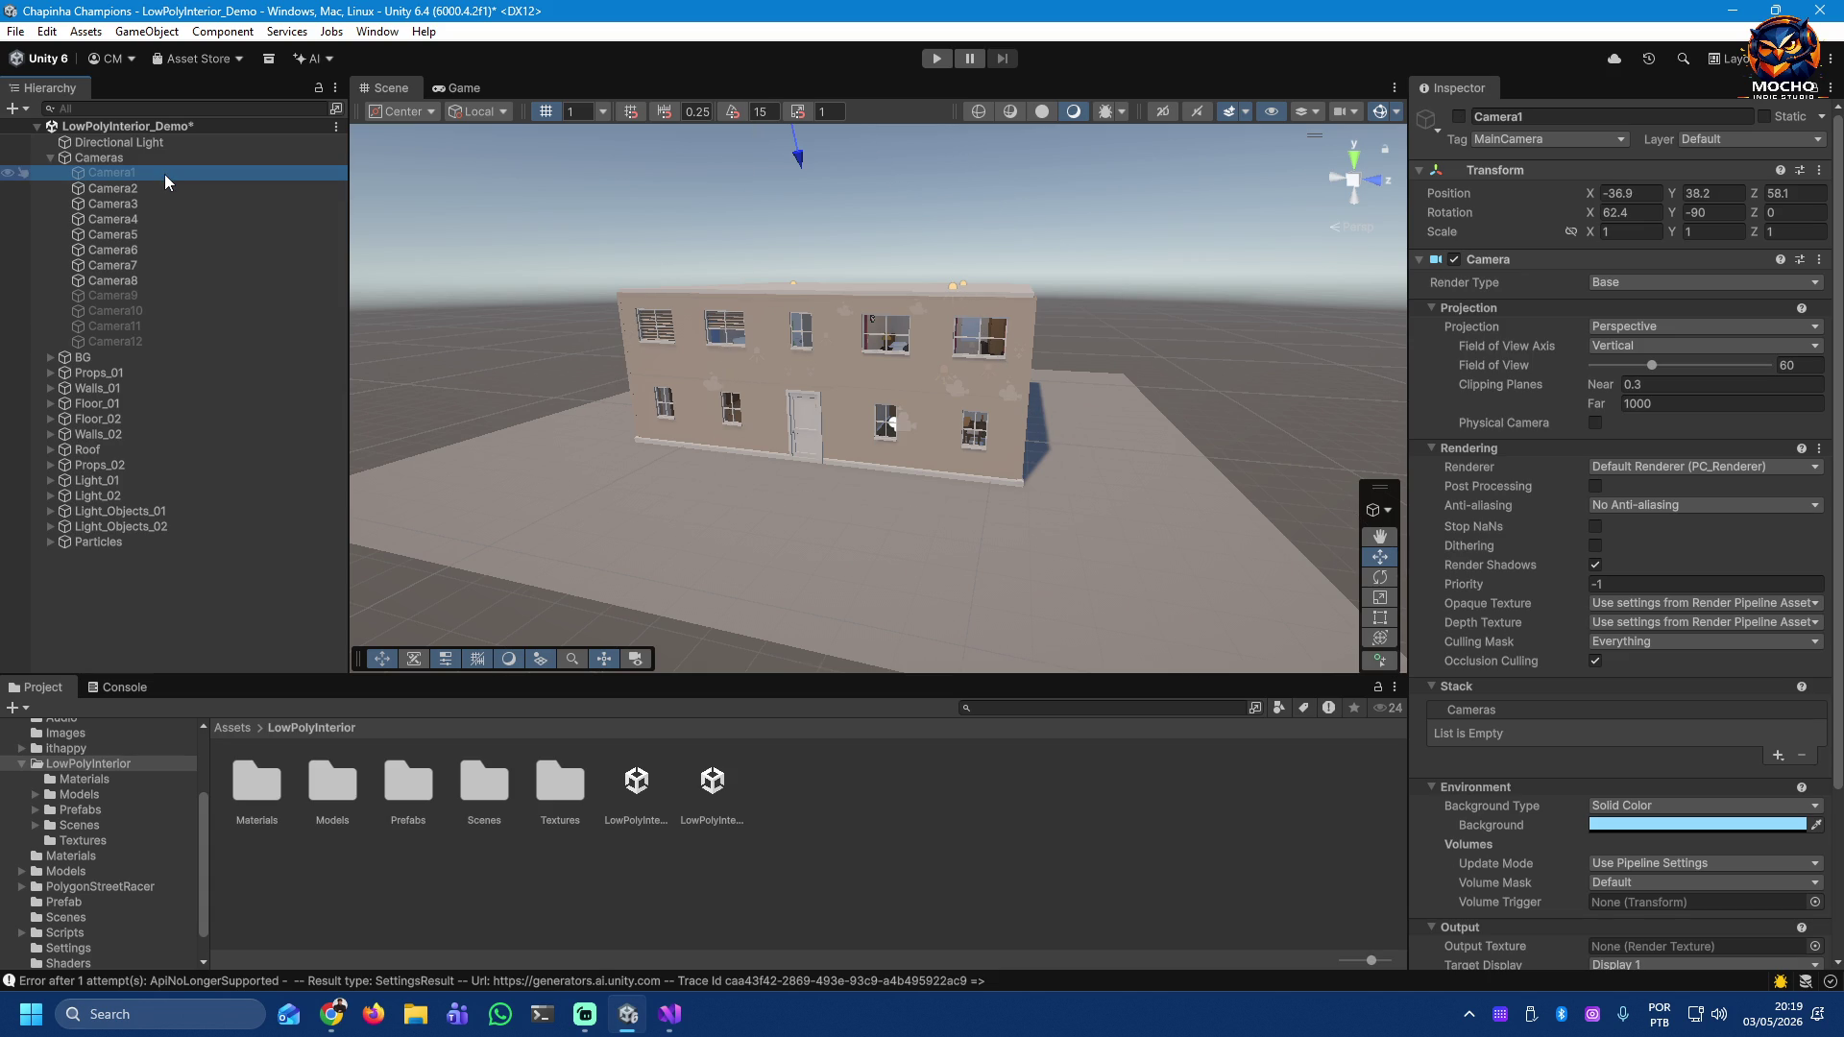
pyautogui.click(163, 188)
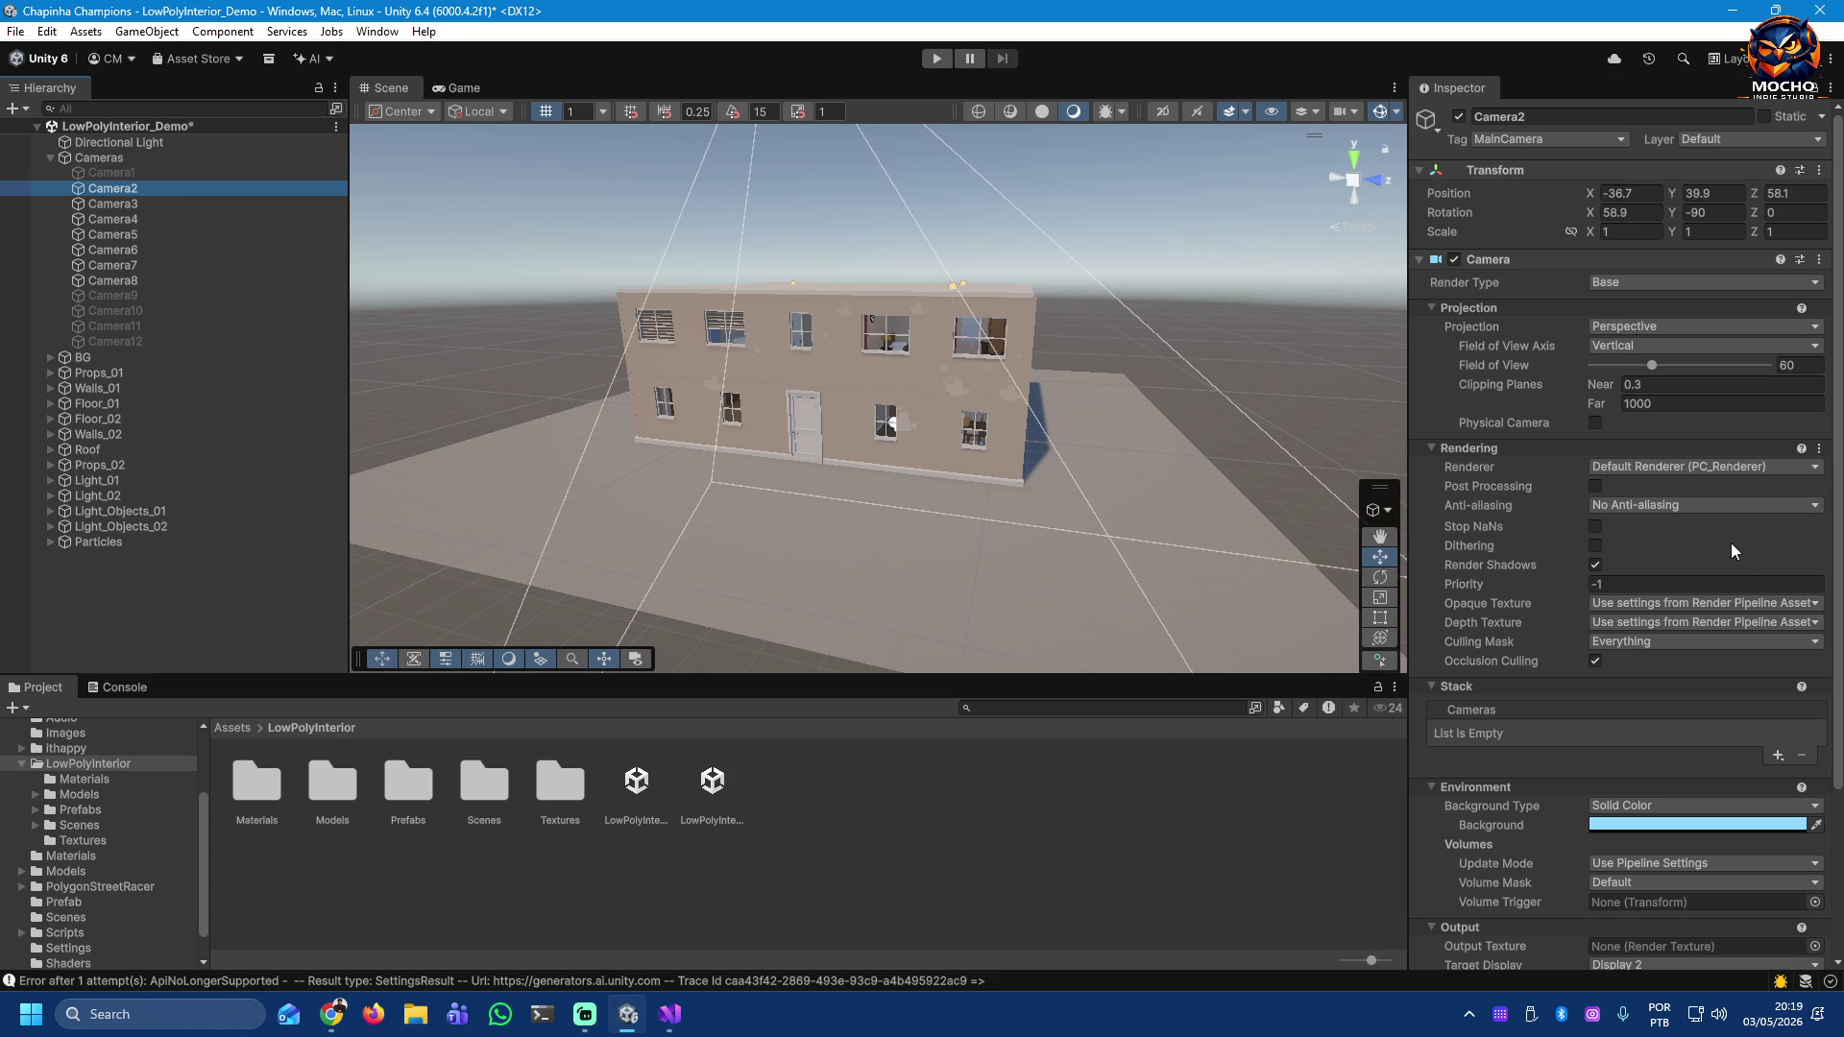
pyautogui.scroll(-5, 1737, 579)
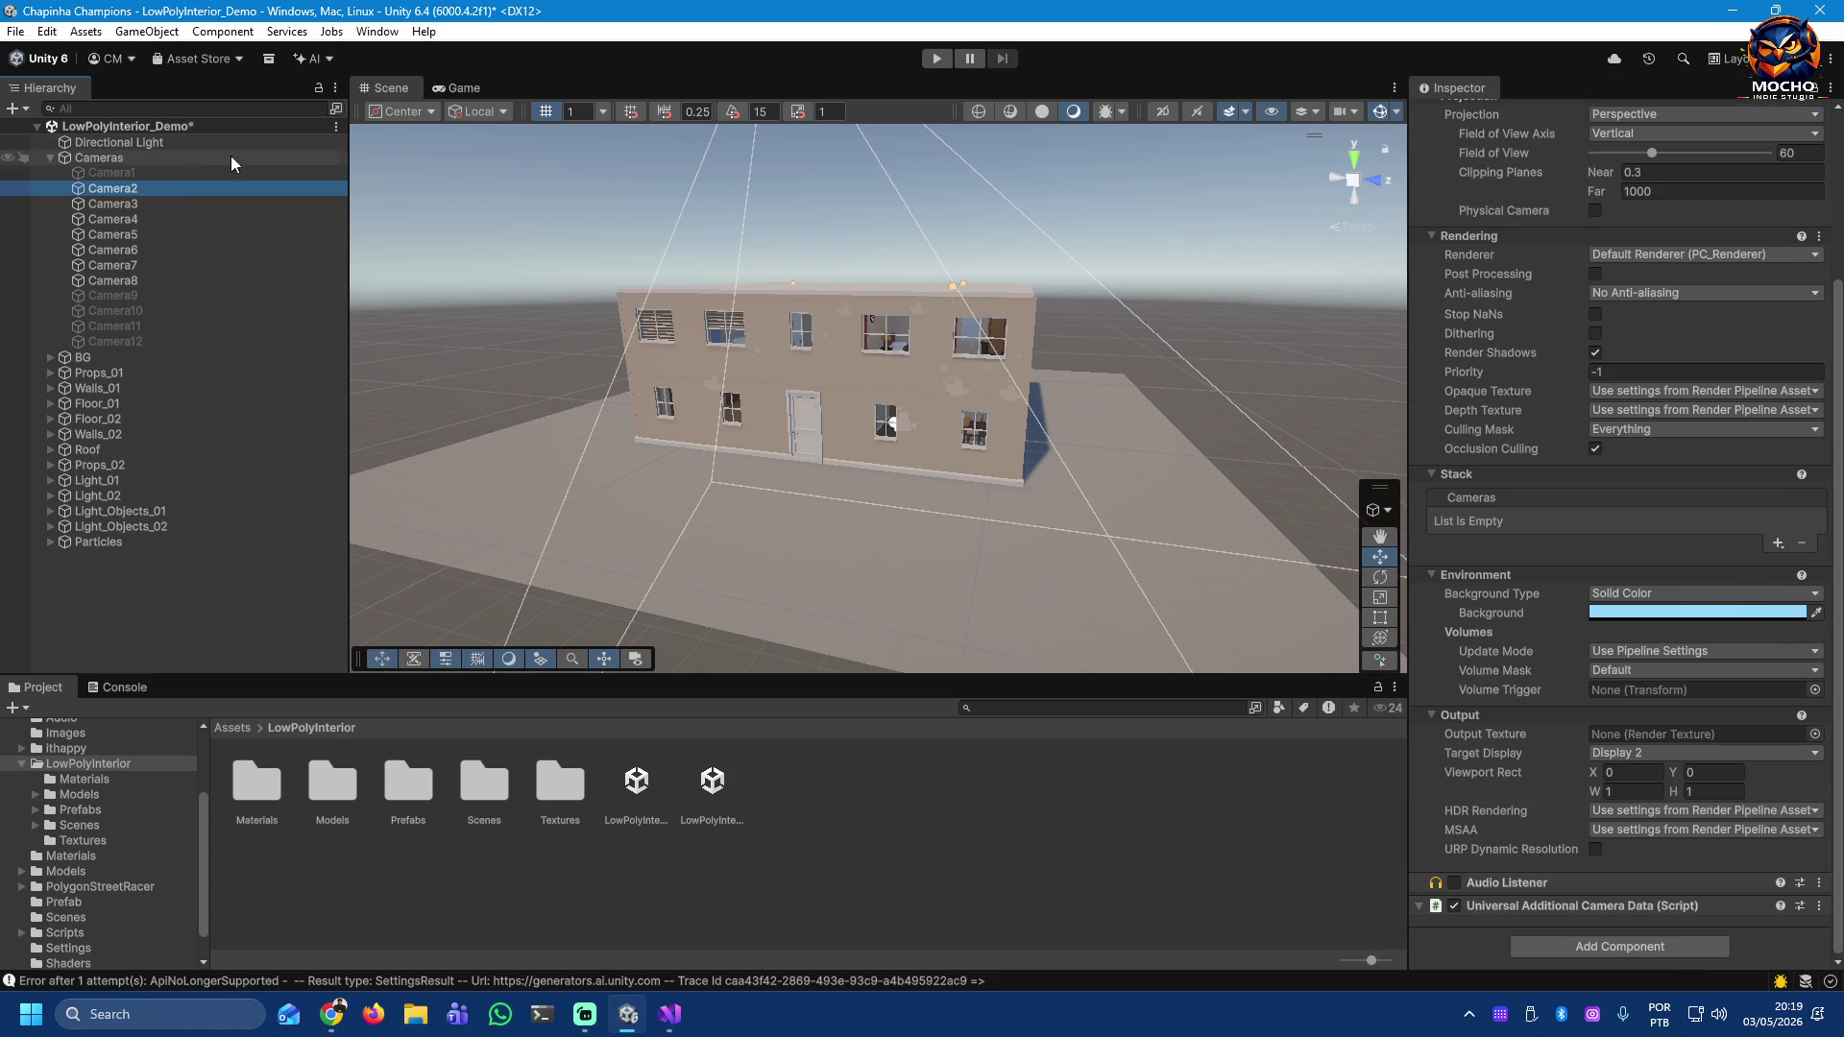
# Step: Check the Target Display of Camera1 through Camera5
pyautogui.click(113, 174)
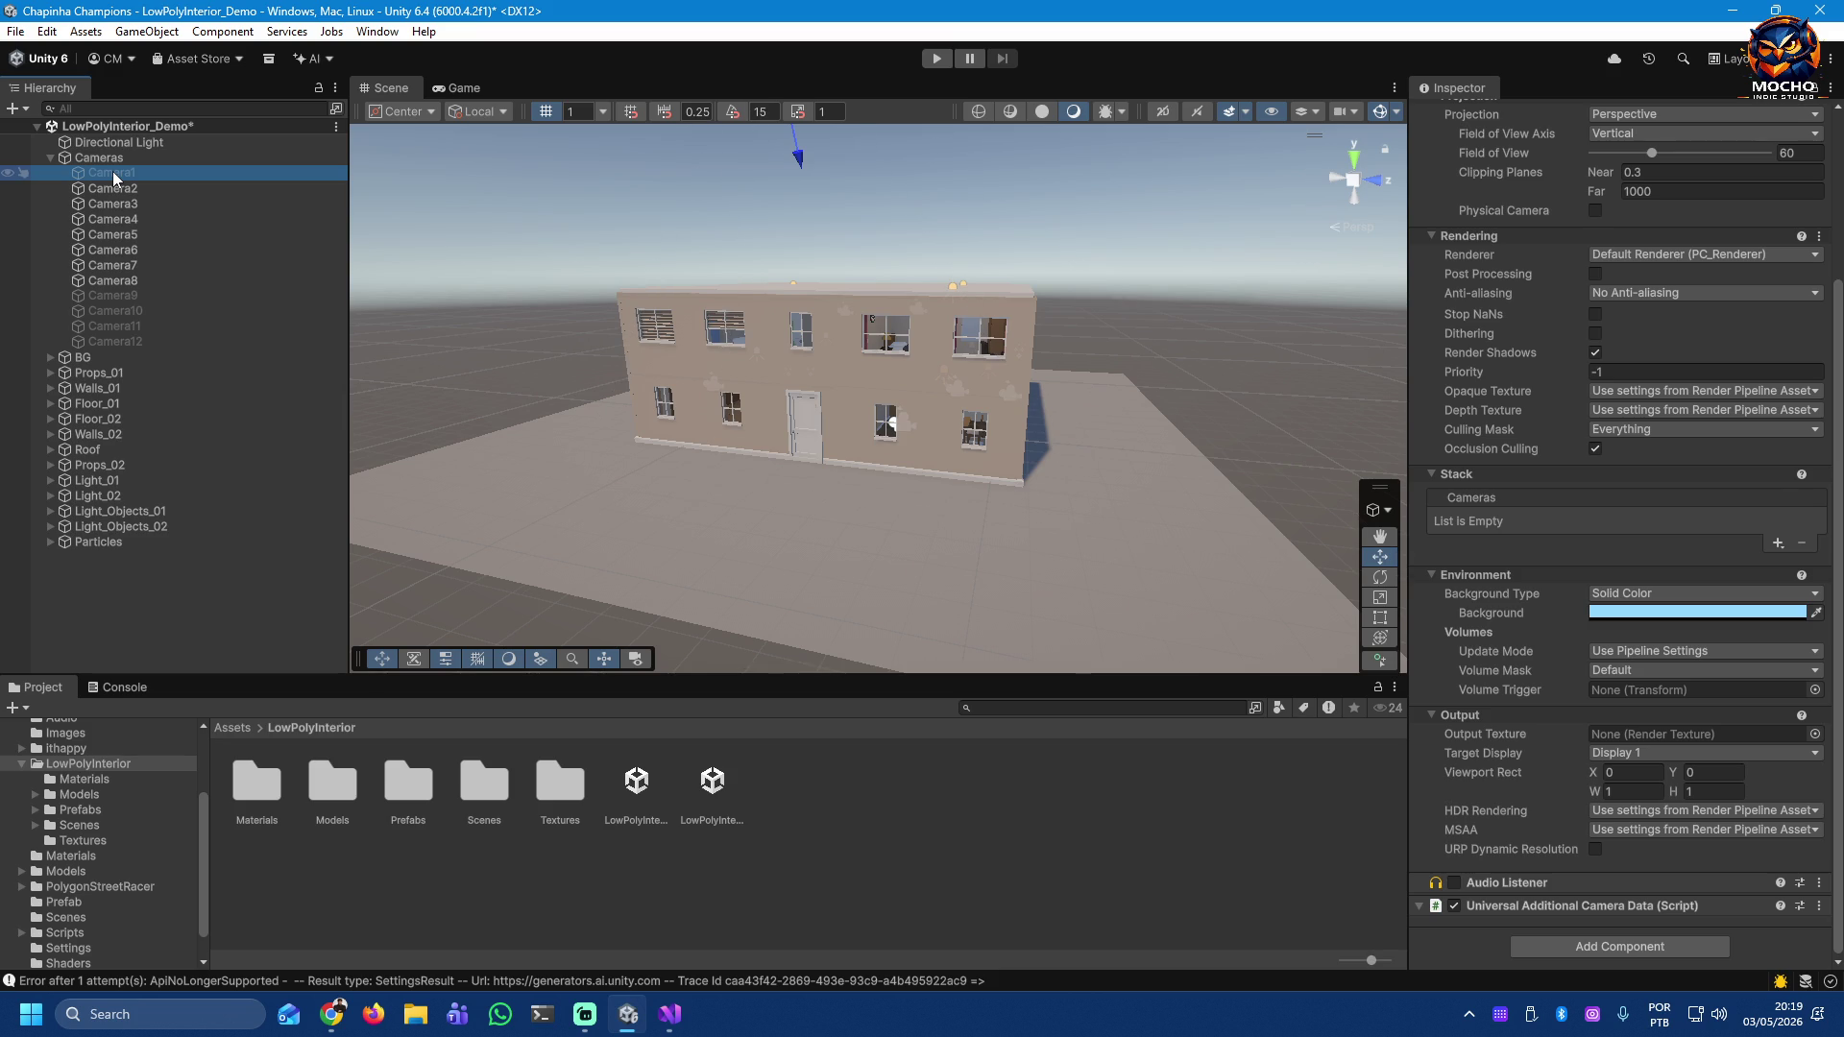
pyautogui.click(112, 186)
pyautogui.click(112, 171)
pyautogui.click(113, 185)
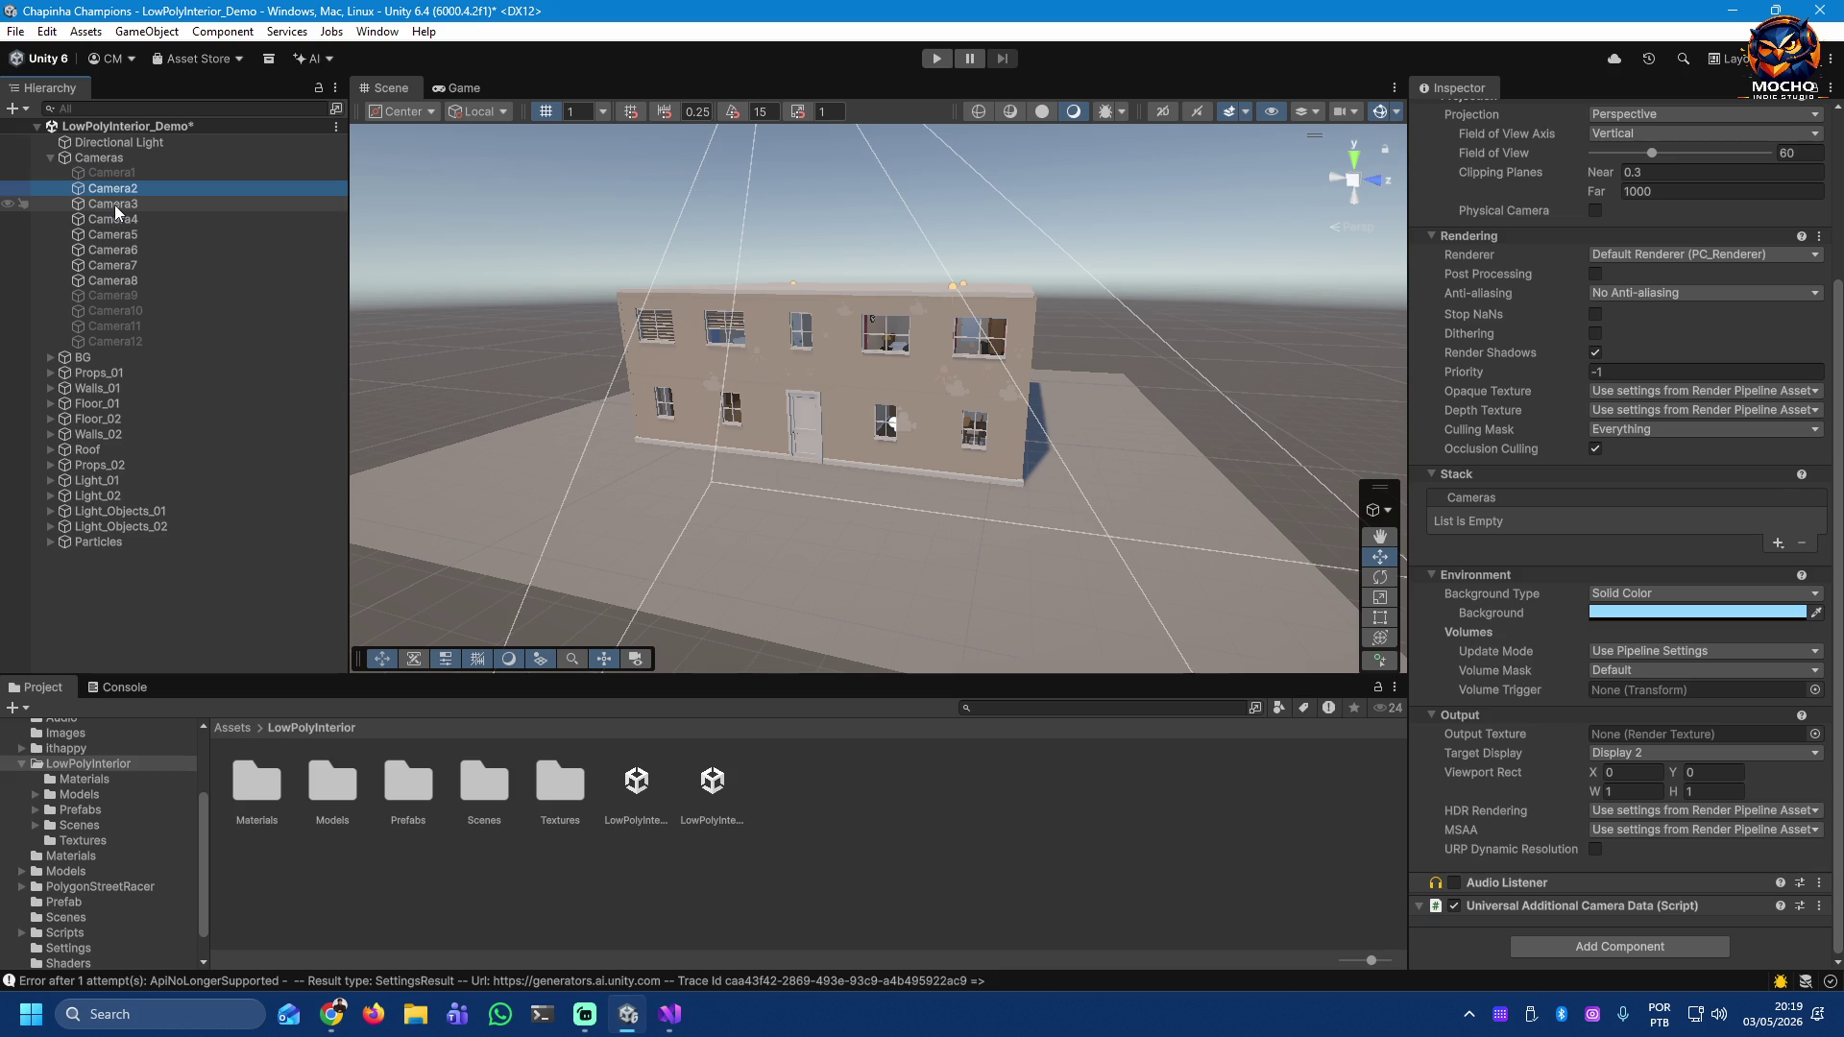
pyautogui.click(113, 204)
pyautogui.click(115, 220)
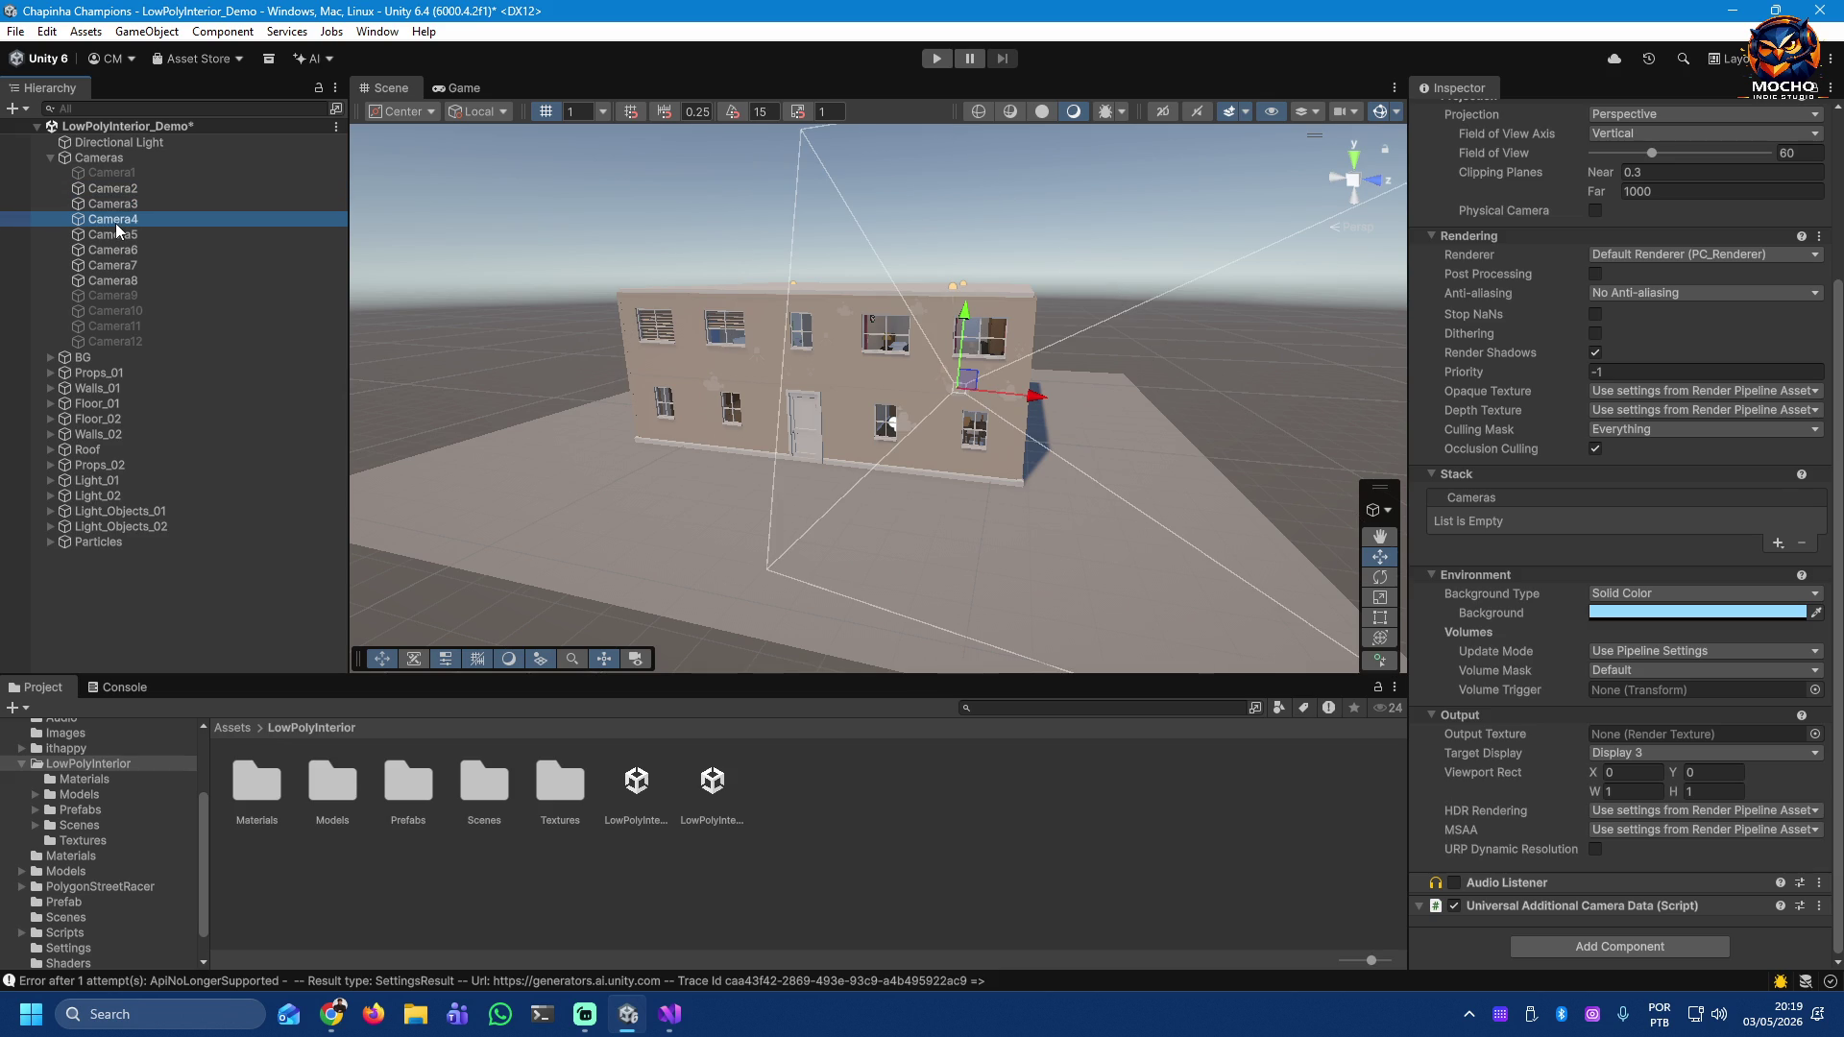
pyautogui.click(119, 237)
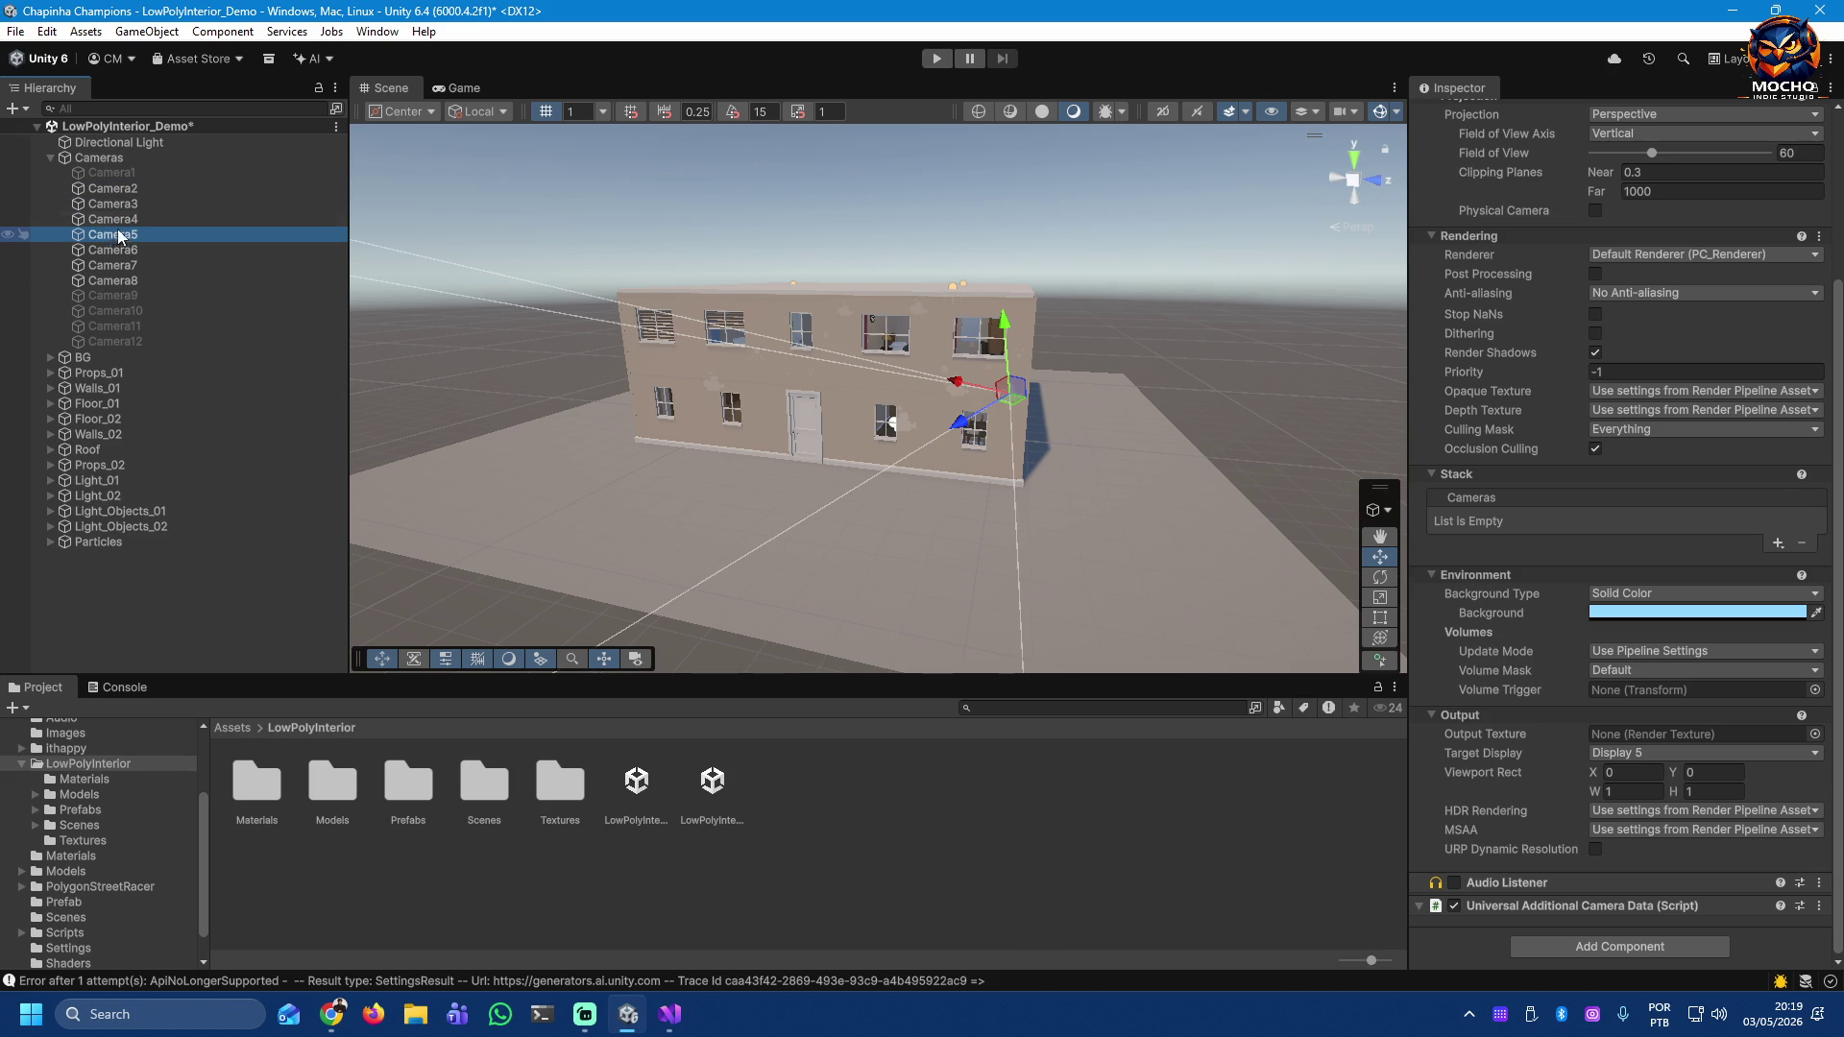
pyautogui.click(123, 172)
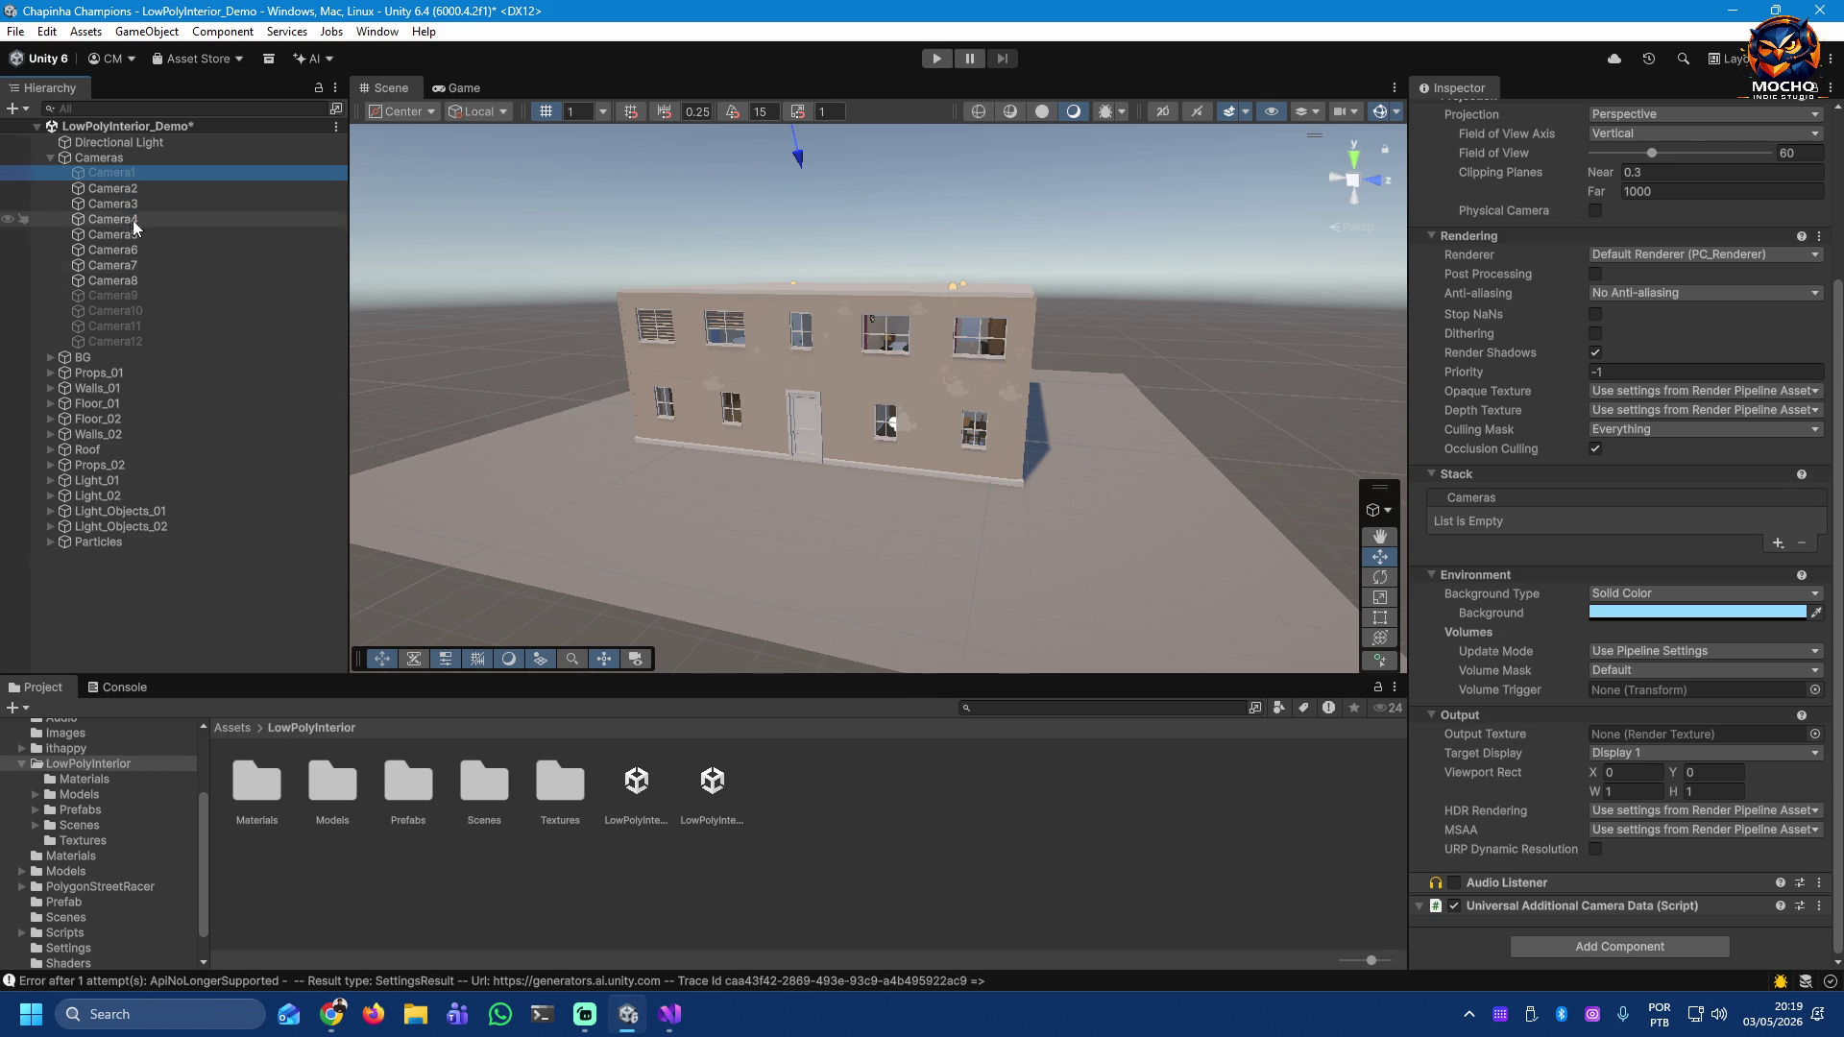
# Step: Set Target Display to Display 1 for Camera2 through Camera12 together
pyautogui.click(113, 192)
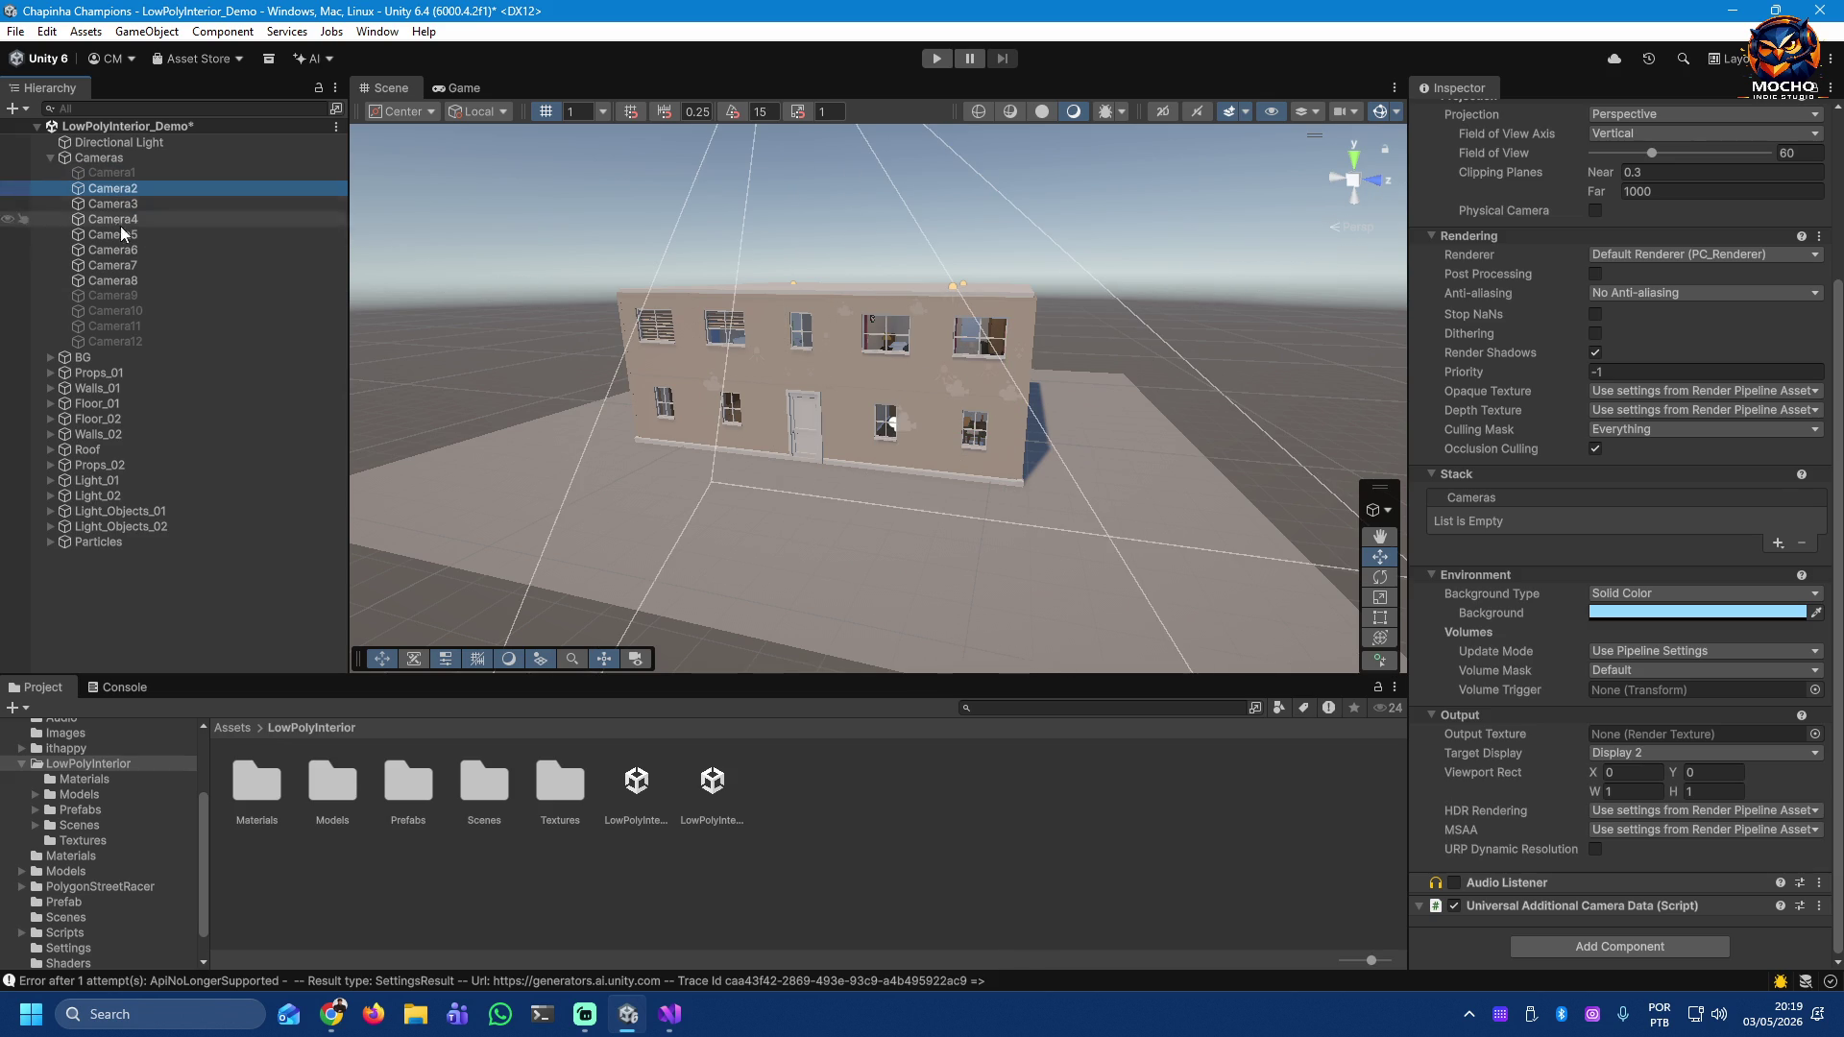
pyautogui.keyDown('shift'); pyautogui.click(106, 342); pyautogui.keyUp('shift')
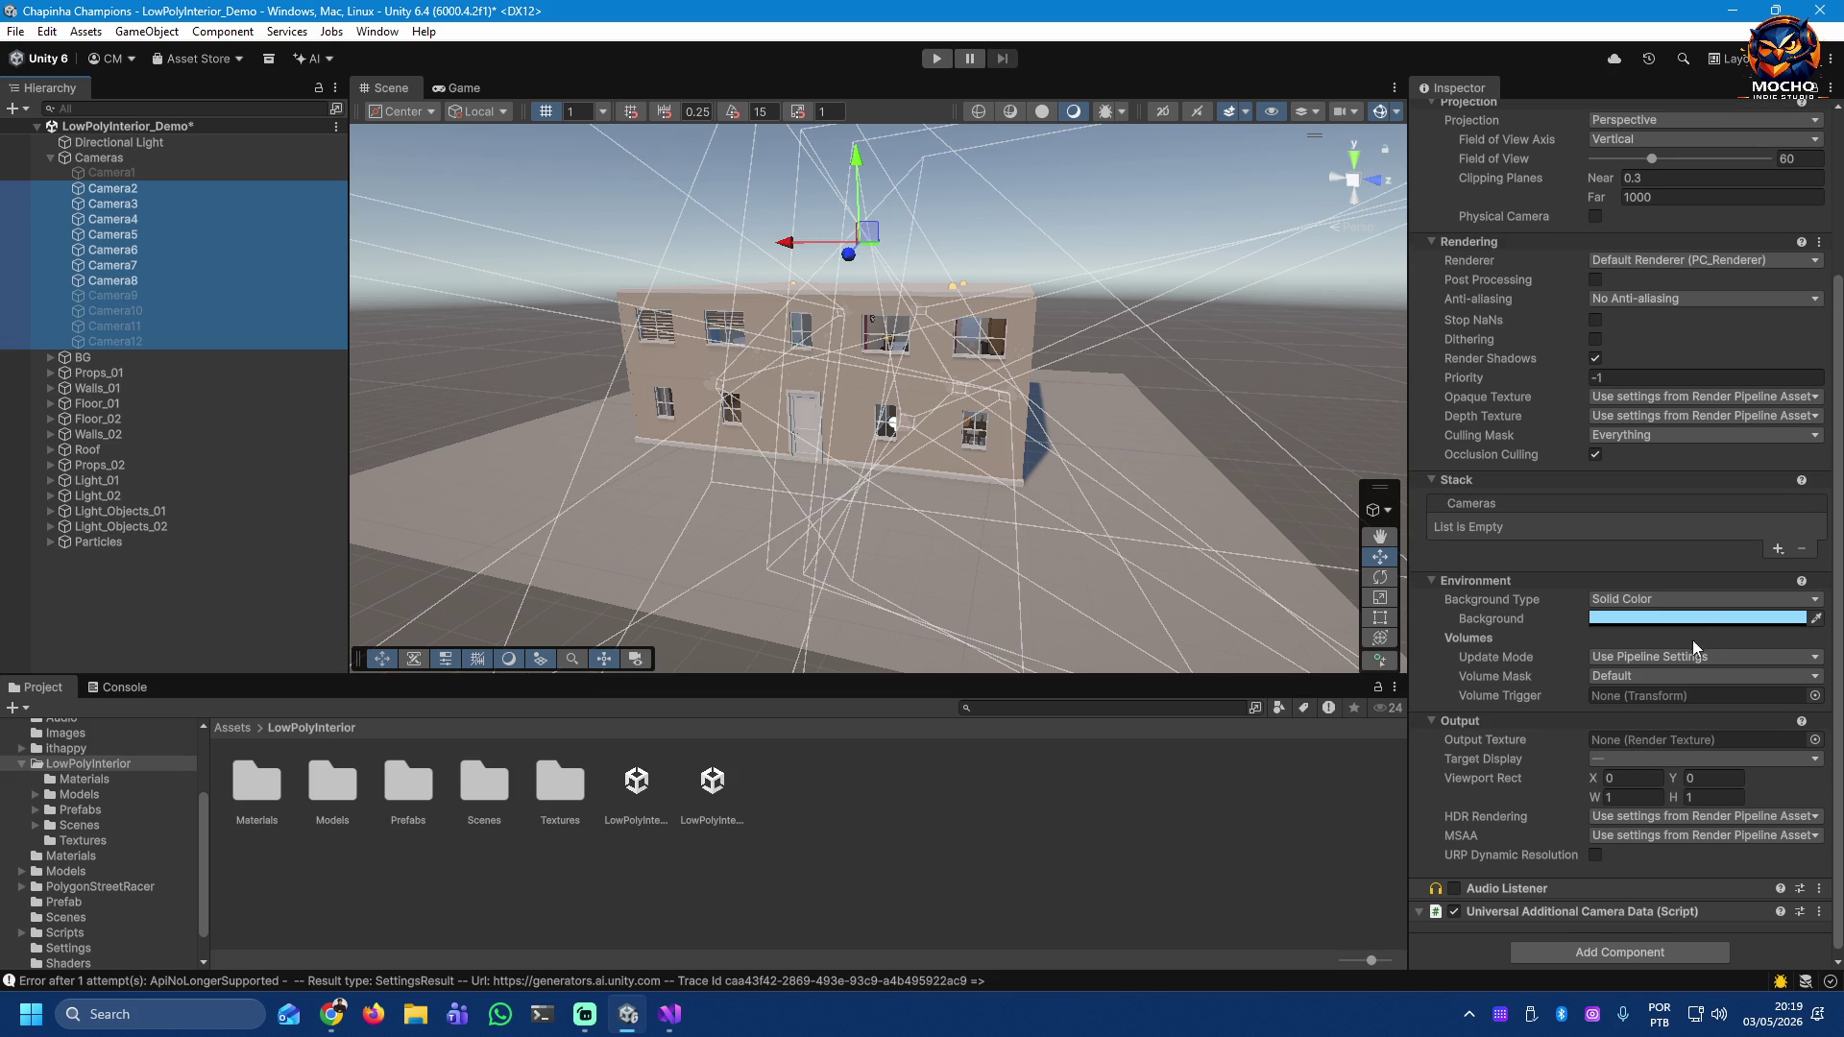
pyautogui.click(1661, 759)
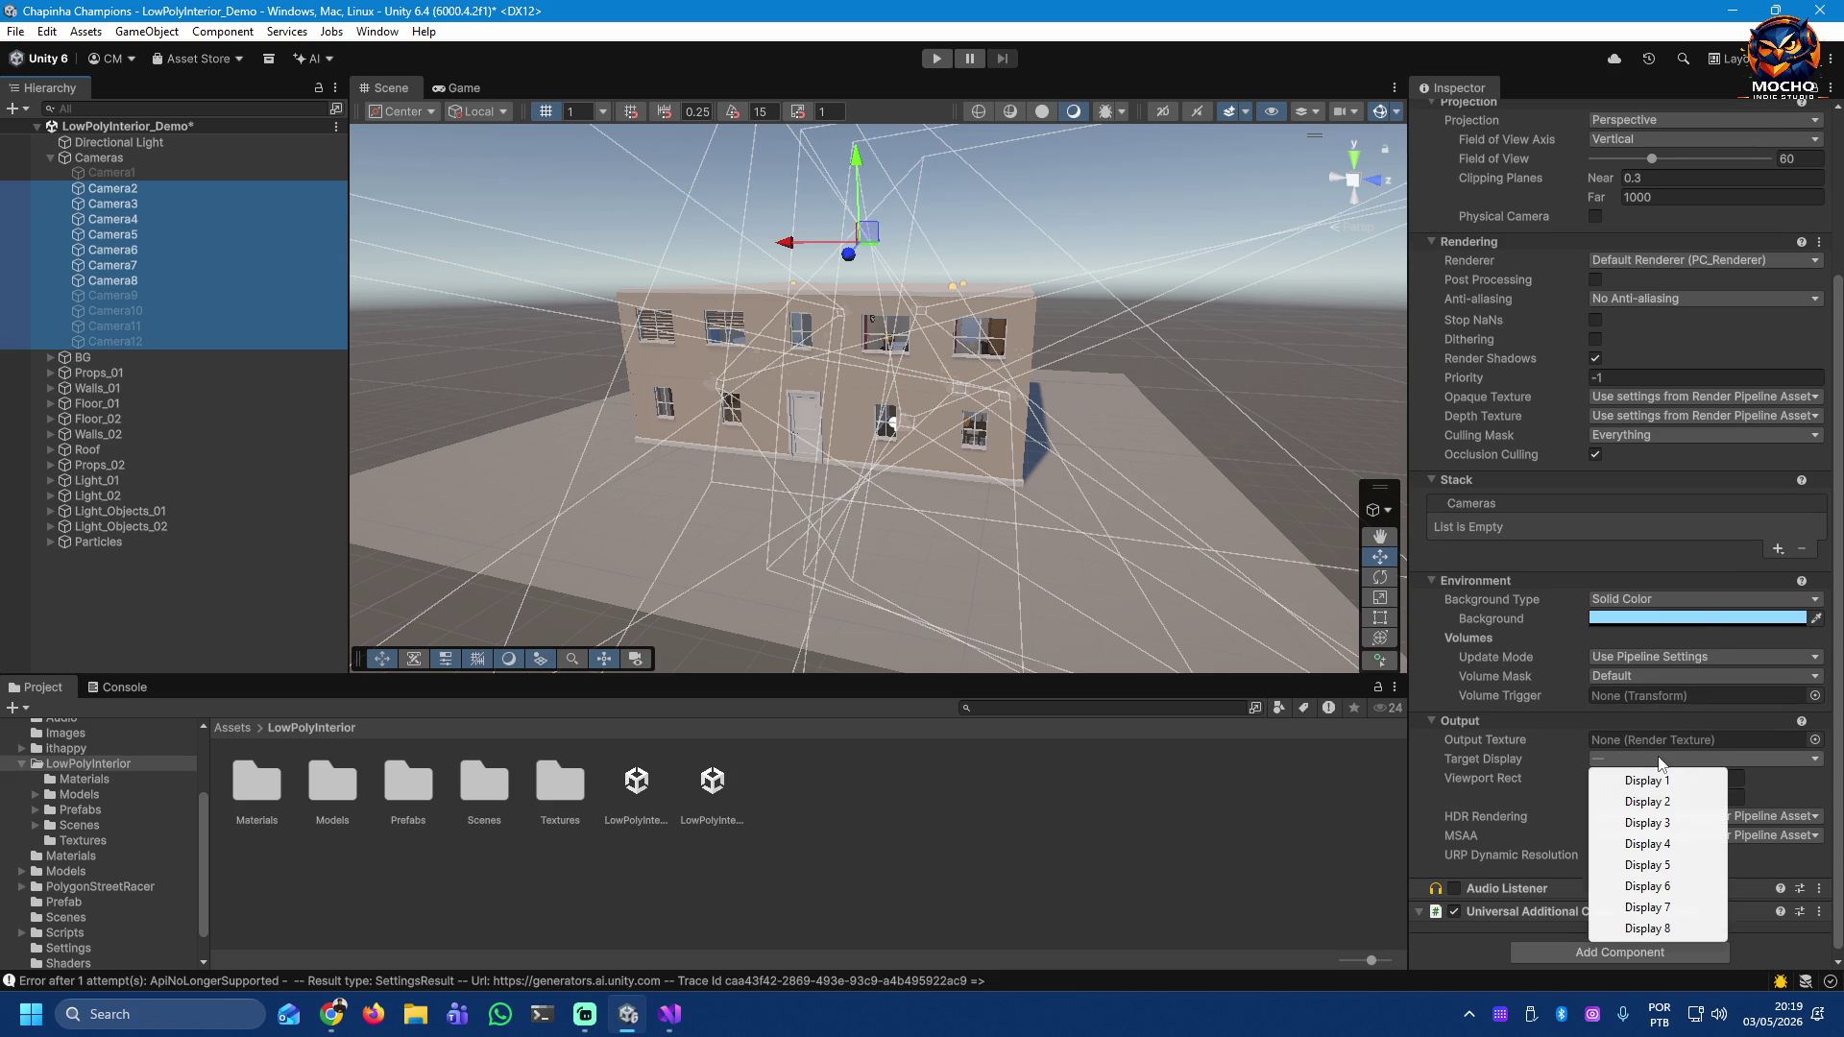
pyautogui.click(1679, 780)
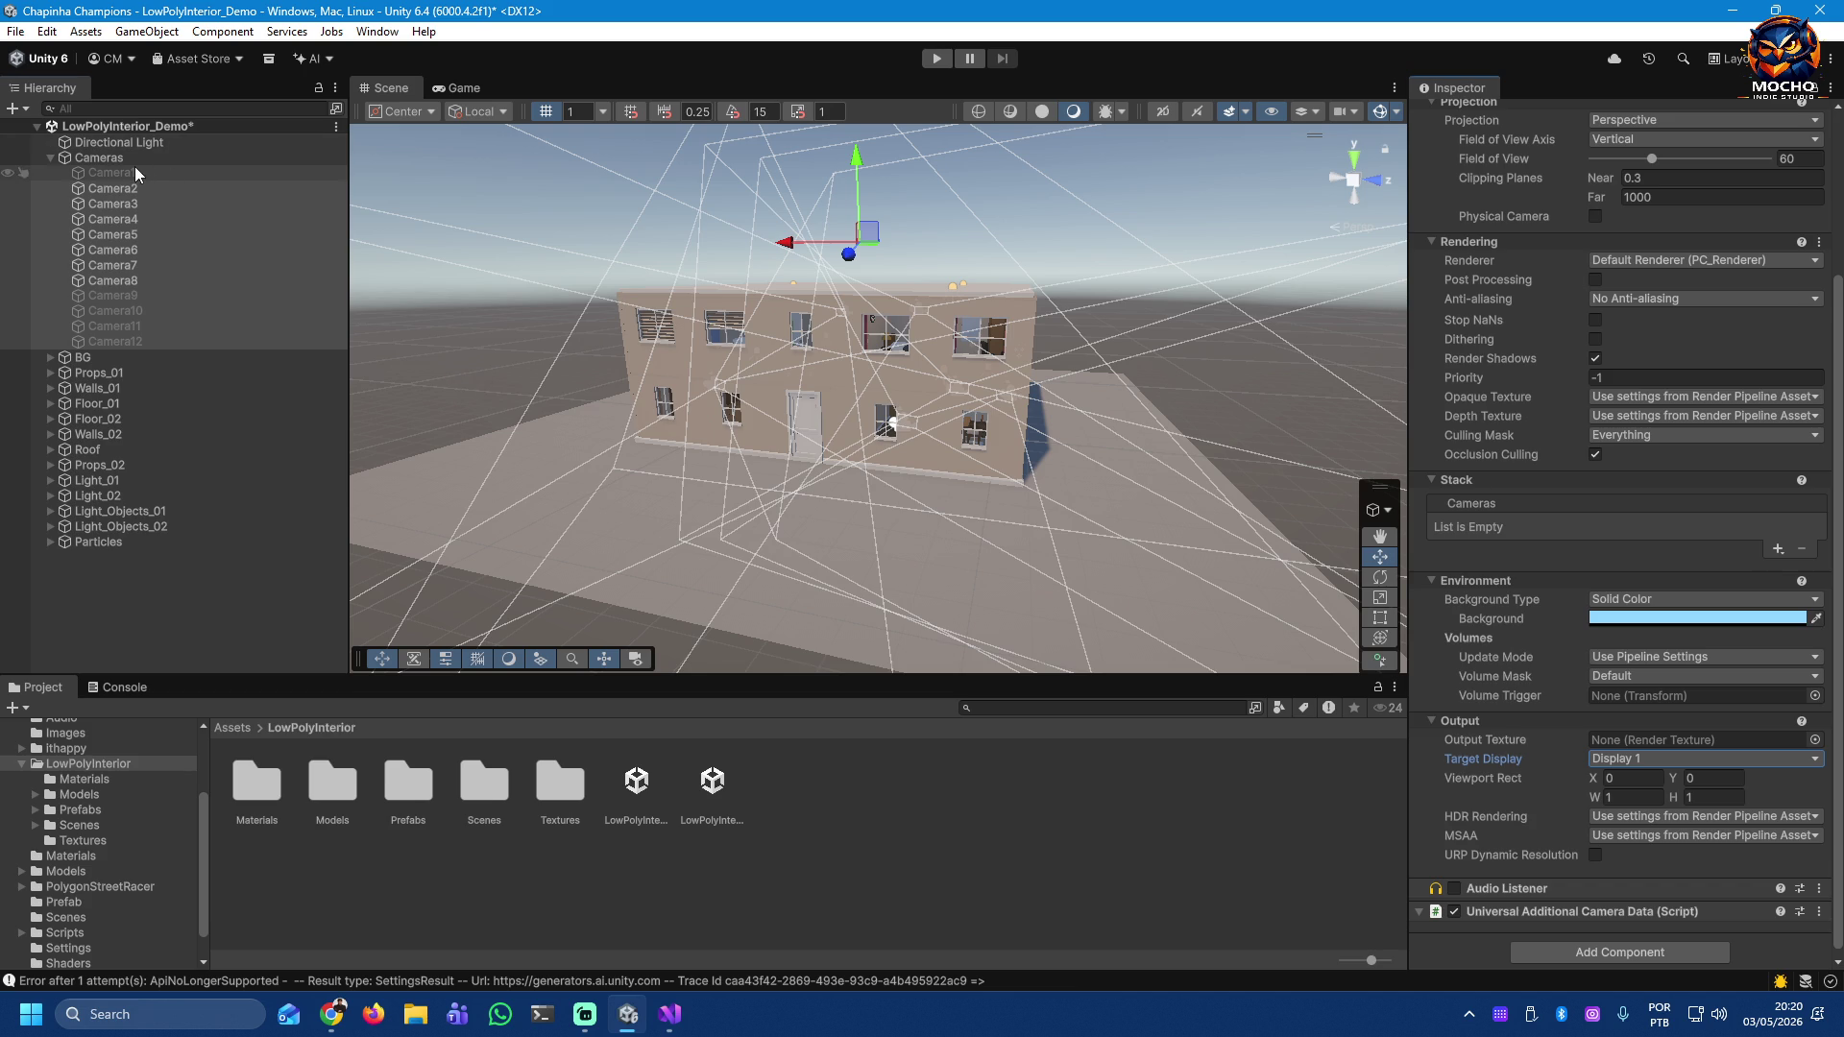
# Step: In the Game view, briefly preview Camera1, then turn it off again
pyautogui.click(469, 90)
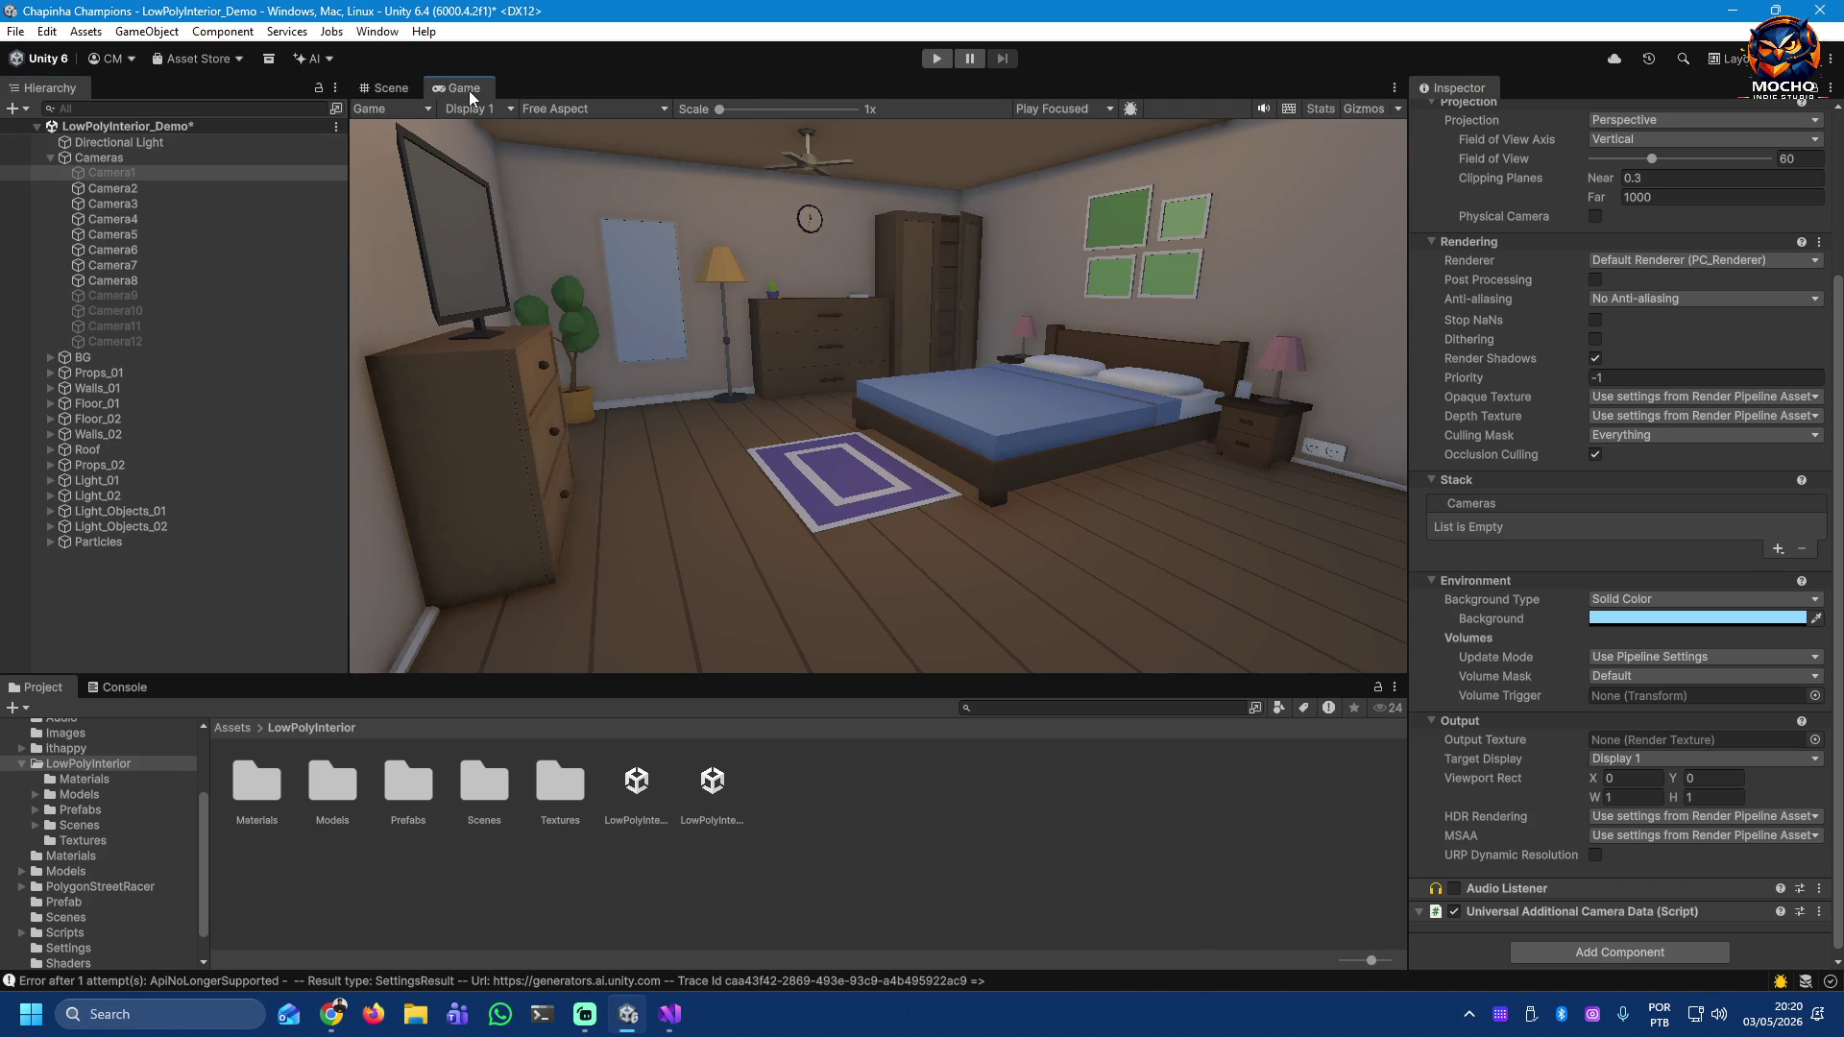
pyautogui.scroll(5, 1568, 239)
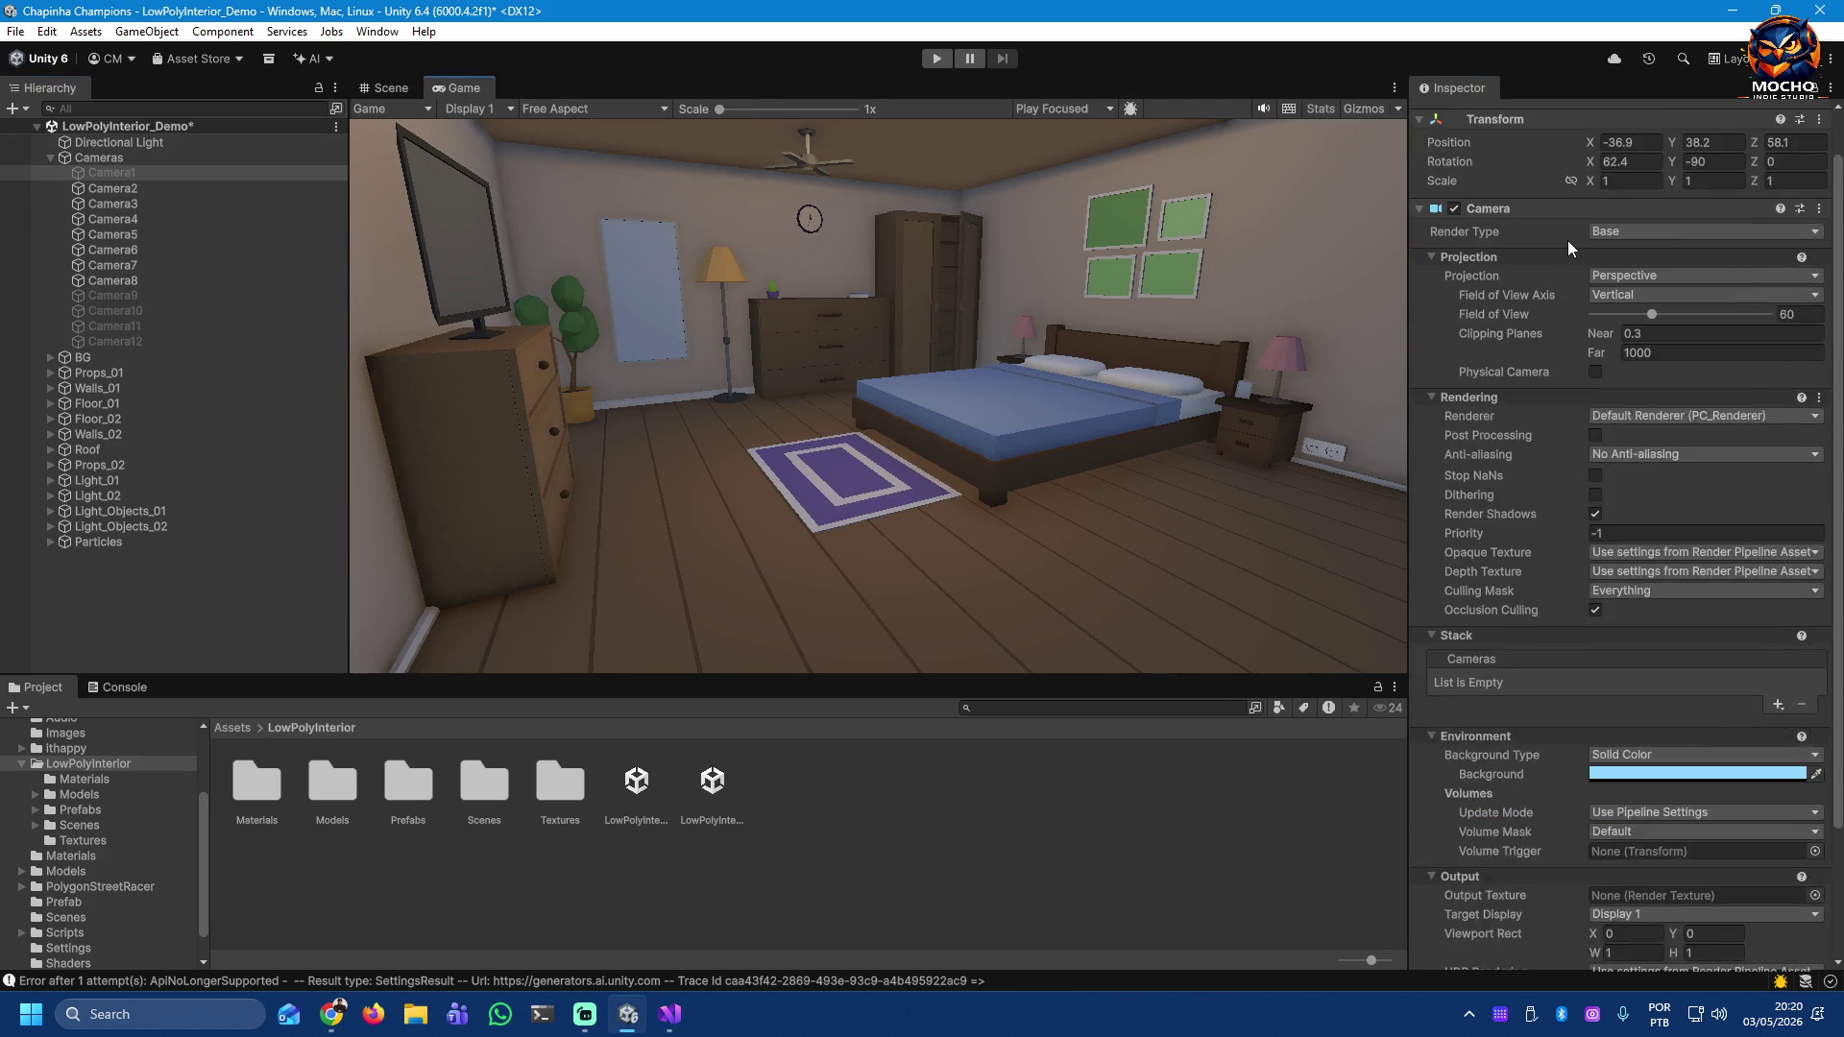
pyautogui.click(1460, 117)
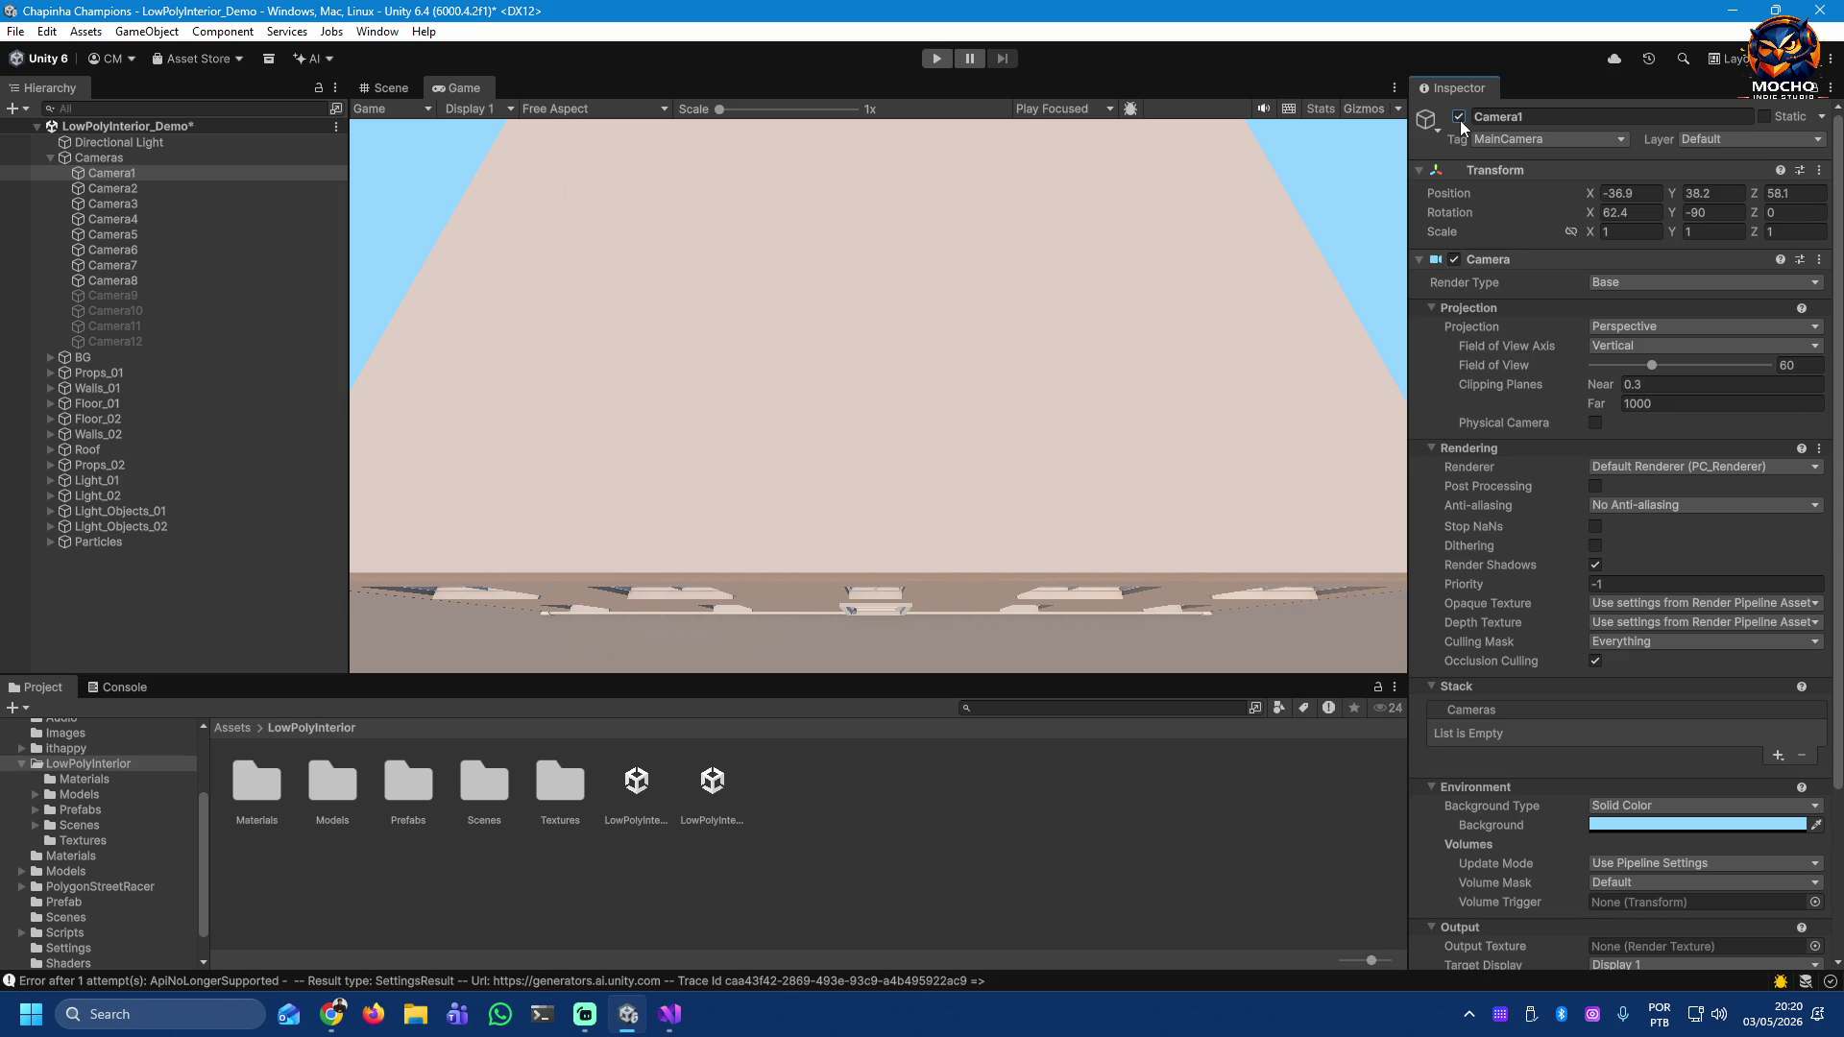
pyautogui.click(1460, 117)
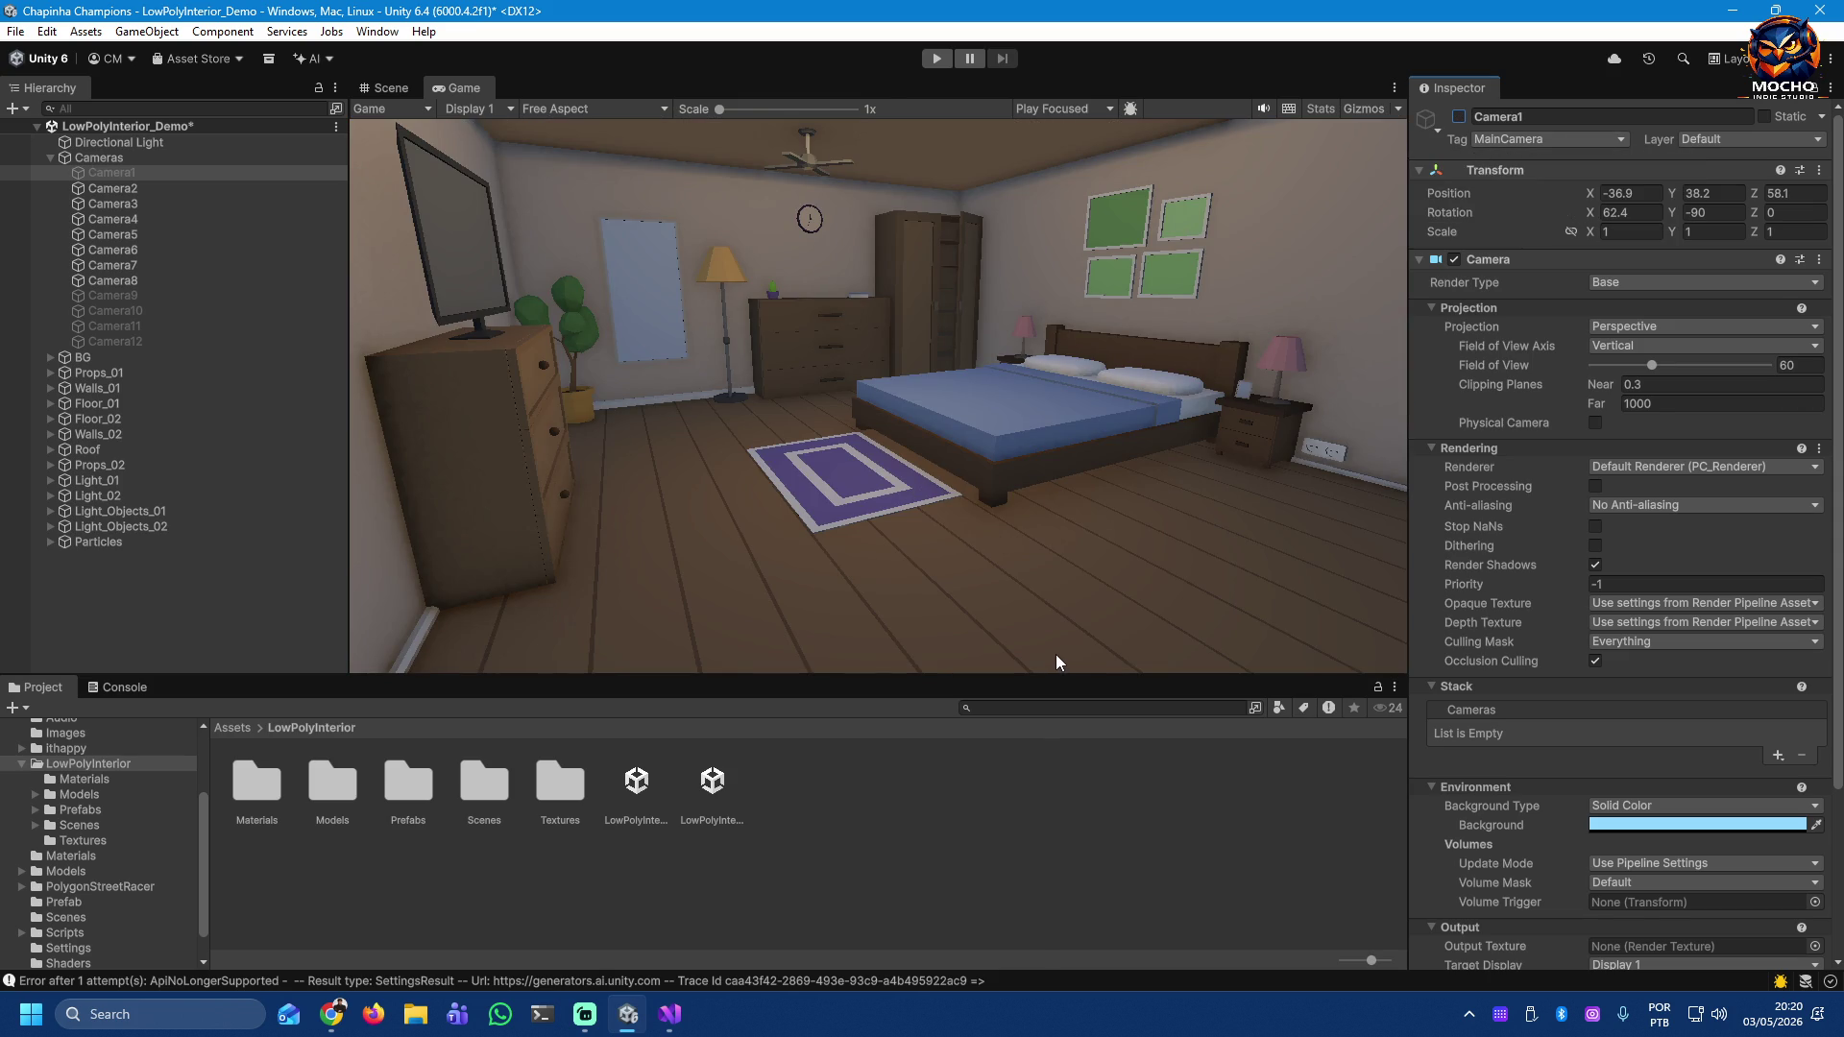
# Step: Deactivate Camera2 through Camera7 one by one, previewing each next camera's view
pyautogui.click(120, 190)
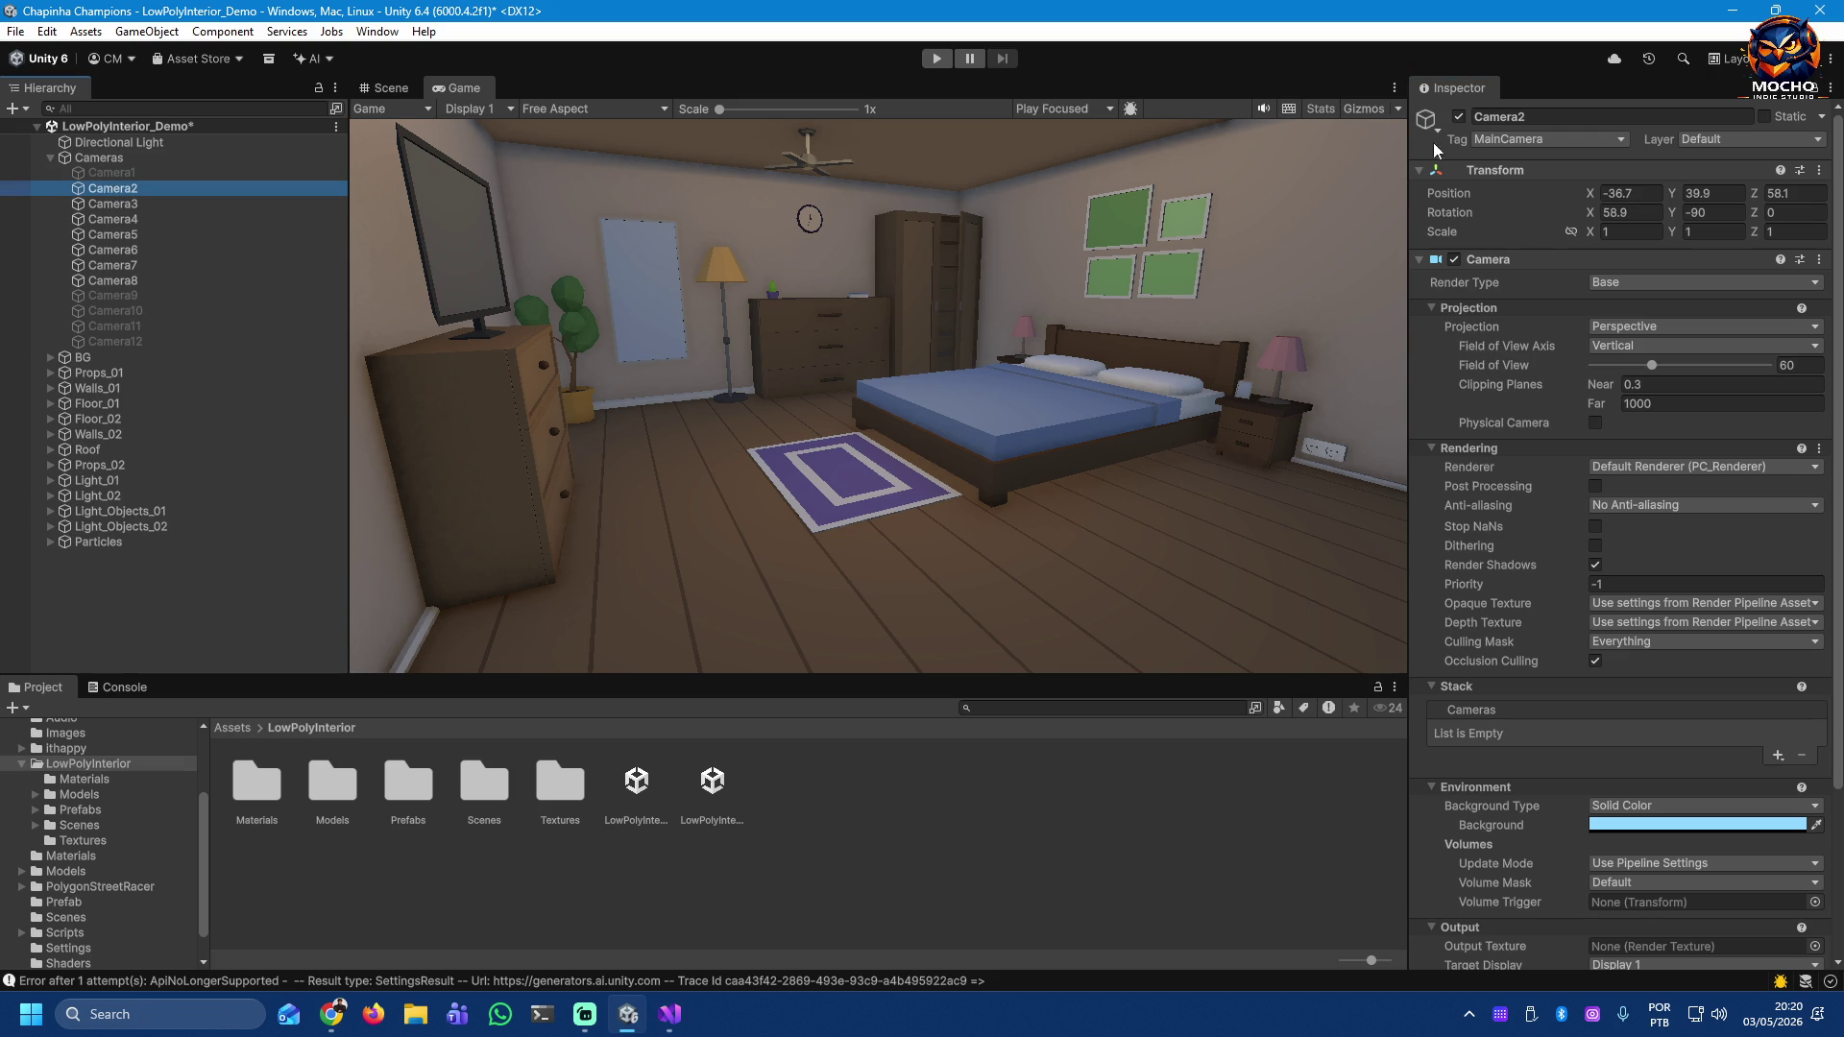
pyautogui.click(1460, 117)
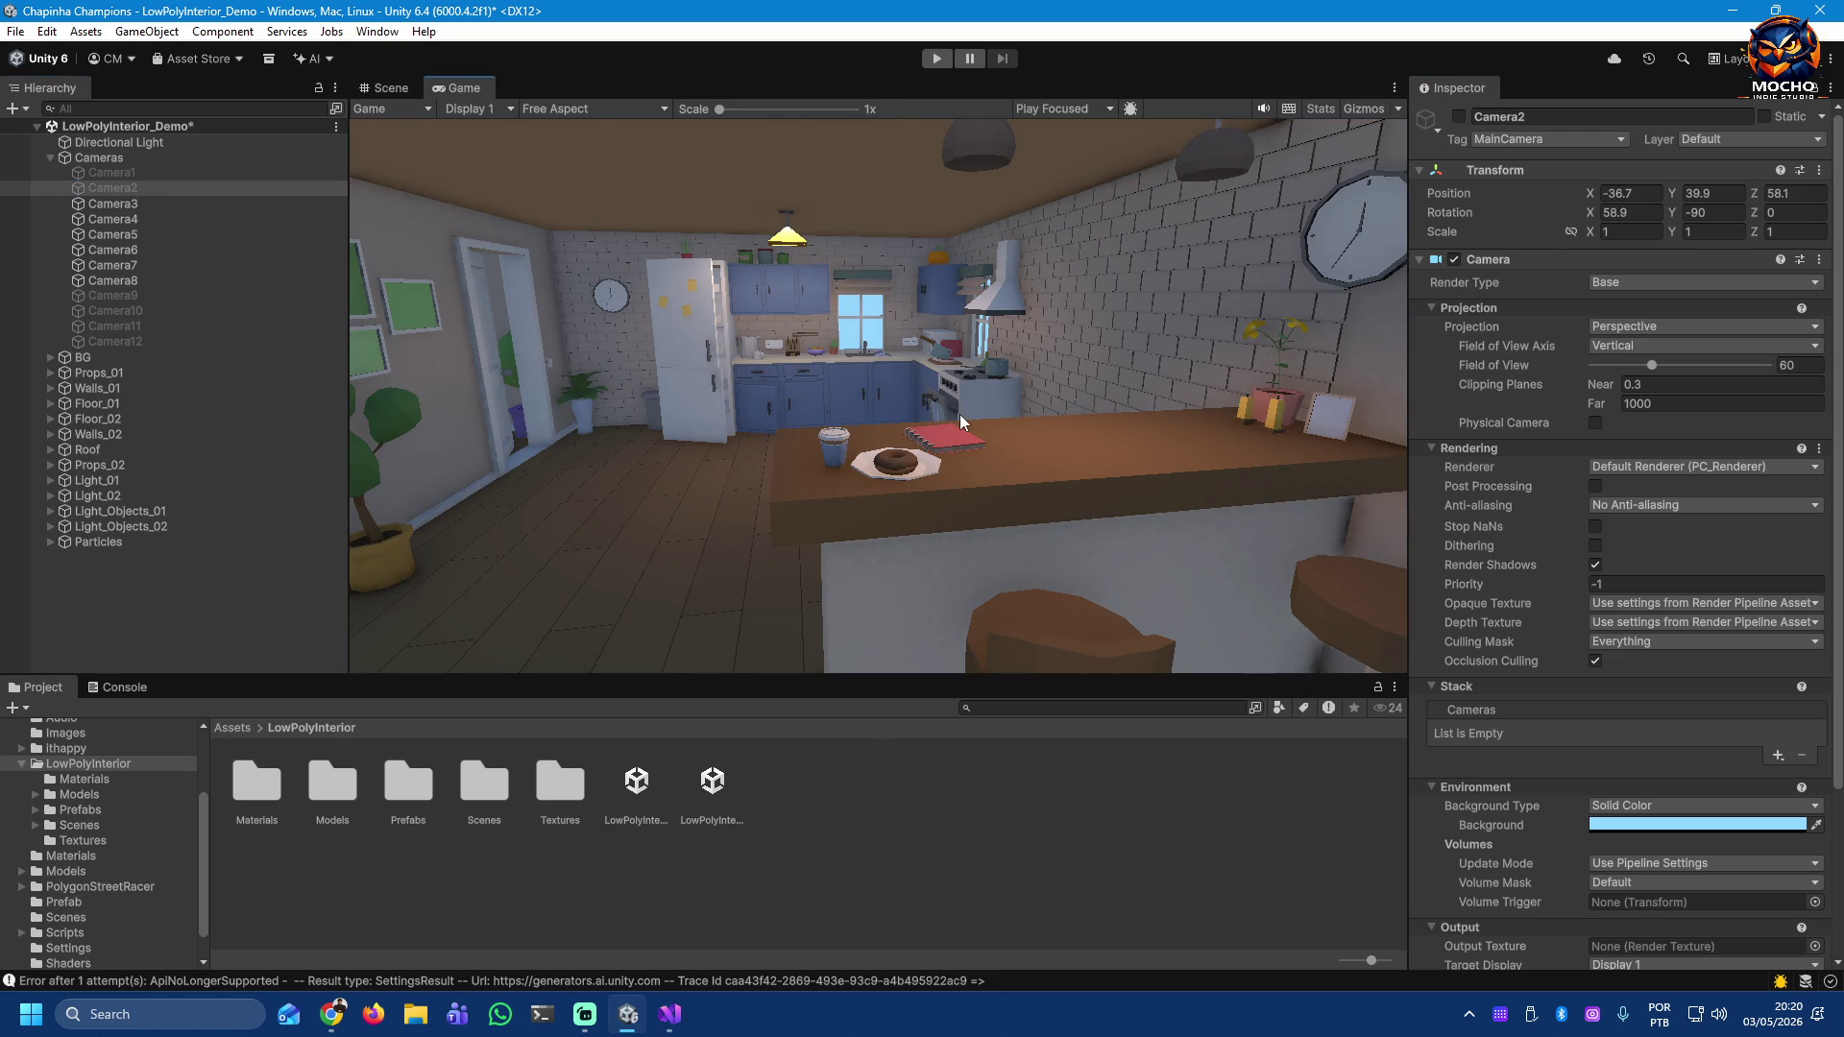
pyautogui.click(221, 204)
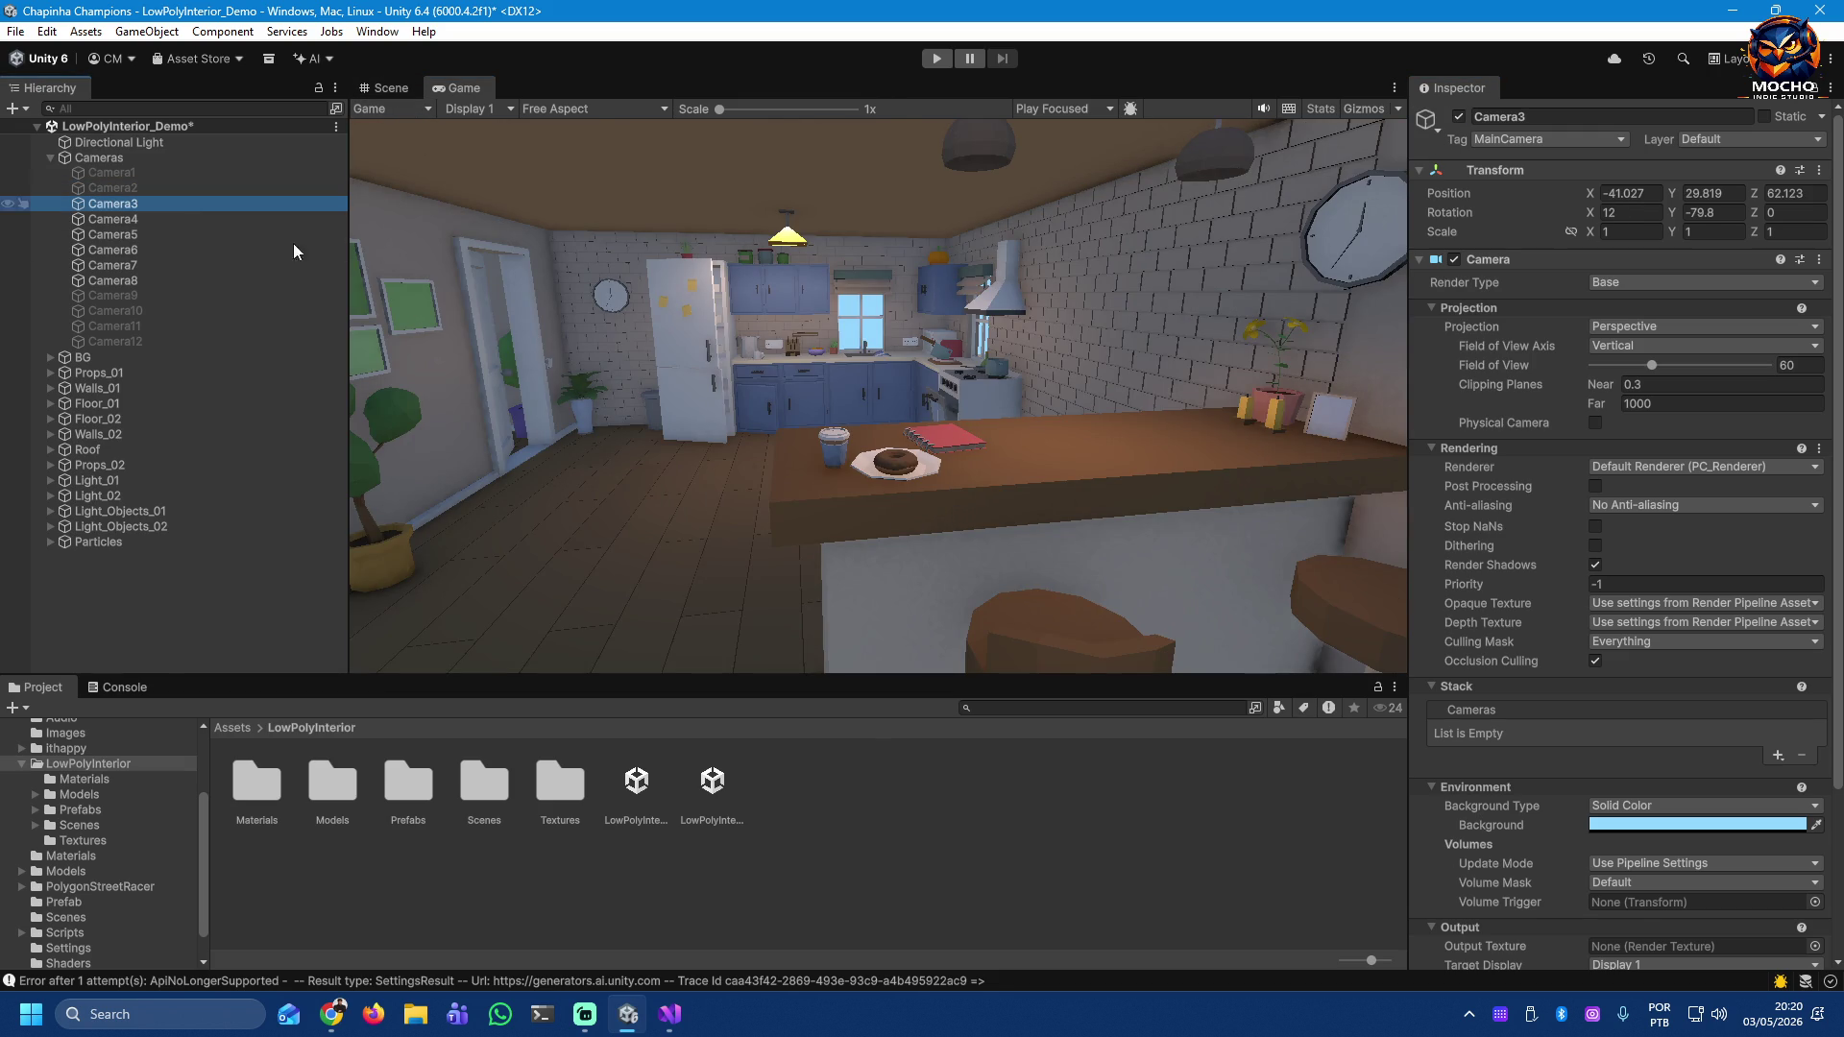
pyautogui.click(1466, 118)
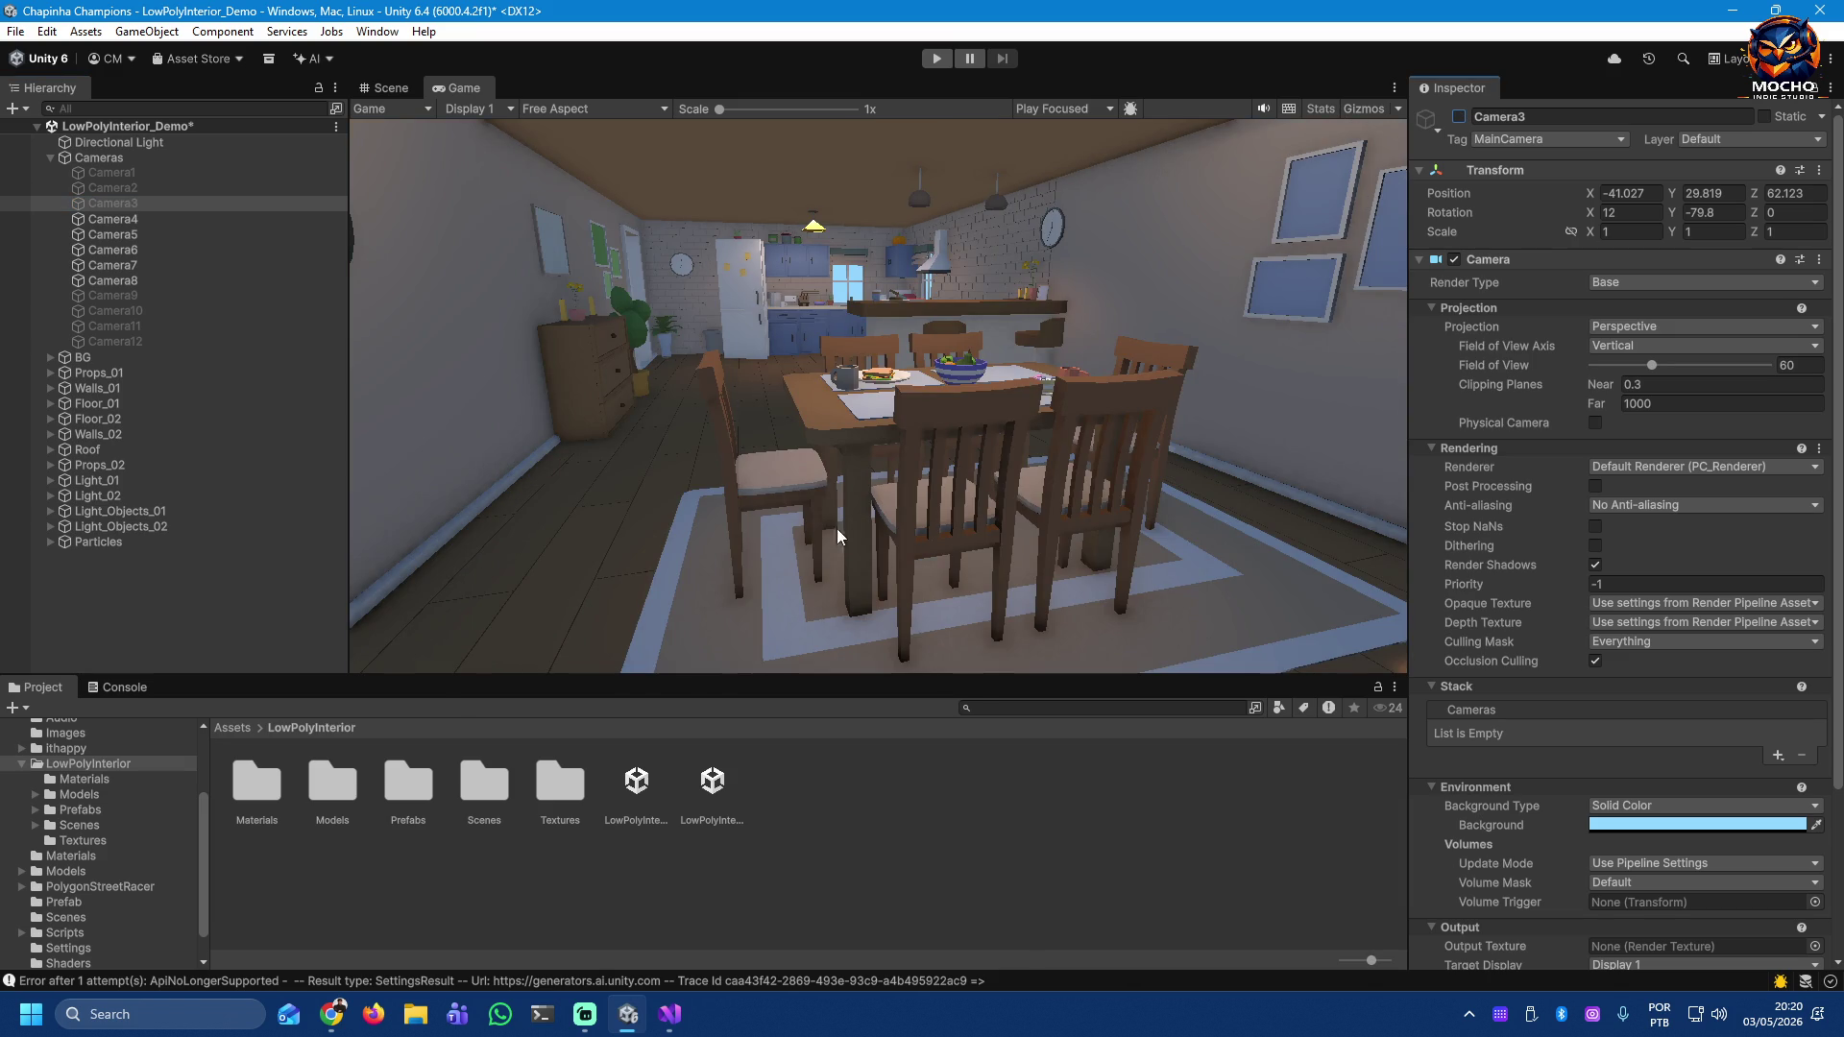
pyautogui.click(116, 221)
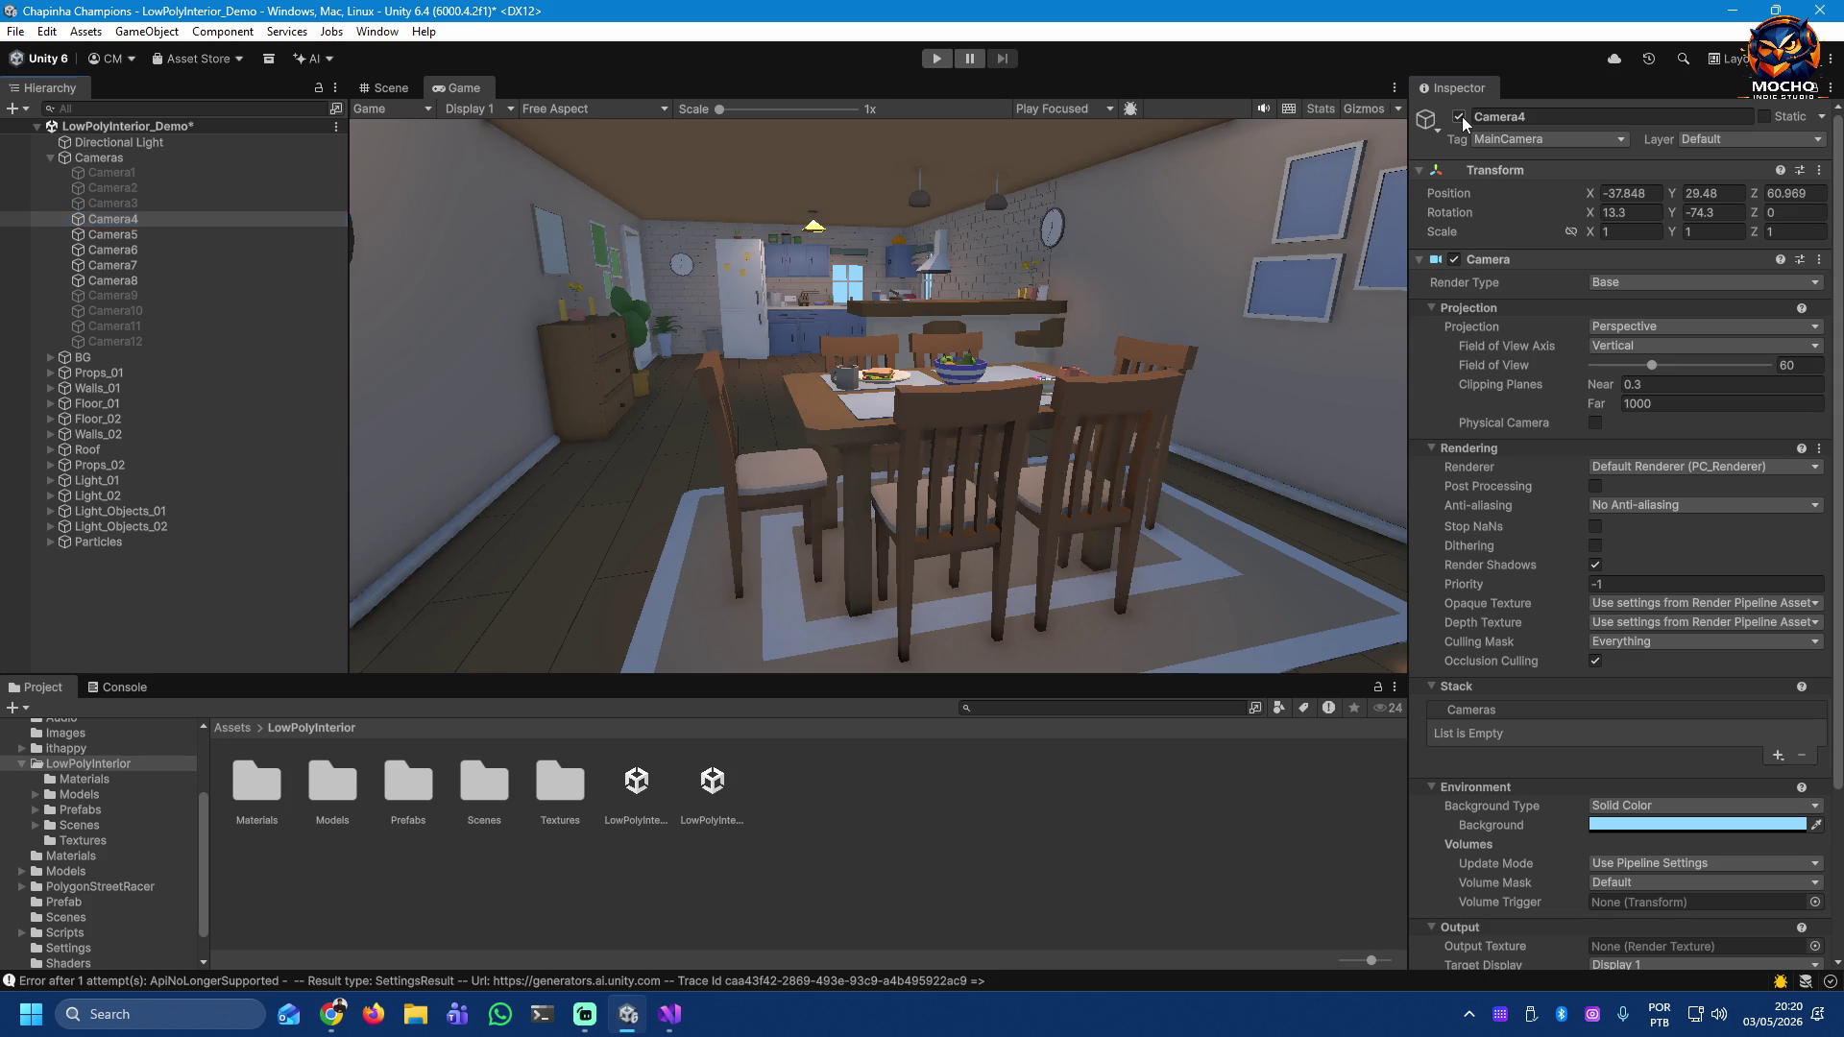
pyautogui.click(1462, 117)
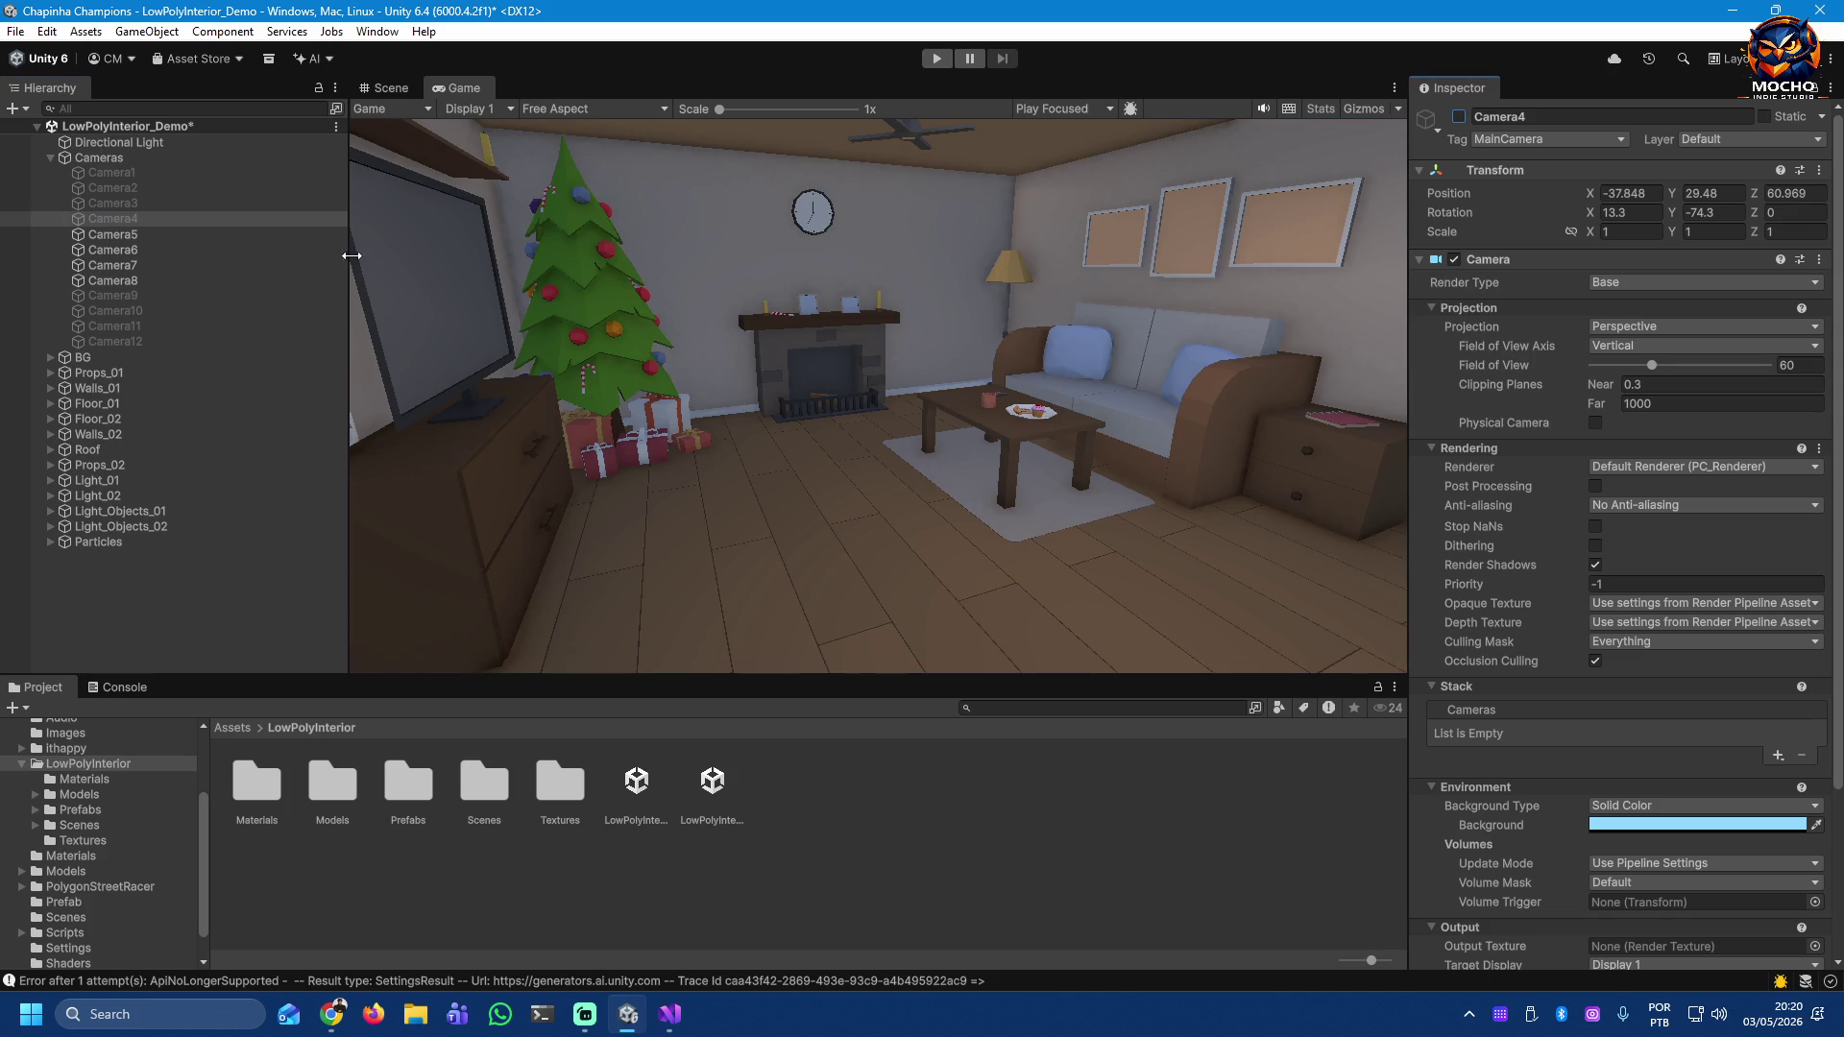
pyautogui.click(91, 234)
pyautogui.click(1458, 117)
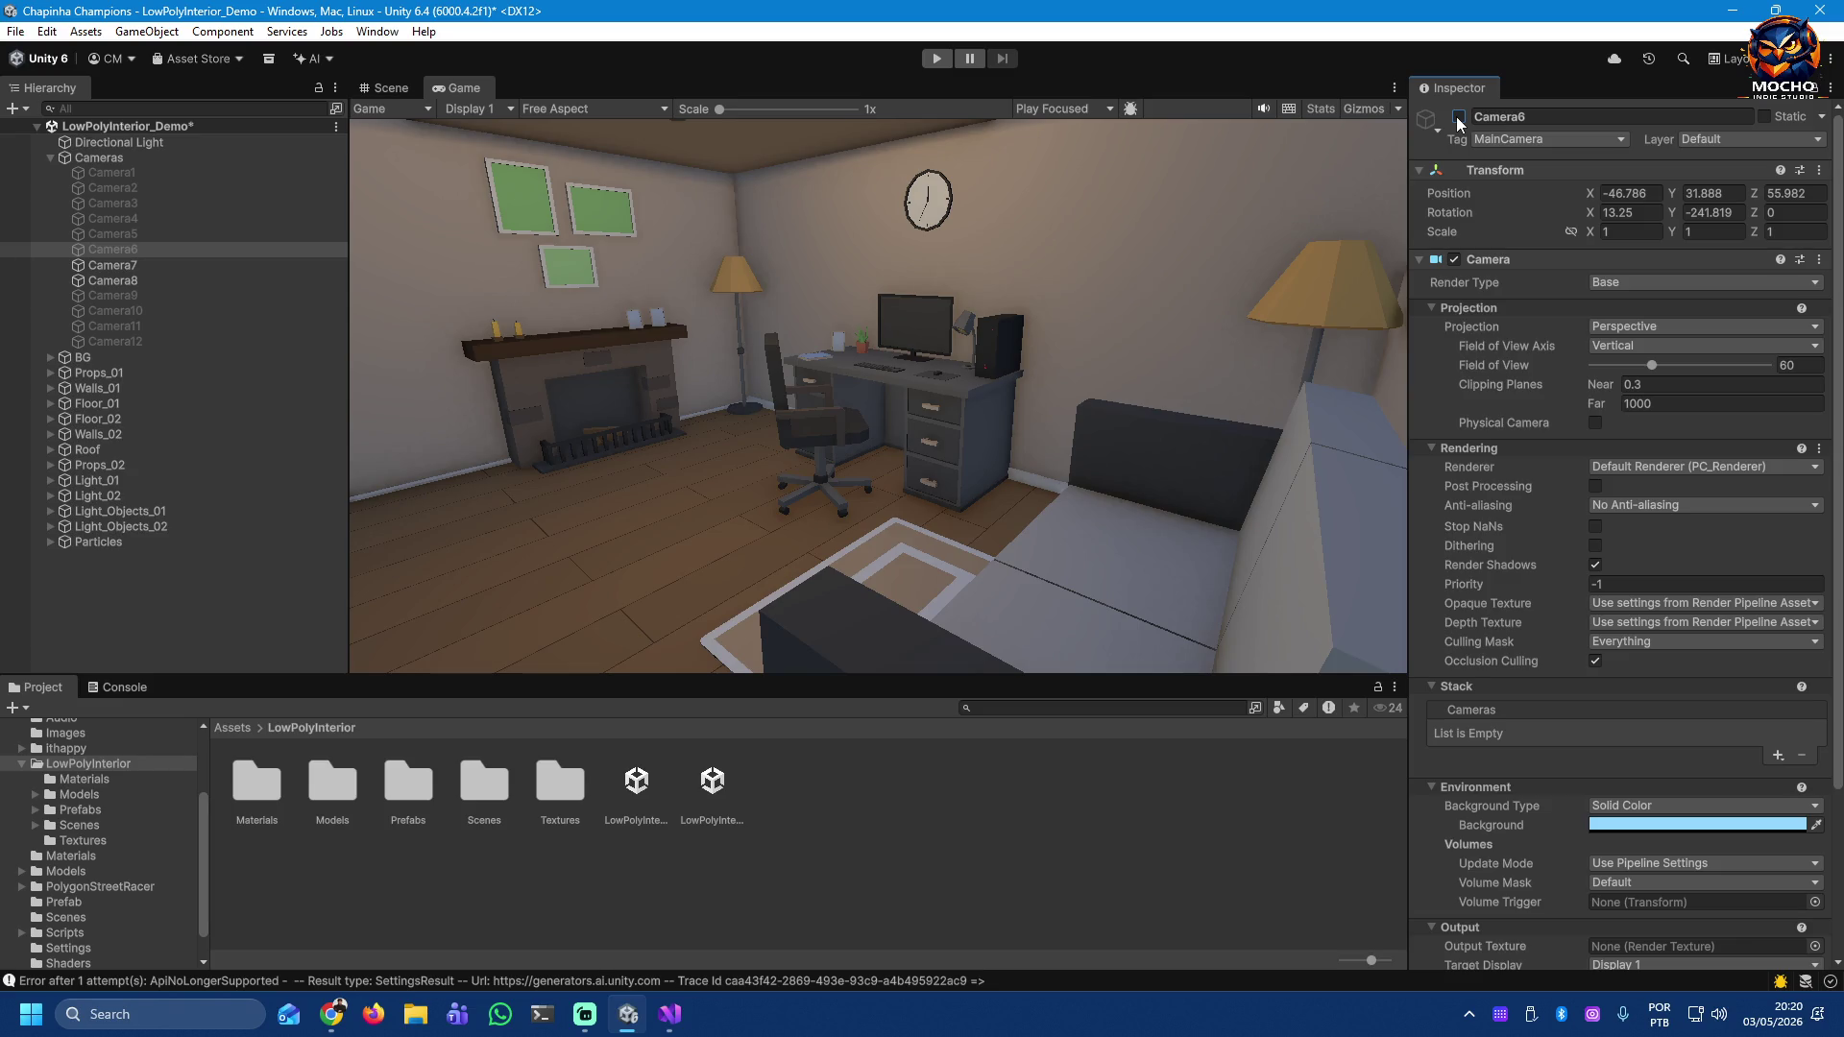
pyautogui.click(217, 264)
pyautogui.click(1457, 117)
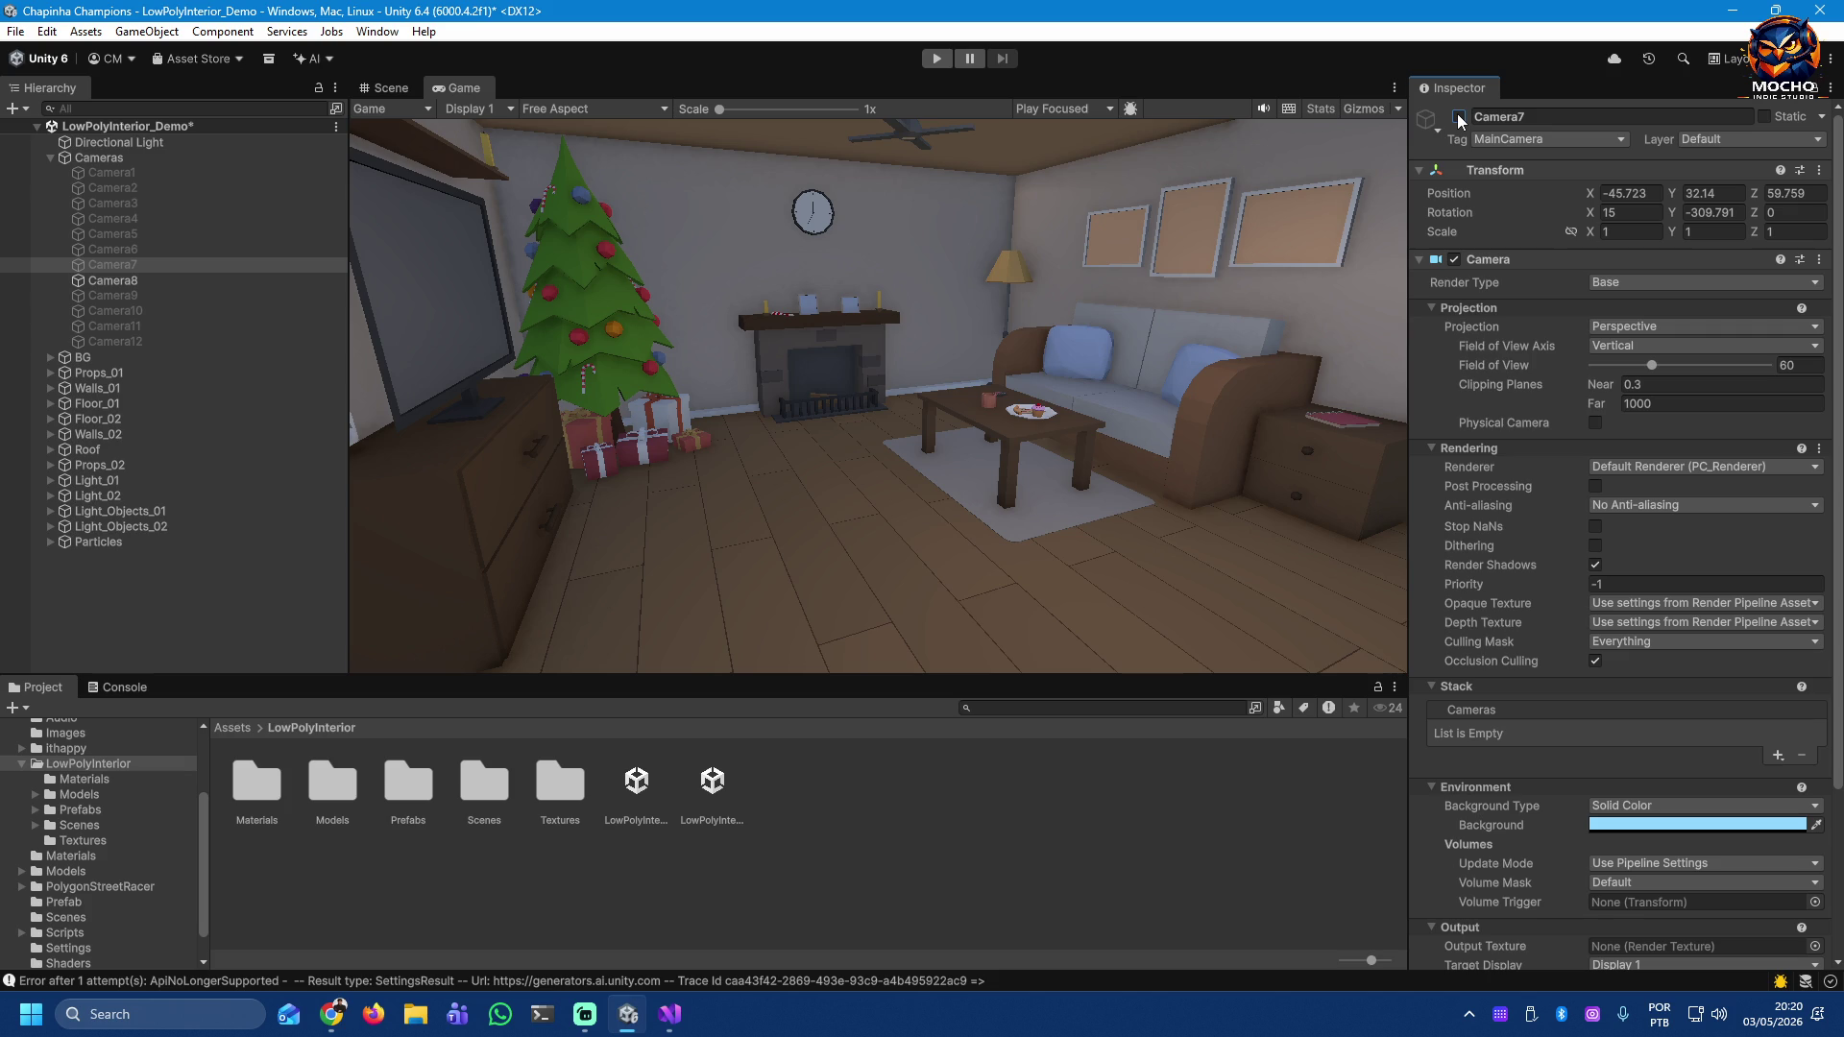
# Step: Mark Camera8 as Static and keep its tag as MainCamera
pyautogui.click(159, 279)
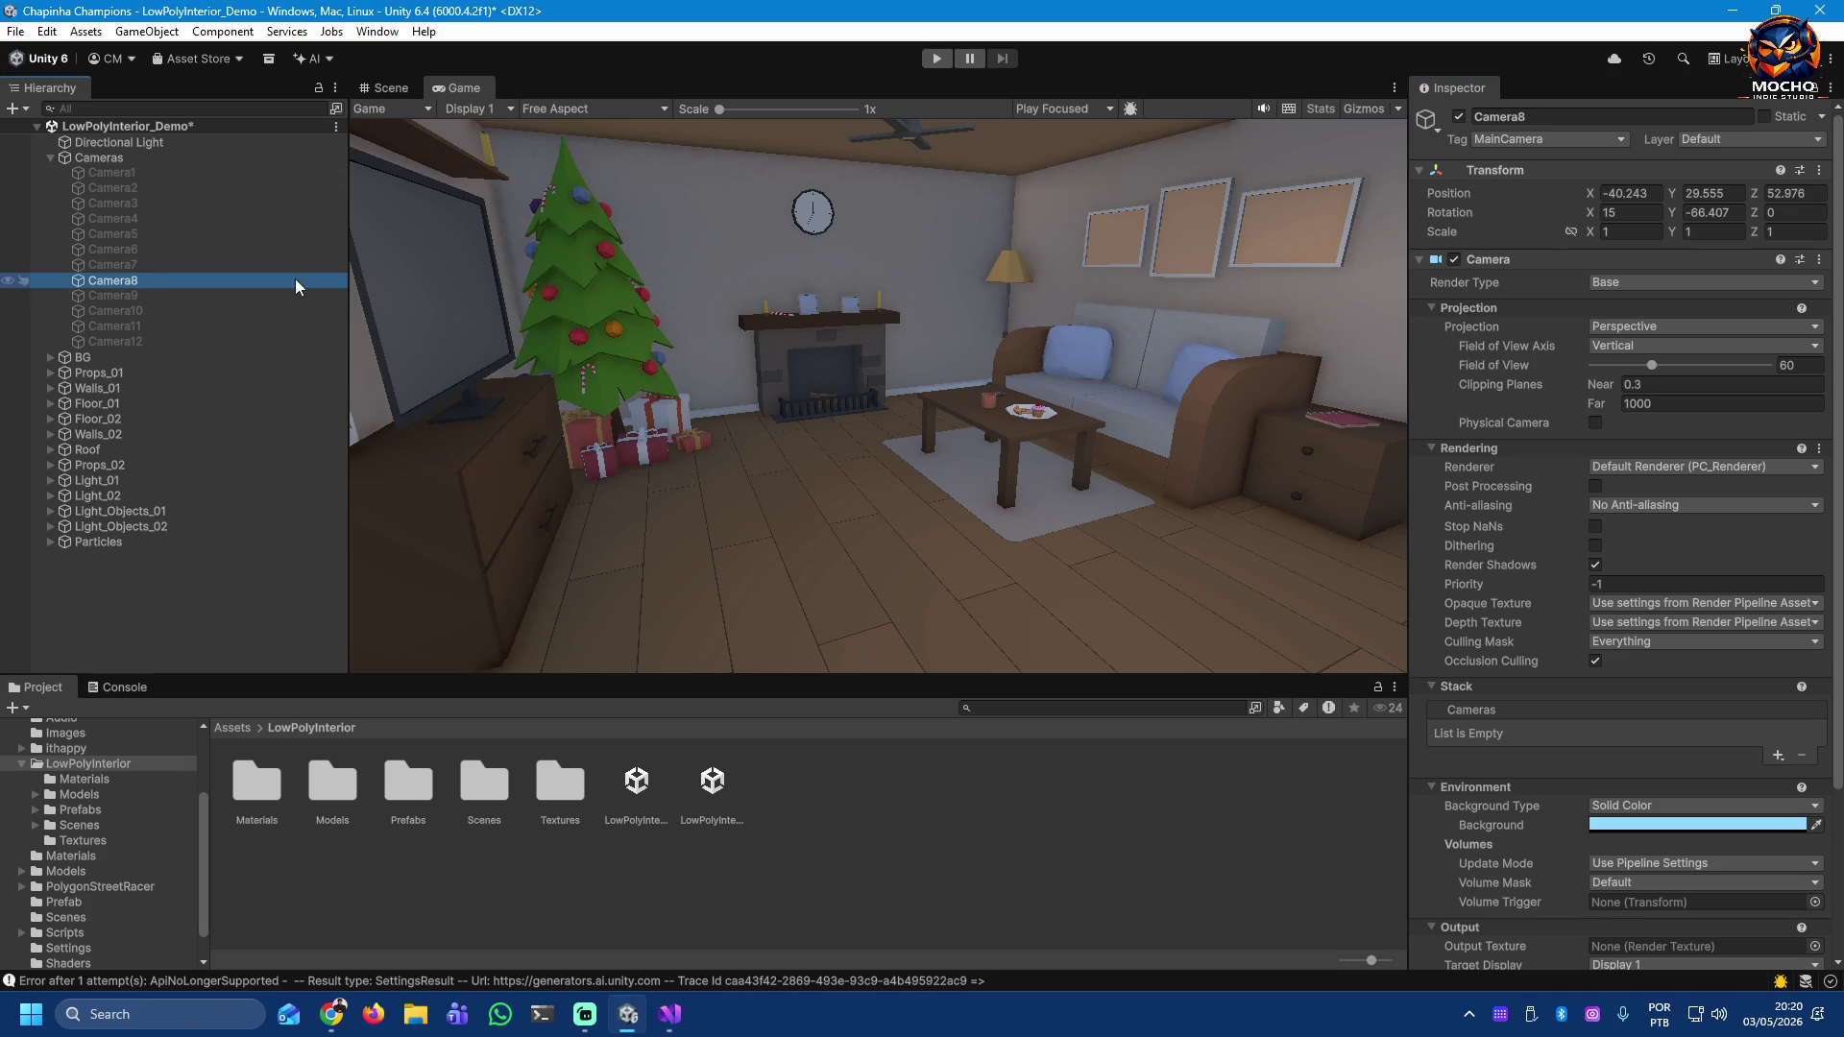
pyautogui.click(1764, 116)
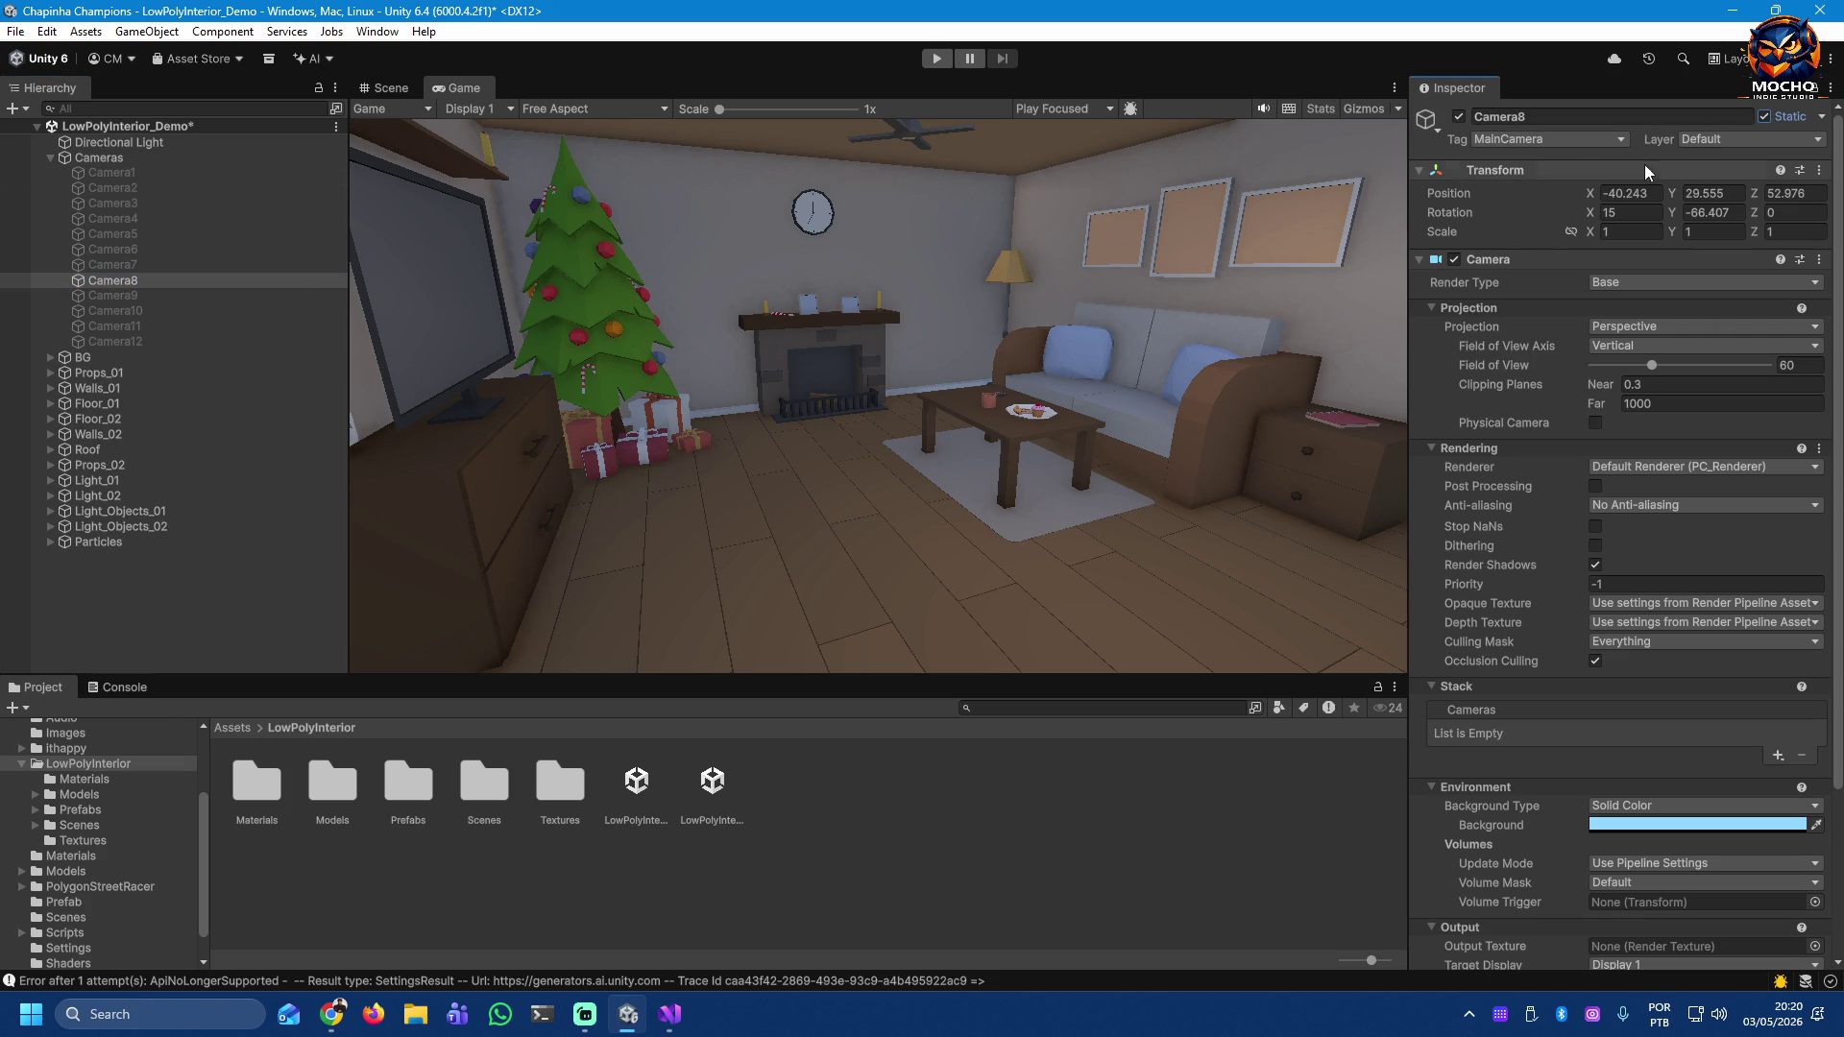
pyautogui.click(1521, 140)
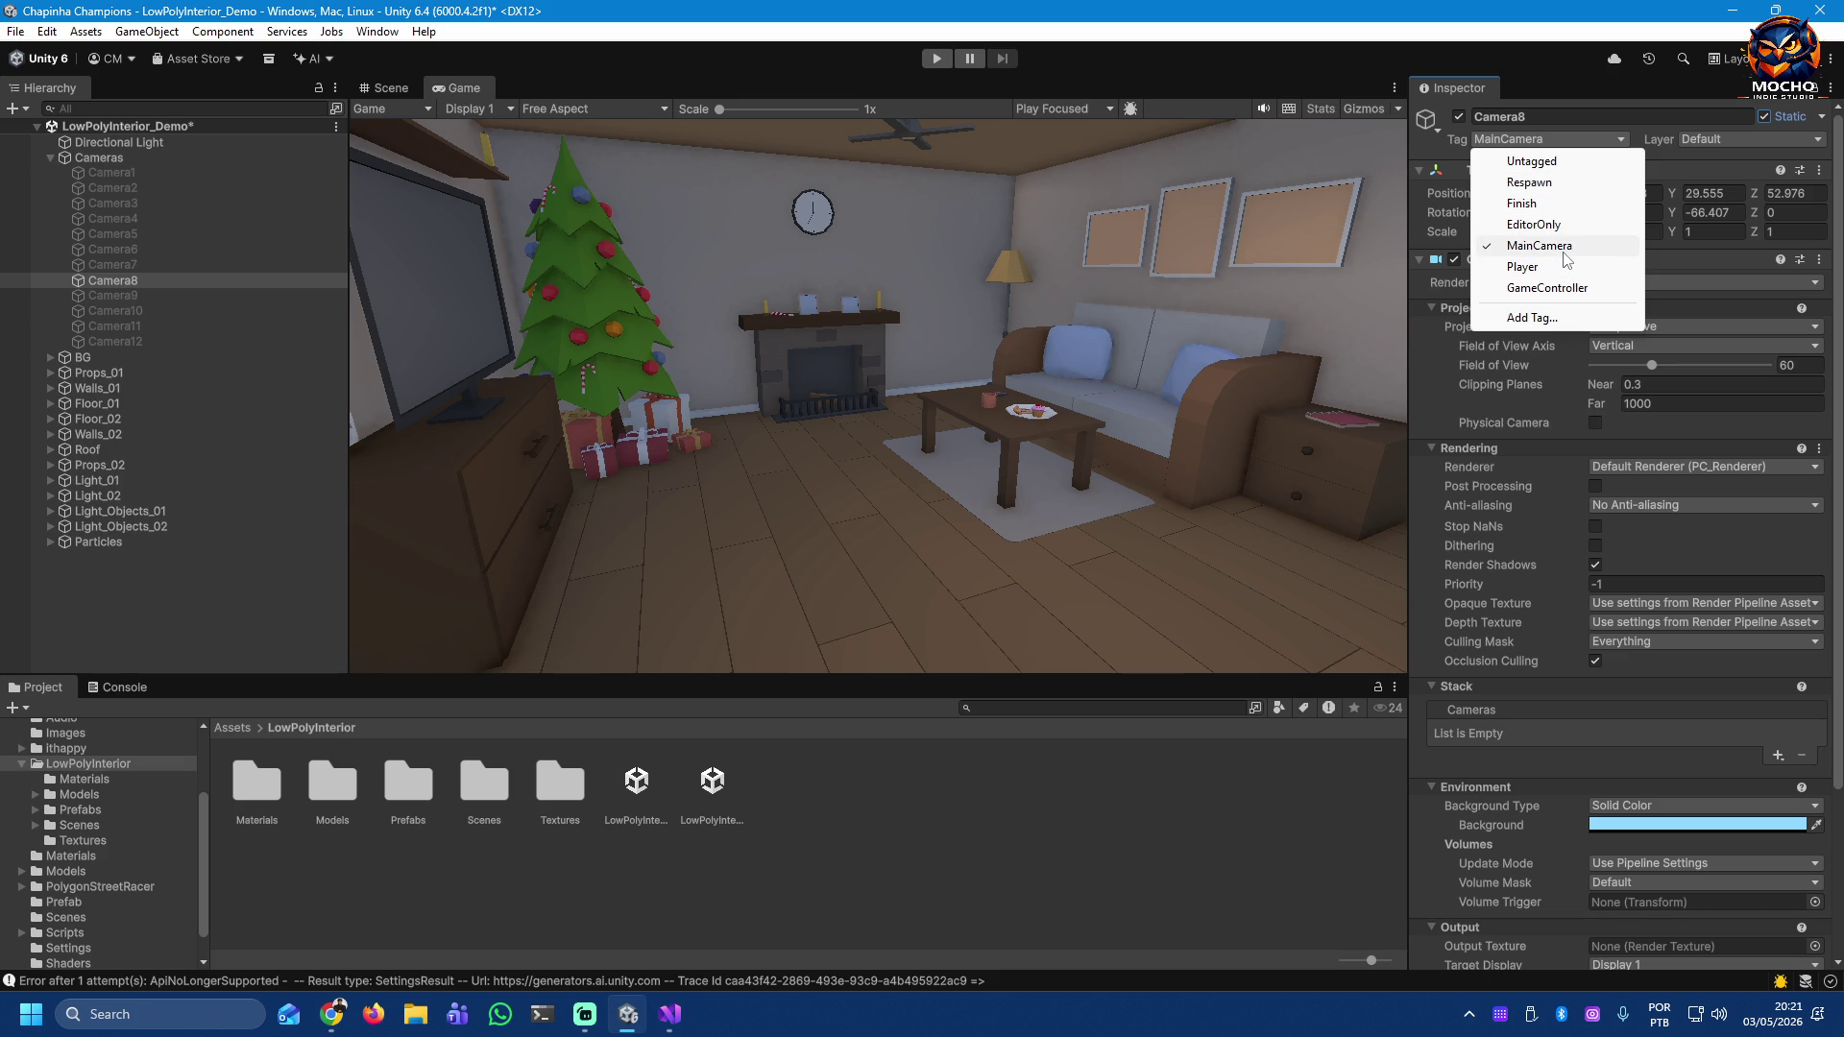
pyautogui.click(1262, 85)
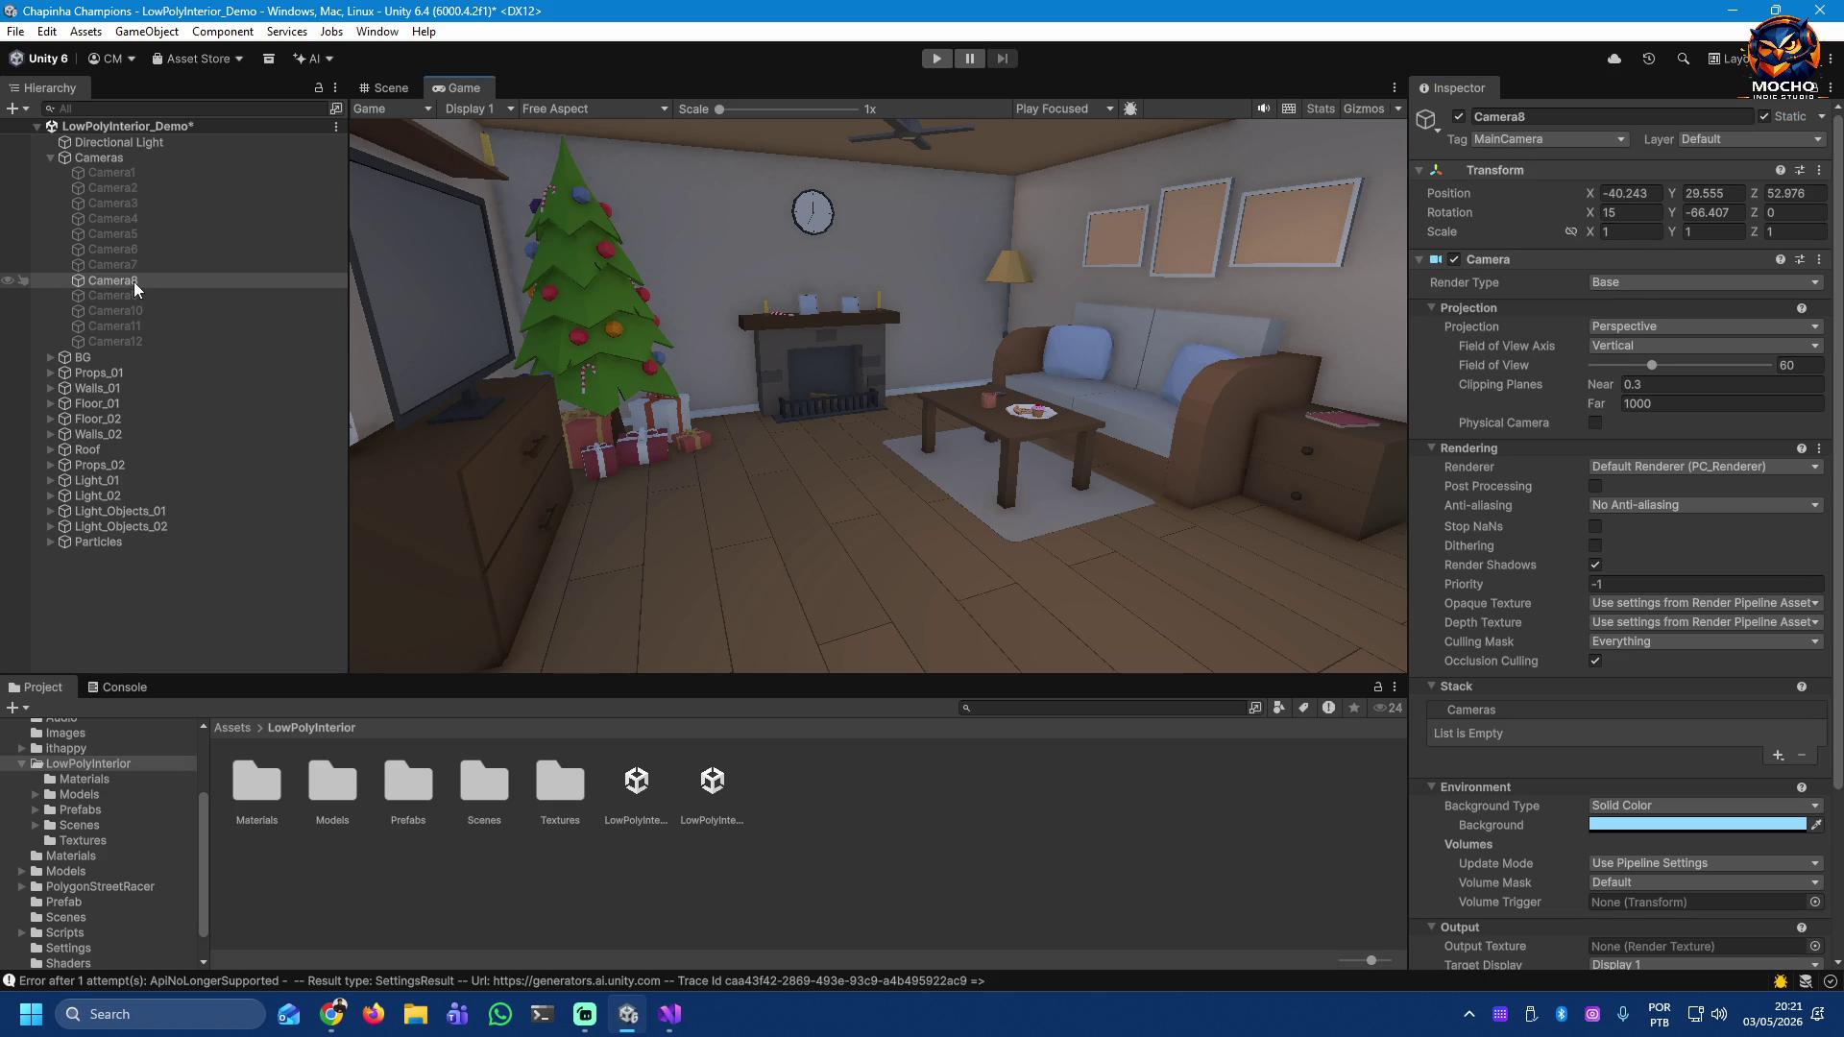
# Step: Activate Camera9–Camera12, briefly re-preview Camera7, and switch Camera8 off
pyautogui.click(163, 294)
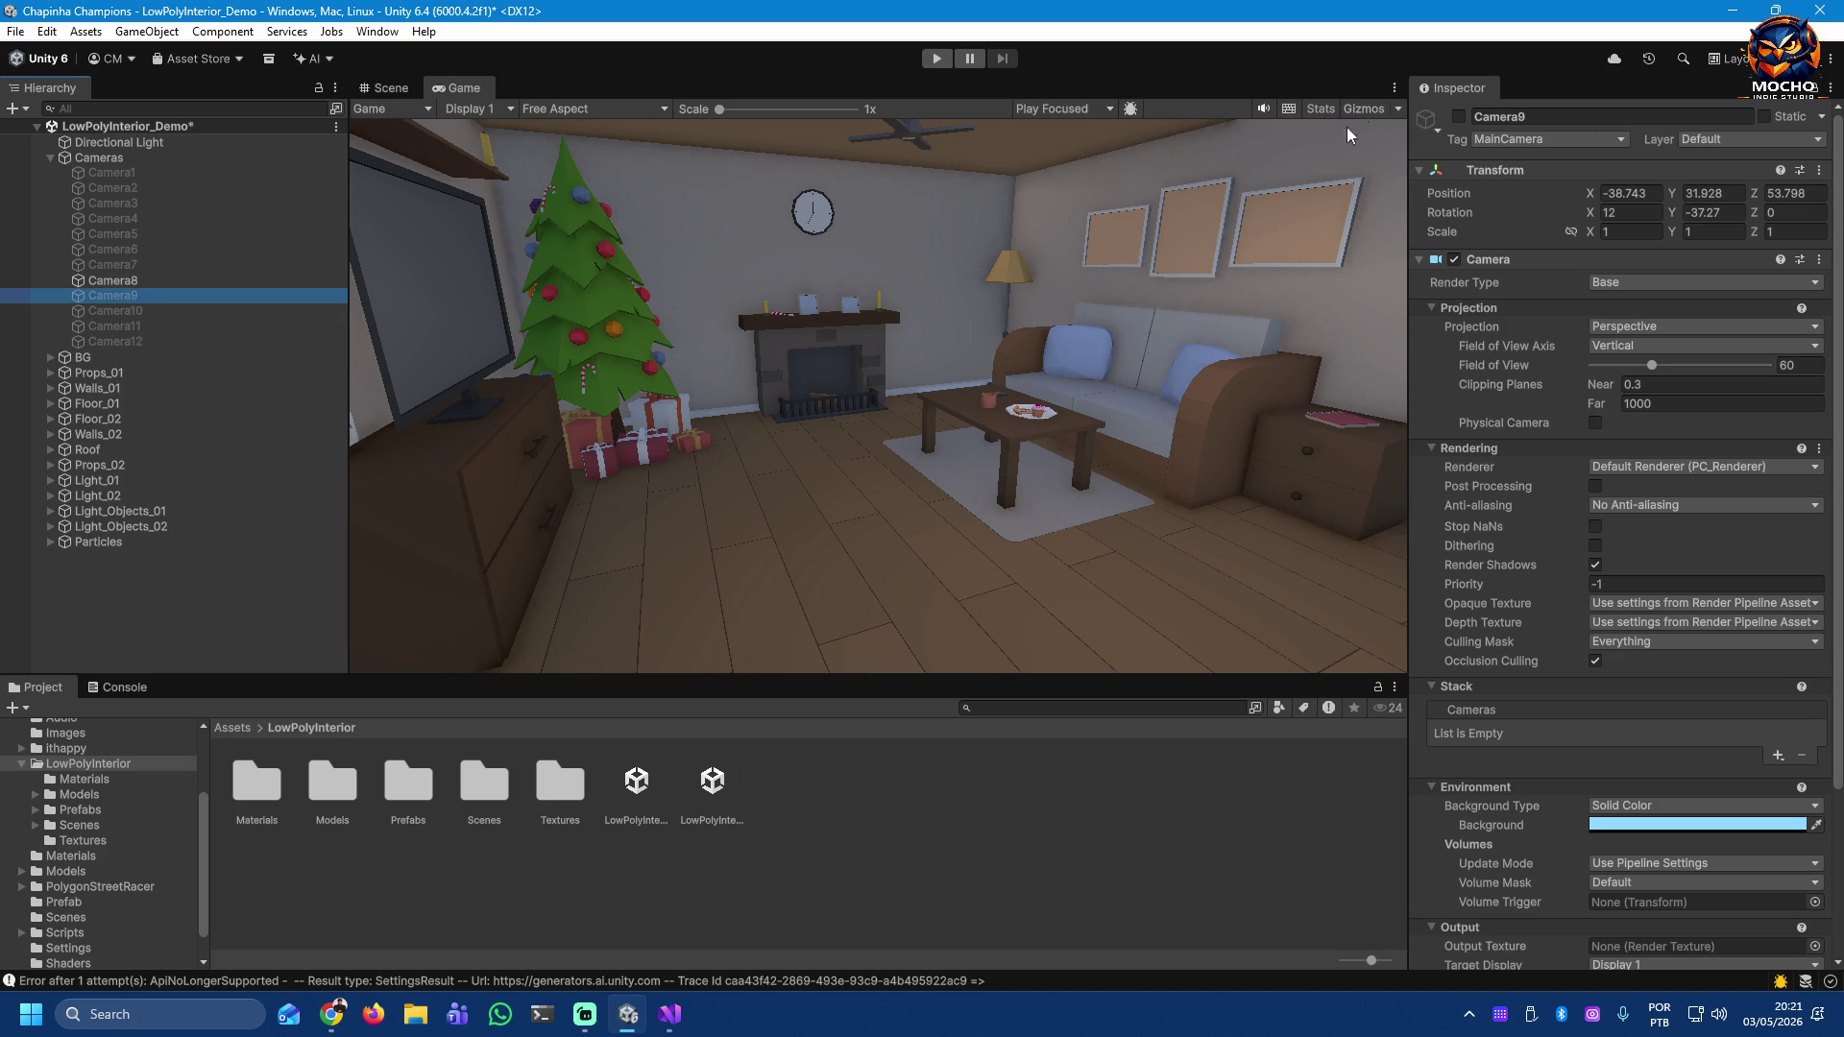
pyautogui.keyDown('shift'); pyautogui.click(121, 343); pyautogui.keyUp('shift')
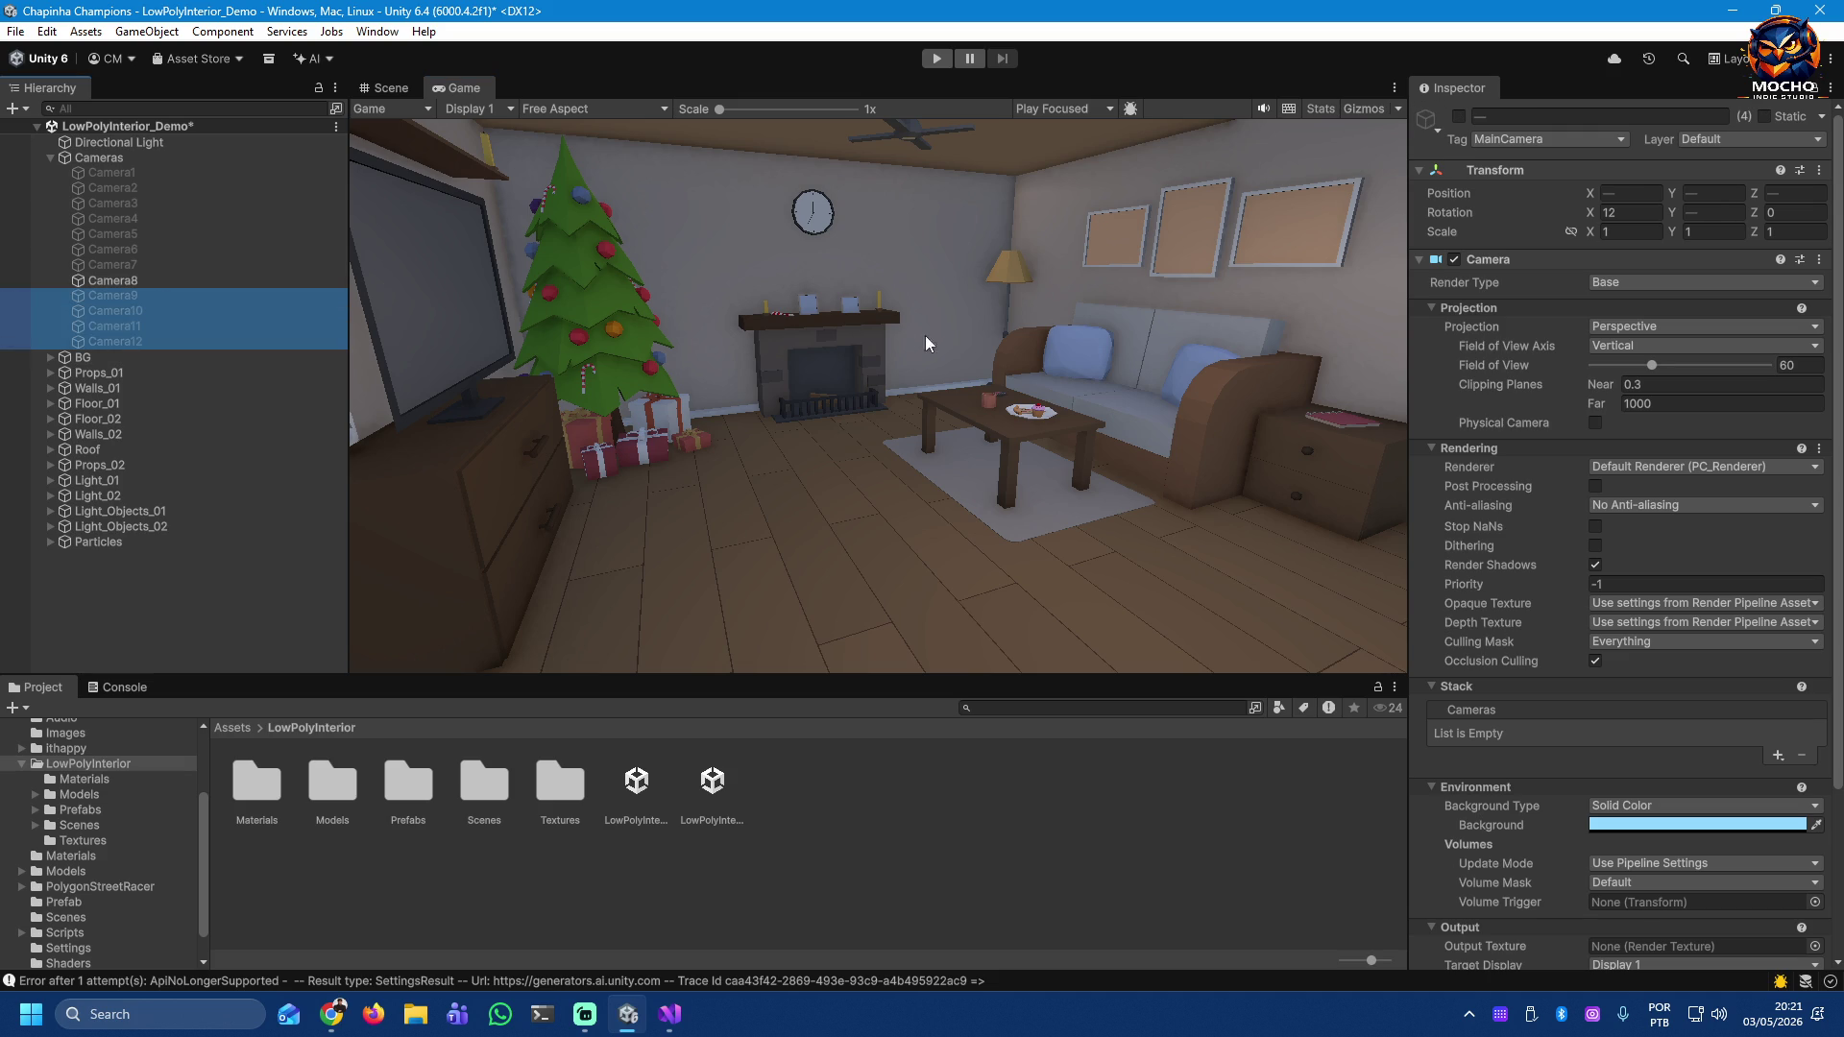
pyautogui.click(1458, 118)
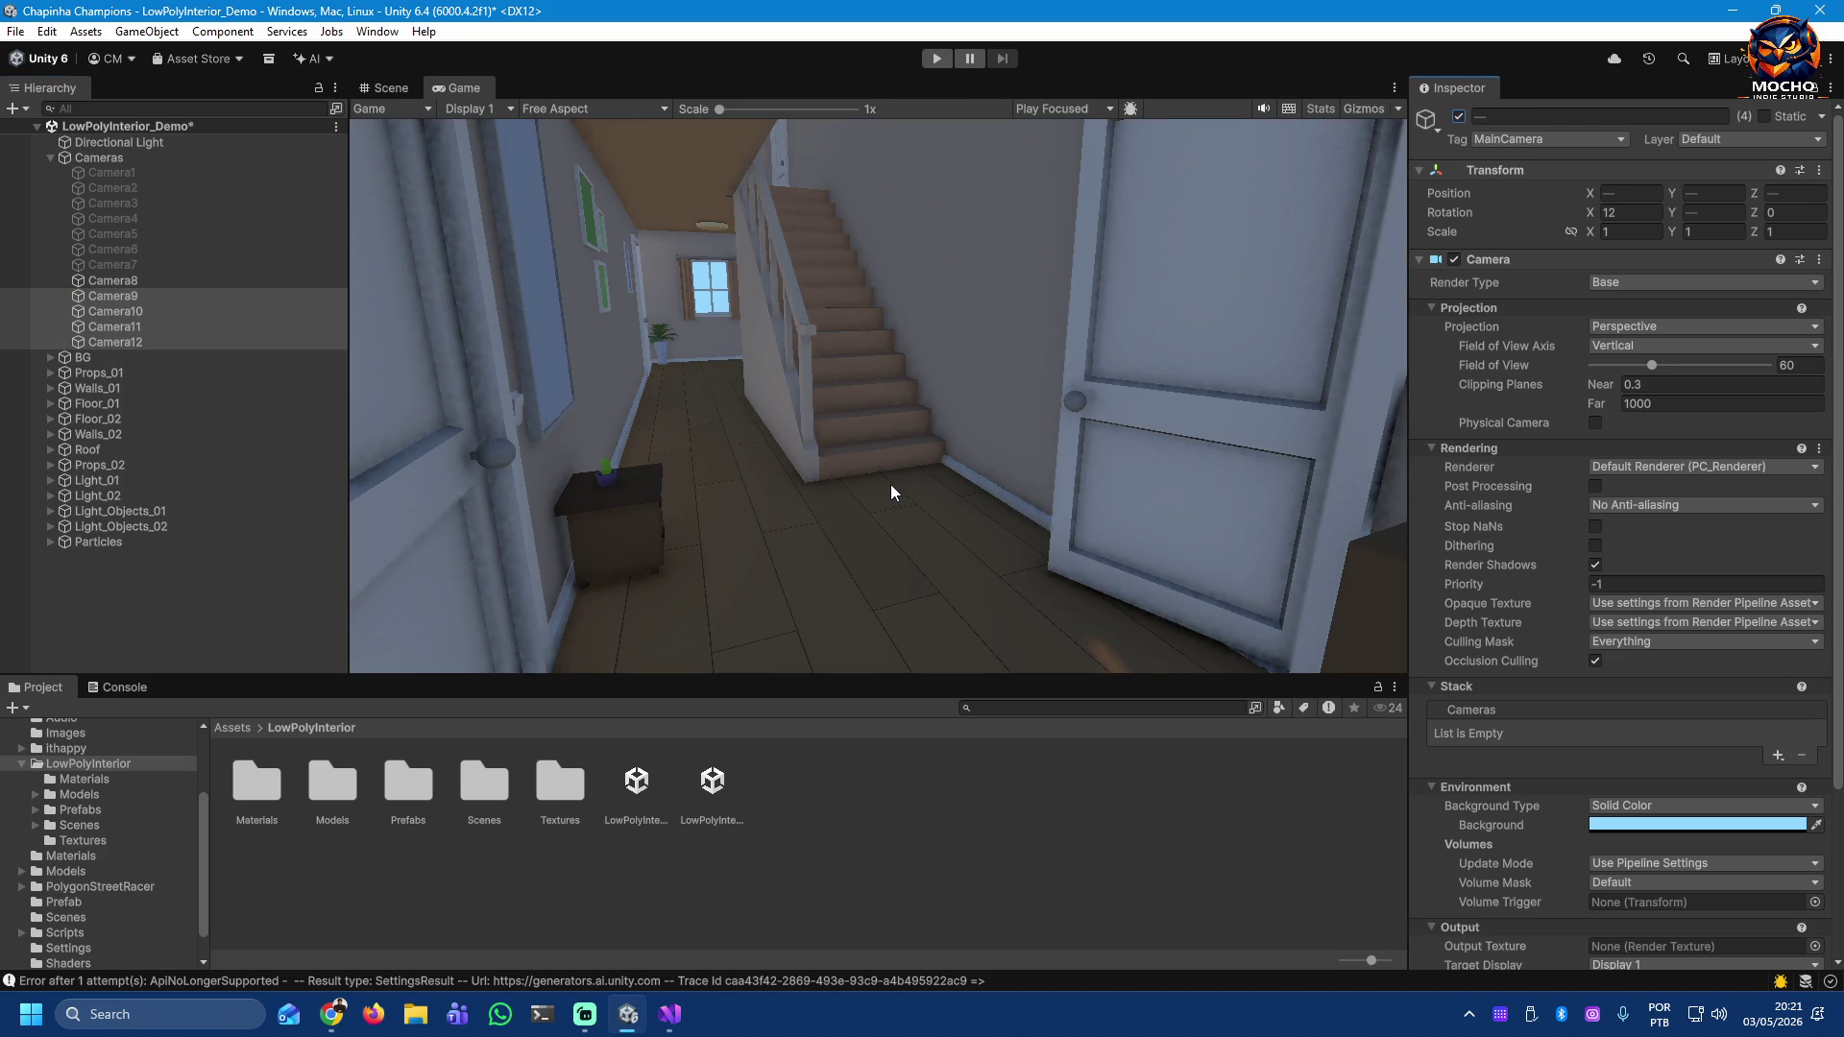
pyautogui.click(125, 281)
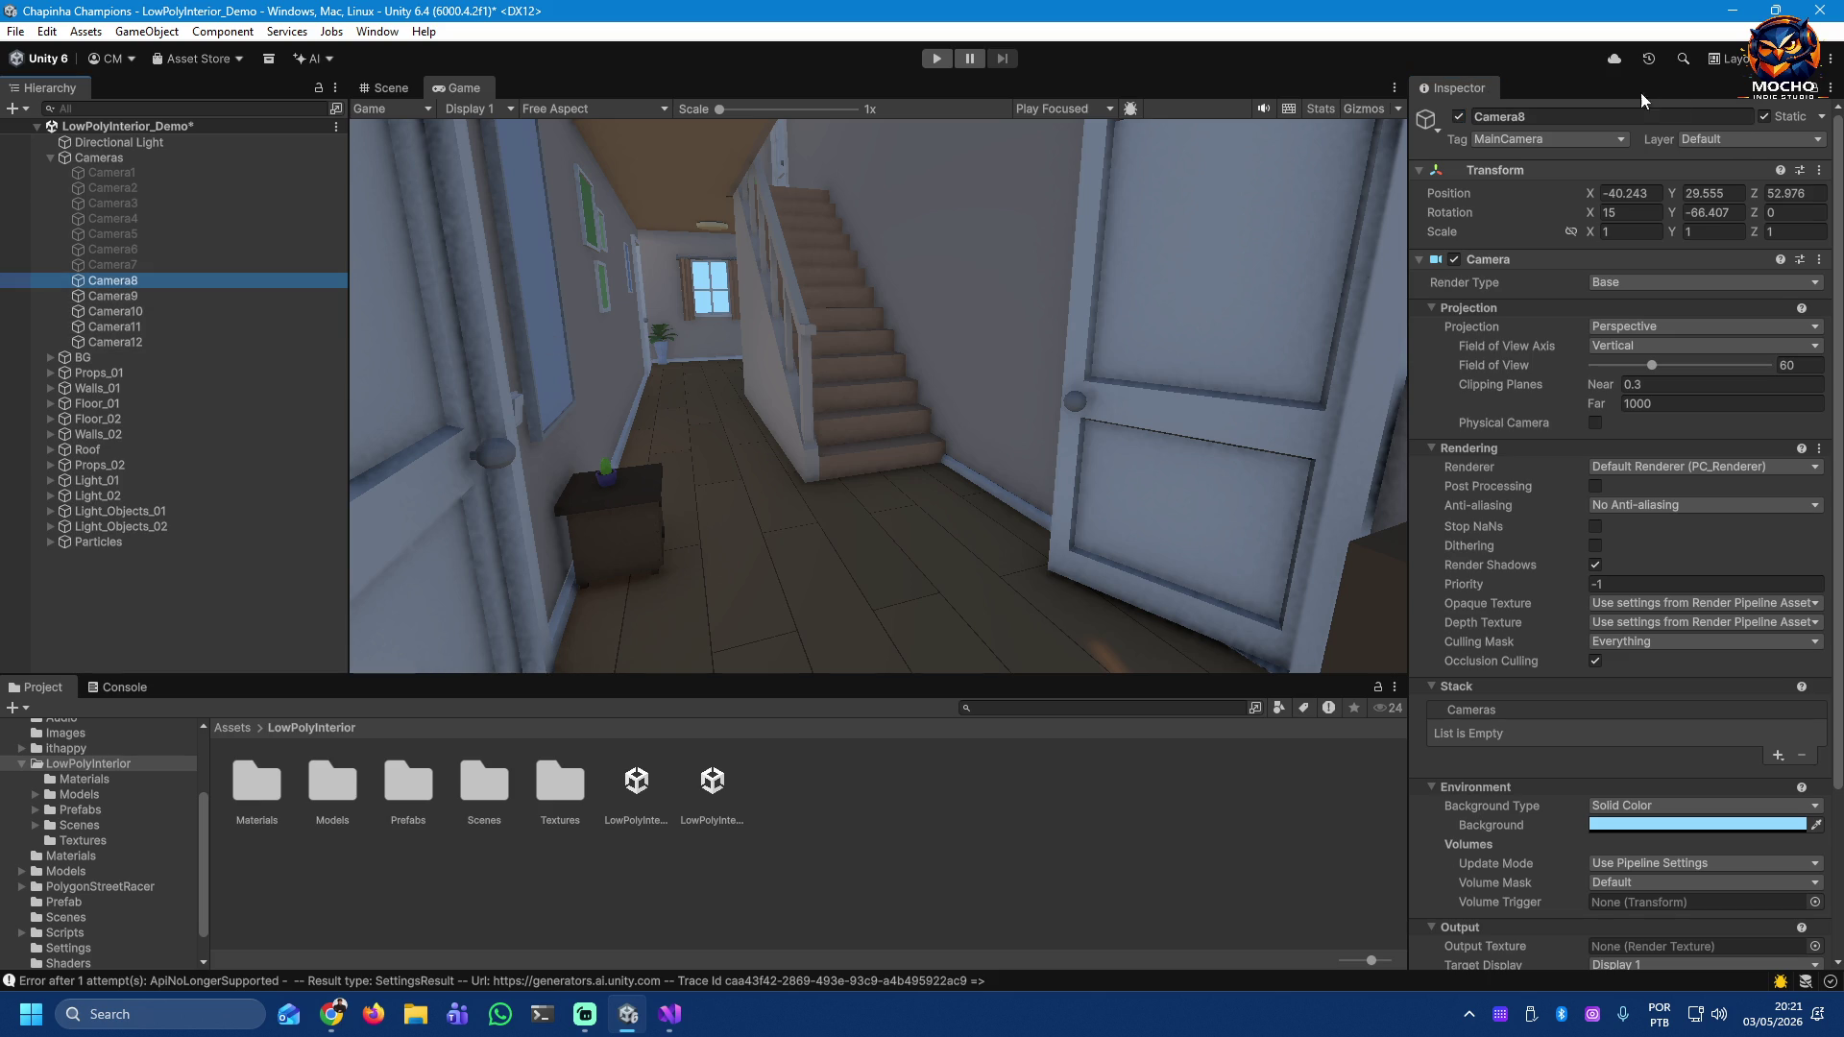
pyautogui.click(142, 265)
pyautogui.click(1459, 117)
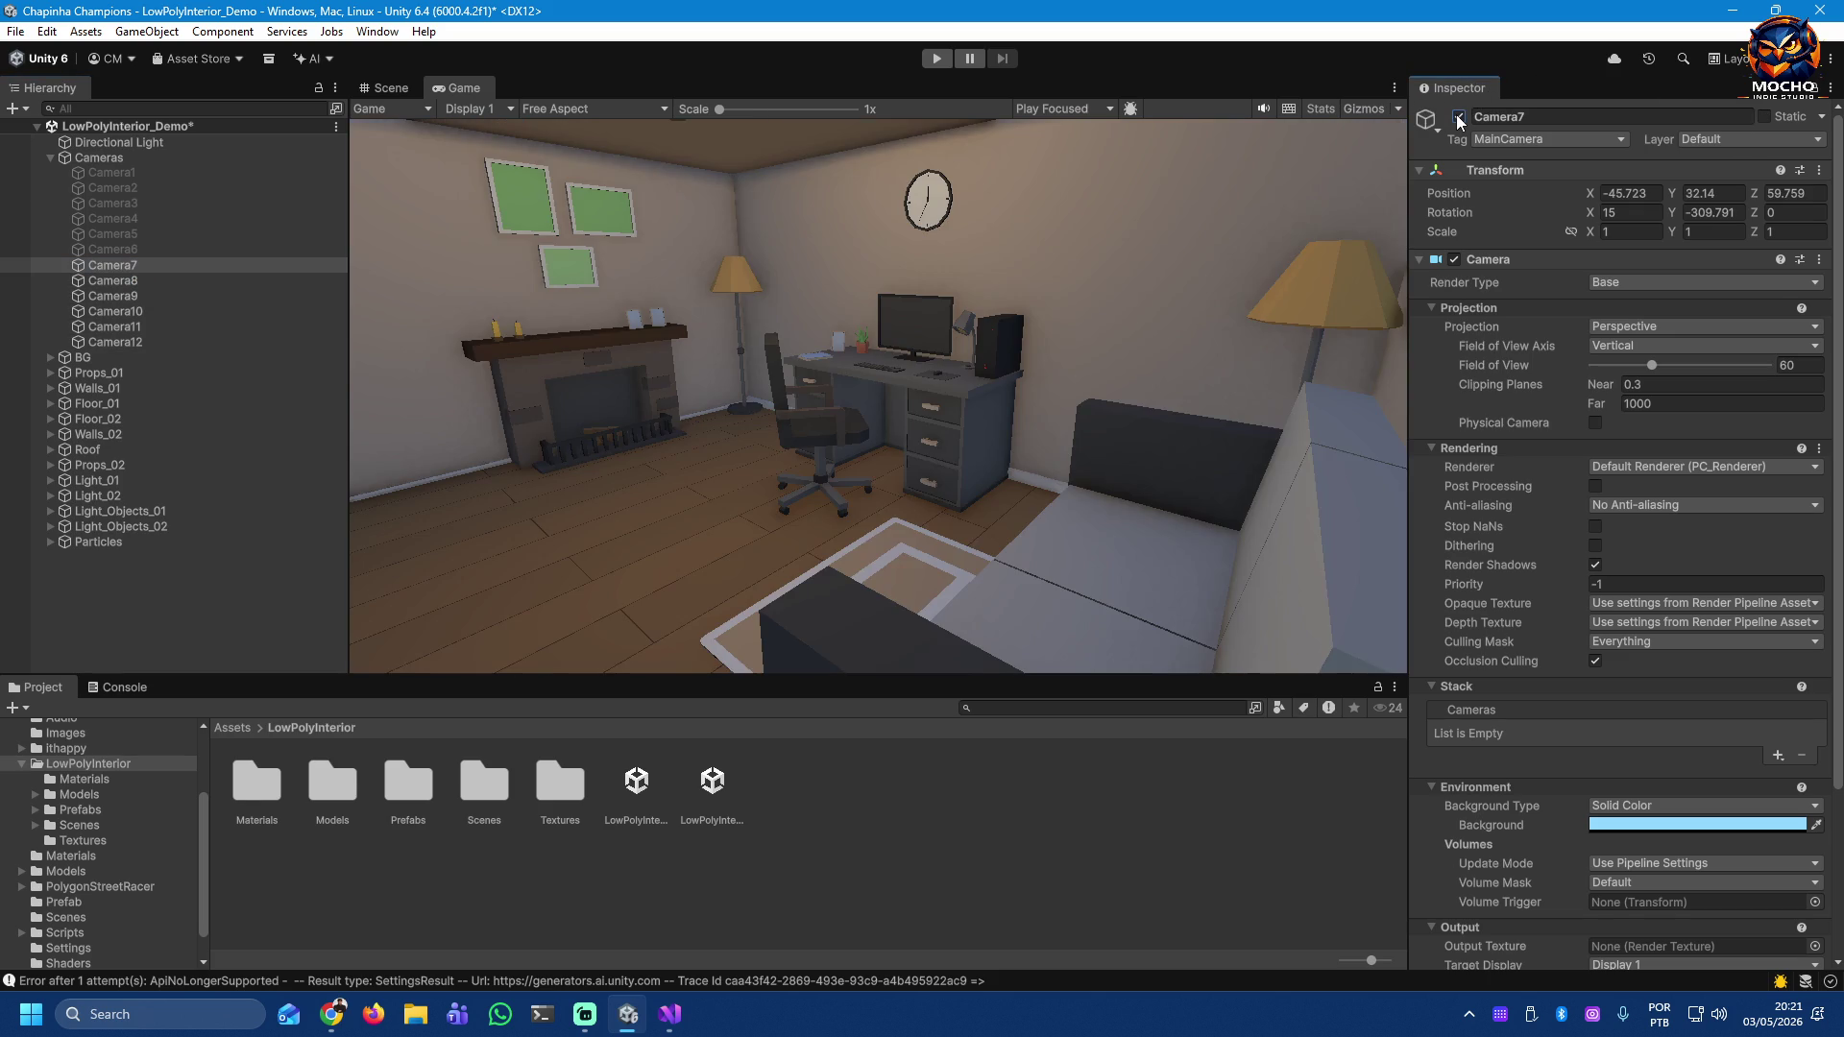
pyautogui.click(1458, 117)
pyautogui.click(161, 280)
pyautogui.click(1458, 117)
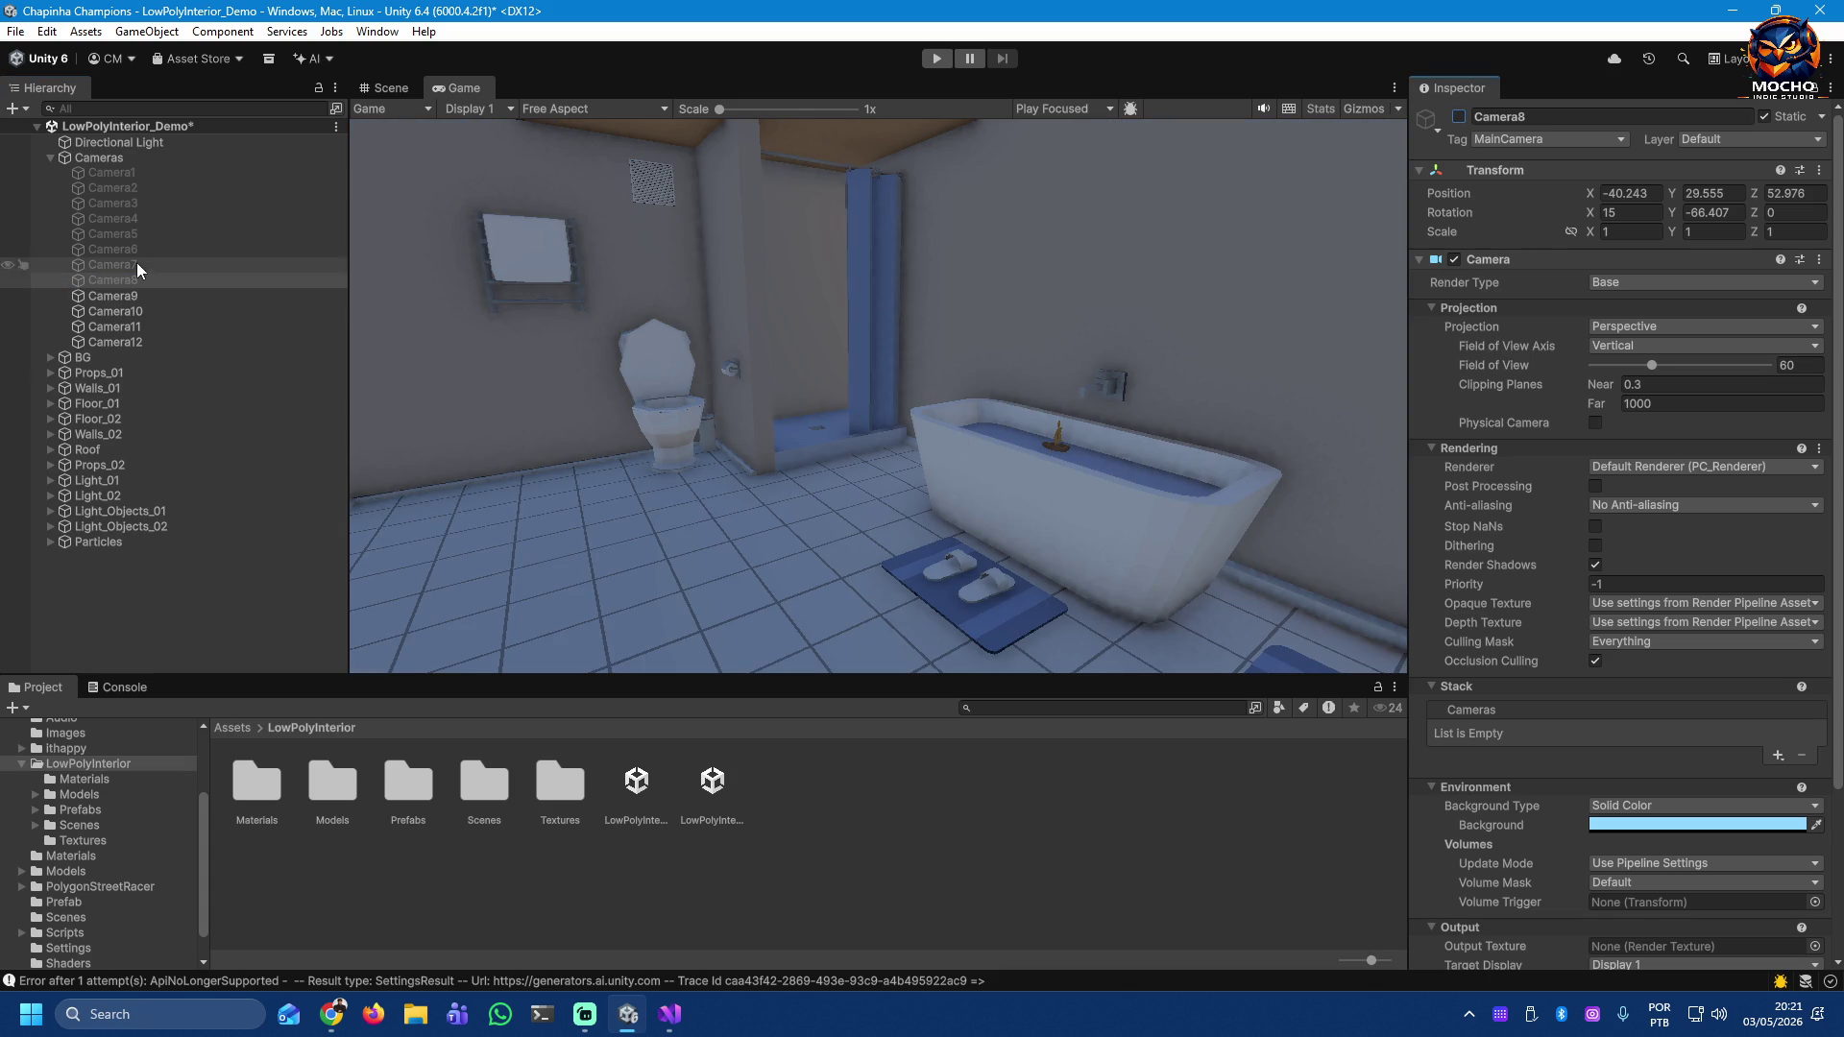
# Step: Switch off Camera9, Camera10 and Camera11, keeping Camera12 on, then select Camera1
pyautogui.click(124, 297)
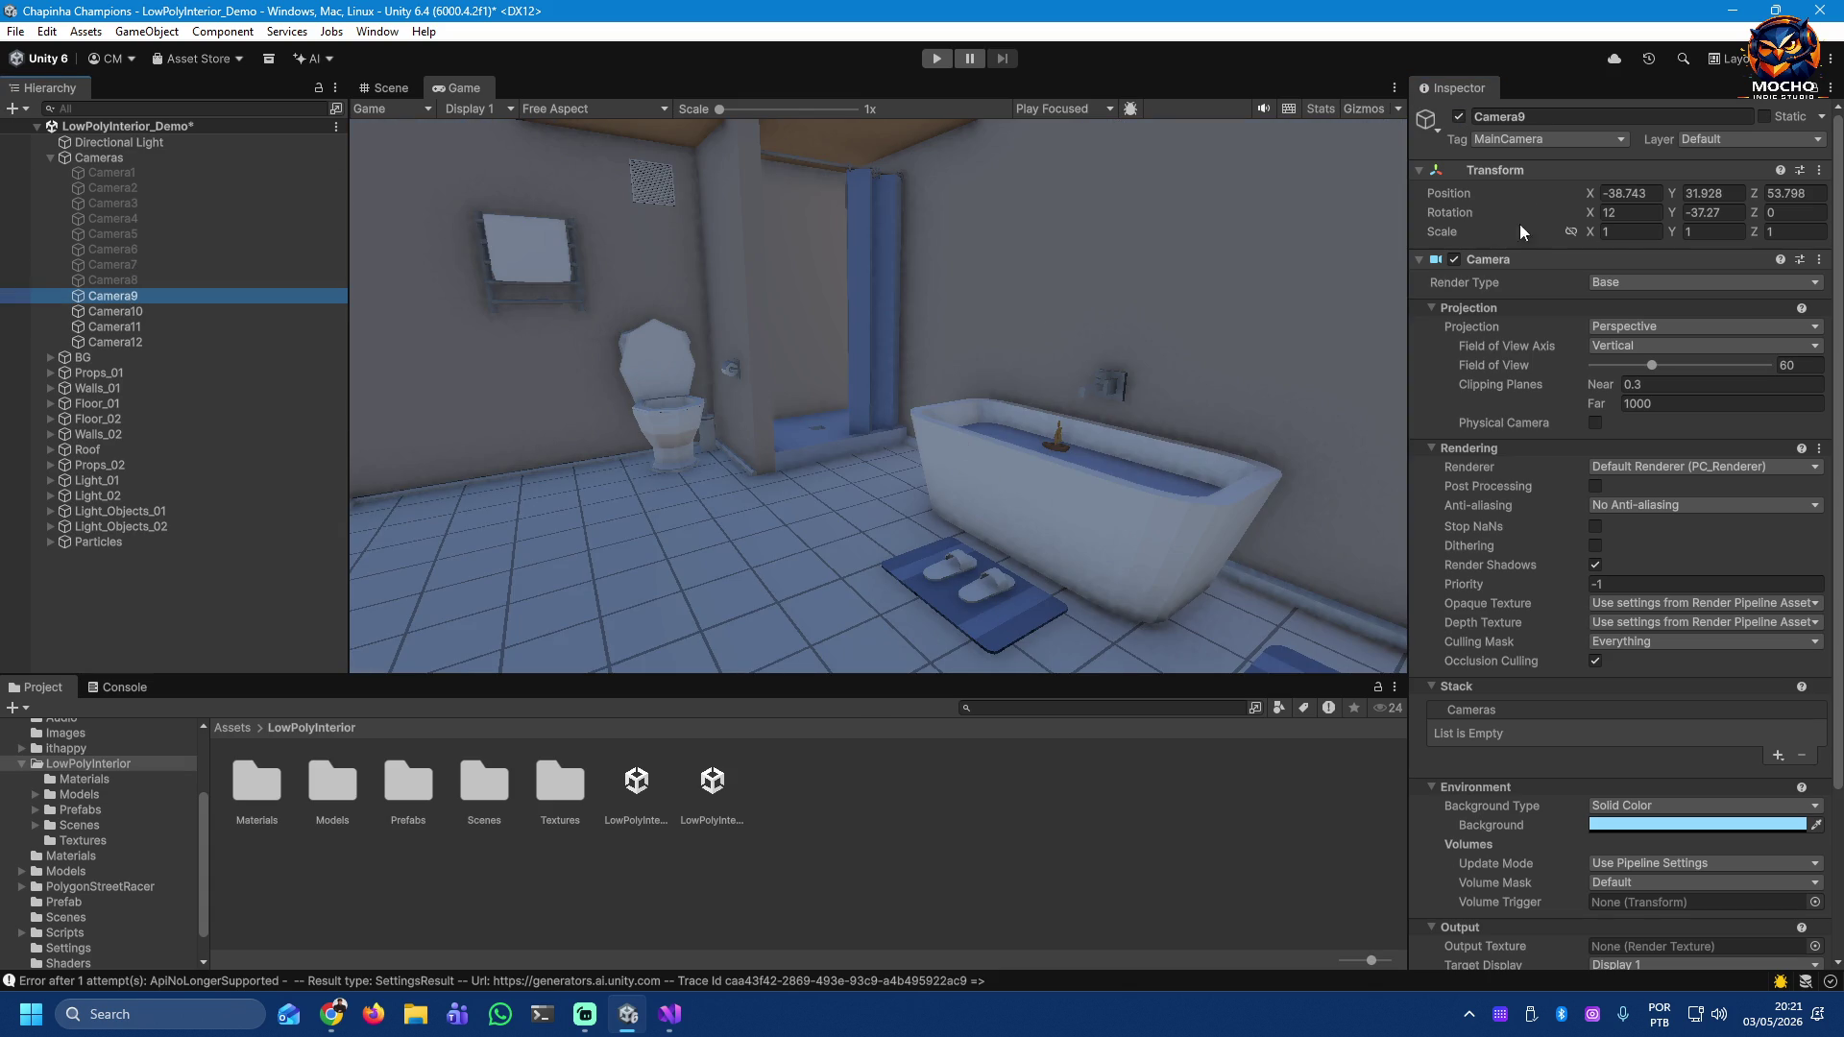
pyautogui.click(1458, 117)
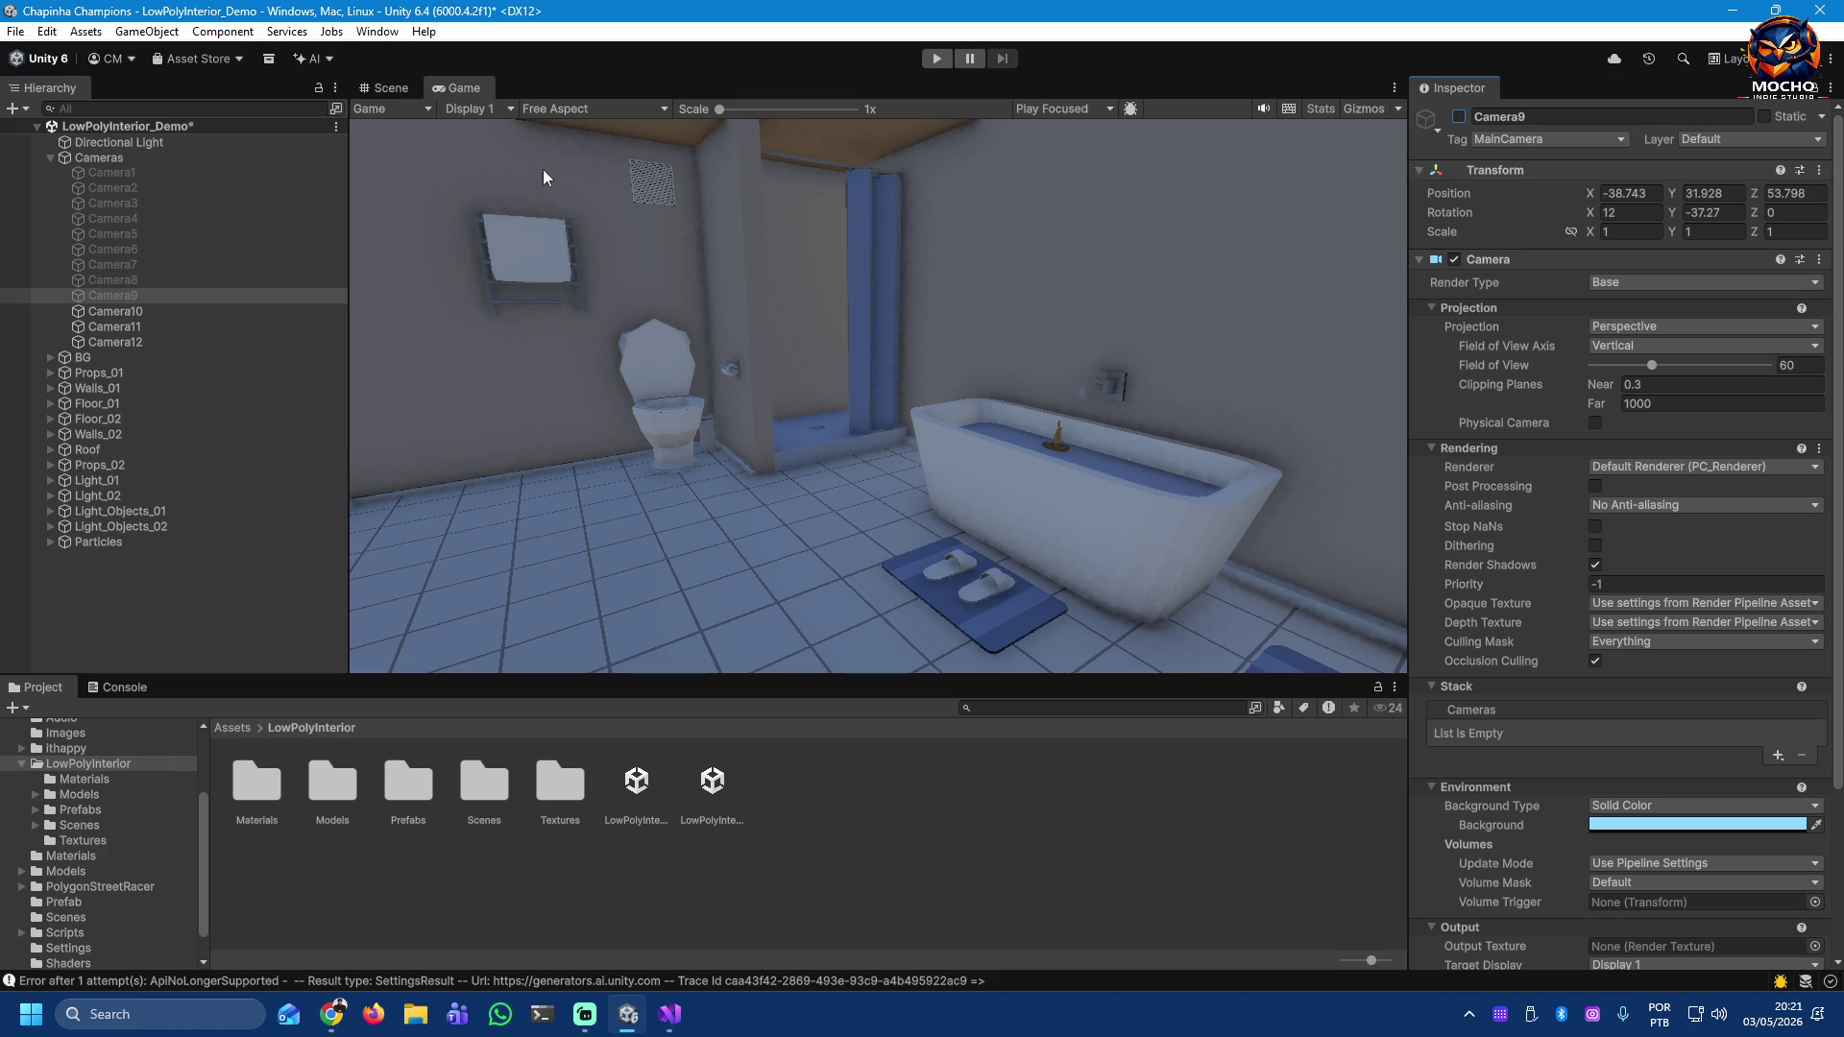
pyautogui.click(138, 309)
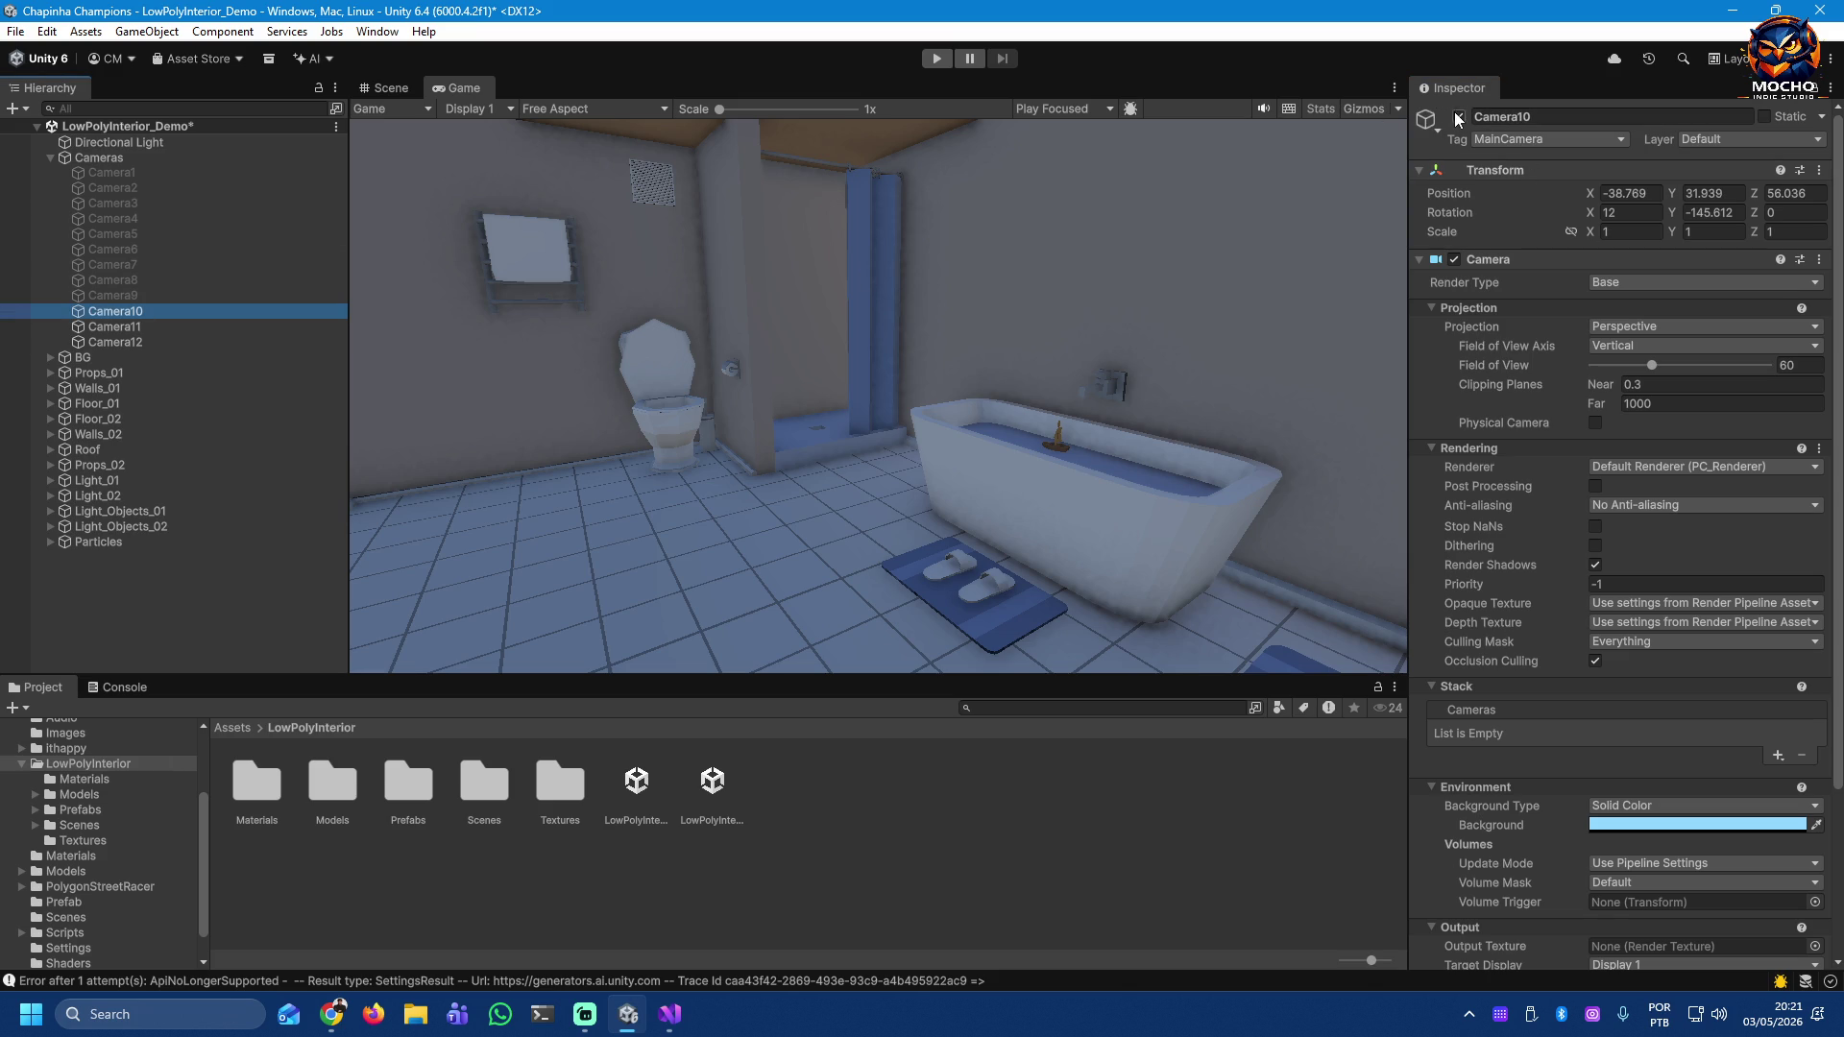
pyautogui.click(1459, 117)
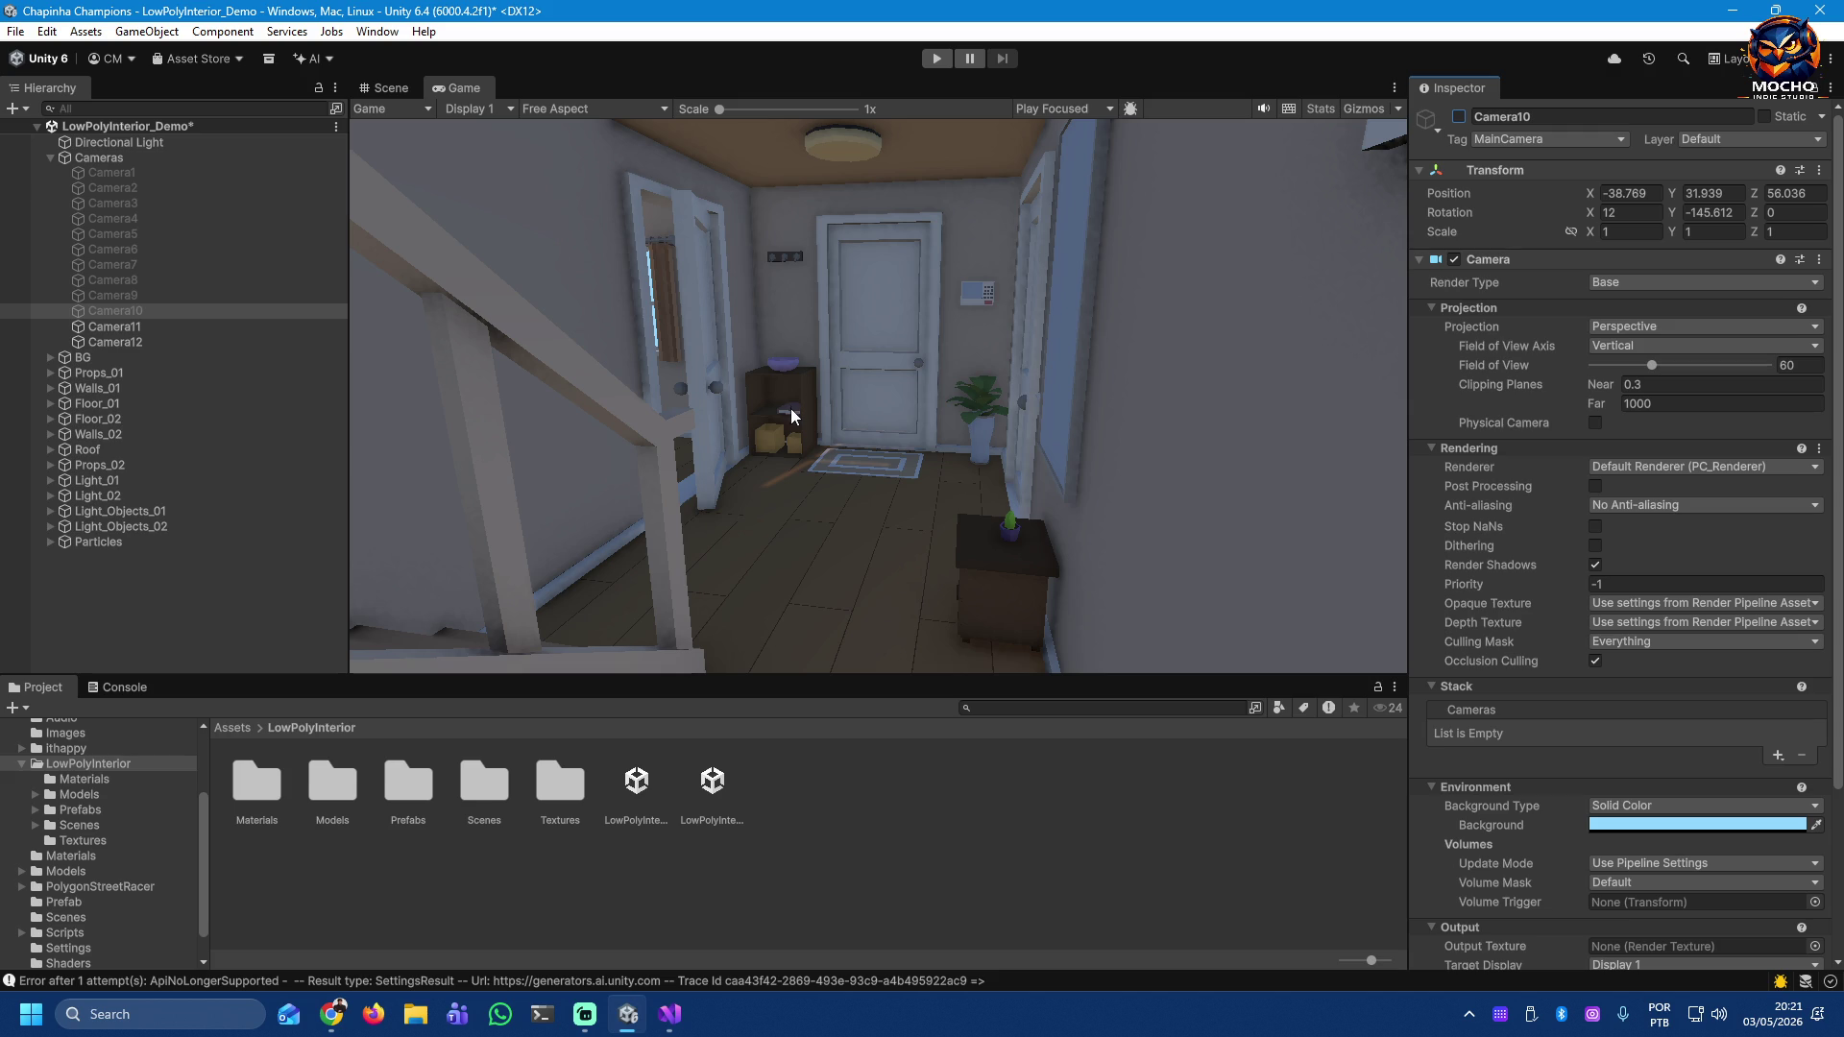
pyautogui.click(119, 328)
pyautogui.click(1459, 117)
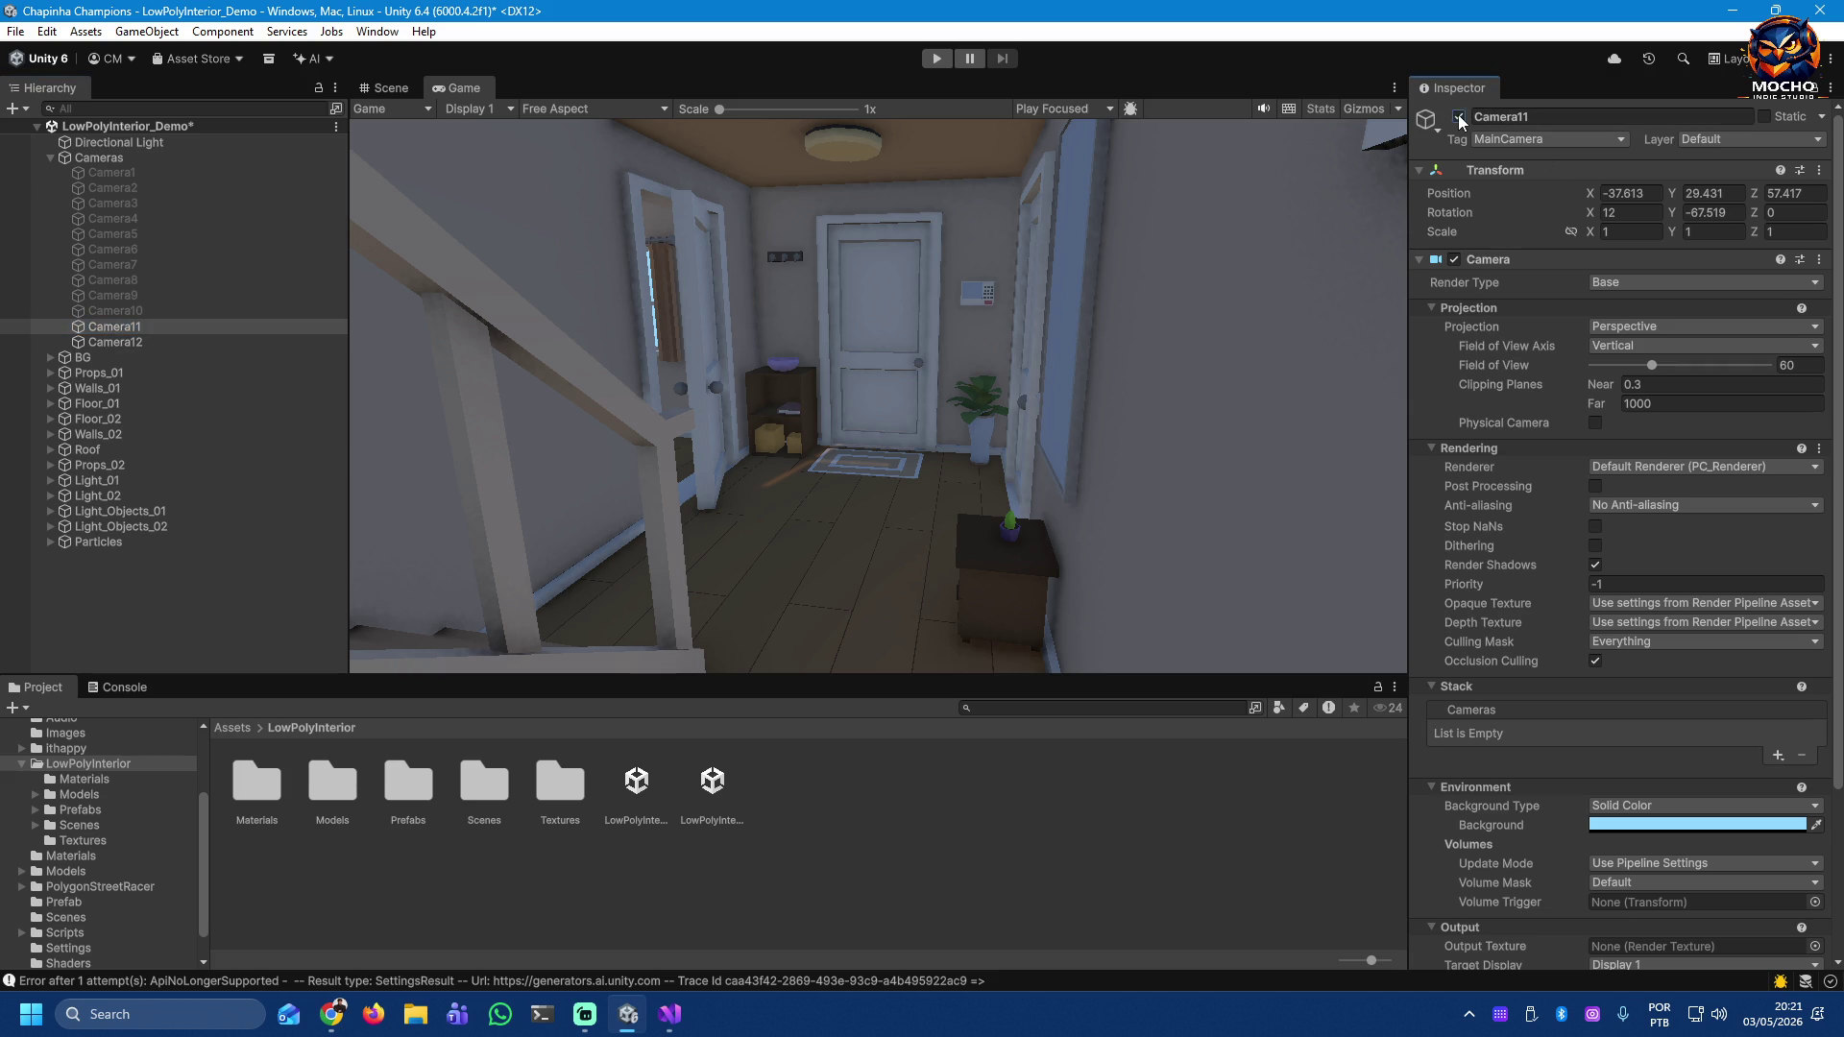
pyautogui.click(128, 340)
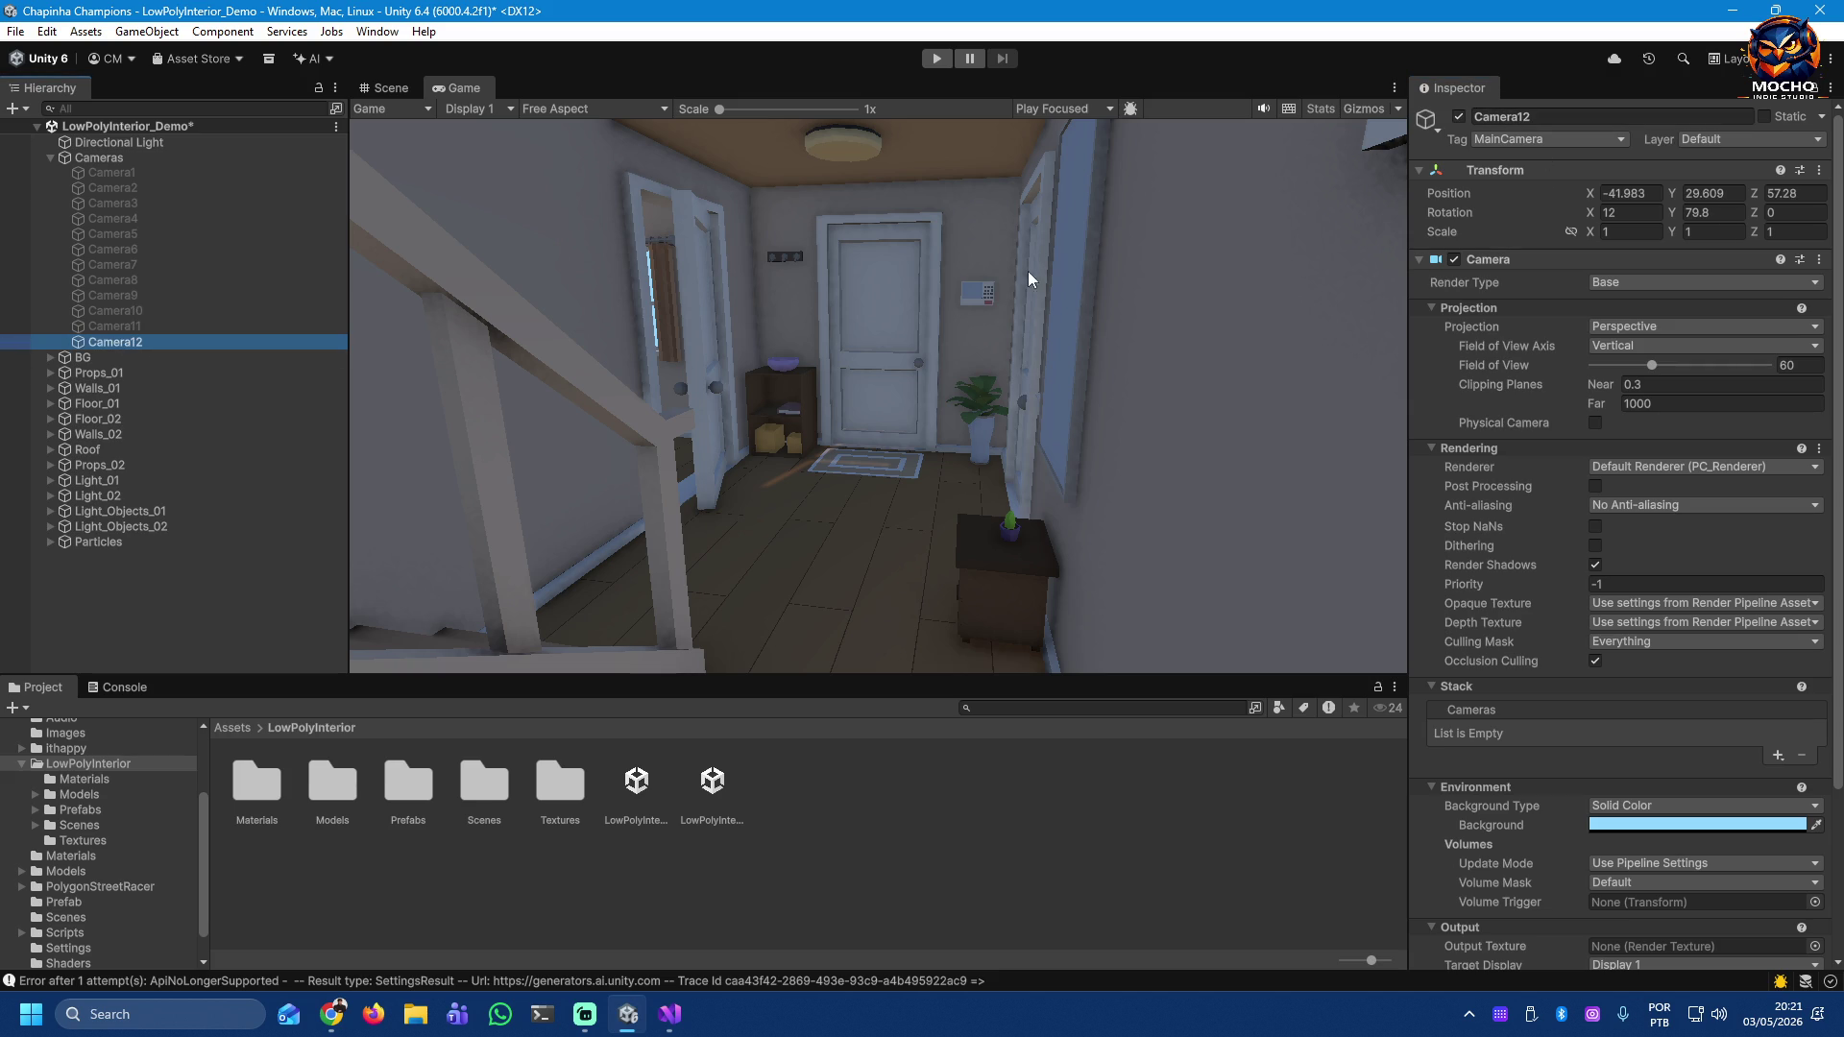
pyautogui.click(1459, 118)
pyautogui.click(1460, 118)
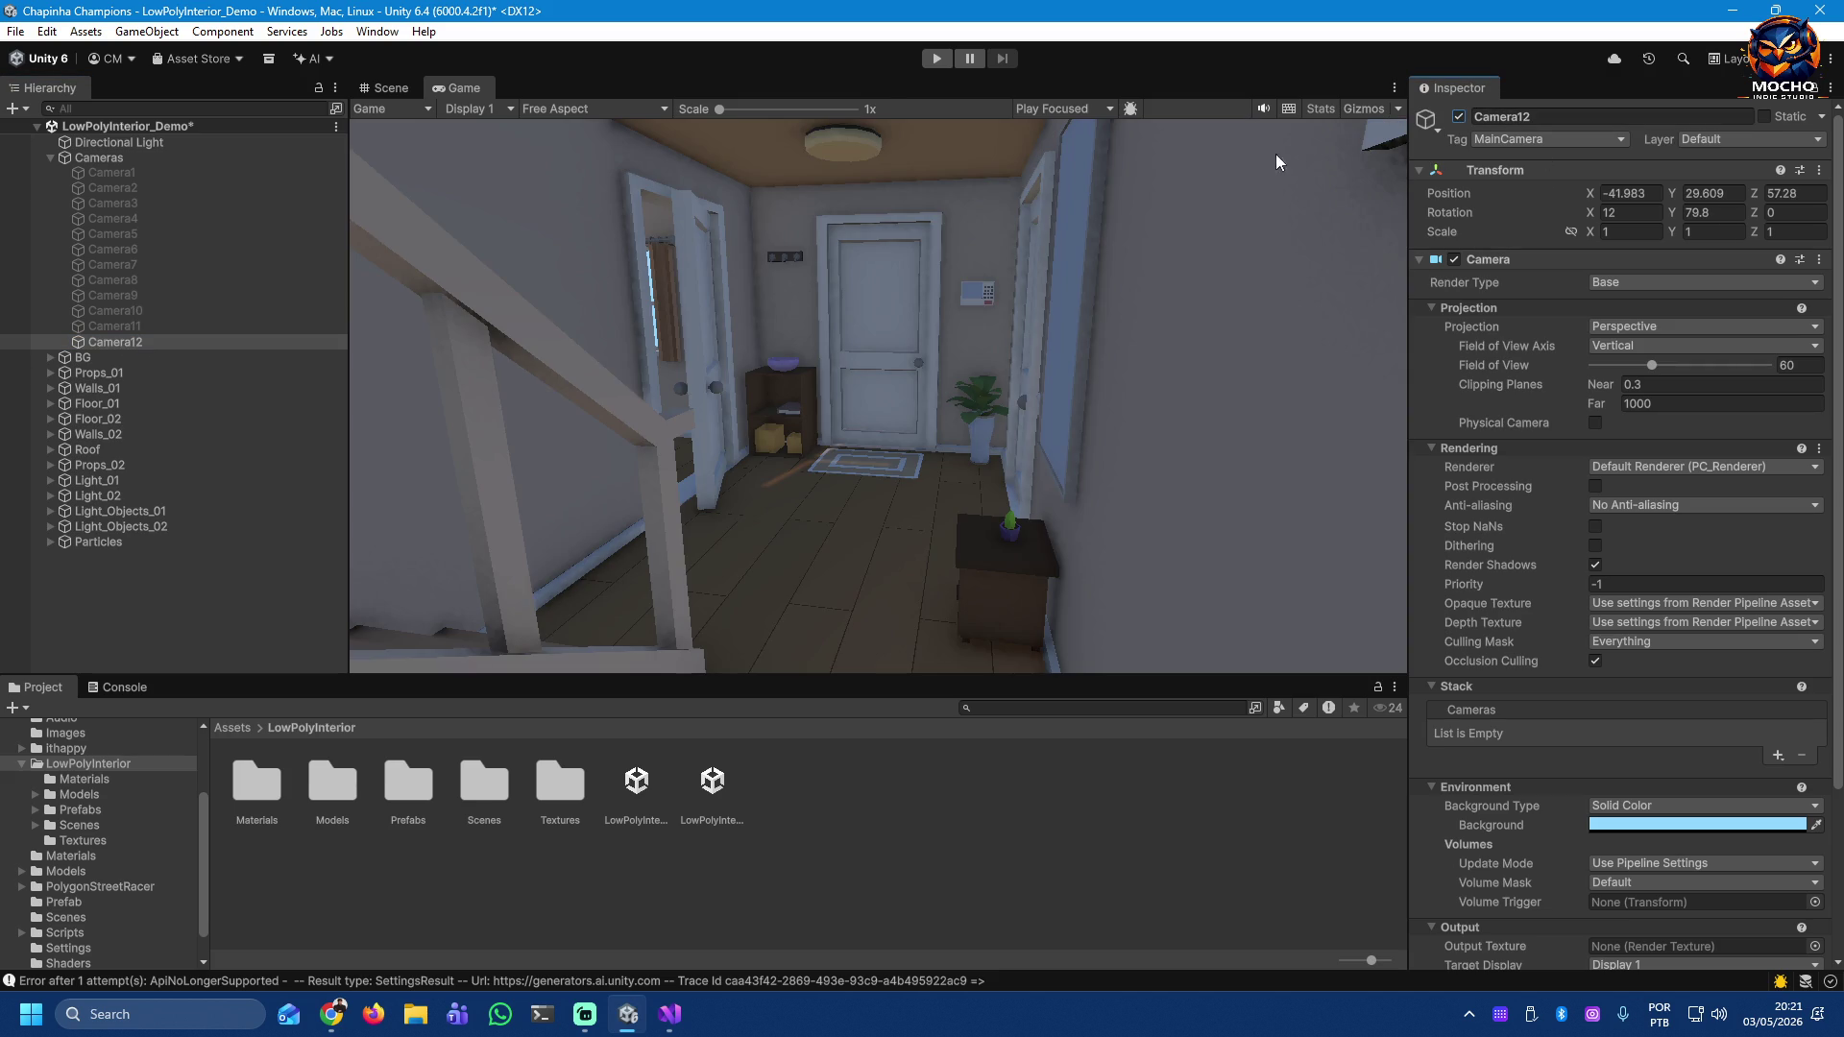
pyautogui.click(112, 171)
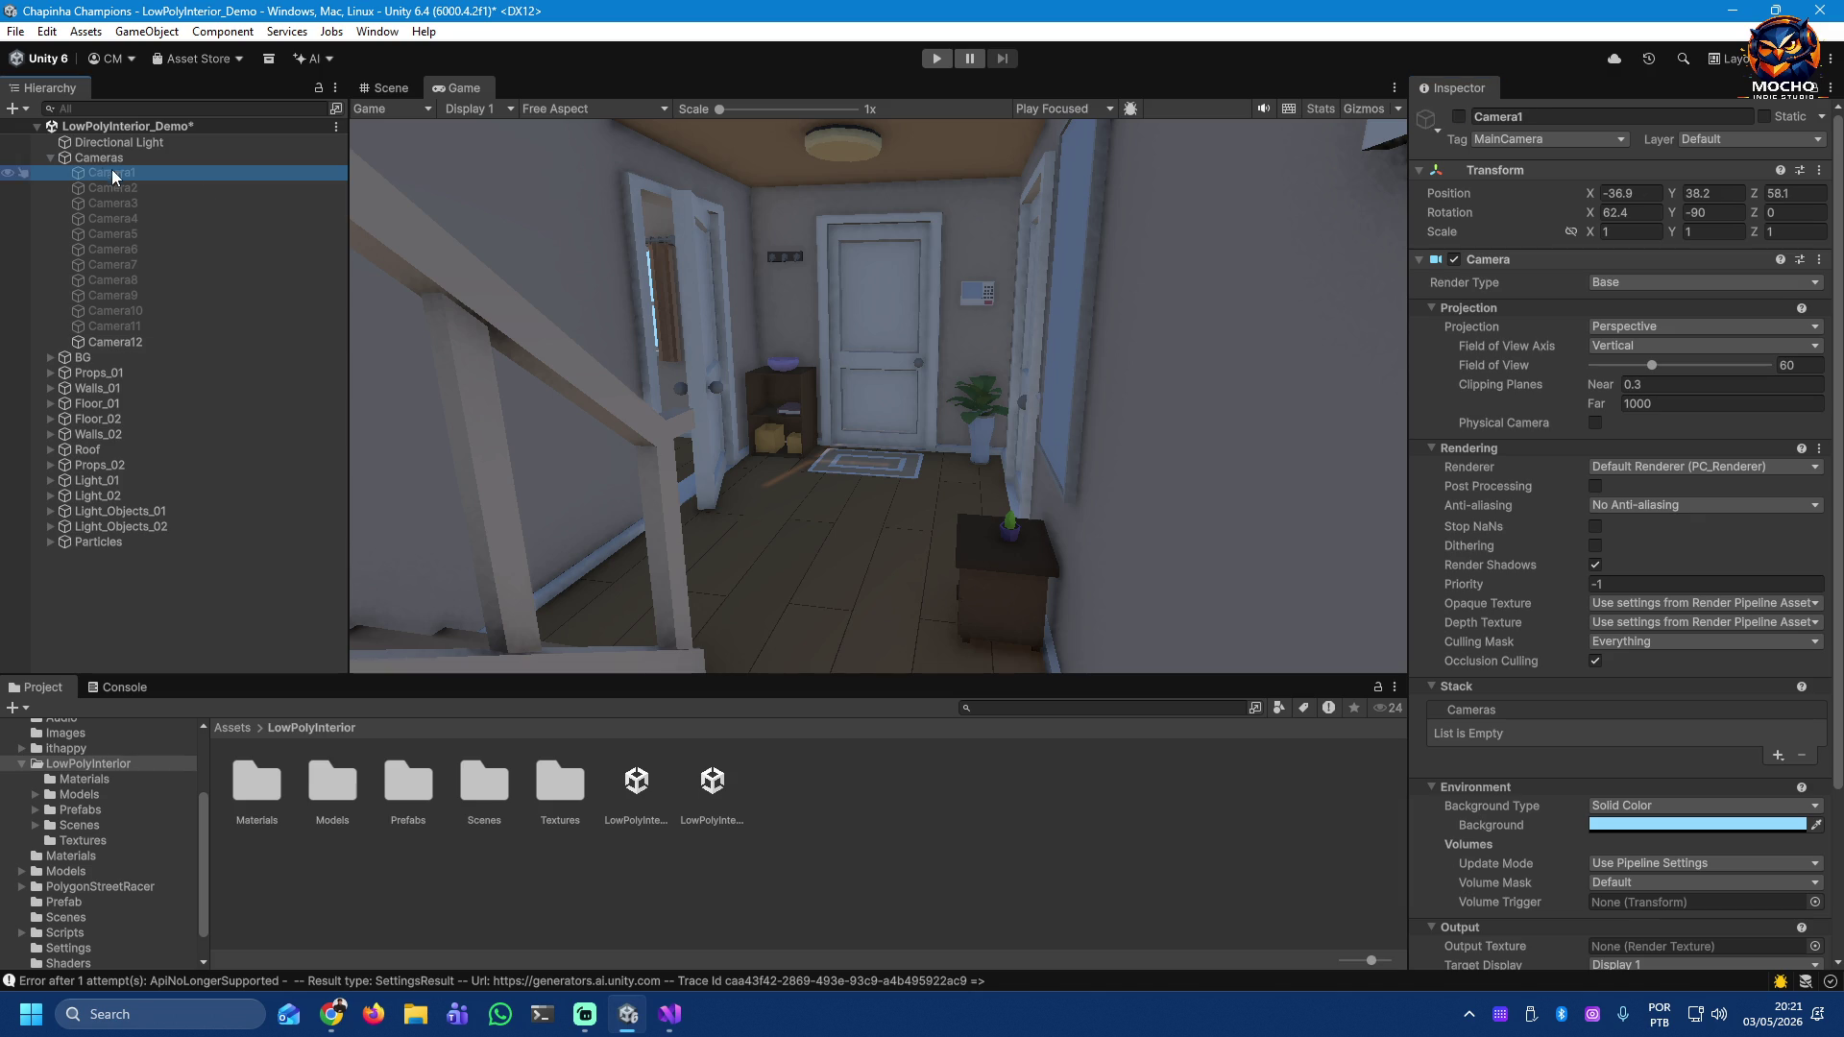
# Step: Preview Camera1 and Camera2 in turn, then switch on Camera3's kitchen view
pyautogui.click(1460, 119)
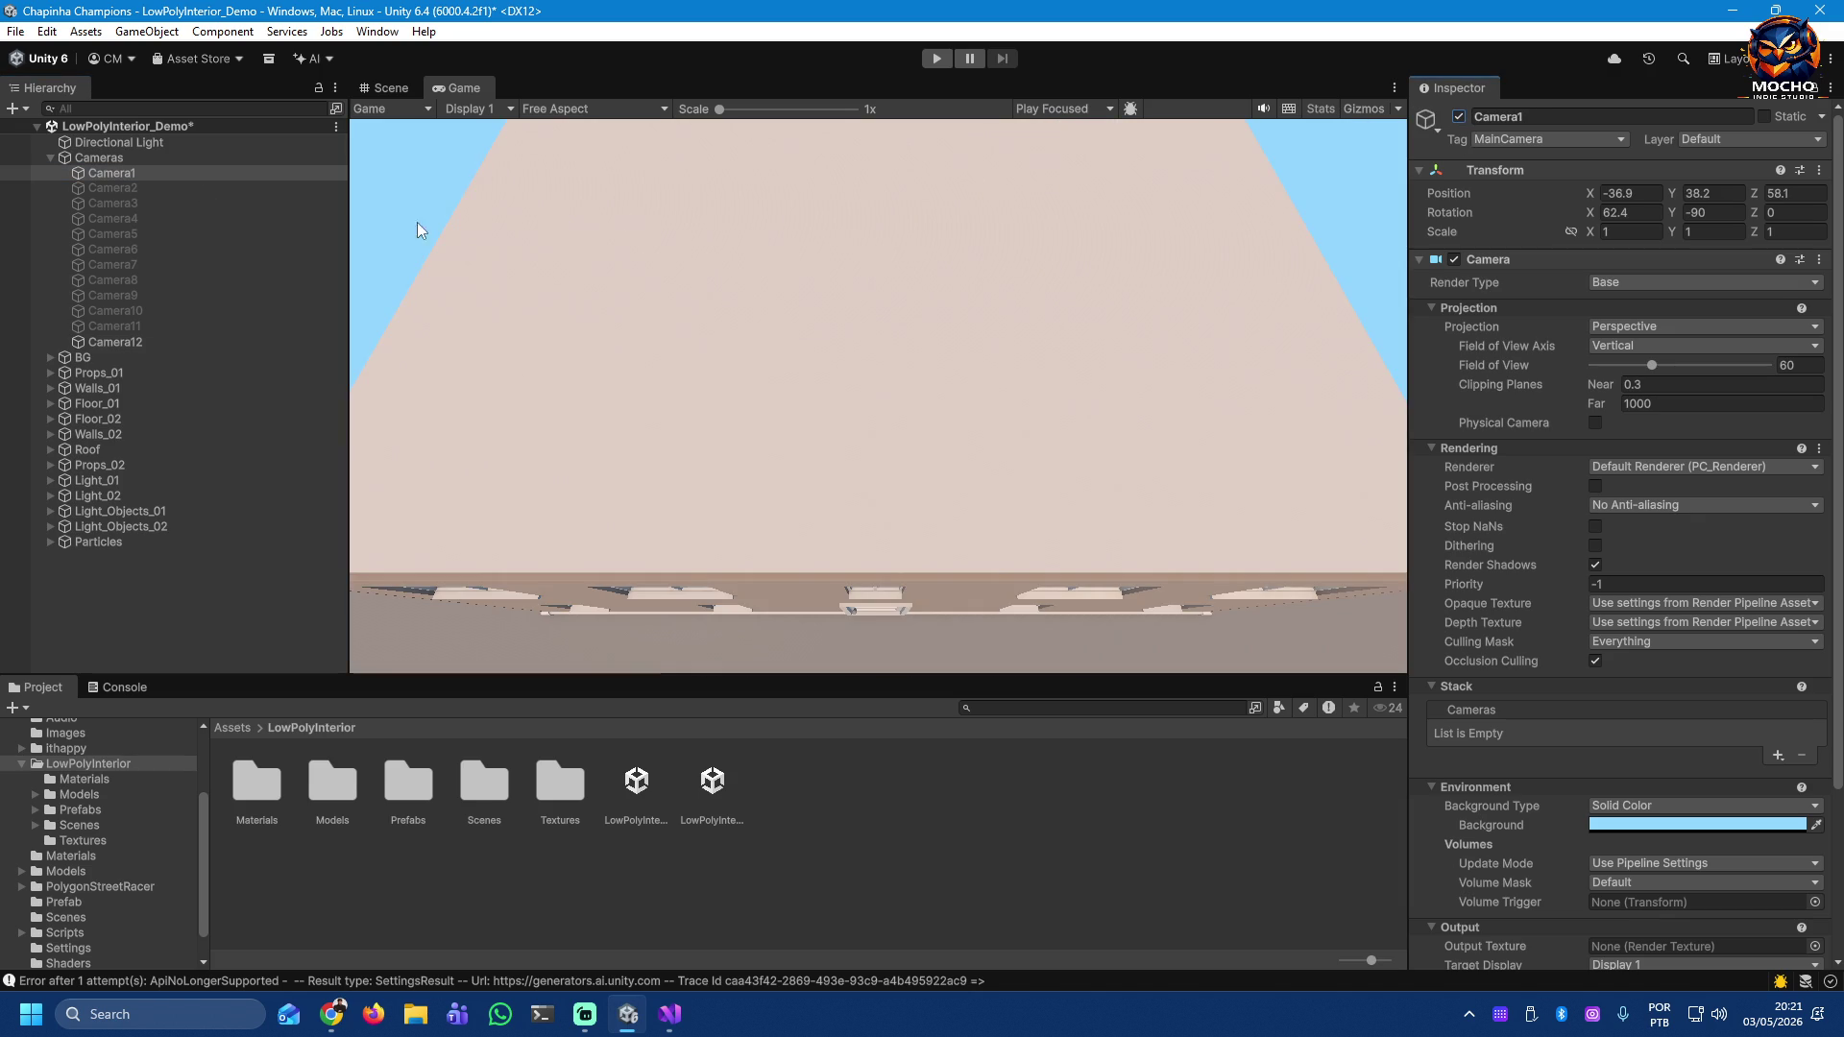
pyautogui.click(1459, 117)
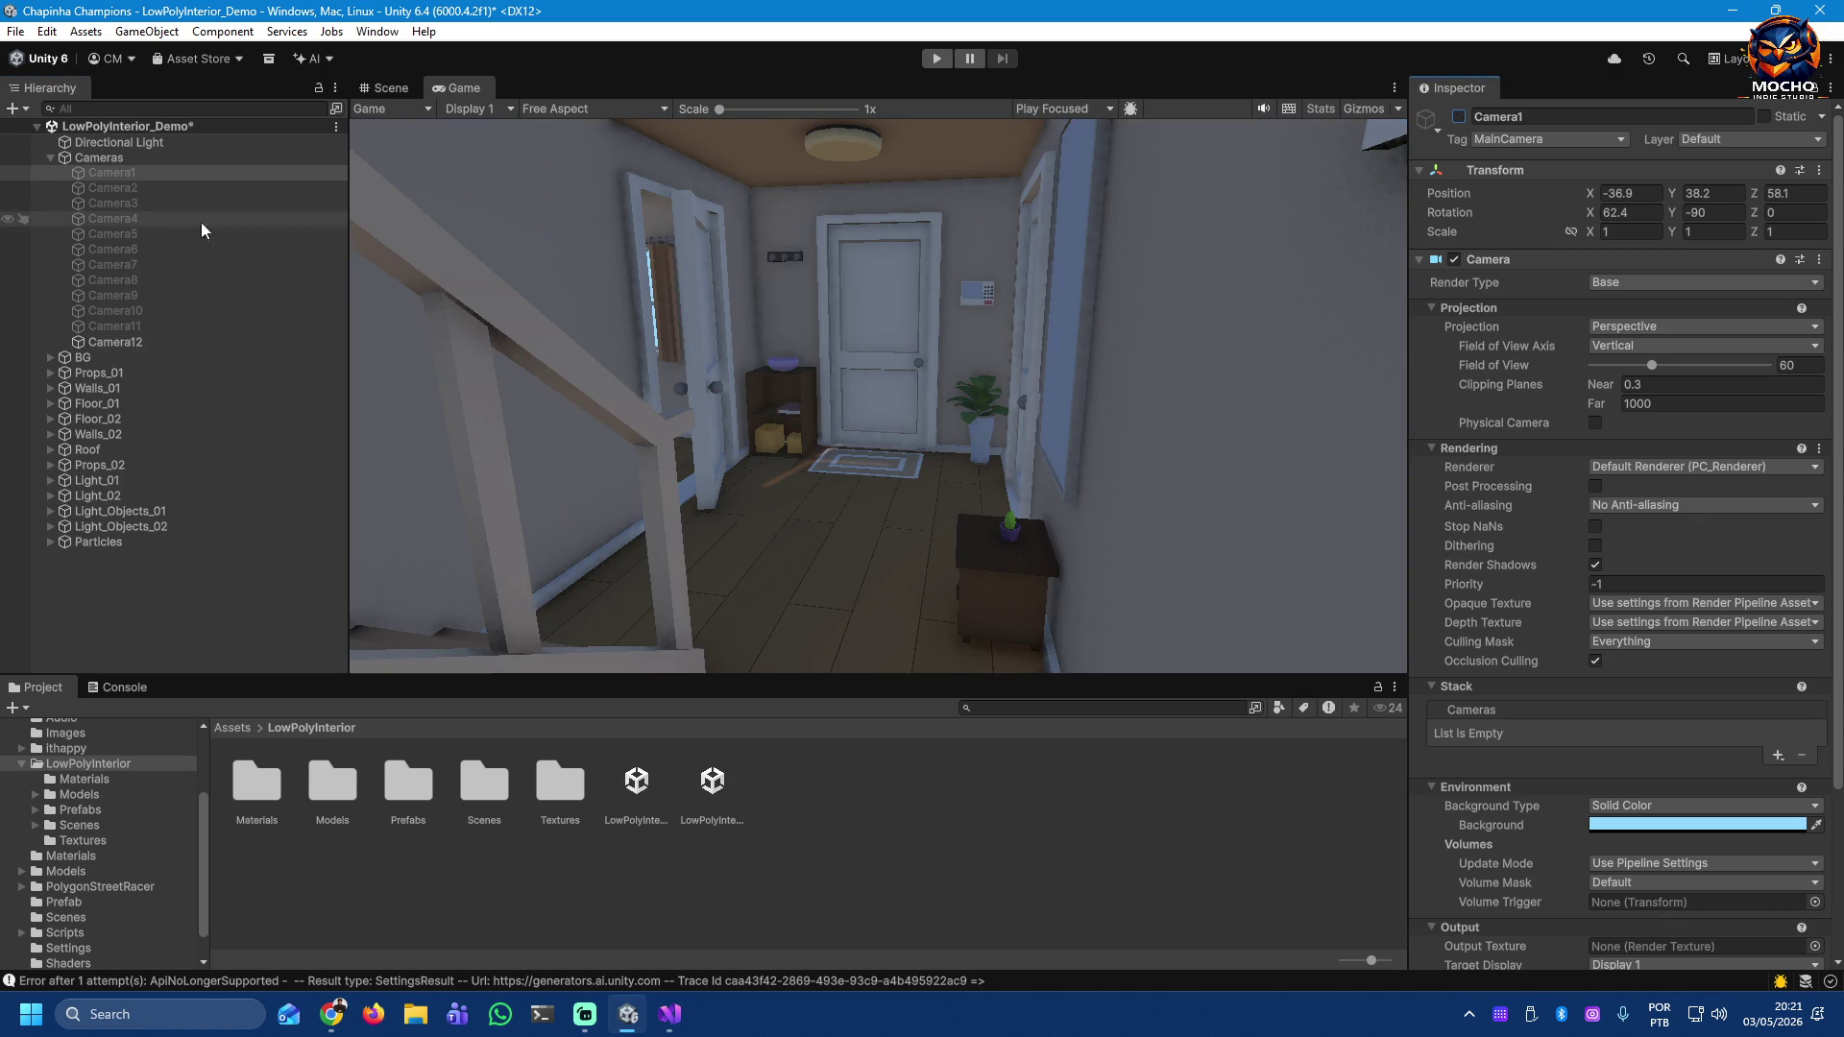
pyautogui.click(116, 188)
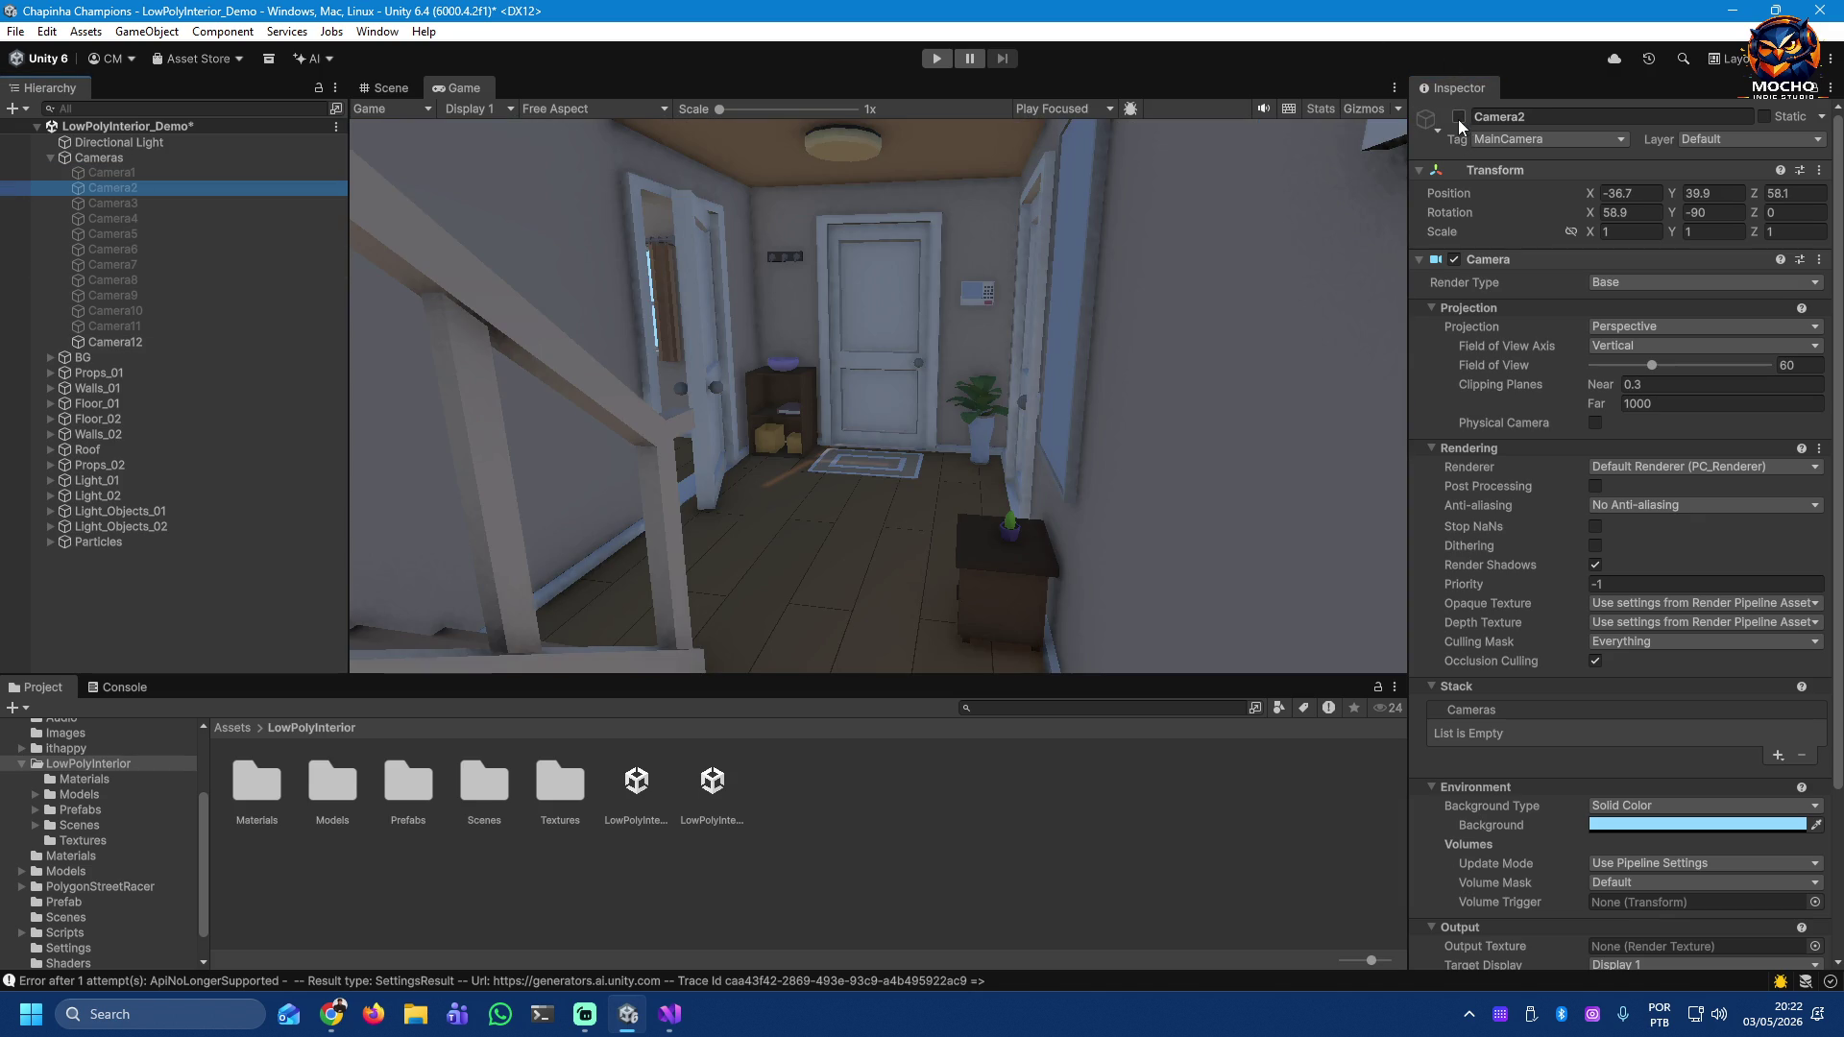
pyautogui.click(1459, 117)
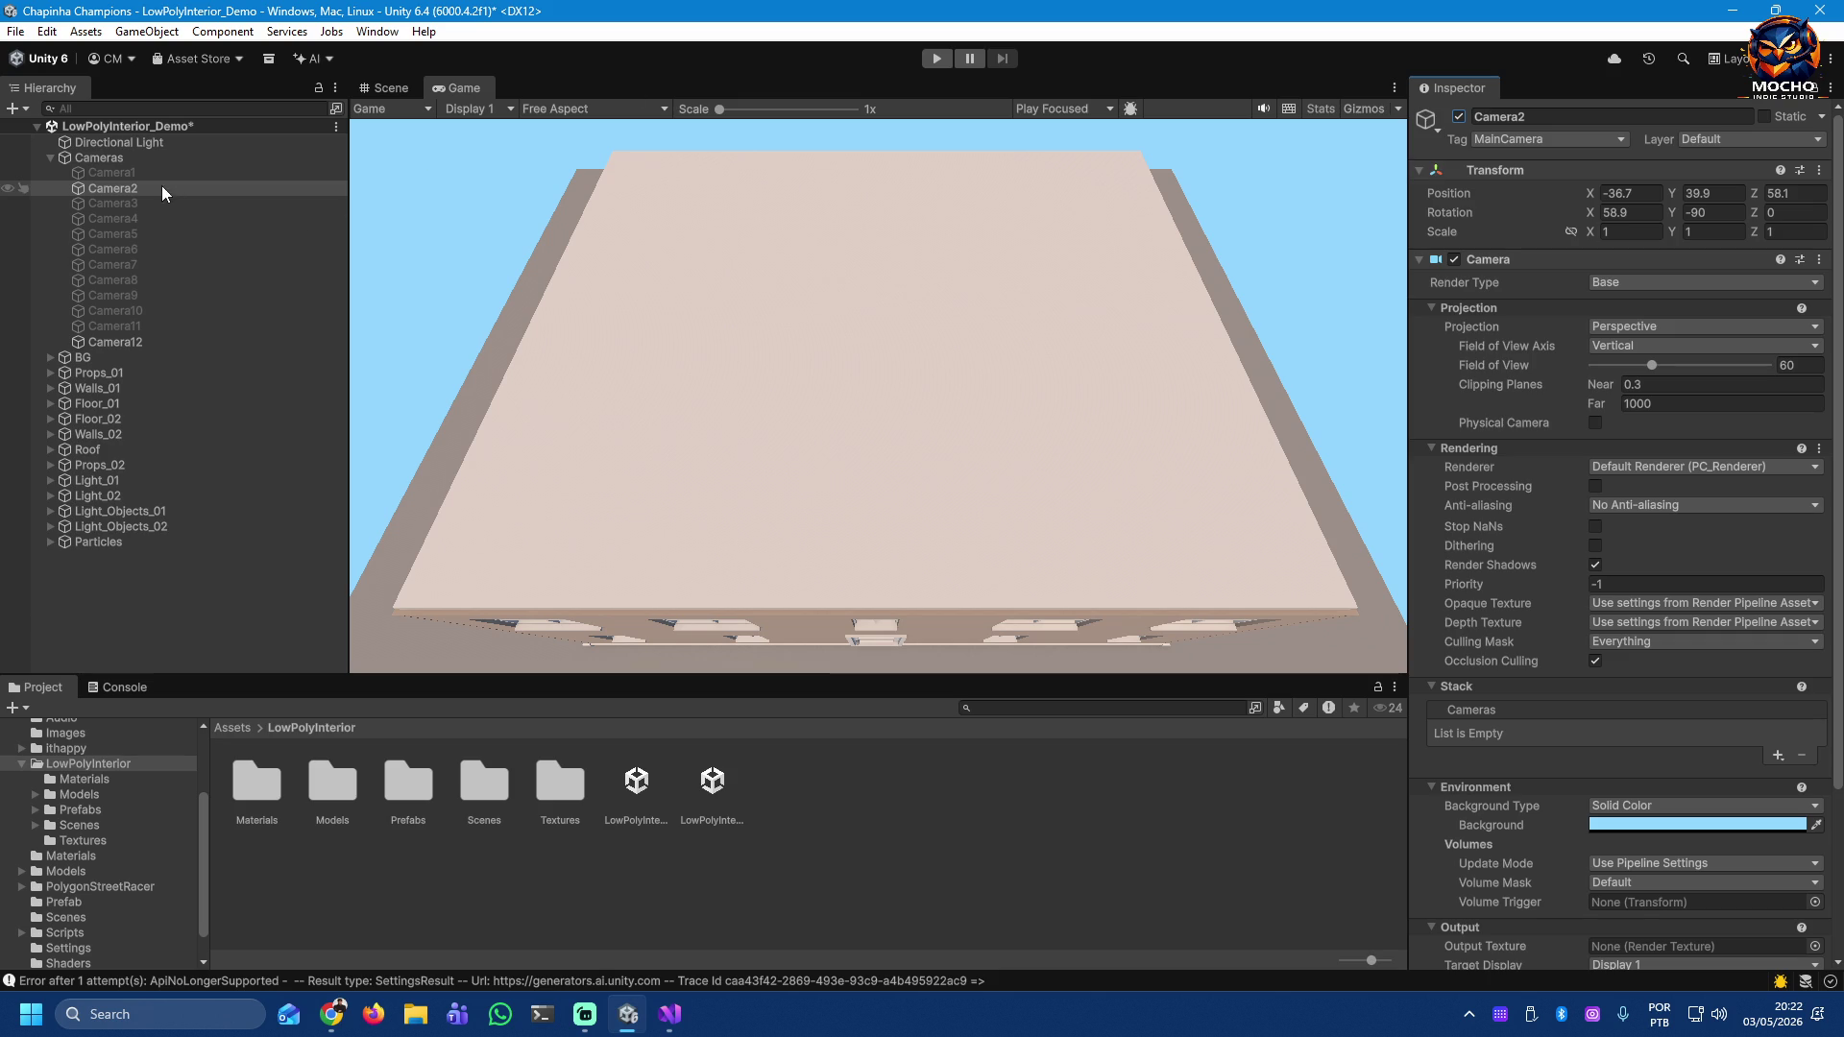
pyautogui.click(1456, 118)
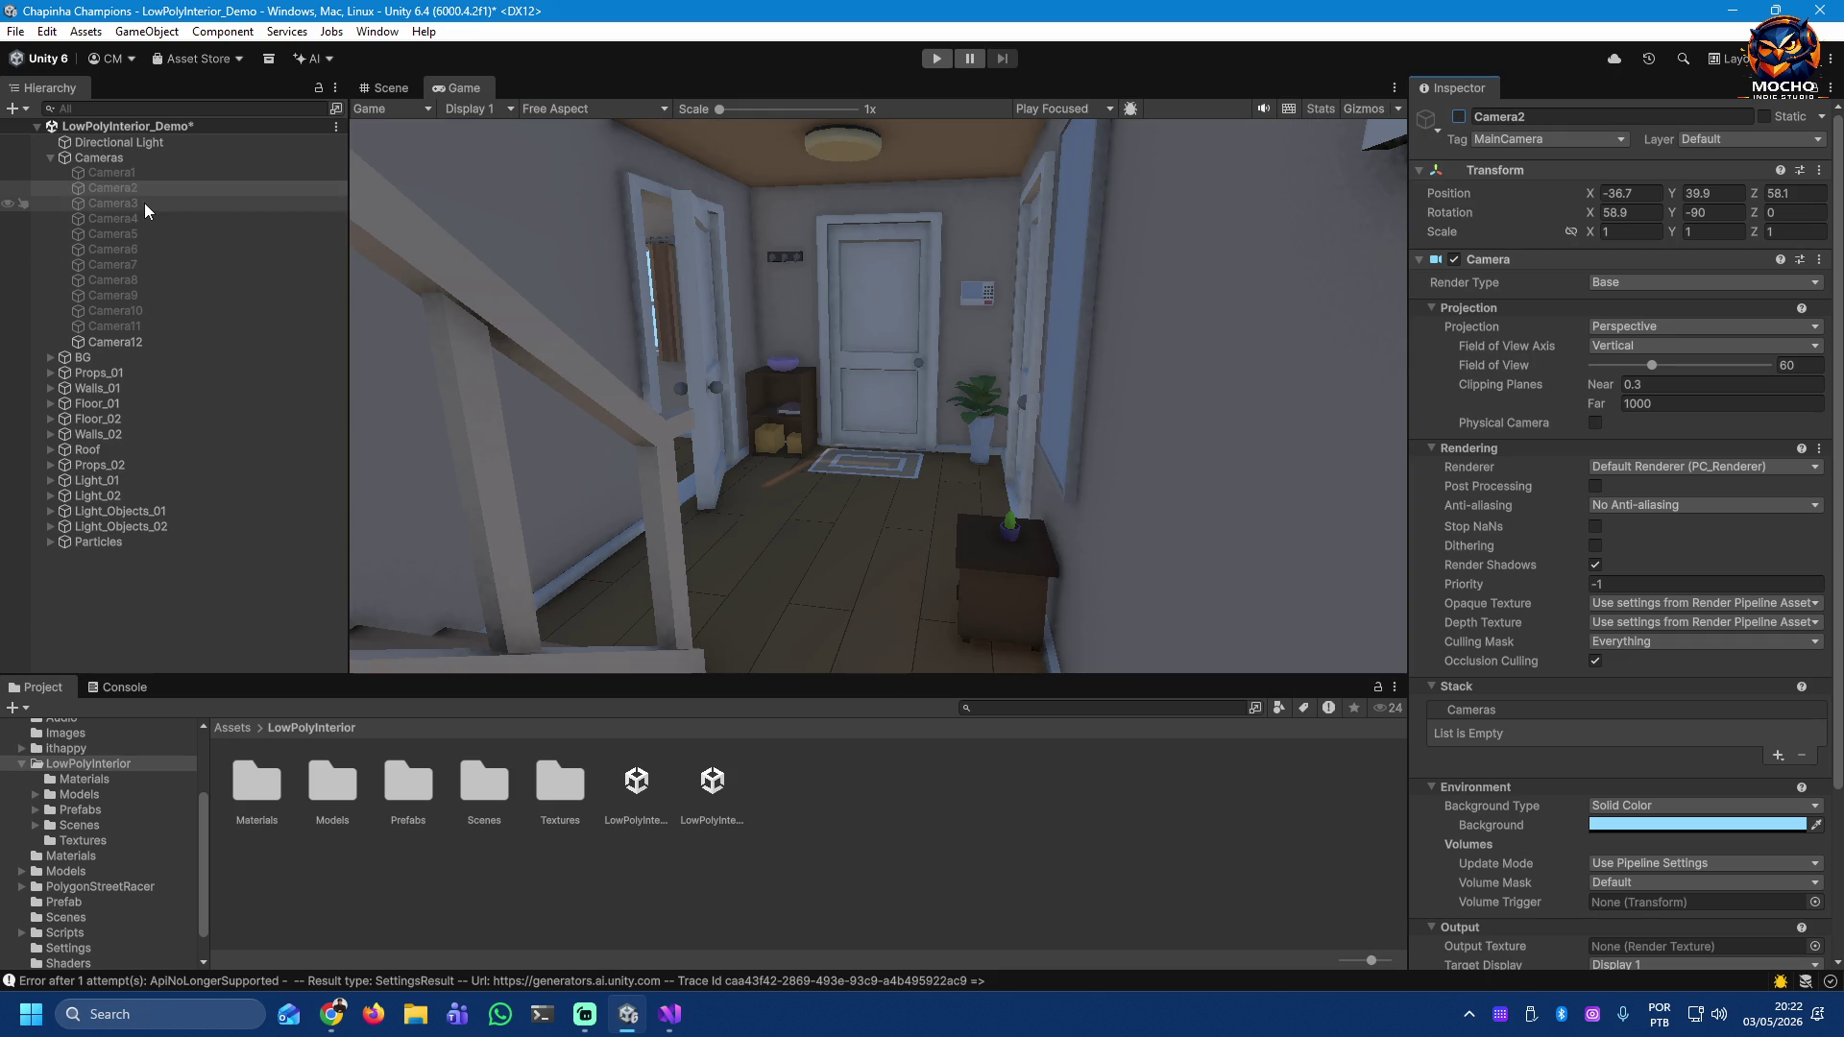
pyautogui.click(146, 205)
pyautogui.click(1458, 117)
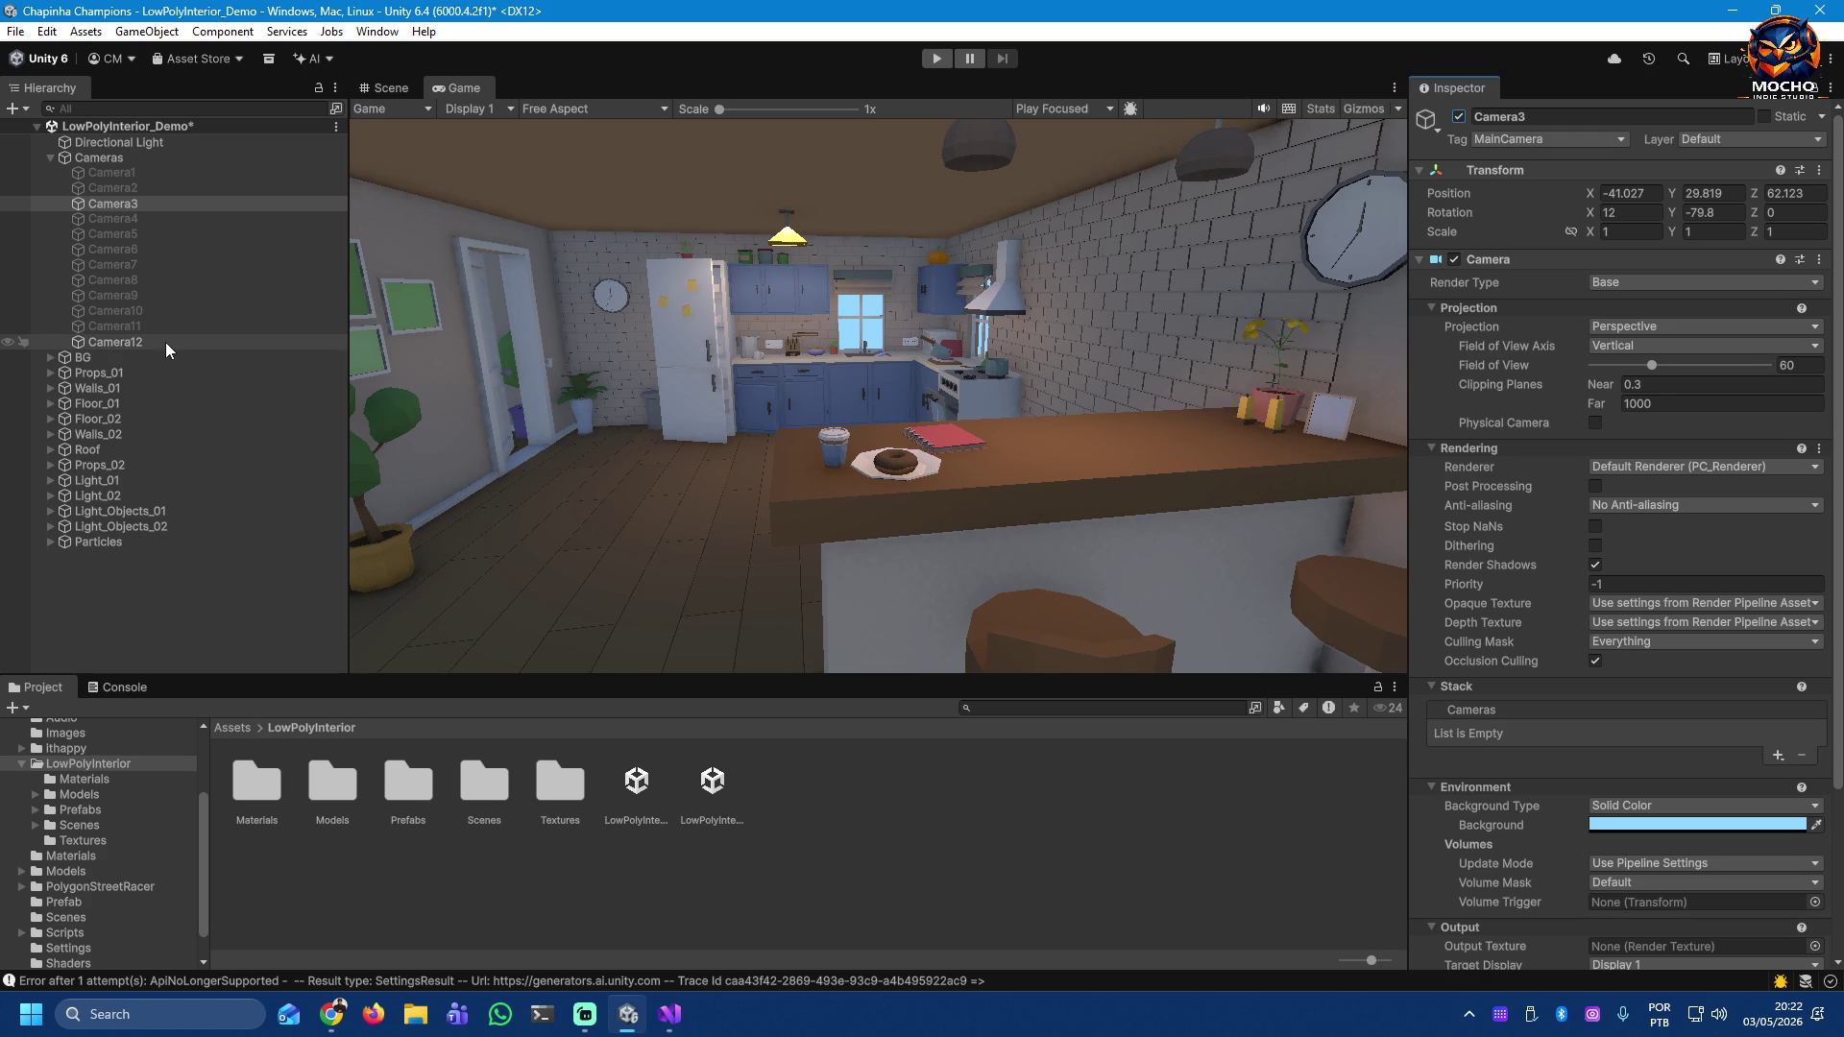
# Step: Switch off Camera12 and Camera3
pyautogui.click(192, 342)
pyautogui.click(1460, 117)
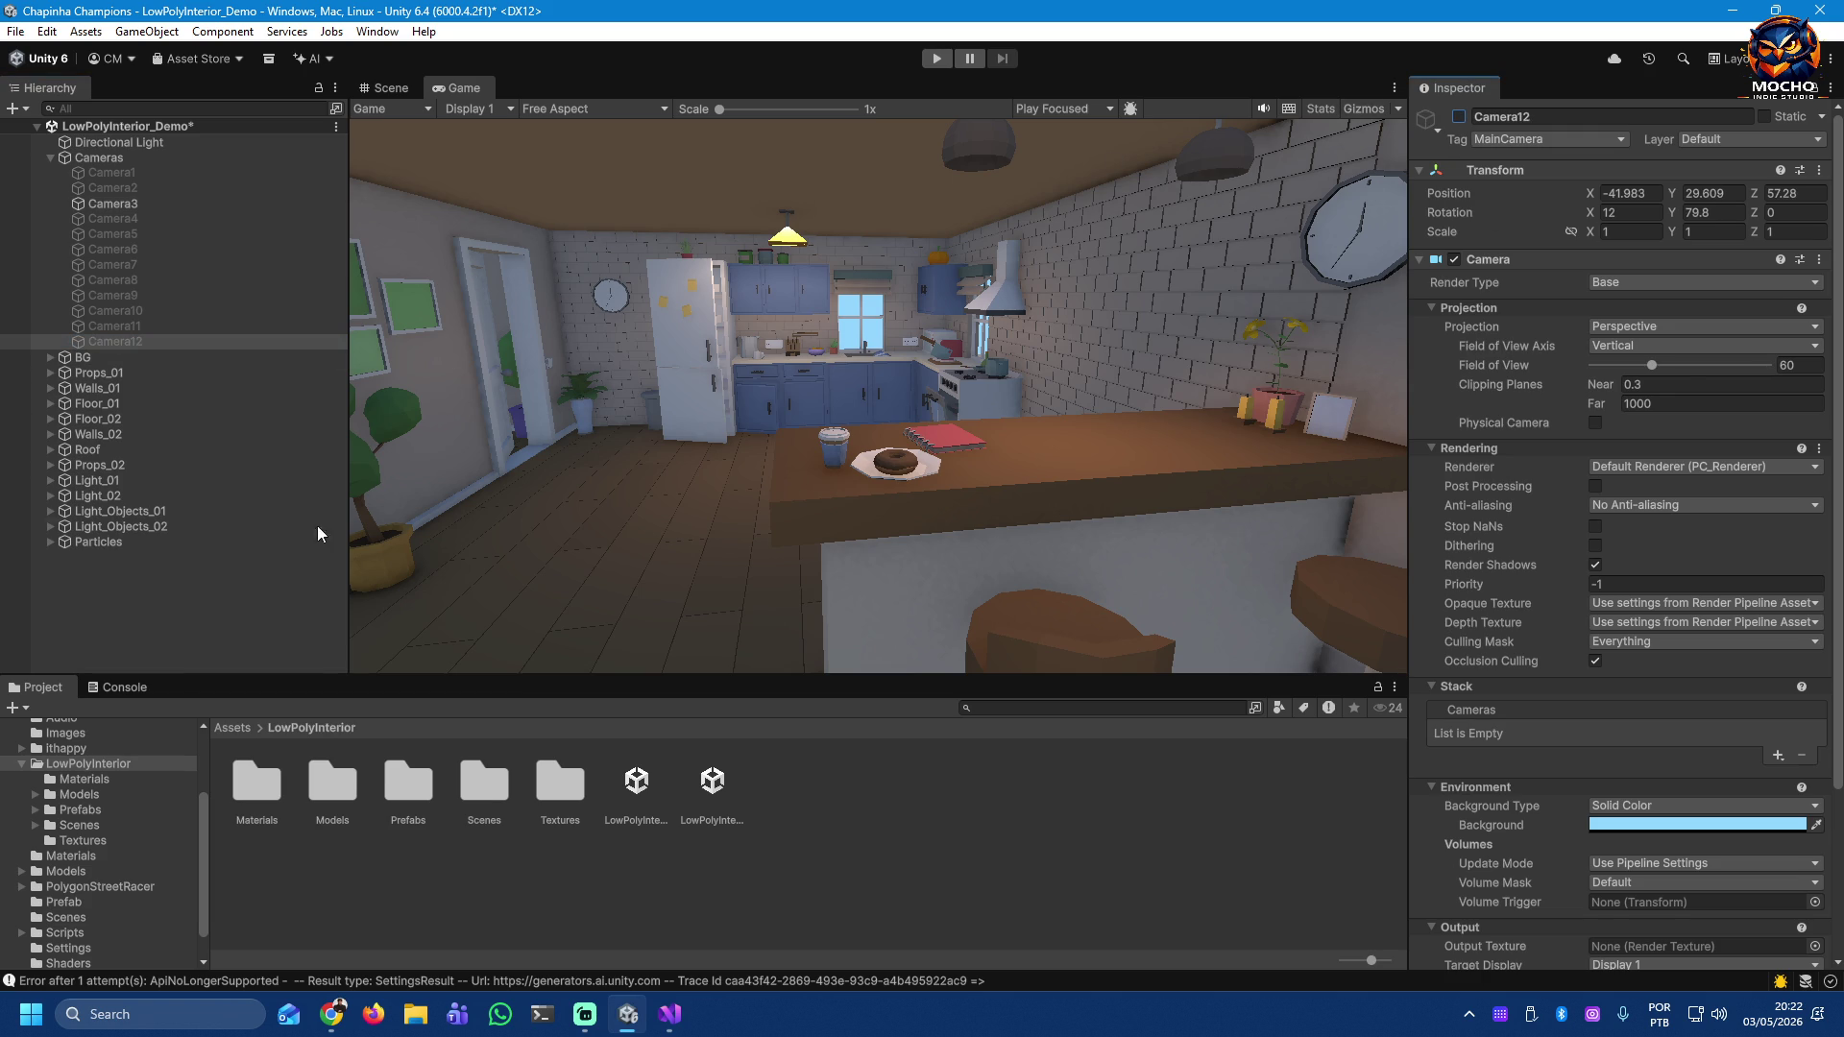
pyautogui.click(179, 582)
pyautogui.click(123, 203)
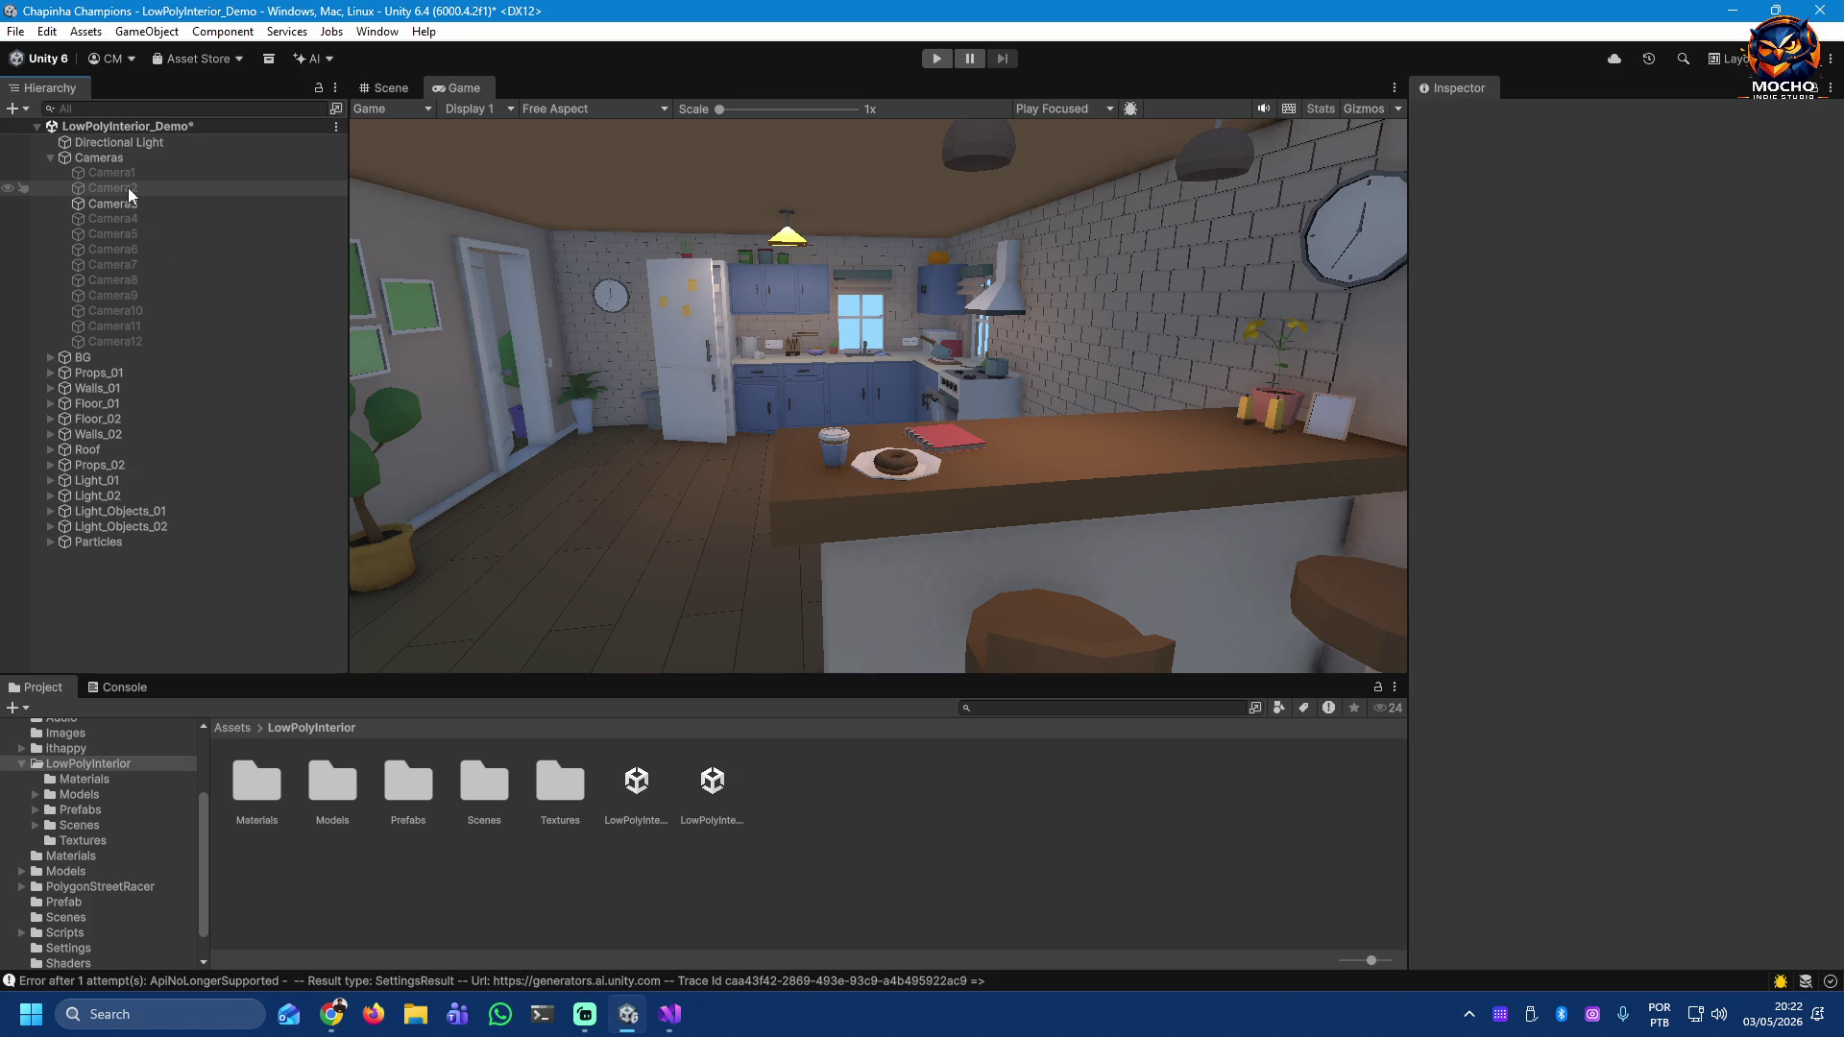
pyautogui.click(1460, 117)
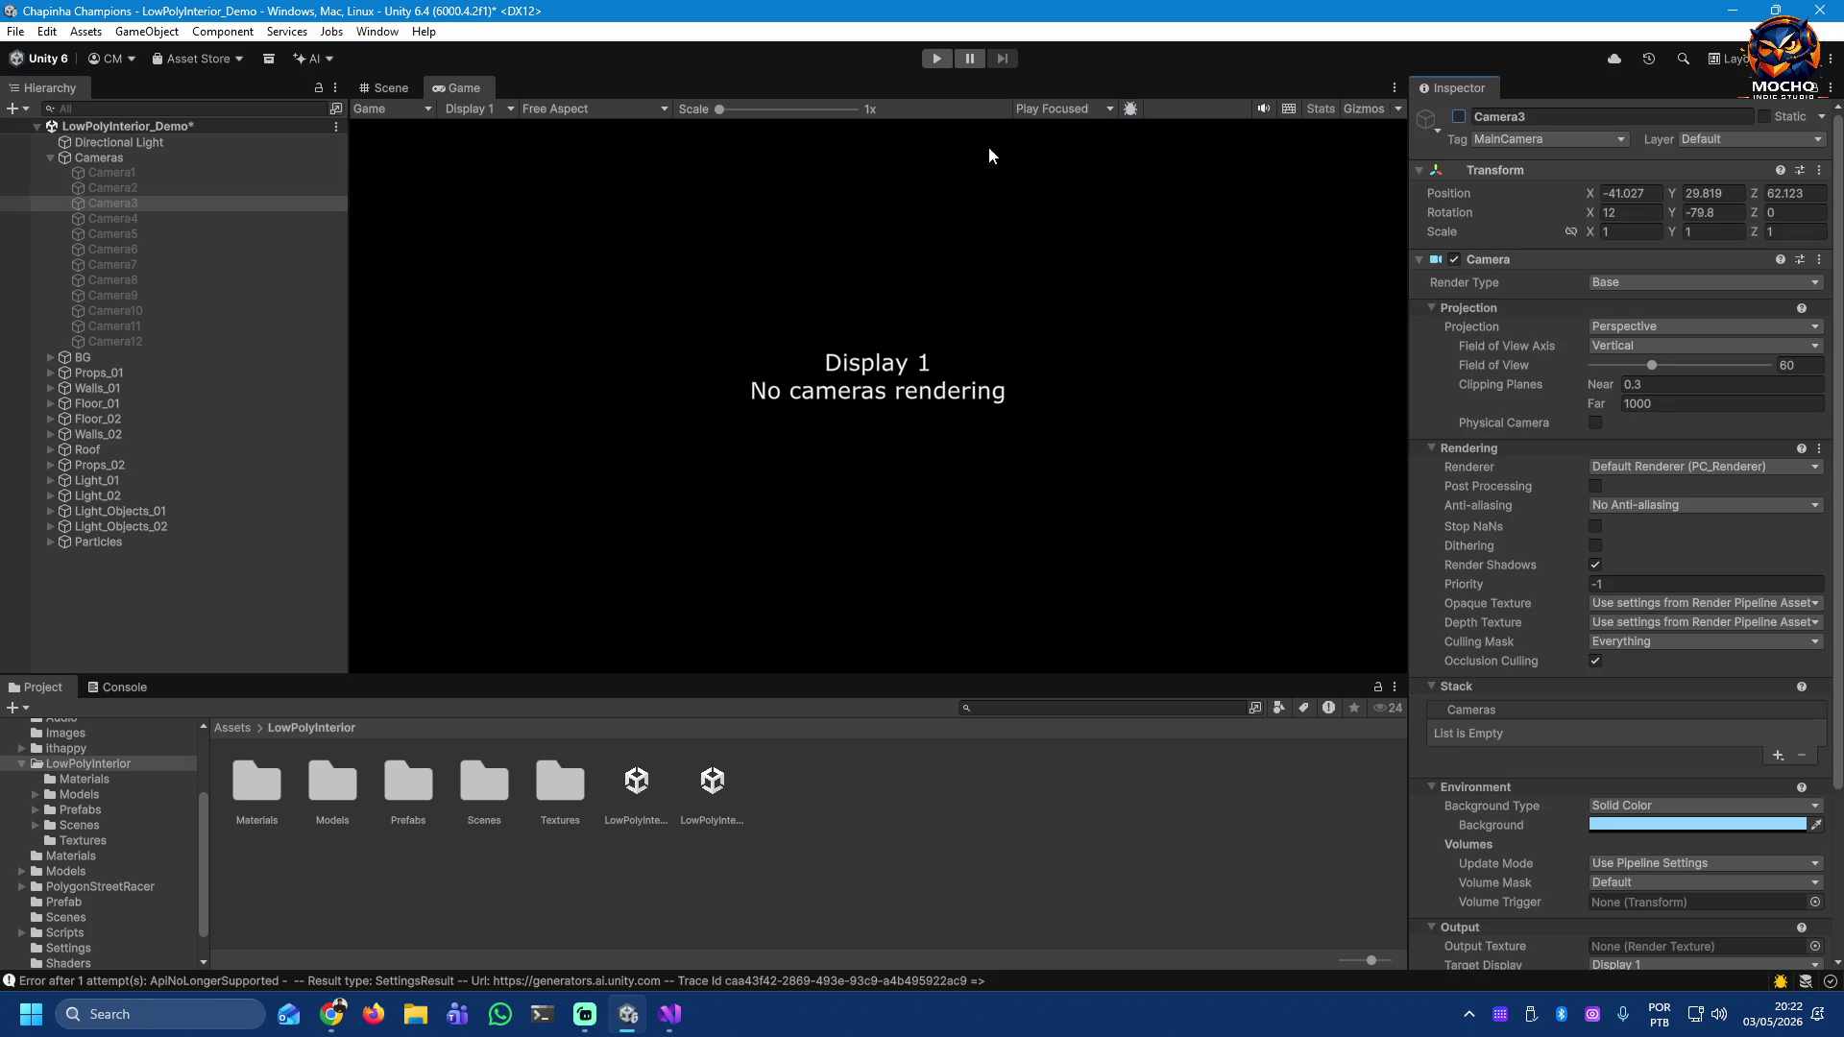
# Step: Briefly preview Camera1 and Camera2 again, then select Camera12
pyautogui.click(116, 176)
pyautogui.click(1460, 117)
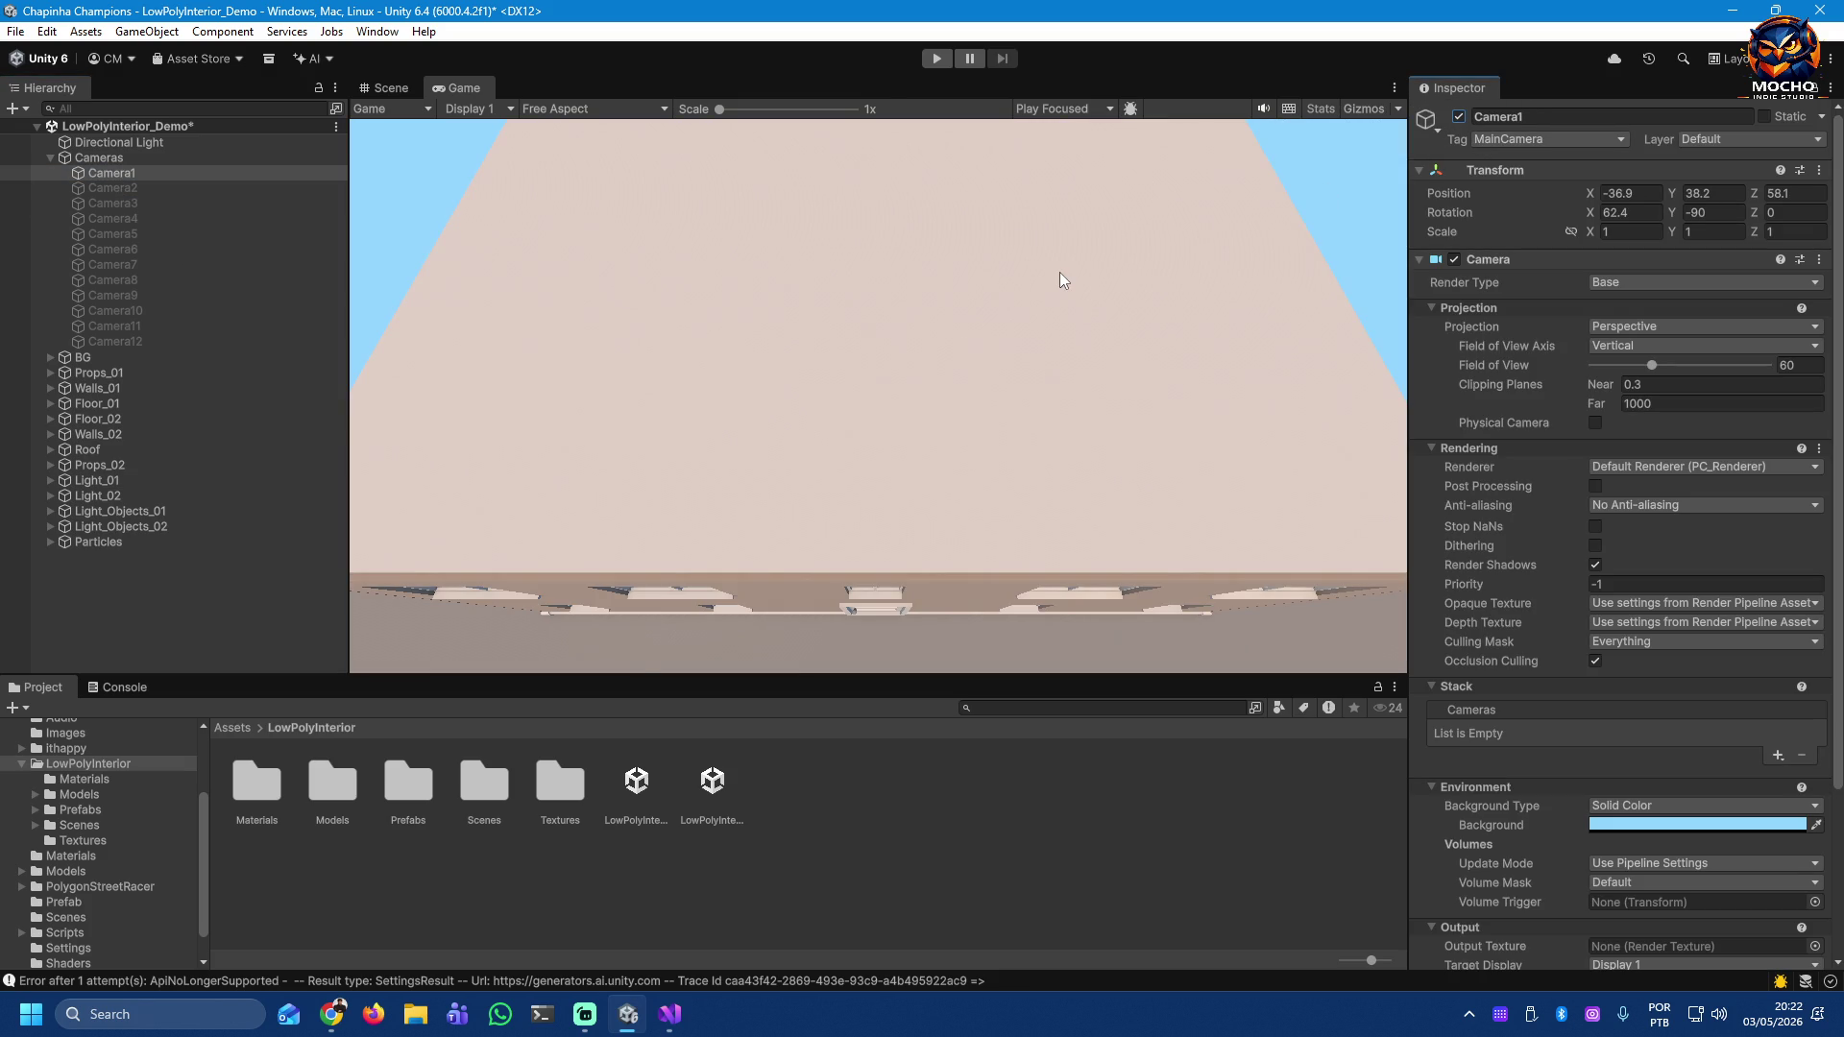
pyautogui.click(1460, 117)
pyautogui.click(142, 189)
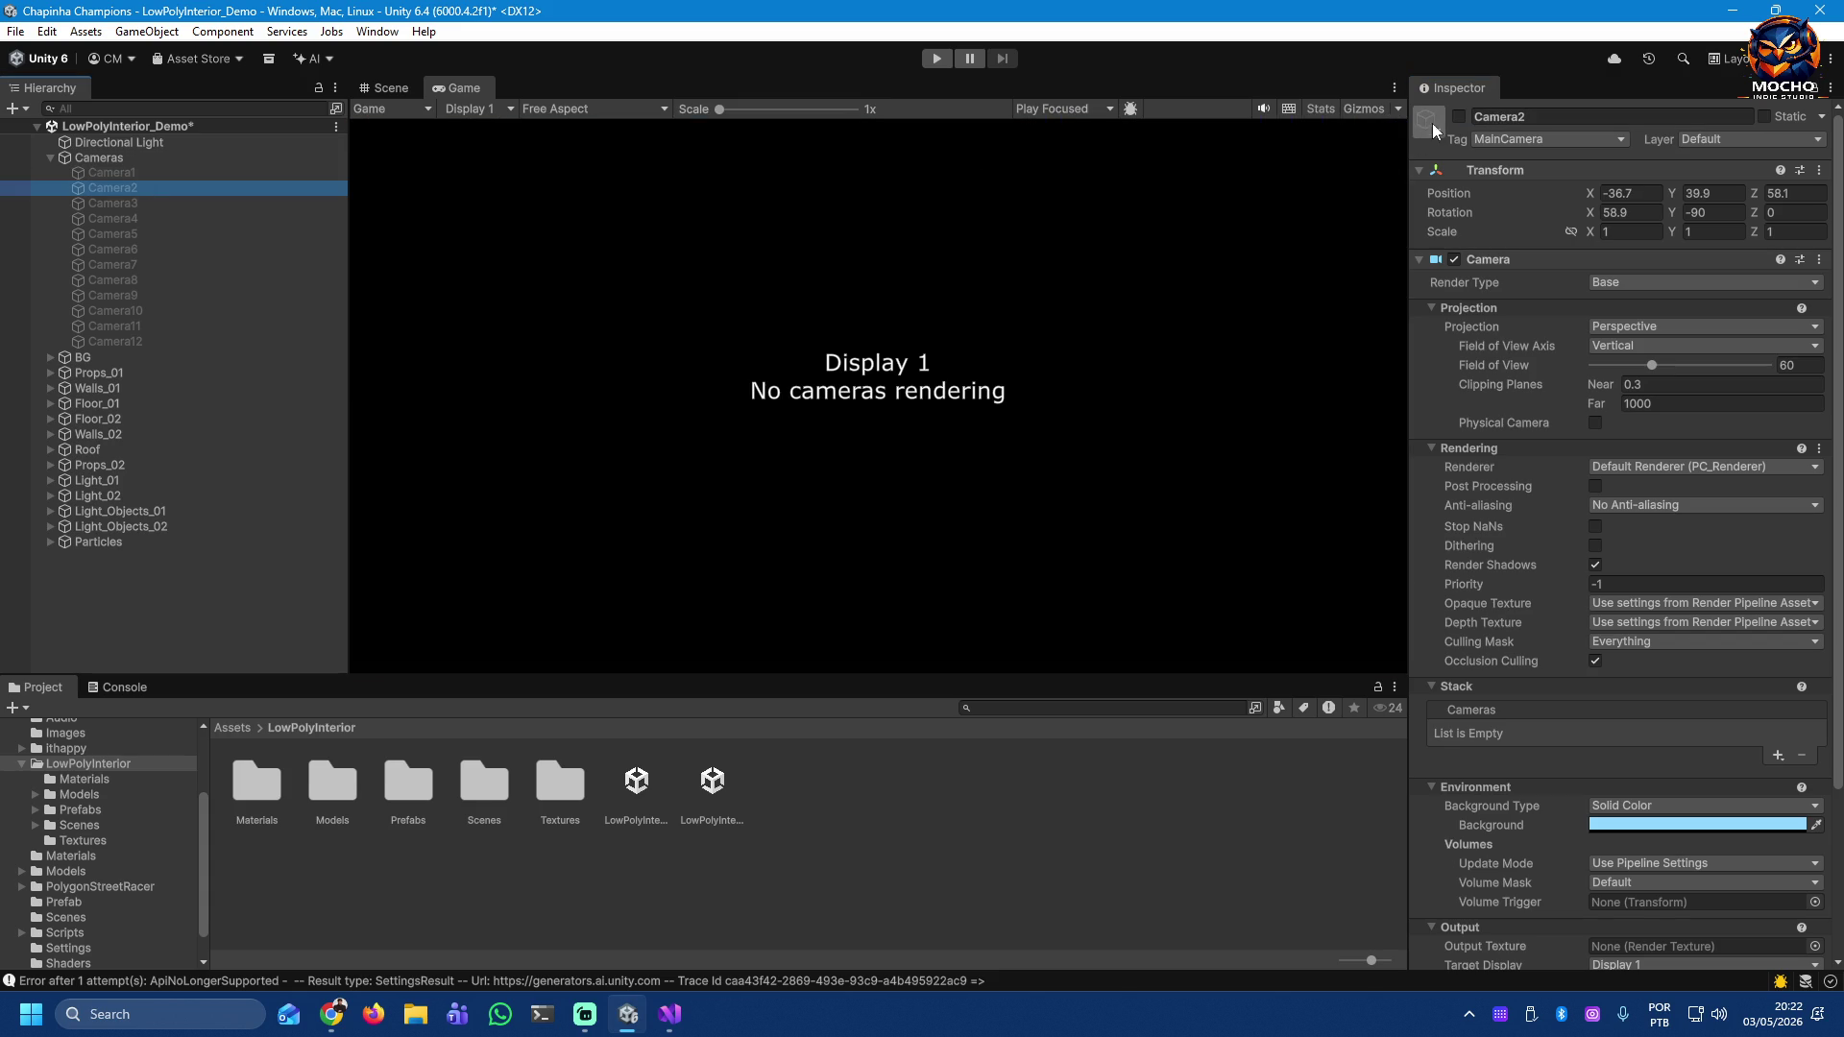
pyautogui.click(1460, 117)
pyautogui.click(1460, 117)
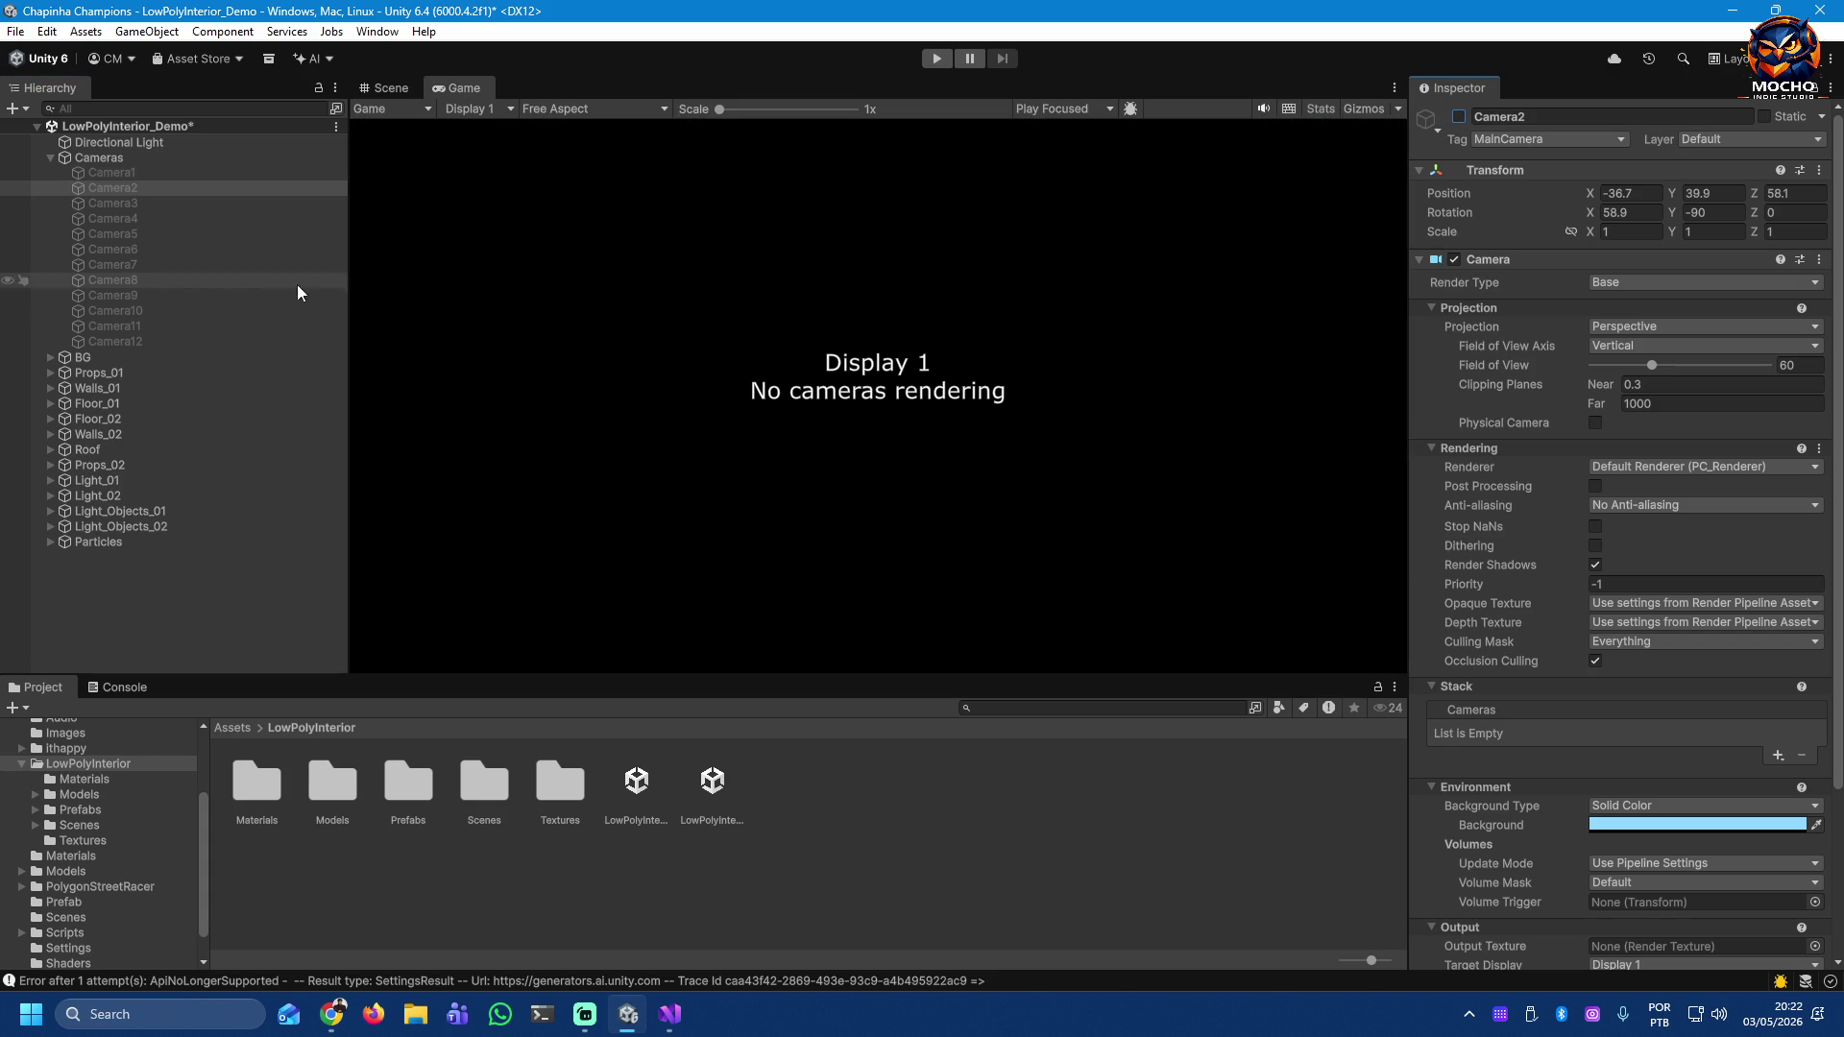
pyautogui.click(123, 342)
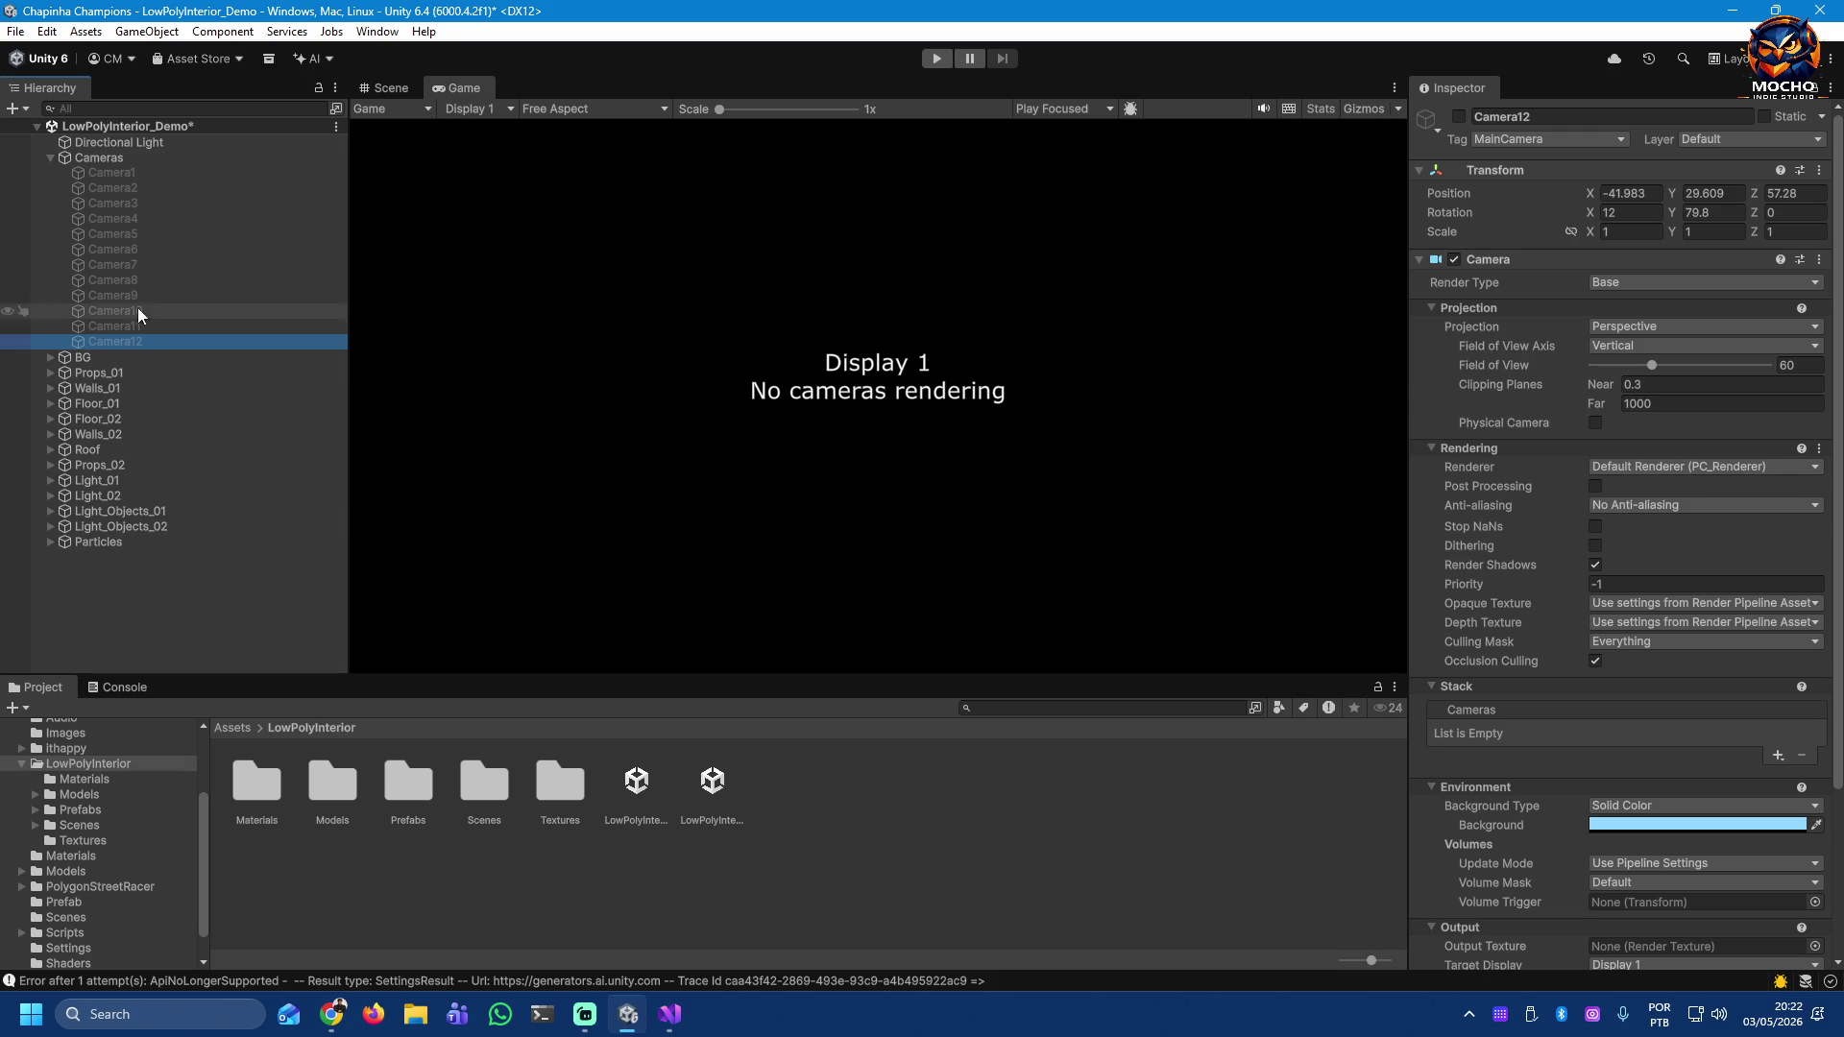
# Step: Preview Camera1, Camera2 and Camera3's kitchen once more, ending with Camera3 off
pyautogui.click(142, 173)
pyautogui.click(1459, 116)
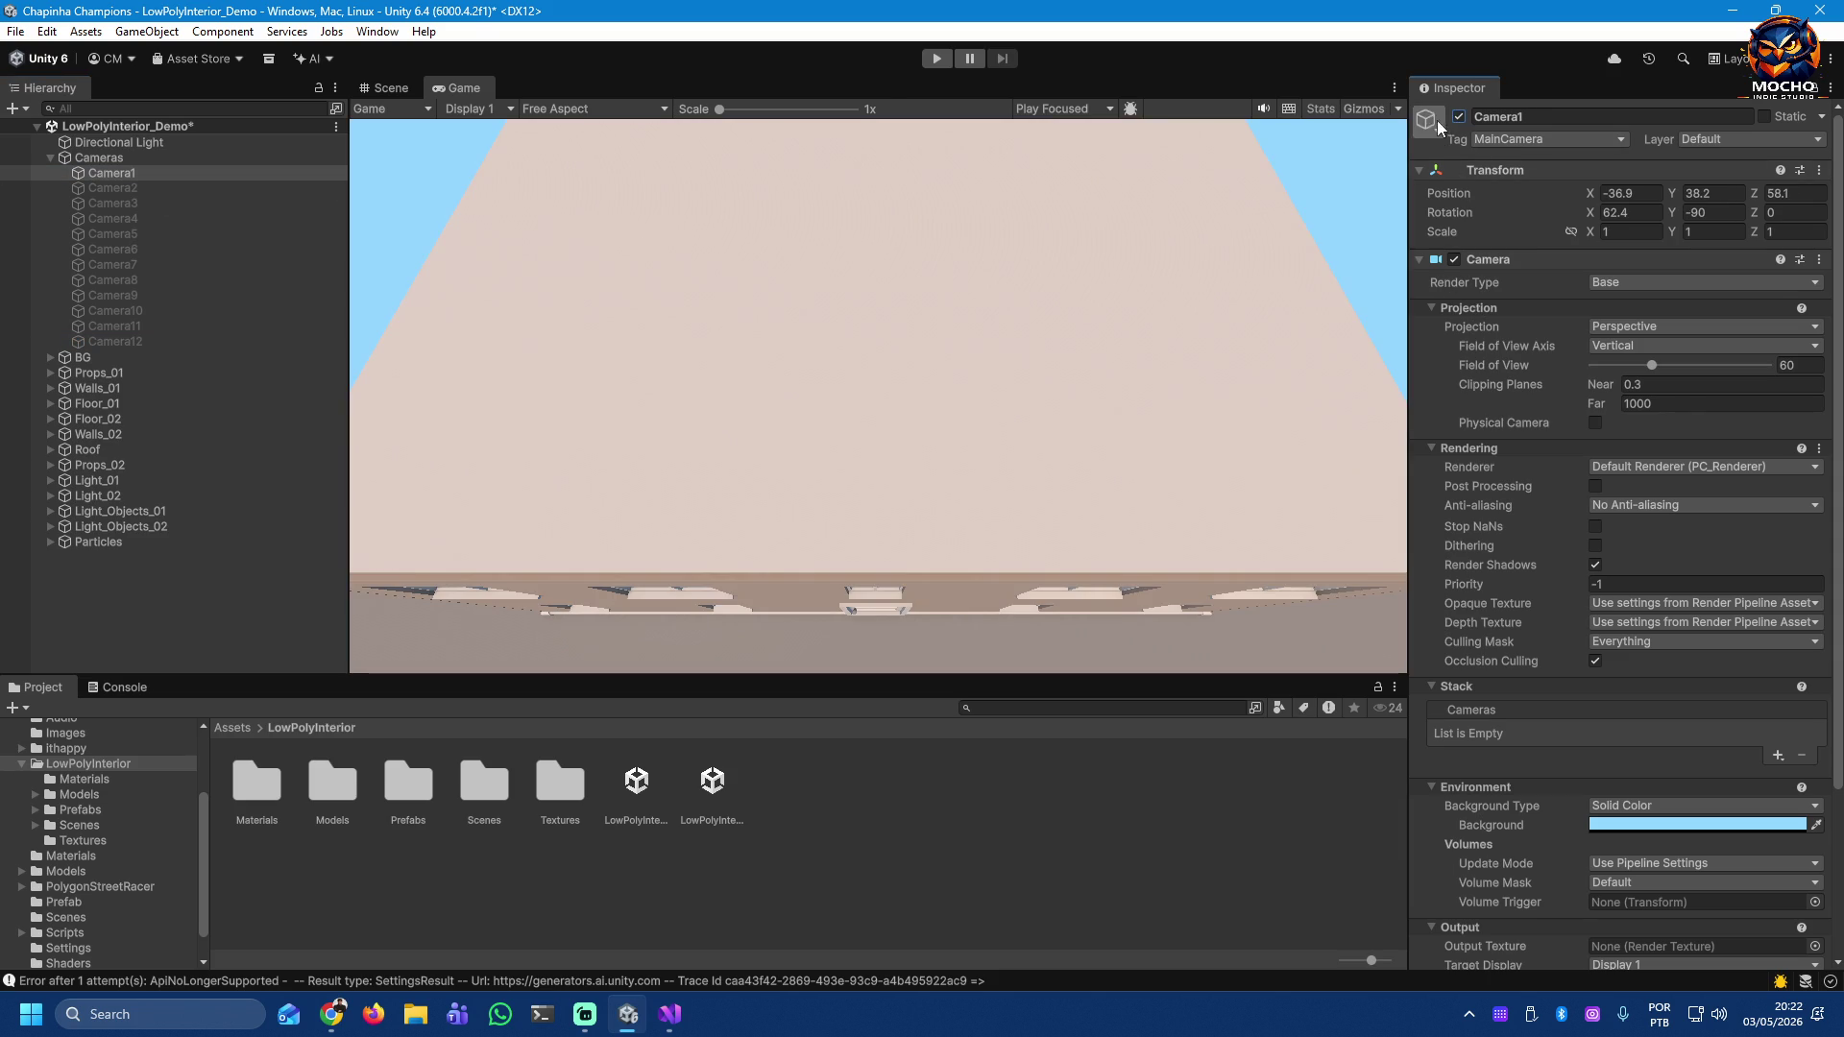
pyautogui.click(1459, 116)
pyautogui.click(93, 190)
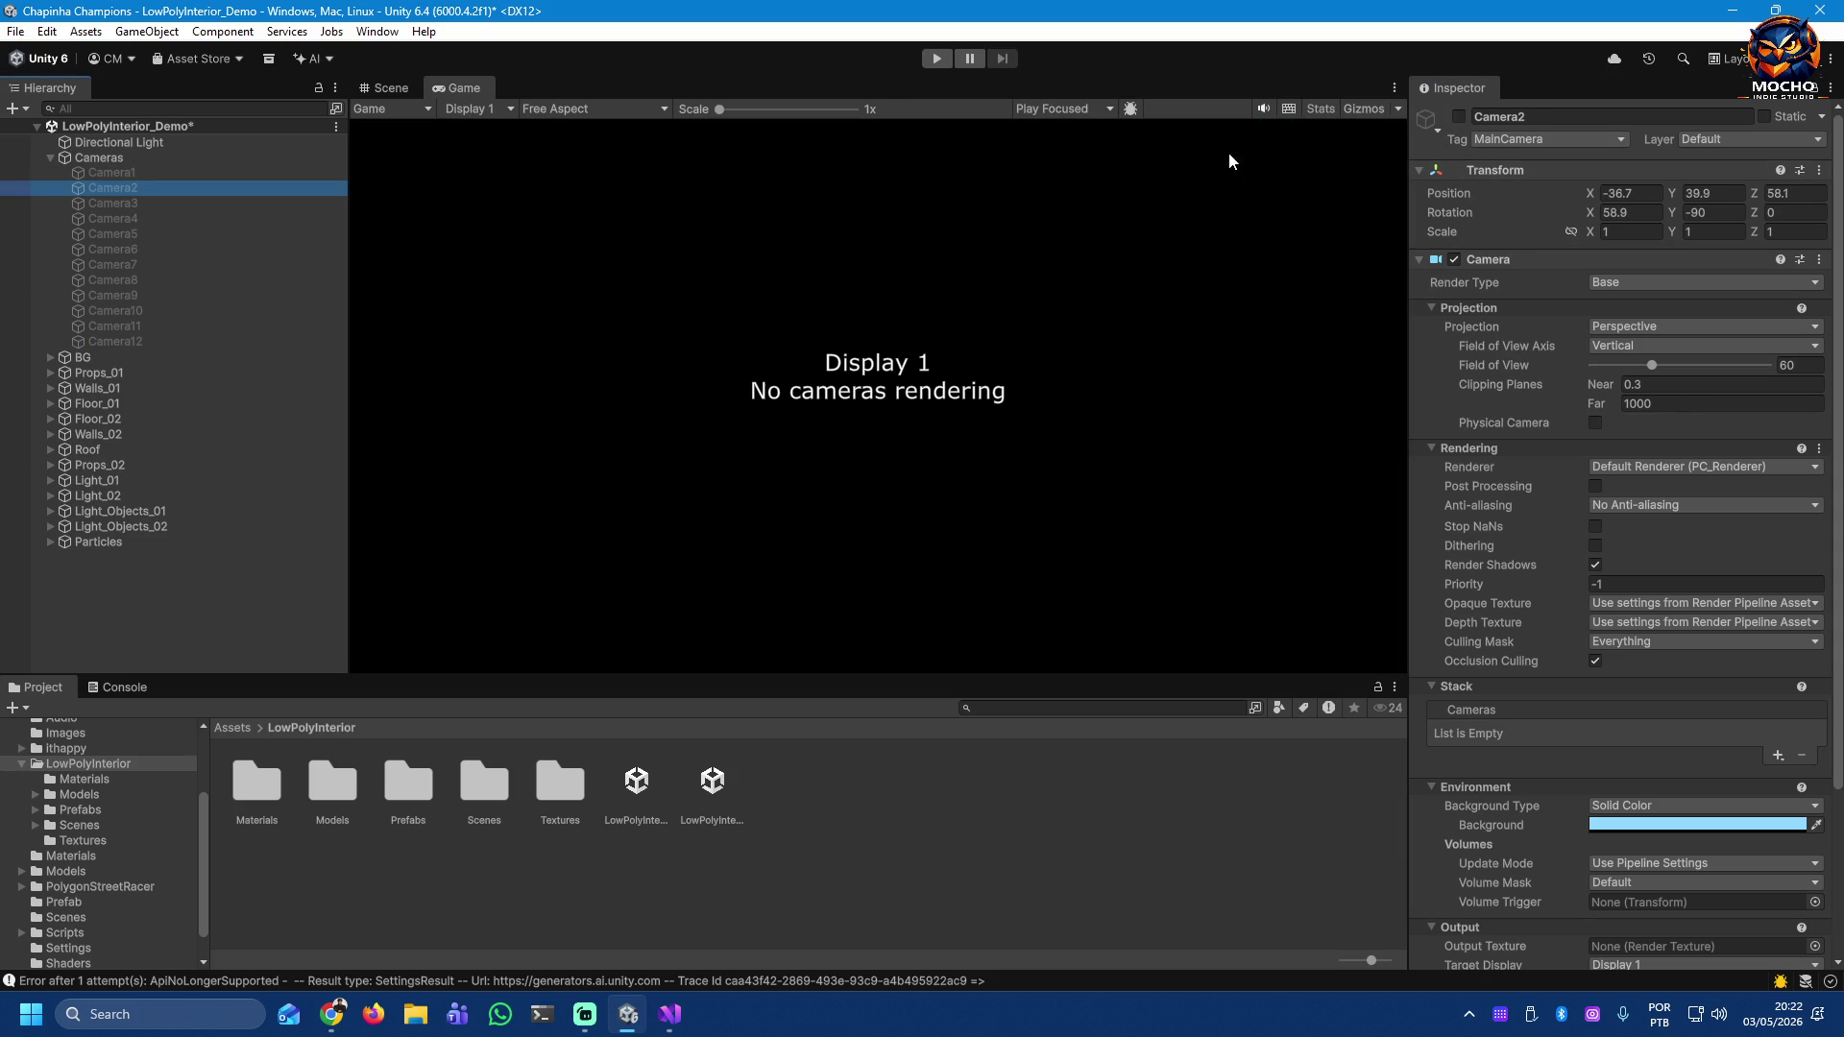
pyautogui.click(1459, 116)
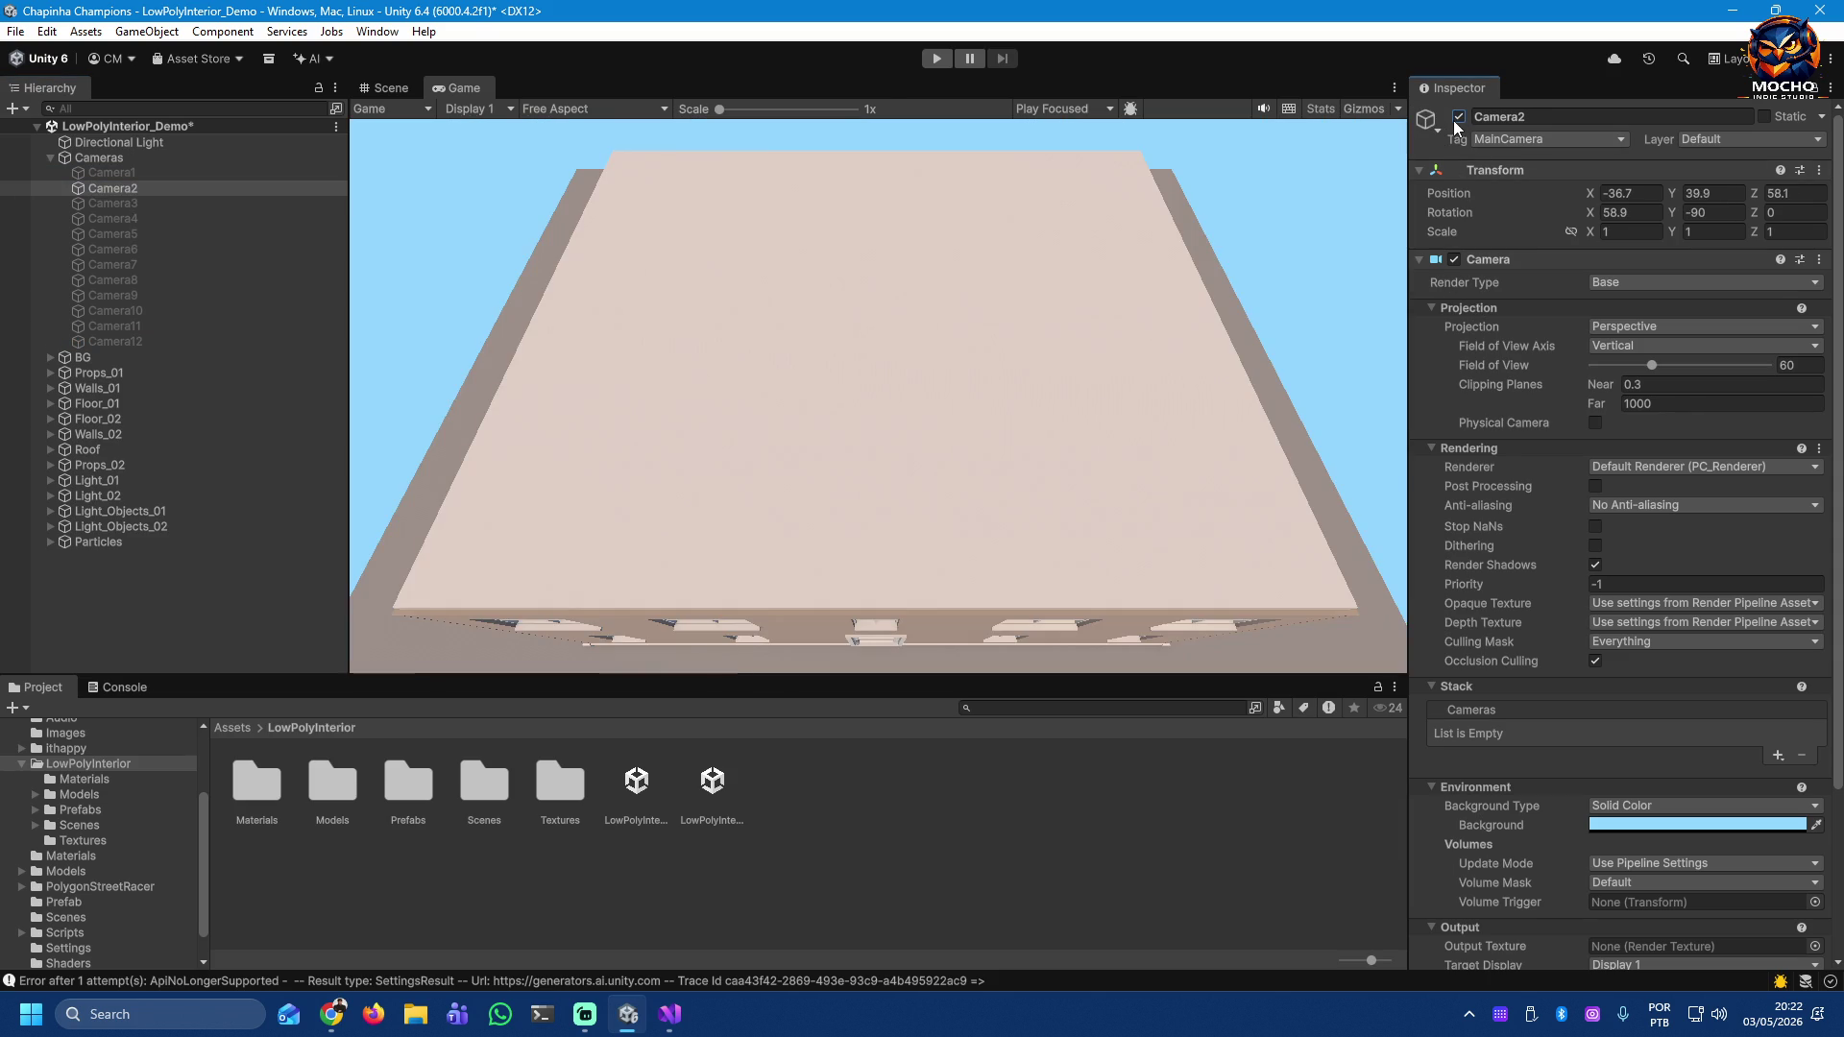
pyautogui.click(1459, 117)
pyautogui.click(125, 203)
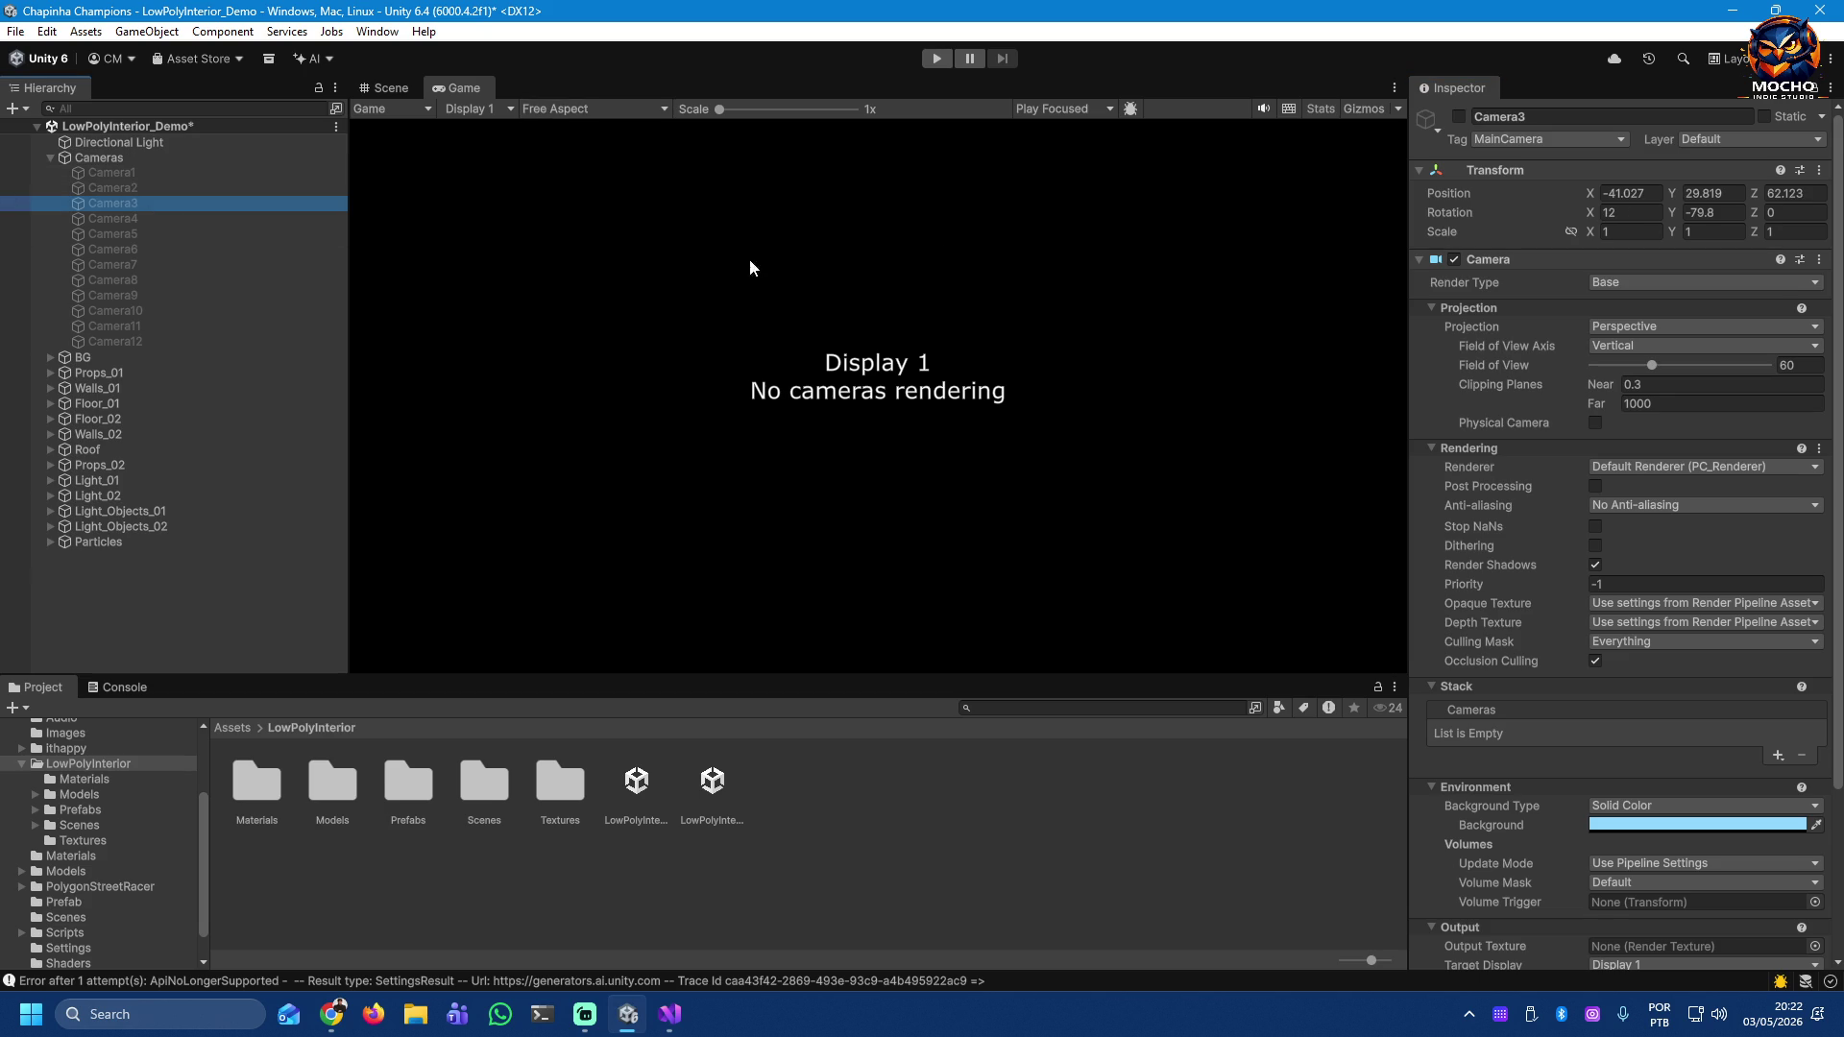
pyautogui.click(1459, 117)
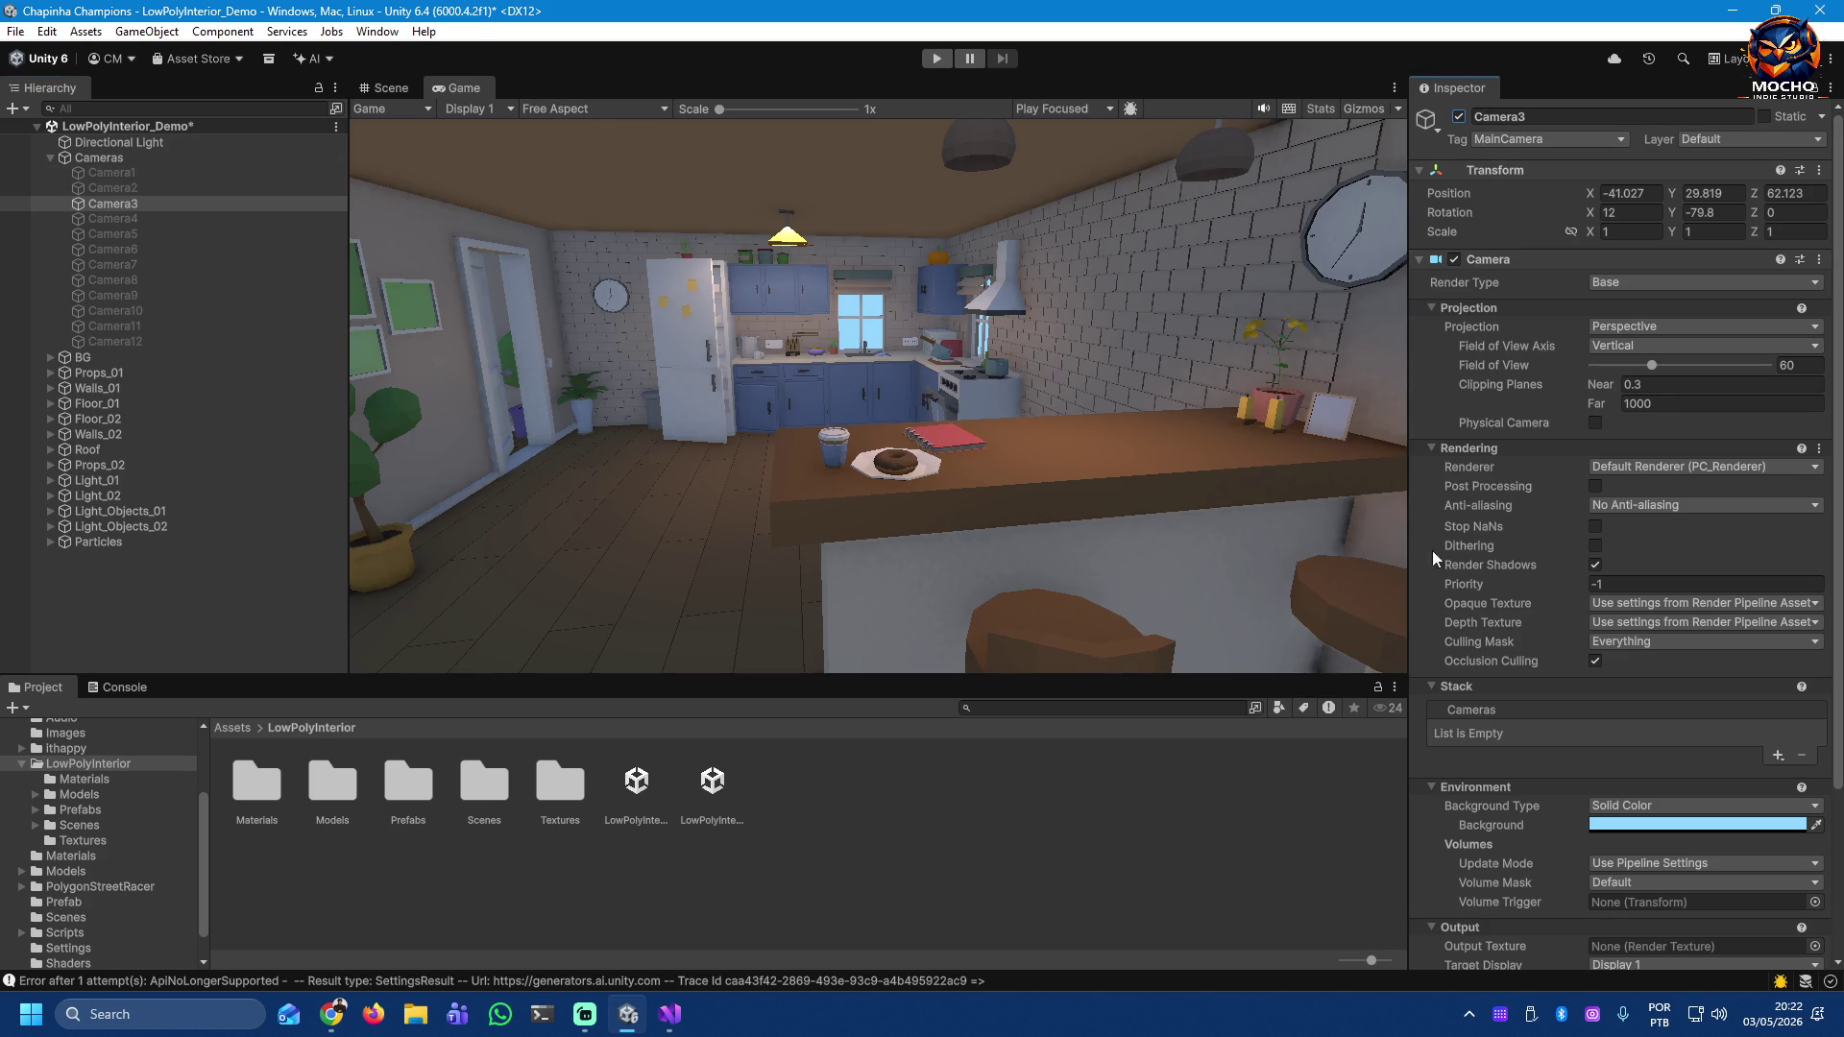
pyautogui.scroll(-5, 1677, 708)
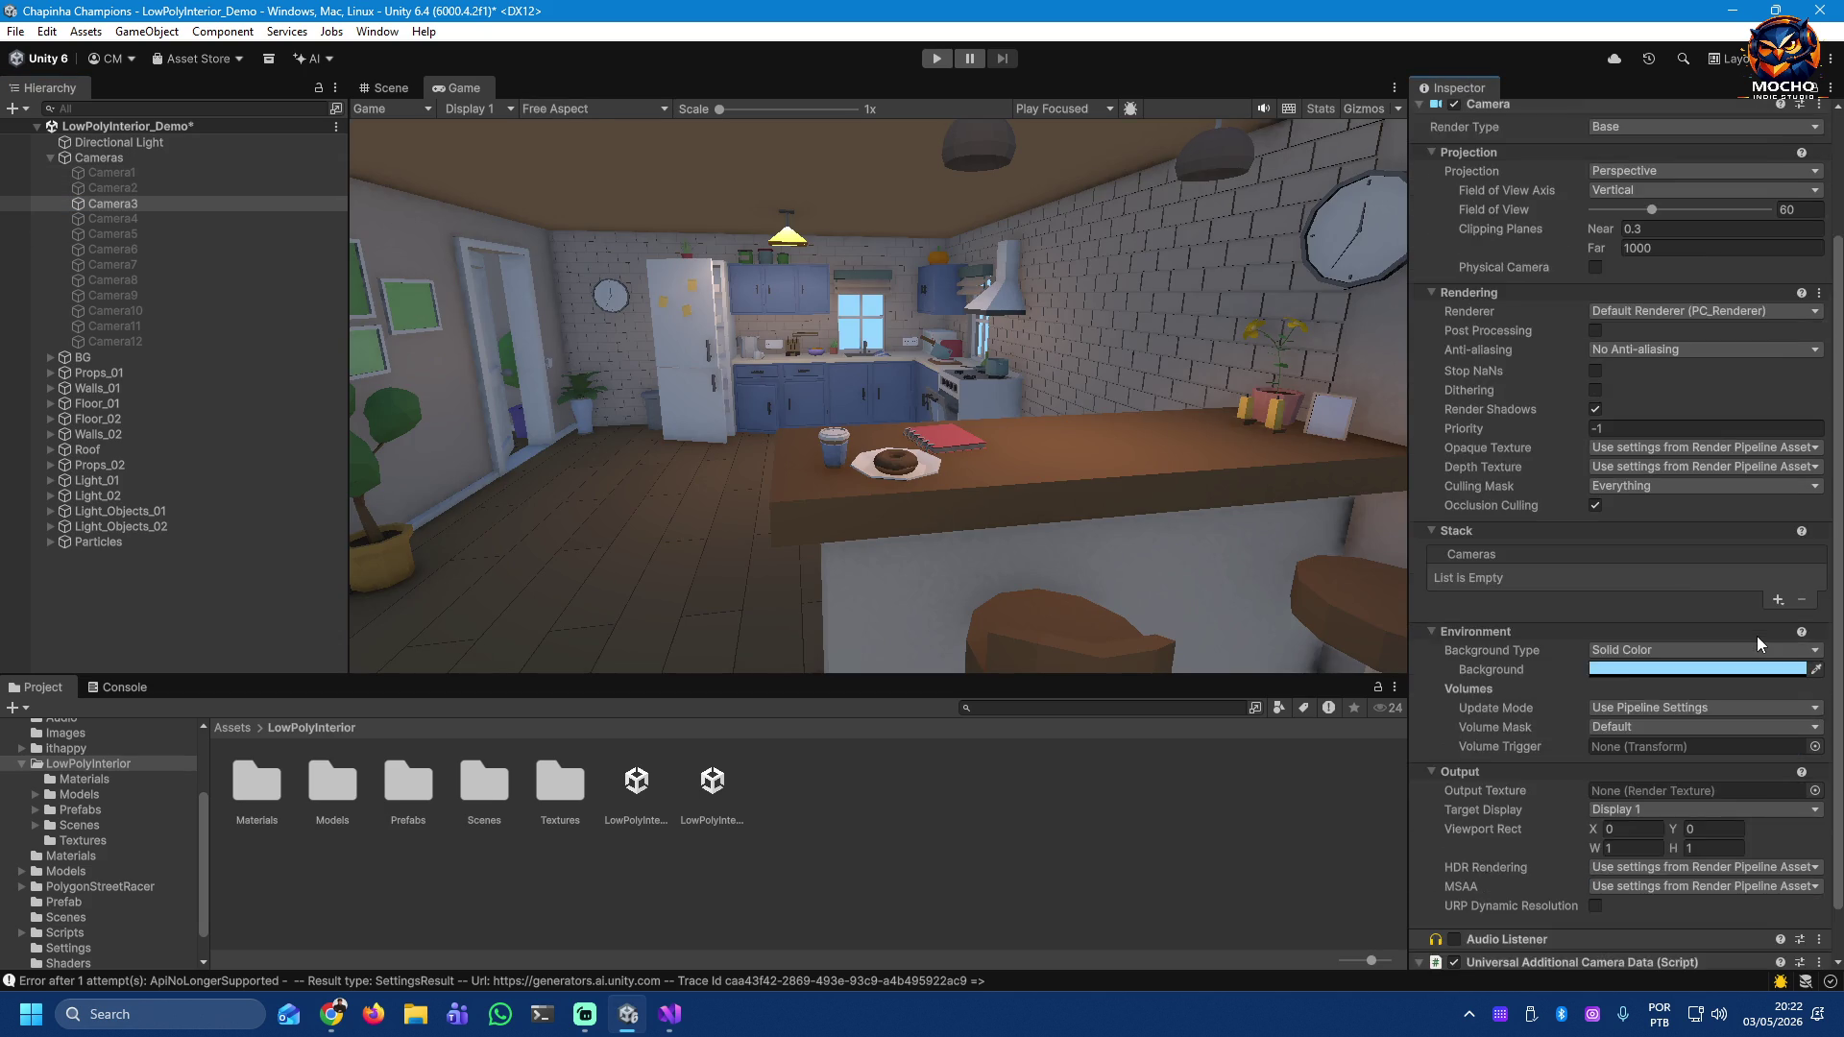
pyautogui.scroll(4, 1641, 670)
pyautogui.scroll(2, 1641, 669)
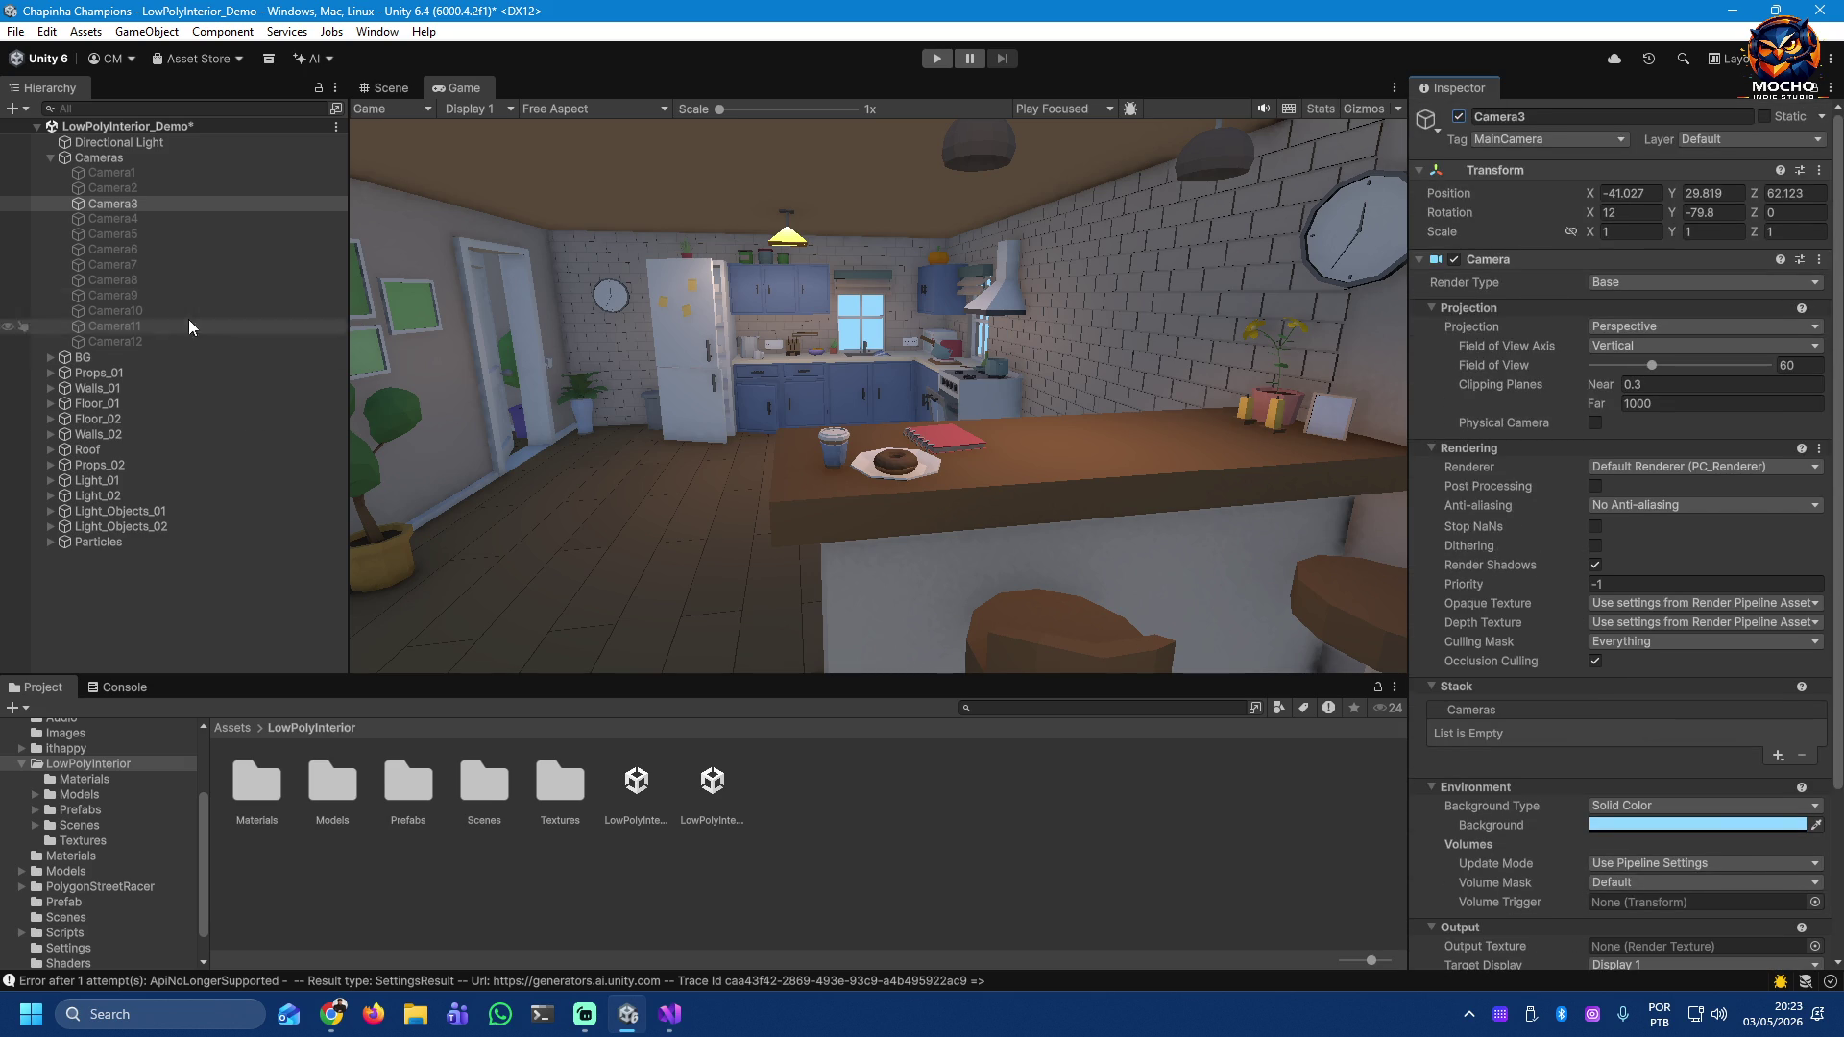
pyautogui.click(1459, 116)
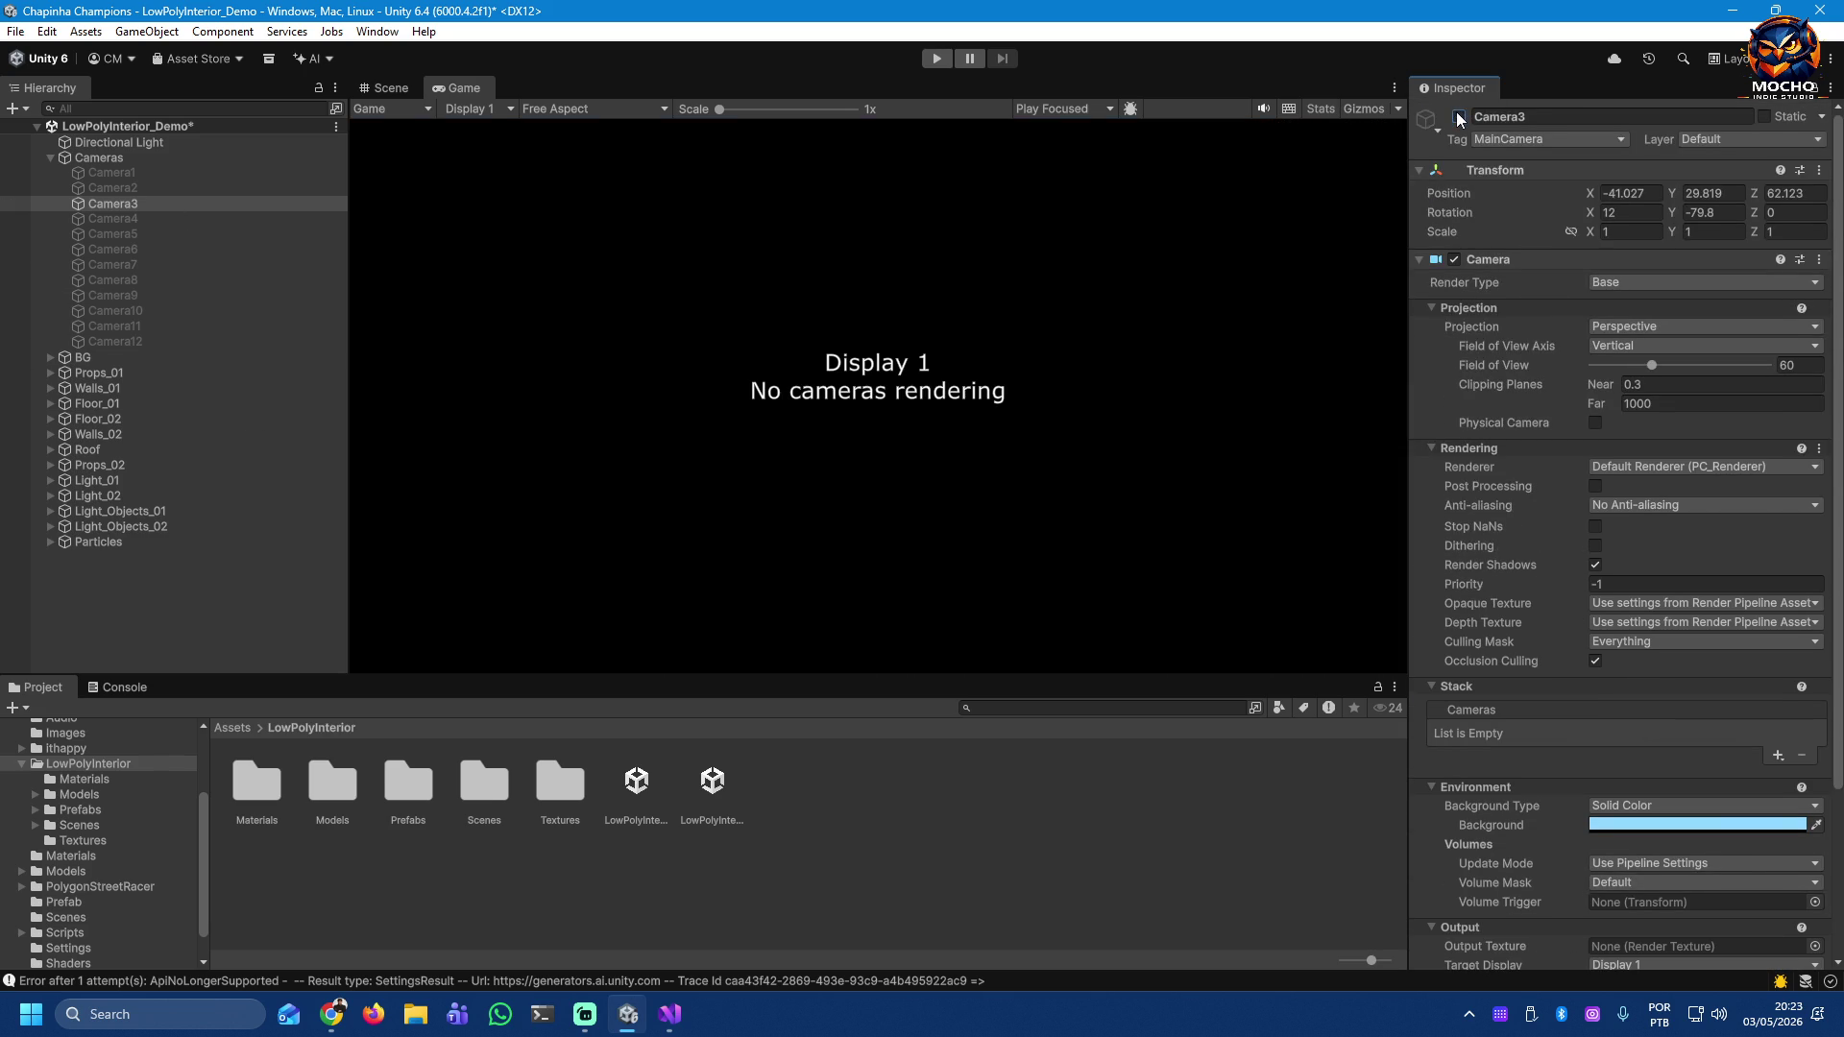
# Step: Activate Camera4 to show the dining room with table, chairs and kitchen behind
pyautogui.click(111, 218)
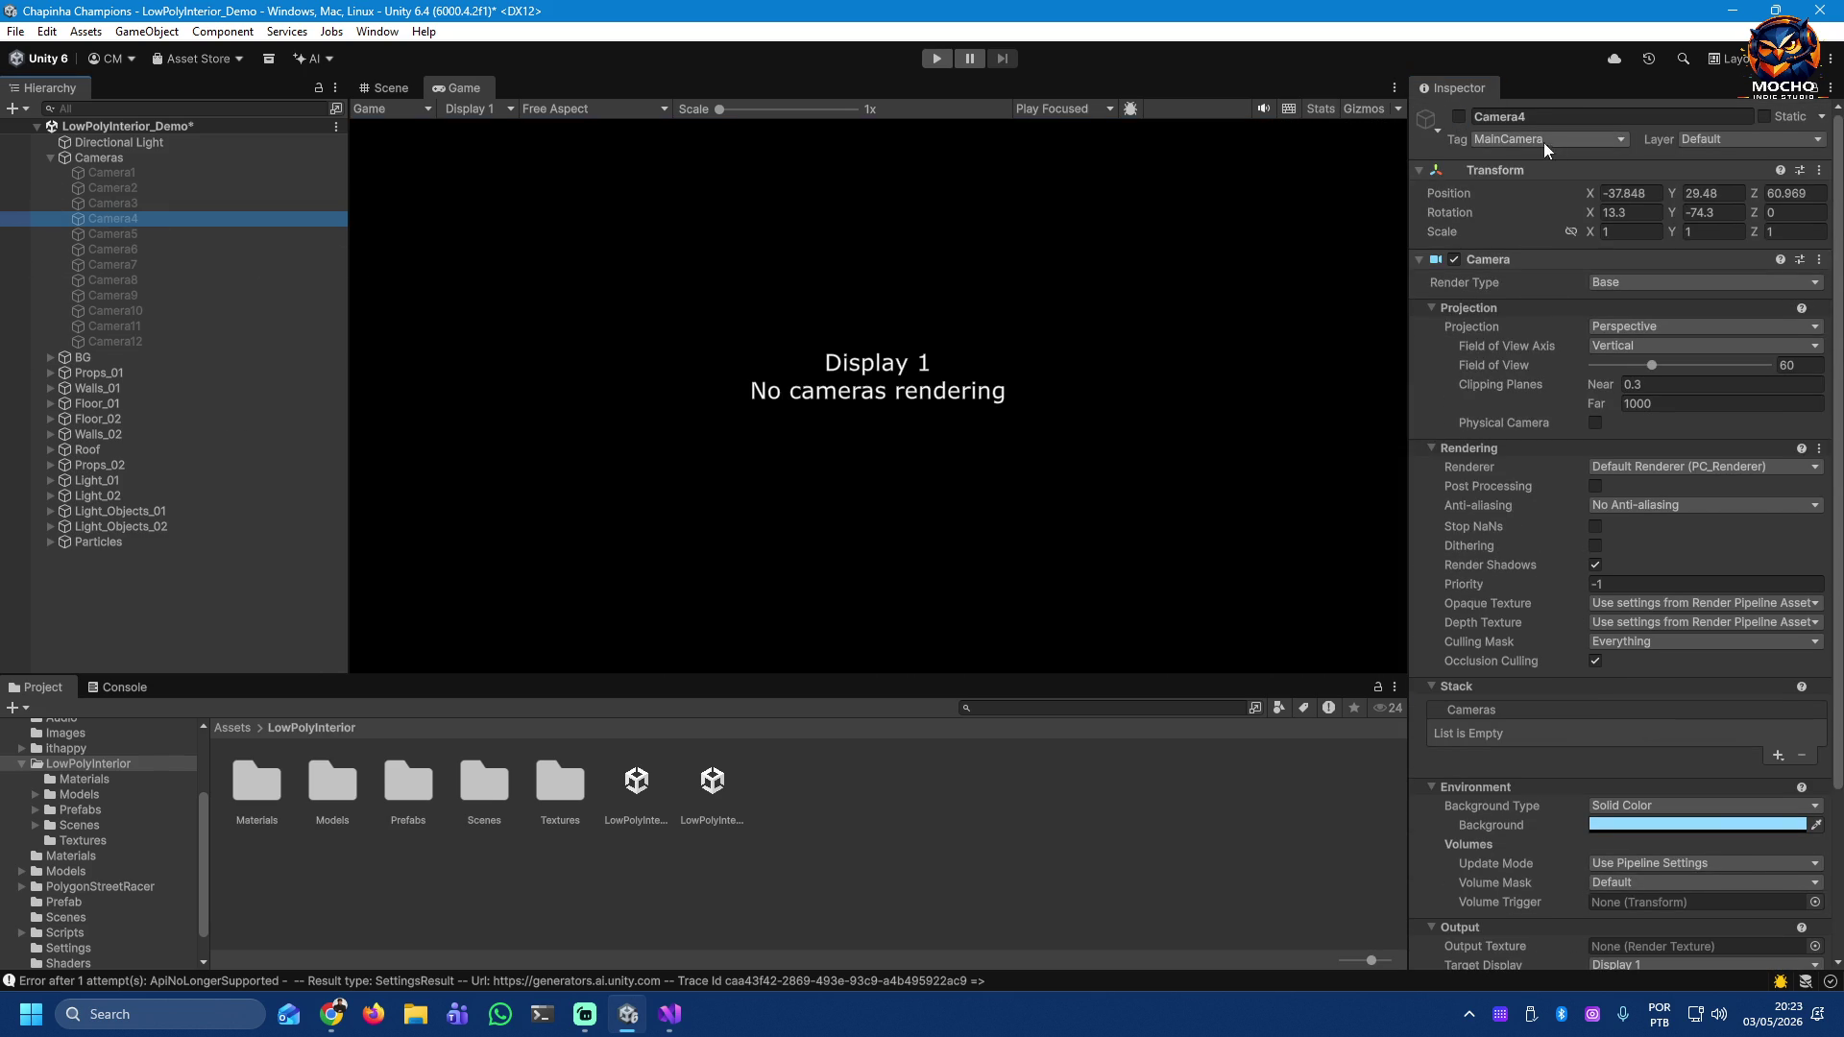
pyautogui.click(1459, 116)
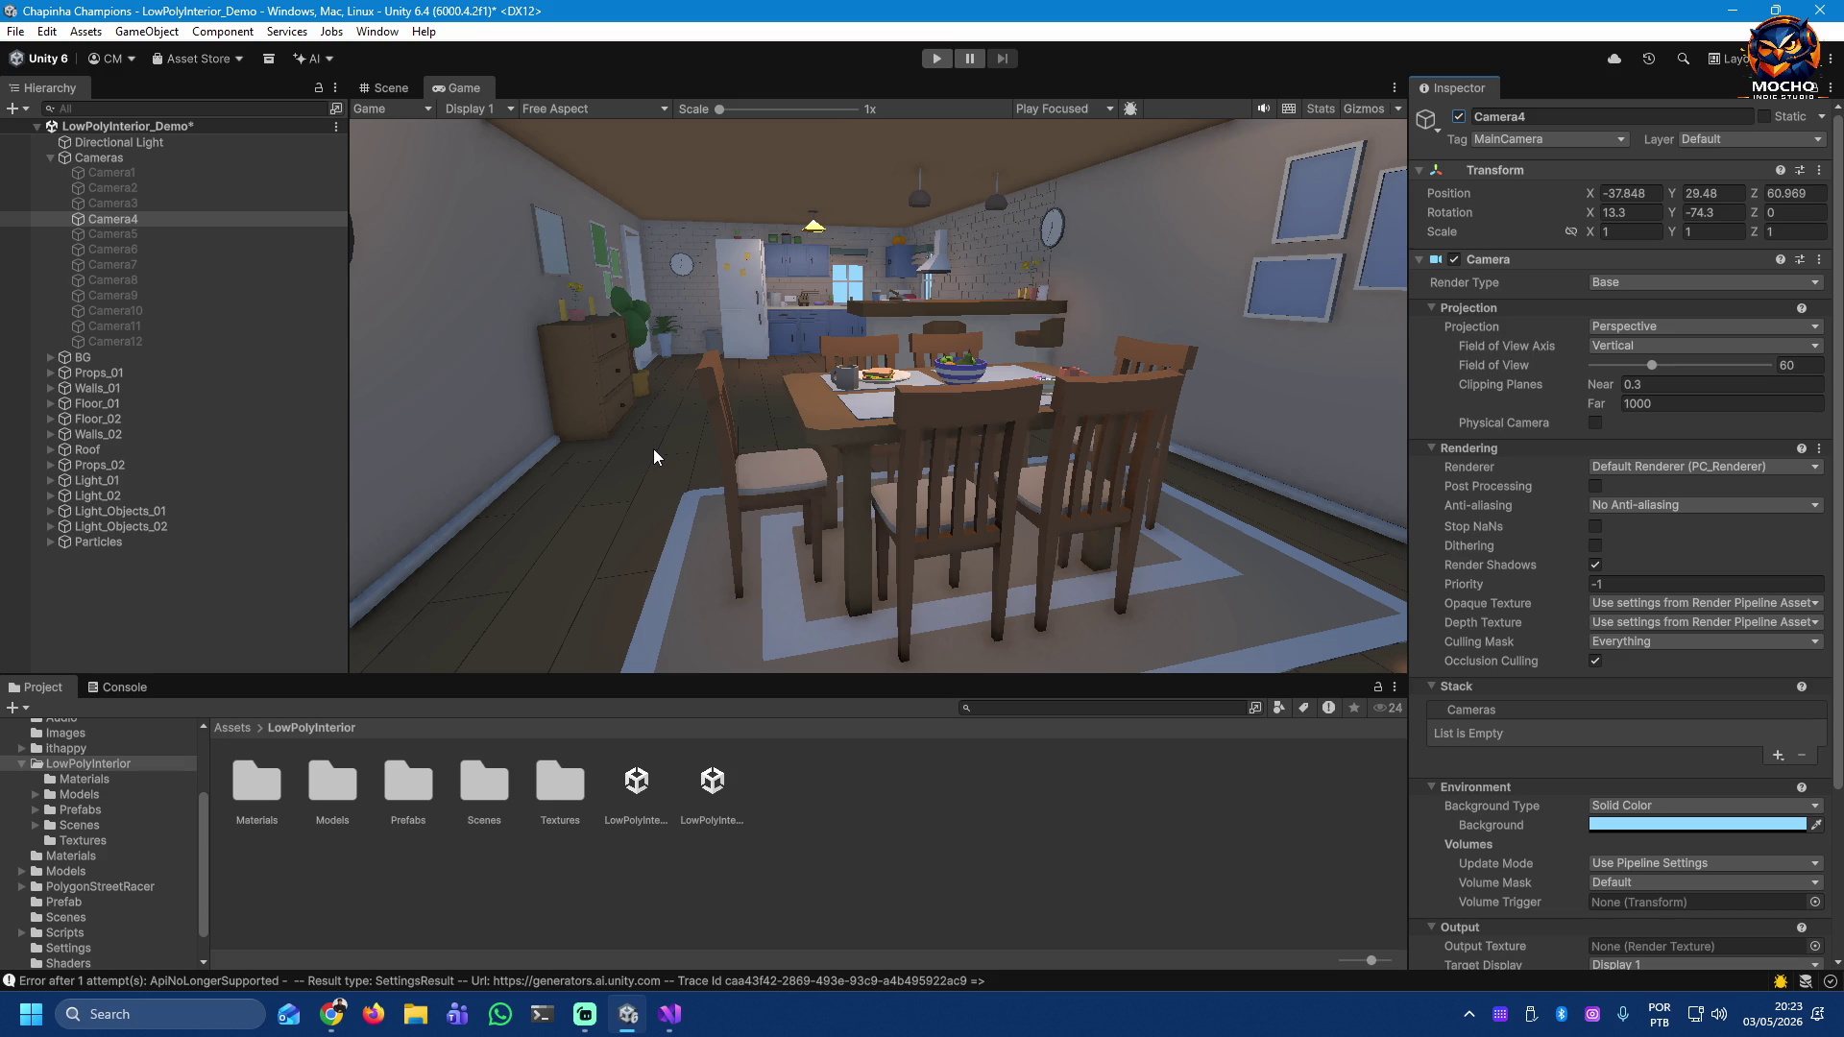
# Step: In the Scene view, frame Camera4 and orbit to the bookshelf corner
pyautogui.click(385, 95)
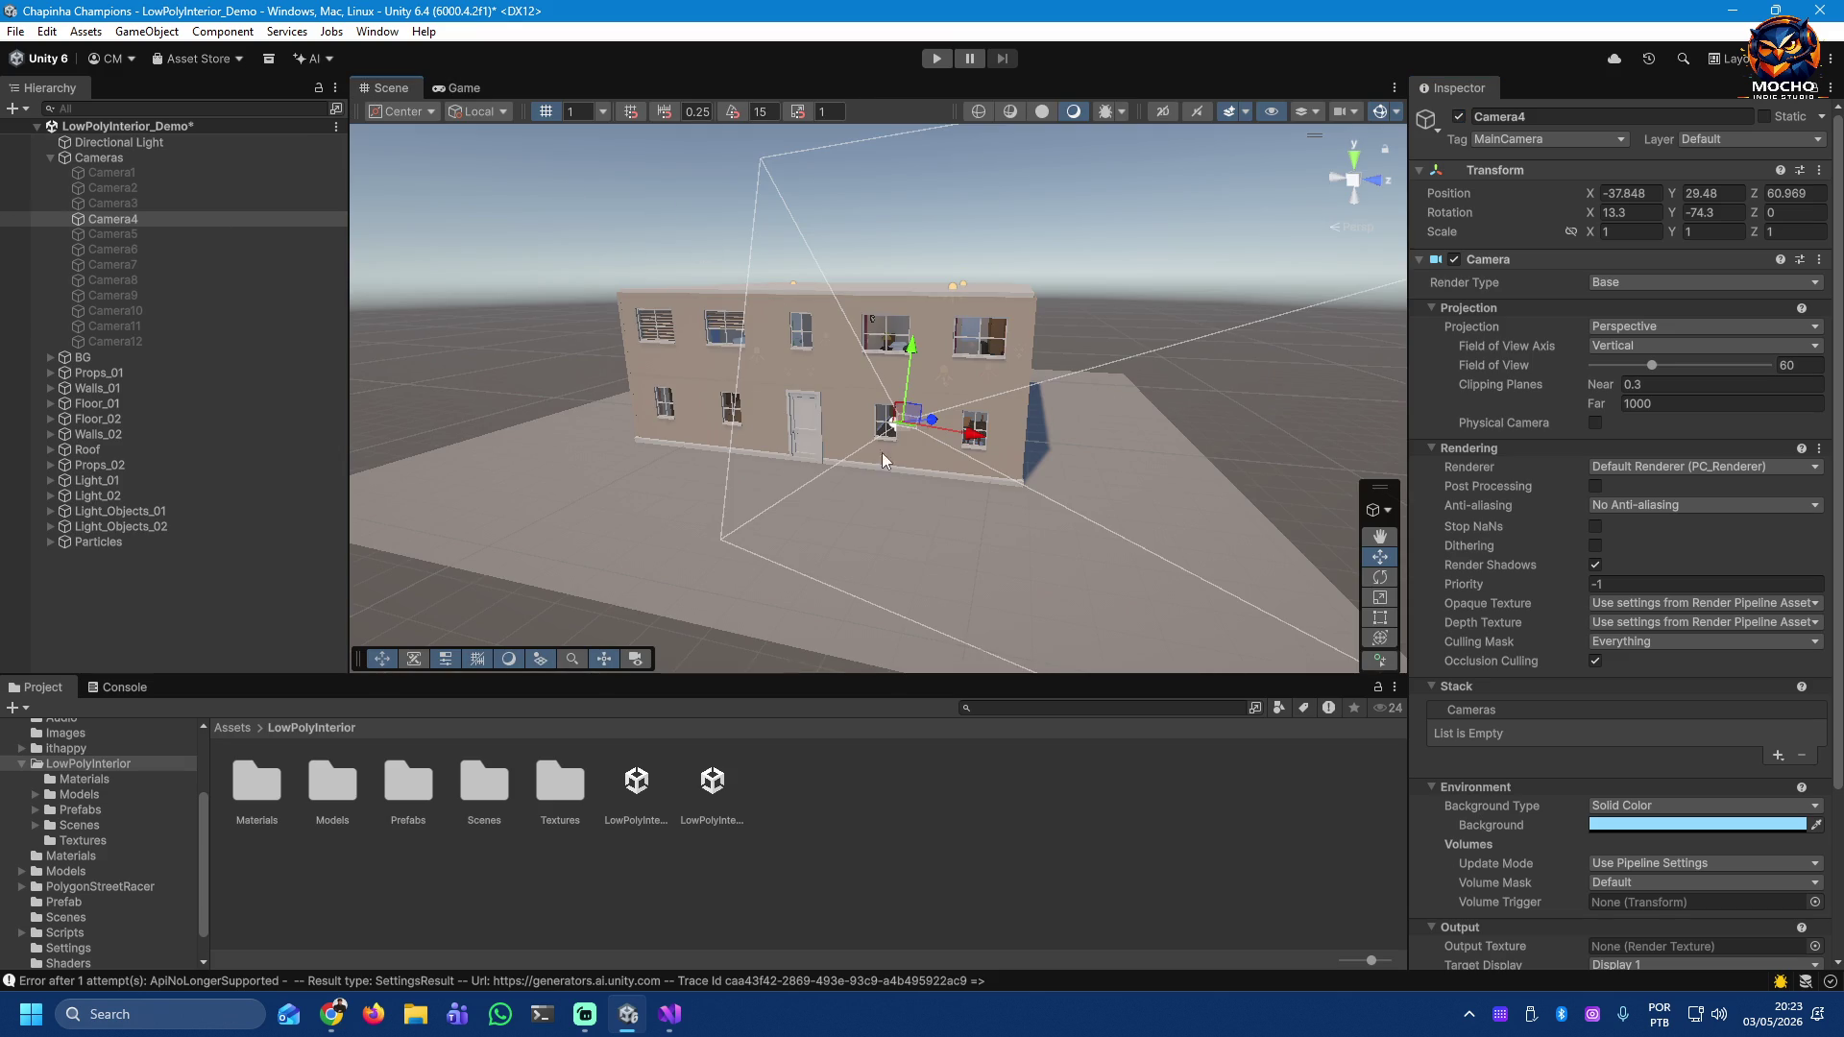
pyautogui.press('f')
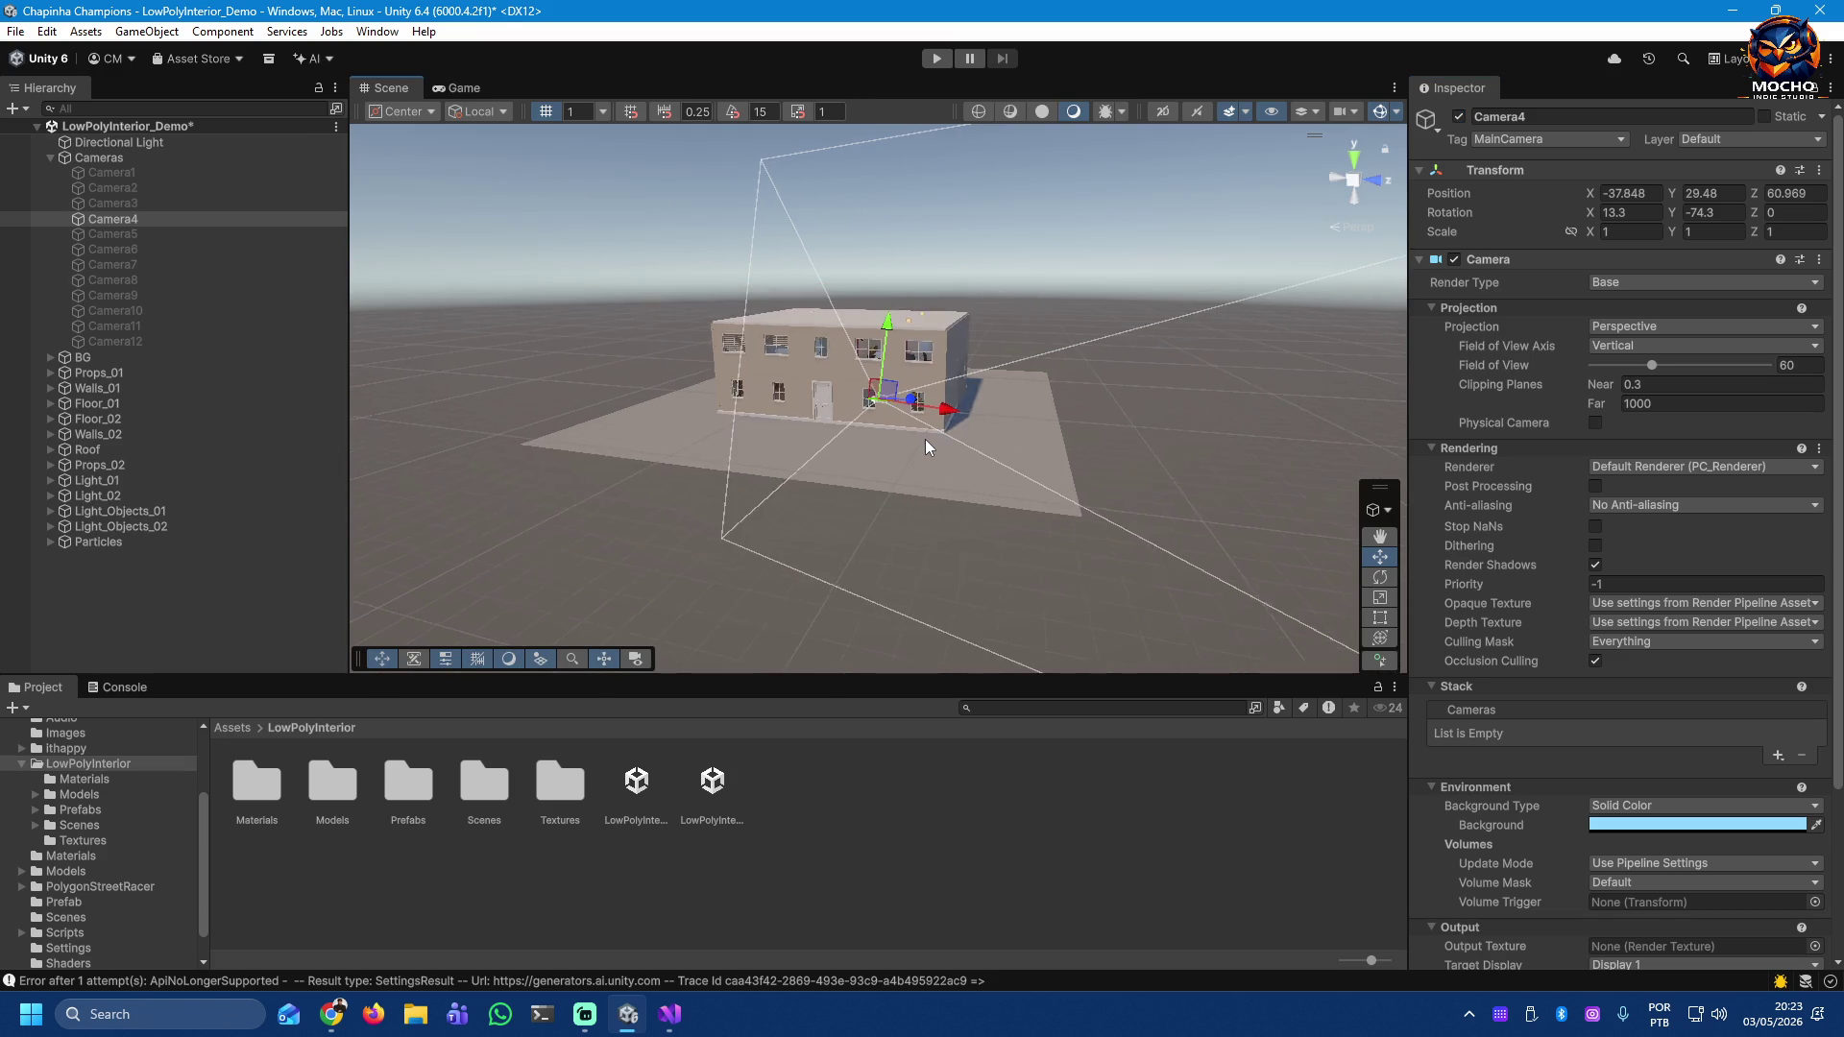
pyautogui.moveTo(1008, 432); pyautogui.dragTo(1536, 409)
pyautogui.moveTo(1761, 403)
pyautogui.mouseDown()
pyautogui.moveTo(12, 430)
pyautogui.moveTo(1815, 481)
pyautogui.mouseUp()
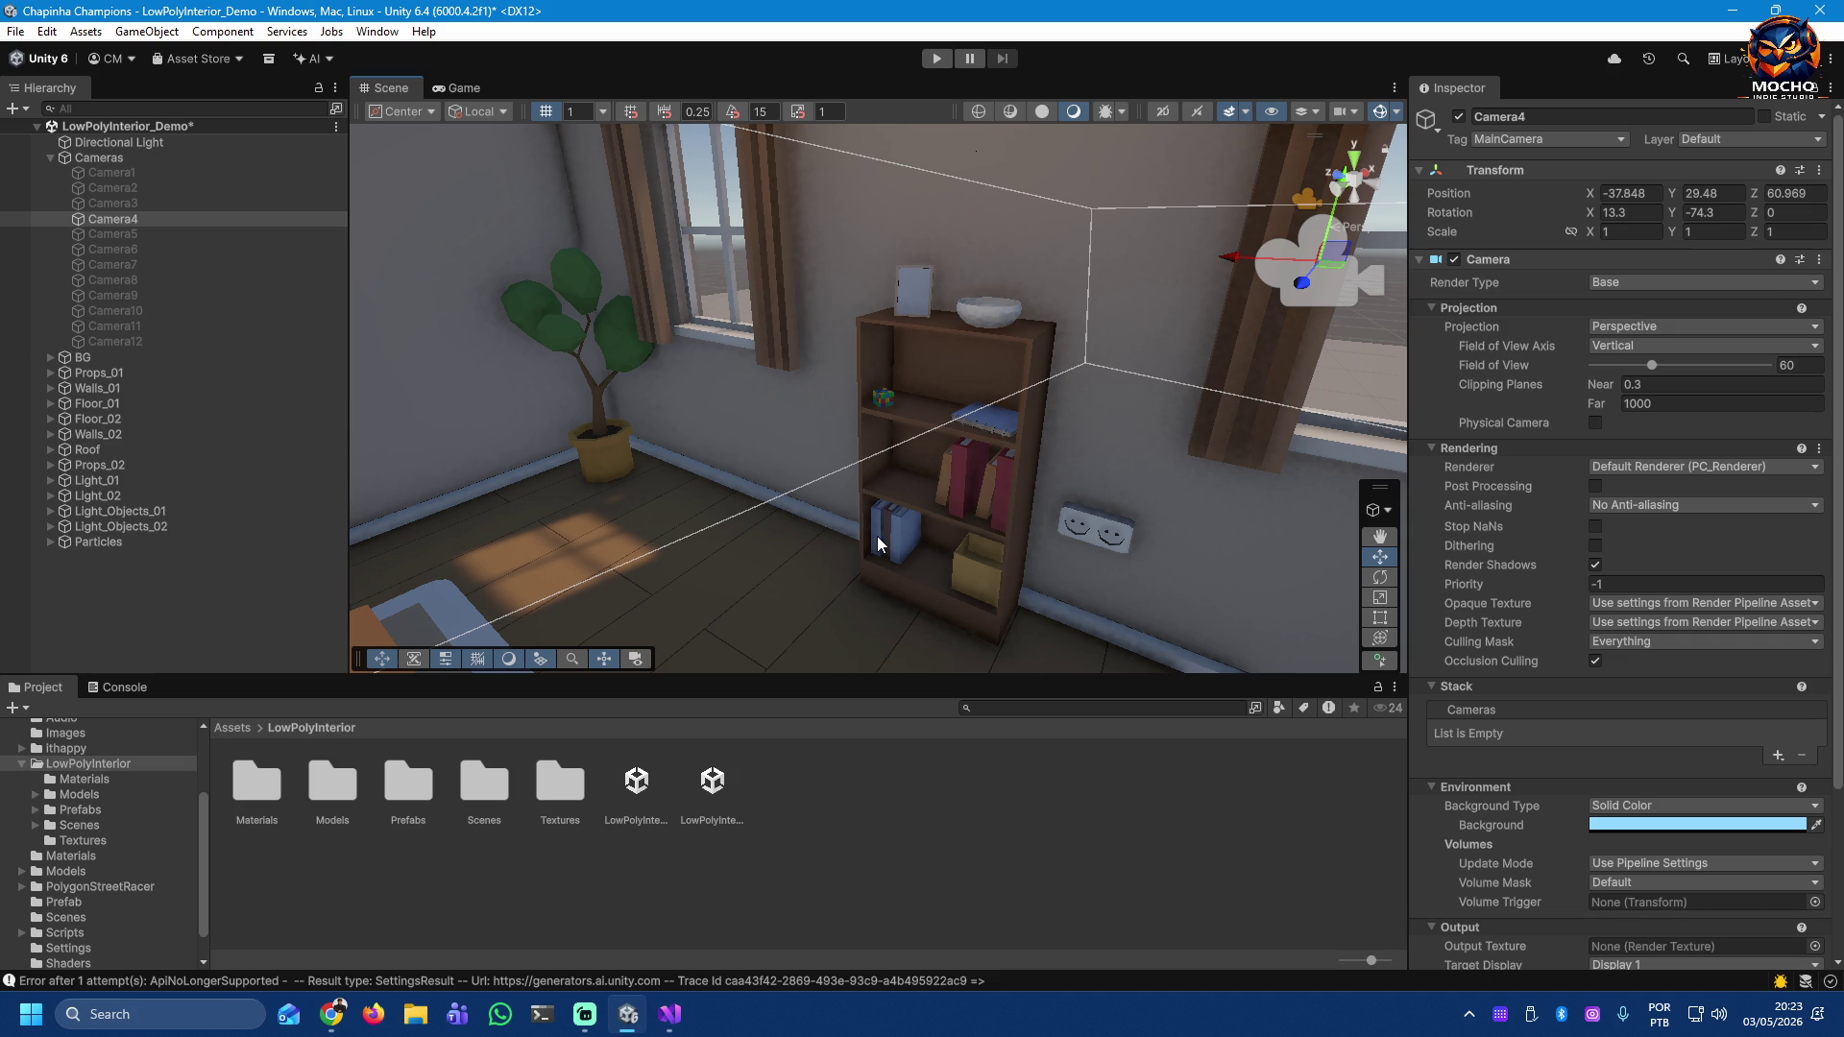
# Step: Duplicate Book_03 as Book_03 (1), then inspect Book_01 (18), Book_04 (6) and KubikRubik
pyautogui.click(884, 536)
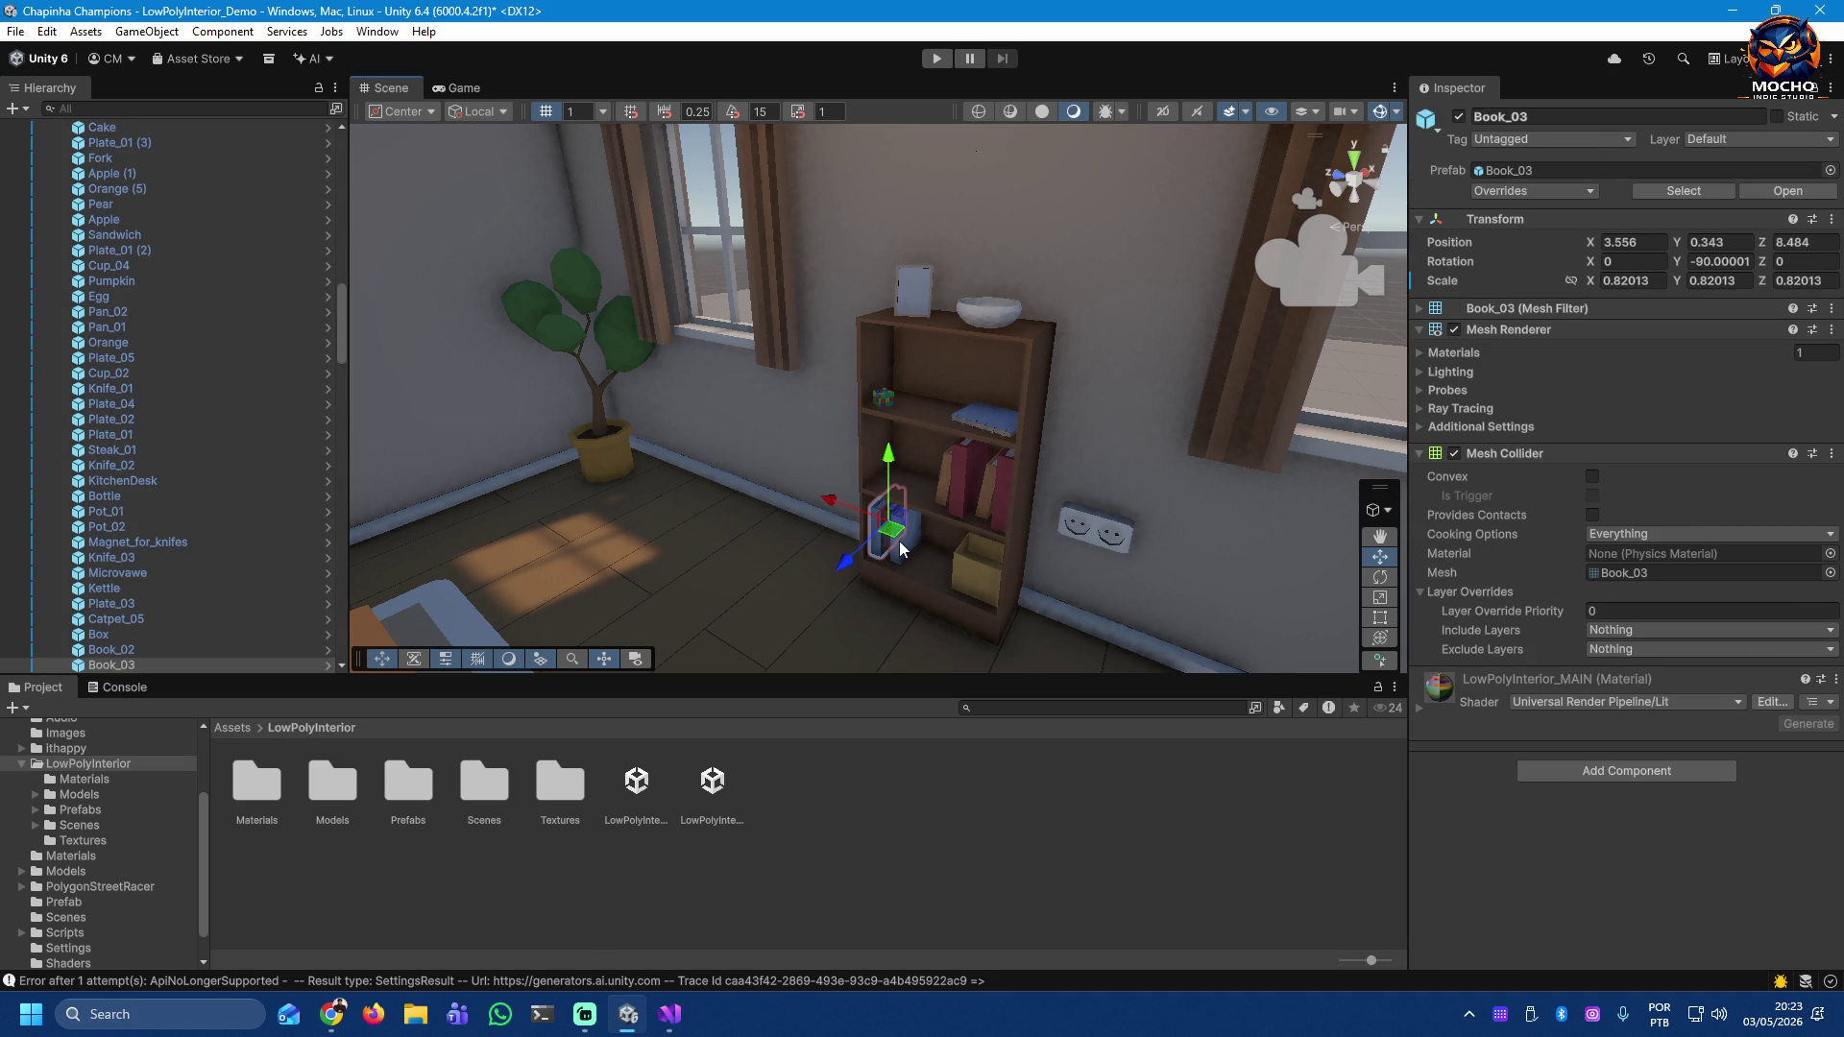
pyautogui.hotkey('ctrl', 'd')
pyautogui.click(895, 550)
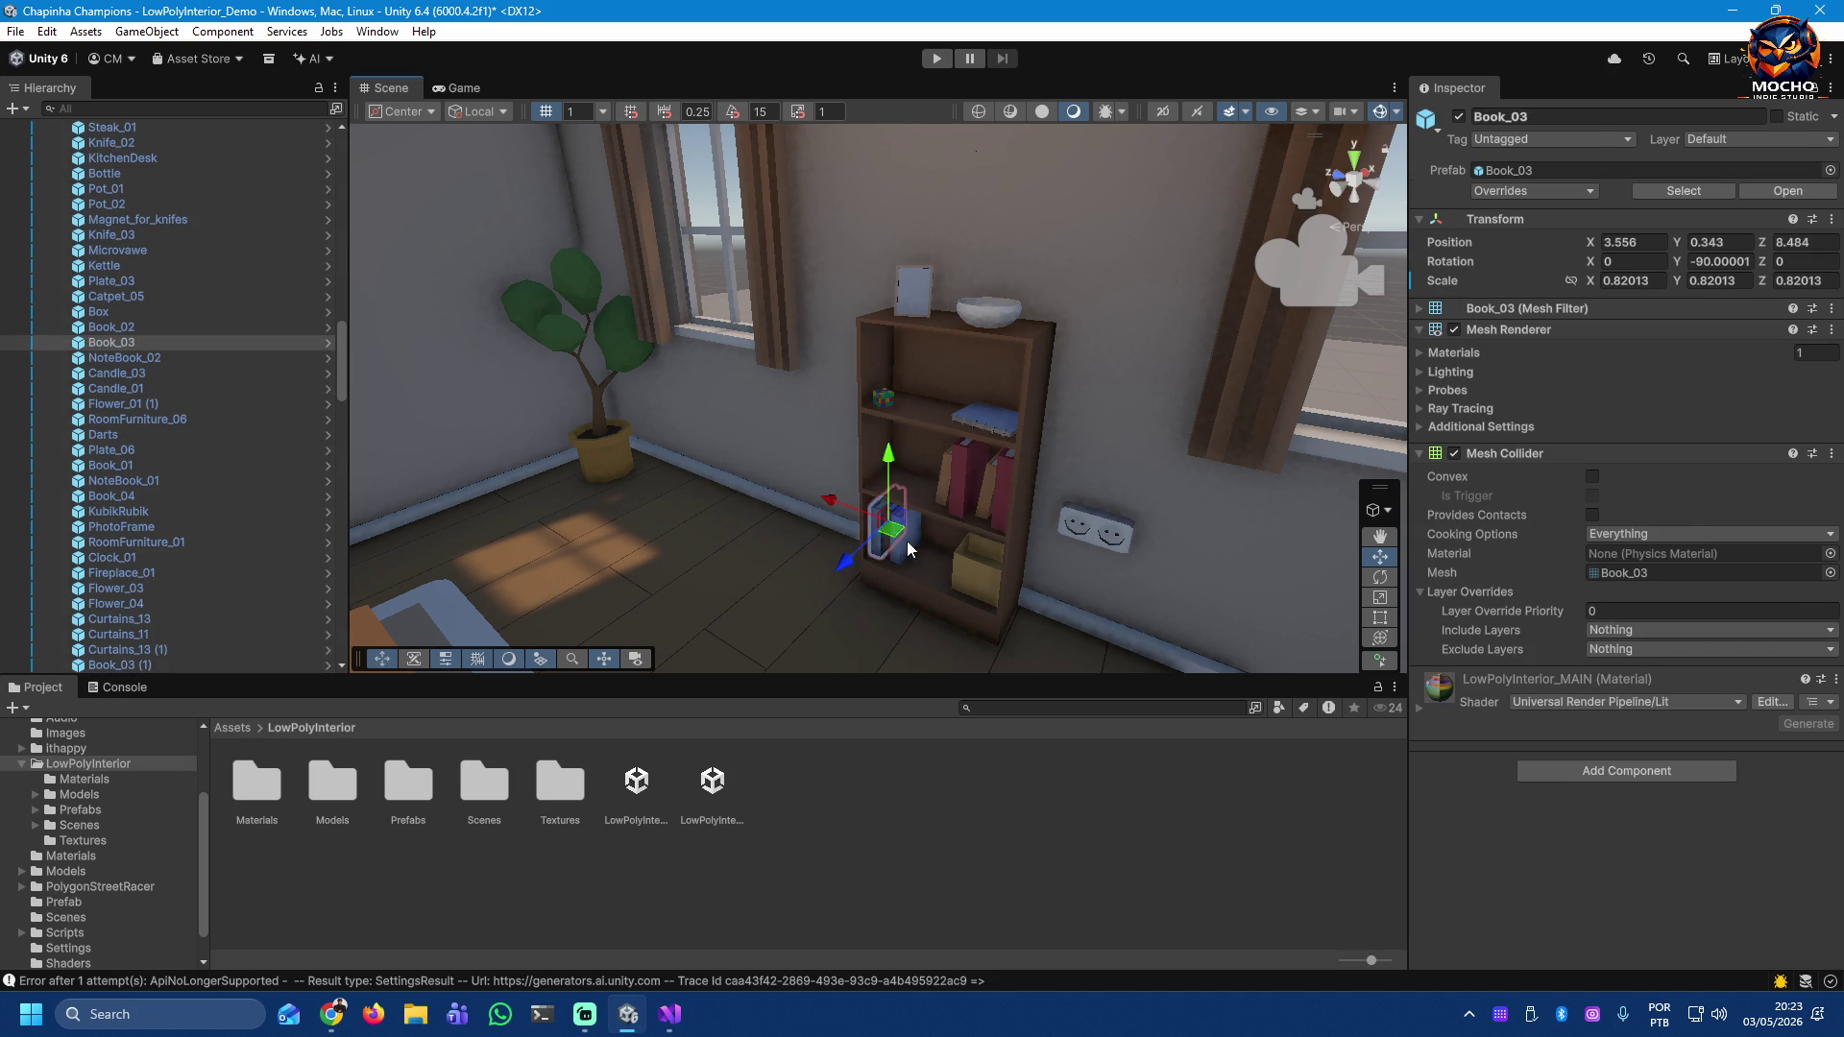
pyautogui.click(943, 504)
pyautogui.click(965, 516)
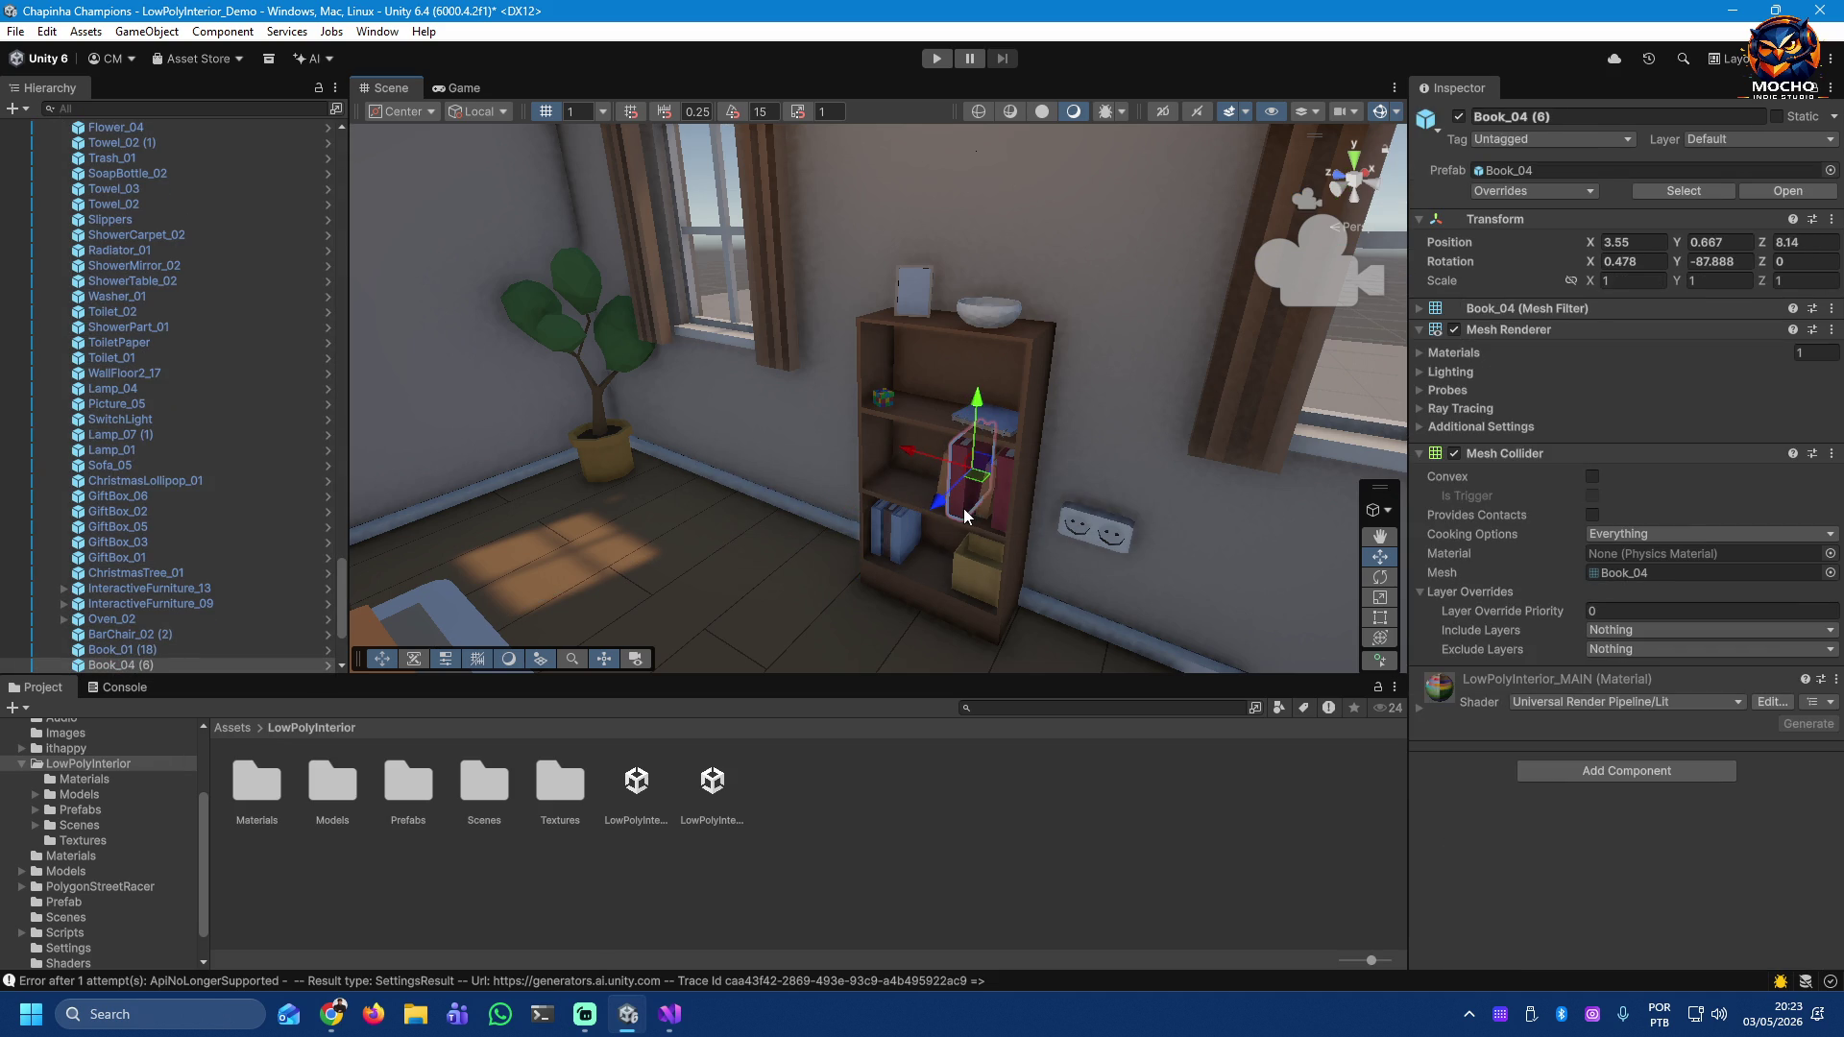
pyautogui.click(878, 404)
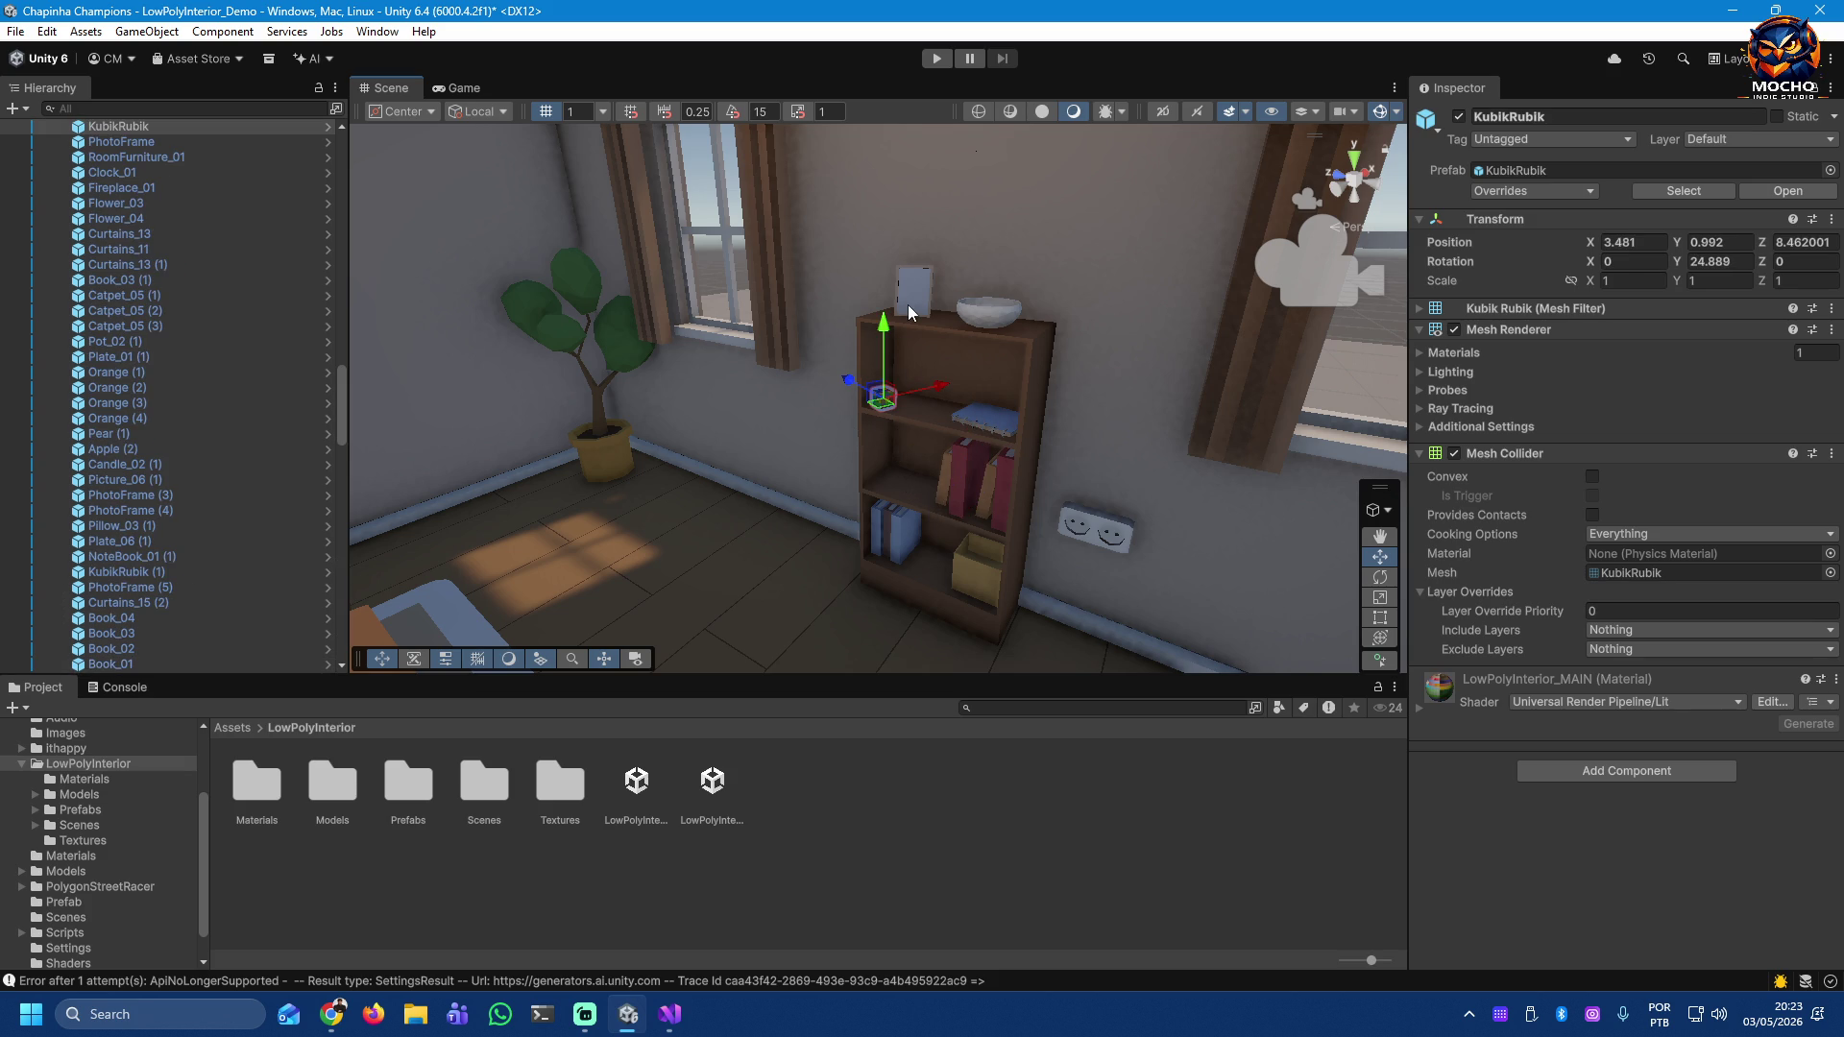
pyautogui.scroll(10, 910, 313)
# Step: Fly through the dining room, hallway and living room to the window corner, then enter Play mode
pyautogui.moveTo(1214, 181)
pyautogui.mouseDown()
pyautogui.moveTo(1118, 186)
pyautogui.moveTo(757, 428)
pyautogui.moveTo(628, 261)
pyautogui.moveTo(456, 179)
pyautogui.moveTo(335, 307)
pyautogui.moveTo(341, 57)
pyautogui.moveTo(259, 514)
pyautogui.moveTo(246, 465)
pyautogui.moveTo(42, 354)
pyautogui.moveTo(52, 301)
pyautogui.moveTo(10, 355)
pyautogui.moveTo(1736, 363)
pyautogui.moveTo(1779, 277)
pyautogui.mouseUp()
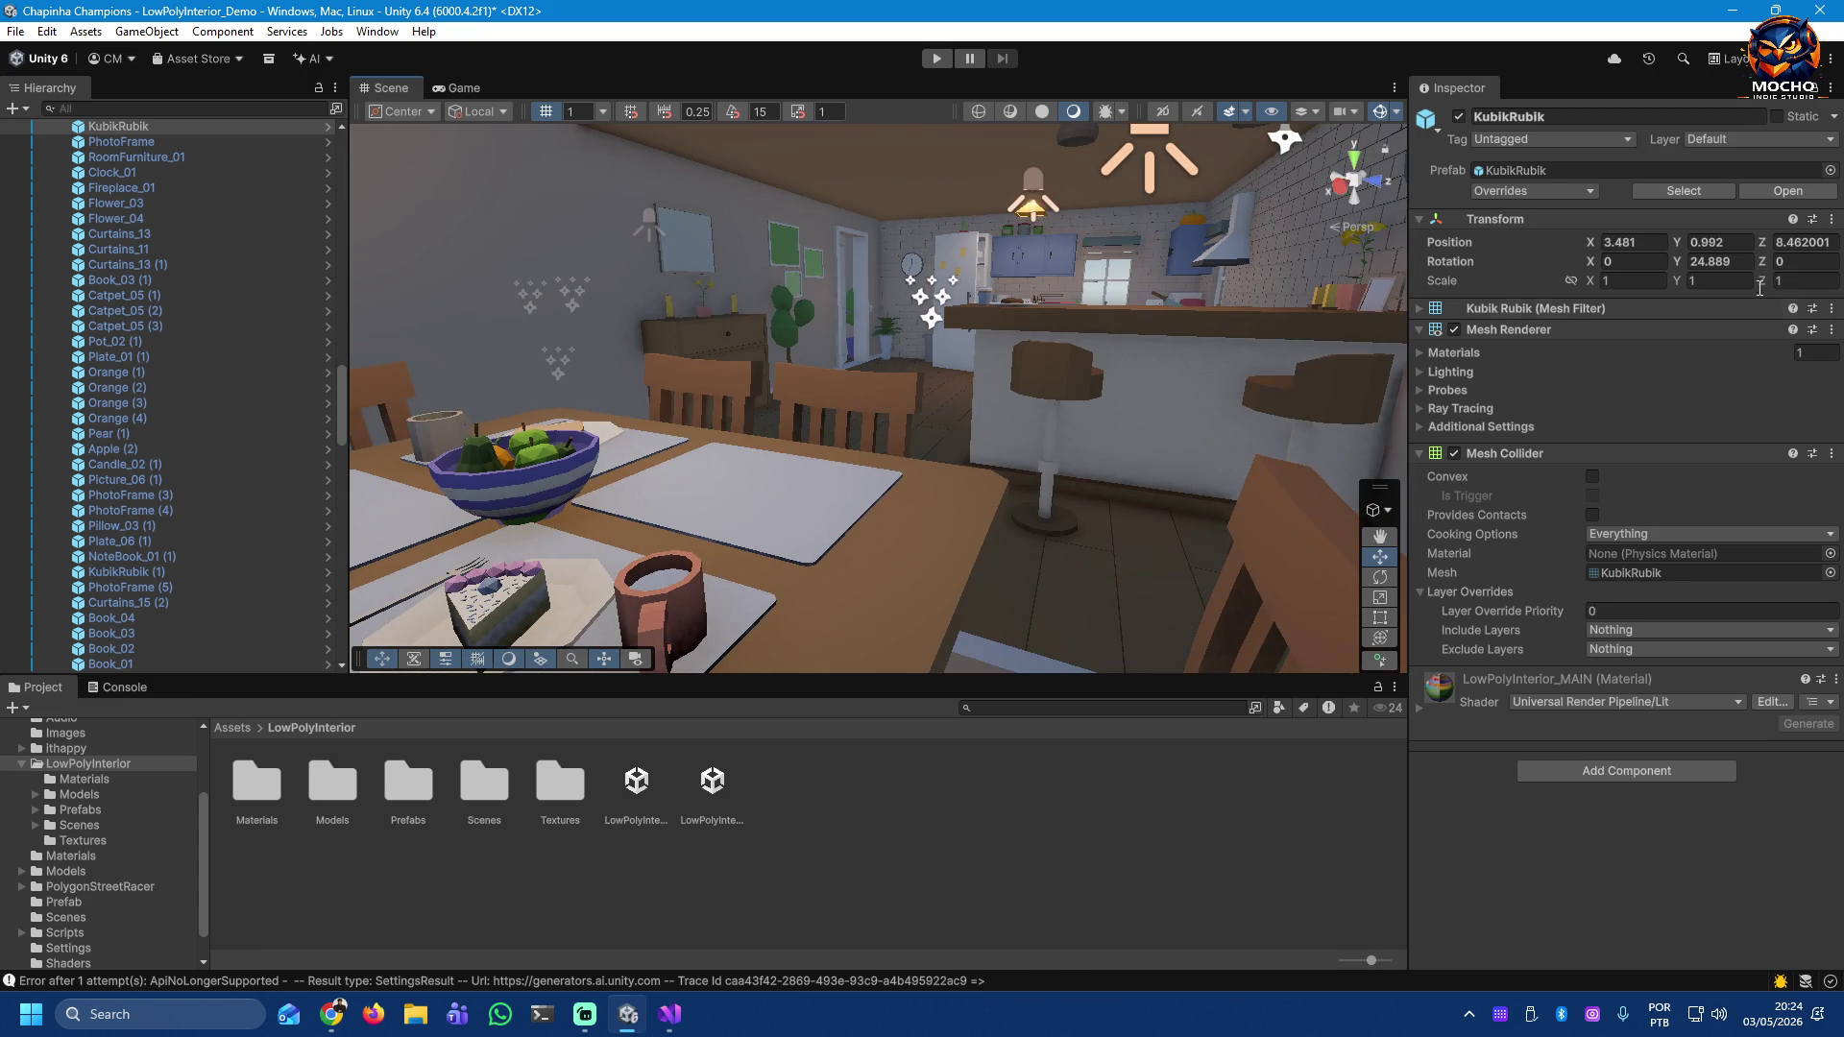
pyautogui.moveTo(1343, 398)
pyautogui.mouseDown()
pyautogui.moveTo(445, 383)
pyautogui.moveTo(856, 425)
pyautogui.moveTo(1525, 362)
pyautogui.moveTo(1562, 248)
pyautogui.moveTo(1520, 271)
pyautogui.mouseUp()
pyautogui.moveTo(858, 519)
pyautogui.mouseDown()
pyautogui.moveTo(1105, 538)
pyautogui.moveTo(687, 589)
pyautogui.moveTo(470, 676)
pyautogui.moveTo(53, 676)
pyautogui.moveTo(1344, 672)
pyautogui.moveTo(1249, 672)
pyautogui.mouseUp()
pyautogui.moveTo(1023, 469)
pyautogui.mouseDown()
pyautogui.moveTo(979, 383)
pyautogui.moveTo(860, 474)
pyautogui.moveTo(245, 463)
pyautogui.moveTo(1150, 445)
pyautogui.moveTo(1305, 400)
pyautogui.moveTo(1508, 445)
pyautogui.moveTo(1651, 451)
pyautogui.mouseUp()
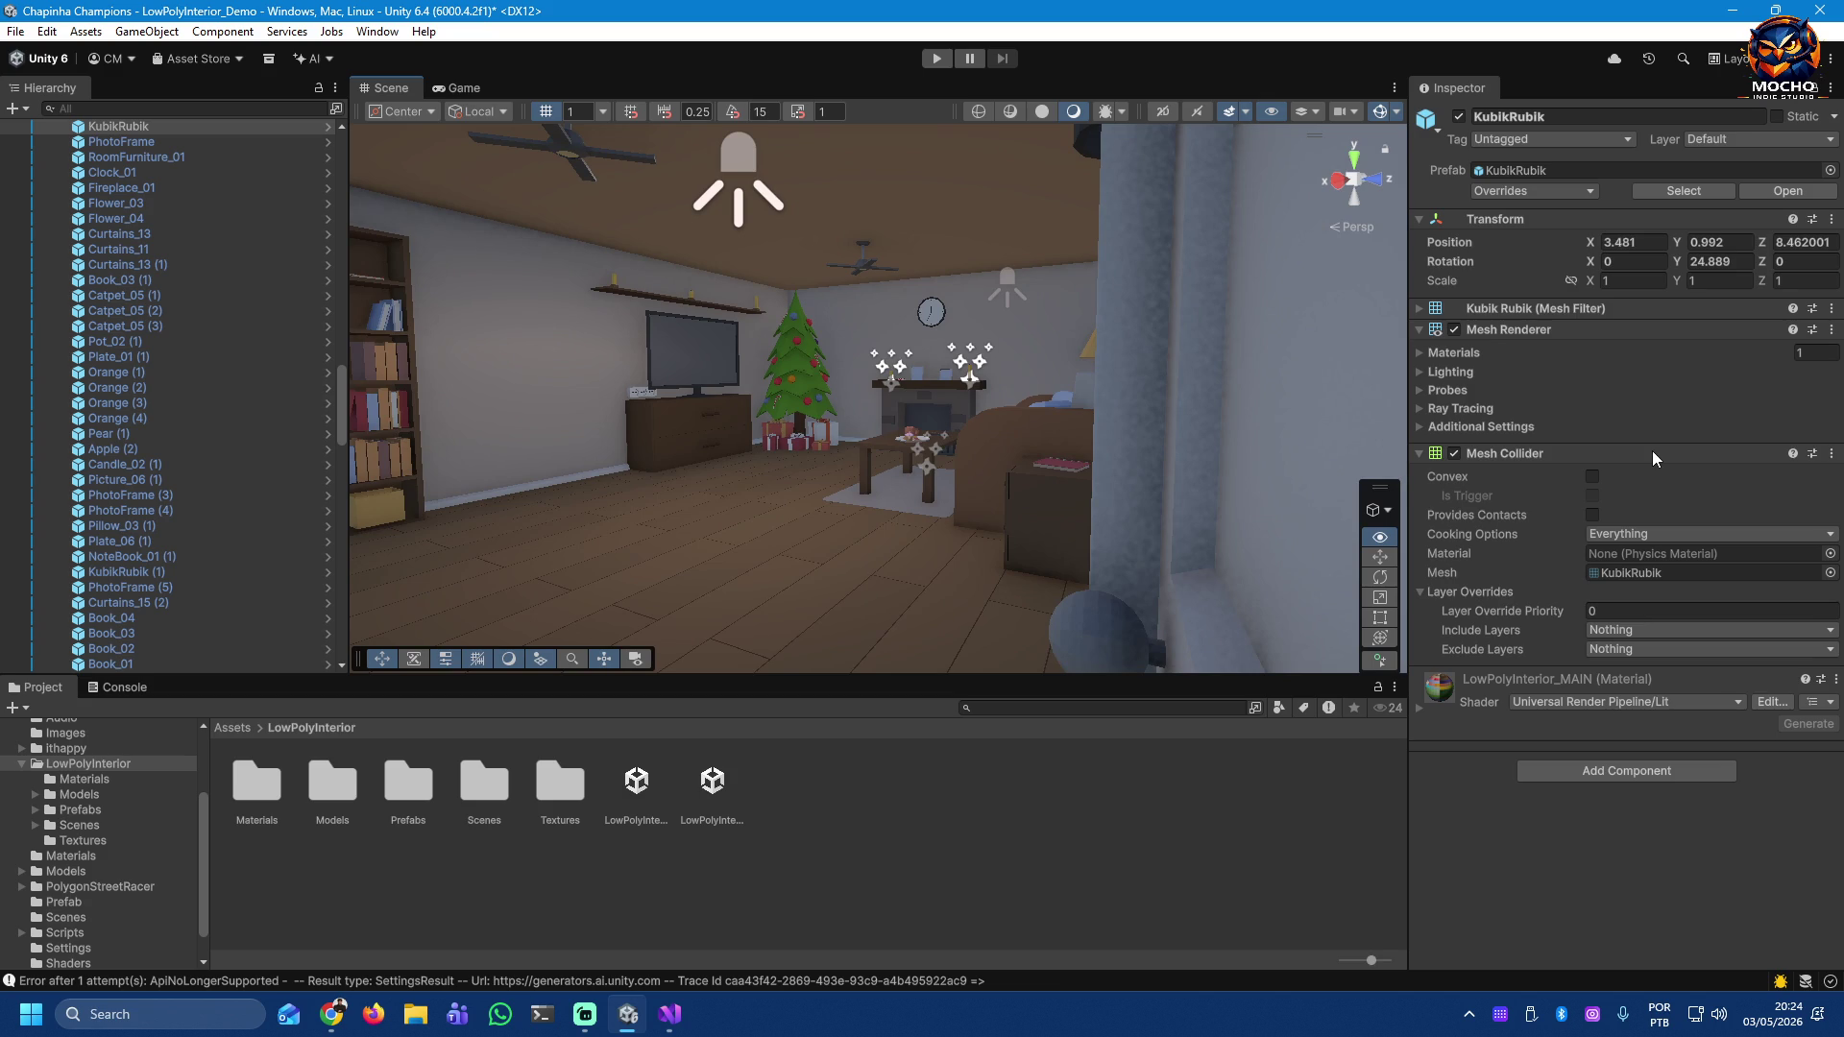
pyautogui.moveTo(1652, 451); pyautogui.dragTo(1652, 451)
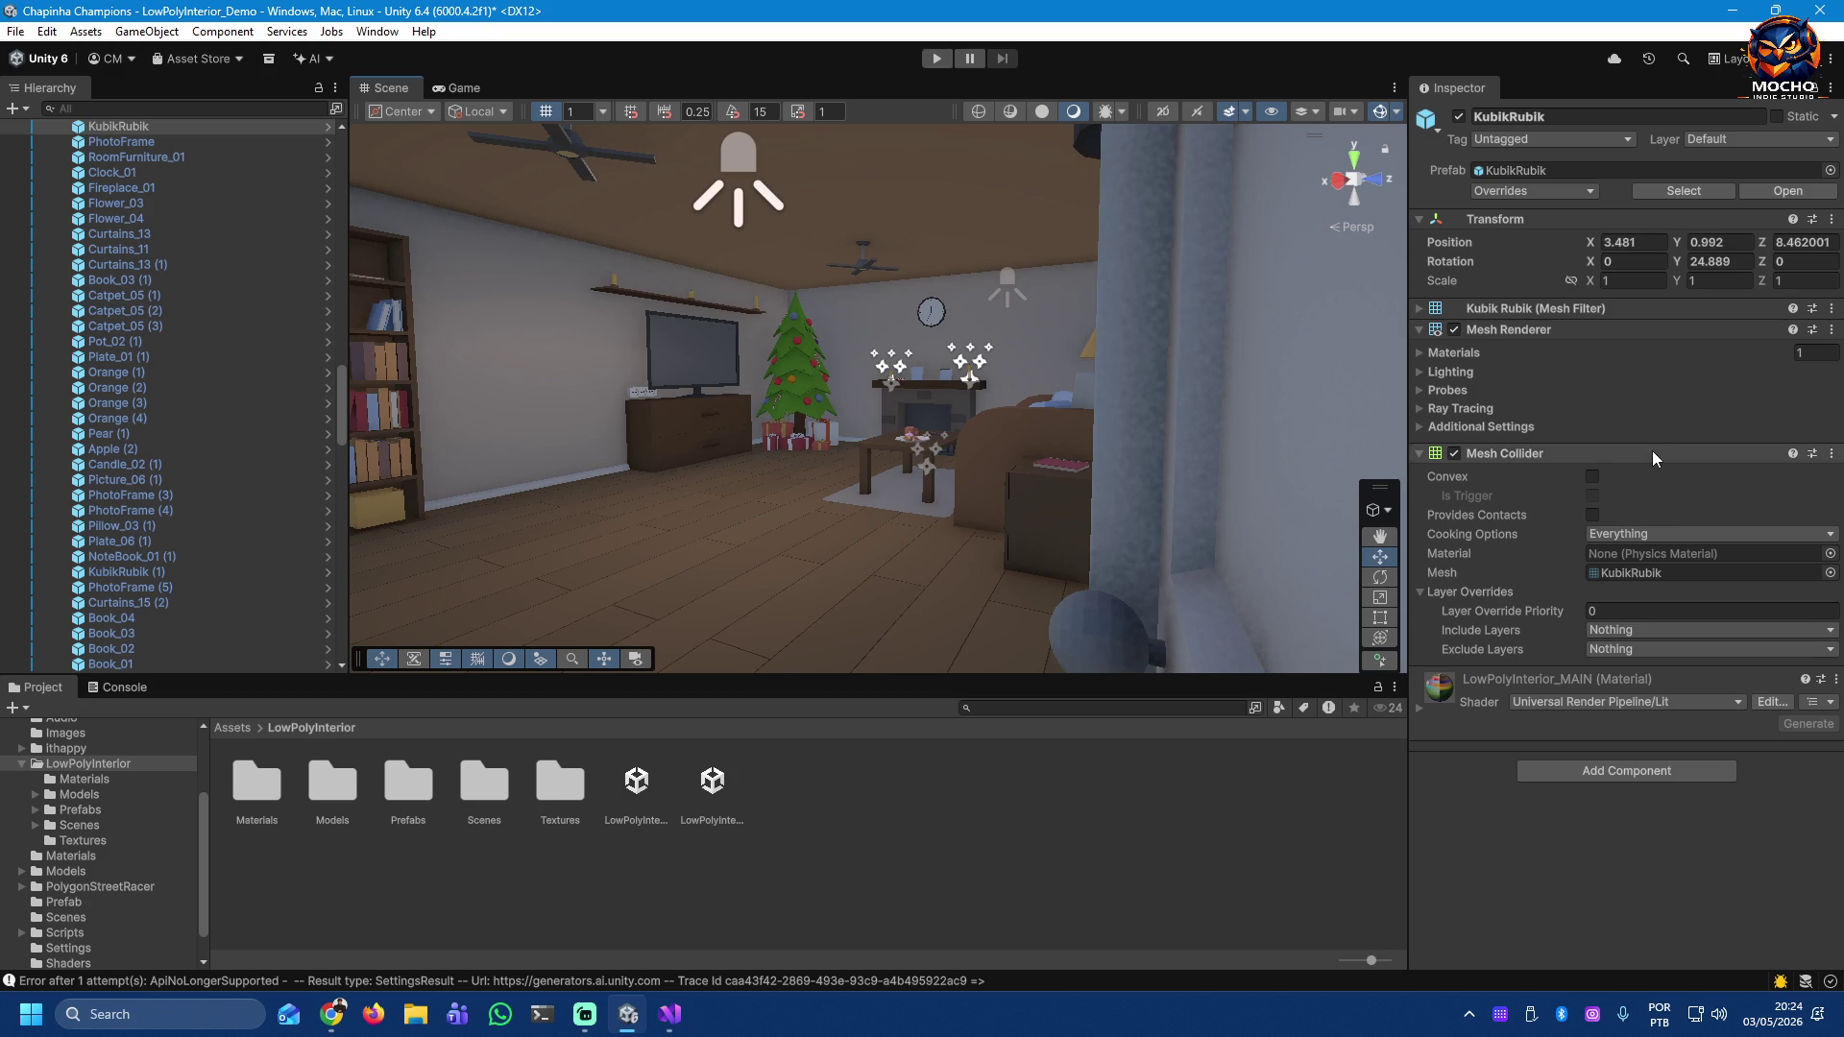
pyautogui.moveTo(1113, 481)
pyautogui.mouseDown()
pyautogui.moveTo(540, 427)
pyautogui.moveTo(1247, 481)
pyautogui.mouseUp()
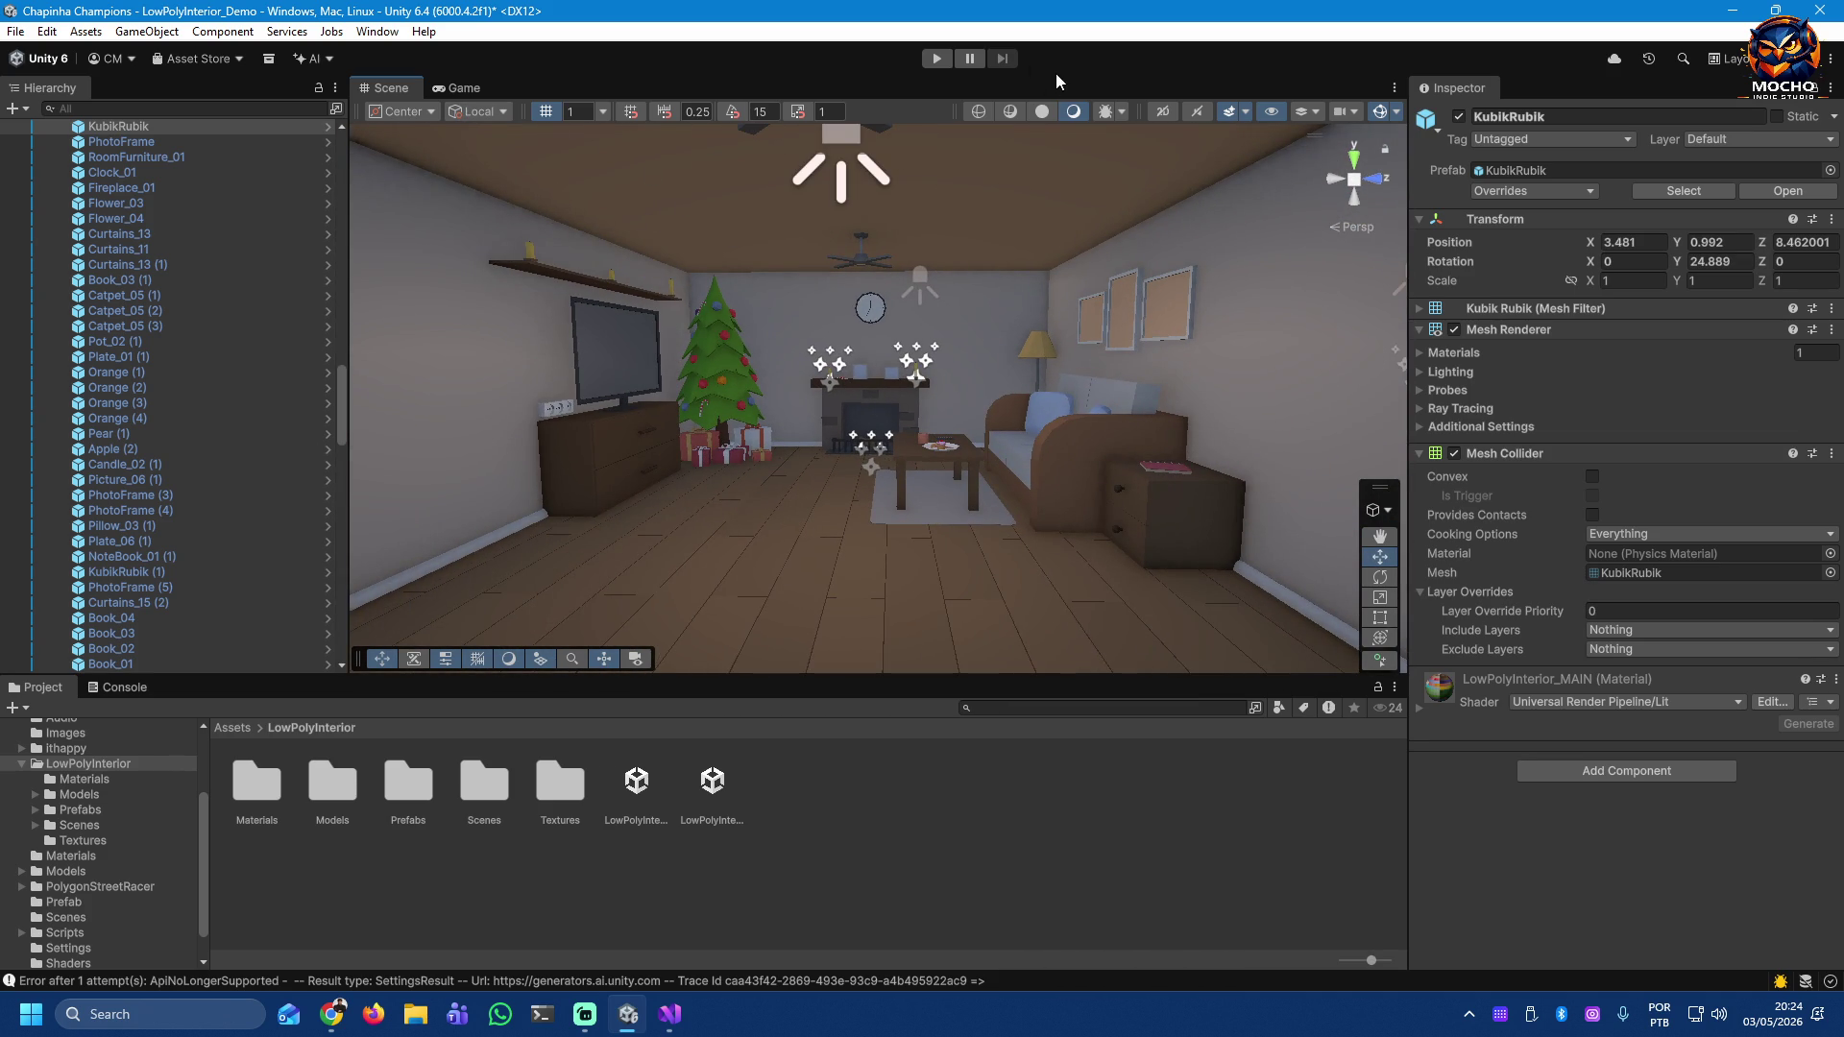
pyautogui.click(937, 59)
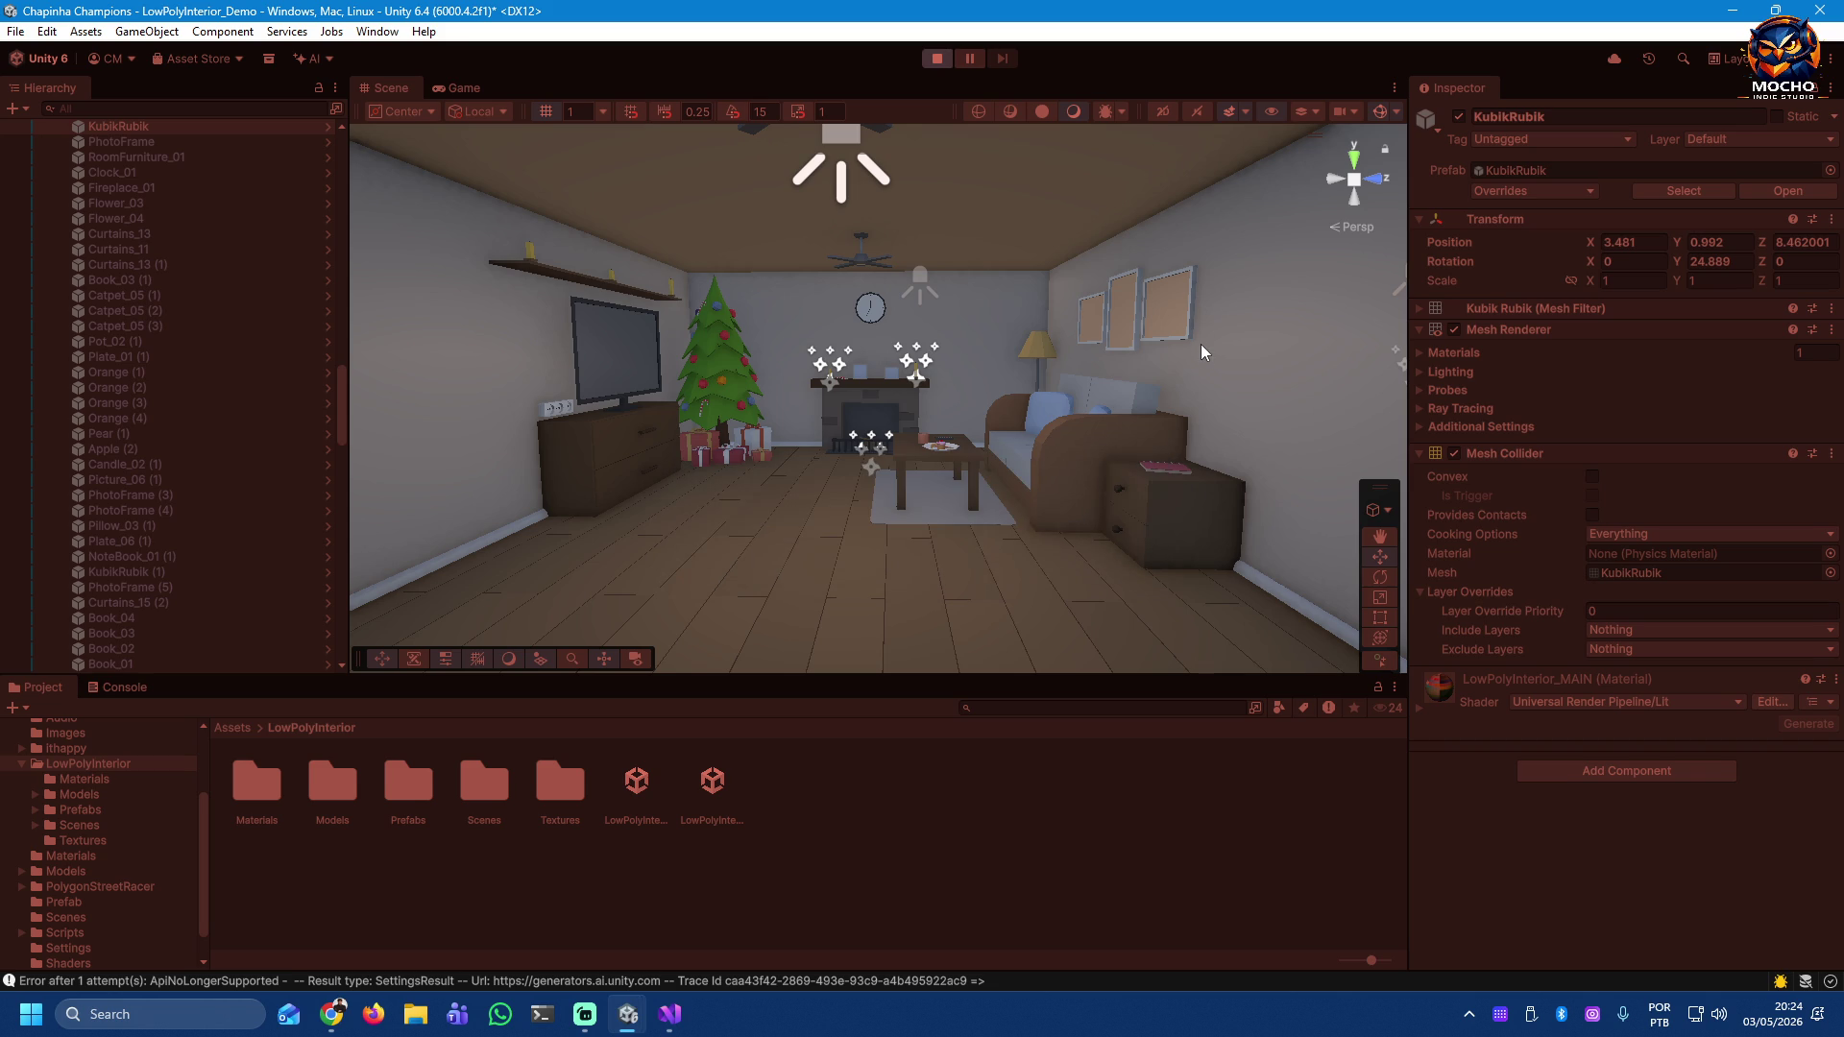
# Step: Check the dining-room shot in the Game view, then return to the Scene view
pyautogui.click(465, 91)
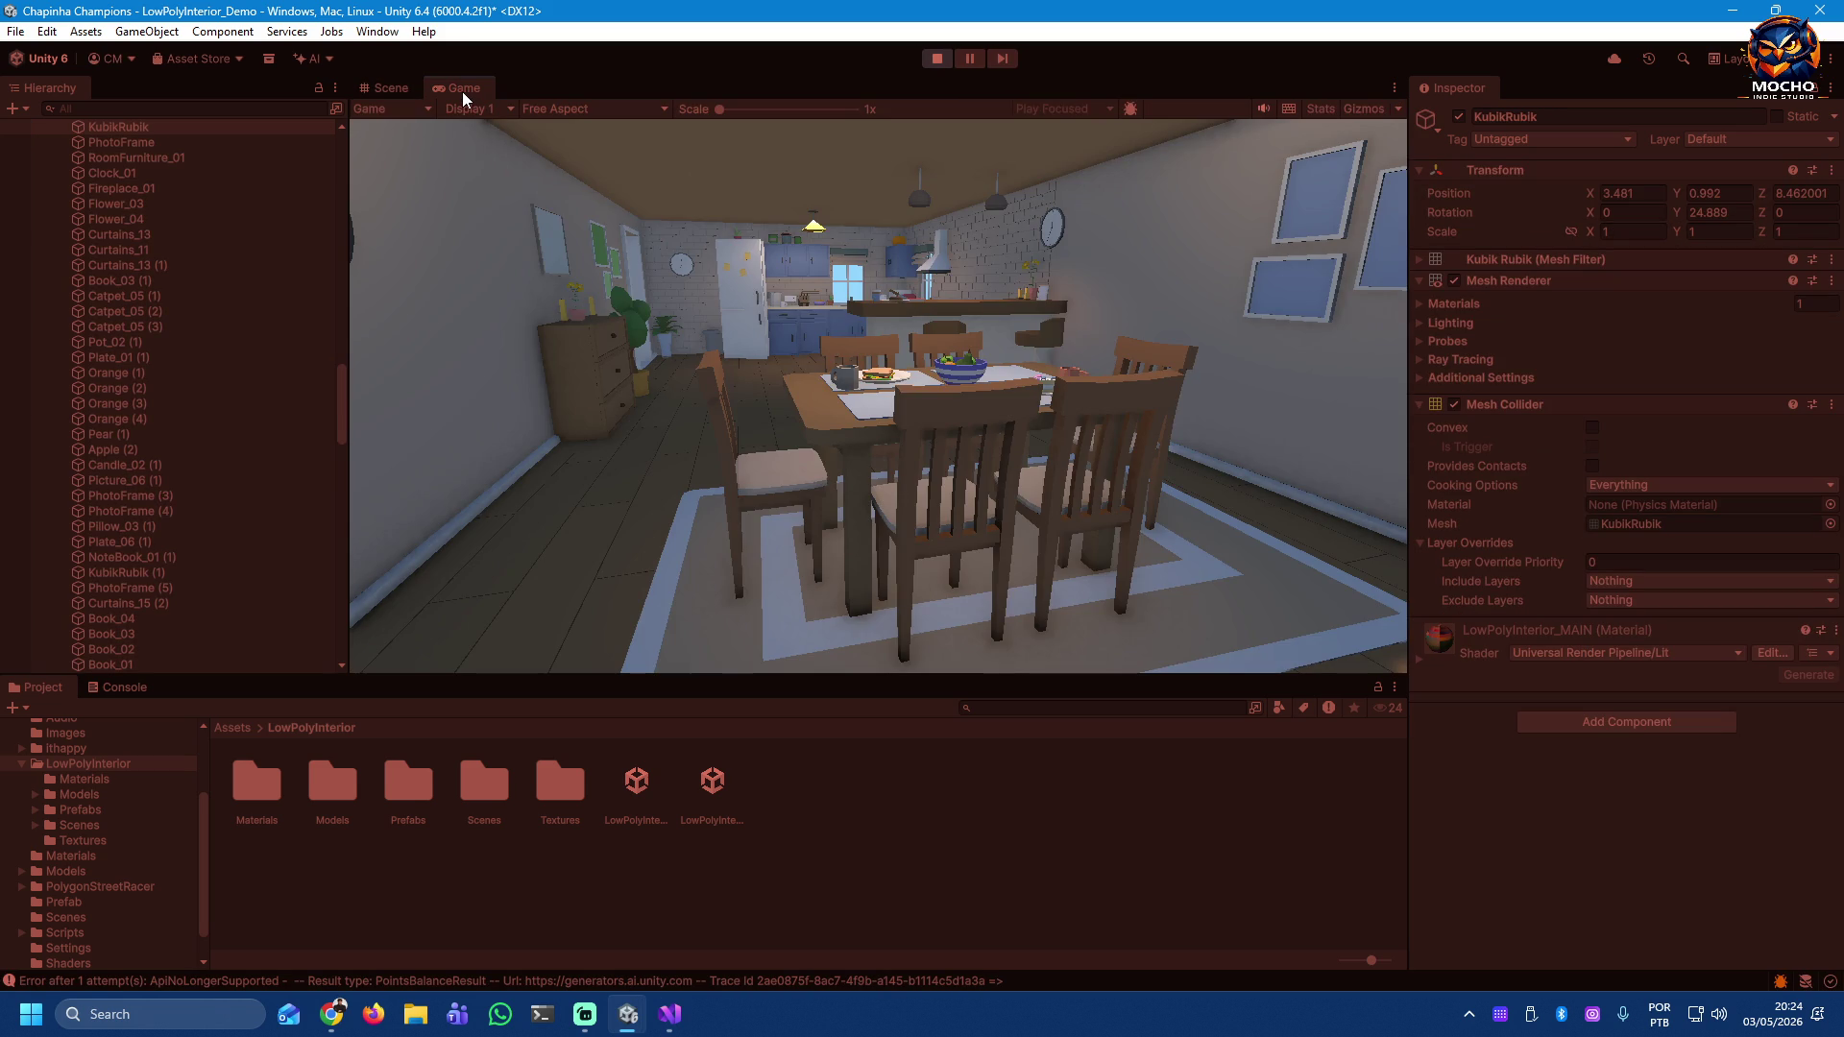
pyautogui.click(392, 88)
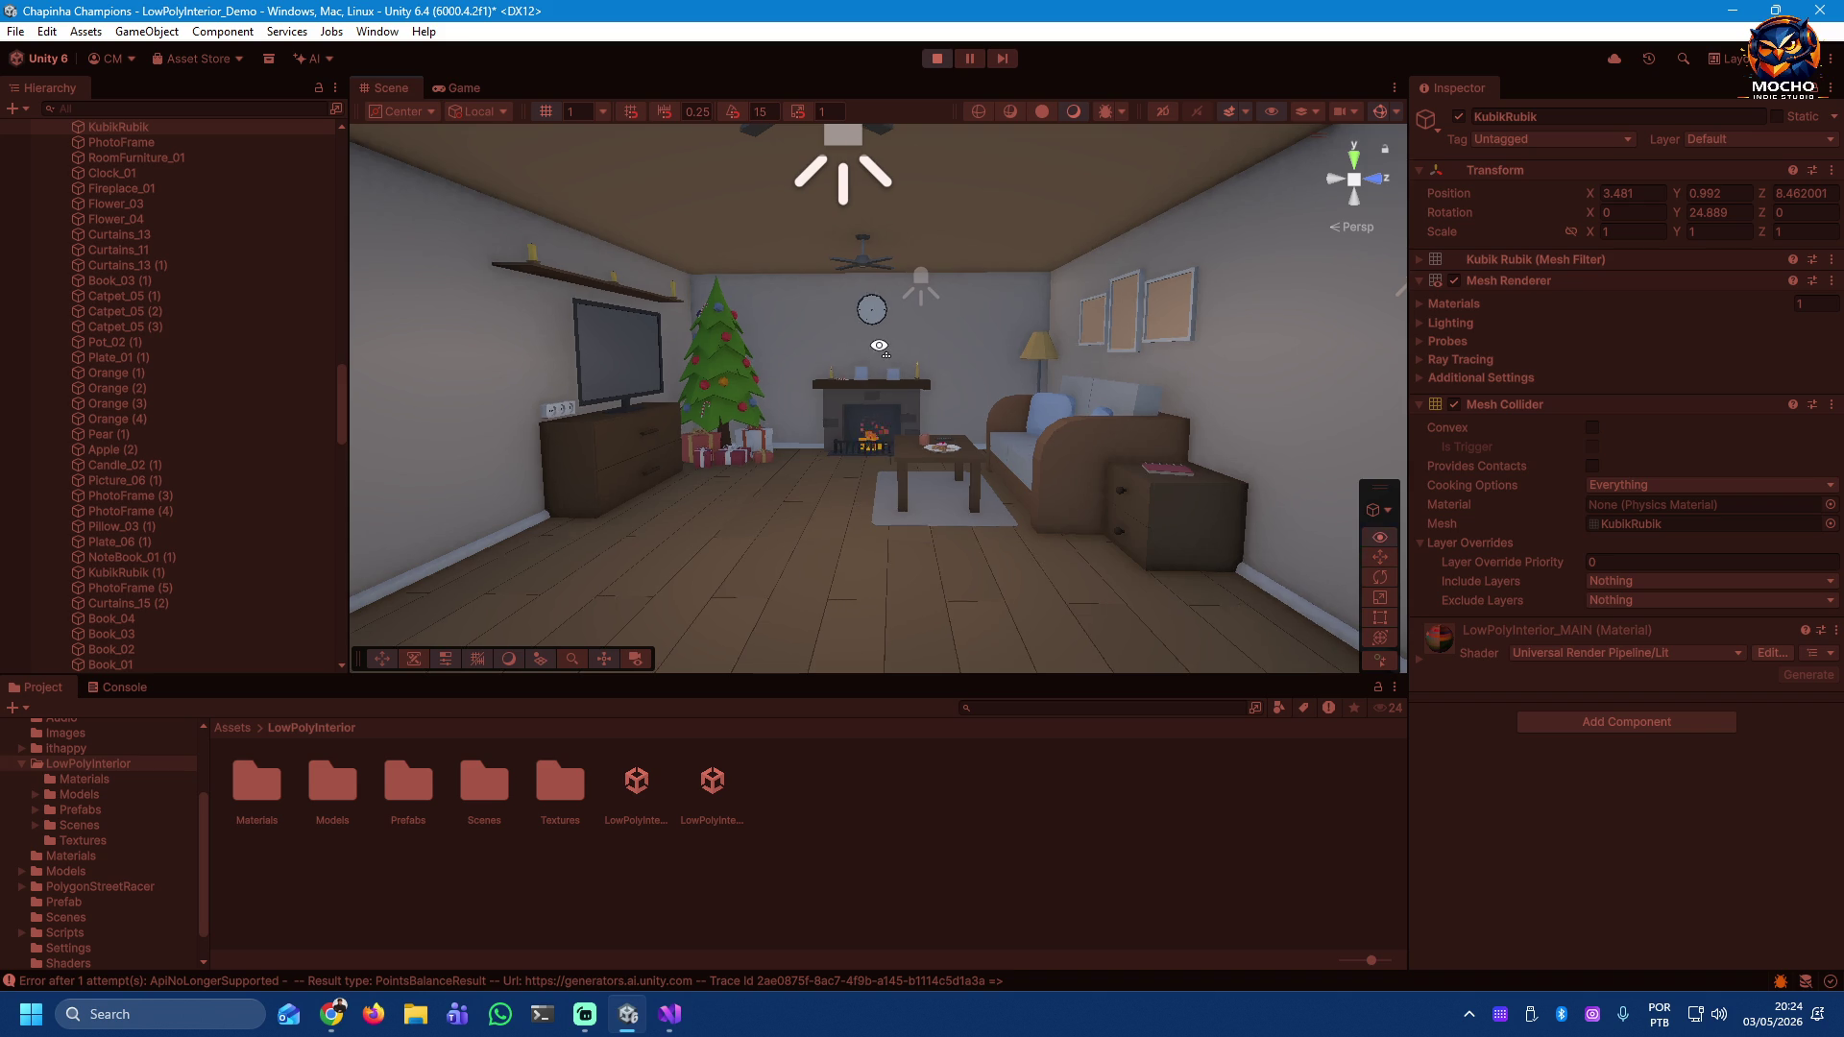
# Step: Fly to the fireplace and look around the bookshelf, TV, door, sofa and hallway
pyautogui.press('w')
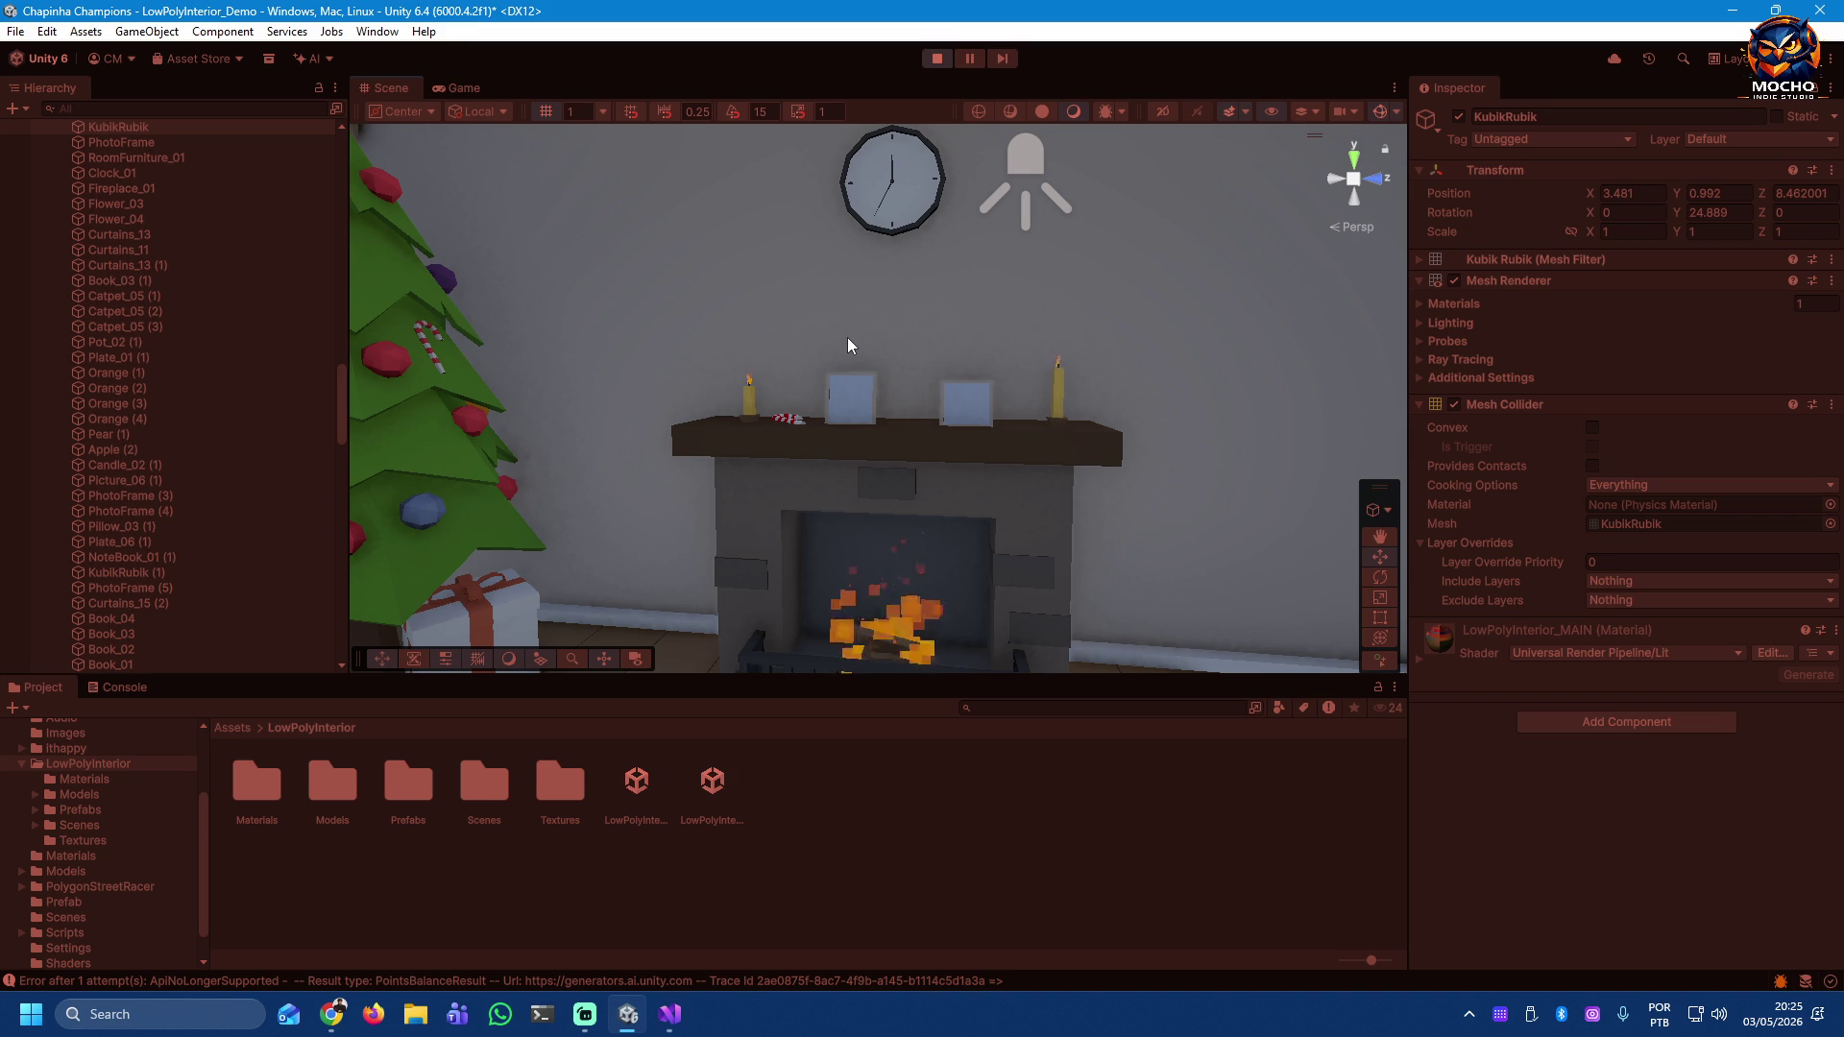
pyautogui.moveTo(856, 461)
pyautogui.mouseDown()
pyautogui.moveTo(958, 506)
pyautogui.moveTo(601, 498)
pyautogui.moveTo(402, 572)
pyautogui.moveTo(720, 523)
pyautogui.mouseUp()
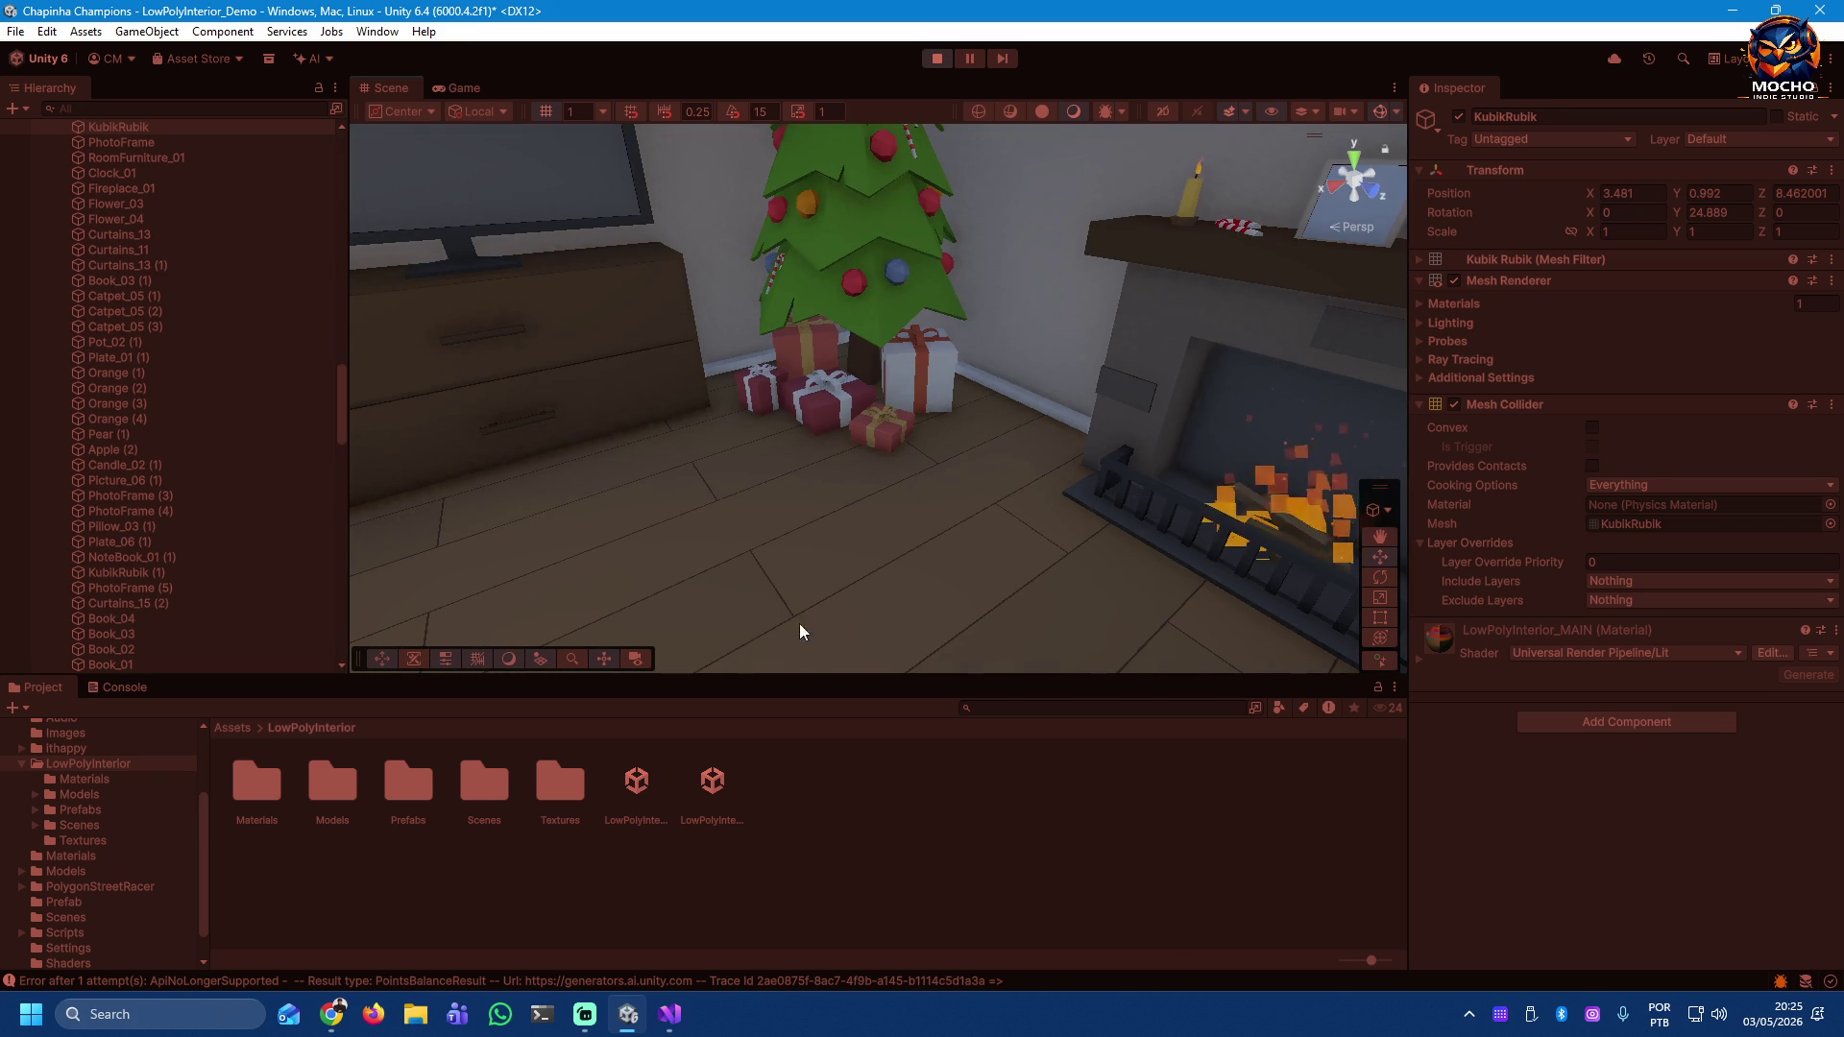
pyautogui.moveTo(895, 534)
pyautogui.mouseDown()
pyautogui.moveTo(559, 490)
pyautogui.moveTo(215, 487)
pyautogui.mouseUp()
pyautogui.moveTo(931, 552)
pyautogui.mouseDown()
pyautogui.moveTo(601, 585)
pyautogui.moveTo(920, 581)
pyautogui.moveTo(947, 518)
pyautogui.moveTo(1284, 400)
pyautogui.moveTo(1408, 295)
pyautogui.moveTo(929, 485)
pyautogui.moveTo(759, 449)
pyautogui.moveTo(910, 407)
pyautogui.moveTo(45, 465)
pyautogui.moveTo(370, 399)
pyautogui.moveTo(434, 695)
pyautogui.mouseUp()
pyautogui.moveTo(989, 577)
pyautogui.mouseDown()
pyautogui.moveTo(1056, 538)
pyautogui.moveTo(136, 507)
pyautogui.moveTo(99, 468)
pyautogui.moveTo(1410, 481)
pyautogui.moveTo(1506, 545)
pyautogui.moveTo(295, 535)
pyautogui.moveTo(1137, 539)
pyautogui.moveTo(1140, 490)
pyautogui.moveTo(623, 448)
pyautogui.moveTo(333, 482)
pyautogui.moveTo(797, 500)
pyautogui.moveTo(746, 507)
pyautogui.moveTo(624, 461)
pyautogui.moveTo(404, 346)
pyautogui.moveTo(309, 467)
pyautogui.moveTo(1661, 576)
pyautogui.moveTo(1558, 568)
pyautogui.moveTo(1512, 459)
pyautogui.moveTo(1368, 454)
pyautogui.moveTo(1729, 465)
pyautogui.moveTo(1420, 471)
pyautogui.moveTo(1727, 494)
pyautogui.moveTo(83, 507)
pyautogui.moveTo(12, 584)
pyautogui.moveTo(1822, 577)
pyautogui.mouseUp()
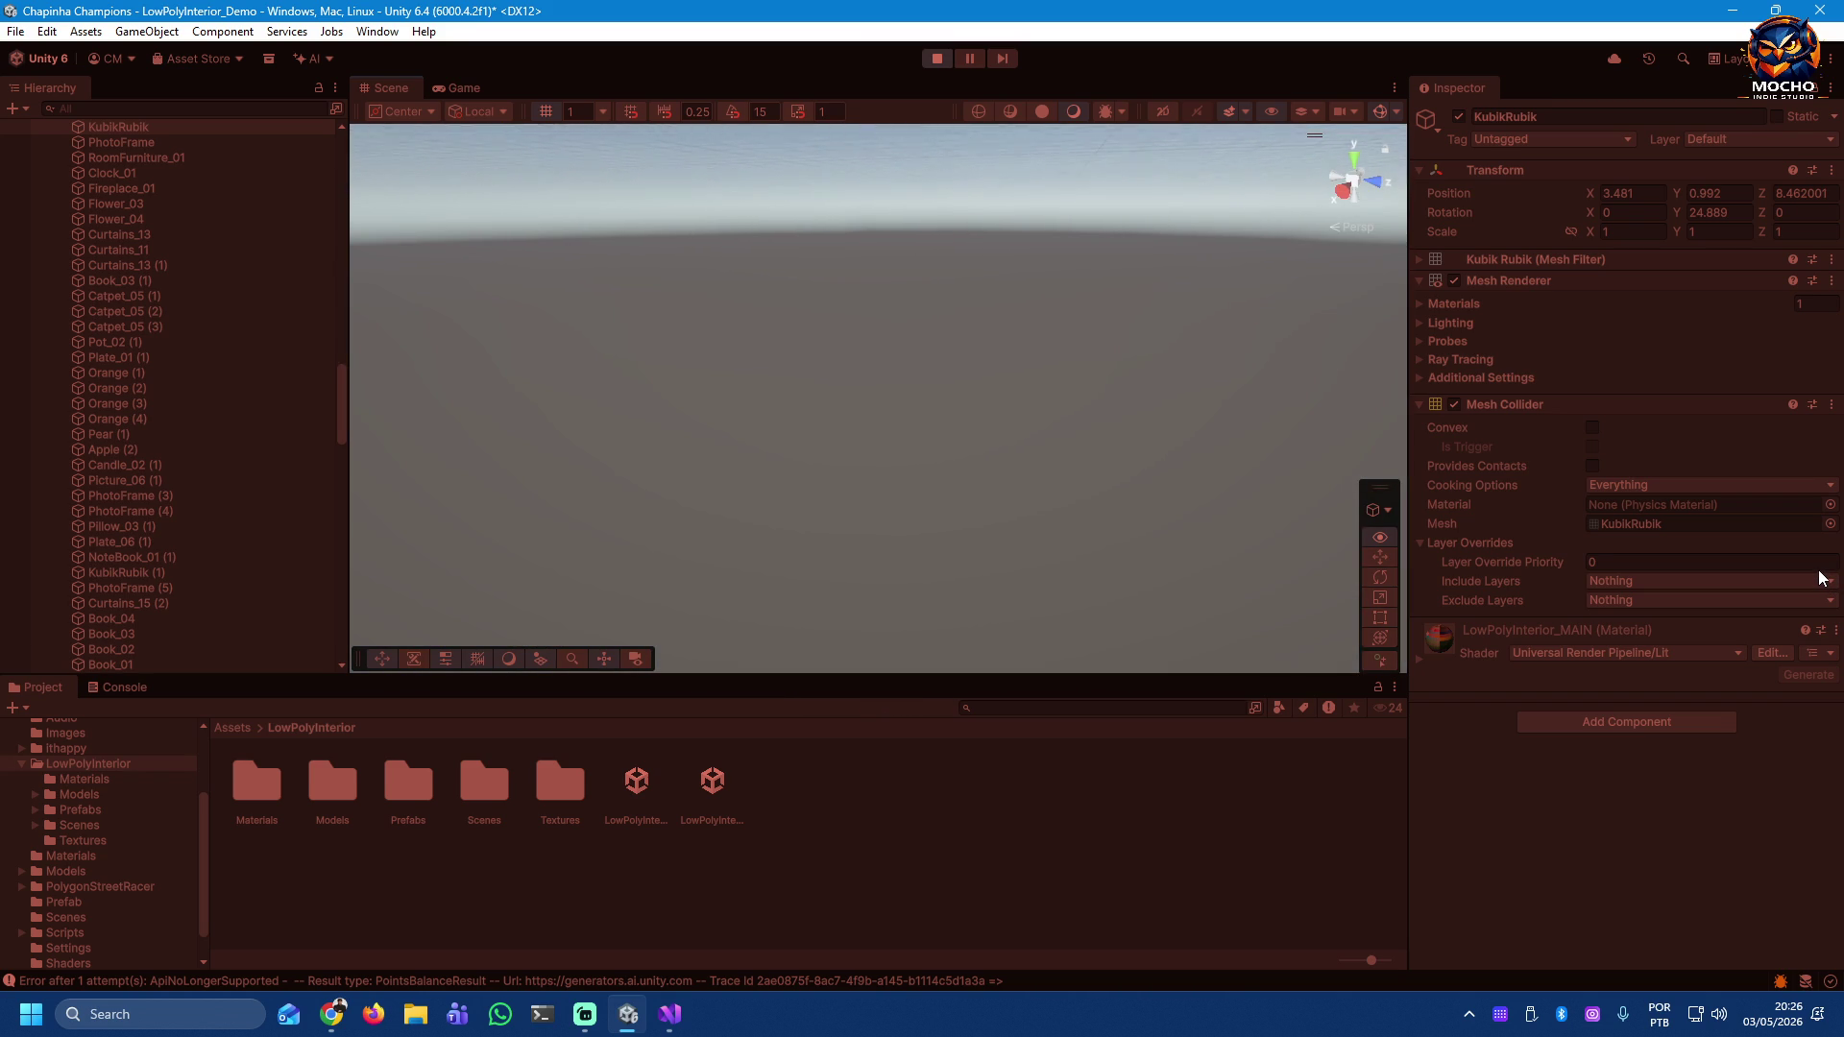
pyautogui.moveTo(1822, 577); pyautogui.dragTo(1794, 557)
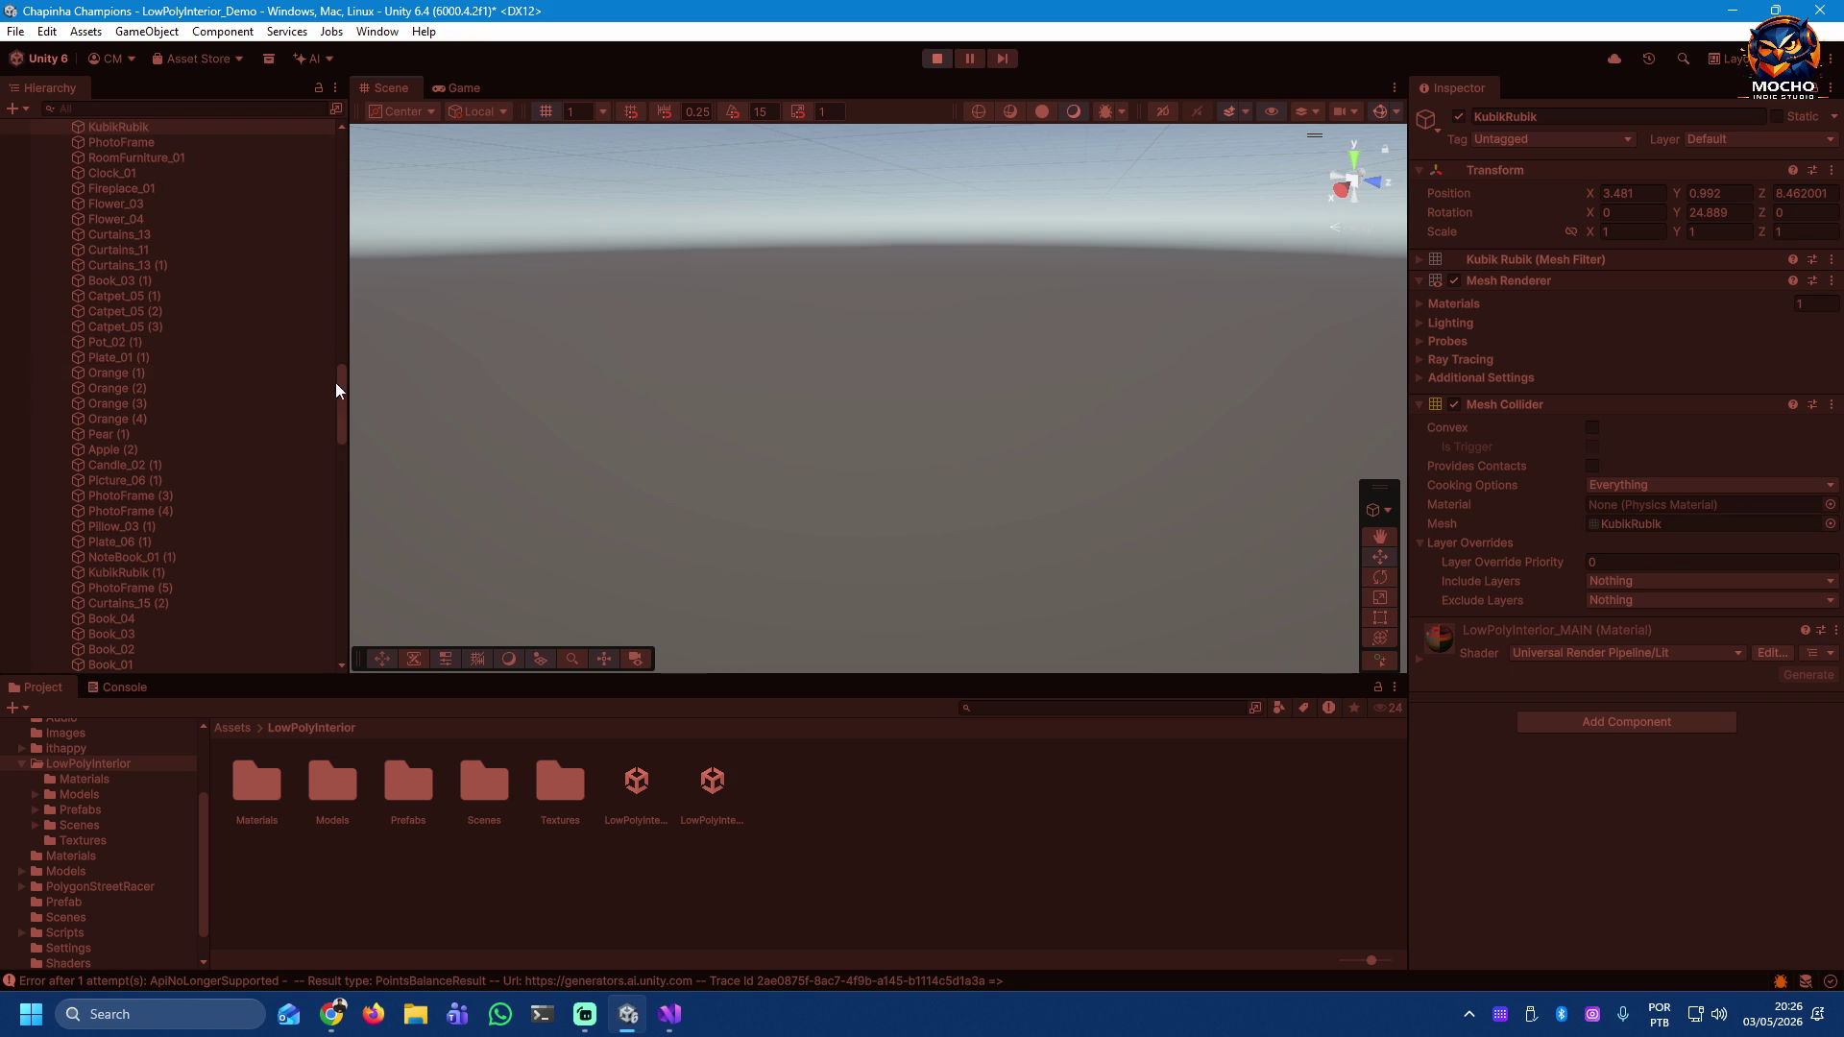
# Step: Fly from the KubikRubik cube through the kitchen, past the counter, clock wall, fridge and blue cabinets
pyautogui.press('f')
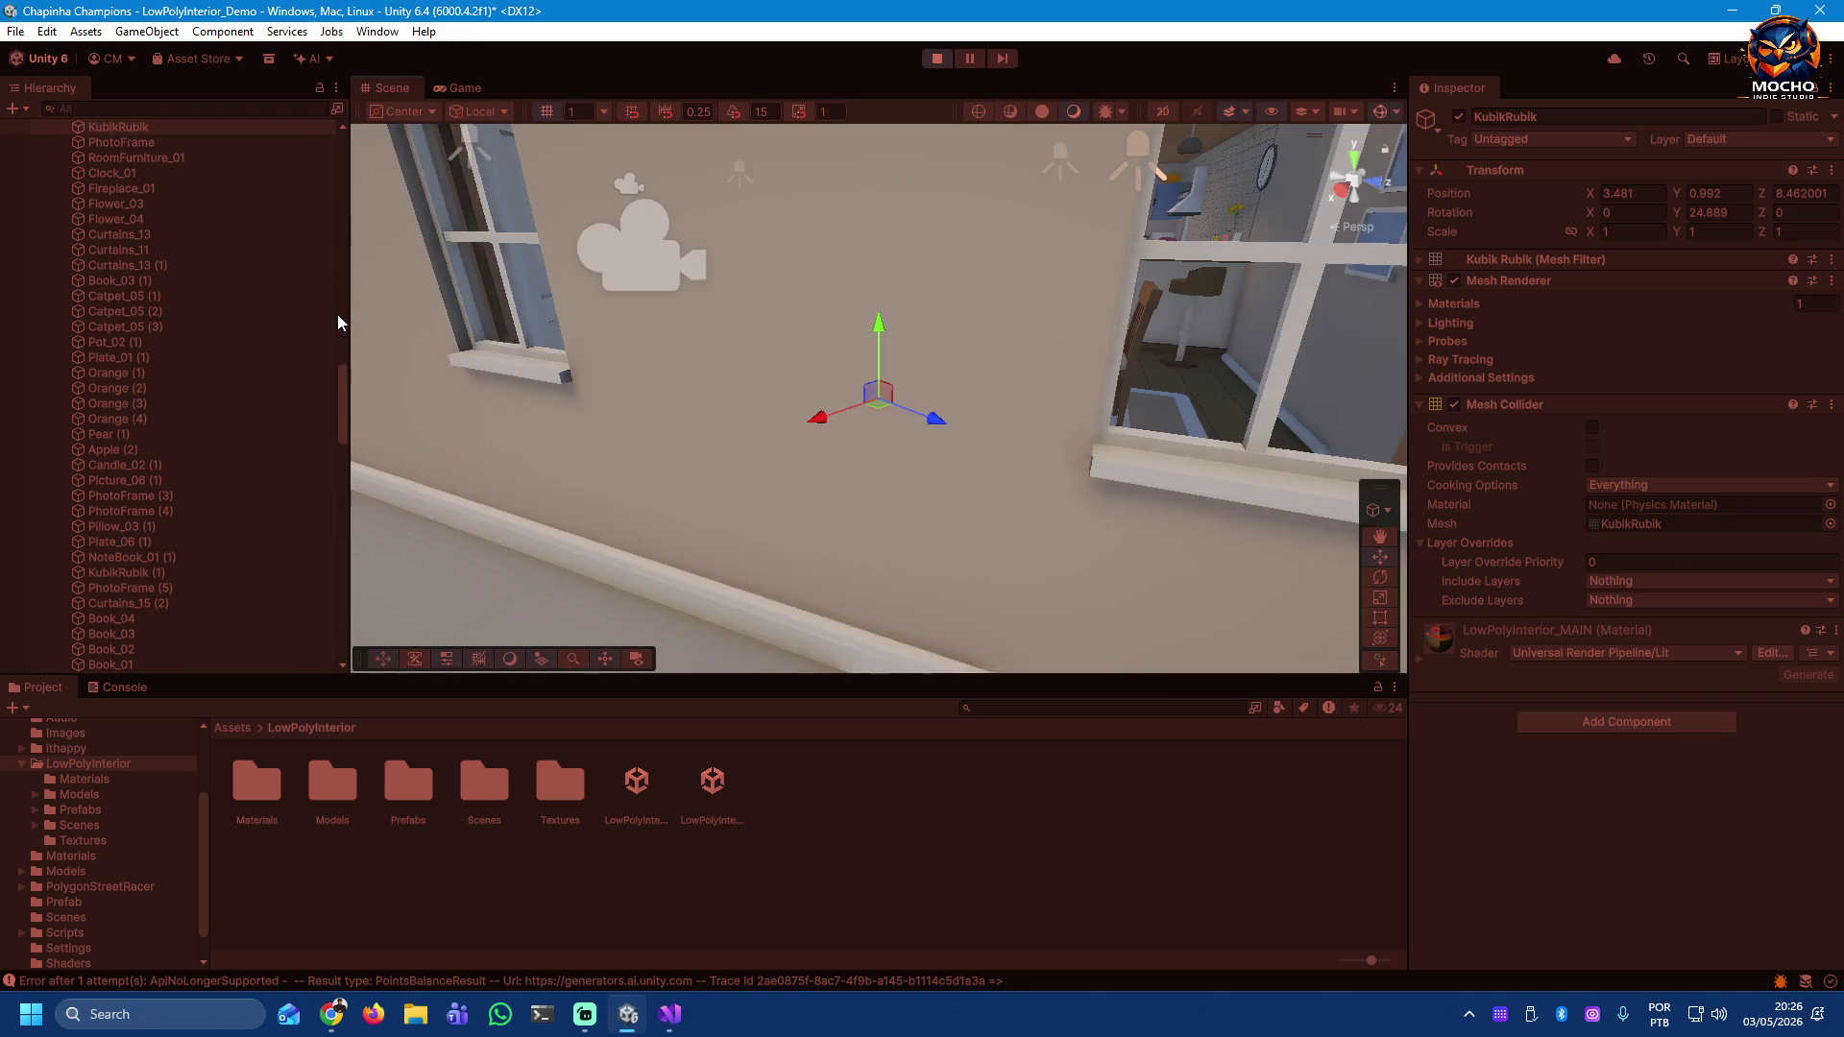
pyautogui.moveTo(630, 342)
pyautogui.mouseDown()
pyautogui.moveTo(1427, 137)
pyautogui.moveTo(1415, 98)
pyautogui.moveTo(795, 193)
pyautogui.moveTo(474, 289)
pyautogui.moveTo(923, 213)
pyautogui.mouseUp()
pyautogui.press('w')
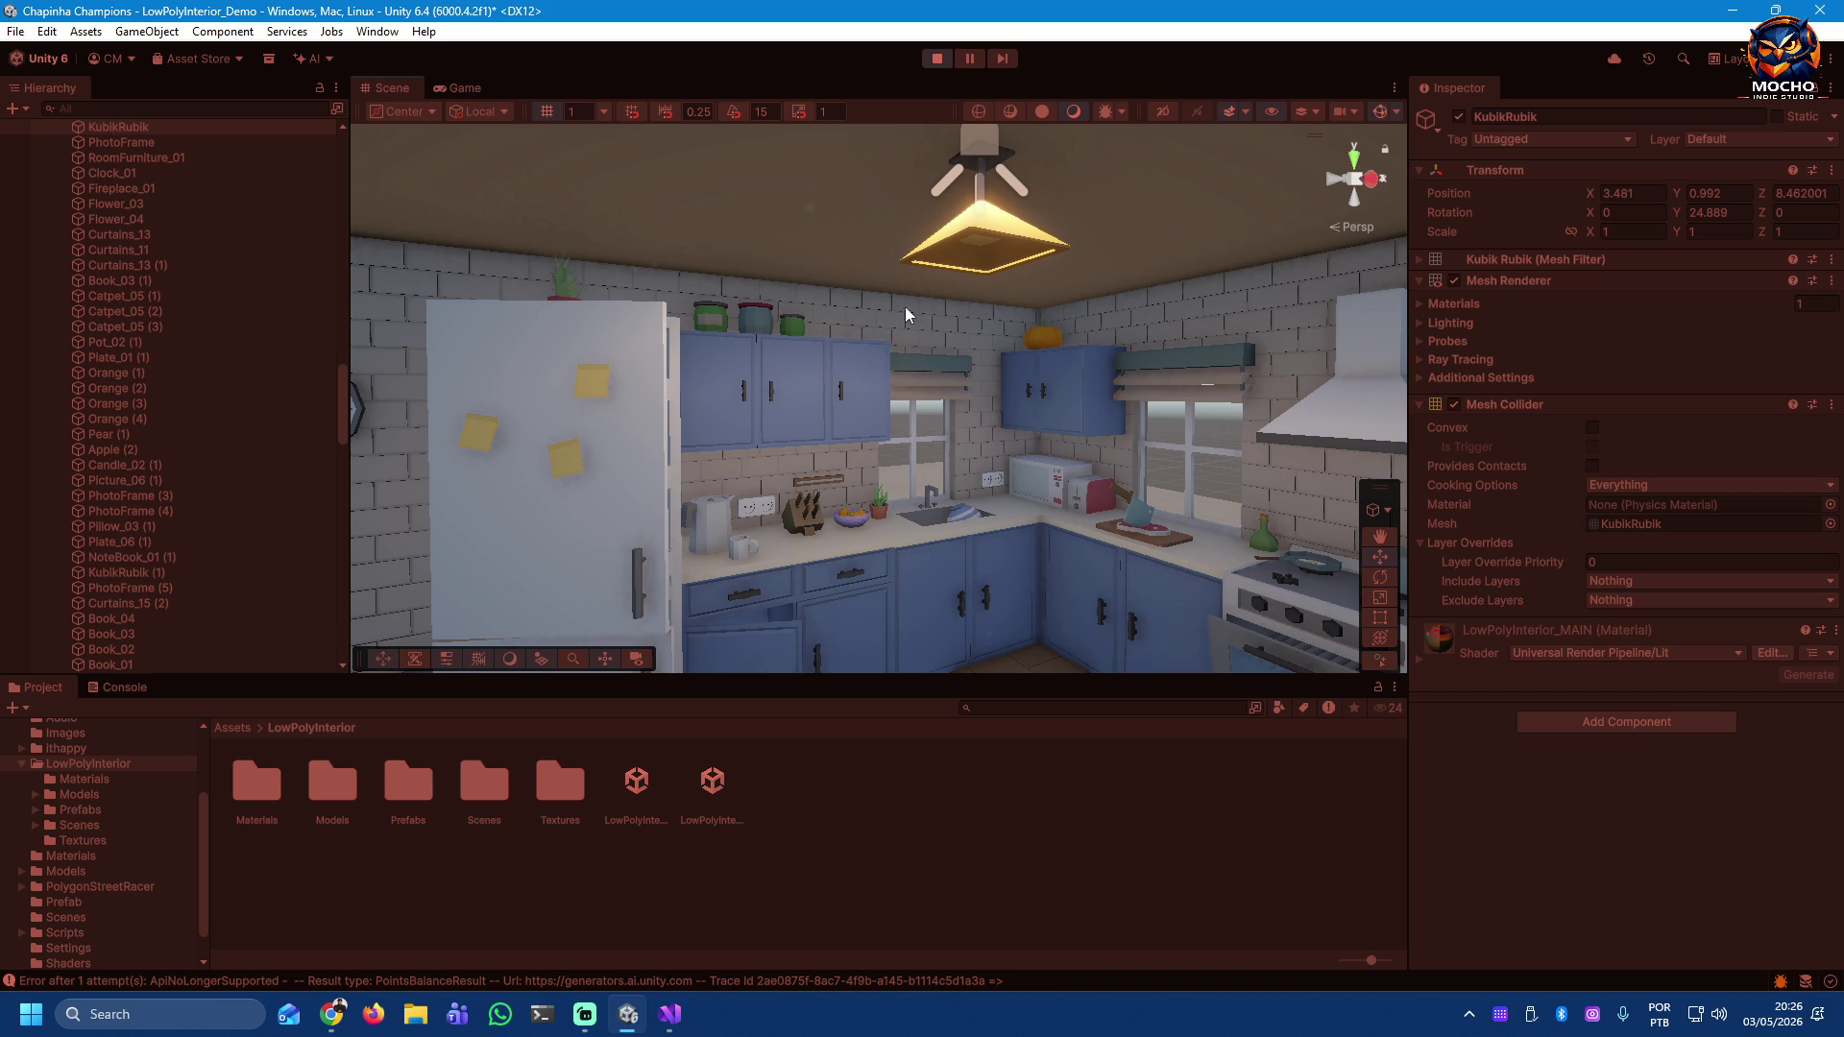
pyautogui.moveTo(587, 448)
pyautogui.mouseDown()
pyautogui.moveTo(1019, 526)
pyautogui.moveTo(569, 440)
pyautogui.moveTo(768, 531)
pyautogui.moveTo(481, 535)
pyautogui.moveTo(395, 667)
pyautogui.moveTo(1804, 579)
pyautogui.moveTo(1360, 521)
pyautogui.moveTo(1456, 482)
pyautogui.mouseUp()
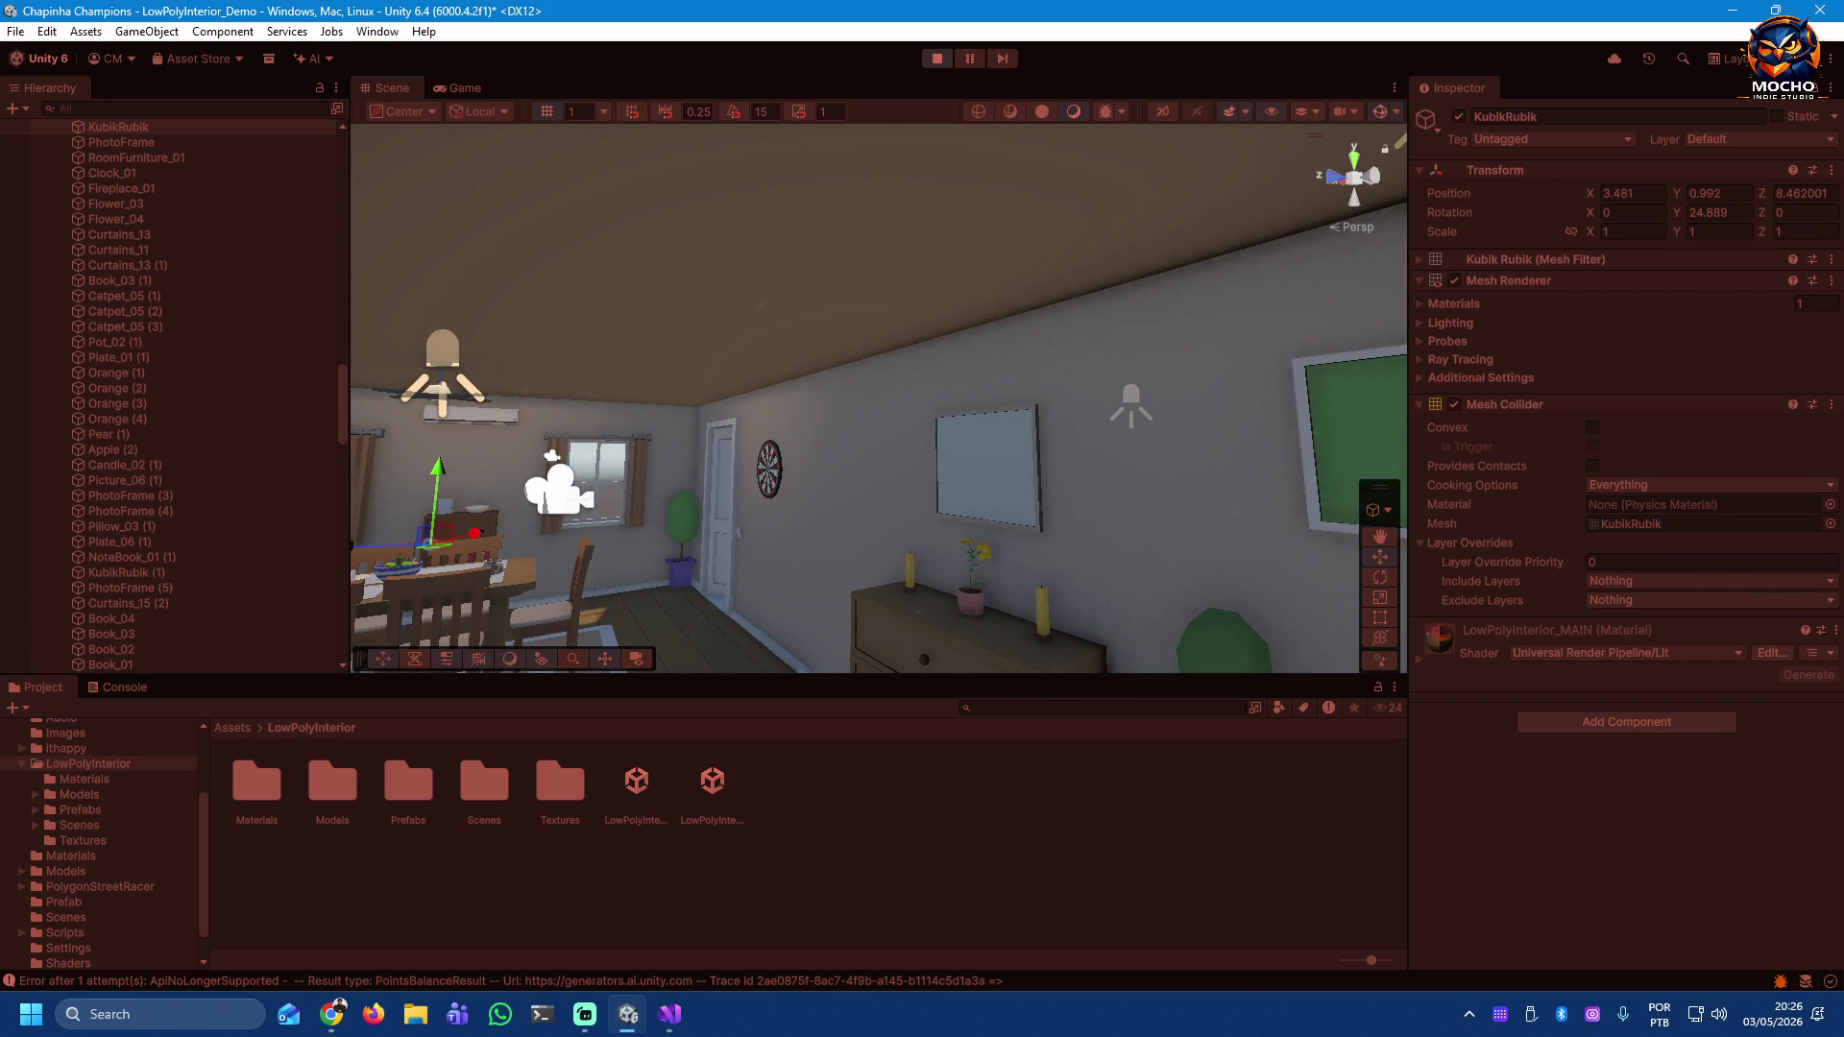
pyautogui.moveTo(1476, 587); pyautogui.dragTo(739, 571)
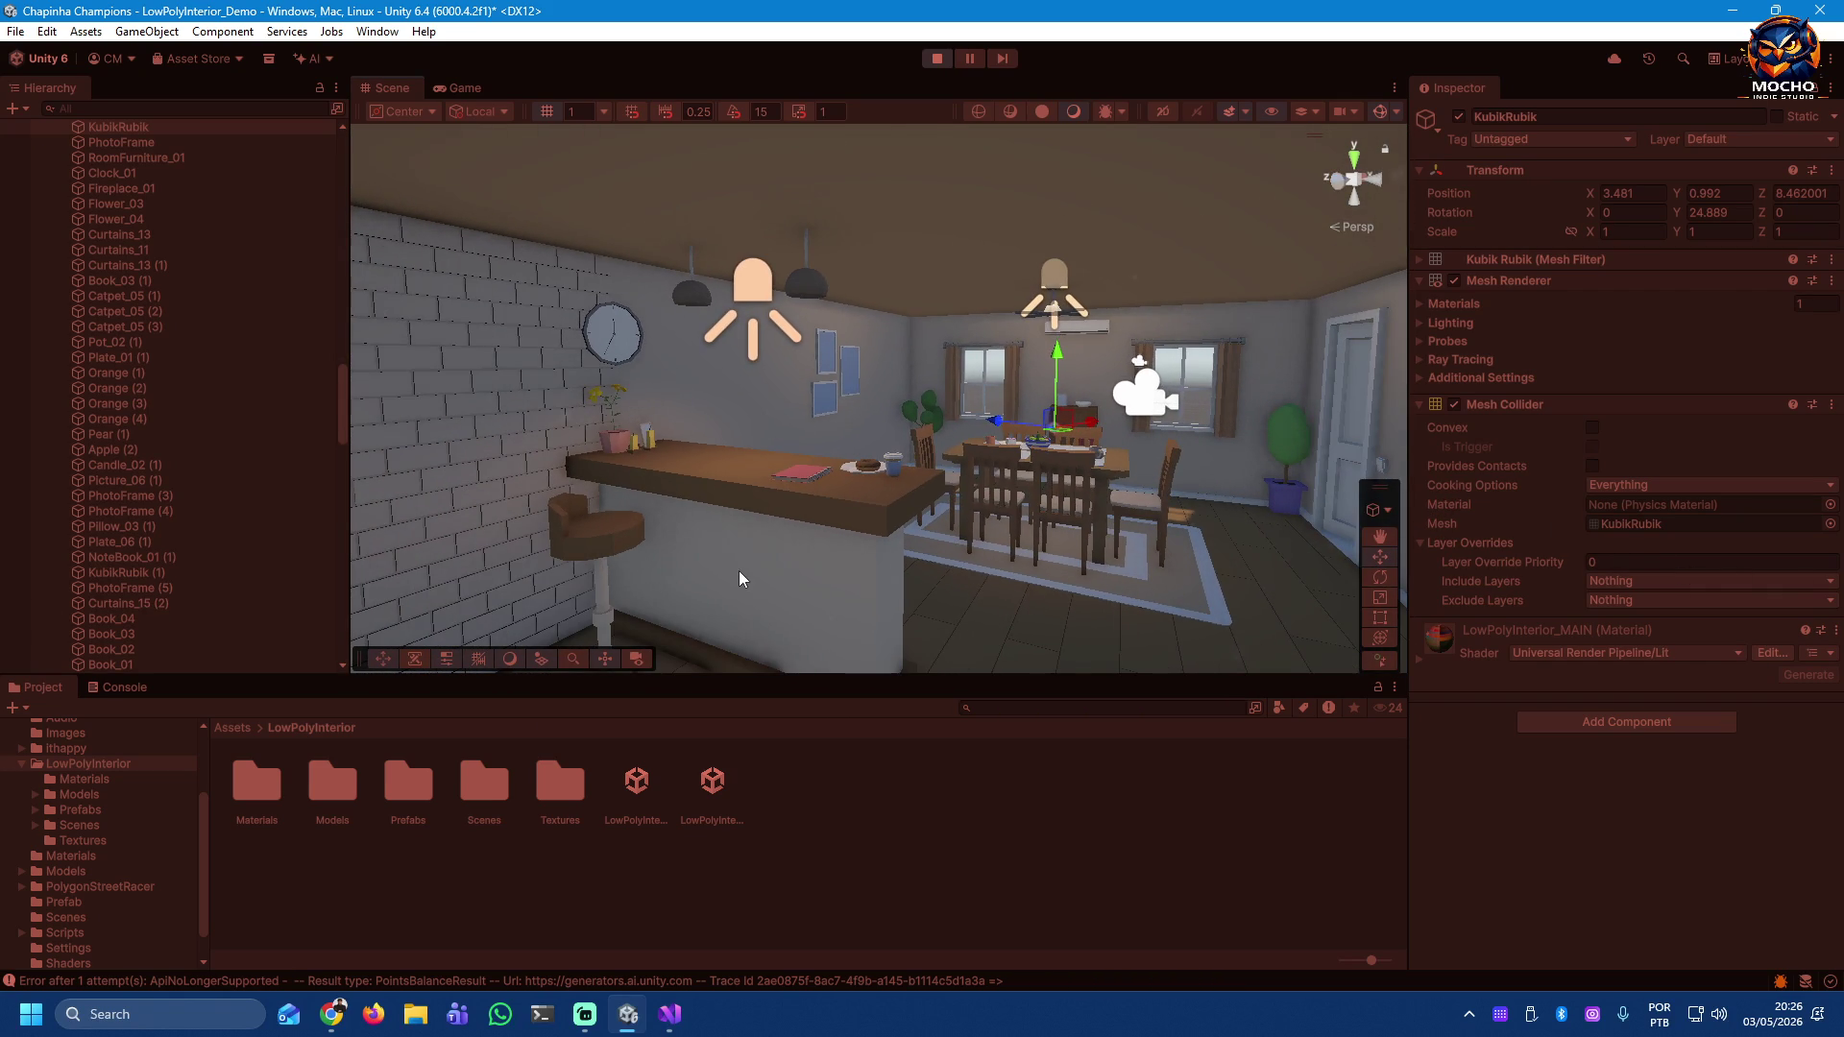
pyautogui.moveTo(844, 524); pyautogui.dragTo(836, 596)
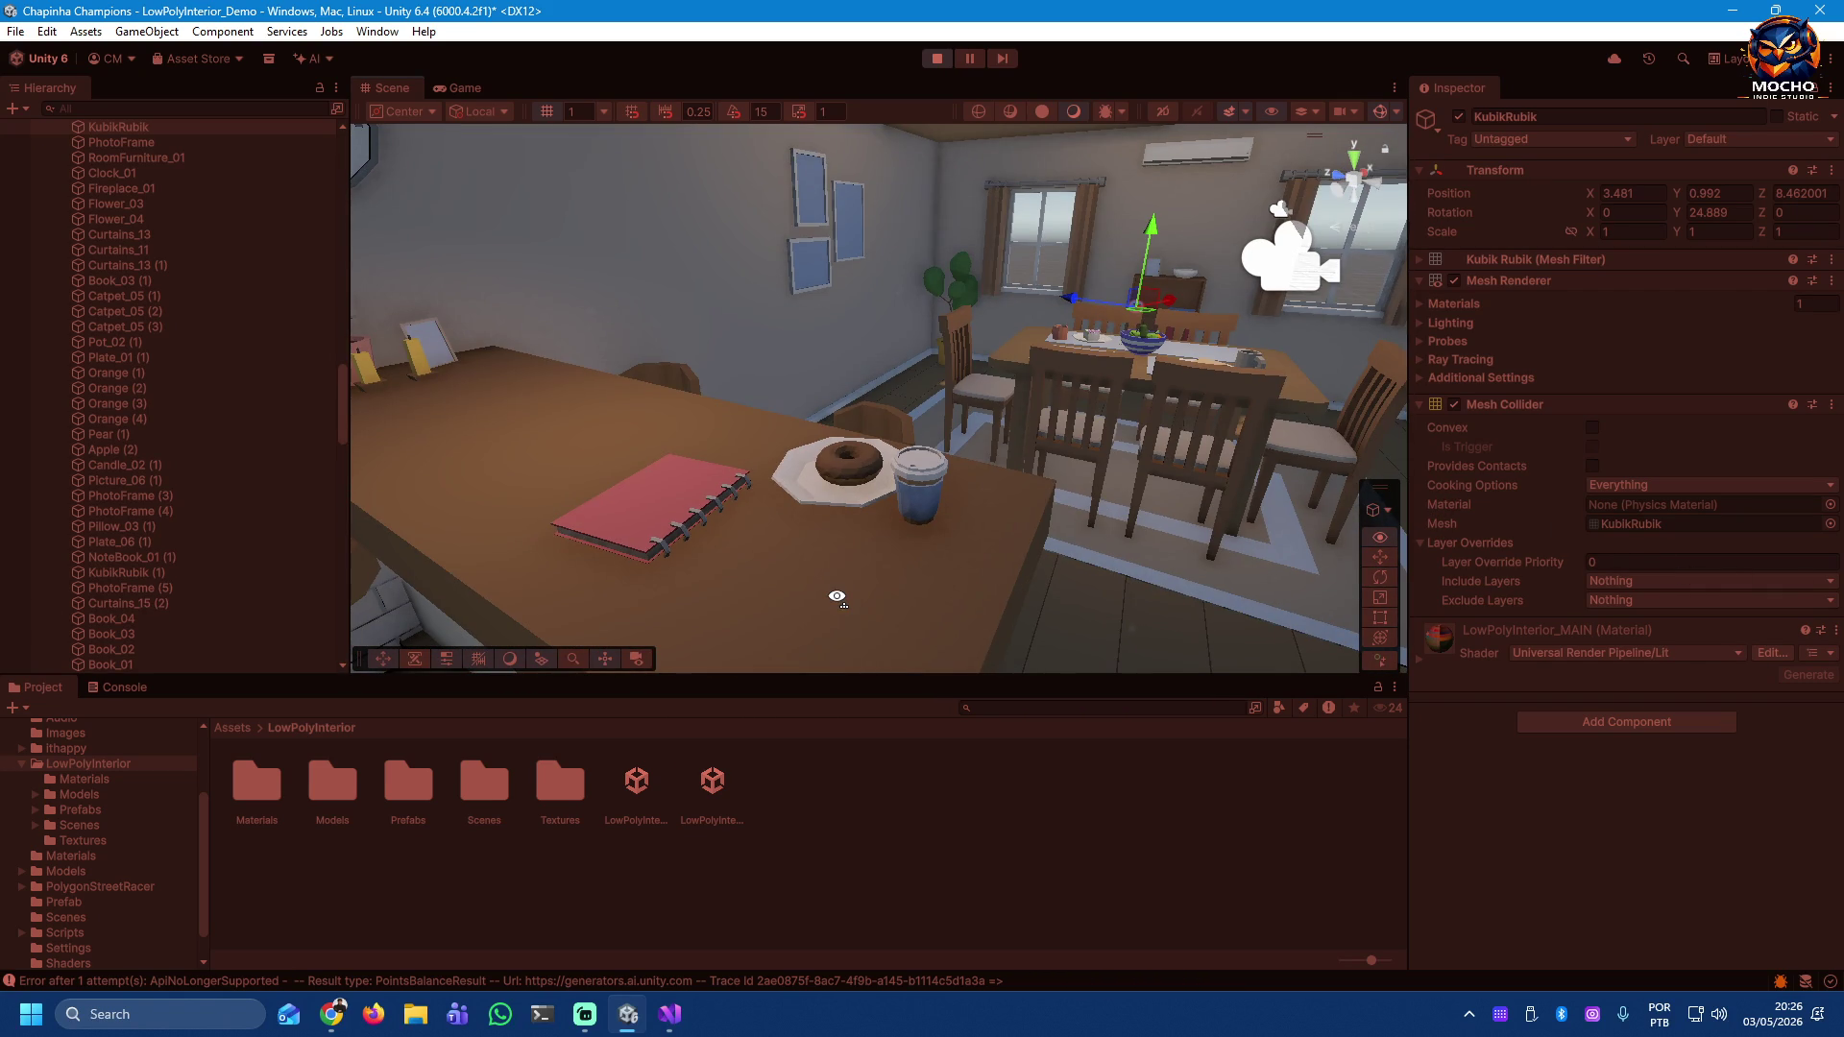
pyautogui.moveTo(1060, 602)
pyautogui.mouseDown()
pyautogui.moveTo(407, 438)
pyautogui.moveTo(41, 383)
pyautogui.mouseUp()
pyautogui.moveTo(774, 437); pyautogui.dragTo(245, 432)
pyautogui.moveTo(764, 503)
pyautogui.mouseDown()
pyautogui.moveTo(661, 464)
pyautogui.moveTo(347, 453)
pyautogui.moveTo(1809, 476)
pyautogui.moveTo(325, 490)
pyautogui.moveTo(382, 391)
pyautogui.moveTo(297, 627)
pyautogui.moveTo(371, 392)
pyautogui.moveTo(1705, 490)
pyautogui.moveTo(1484, 429)
pyautogui.moveTo(1588, 442)
pyautogui.moveTo(1230, 412)
pyautogui.moveTo(1609, 472)
pyautogui.moveTo(1698, 452)
pyautogui.moveTo(117, 470)
pyautogui.moveTo(477, 510)
pyautogui.moveTo(416, 477)
pyautogui.moveTo(629, 407)
pyautogui.moveTo(1498, 476)
pyautogui.moveTo(1353, 436)
pyautogui.moveTo(477, 416)
pyautogui.moveTo(740, 464)
pyautogui.moveTo(1293, 474)
pyautogui.moveTo(928, 406)
pyautogui.moveTo(498, 510)
pyautogui.moveTo(344, 603)
pyautogui.moveTo(859, 402)
pyautogui.moveTo(901, 362)
pyautogui.moveTo(826, 334)
pyautogui.moveTo(708, 494)
pyautogui.moveTo(839, 523)
pyautogui.moveTo(1120, 486)
pyautogui.moveTo(1345, 499)
pyautogui.mouseUp()
# Step: Pull back to show the room, then head toward the door and green plant
pyautogui.press('s')
pyautogui.moveTo(1673, 557)
pyautogui.mouseDown()
pyautogui.moveTo(230, 515)
pyautogui.moveTo(547, 515)
pyautogui.moveTo(512, 485)
pyautogui.moveTo(194, 434)
pyautogui.moveTo(1481, 430)
pyautogui.moveTo(1442, 443)
pyautogui.moveTo(1748, 459)
pyautogui.moveTo(177, 452)
pyautogui.moveTo(428, 556)
pyautogui.moveTo(1661, 706)
pyautogui.moveTo(1523, 608)
pyautogui.moveTo(1194, 568)
pyautogui.moveTo(1667, 578)
pyautogui.moveTo(577, 578)
pyautogui.moveTo(617, 441)
pyautogui.moveTo(321, 441)
pyautogui.moveTo(44, 475)
pyautogui.moveTo(146, 447)
pyautogui.moveTo(567, 503)
pyautogui.moveTo(452, 502)
pyautogui.moveTo(924, 433)
pyautogui.moveTo(960, 423)
pyautogui.moveTo(1041, 333)
pyautogui.moveTo(1275, 408)
pyautogui.moveTo(1375, 500)
pyautogui.moveTo(1451, 510)
pyautogui.mouseUp()
pyautogui.moveTo(949, 469)
pyautogui.mouseDown()
pyautogui.moveTo(1161, 375)
pyautogui.moveTo(1059, 428)
pyautogui.moveTo(1099, 407)
pyautogui.moveTo(664, 458)
pyautogui.moveTo(1289, 397)
pyautogui.moveTo(1365, 463)
pyautogui.moveTo(1206, 432)
pyautogui.mouseUp()
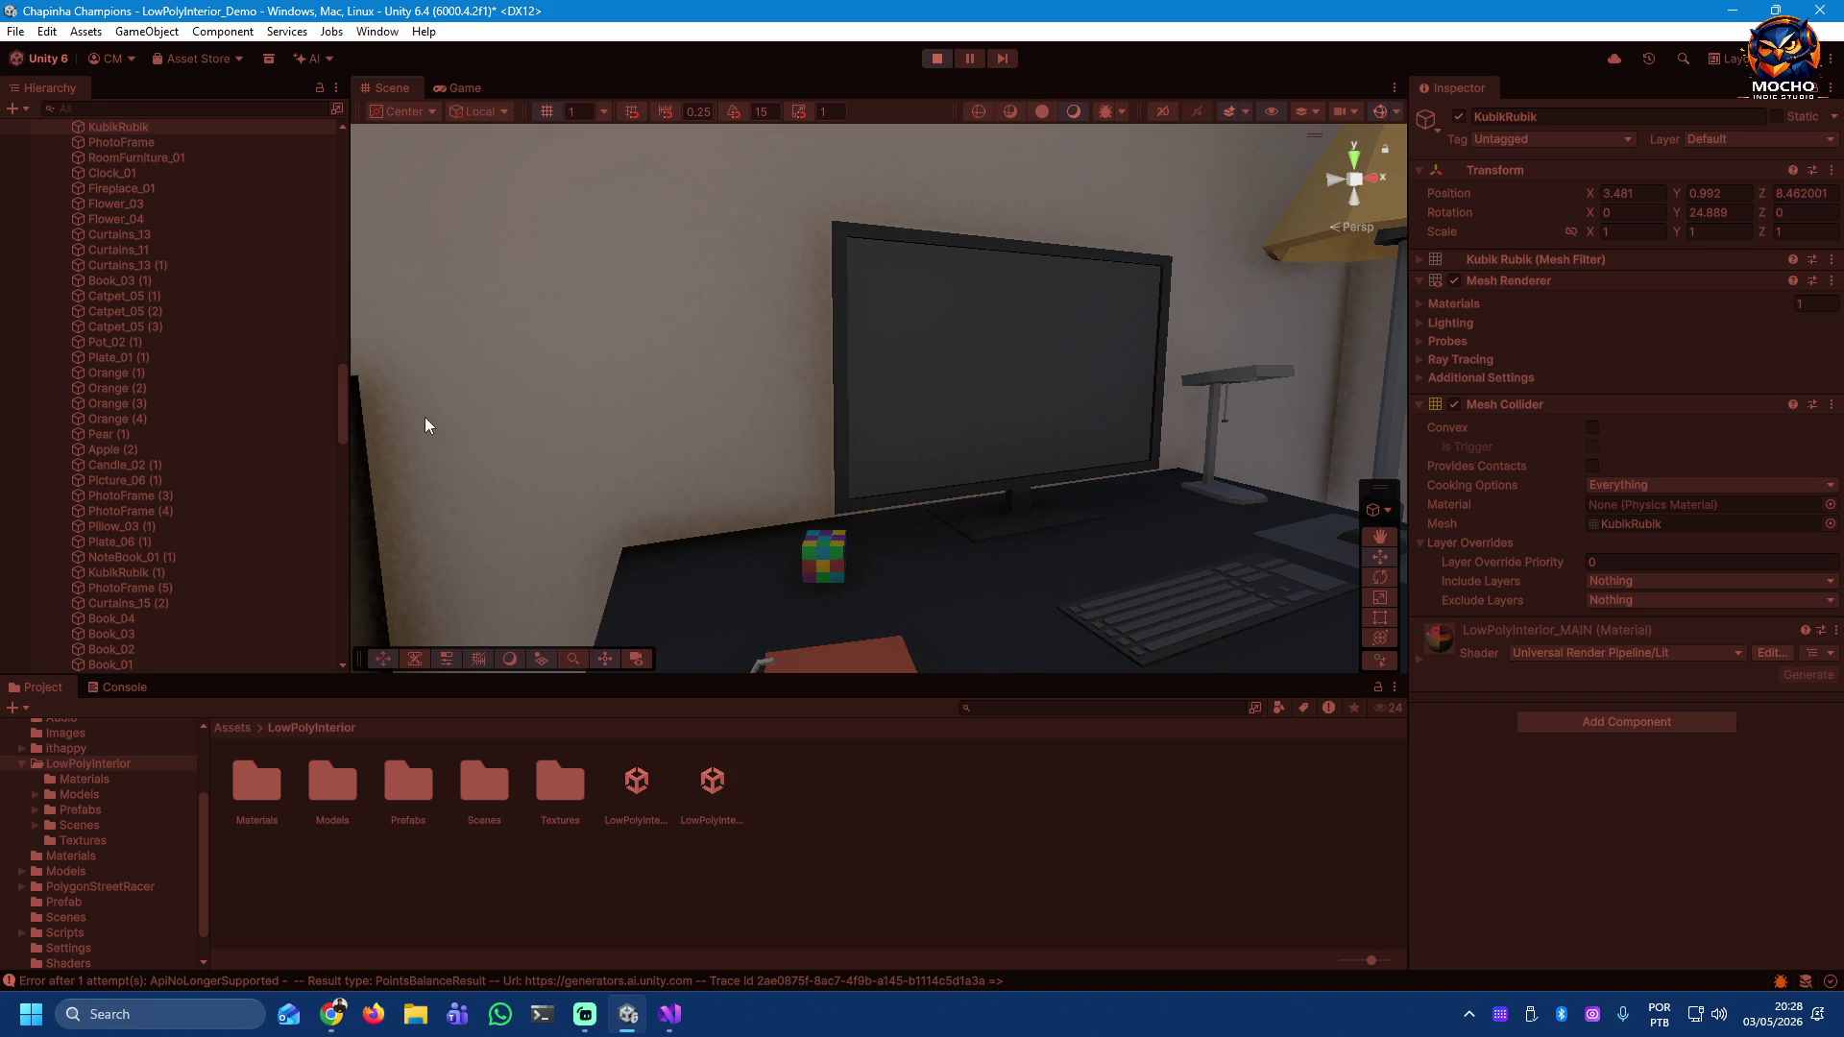
# Step: Exit Play mode and scroll the Hierarchy back to the top
pyautogui.click(926, 59)
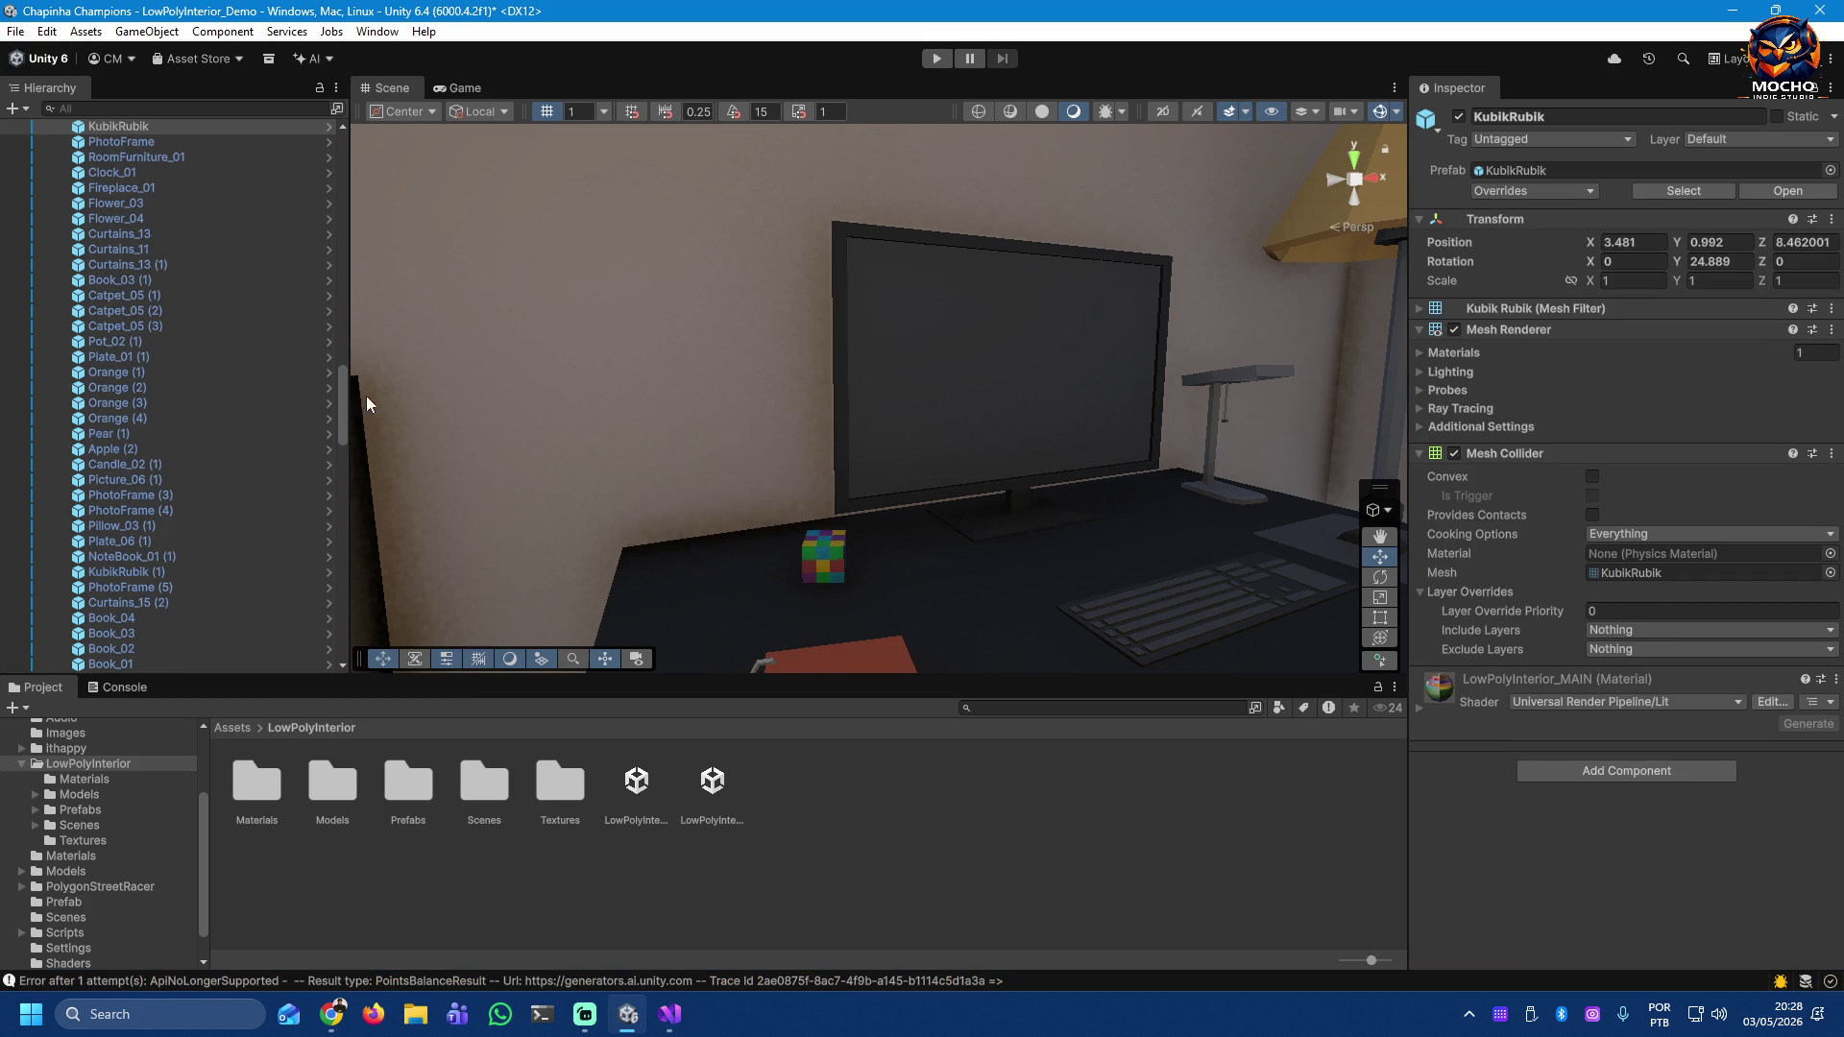
pyautogui.moveTo(343, 406); pyautogui.dragTo(361, 175)
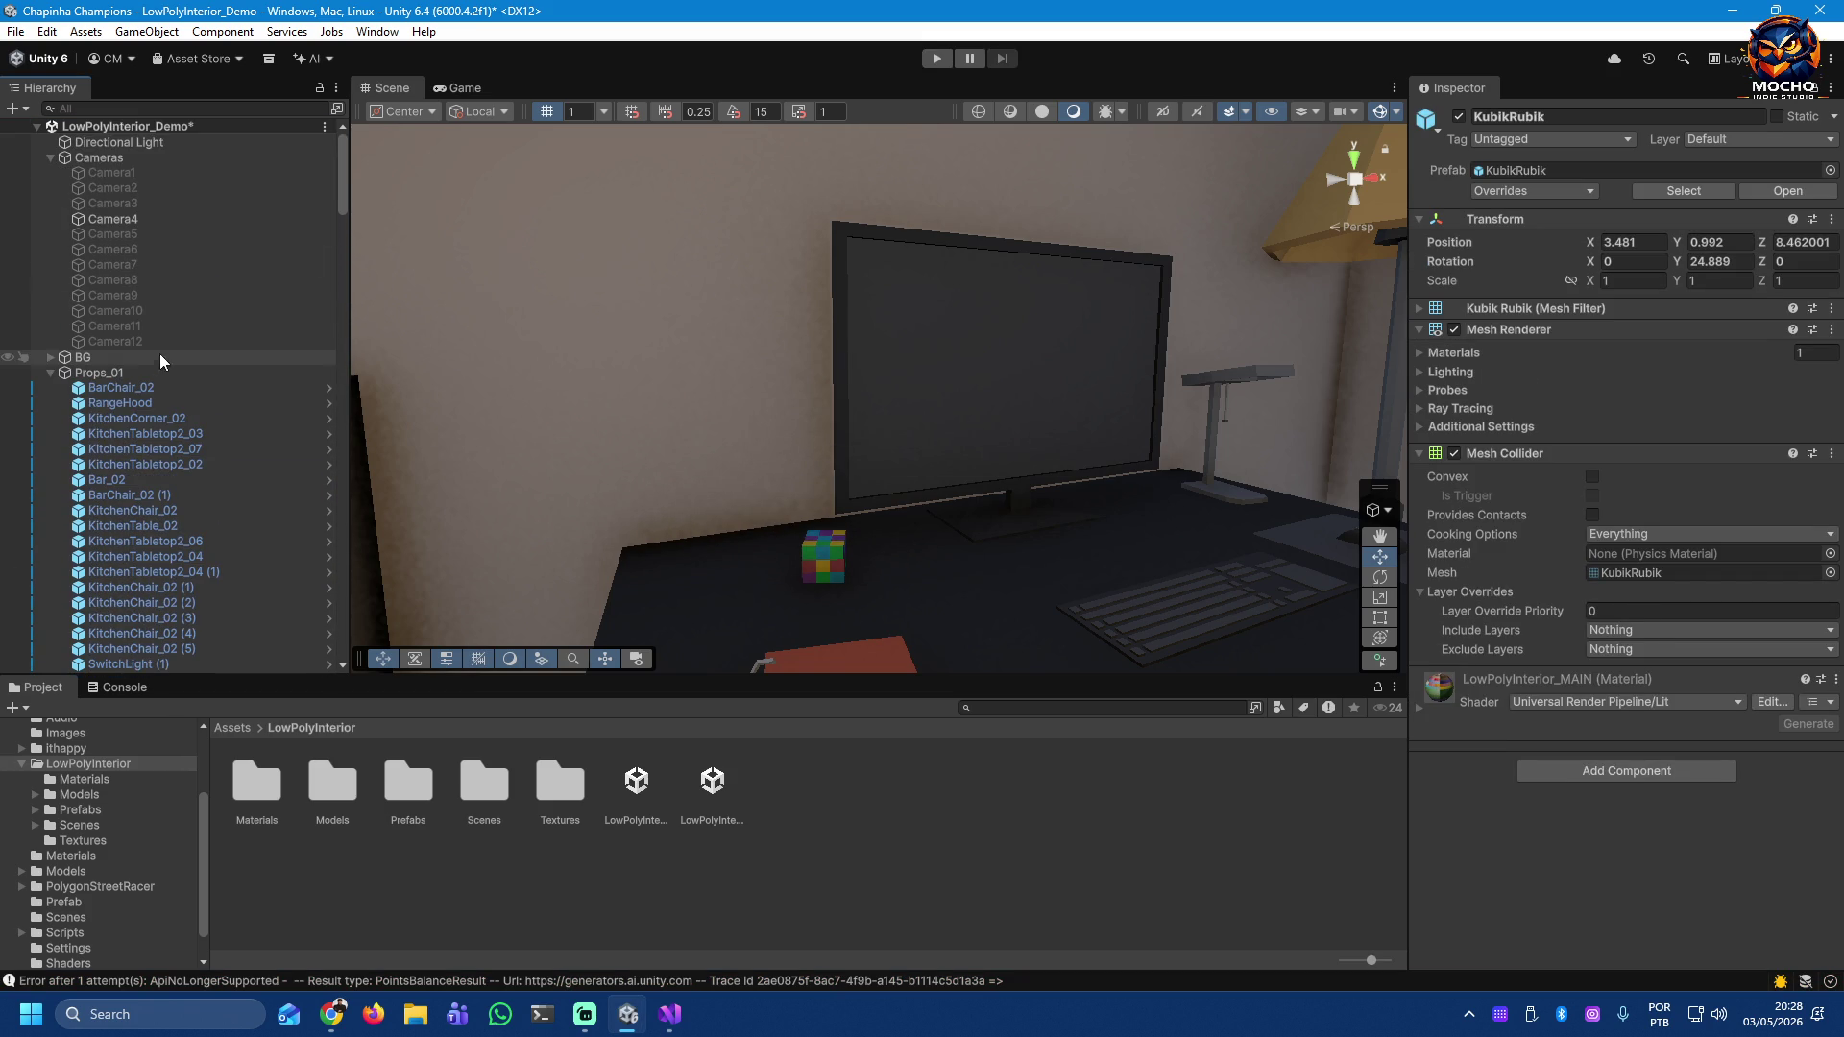
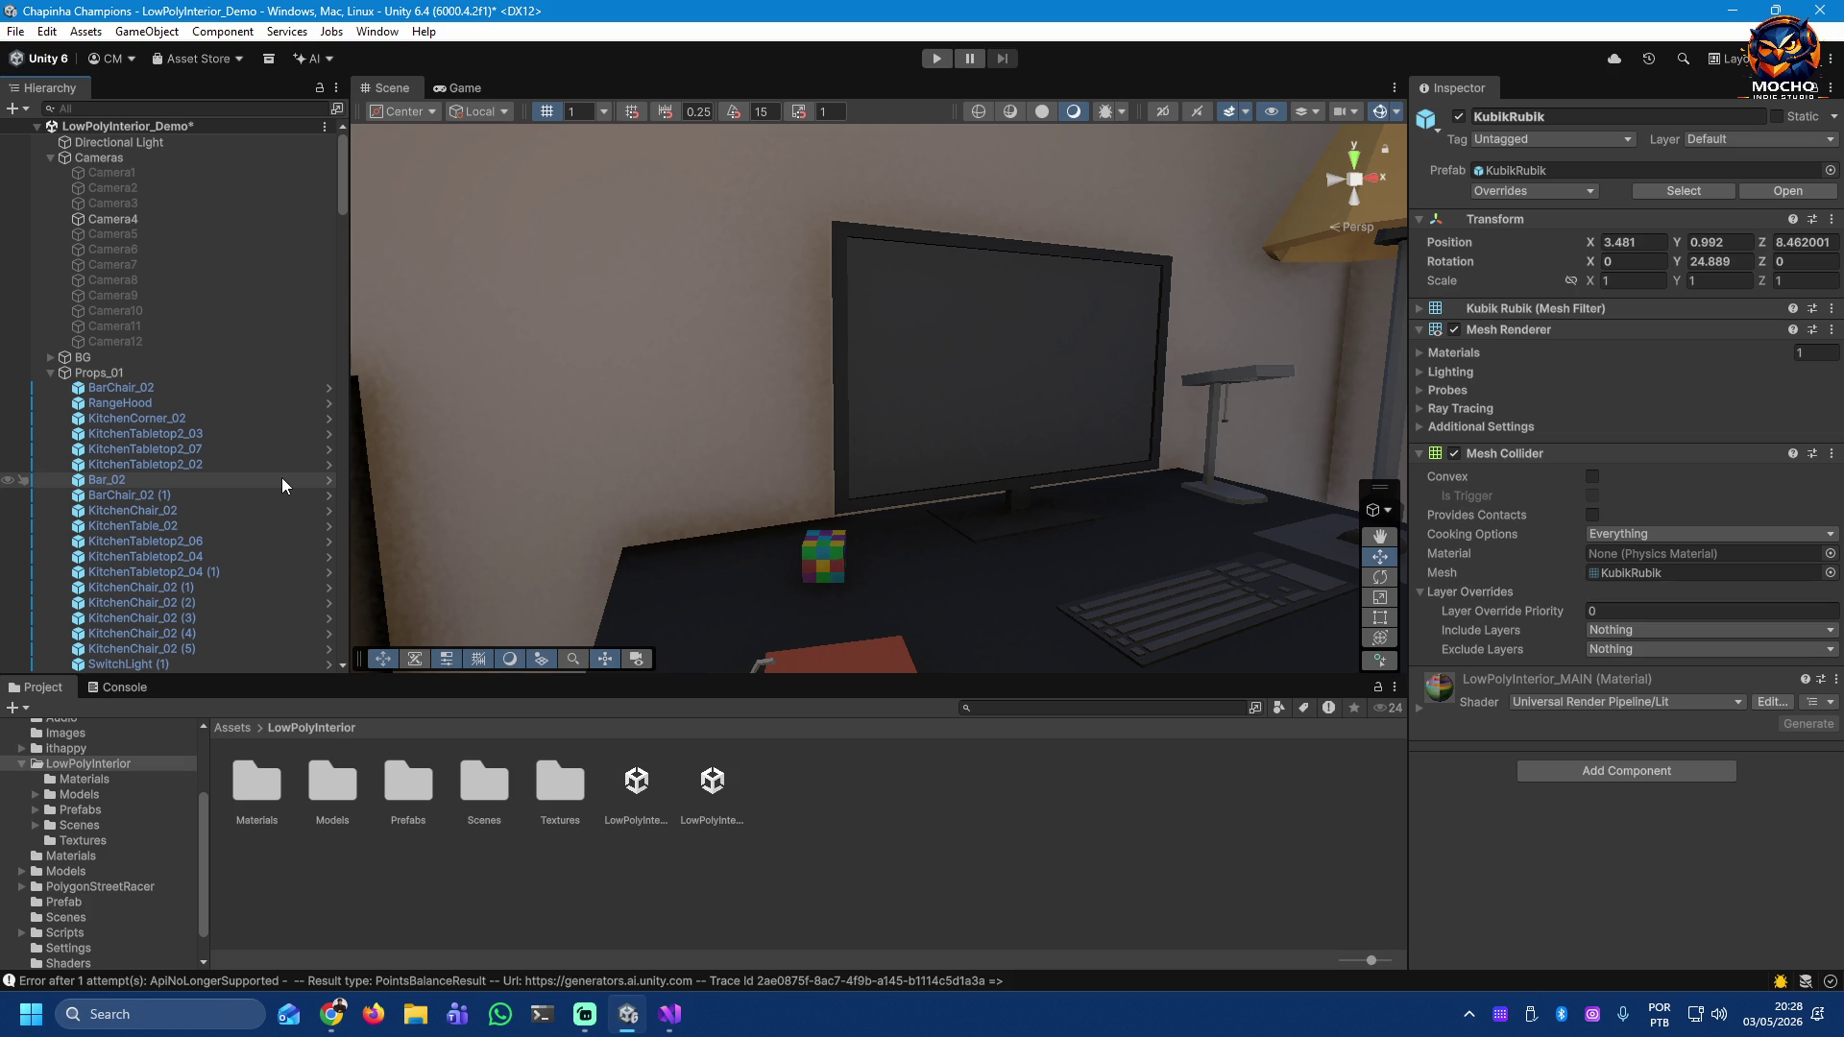
# Step: Select the bedroom floor tile Floor_01 (11) and orbit around the room to inspect it
pyautogui.moveTo(930, 412)
pyautogui.mouseDown()
pyautogui.moveTo(1305, 545)
pyautogui.moveTo(935, 530)
pyautogui.moveTo(596, 605)
pyautogui.moveTo(535, 589)
pyautogui.mouseUp()
pyautogui.click(884, 561)
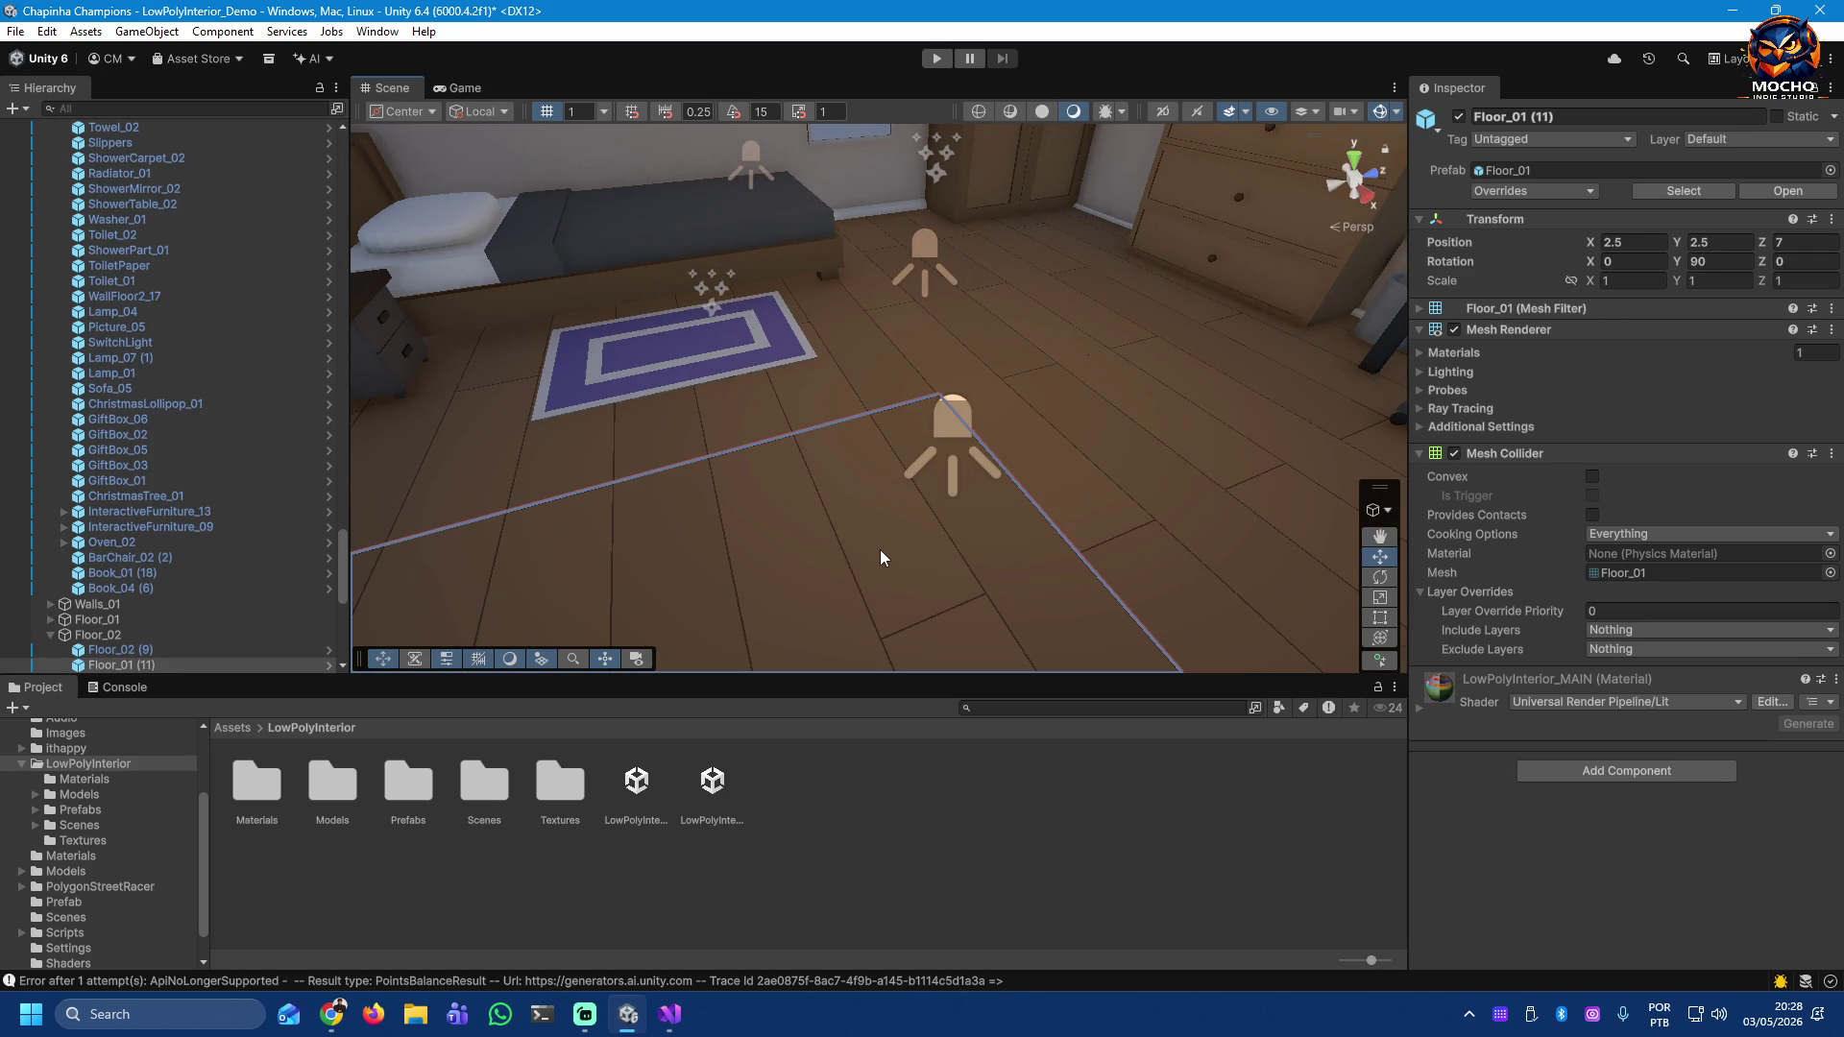
pyautogui.moveTo(821, 563)
pyautogui.mouseDown()
pyautogui.moveTo(597, 609)
pyautogui.moveTo(836, 618)
pyautogui.moveTo(851, 507)
pyautogui.moveTo(750, 442)
pyautogui.moveTo(82, 436)
pyautogui.mouseUp()
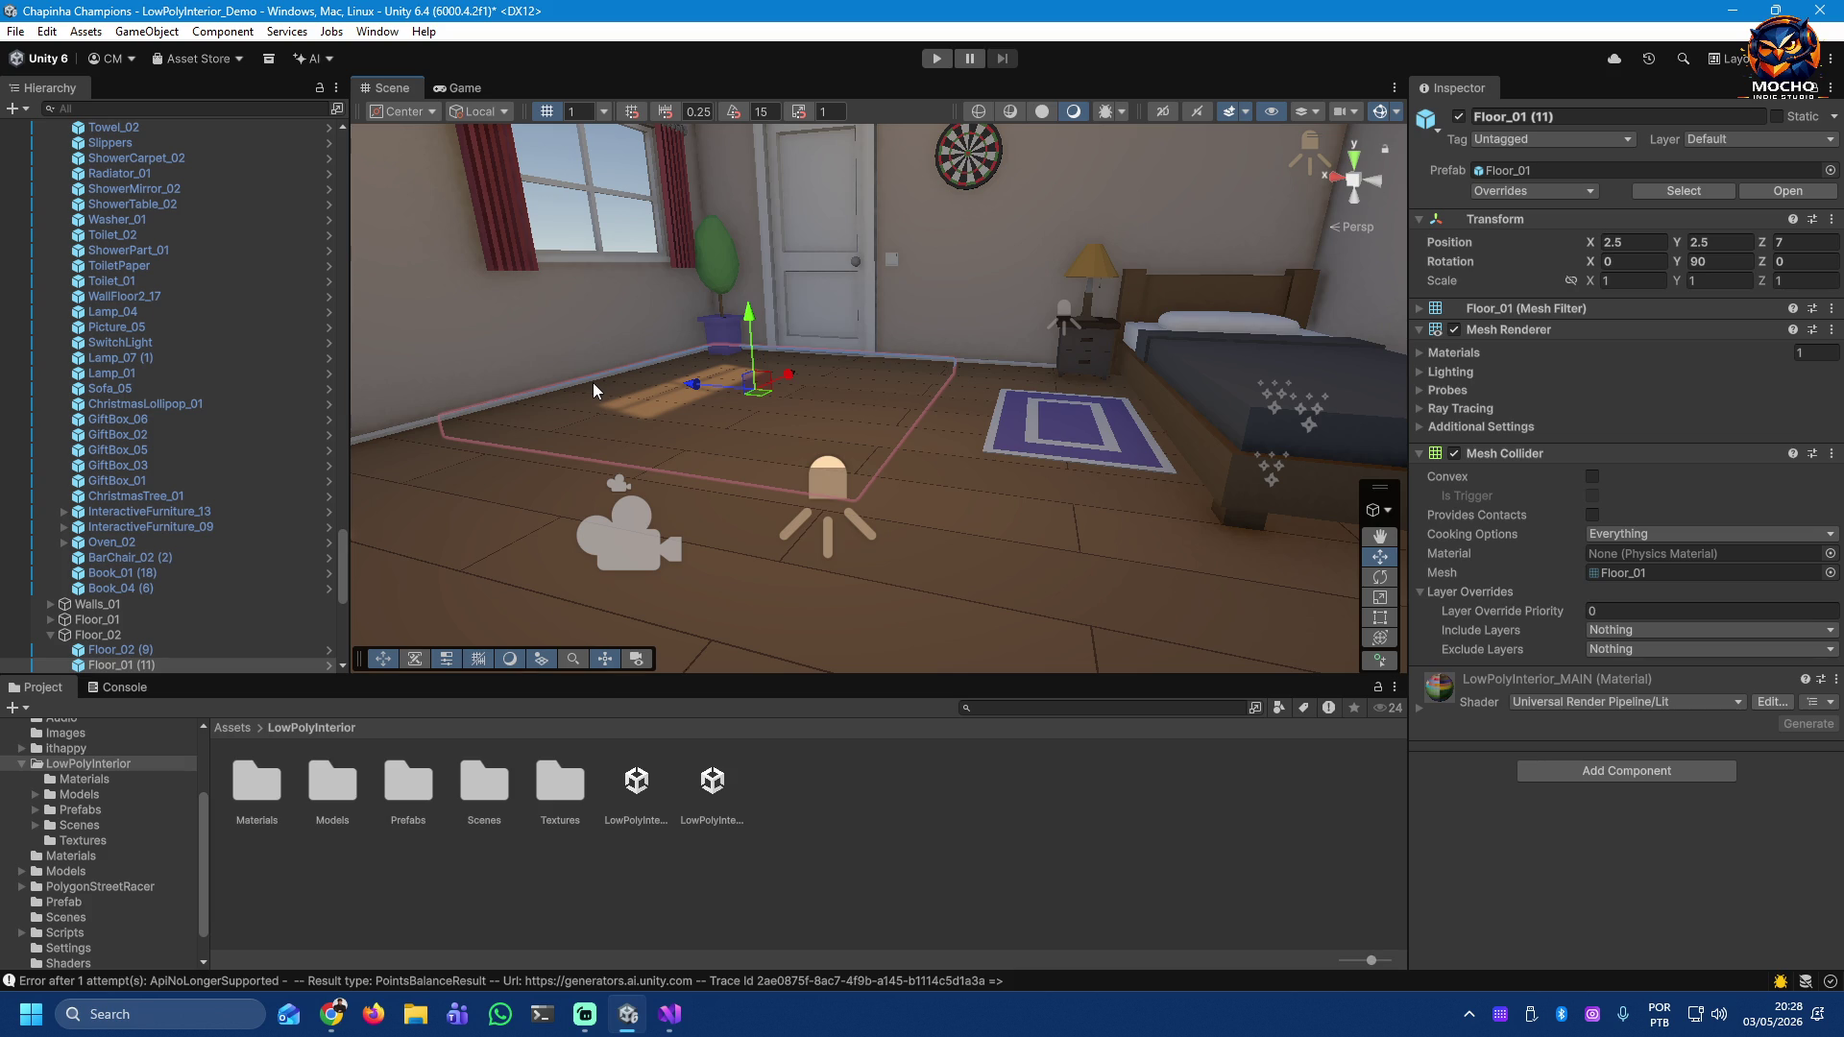
pyautogui.moveTo(870, 333)
pyautogui.mouseDown()
pyautogui.moveTo(960, 288)
pyautogui.moveTo(1335, 299)
pyautogui.moveTo(625, 365)
pyautogui.moveTo(939, 481)
pyautogui.moveTo(623, 429)
pyautogui.moveTo(519, 492)
pyautogui.mouseUp()
pyautogui.moveTo(845, 288)
pyautogui.mouseDown()
pyautogui.moveTo(869, 263)
pyautogui.moveTo(389, 250)
pyautogui.moveTo(1345, 289)
pyautogui.moveTo(1261, 315)
pyautogui.mouseUp()
pyautogui.moveTo(1323, 377)
pyautogui.mouseDown()
pyautogui.moveTo(1623, 347)
pyautogui.moveTo(86, 252)
pyautogui.moveTo(1803, 275)
pyautogui.moveTo(263, 288)
pyautogui.moveTo(251, 261)
pyautogui.moveTo(189, 246)
pyautogui.moveTo(206, 394)
pyautogui.moveTo(498, 429)
pyautogui.moveTo(605, 378)
pyautogui.moveTo(506, 369)
pyautogui.mouseUp()
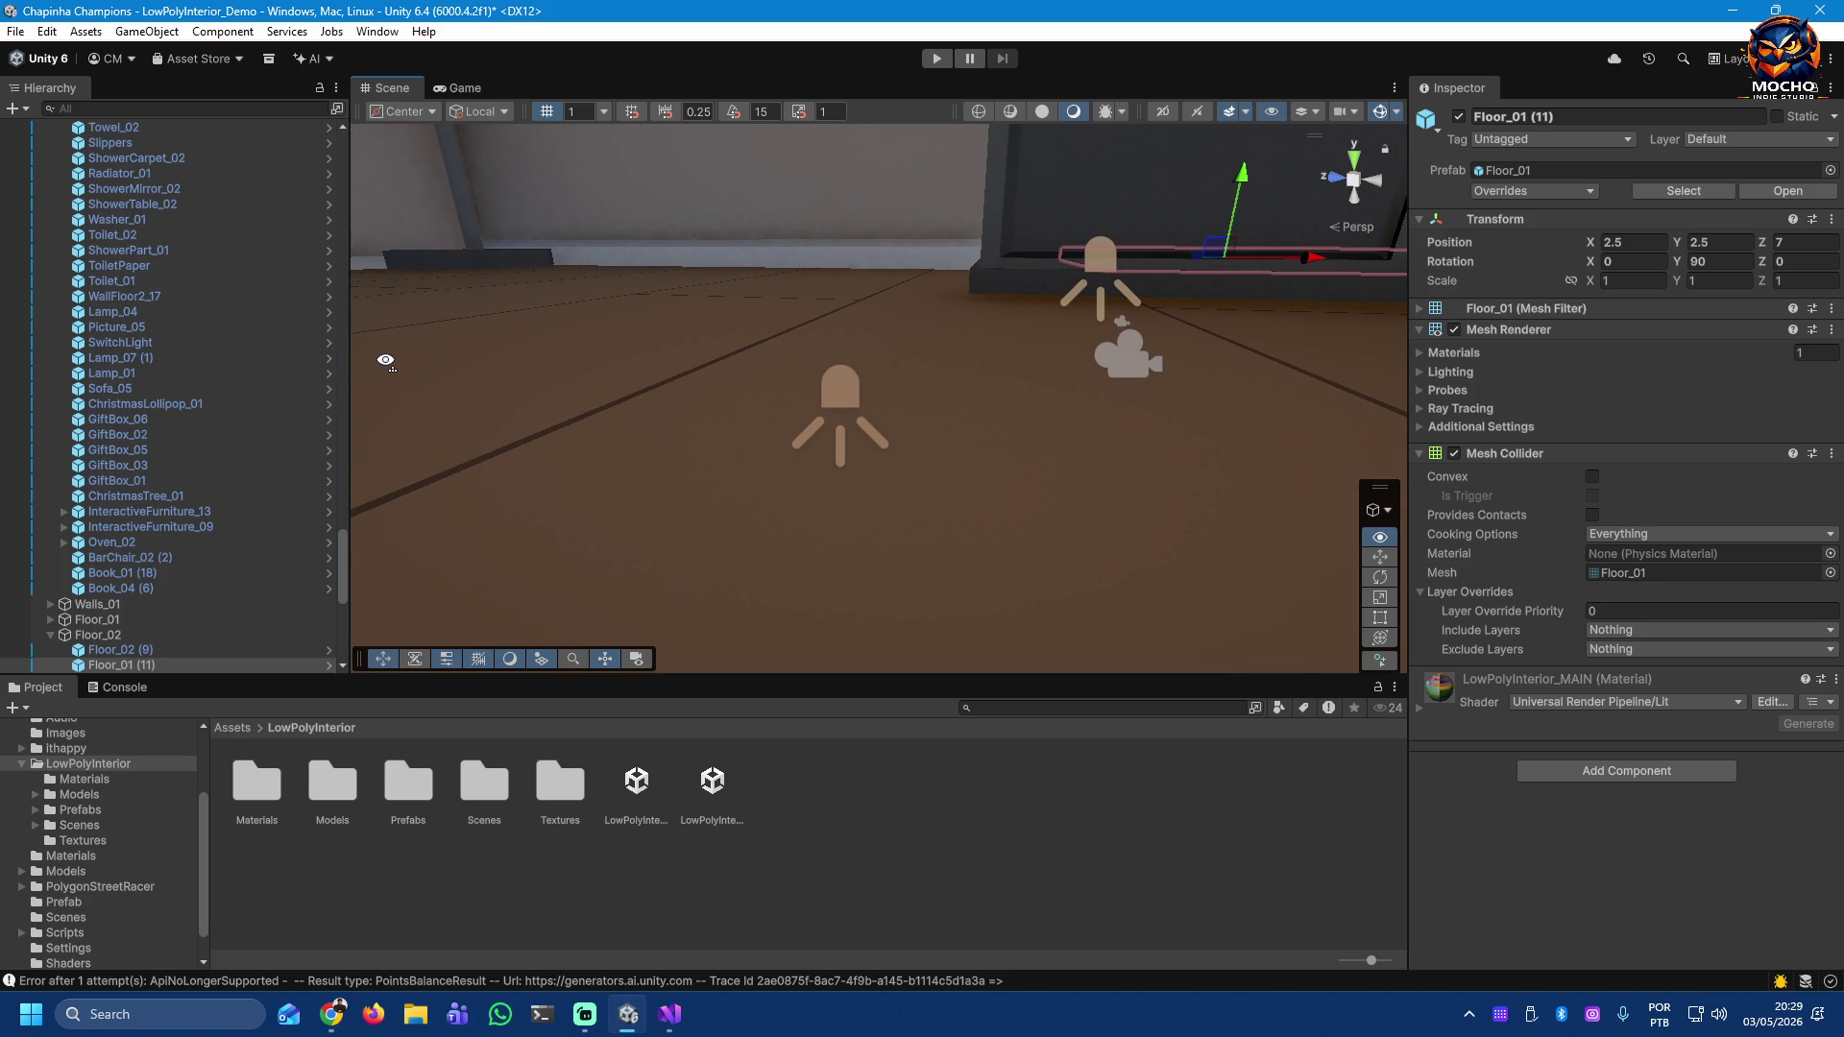
pyautogui.moveTo(927, 402)
pyautogui.mouseDown()
pyautogui.moveTo(1242, 69)
pyautogui.moveTo(931, 329)
pyautogui.moveTo(999, 404)
pyautogui.moveTo(1619, 284)
pyautogui.moveTo(1153, 313)
pyautogui.mouseUp()
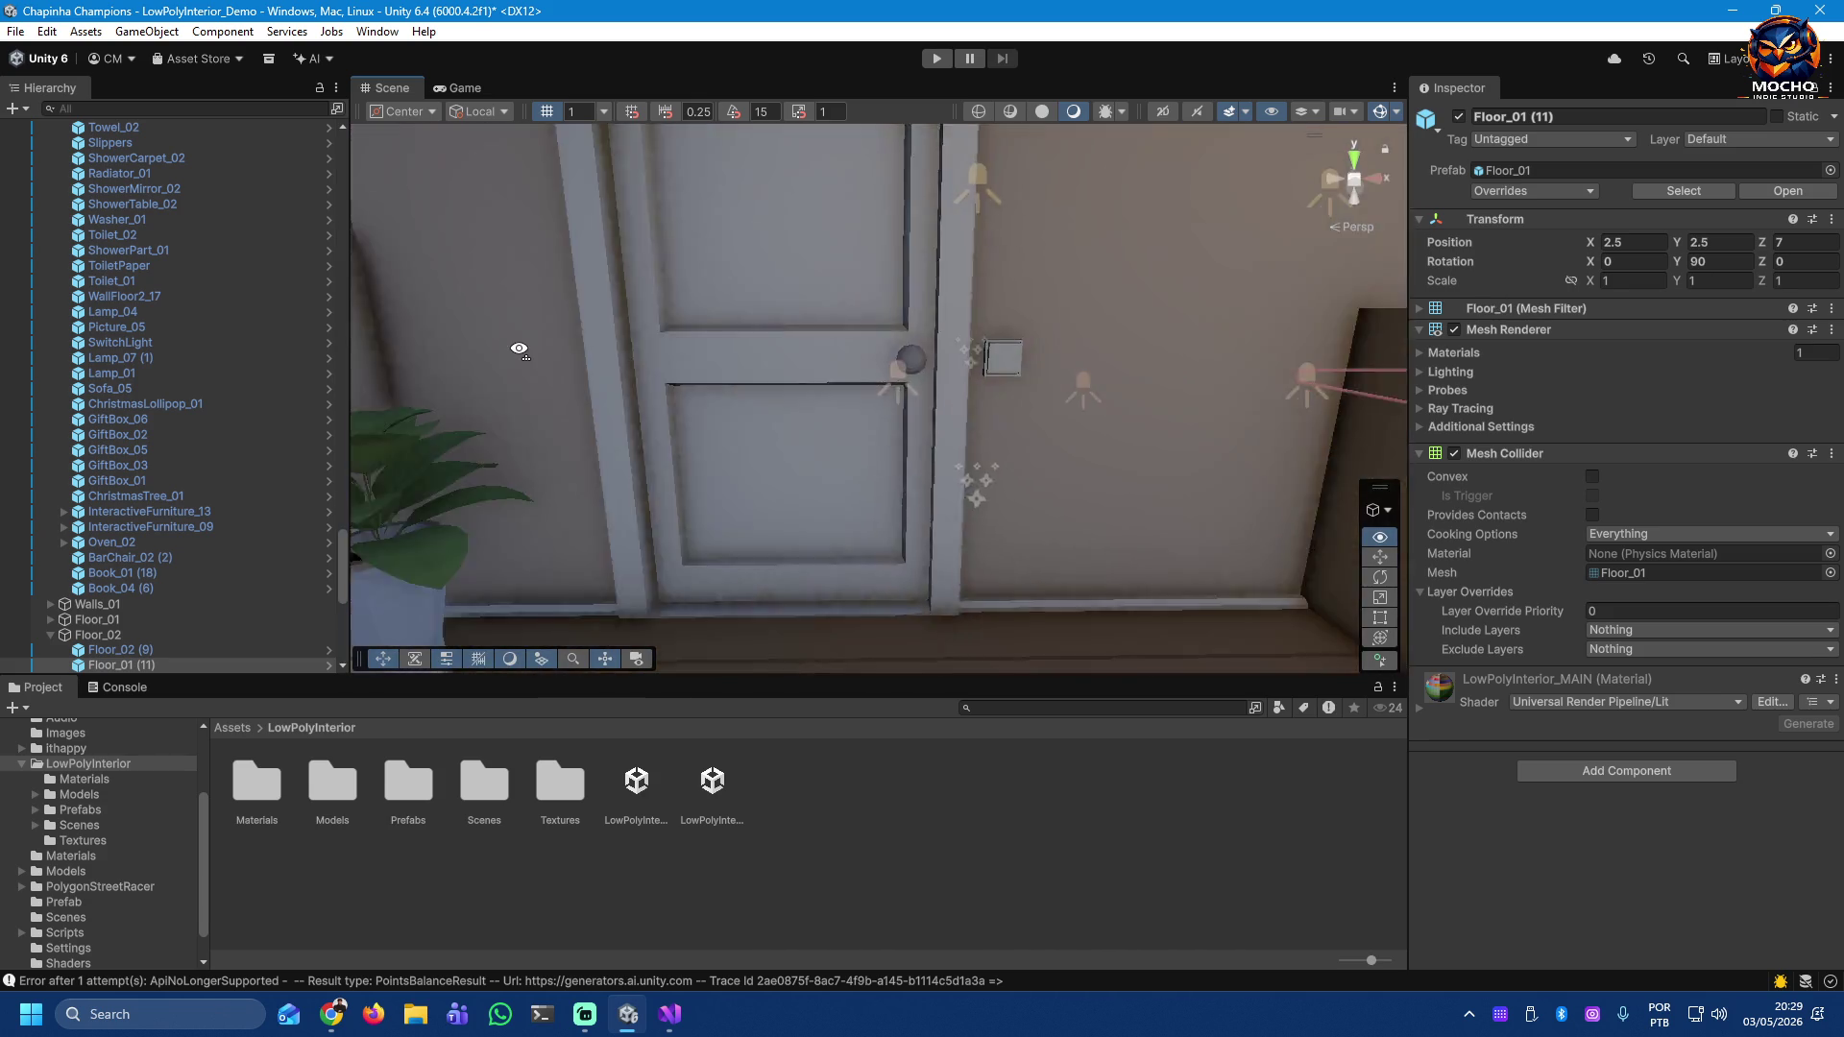
# Step: Fly toward the dining area and select the floor piece Floor_02 (2) beside the table
pyautogui.moveTo(531, 294); pyautogui.dragTo(708, 261)
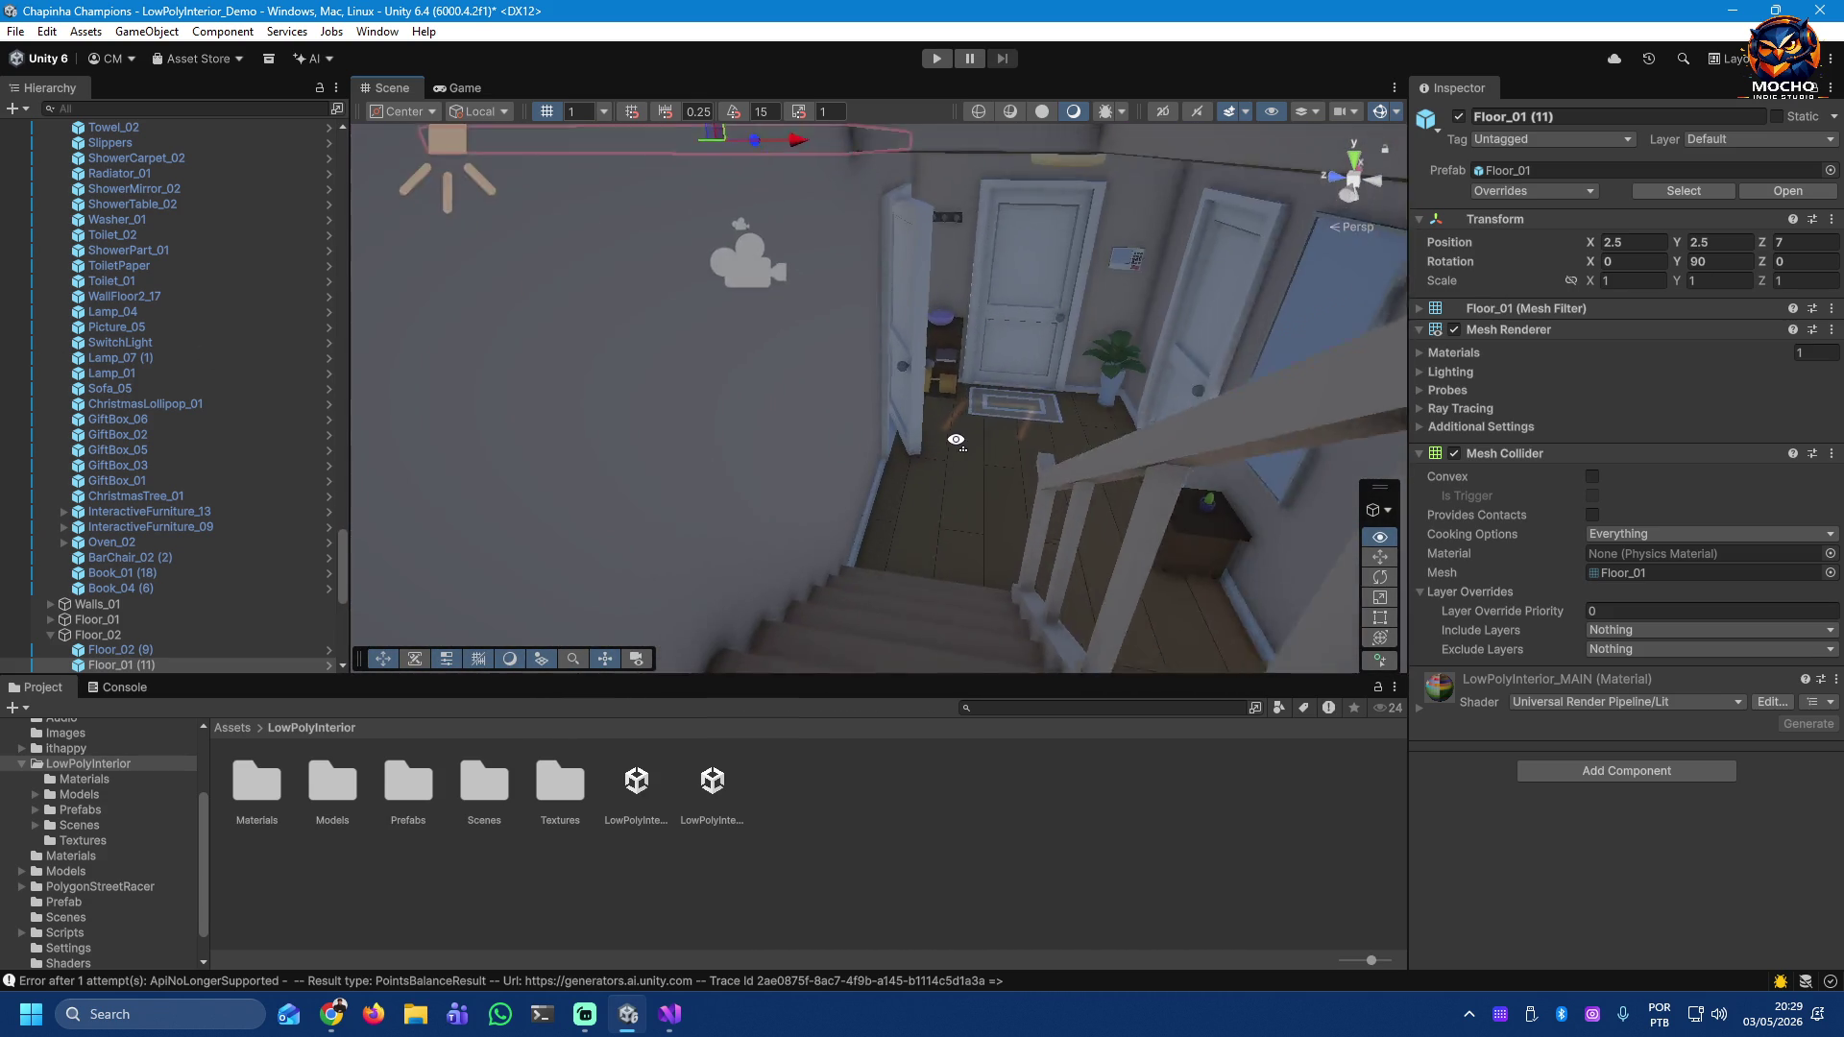
pyautogui.moveTo(583, 334)
pyautogui.mouseDown()
pyautogui.moveTo(535, 321)
pyautogui.moveTo(1839, 329)
pyautogui.moveTo(32, 314)
pyautogui.moveTo(420, 263)
pyautogui.moveTo(913, 293)
pyautogui.moveTo(1488, 286)
pyautogui.moveTo(1484, 305)
pyautogui.moveTo(247, 320)
pyautogui.moveTo(609, 399)
pyautogui.moveTo(598, 494)
pyautogui.moveTo(625, 493)
pyautogui.mouseUp()
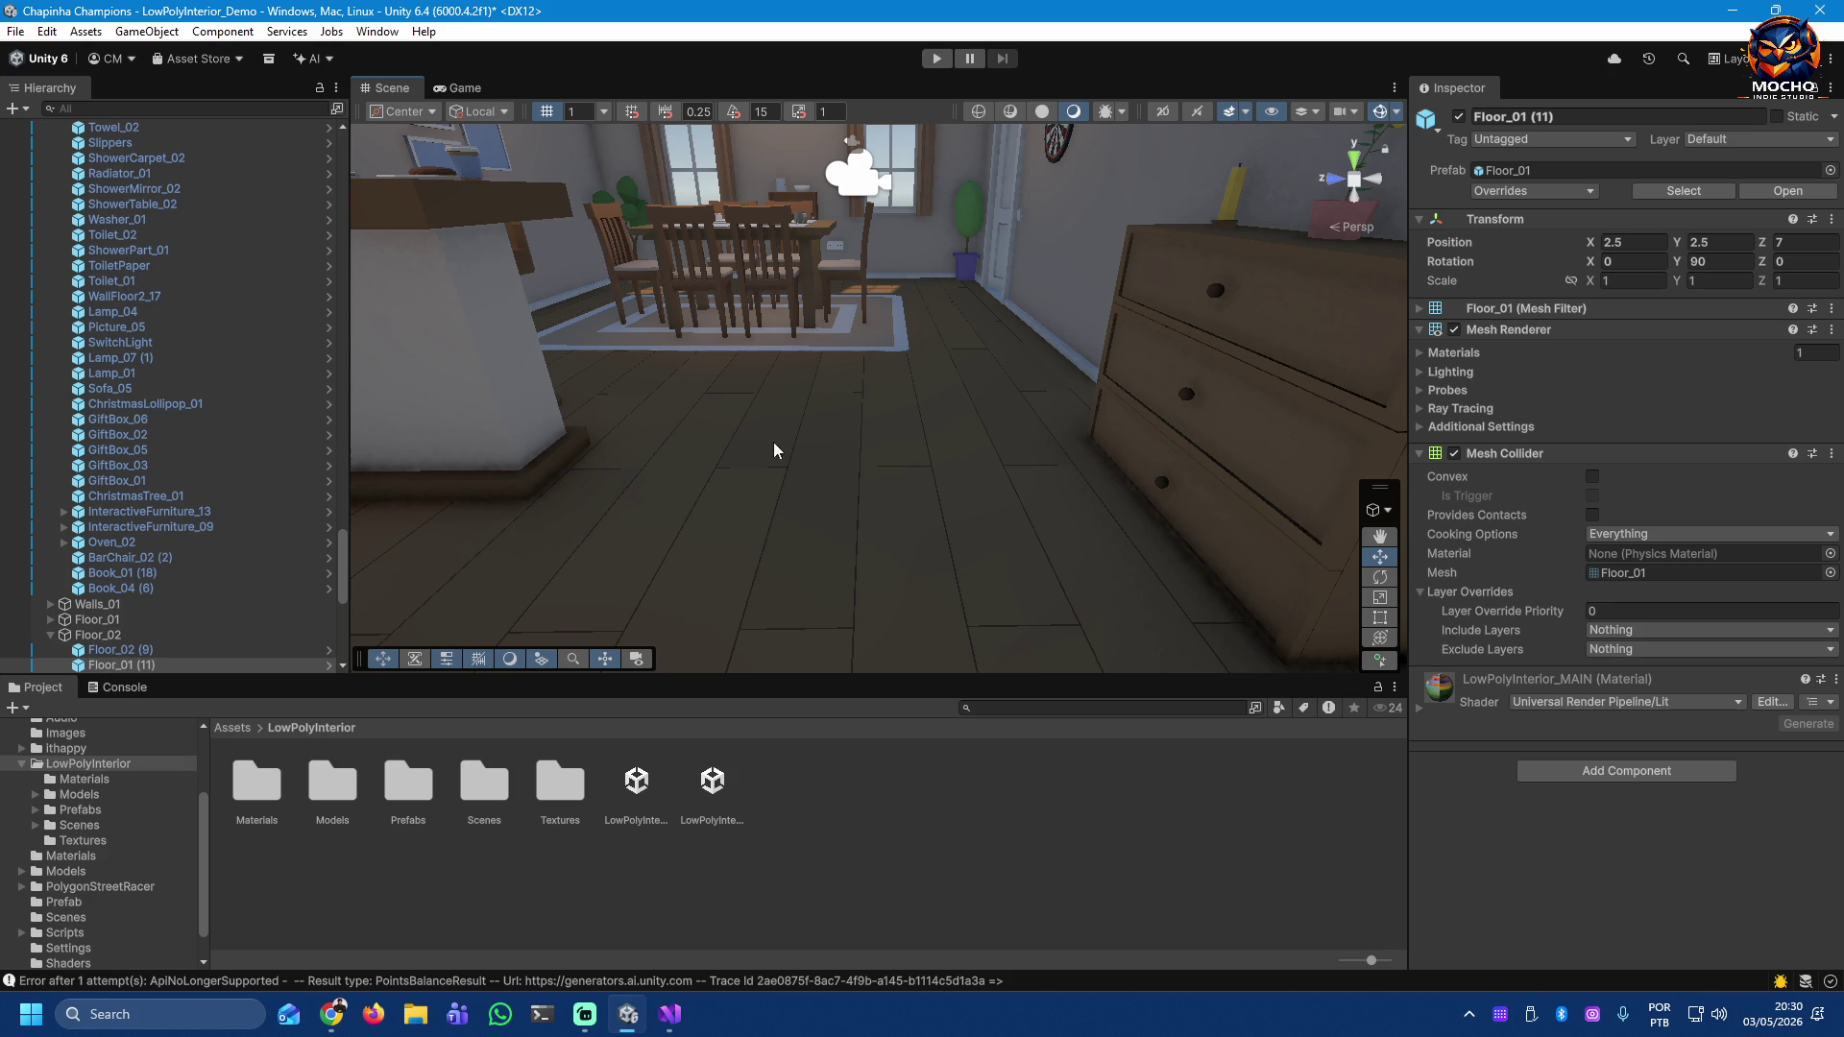
pyautogui.moveTo(1045, 457)
pyautogui.mouseDown()
pyautogui.moveTo(965, 306)
pyautogui.moveTo(1047, 576)
pyautogui.mouseUp()
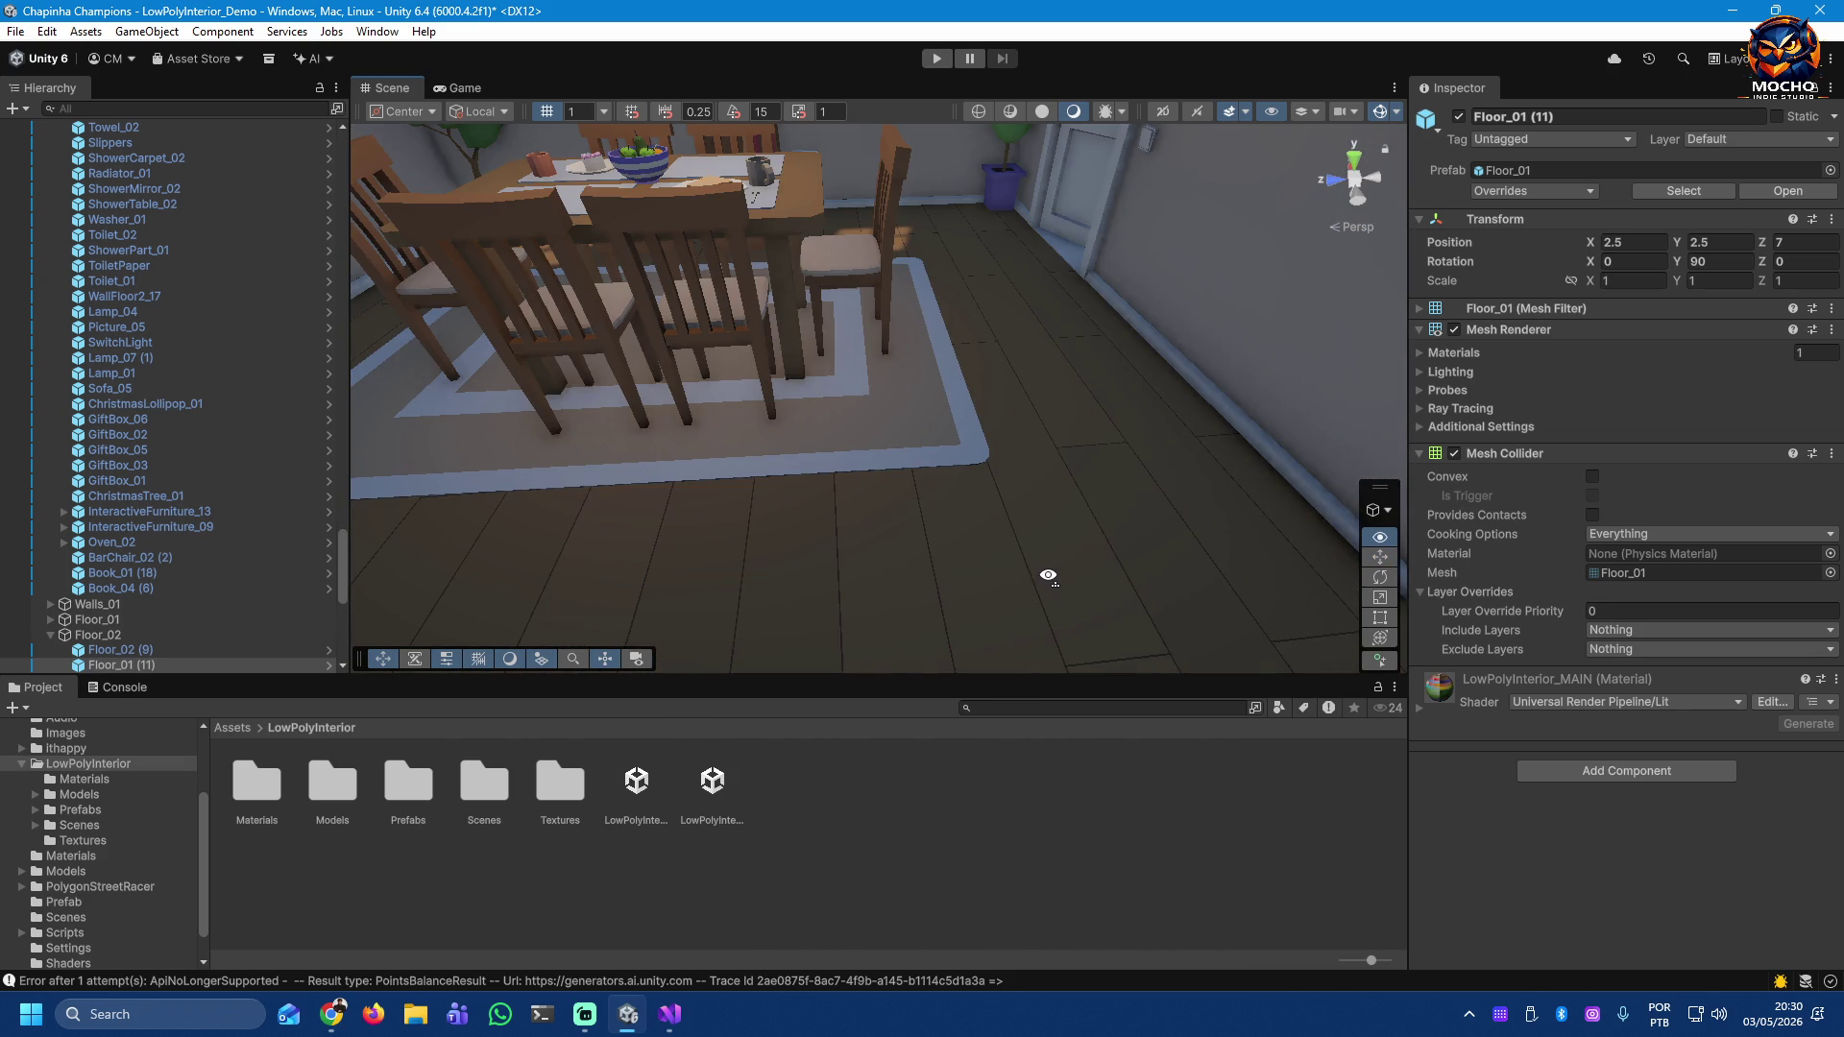
pyautogui.click(1025, 375)
# Step: Fly through the kitchen, hallway and bathroom toward the bedroom to survey the house
pyautogui.moveTo(1194, 535)
pyautogui.mouseDown()
pyautogui.moveTo(836, 510)
pyautogui.moveTo(754, 319)
pyautogui.moveTo(1056, 398)
pyautogui.moveTo(730, 418)
pyautogui.moveTo(701, 400)
pyautogui.moveTo(106, 365)
pyautogui.moveTo(1628, 319)
pyautogui.mouseUp()
pyautogui.press('d')
pyautogui.moveTo(994, 388); pyautogui.dragTo(990, 385)
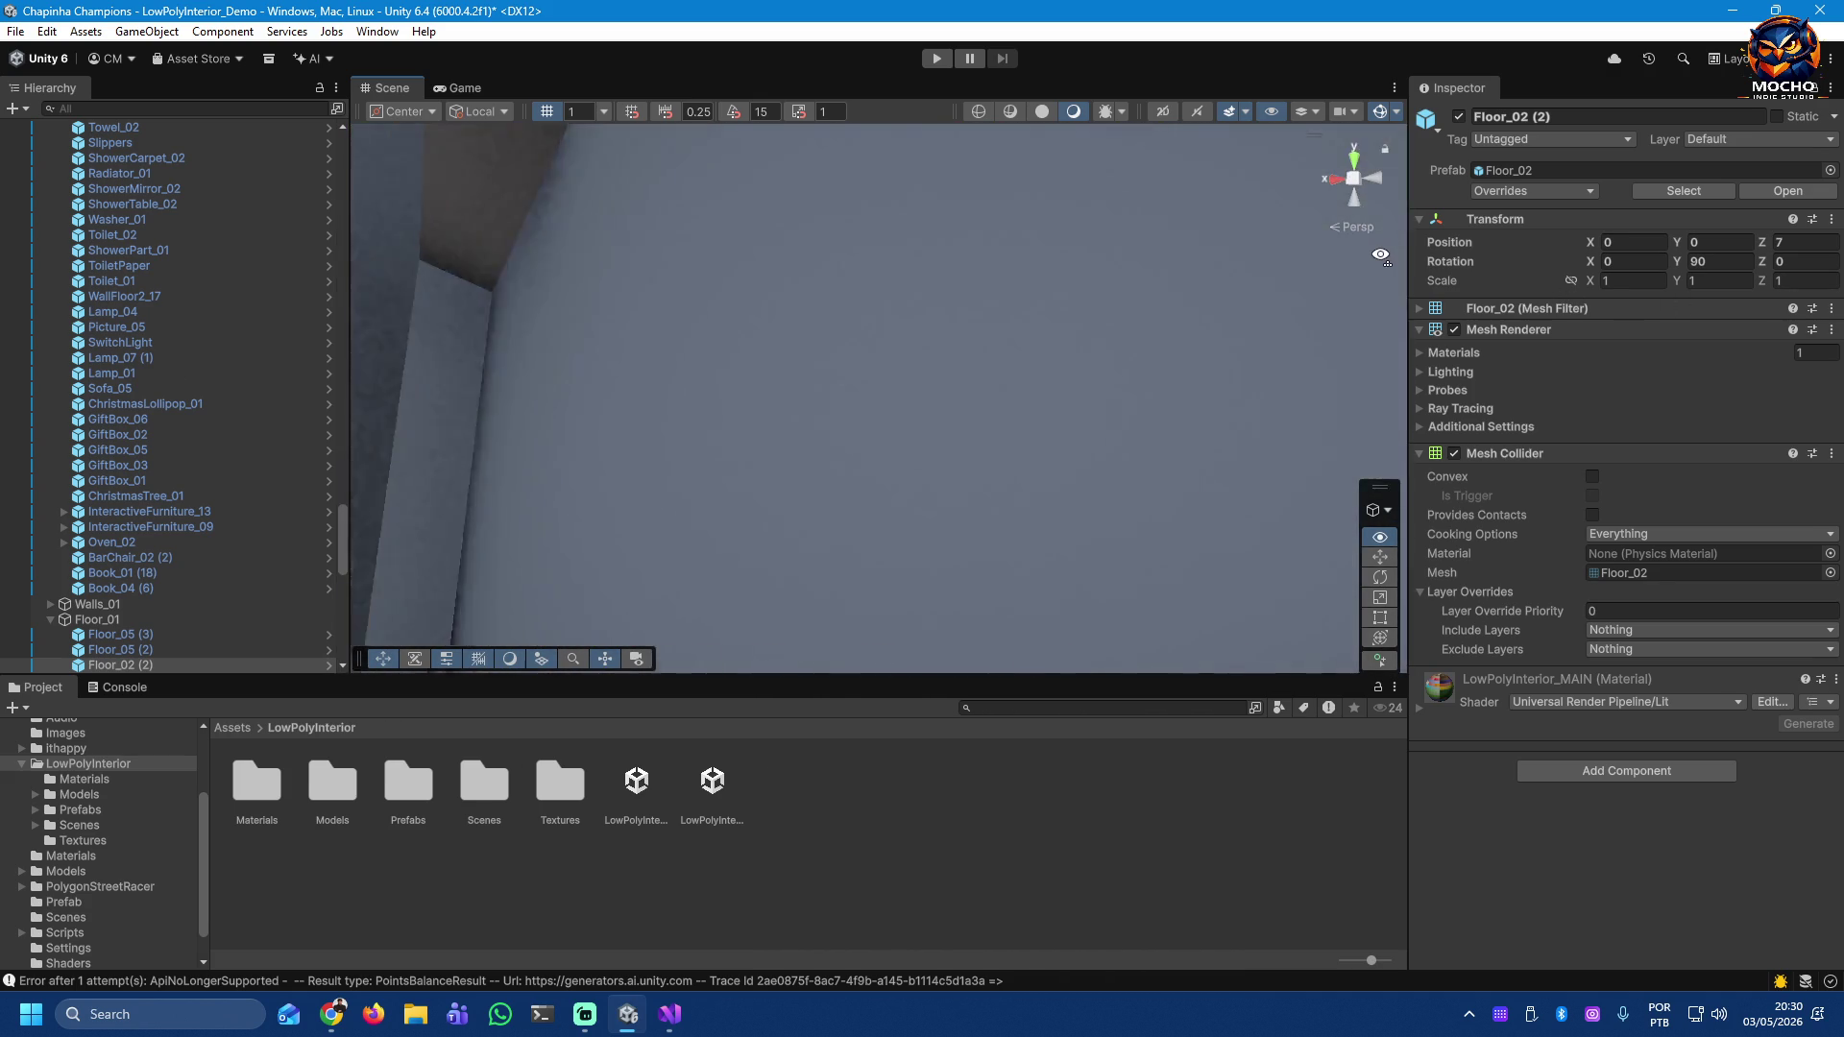
pyautogui.moveTo(1380, 255)
pyautogui.mouseDown()
pyautogui.moveTo(55, 312)
pyautogui.moveTo(815, 329)
pyautogui.mouseUp()
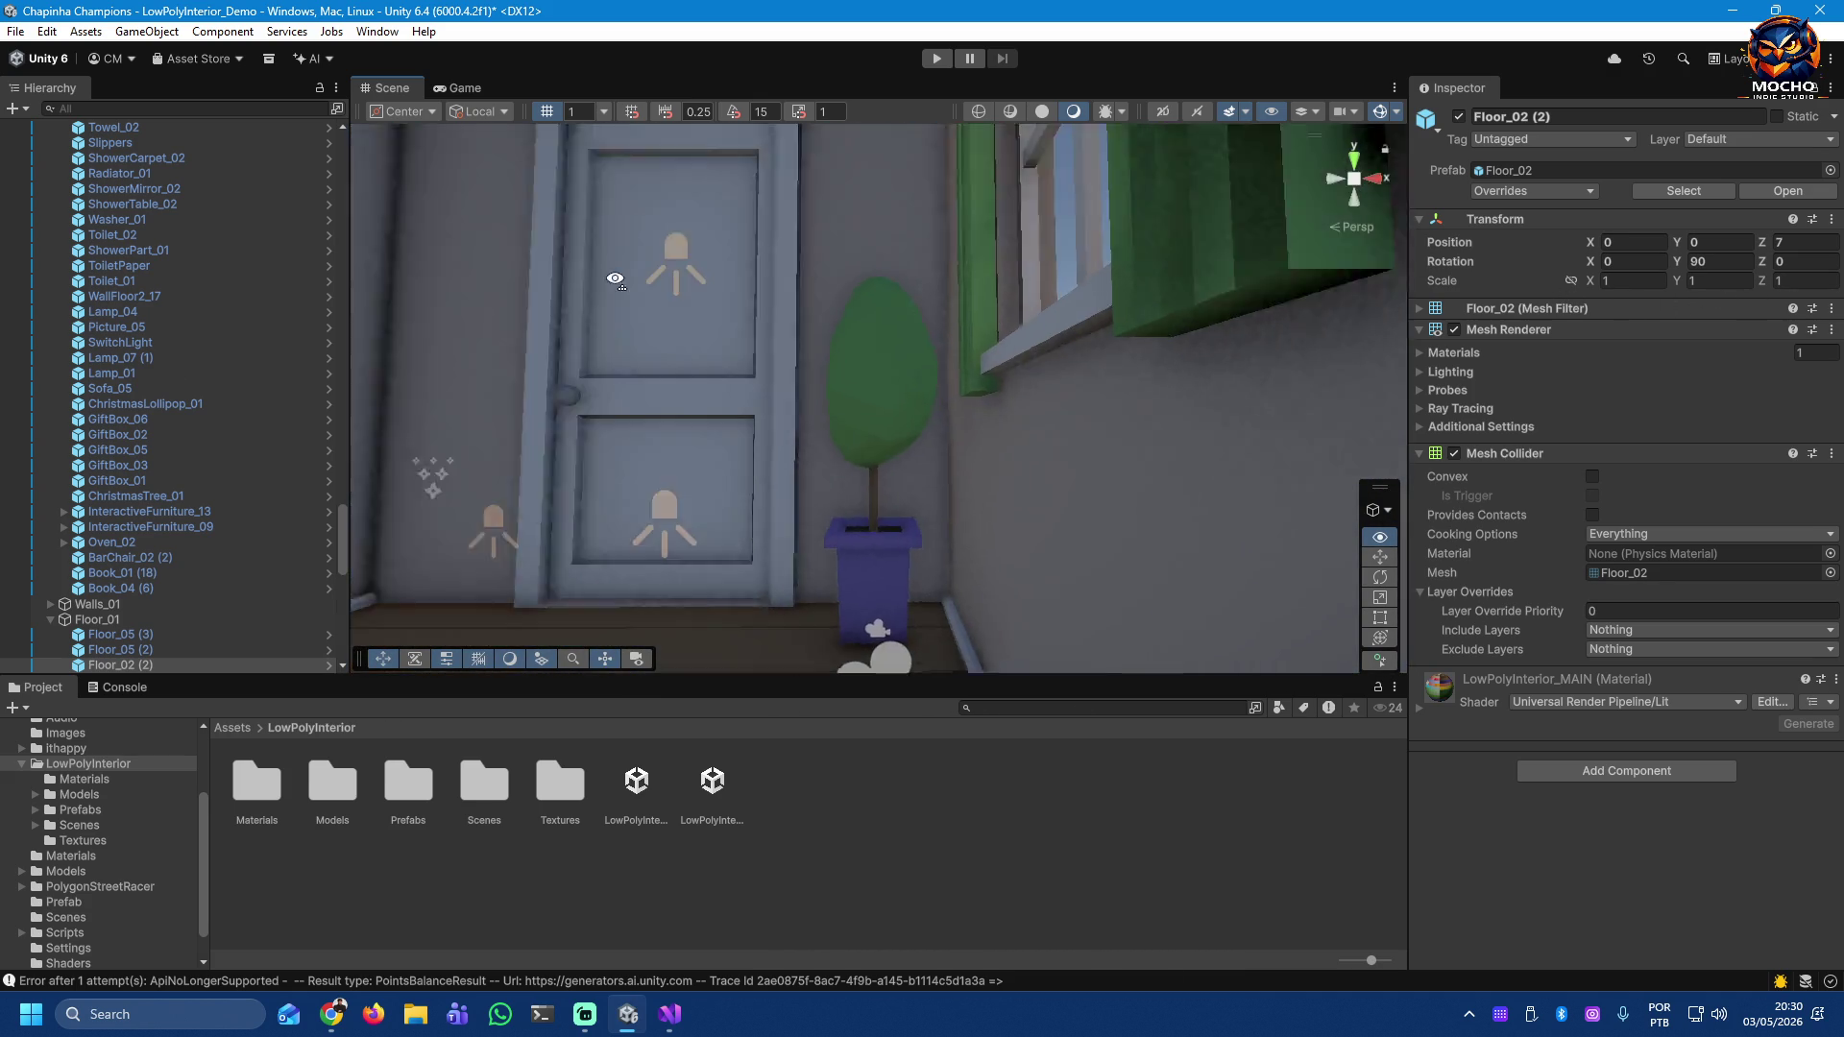
pyautogui.moveTo(569, 279); pyautogui.dragTo(371, 314)
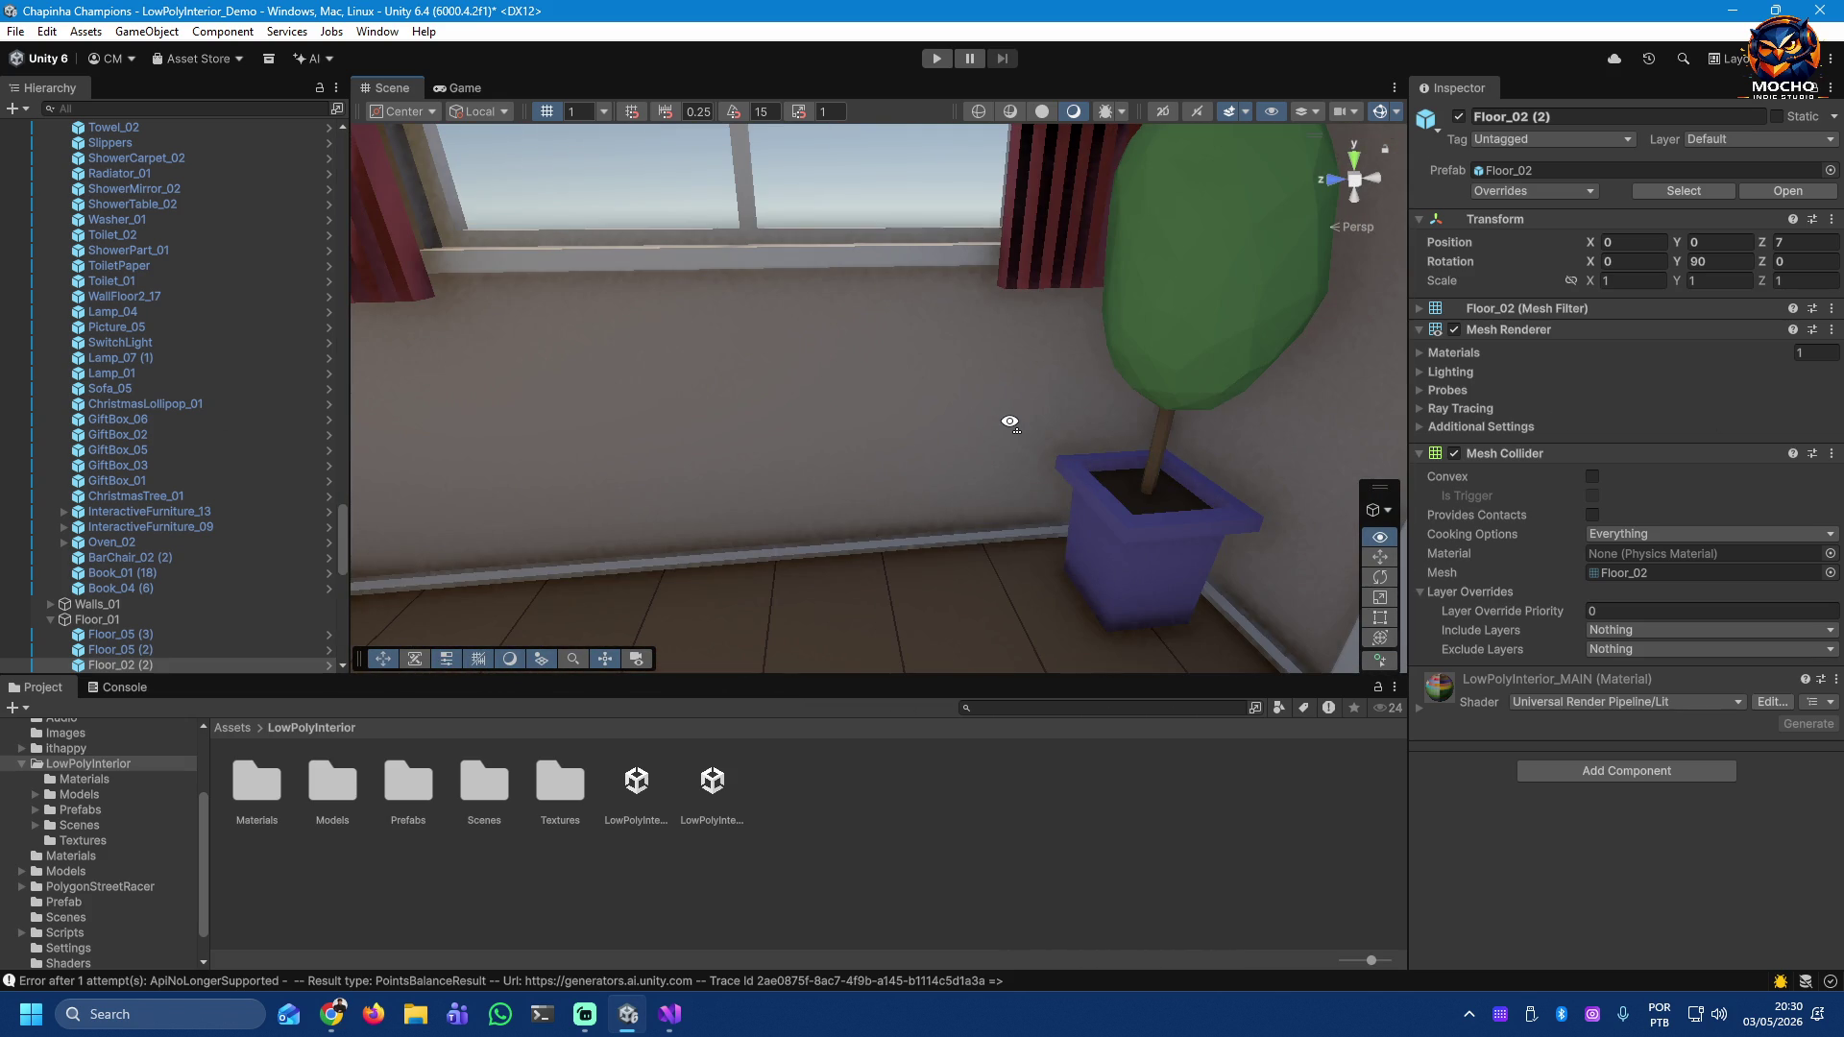
pyautogui.moveTo(1045, 420)
pyautogui.mouseDown()
pyautogui.moveTo(1812, 425)
pyautogui.moveTo(52, 433)
pyautogui.moveTo(188, 424)
pyautogui.moveTo(120, 434)
pyautogui.moveTo(91, 490)
pyautogui.moveTo(1700, 412)
pyautogui.moveTo(1597, 376)
pyautogui.moveTo(1417, 360)
pyautogui.moveTo(1004, 357)
pyautogui.moveTo(912, 27)
pyautogui.moveTo(800, 425)
pyautogui.moveTo(1040, 340)
pyautogui.moveTo(934, 317)
pyautogui.moveTo(970, 354)
pyautogui.moveTo(1214, 371)
pyautogui.moveTo(335, 435)
pyautogui.moveTo(222, 301)
pyautogui.moveTo(222, 252)
pyautogui.moveTo(197, 308)
pyautogui.moveTo(136, 337)
pyautogui.moveTo(388, 490)
pyautogui.moveTo(77, 448)
pyautogui.mouseUp()
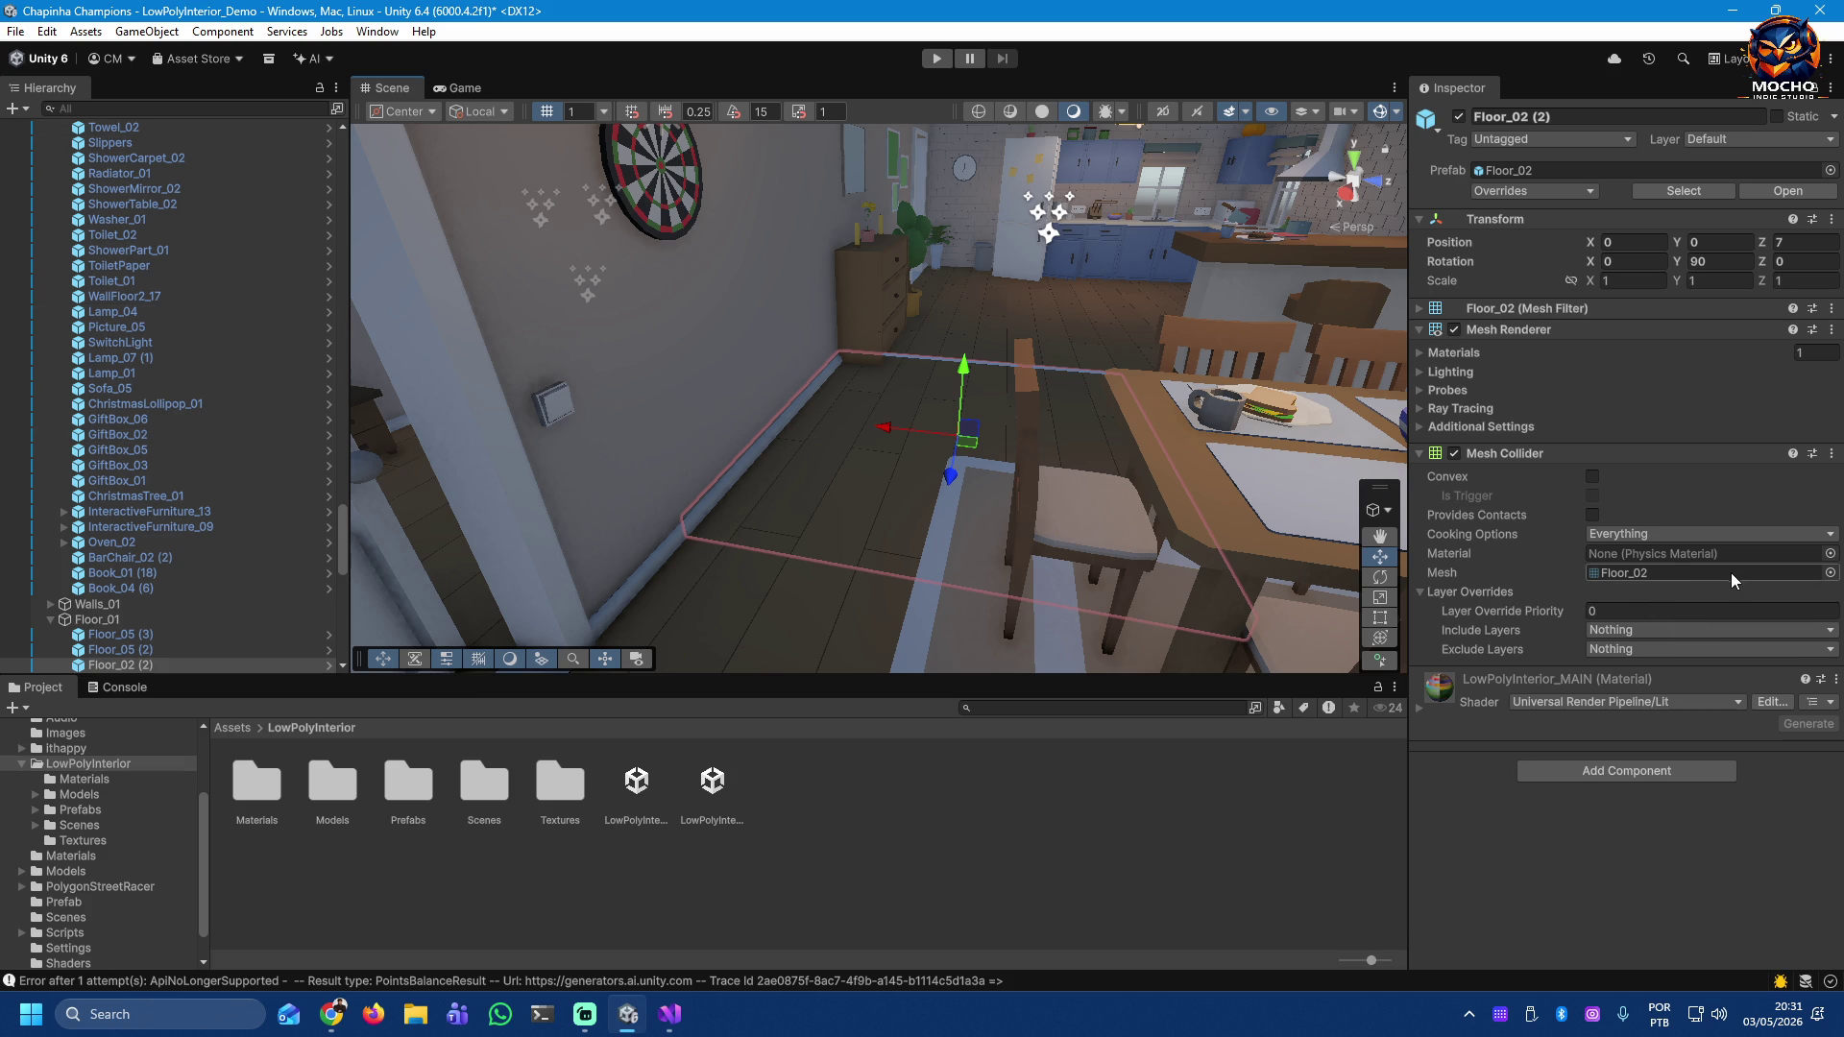
# Step: Review Floor_02 (2)'s Glass and MAIN materials, then locate its Floor_02 mesh in Models/Floor
pyautogui.click(1436, 311)
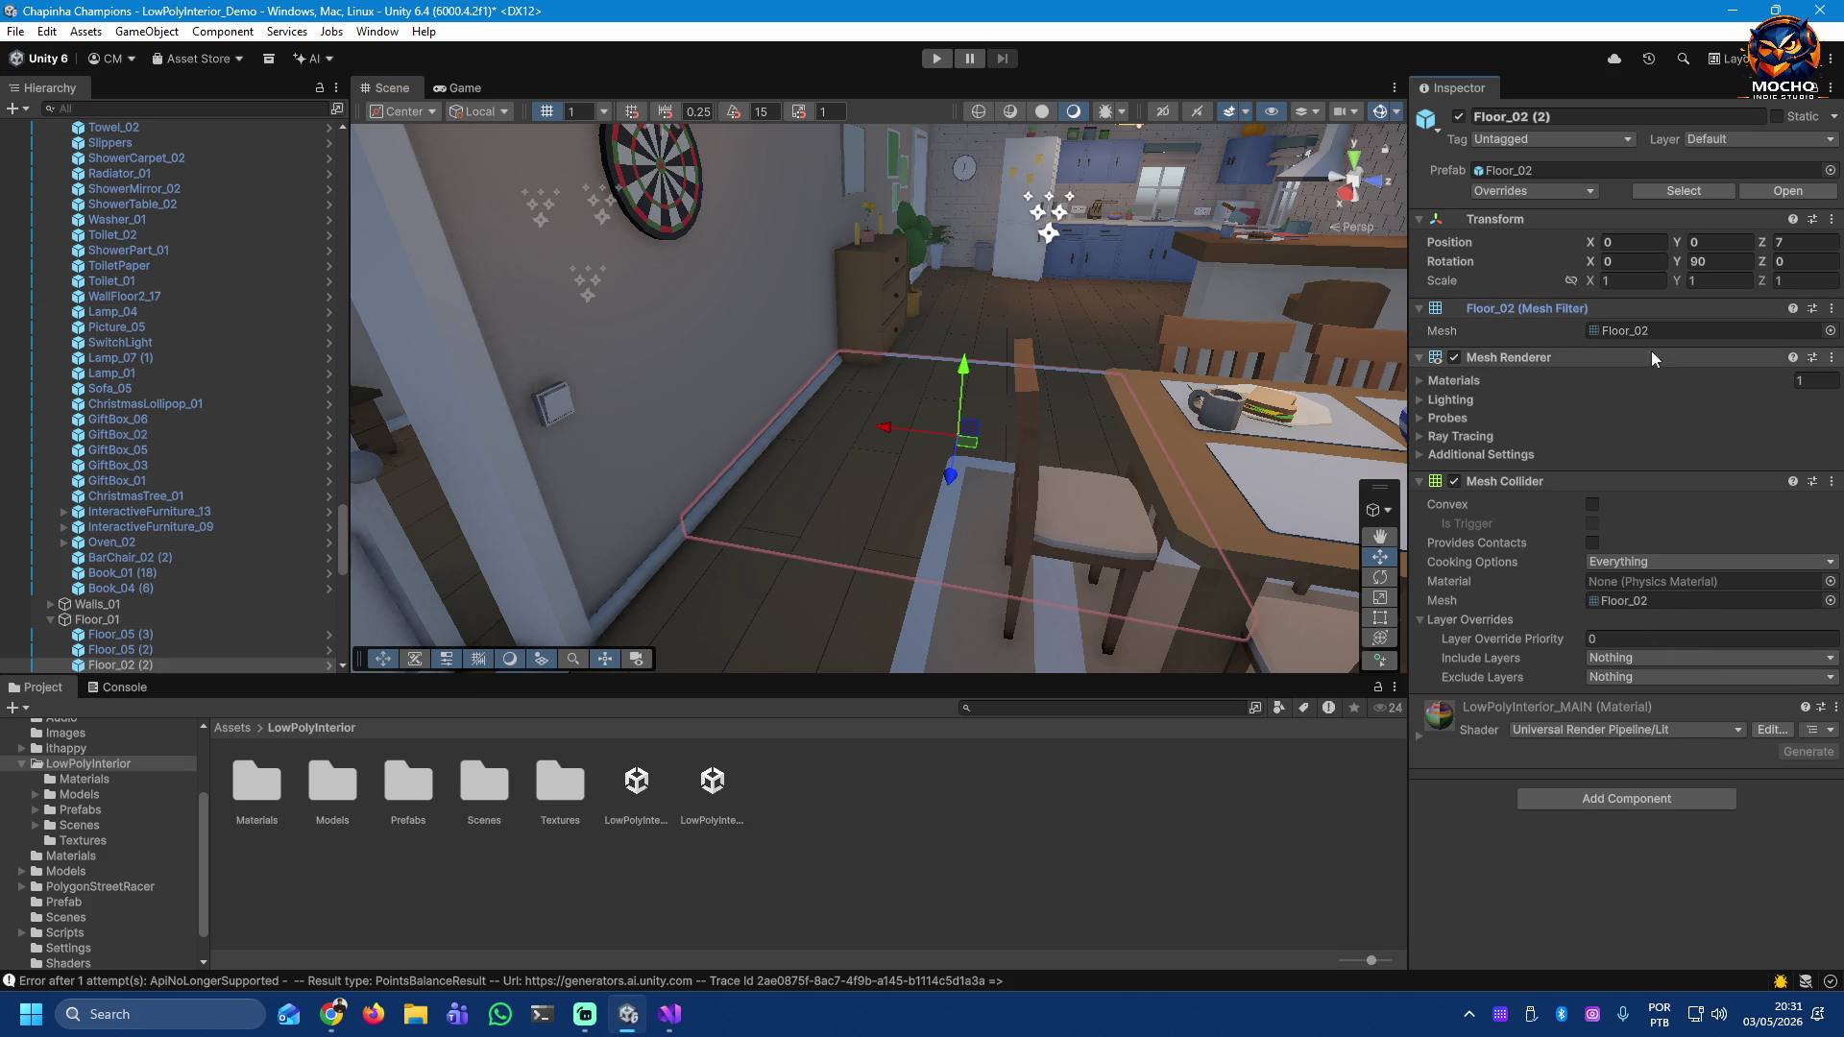
pyautogui.click(1475, 379)
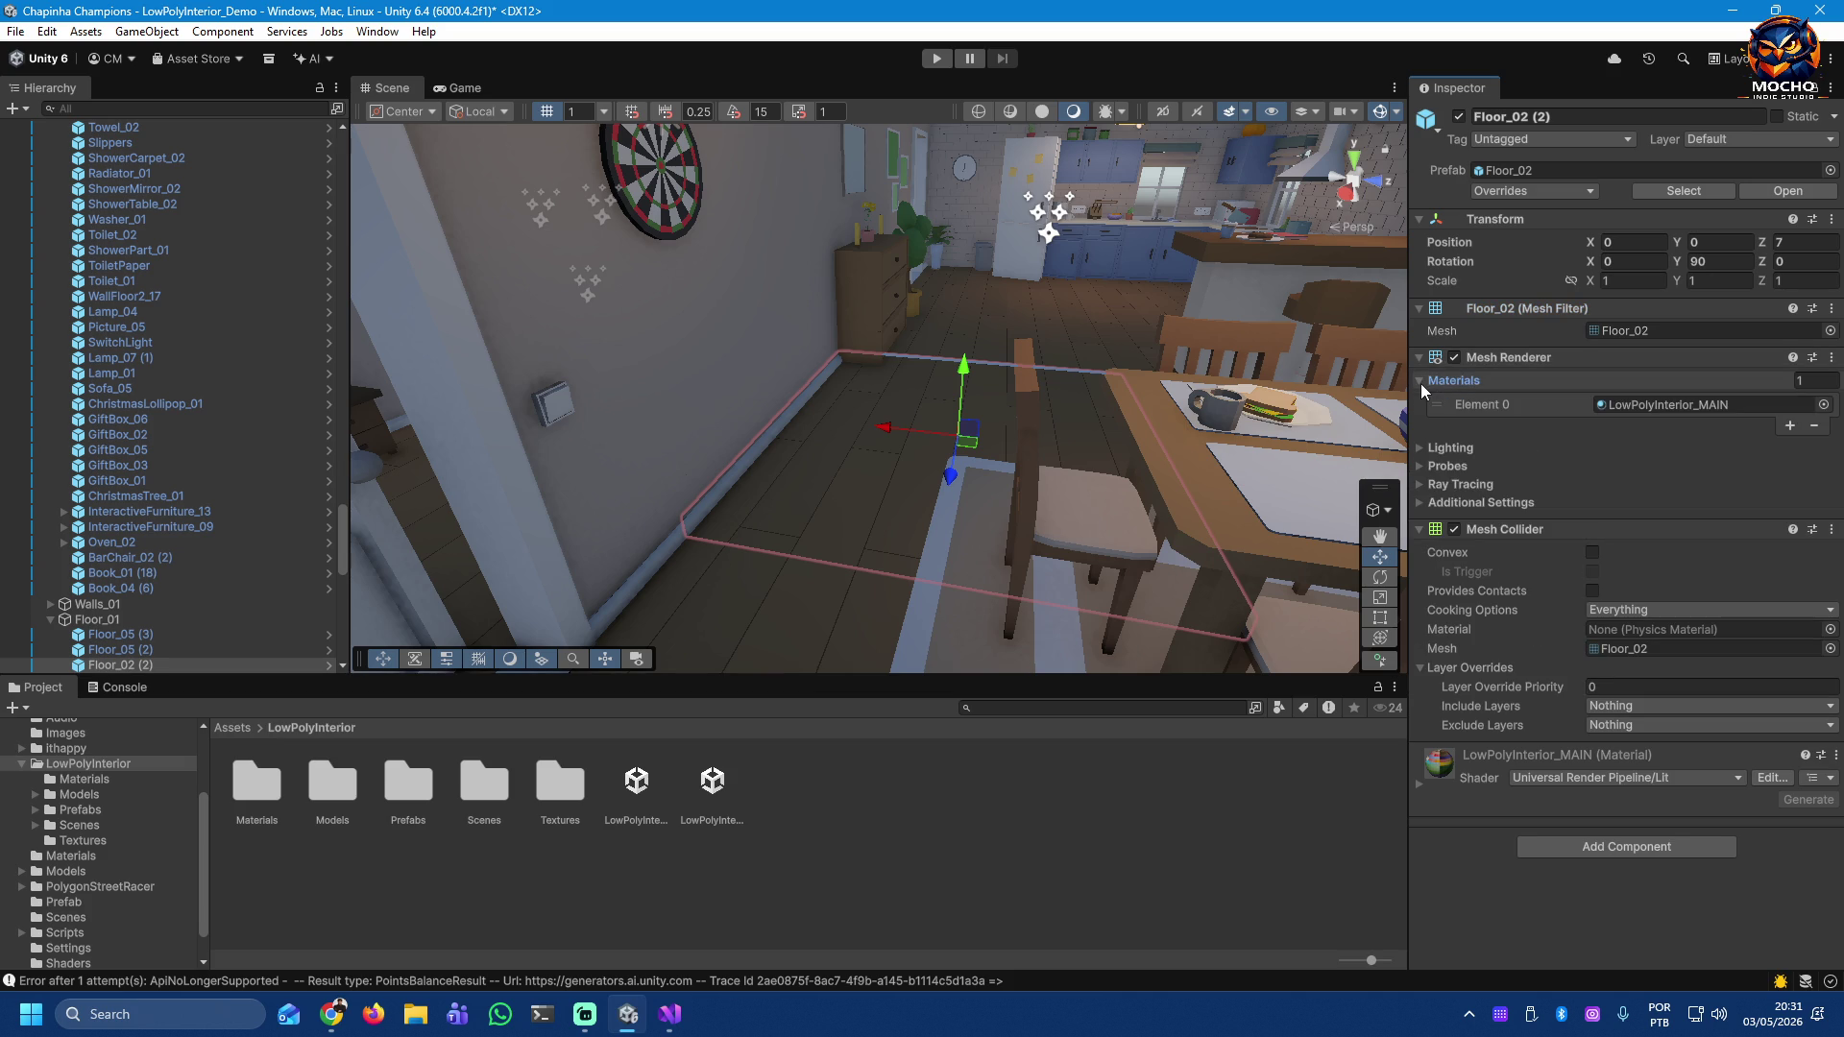
pyautogui.click(1751, 405)
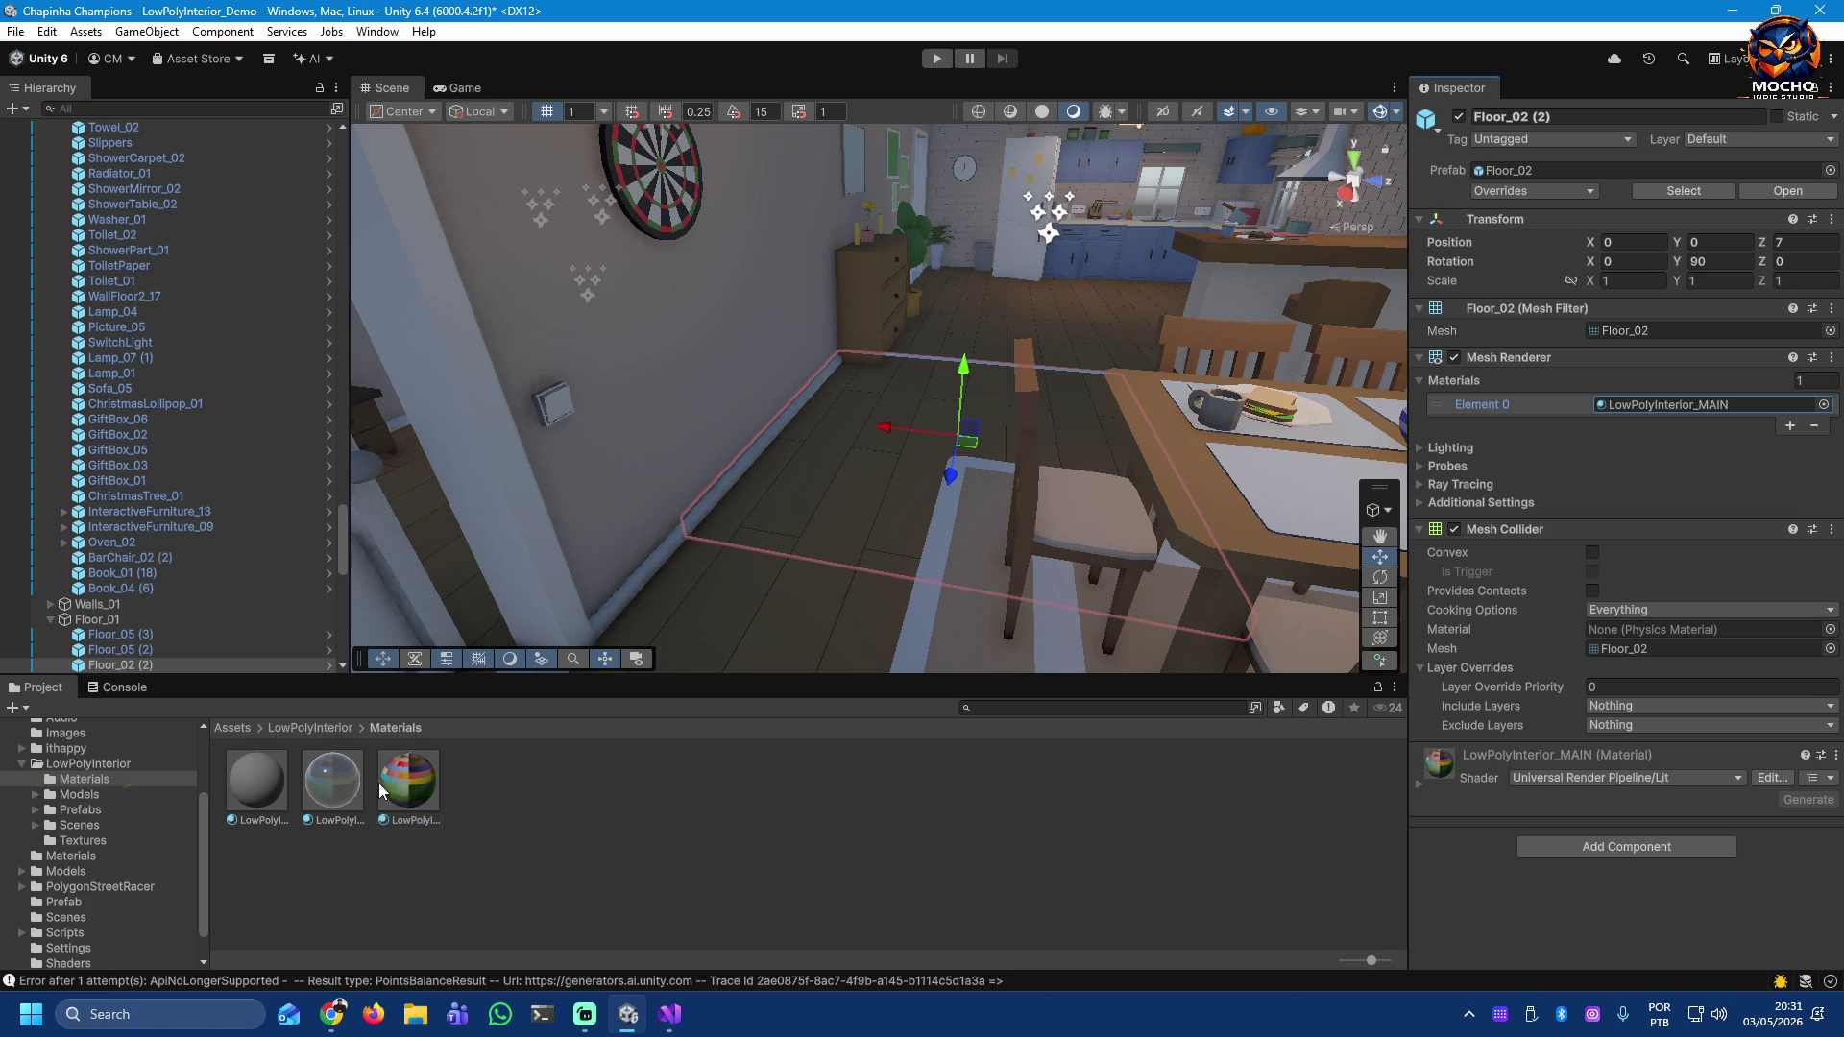
pyautogui.click(332, 783)
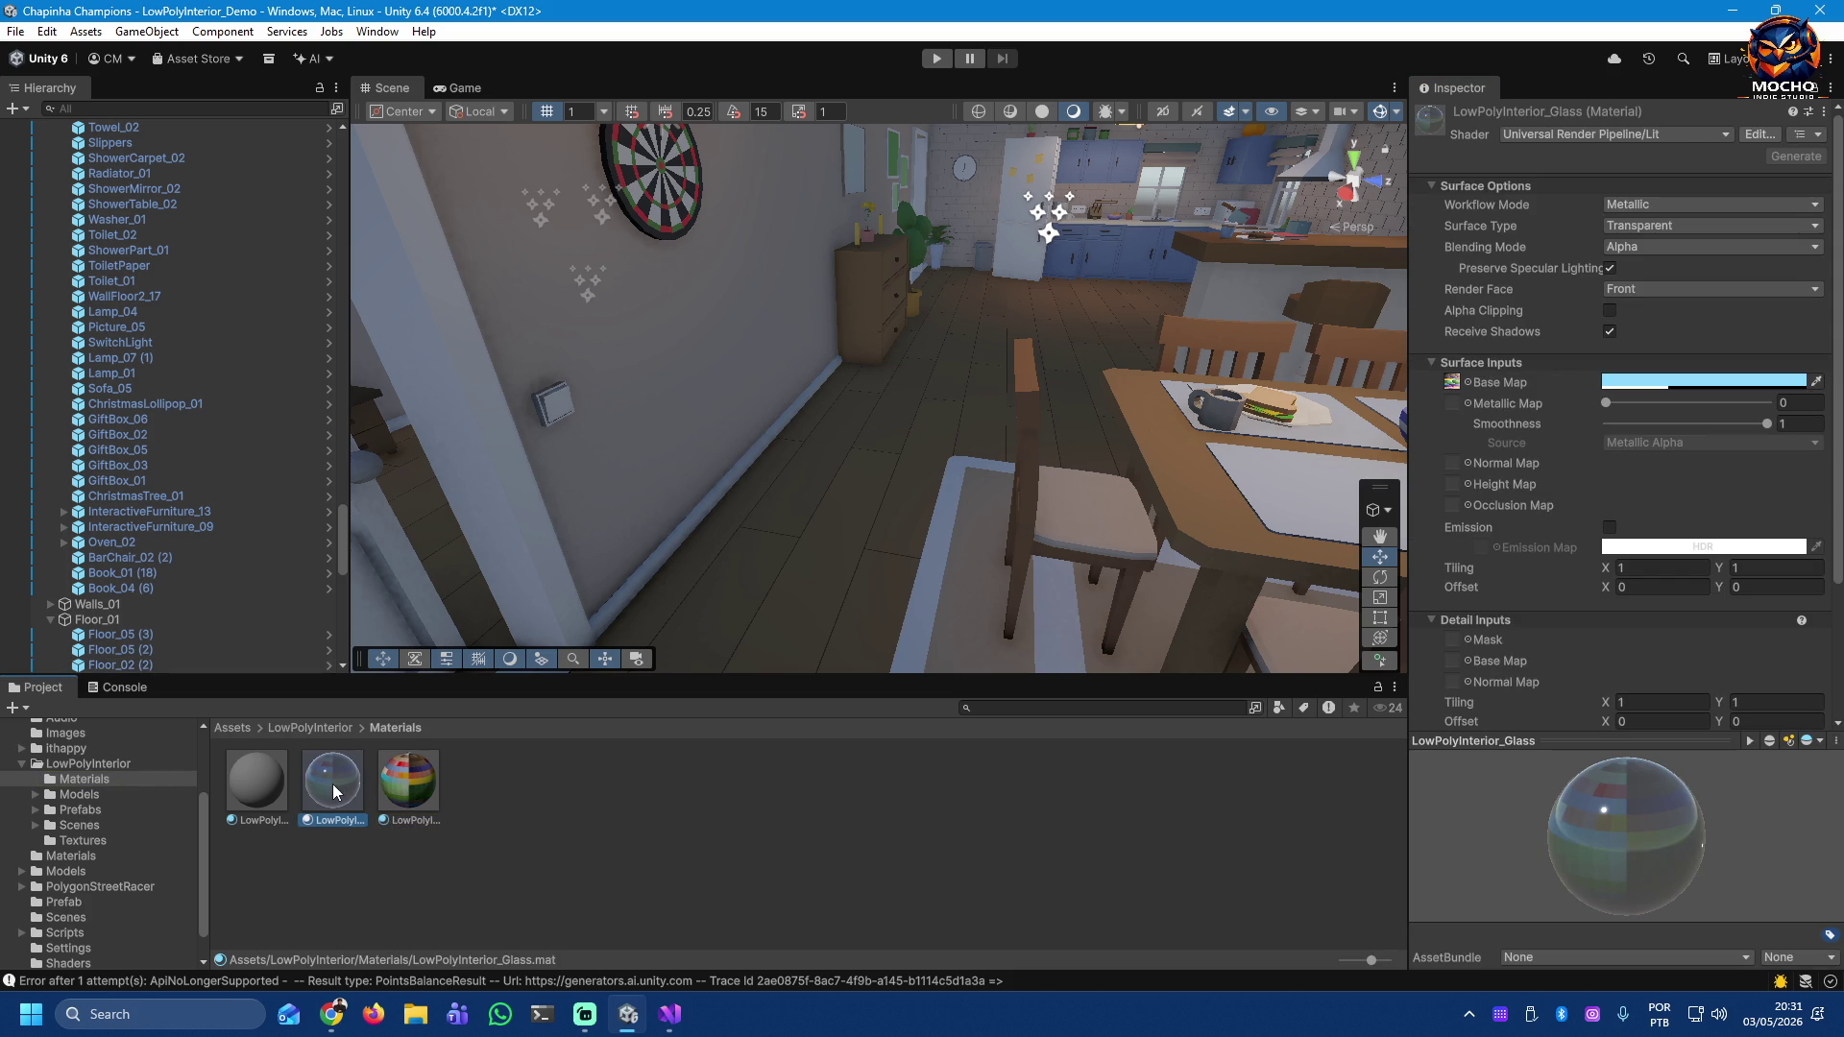
pyautogui.click(411, 788)
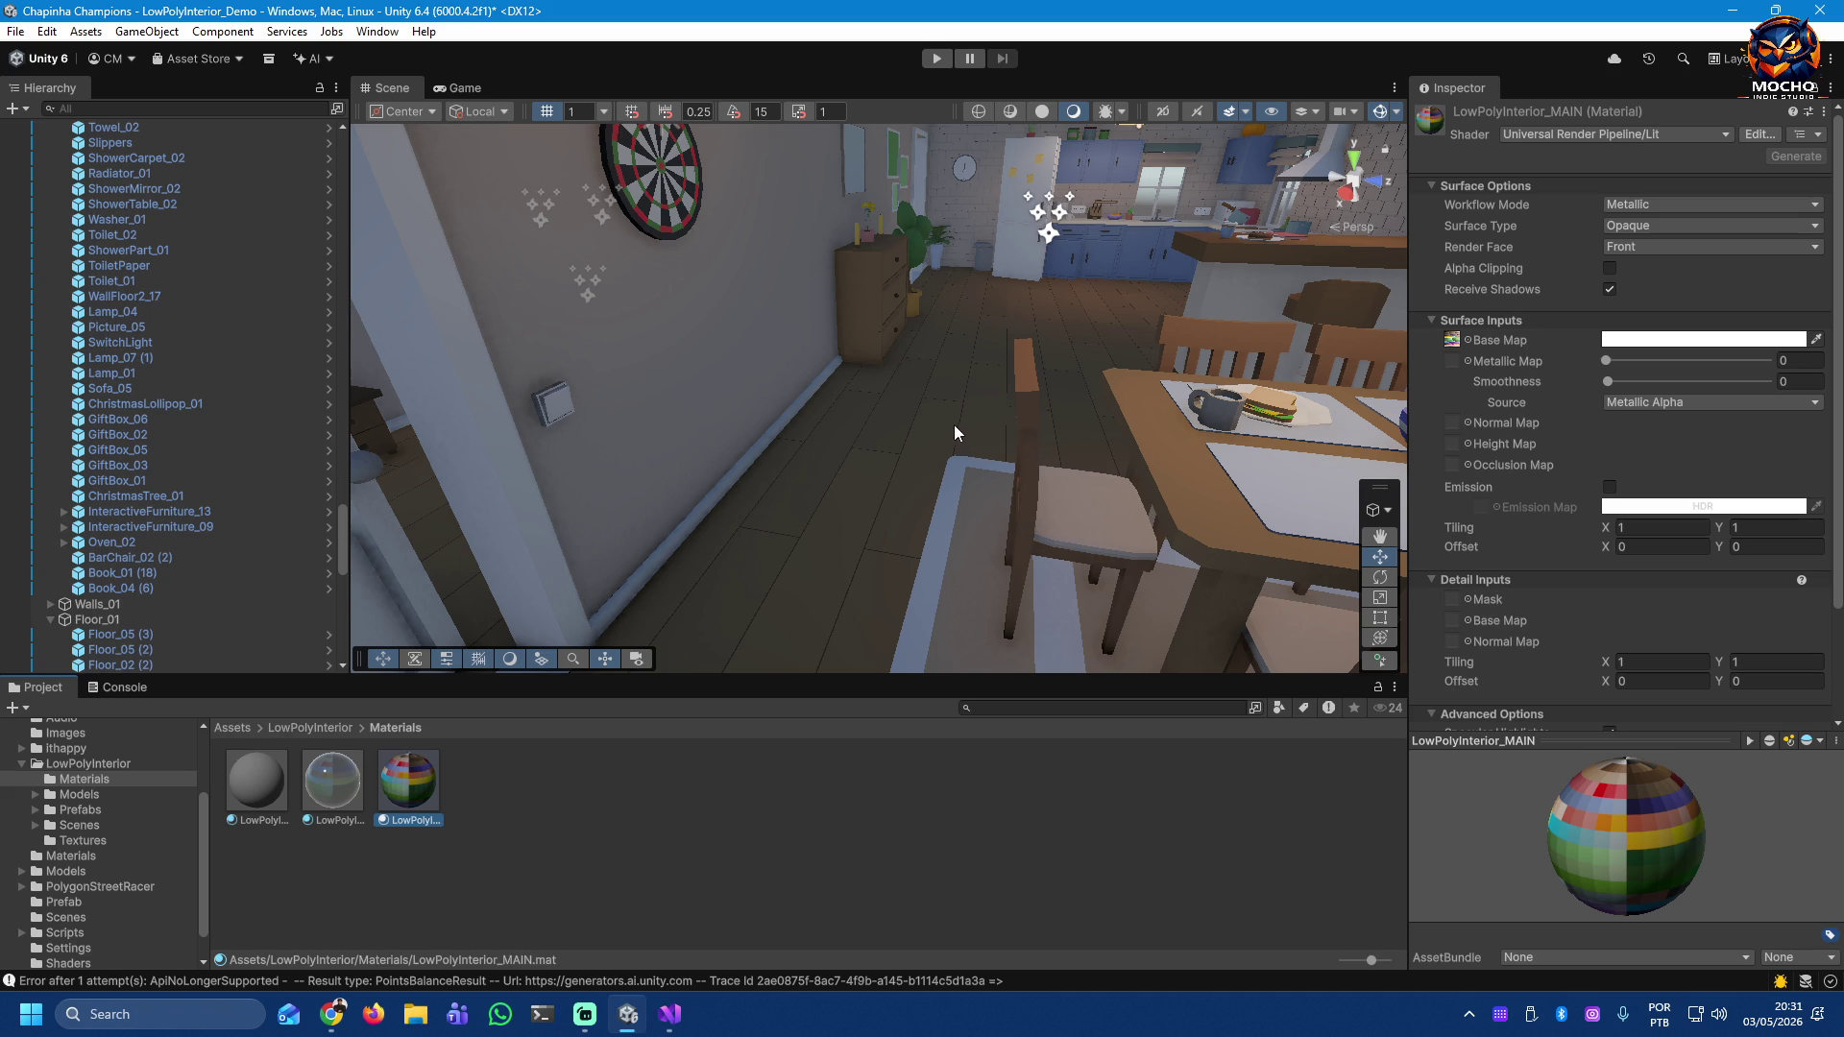
pyautogui.click(862, 541)
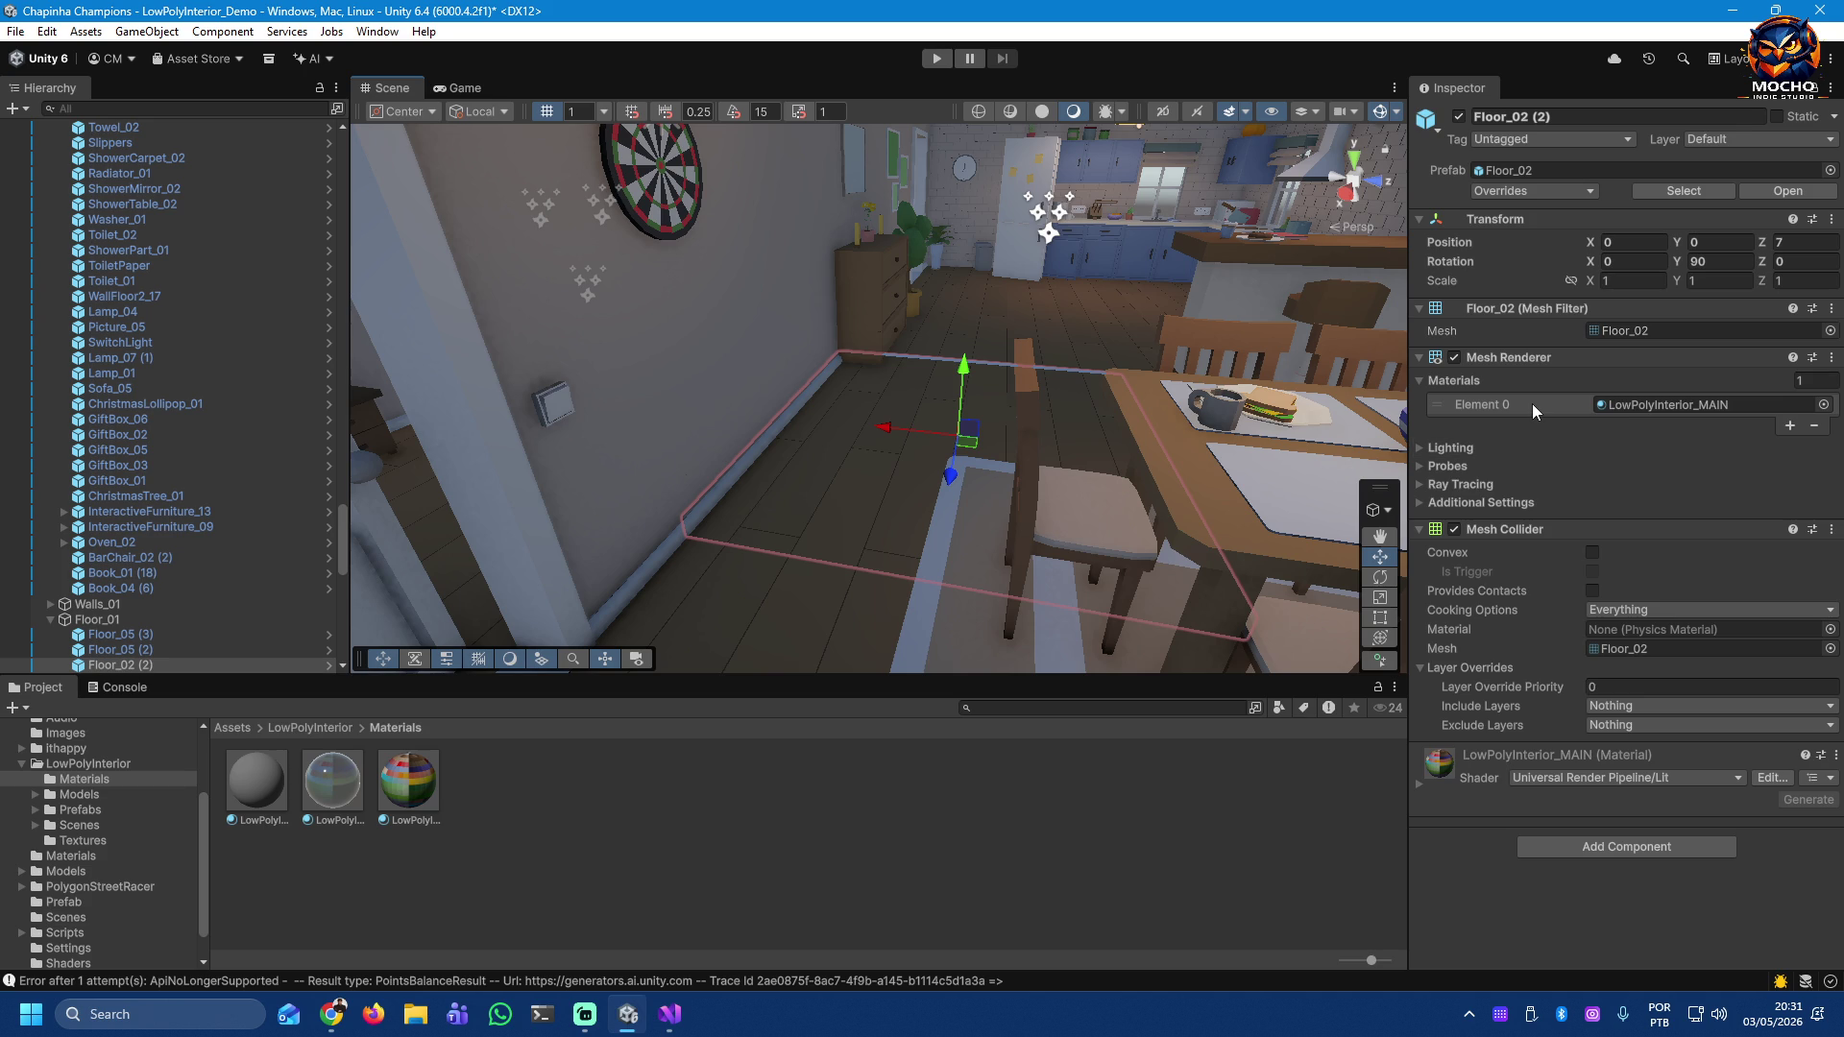
pyautogui.click(1633, 331)
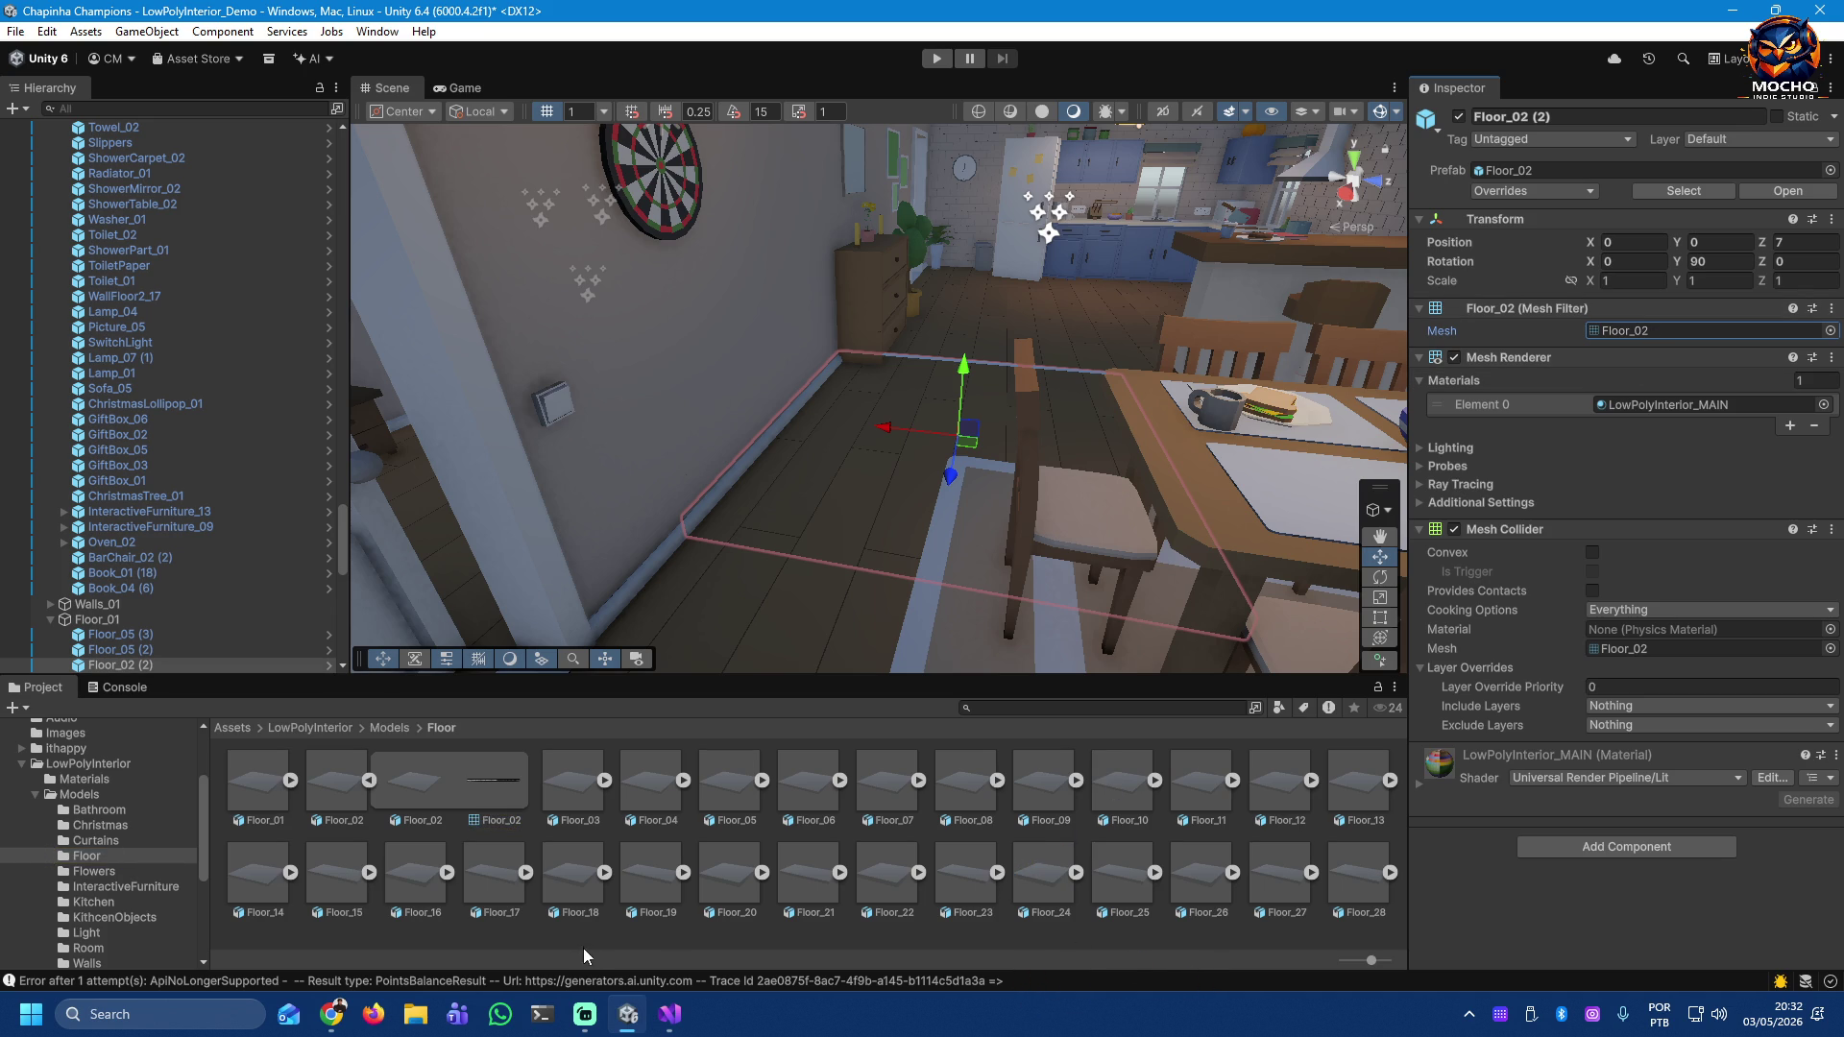
# Step: Review the Floor_02 model's Model, Rig, Animation and Materials import settings
pyautogui.click(501, 789)
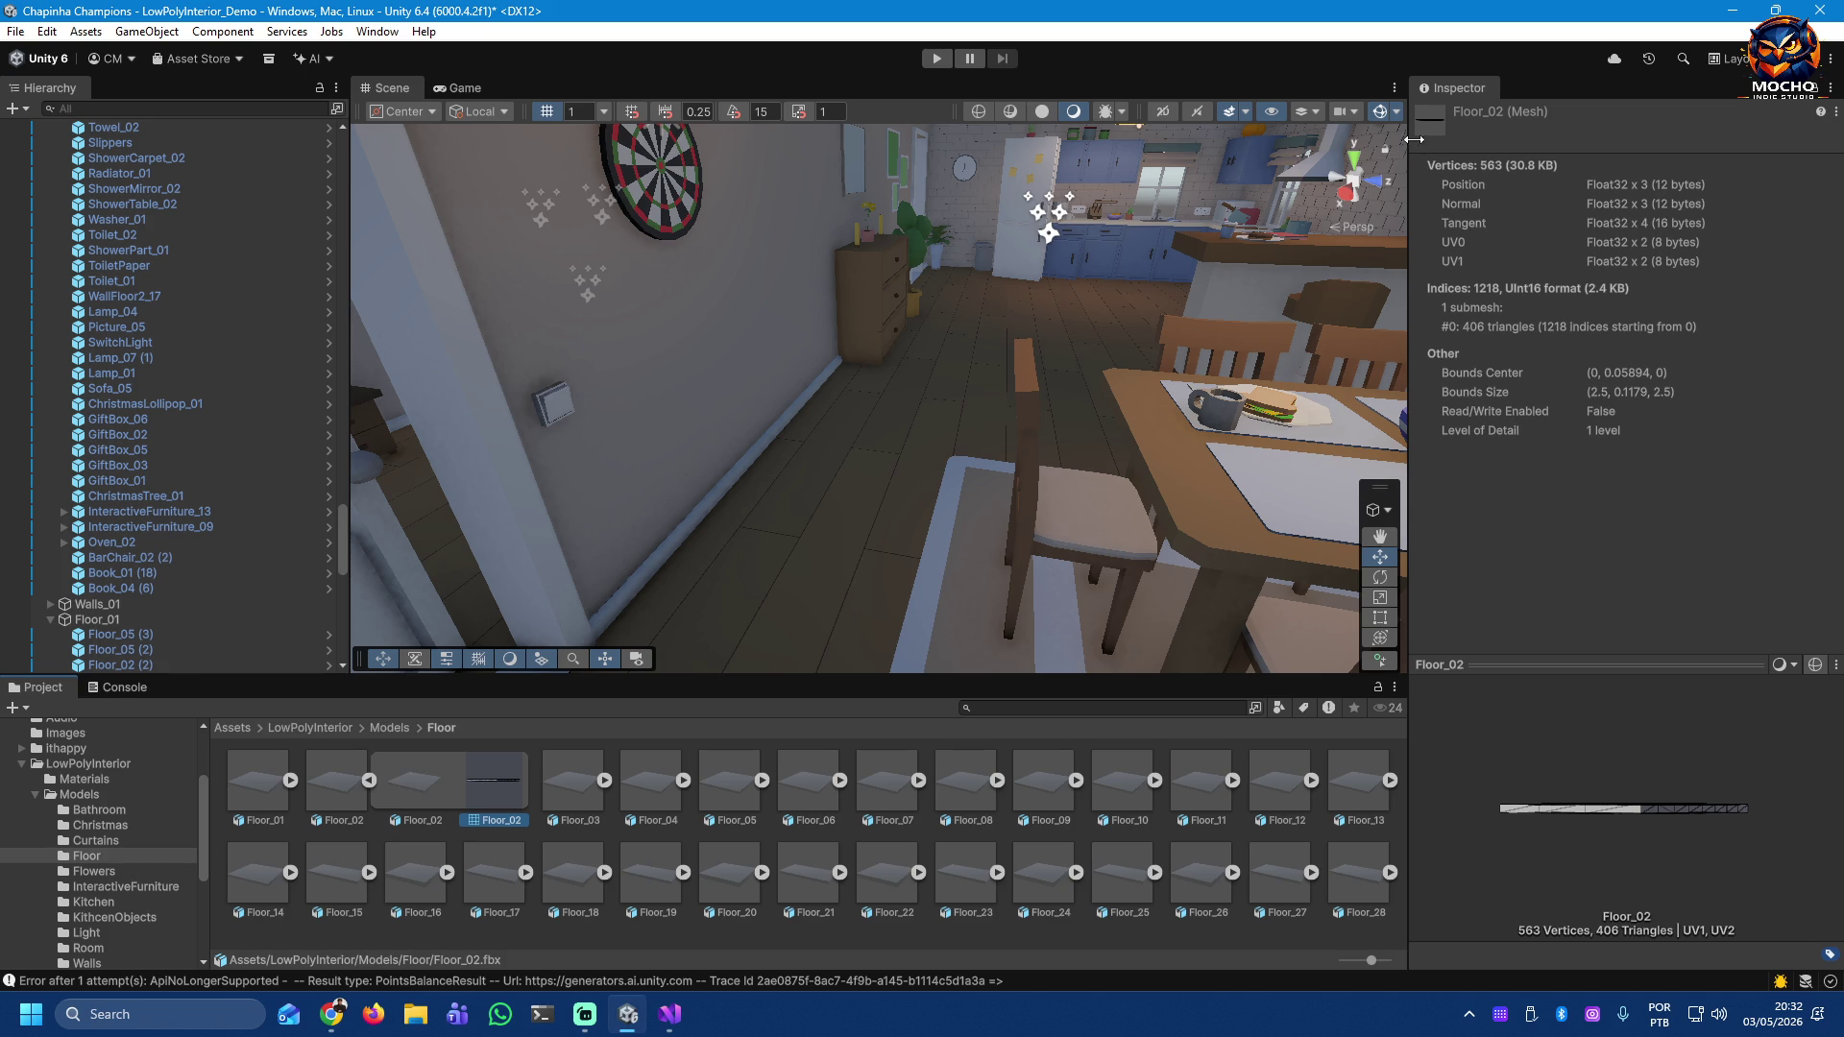
pyautogui.click(417, 791)
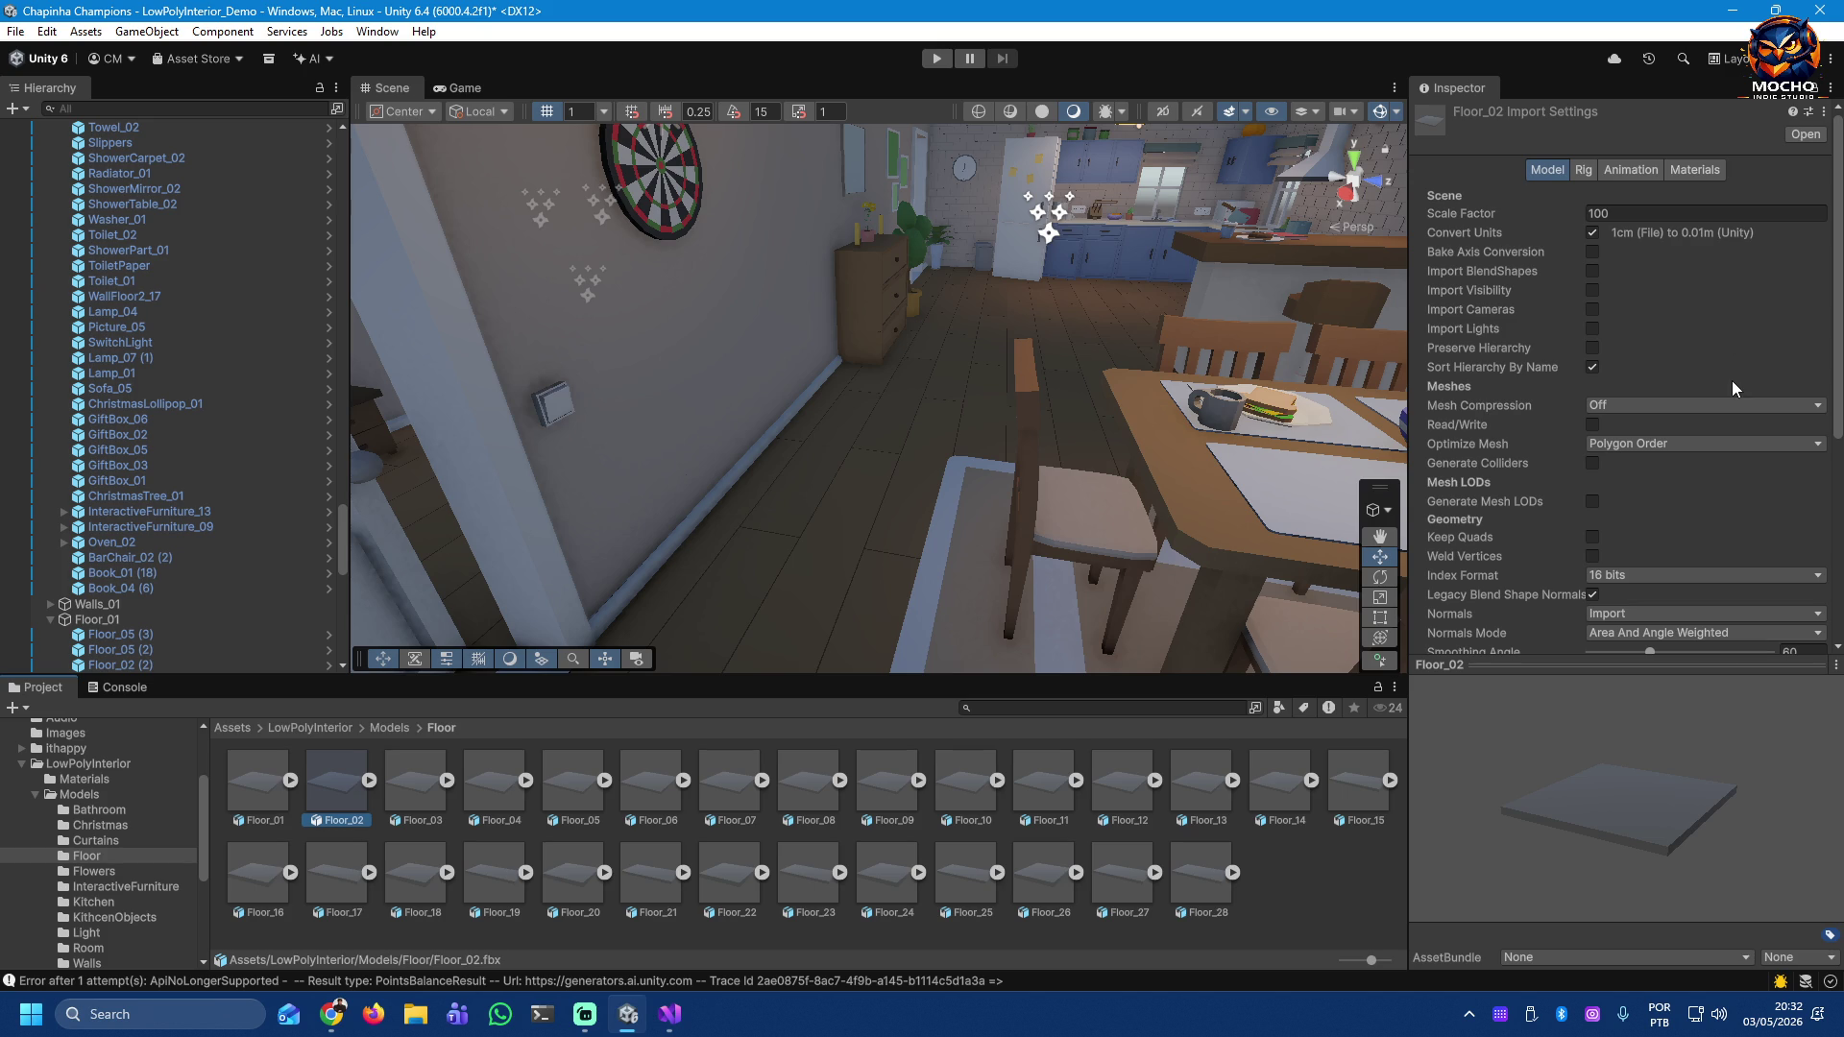
pyautogui.scroll(-5, 1732, 381)
pyautogui.scroll(5, 1687, 324)
pyautogui.click(1586, 173)
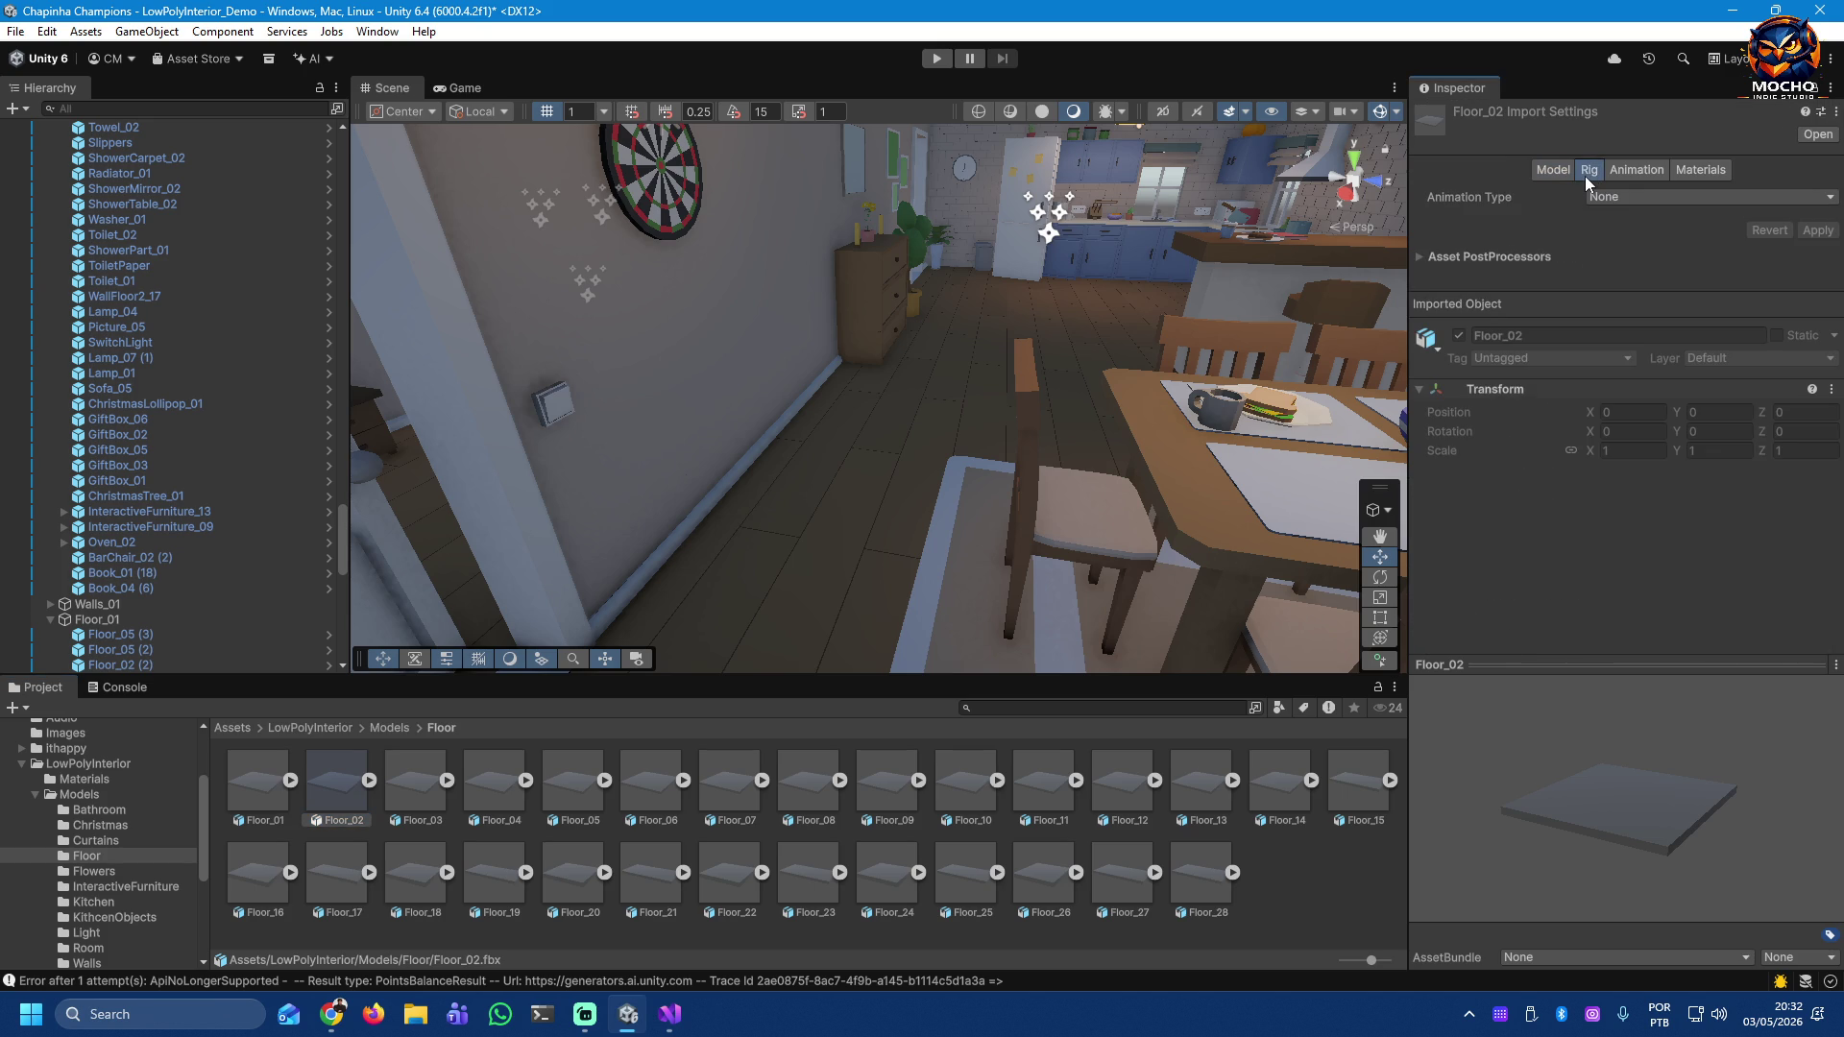
pyautogui.click(1635, 171)
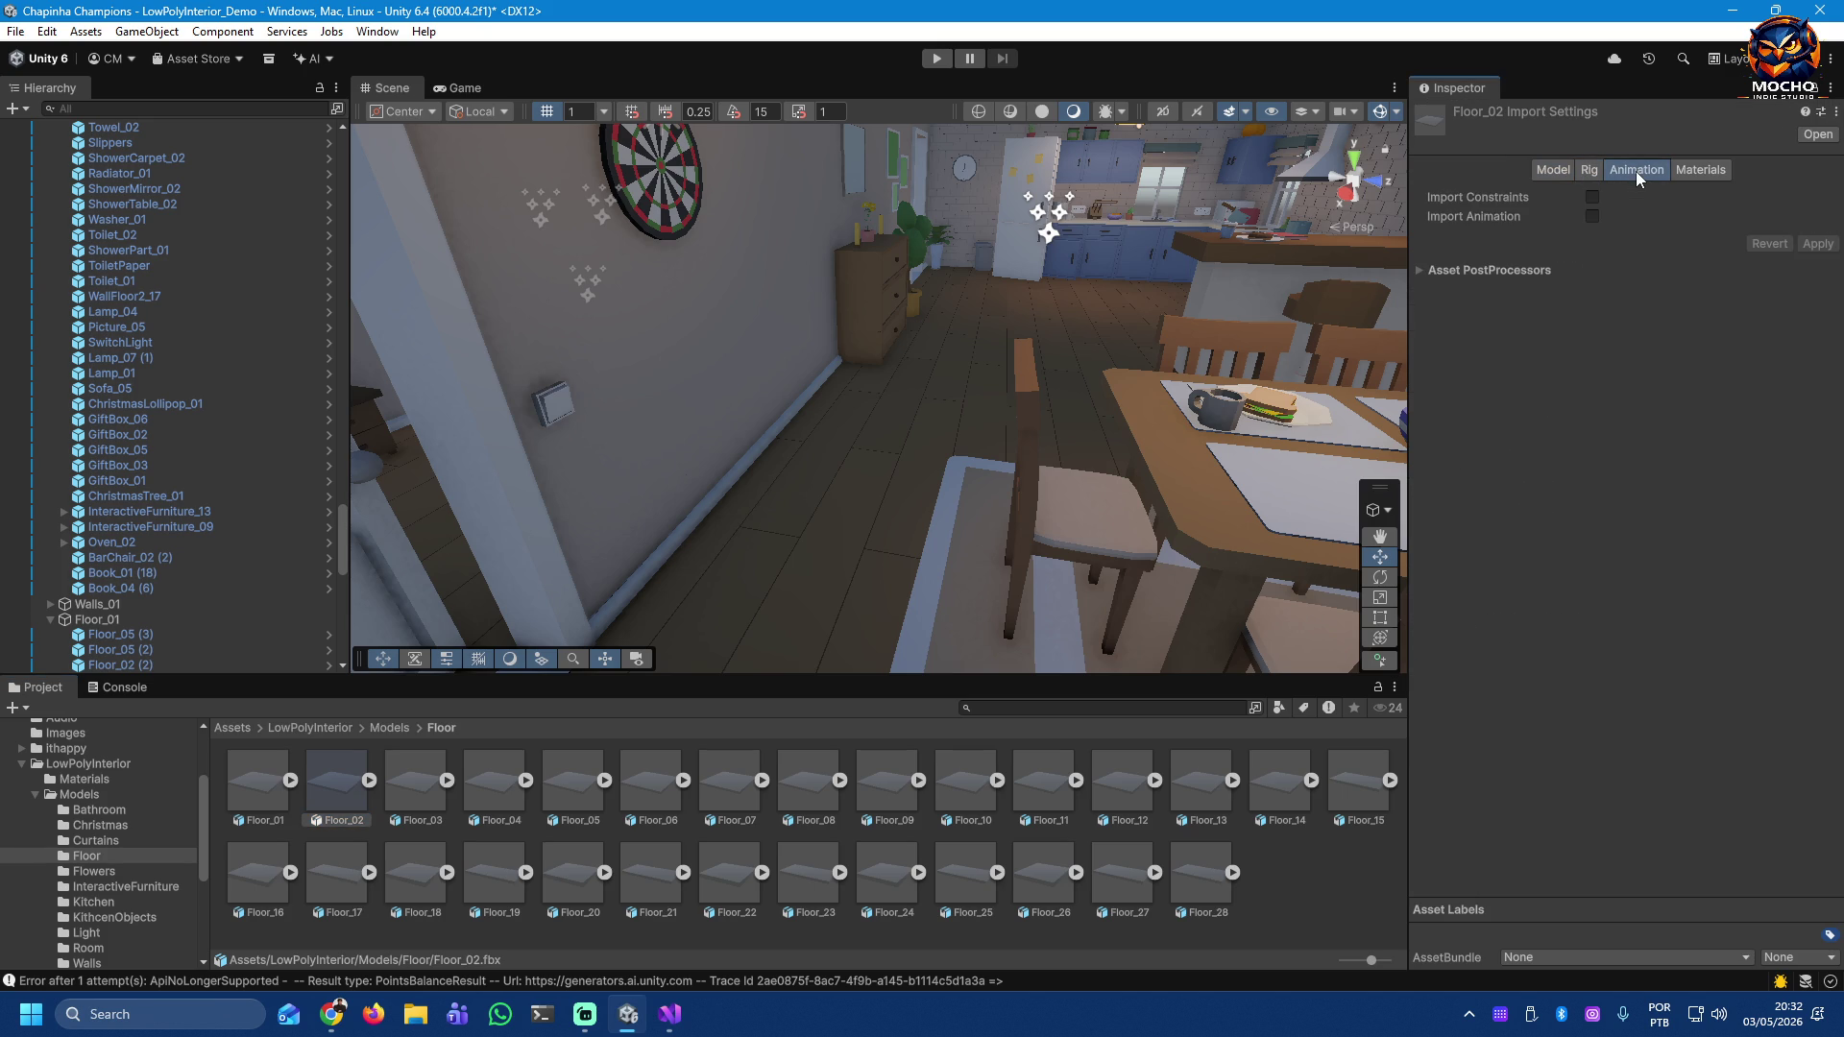
pyautogui.click(1691, 165)
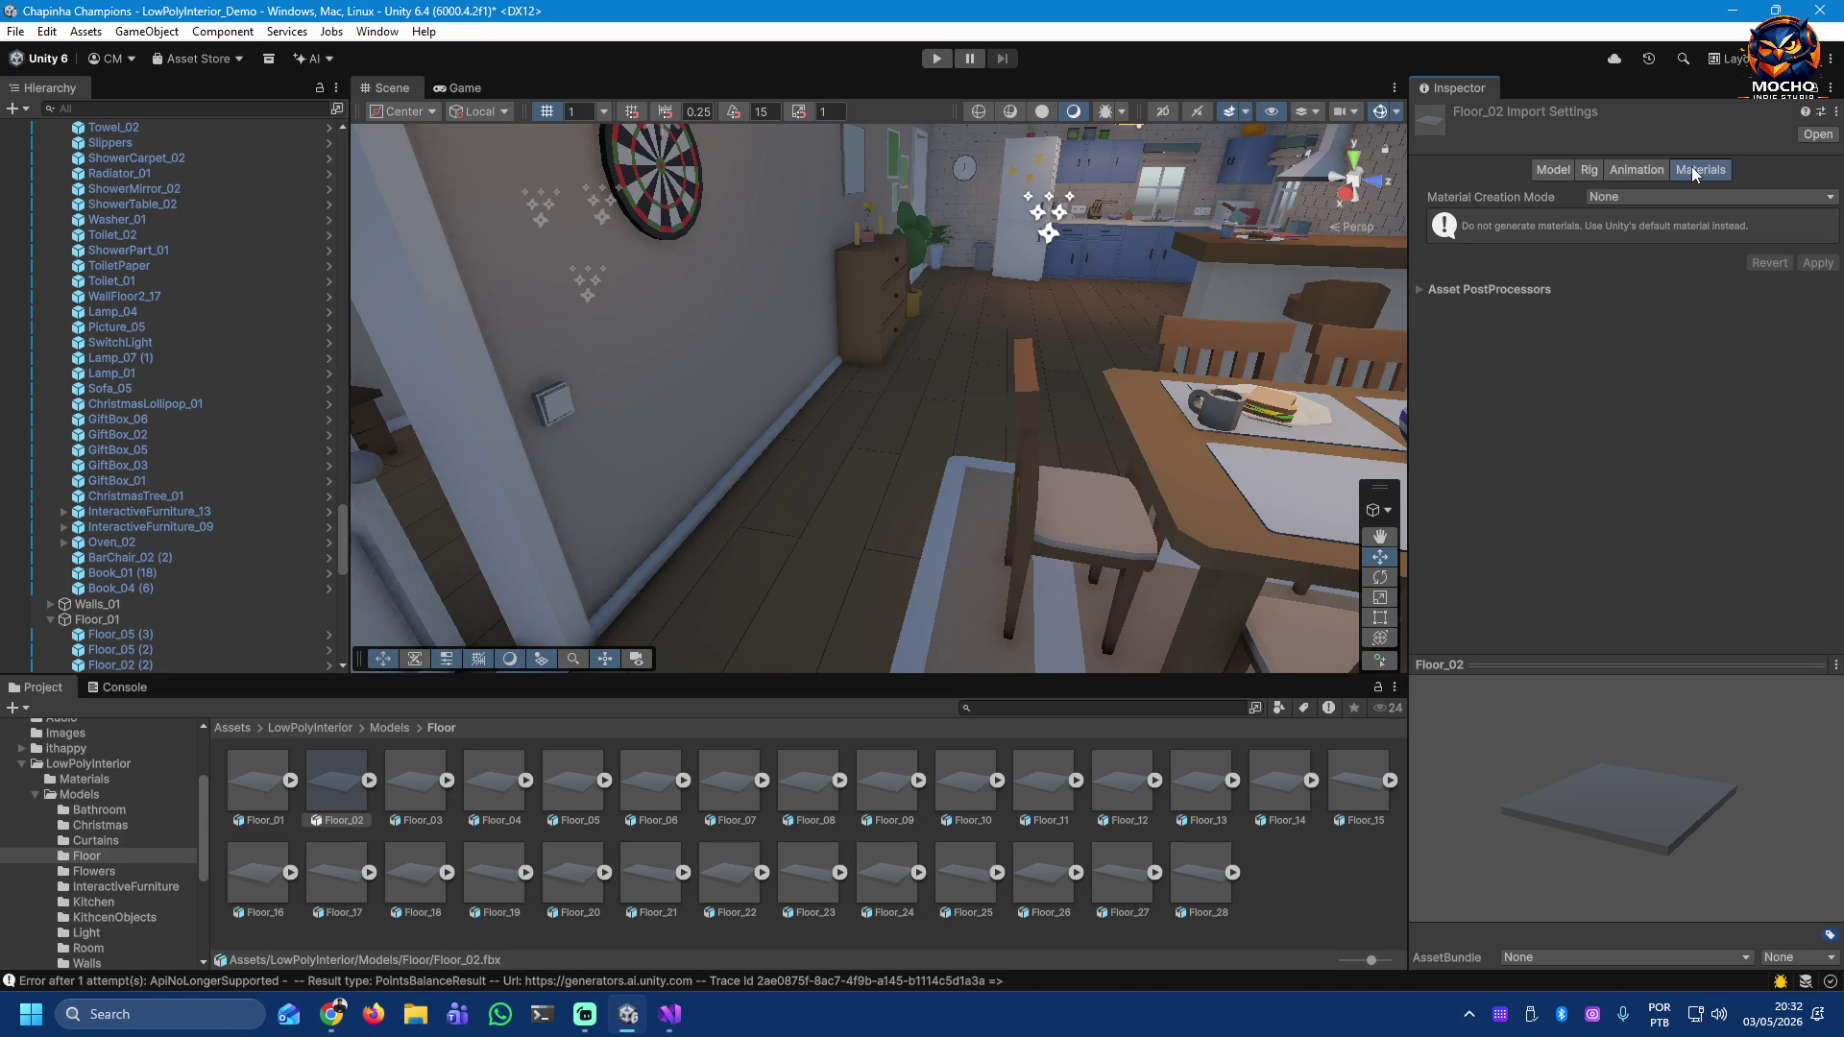
pyautogui.click(1420, 288)
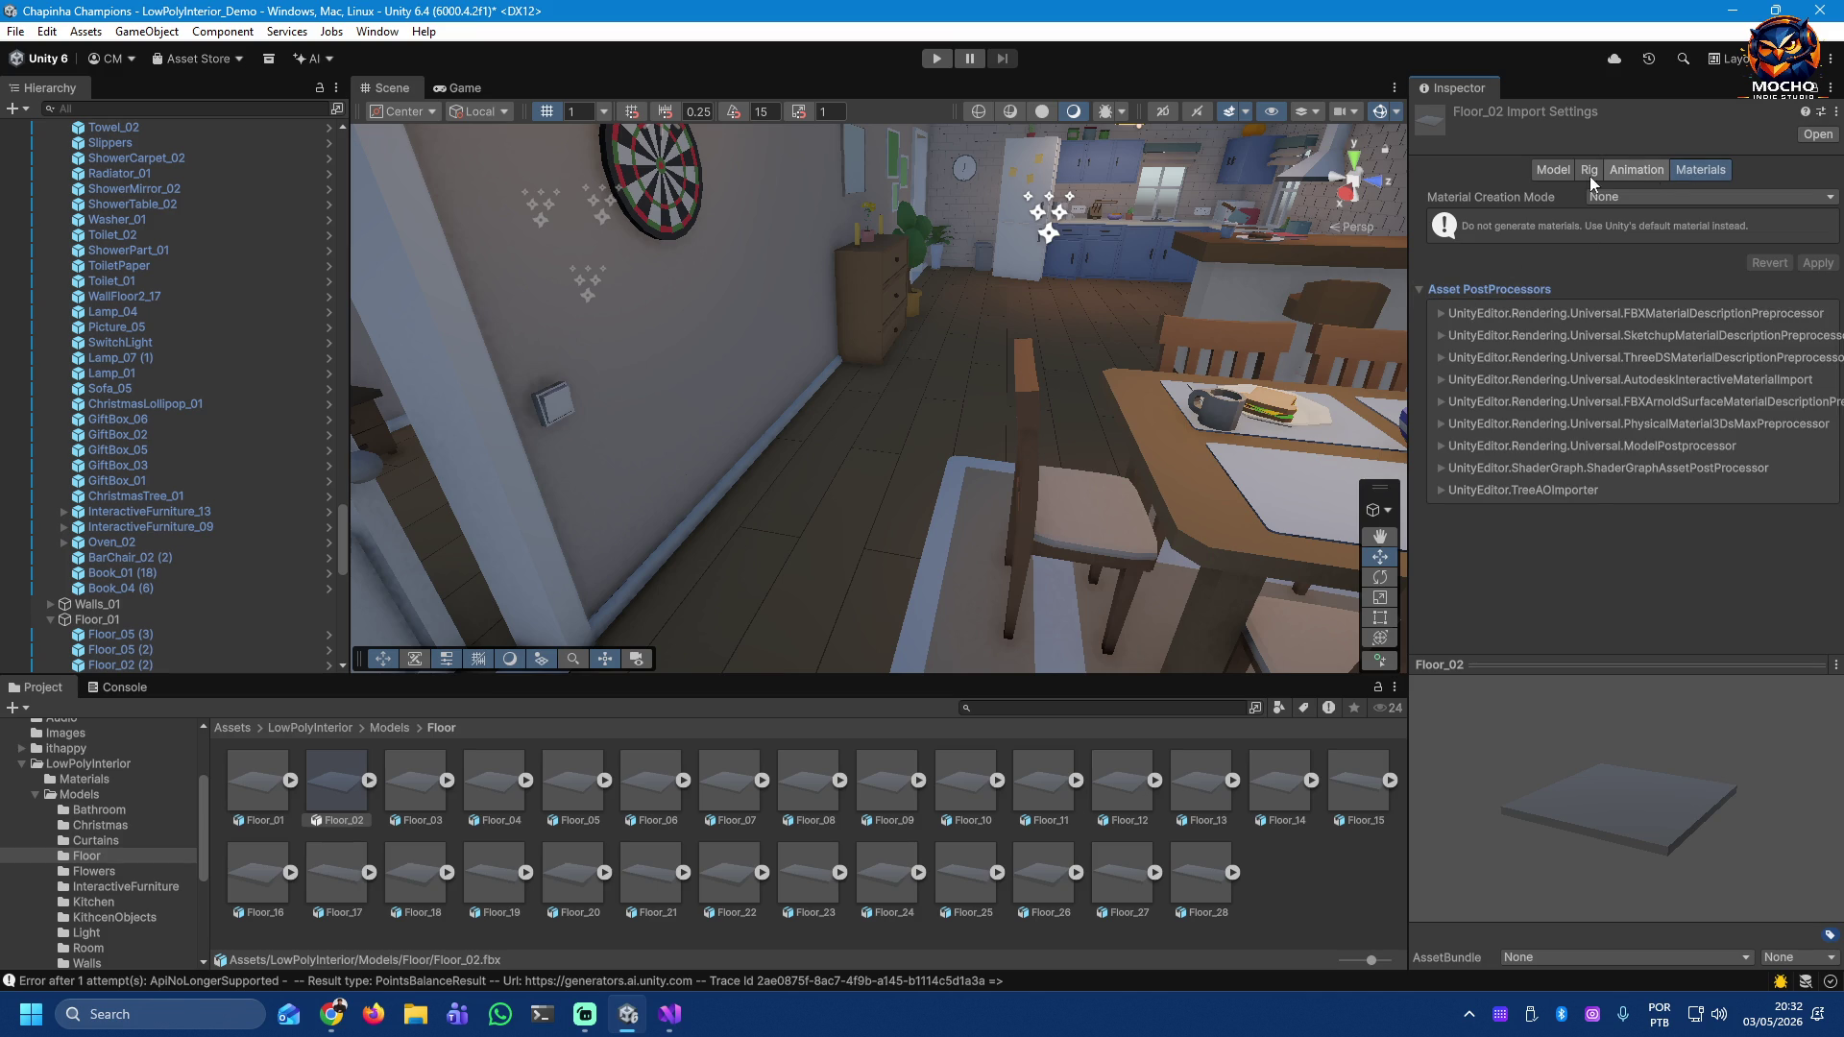
pyautogui.click(1555, 170)
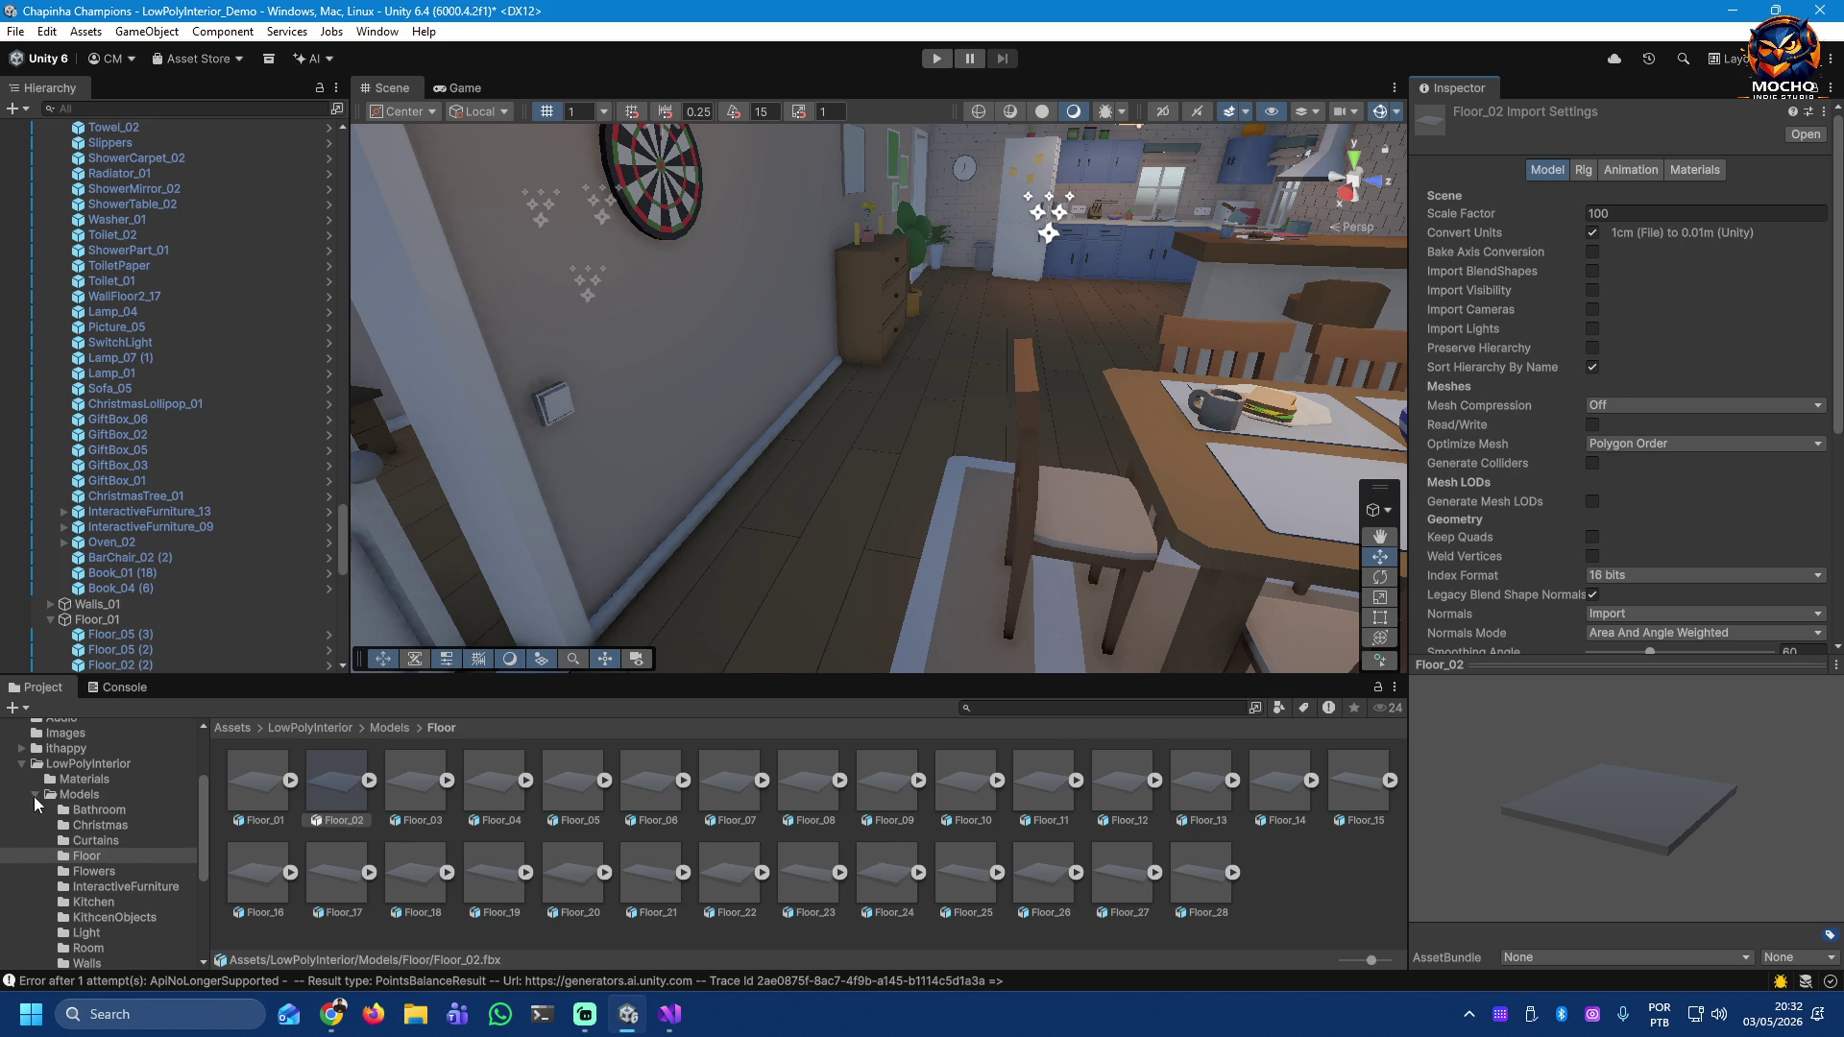
# Step: Browse the Flowers, InteractiveFurniture, Kitchen and KitchenObjects model folders, then reselect Floor_02 (2)
pyautogui.click(67, 874)
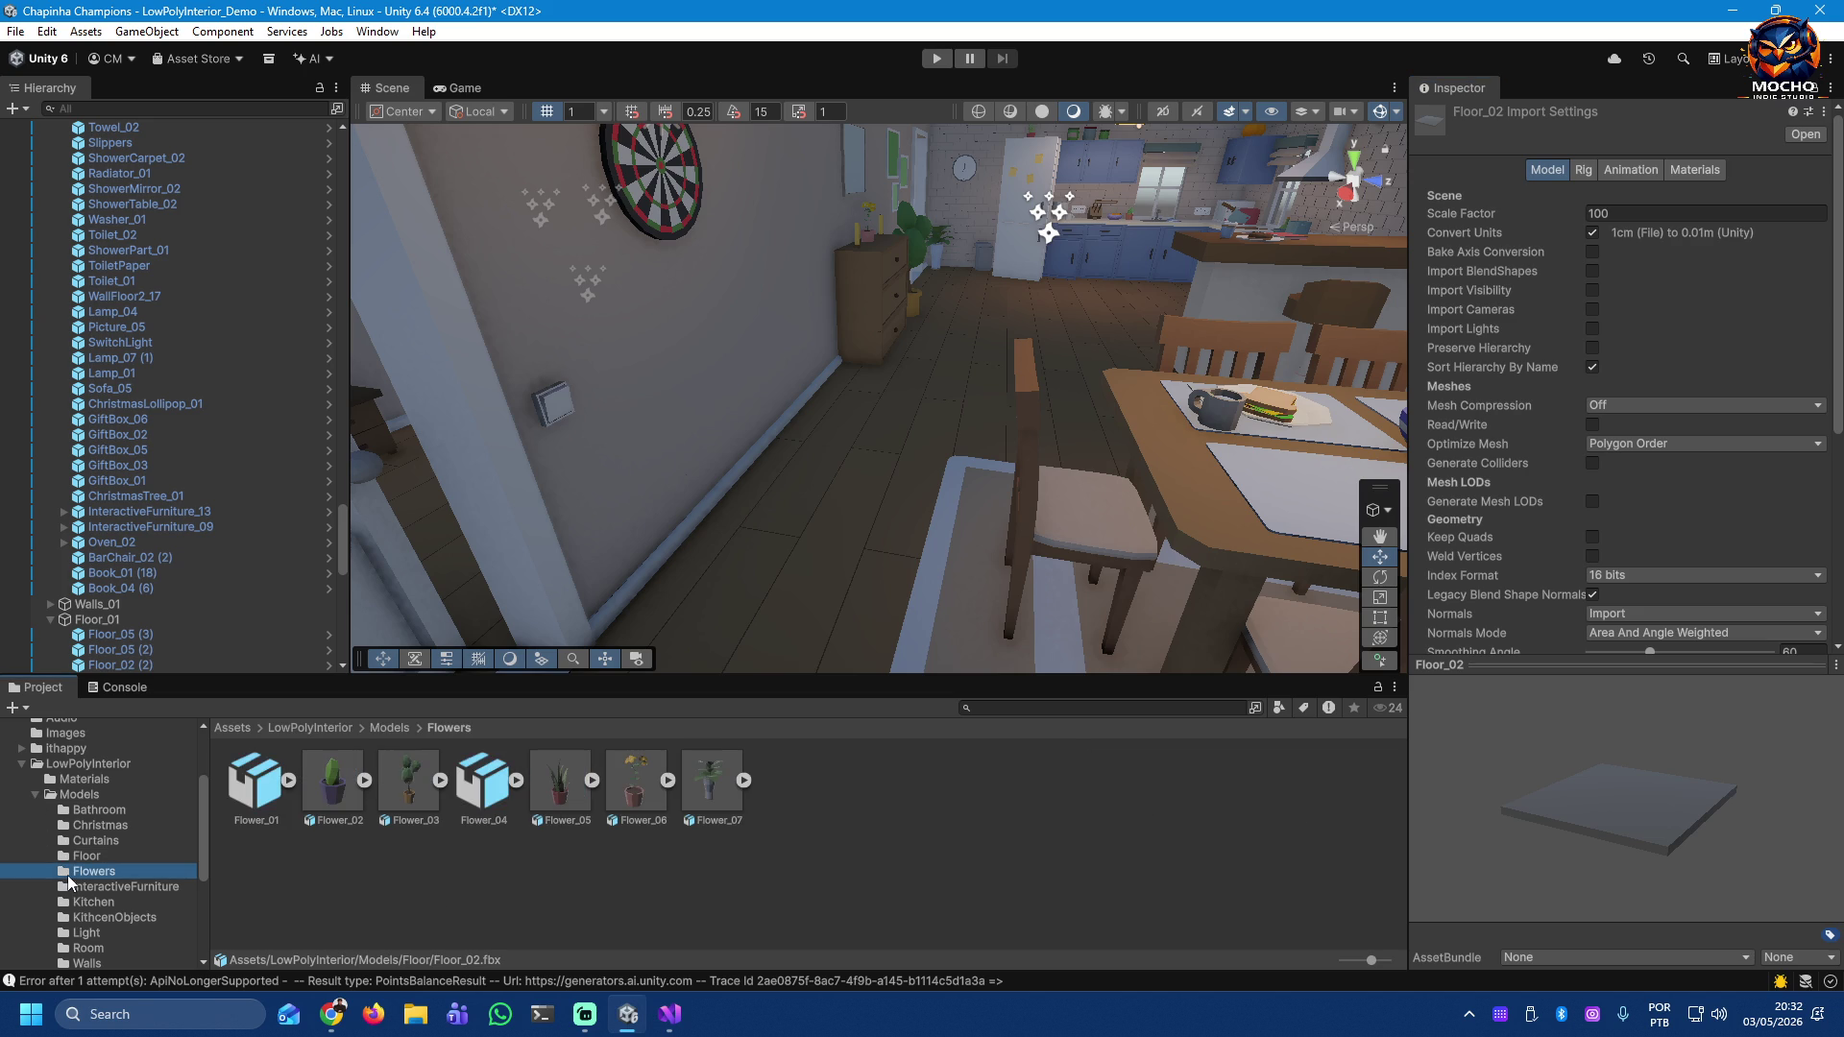
pyautogui.click(72, 888)
pyautogui.click(73, 902)
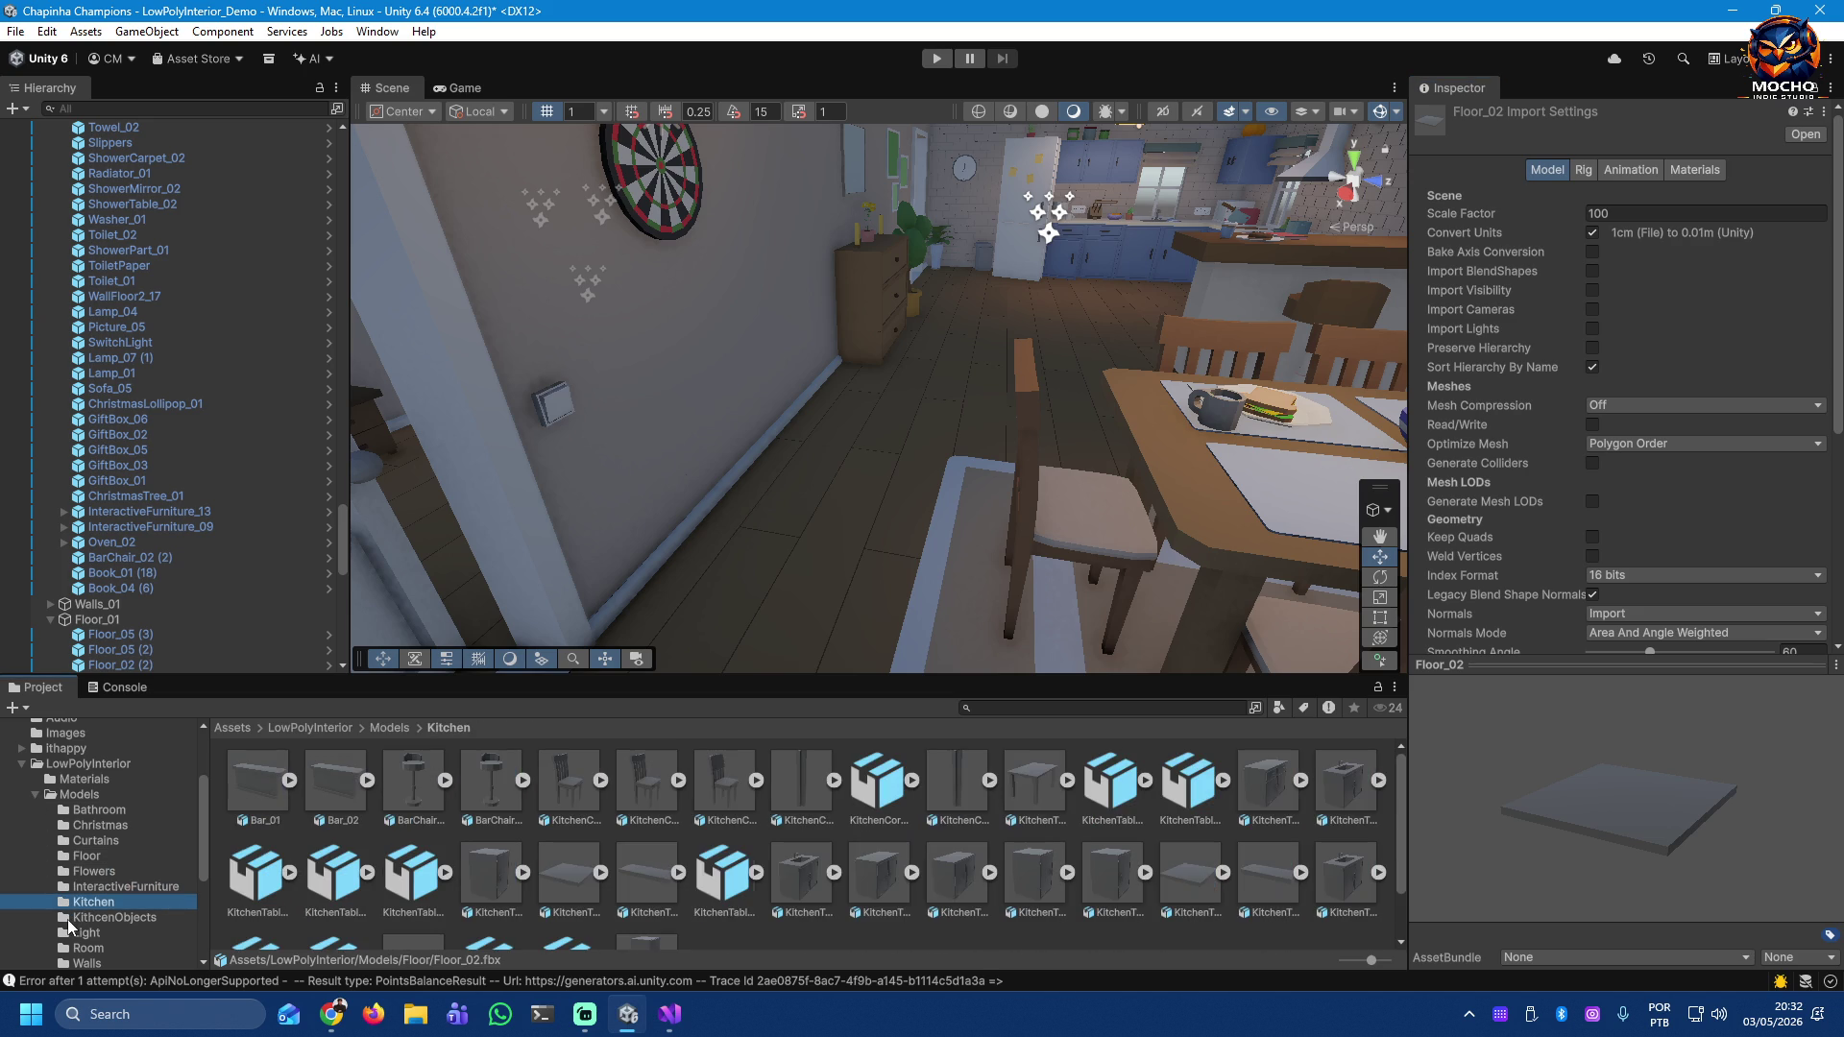
pyautogui.click(69, 918)
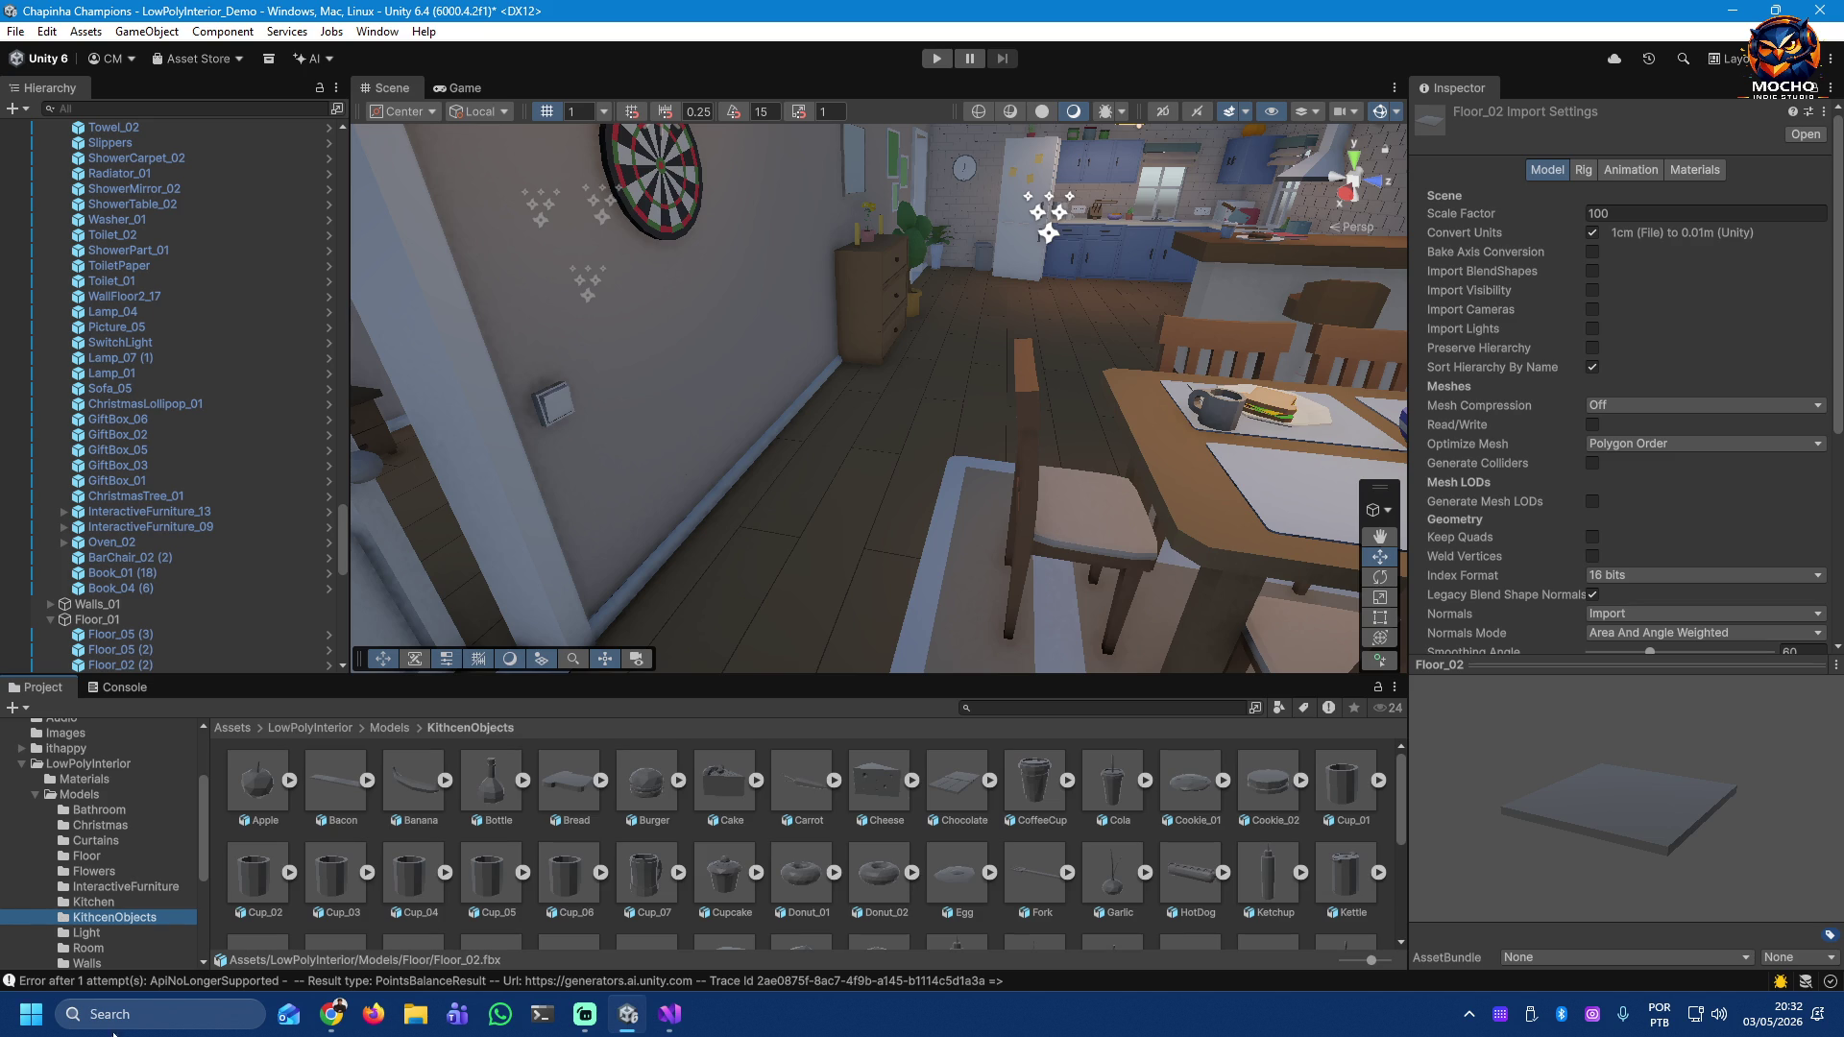
pyautogui.click(864, 529)
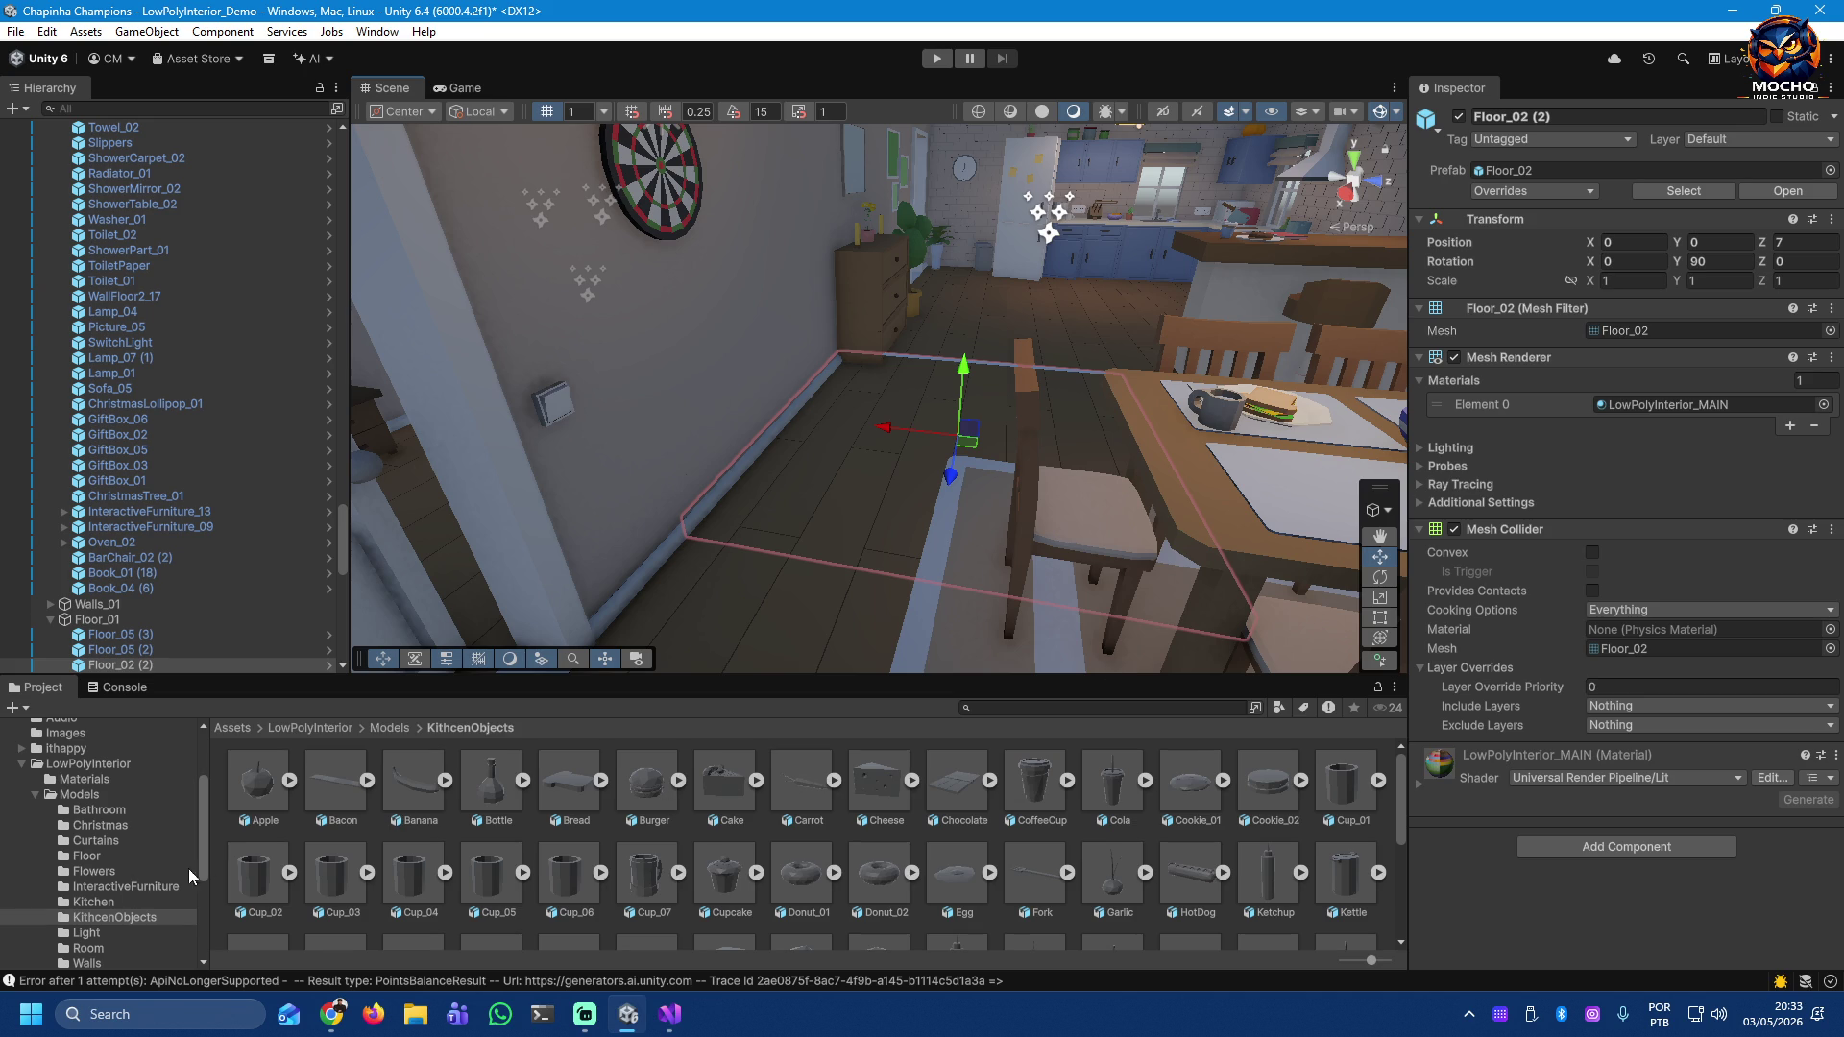
# Step: Collapse Models and expand LowPolyInterior/Prefabs to show Bathroom, Floor, Kitchen and Walls subfolders
pyautogui.click(36, 796)
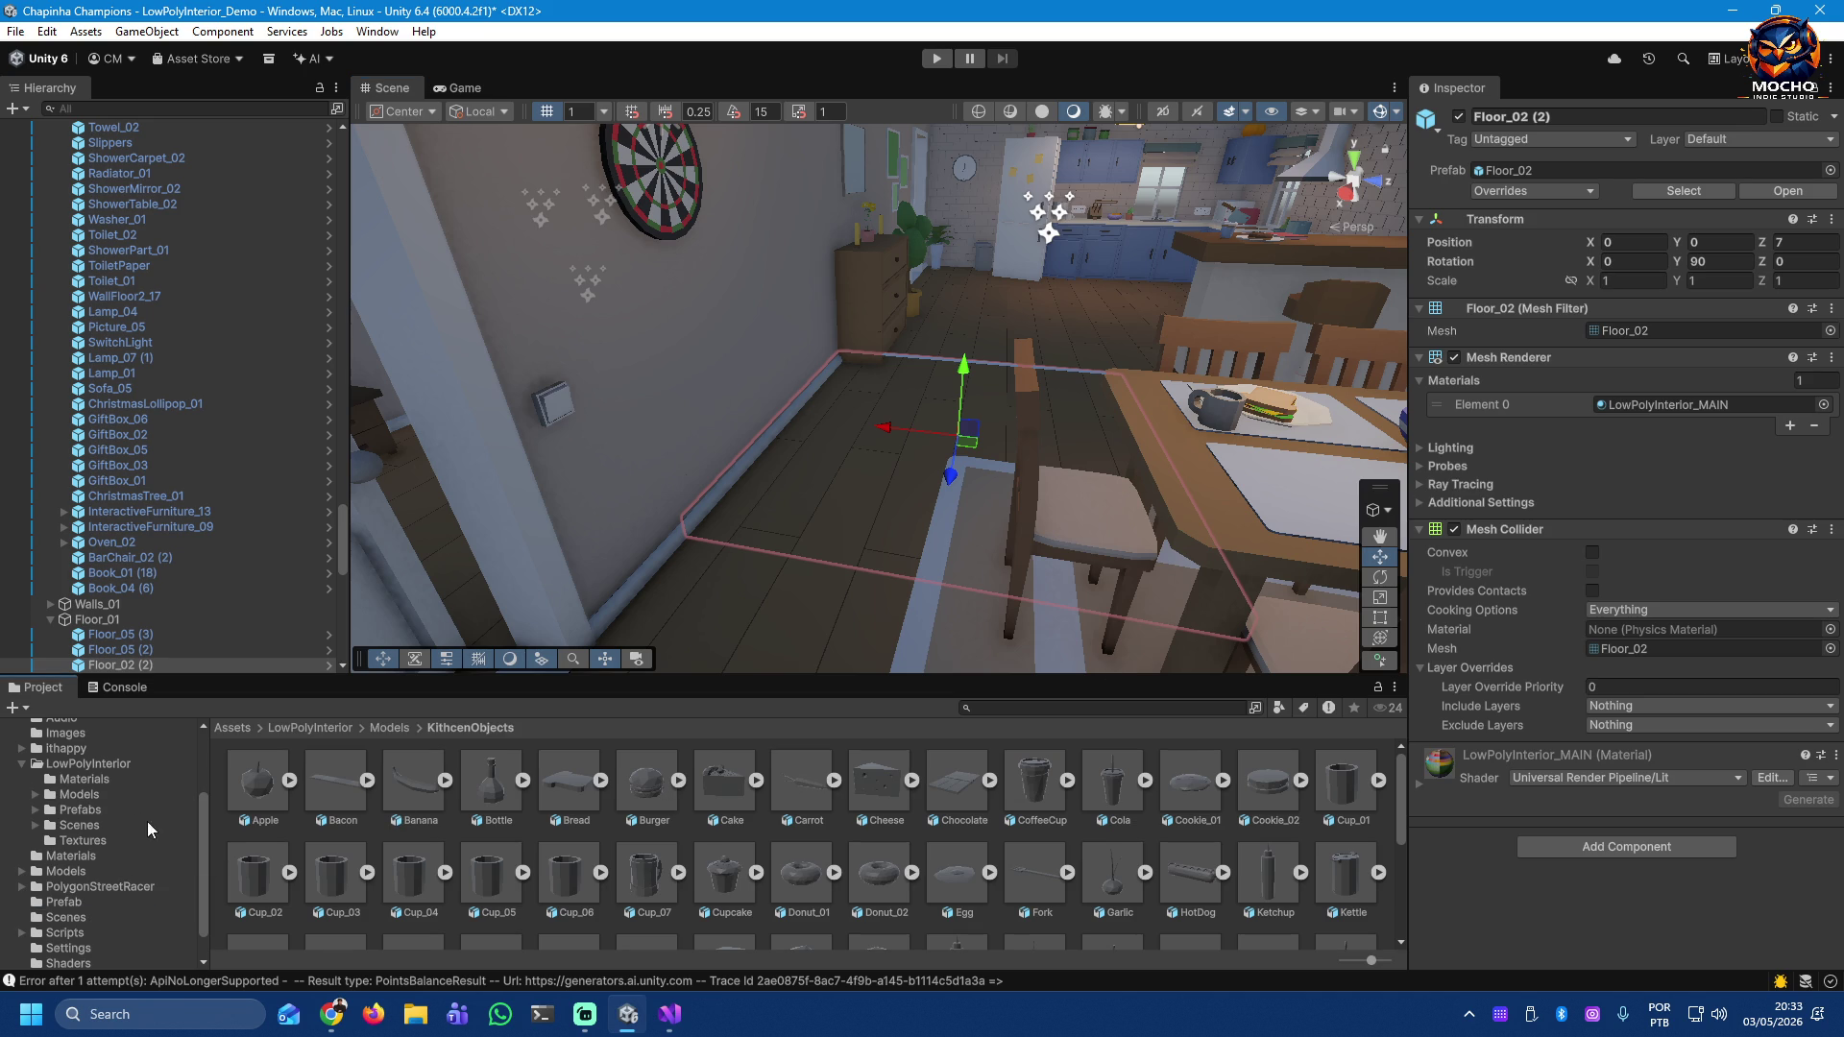
pyautogui.click(78, 809)
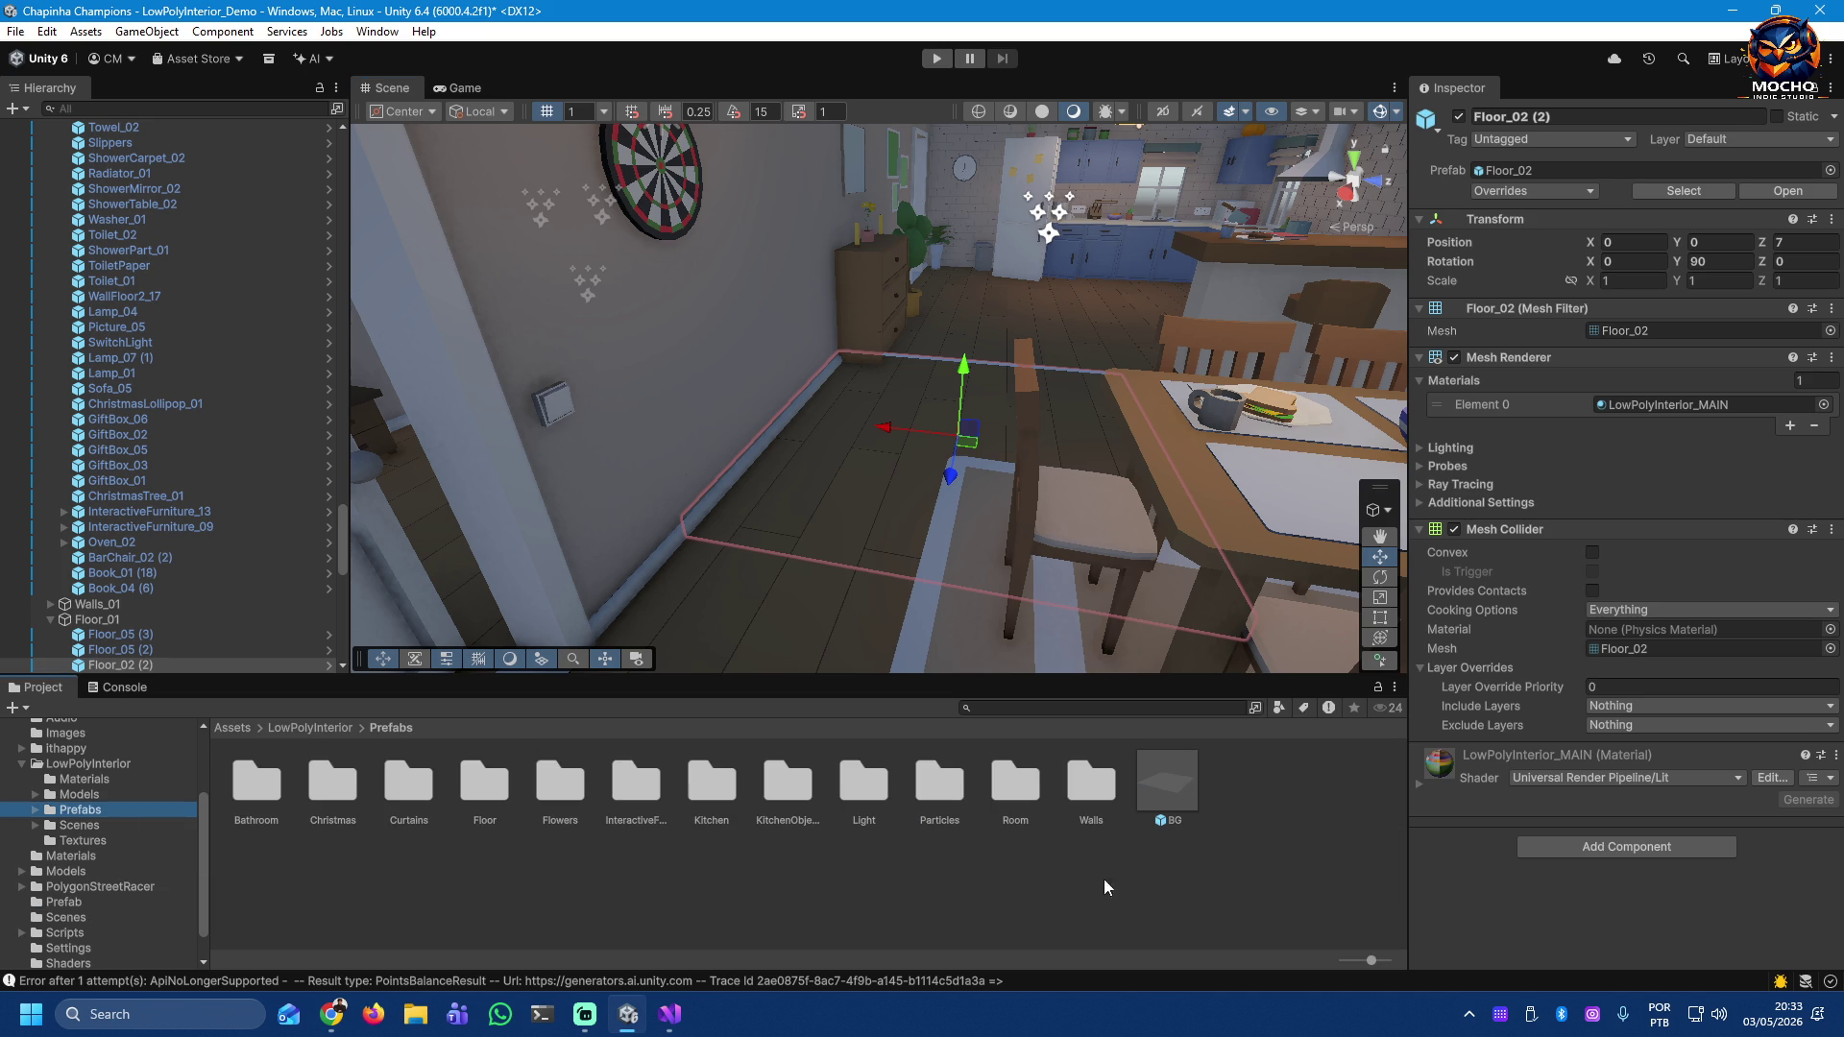
pyautogui.click(33, 812)
pyautogui.moveTo(204, 824); pyautogui.dragTo(203, 857)
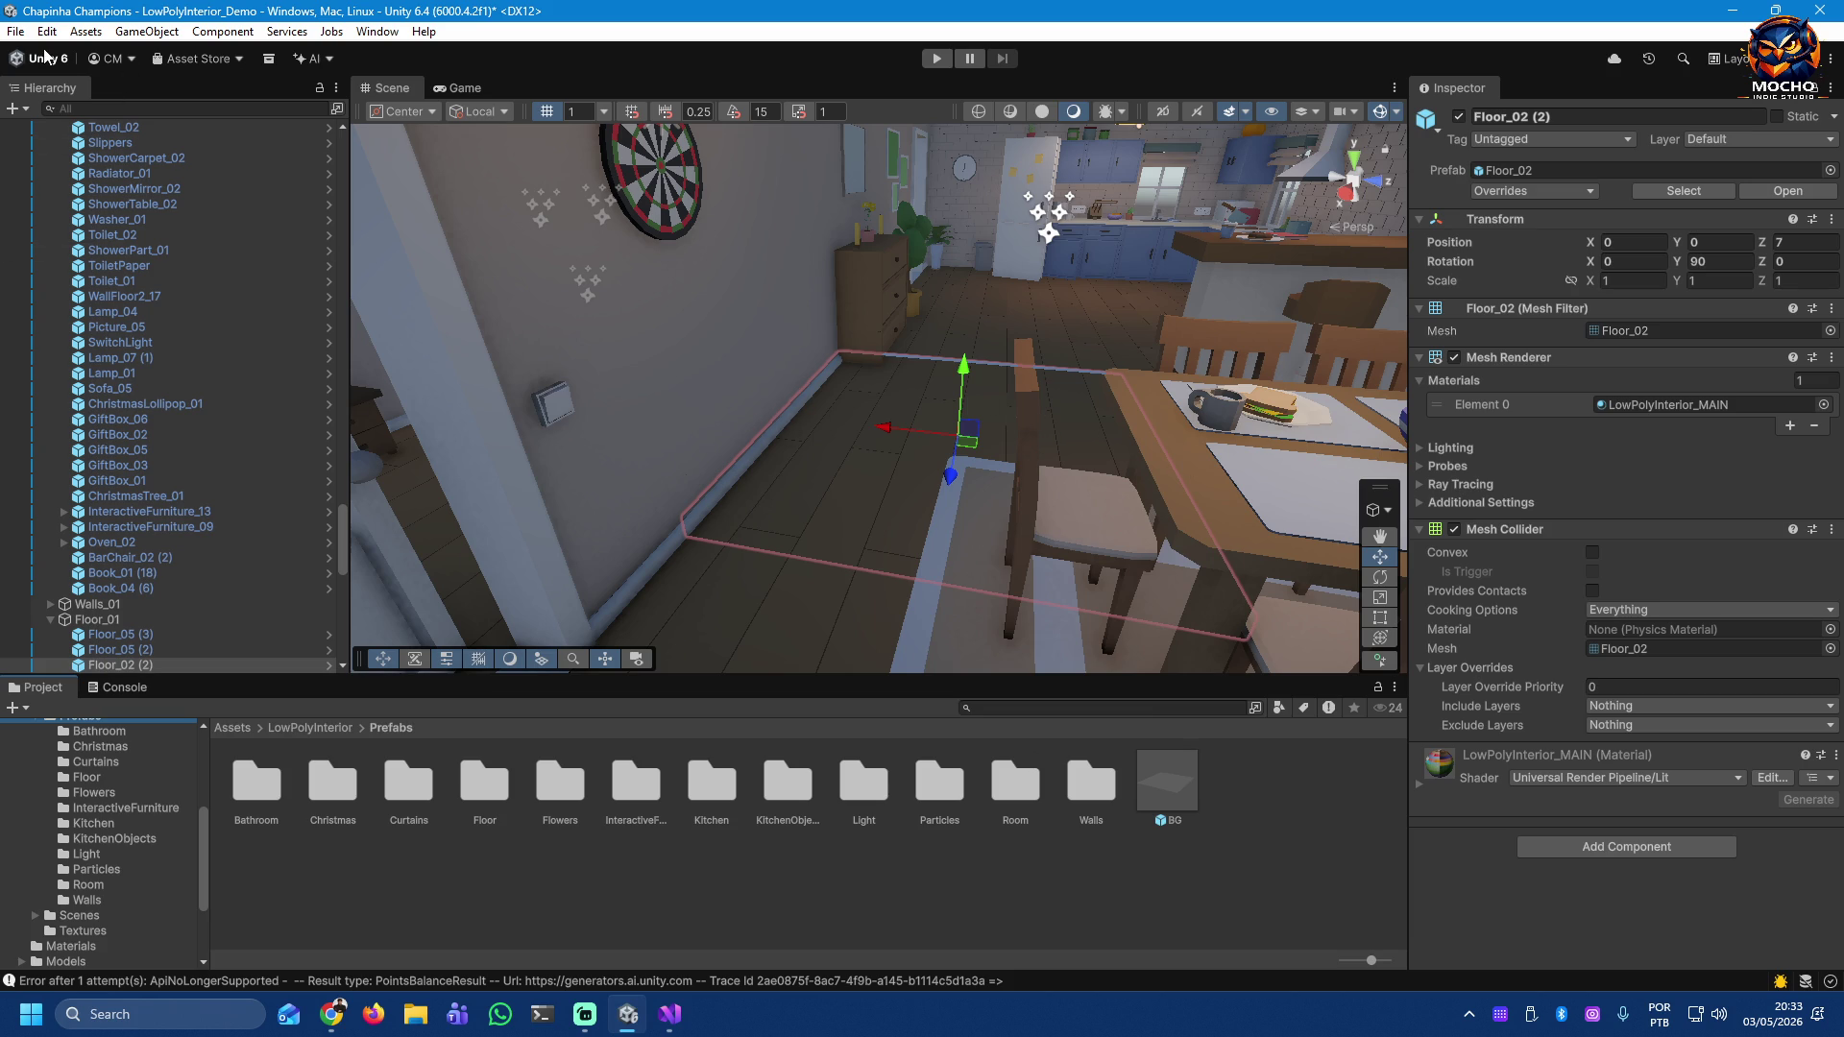
# Step: Create a 3D Quad as a child of the Floor_01 group
pyautogui.rightClick(893, 463)
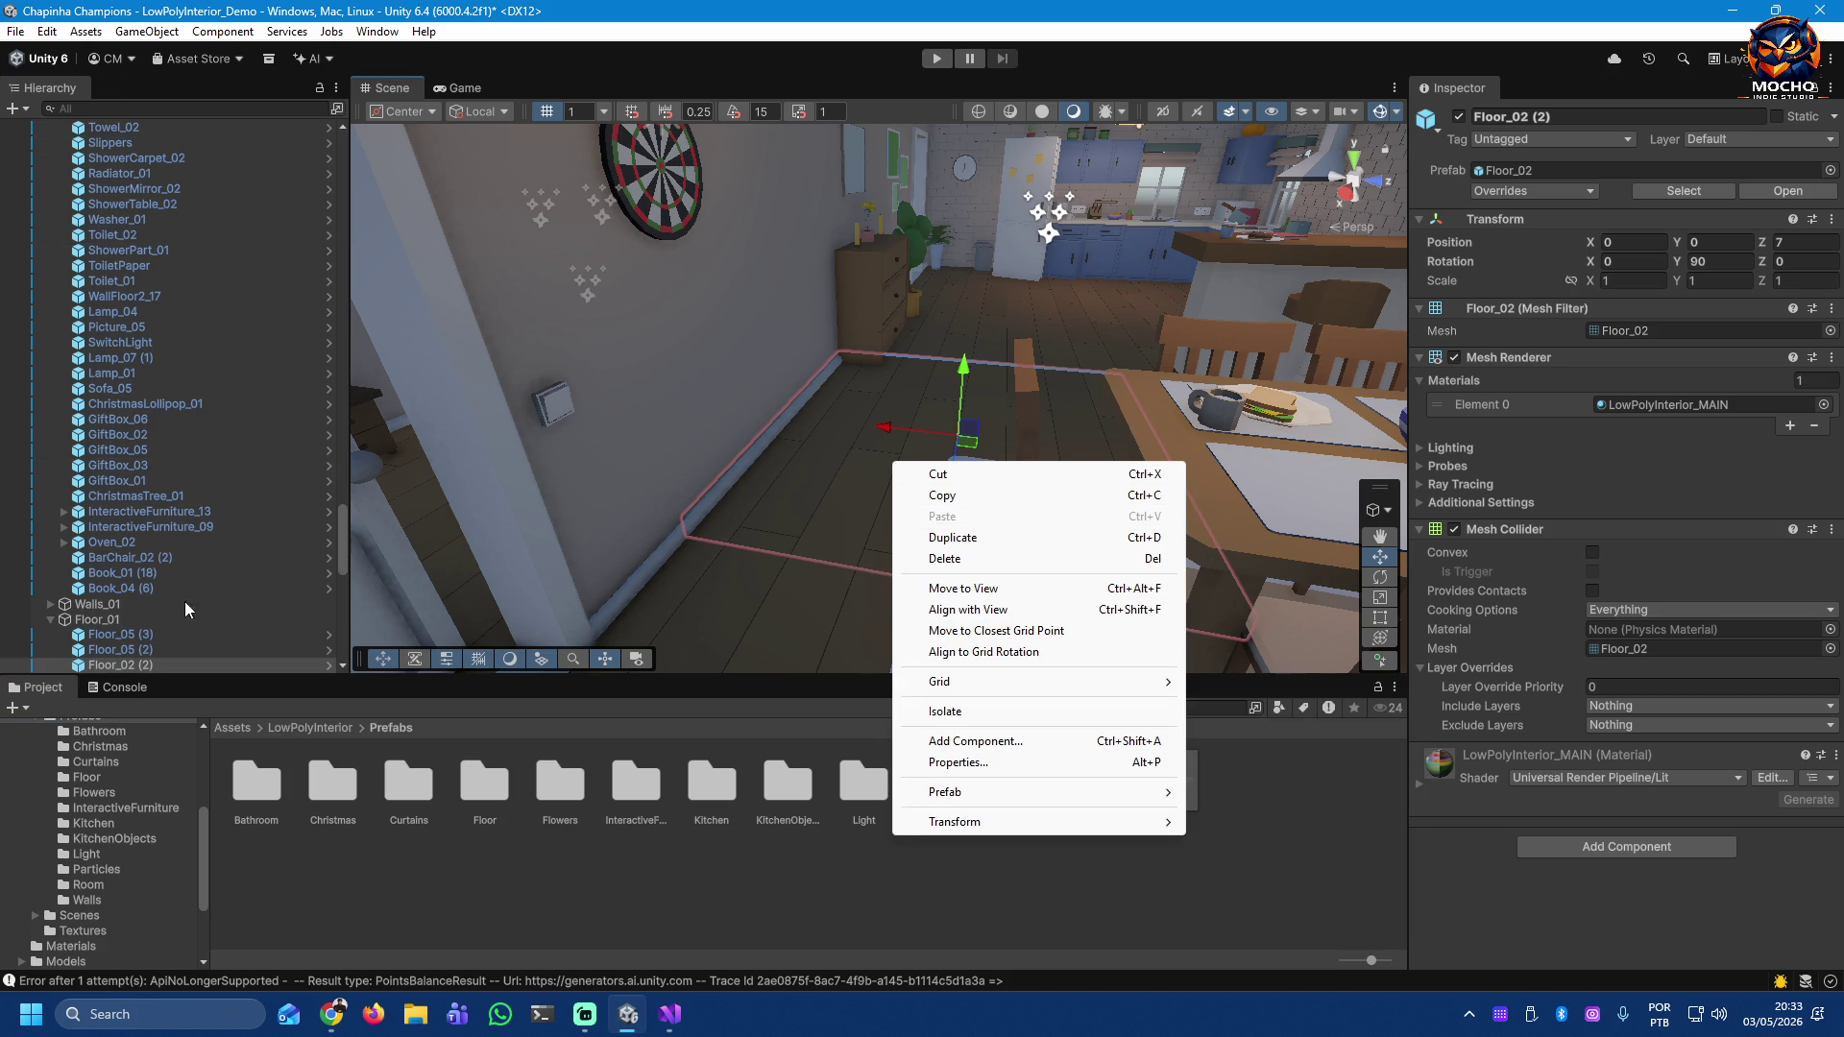
pyautogui.click(103, 621)
pyautogui.rightClick(103, 622)
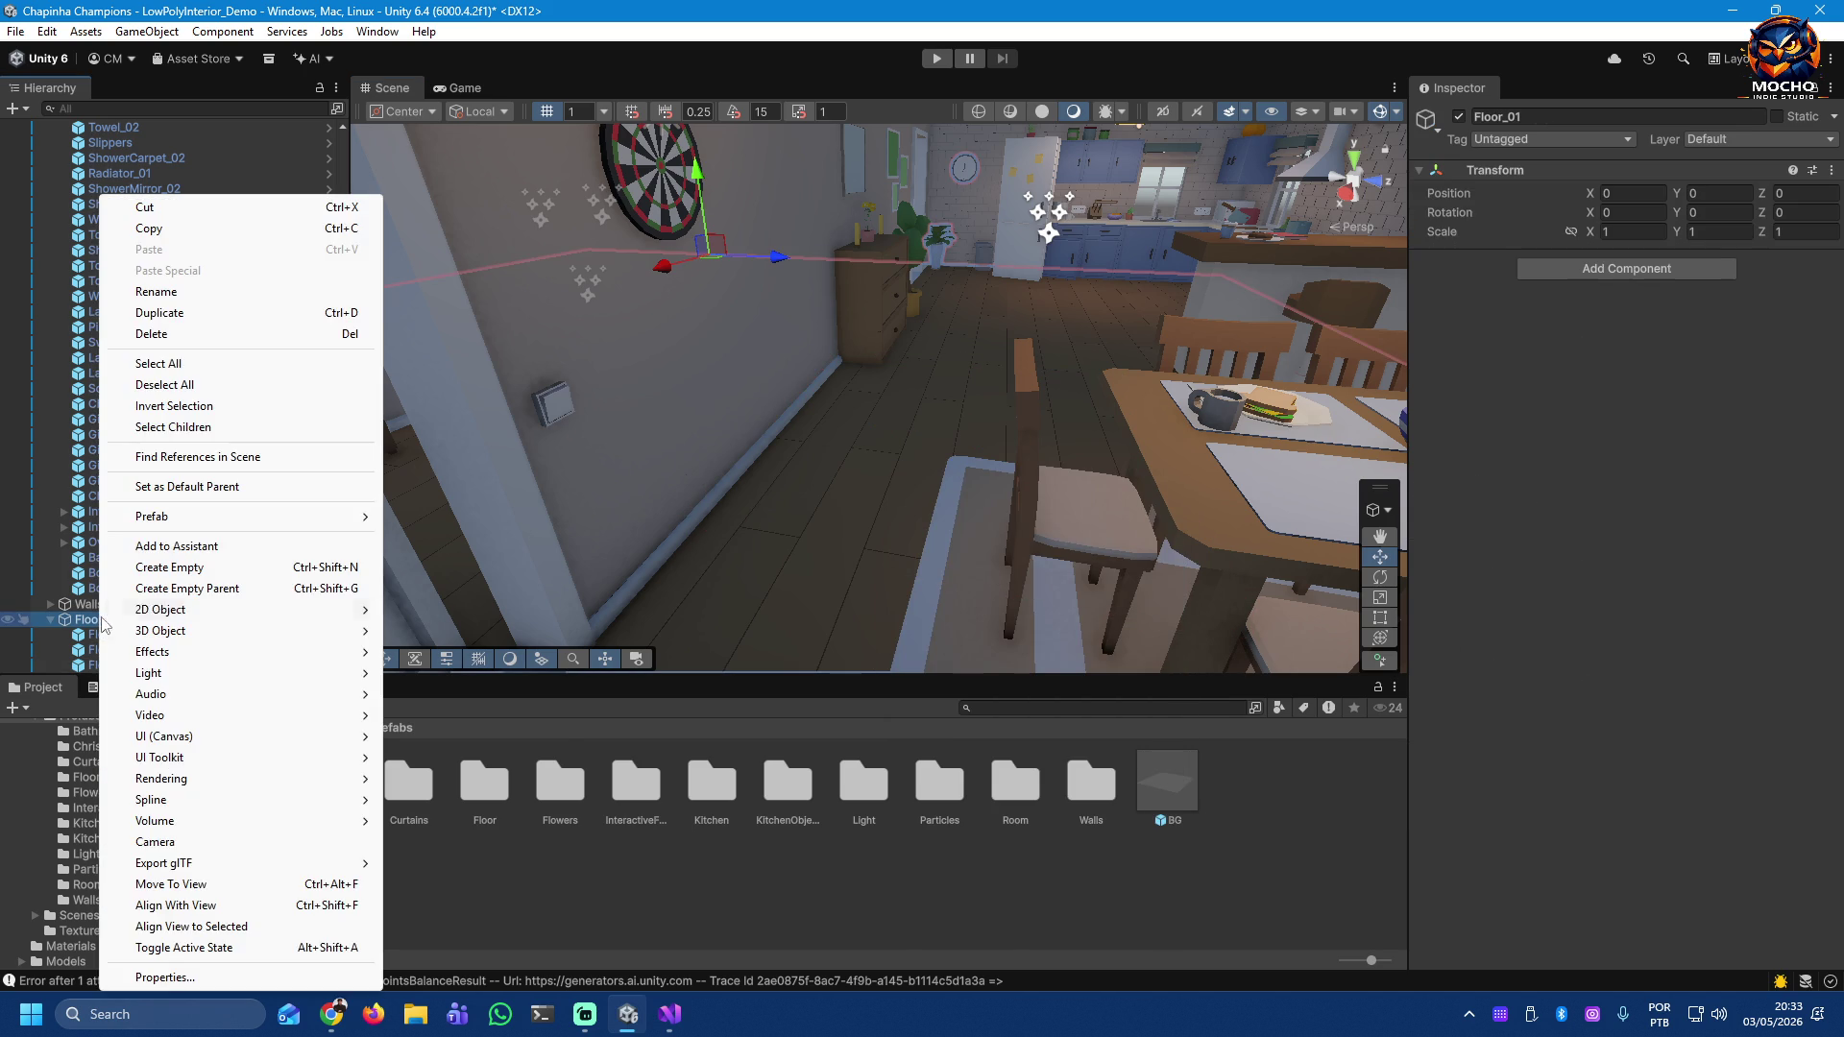
pyautogui.moveTo(247, 630)
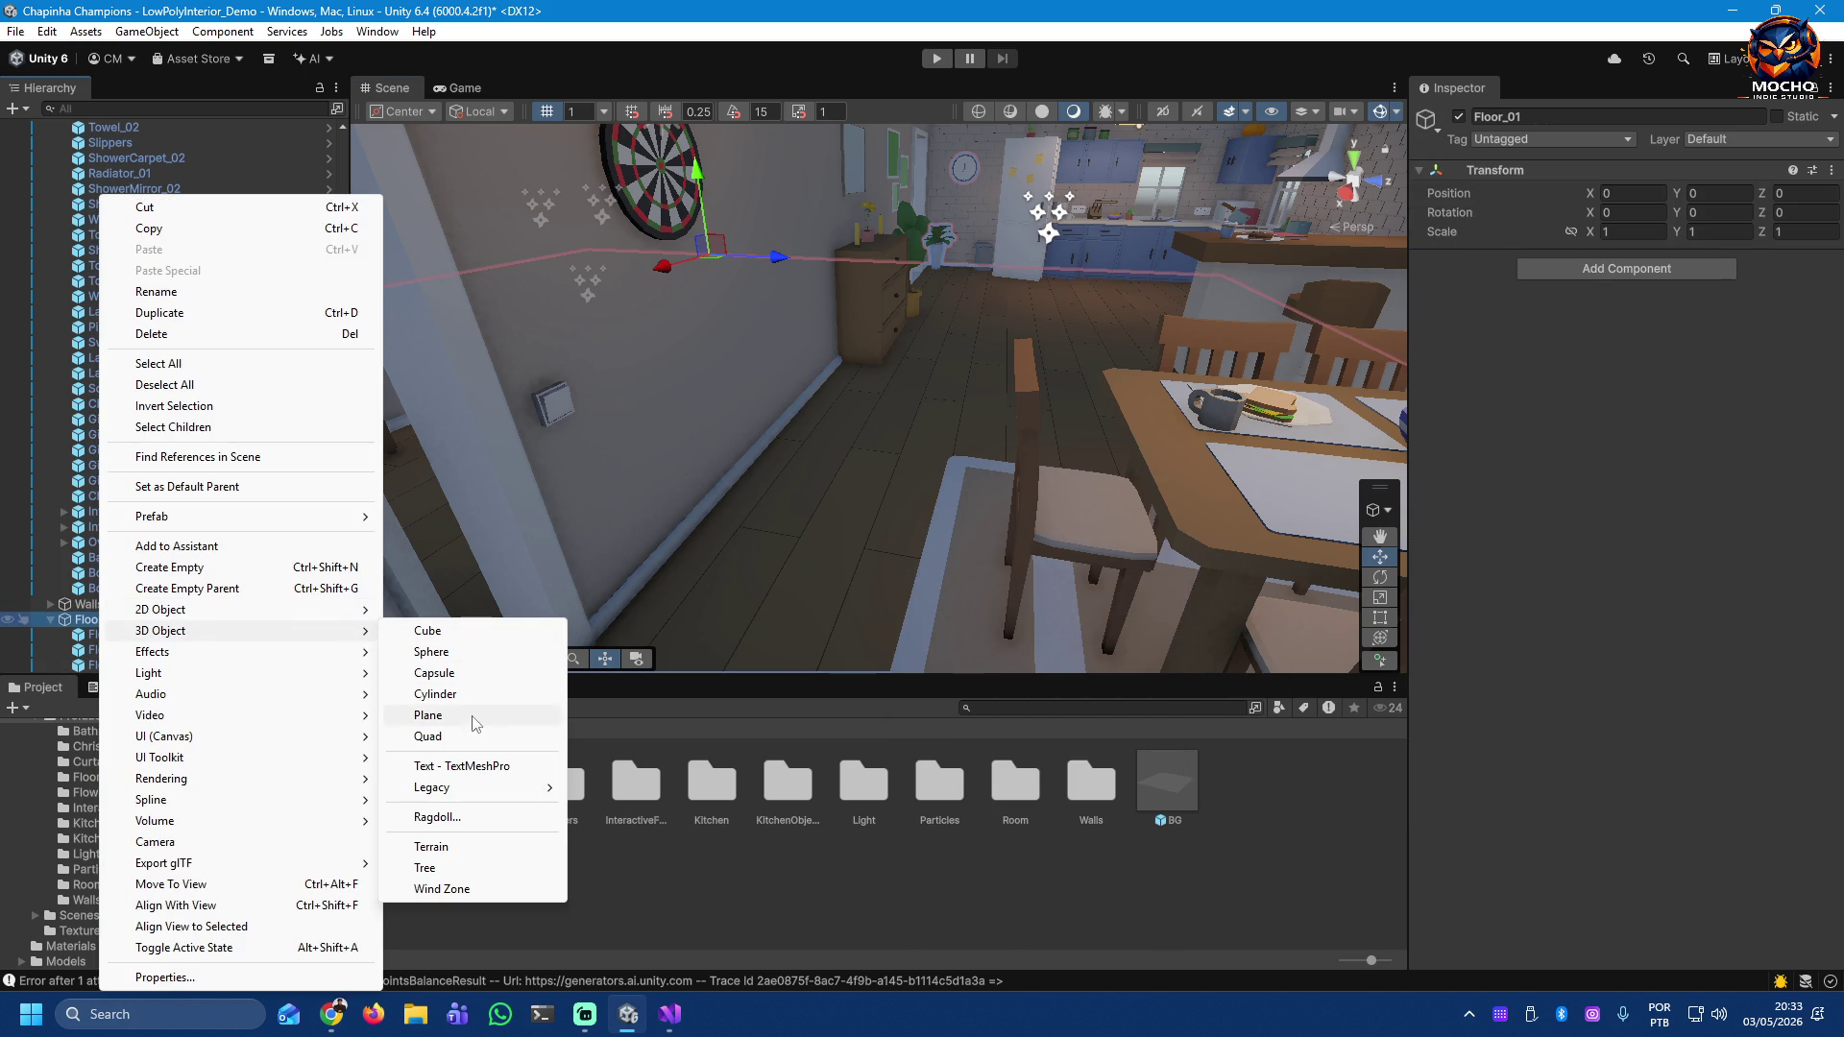
pyautogui.click(428, 737)
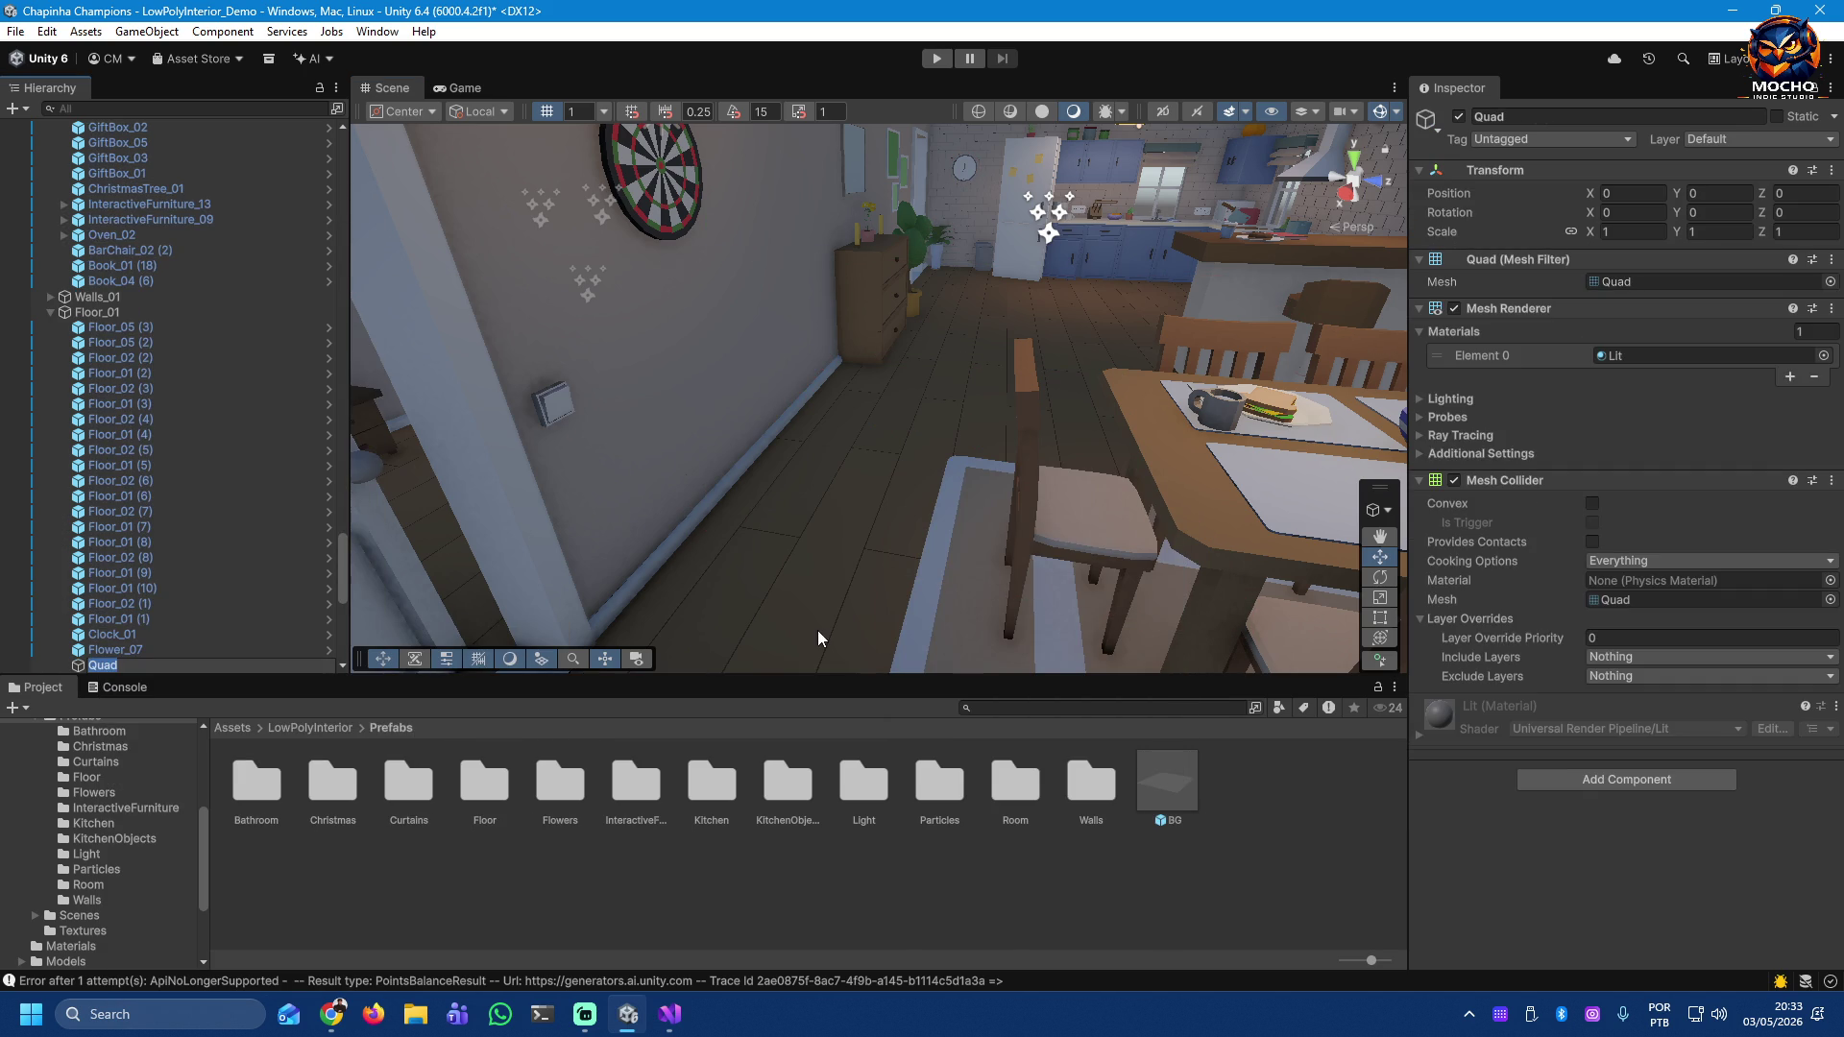
pyautogui.click(78, 669)
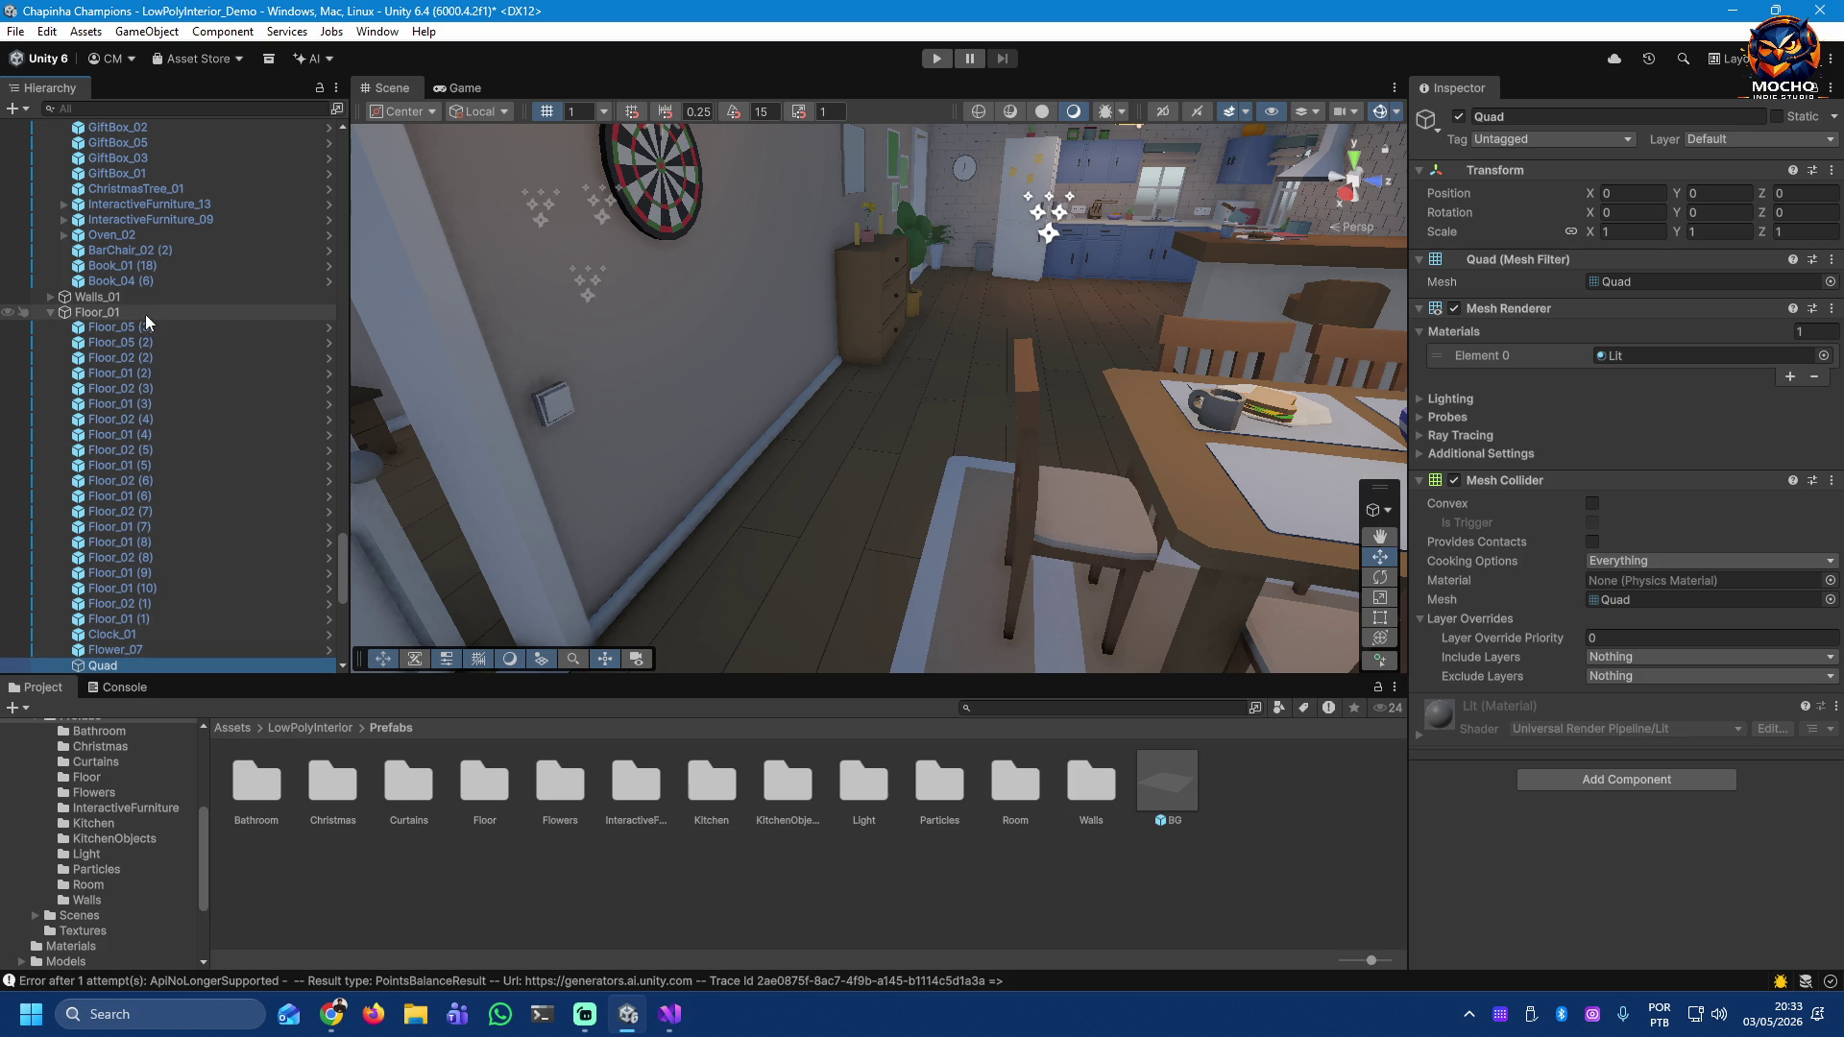
# Step: Select the floor piece Floor_02 (2) in the Hierarchy
pyautogui.click(112, 360)
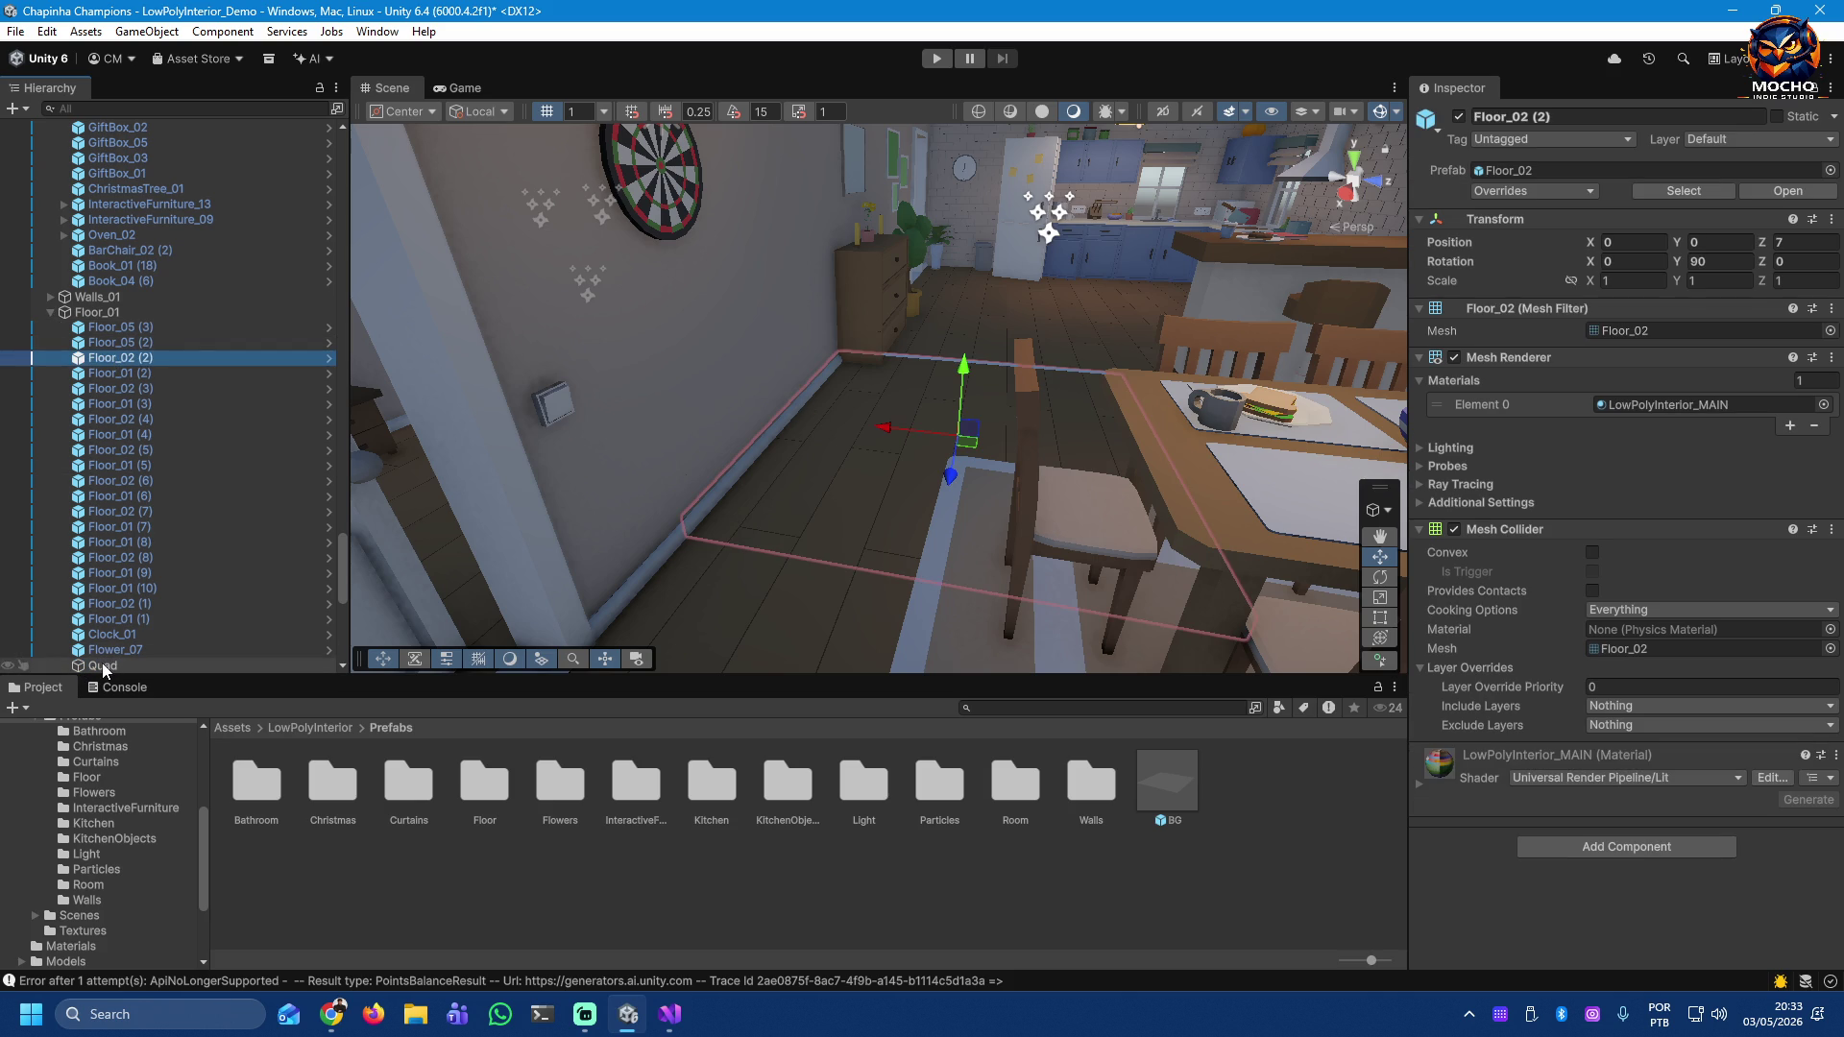
pyautogui.click(115, 343)
pyautogui.click(115, 361)
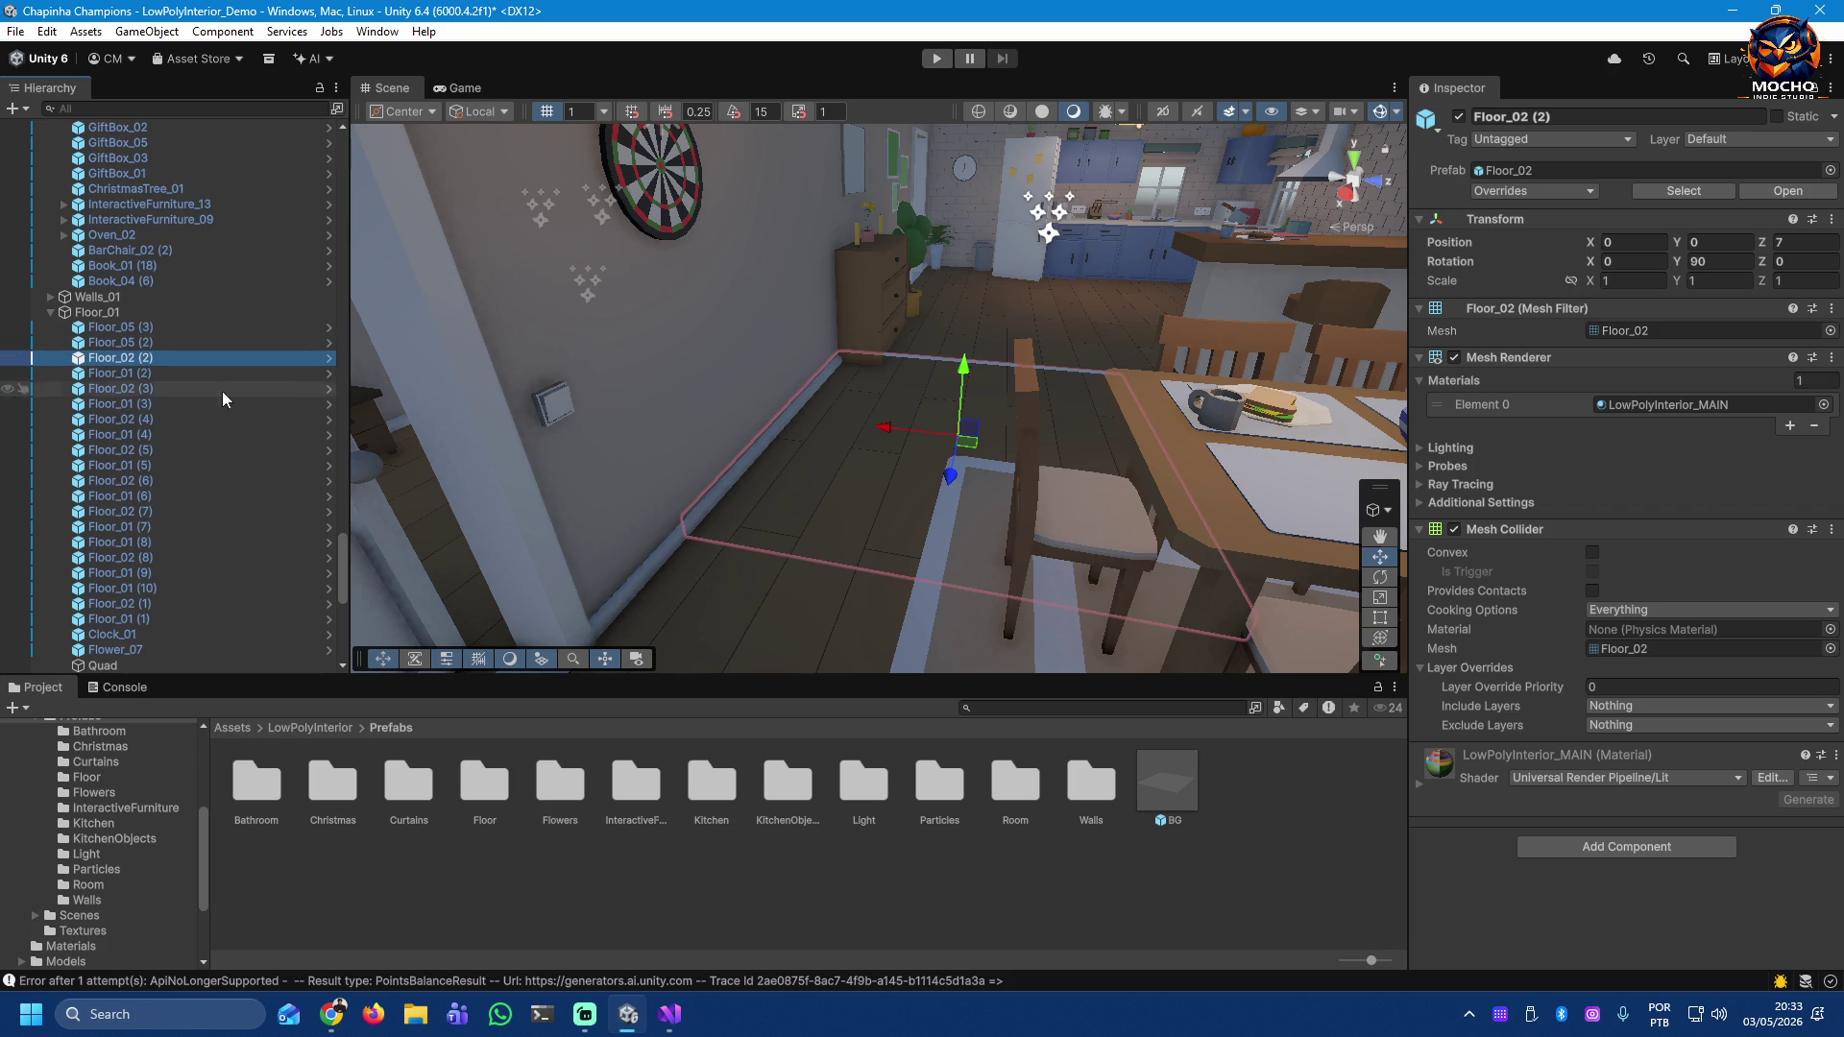
# Step: Copy Floor_02 (2)'s Transform position and paste it onto the Quad
pyautogui.rightClick(1509, 226)
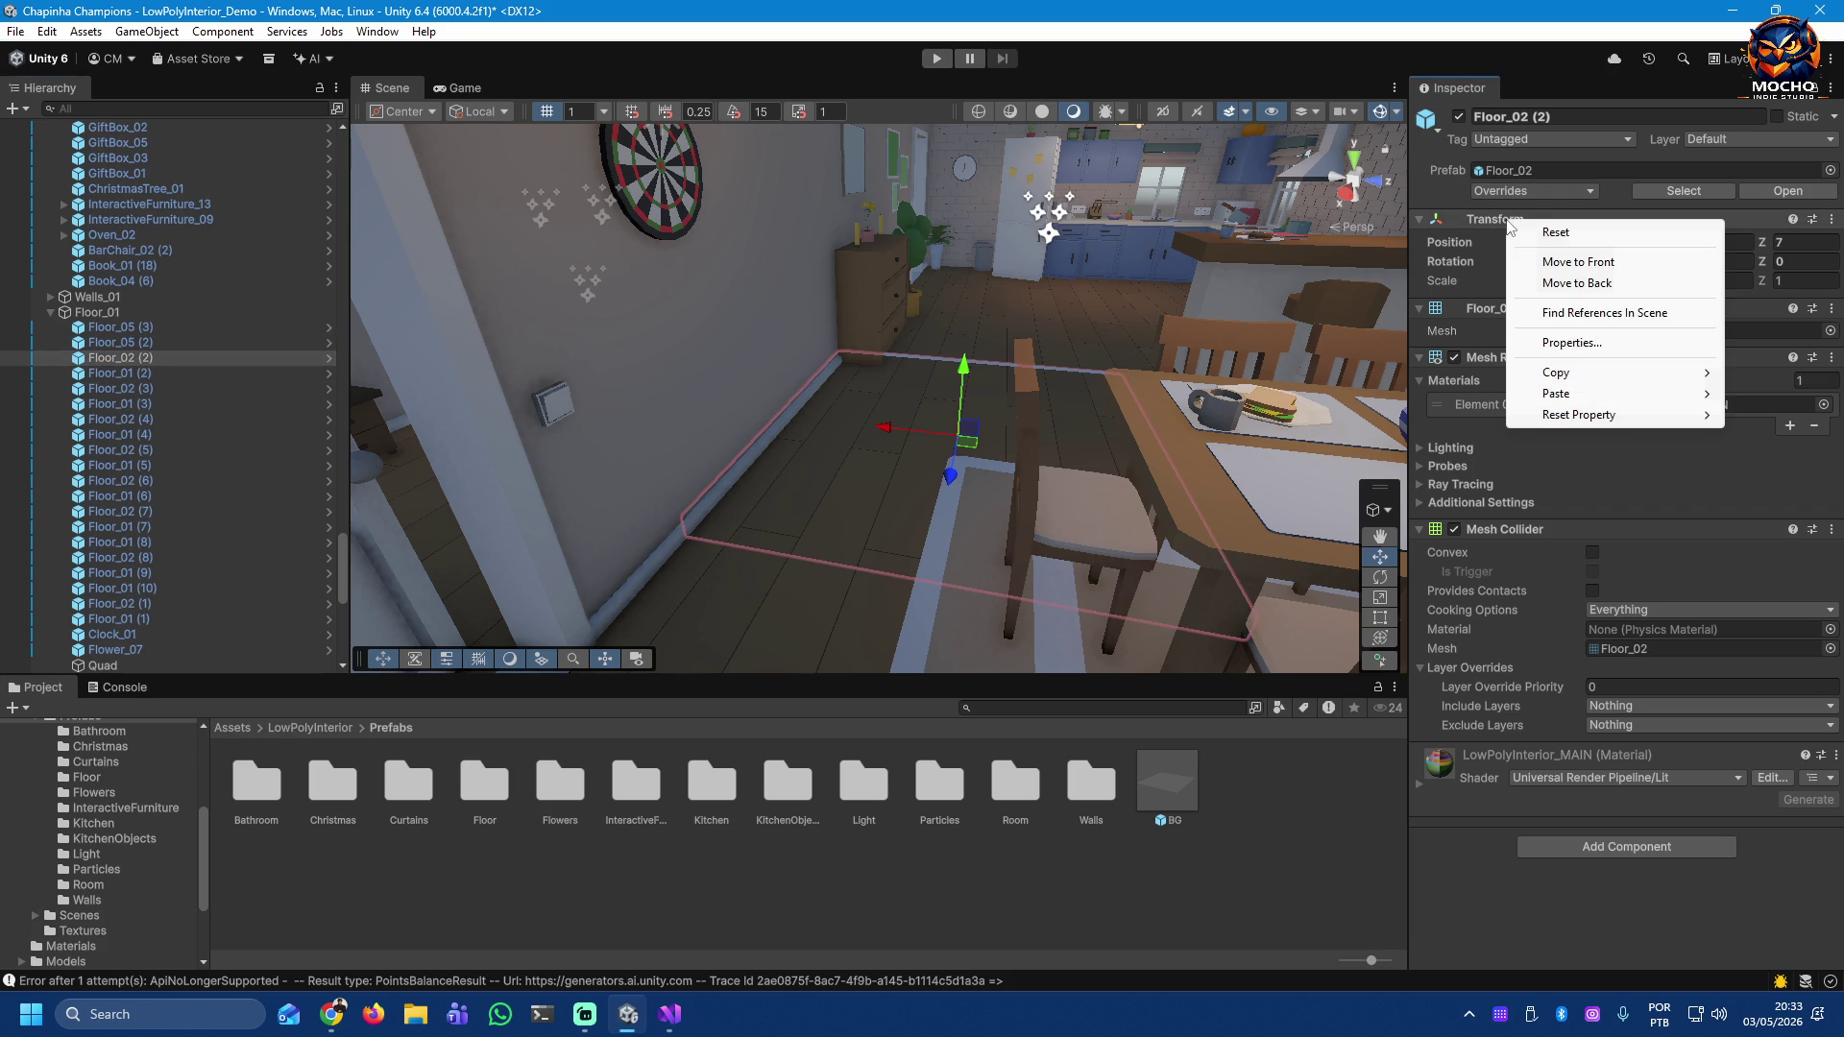
pyautogui.moveTo(1565, 375)
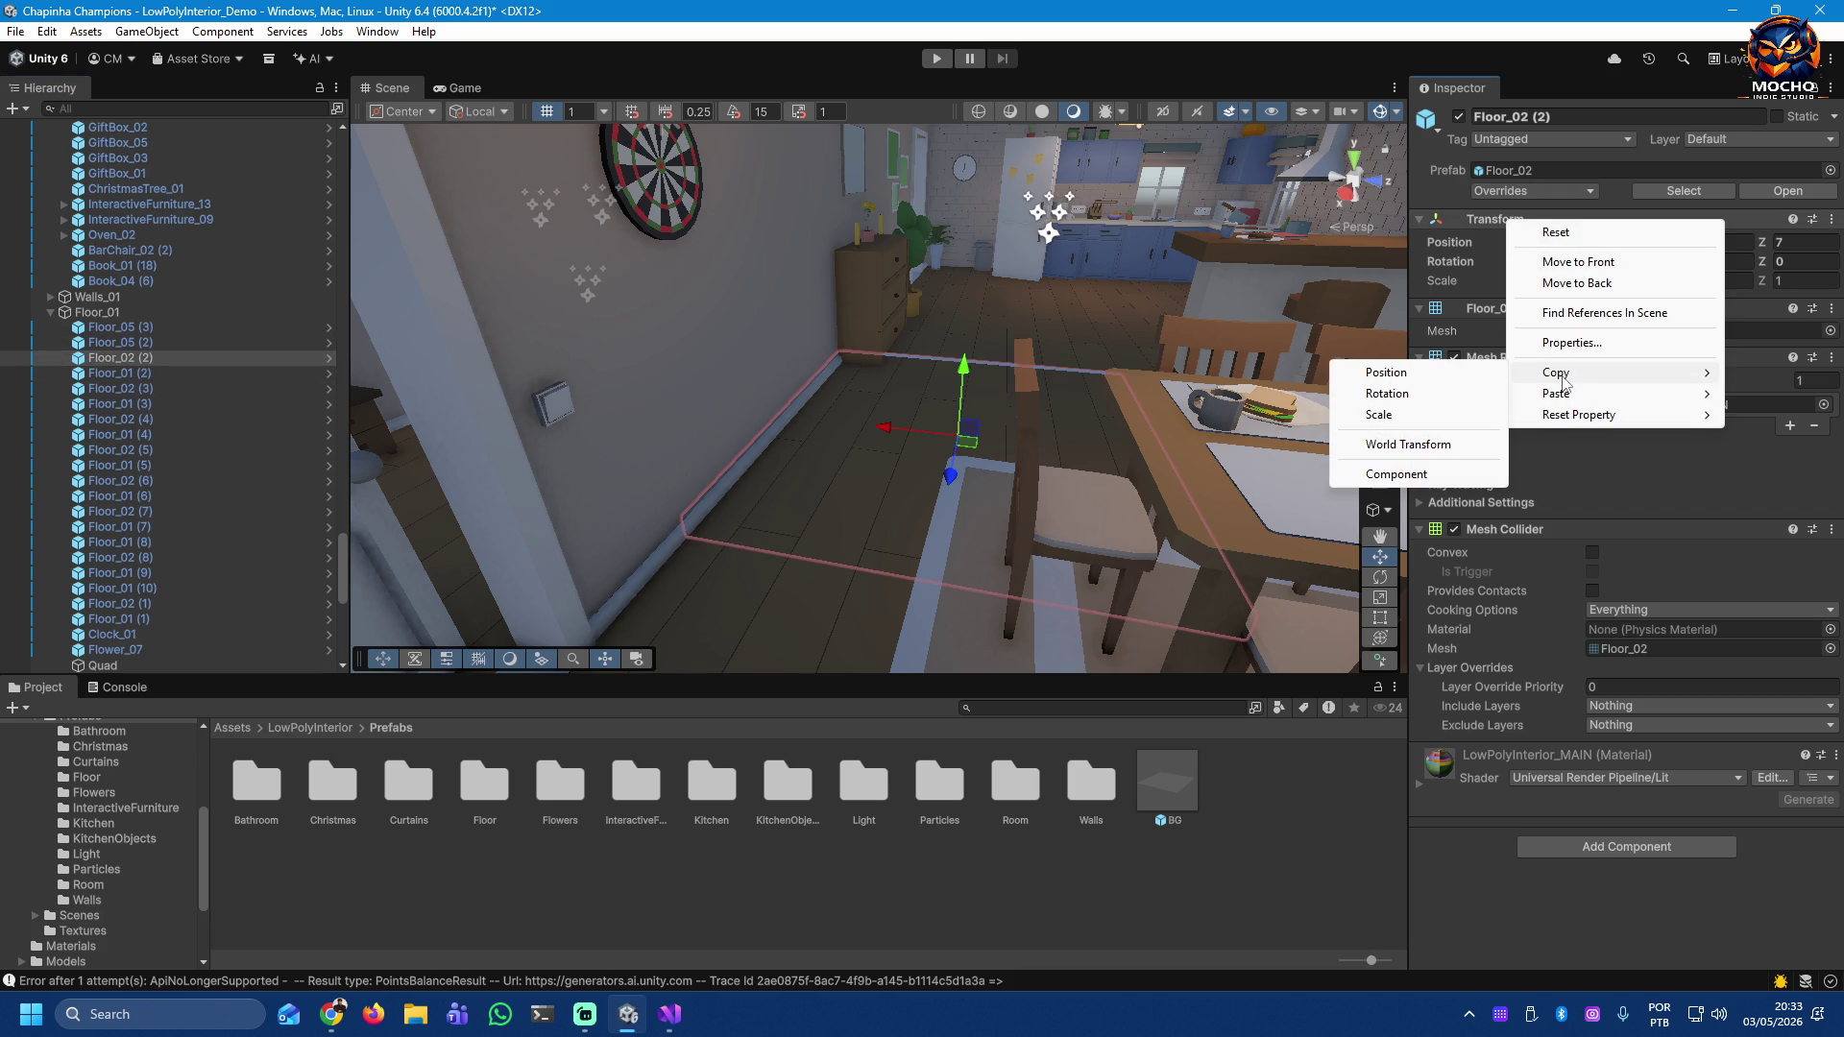
pyautogui.click(1431, 376)
pyautogui.click(96, 665)
pyautogui.rightClick(96, 665)
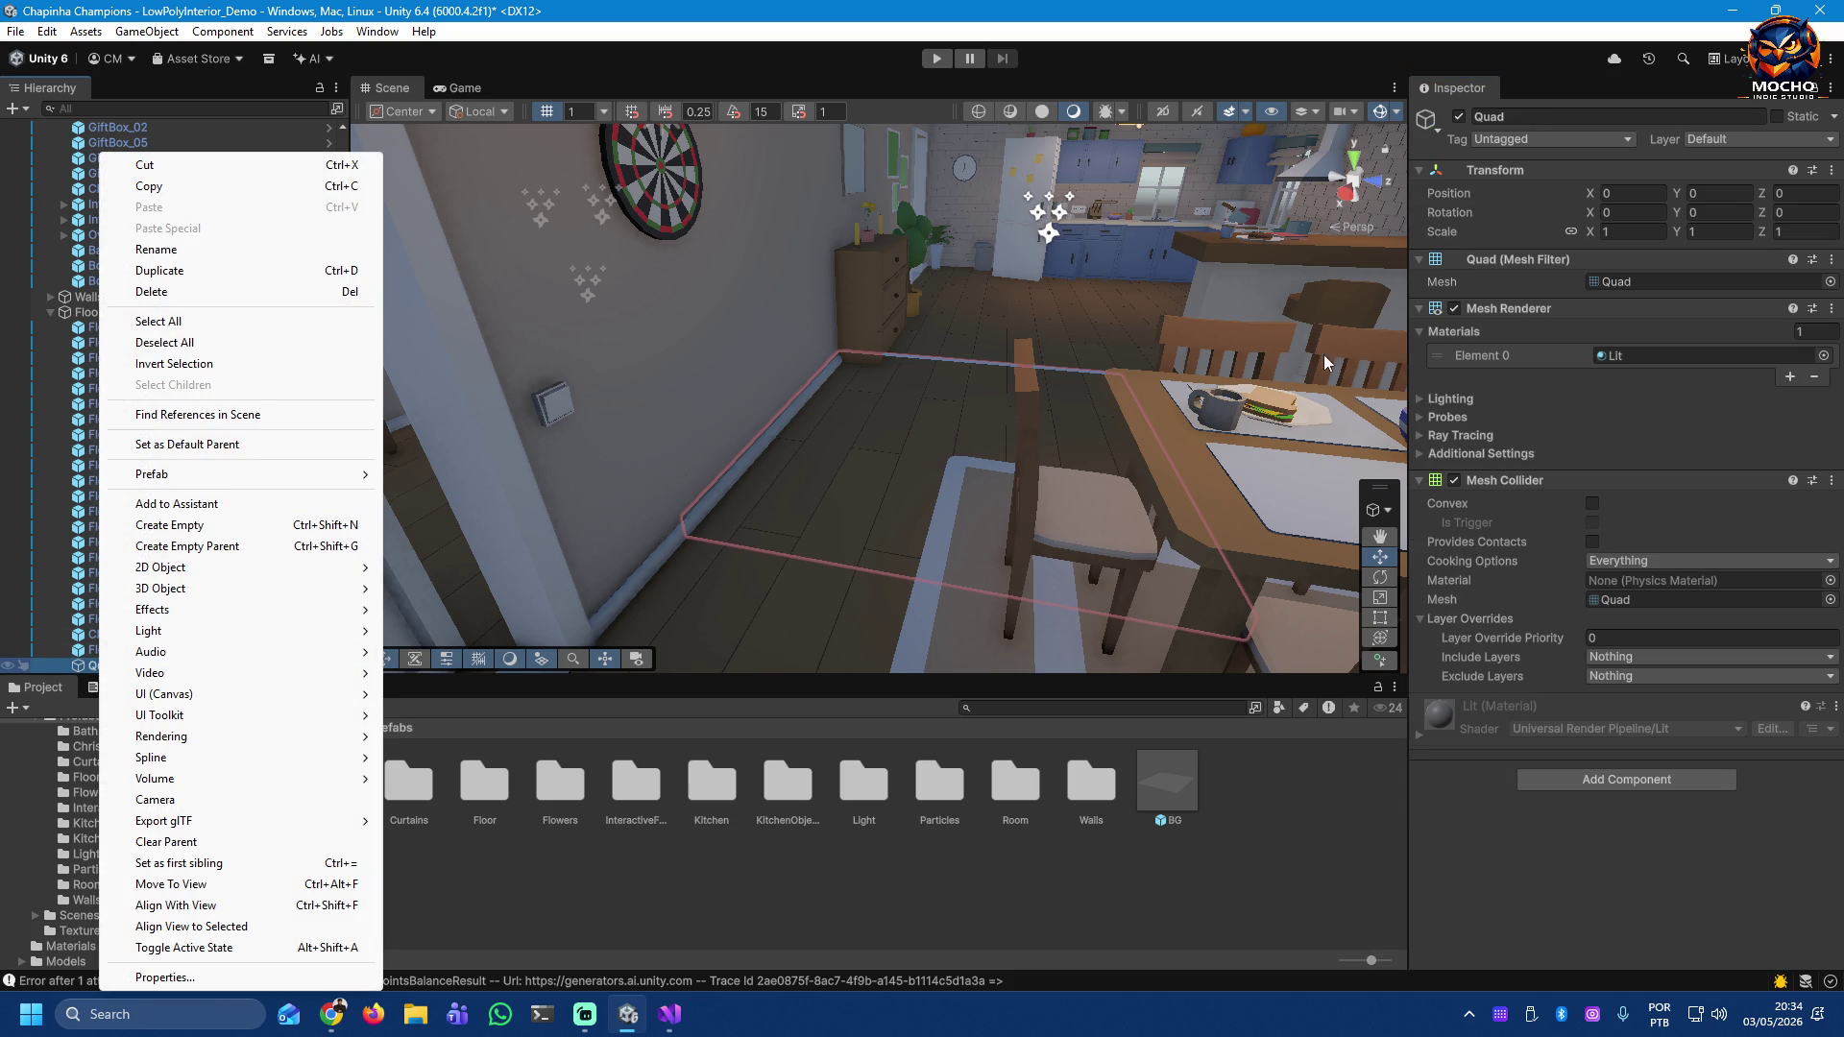
pyautogui.rightClick(1493, 178)
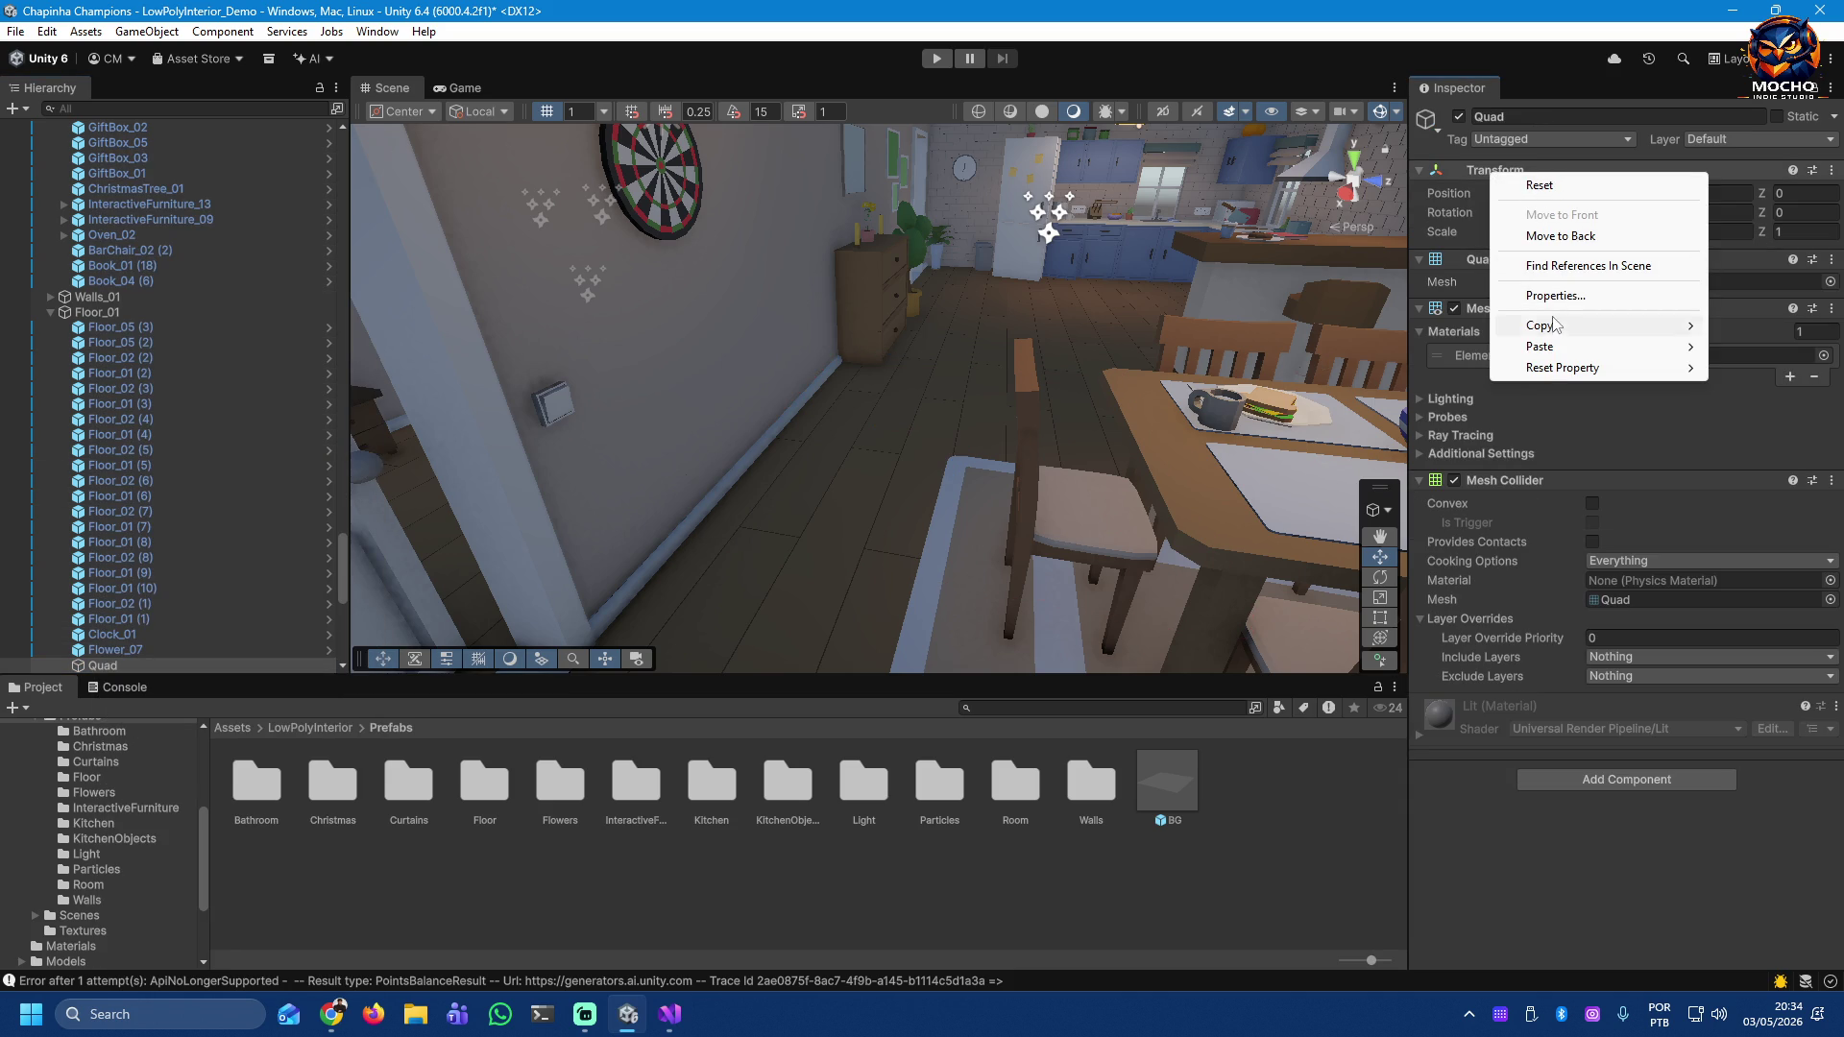
pyautogui.moveTo(1546, 347)
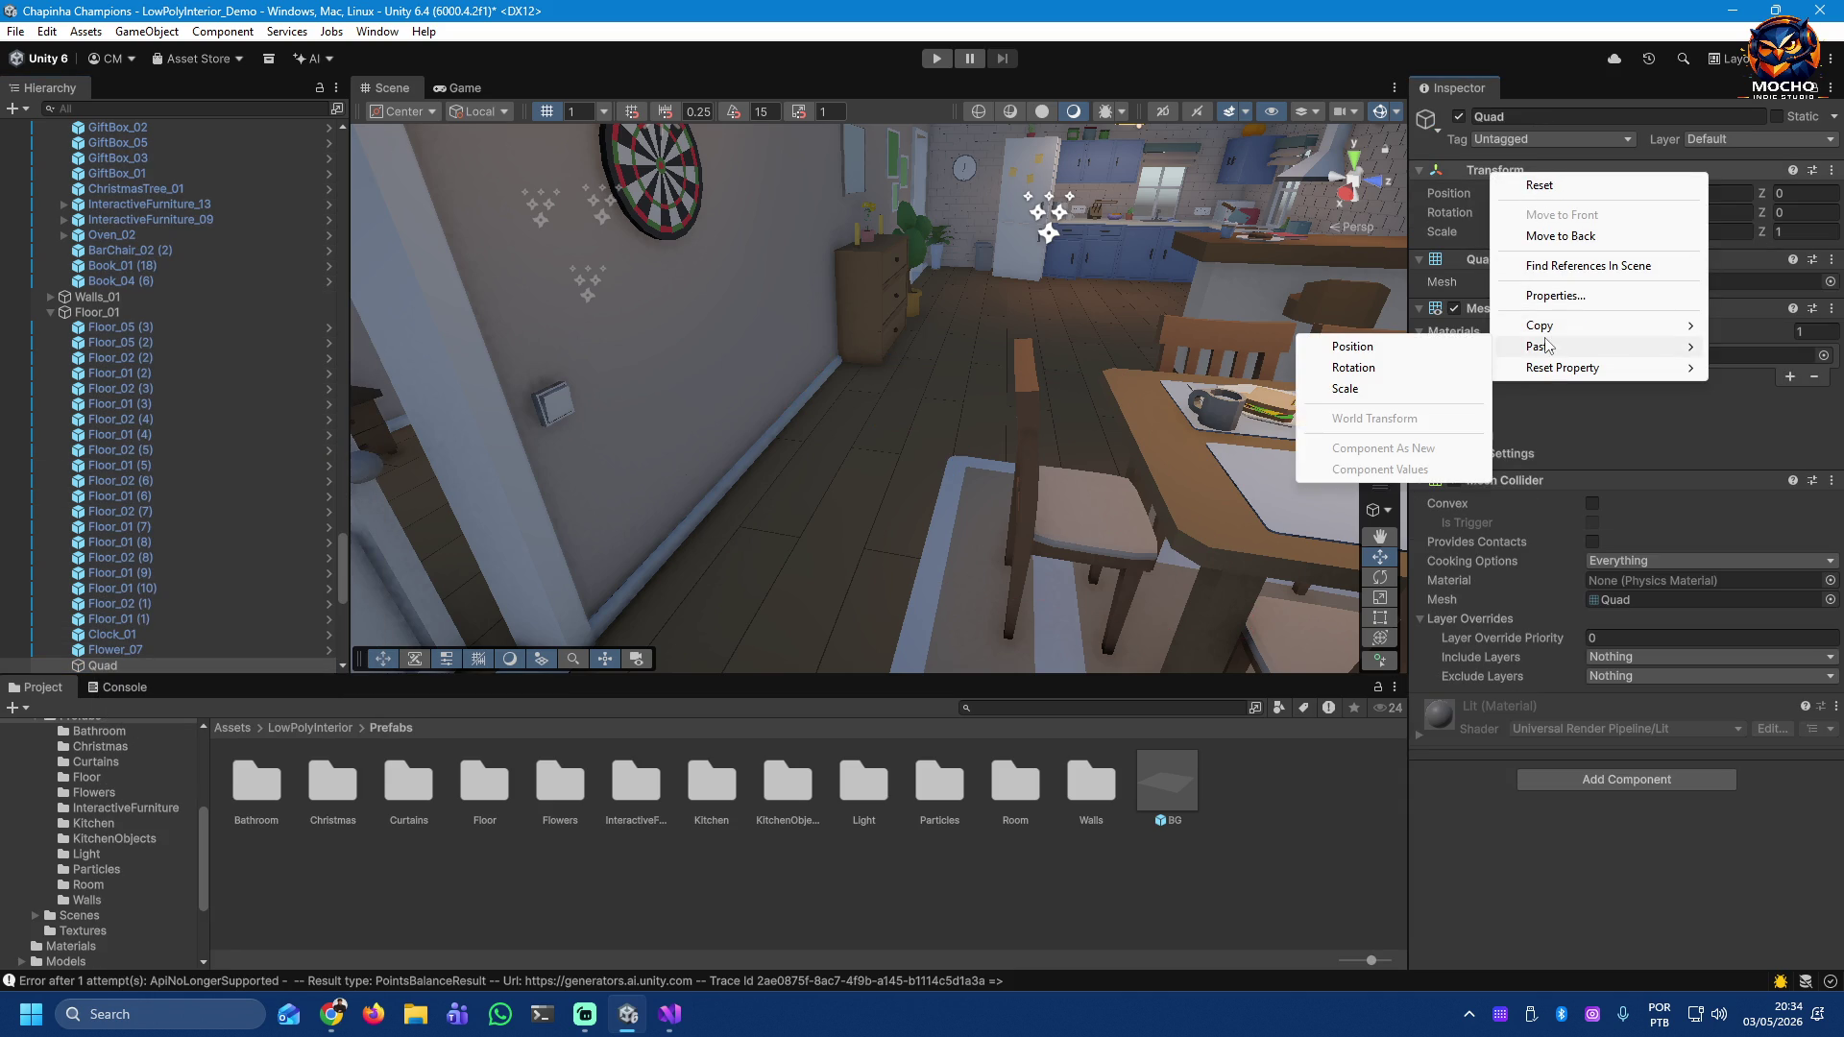
pyautogui.click(1458, 347)
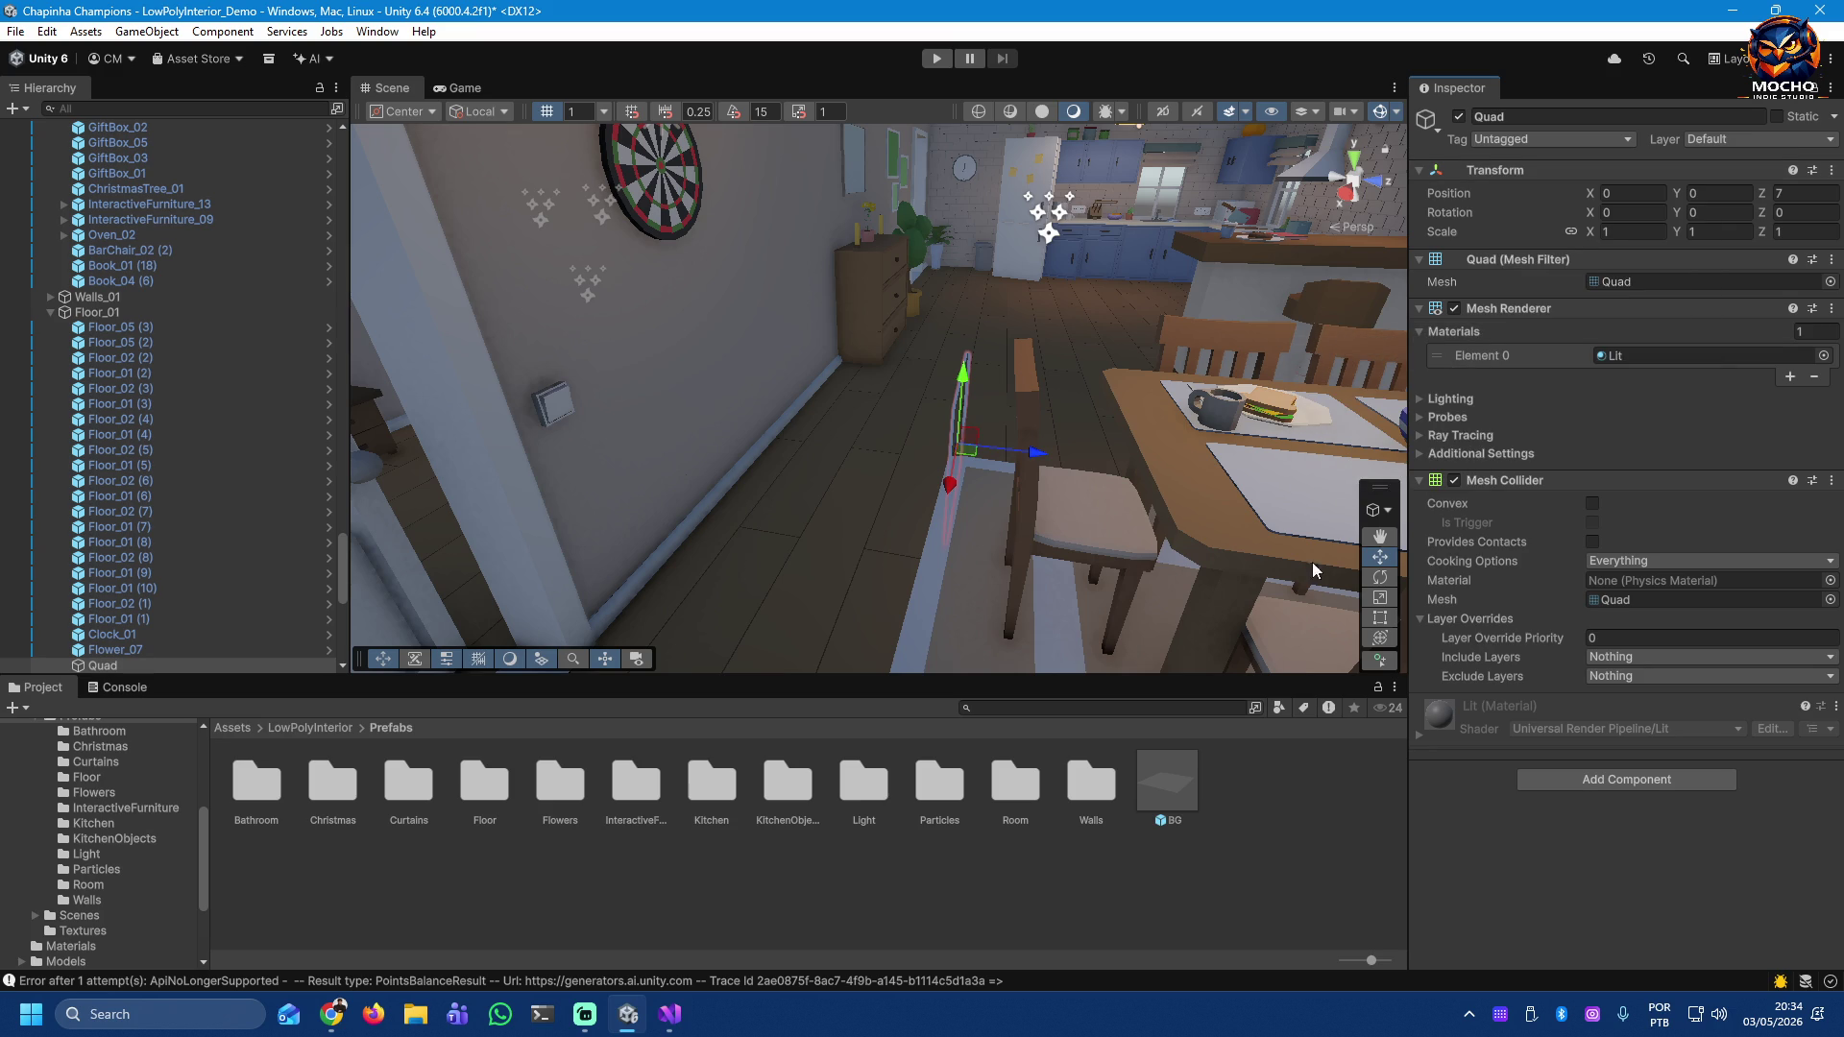
# Step: Set the Quad's X rotation to 90 so it lies flat
pyautogui.click(1646, 214)
pyautogui.write('90')
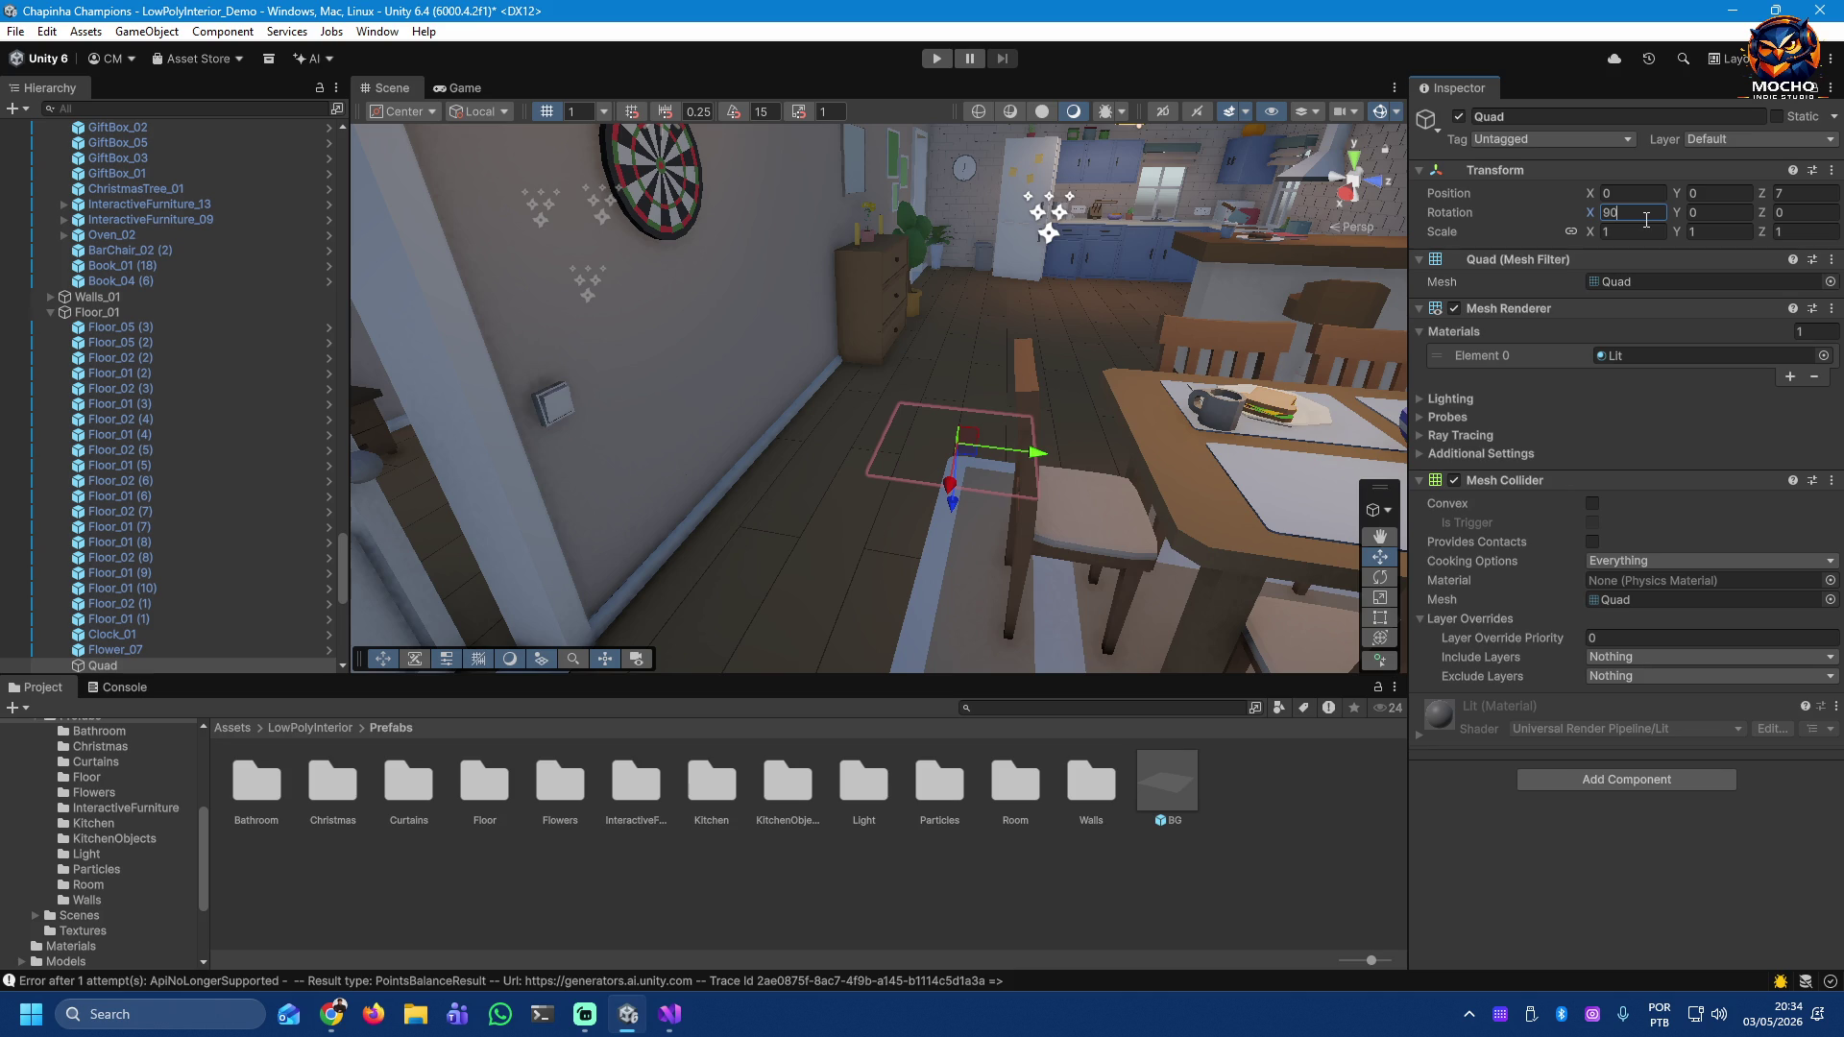
pyautogui.write('-')
pyautogui.moveTo(965, 388); pyautogui.dragTo(965, 361)
pyautogui.click(1626, 213)
pyautogui.write('90')
pyautogui.press('Return')
# Step: Vertex-snap the Quad's corner onto a floor corner
pyautogui.moveTo(1104, 456)
pyautogui.mouseDown()
pyautogui.moveTo(1191, 398)
pyautogui.moveTo(564, 416)
pyautogui.moveTo(826, 432)
pyautogui.mouseUp()
pyautogui.moveTo(841, 504); pyautogui.dragTo(841, 510)
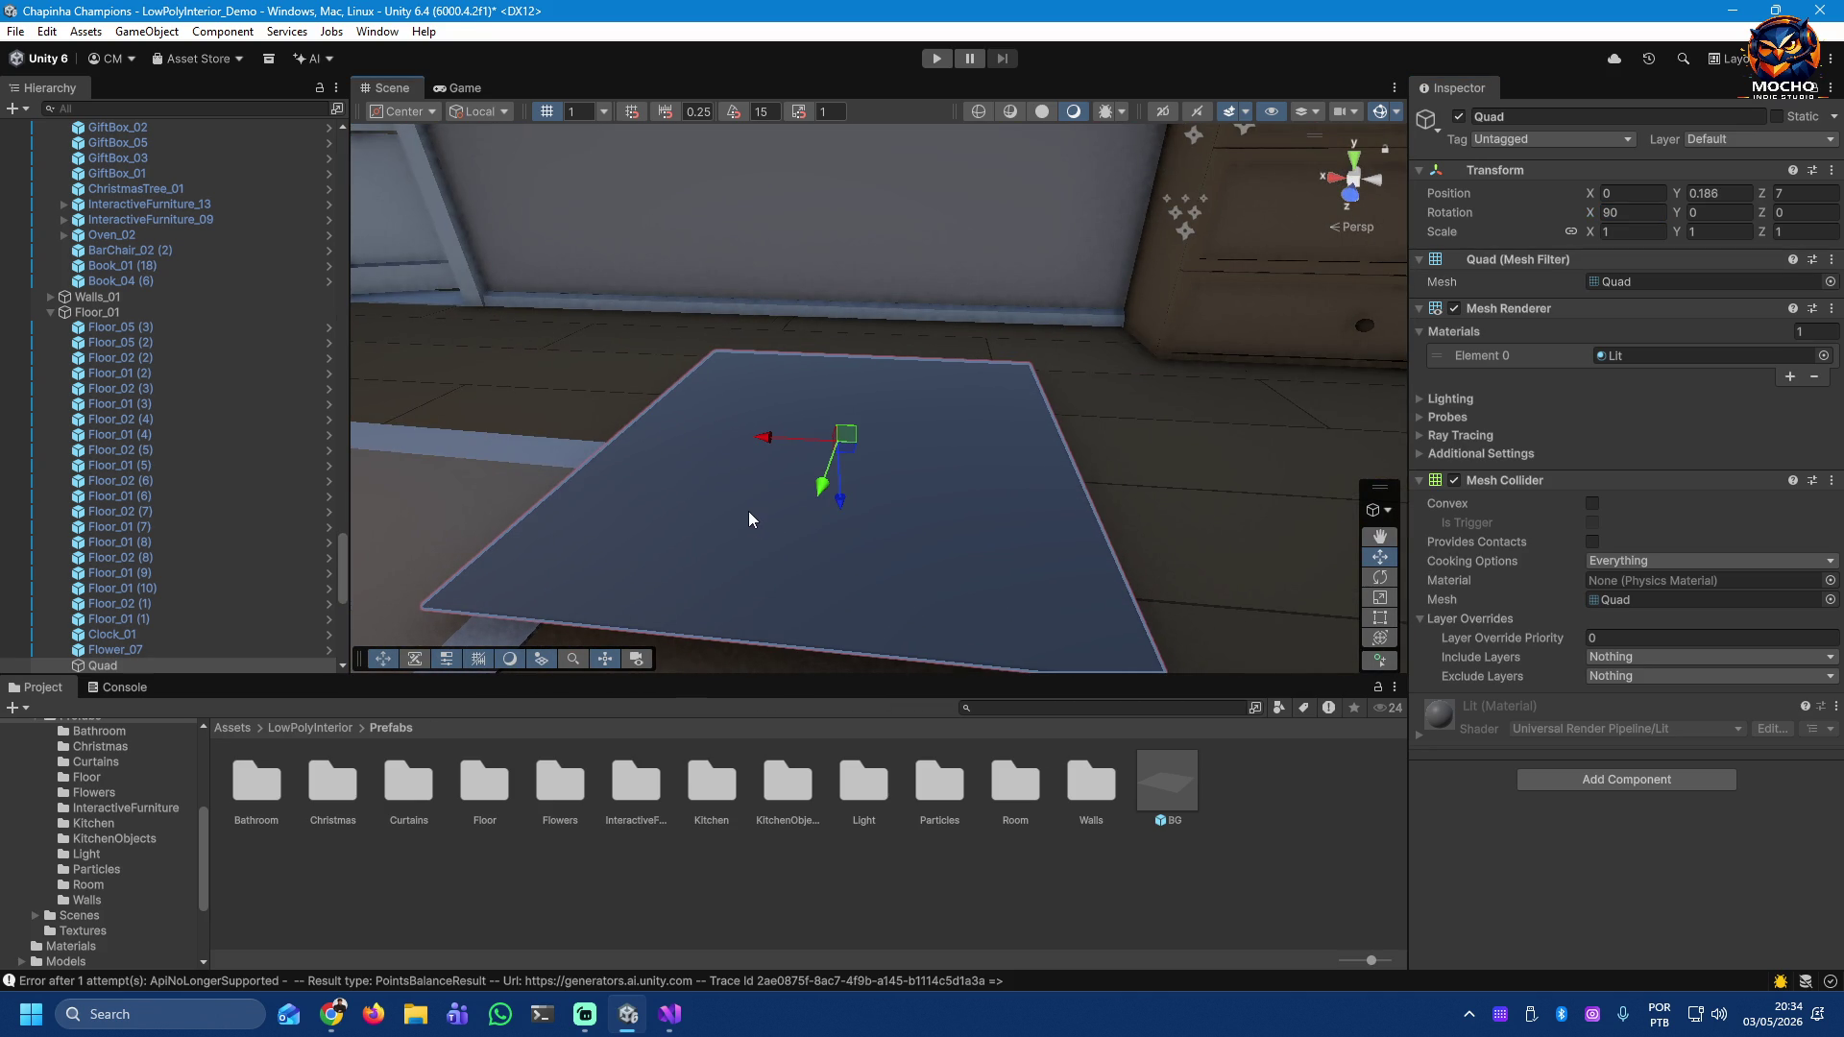
pyautogui.press('v')
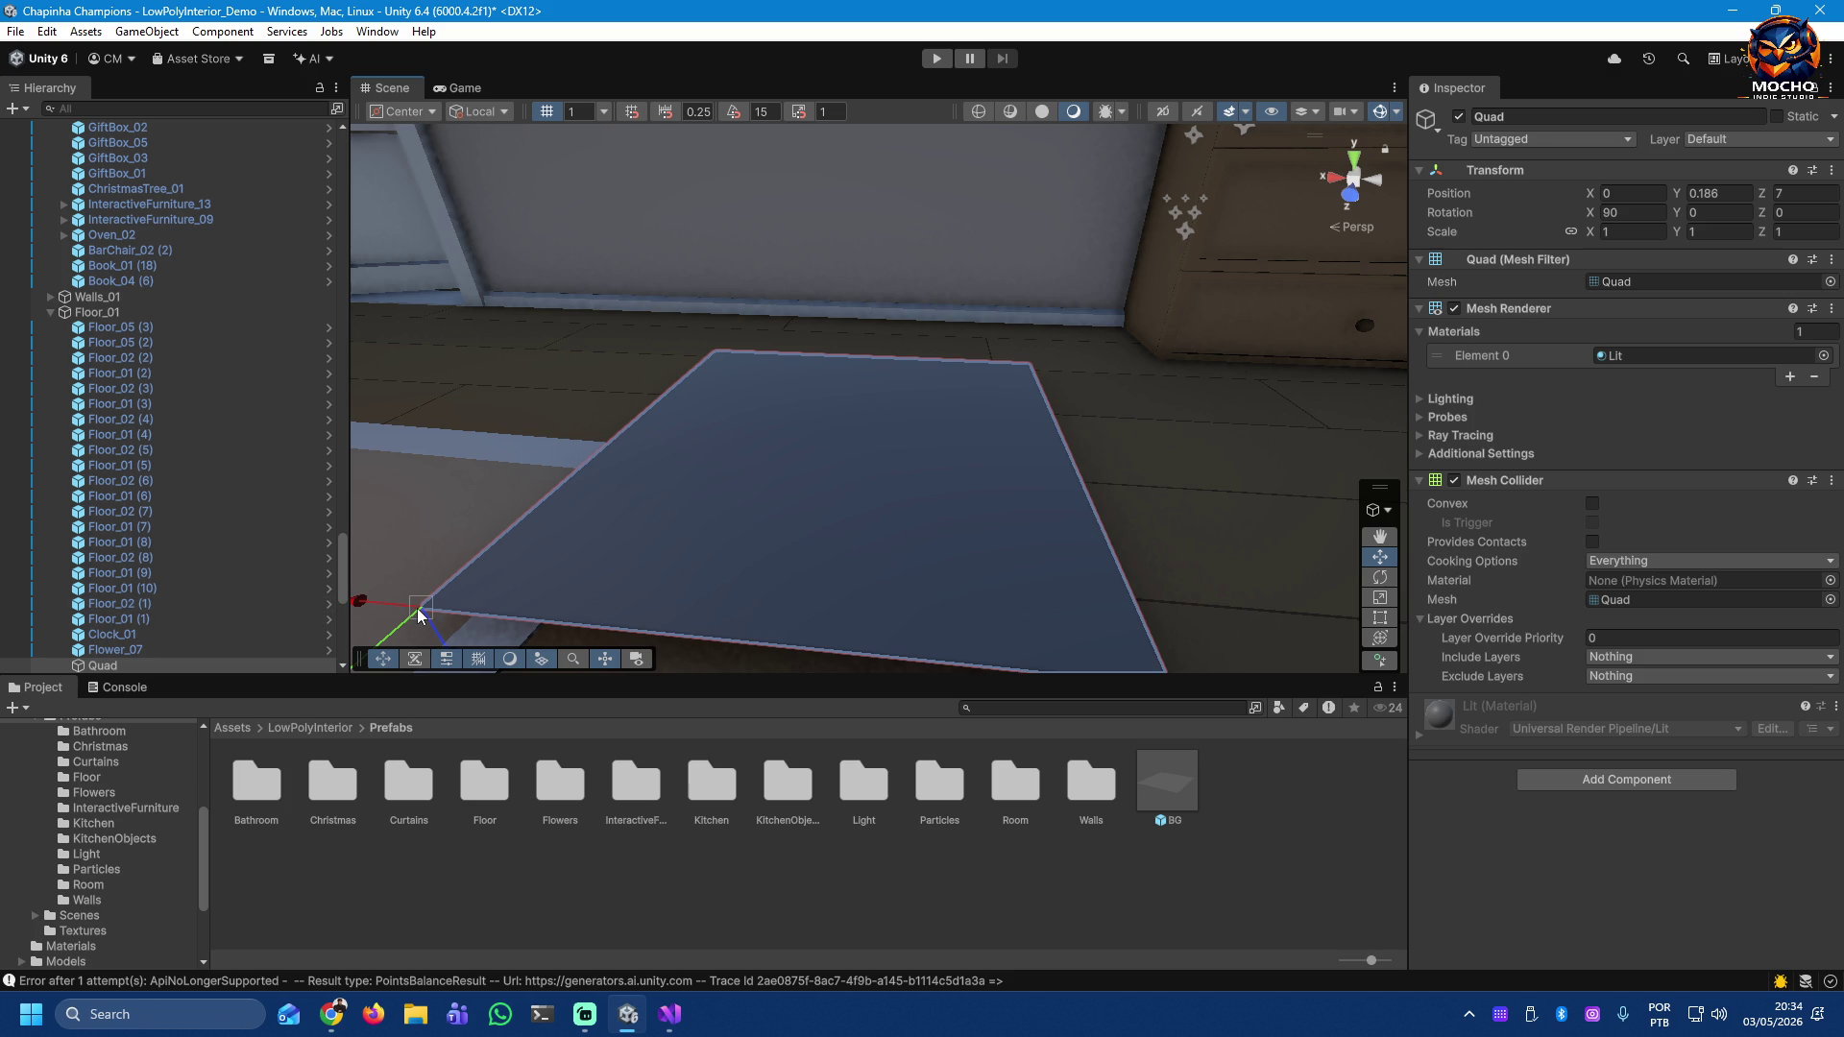
pyautogui.moveTo(420, 615); pyautogui.dragTo(420, 617)
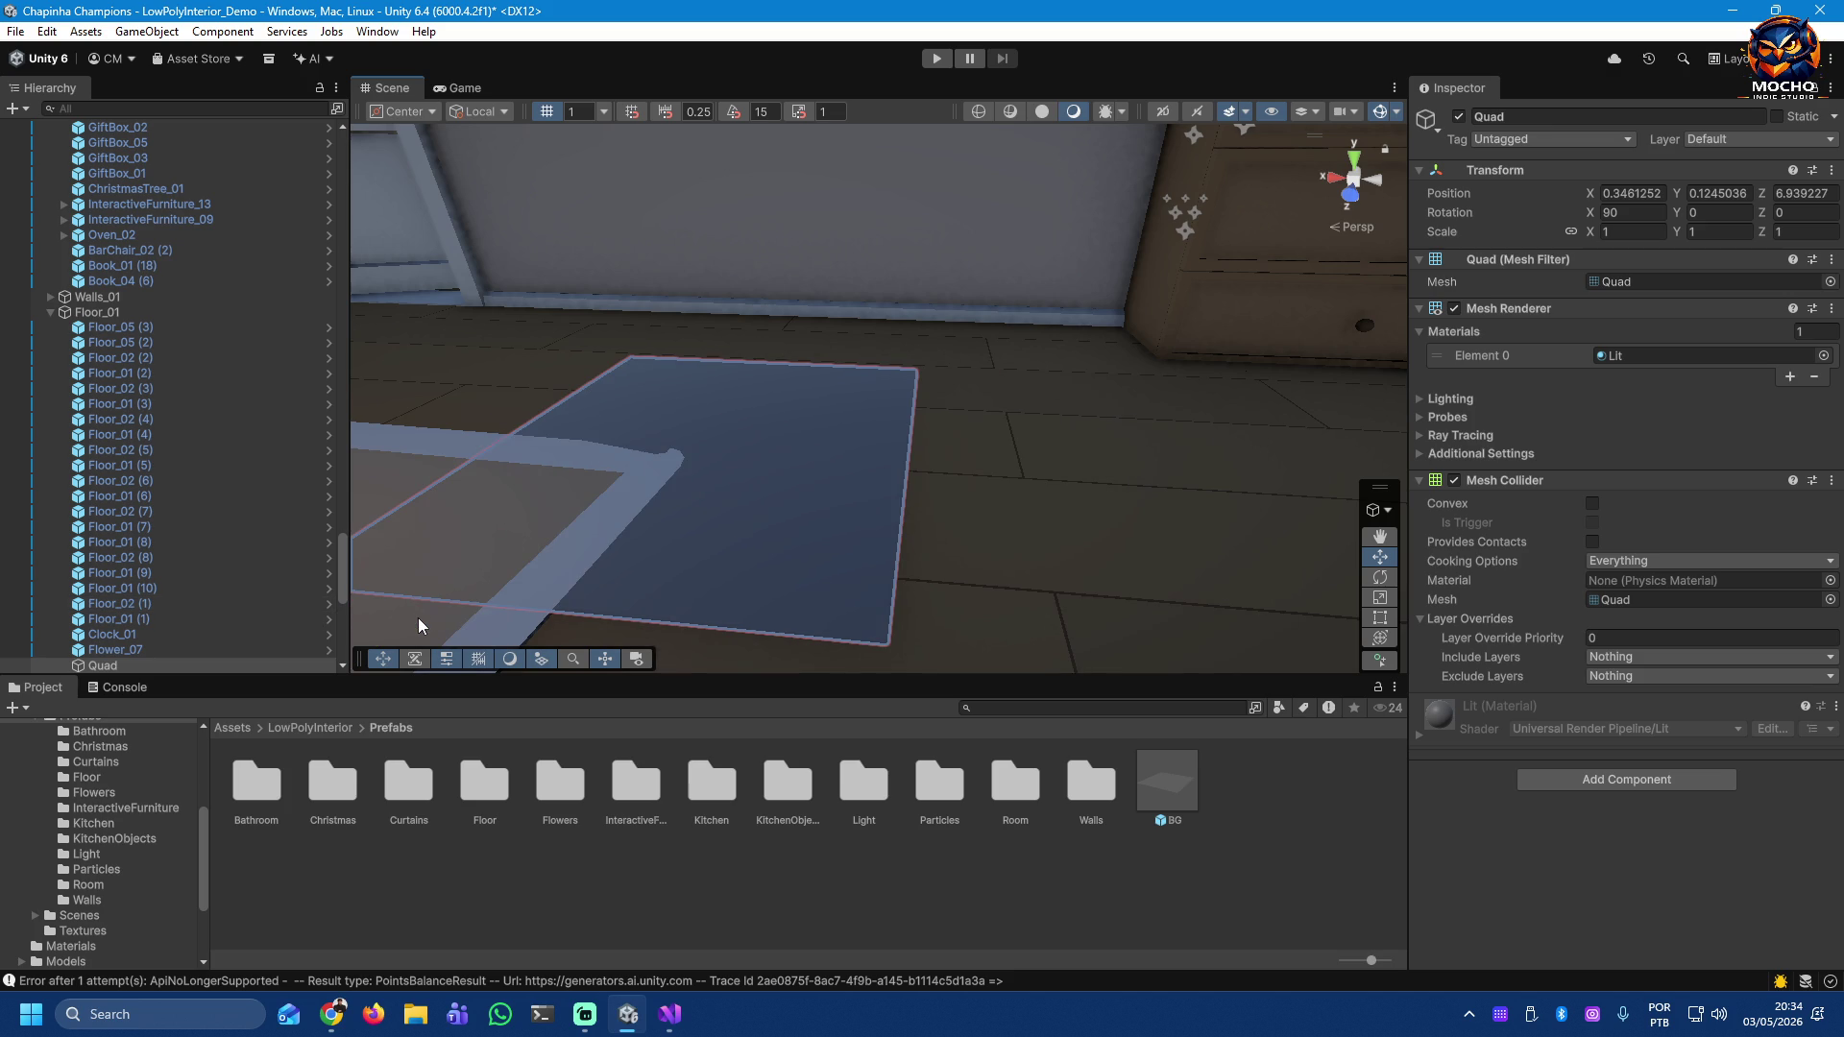
pyautogui.moveTo(670, 580)
pyautogui.mouseDown()
pyautogui.moveTo(691, 555)
pyautogui.moveTo(615, 545)
pyautogui.moveTo(480, 480)
pyautogui.moveTo(239, 452)
pyautogui.moveTo(205, 520)
pyautogui.moveTo(383, 490)
pyautogui.moveTo(487, 542)
pyautogui.mouseUp()
# Step: Shrink the Quad to 0.85 uniform scale and slide it along its X axis
pyautogui.click(1590, 234)
pyautogui.moveTo(1591, 233); pyautogui.dragTo(1584, 238)
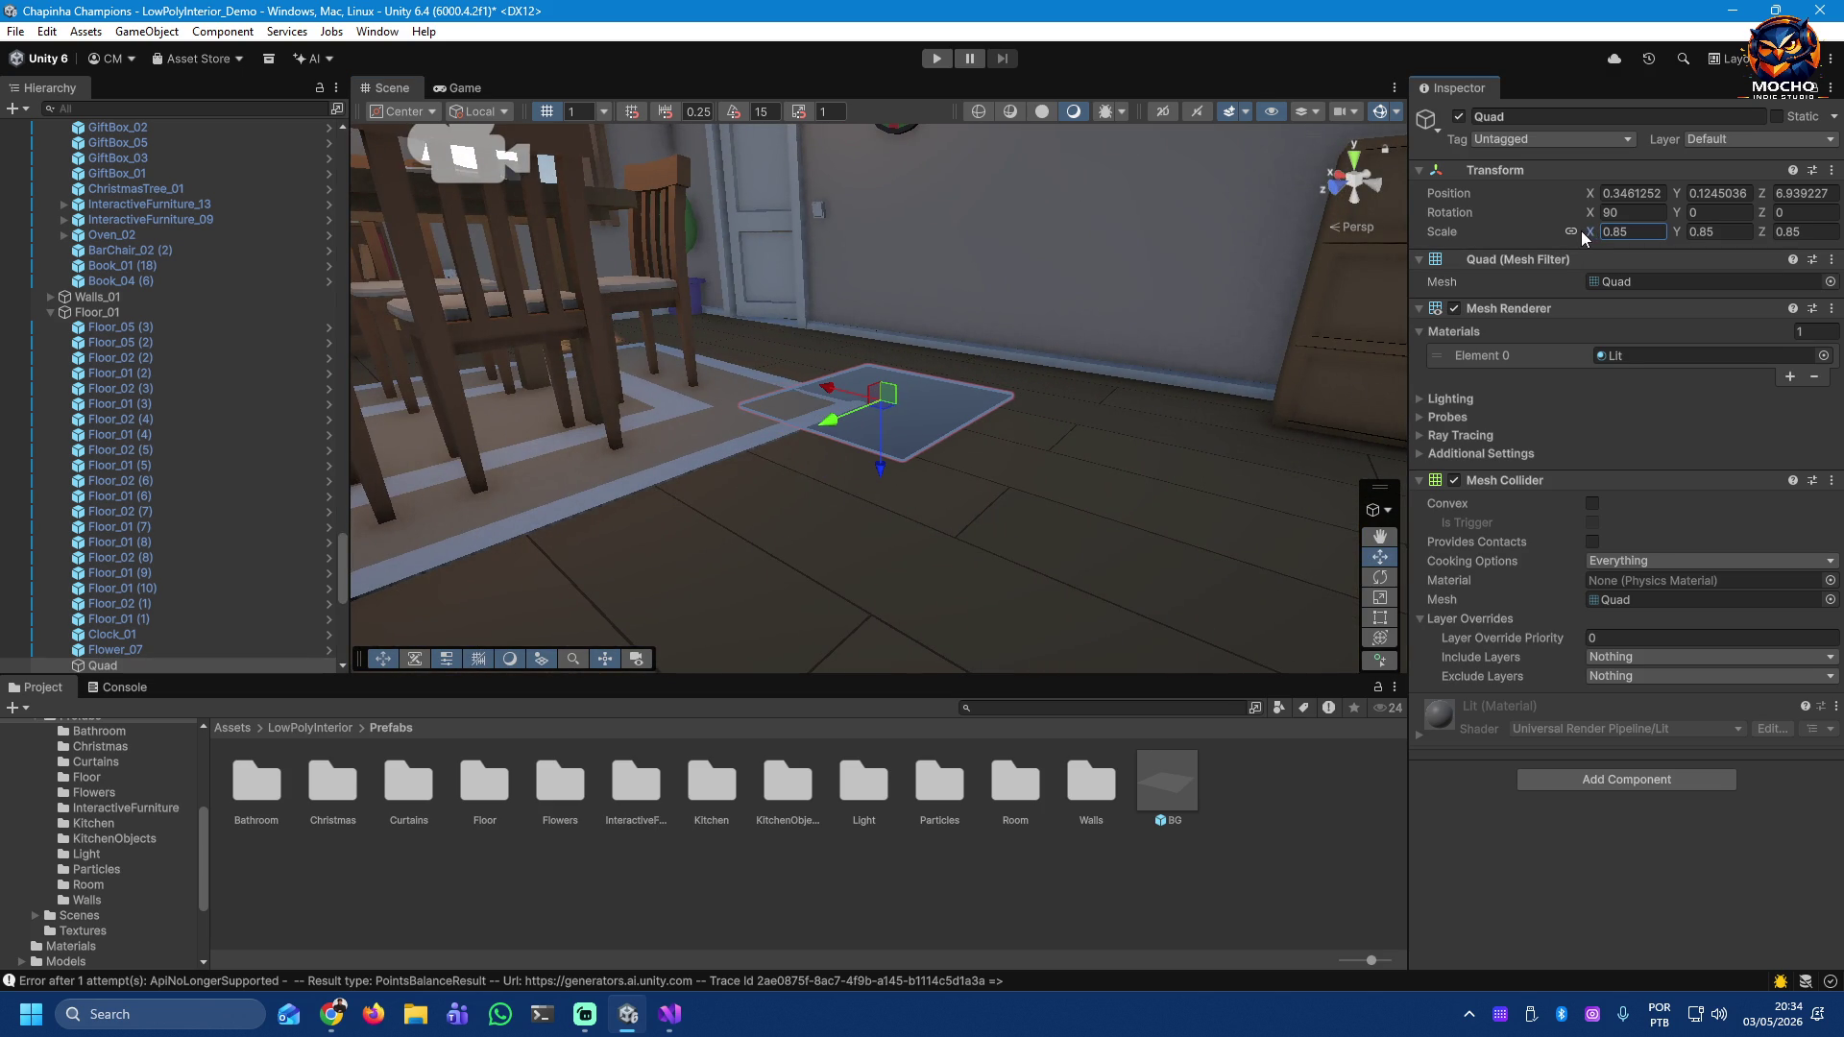
pyautogui.click(1656, 237)
pyautogui.write('0')
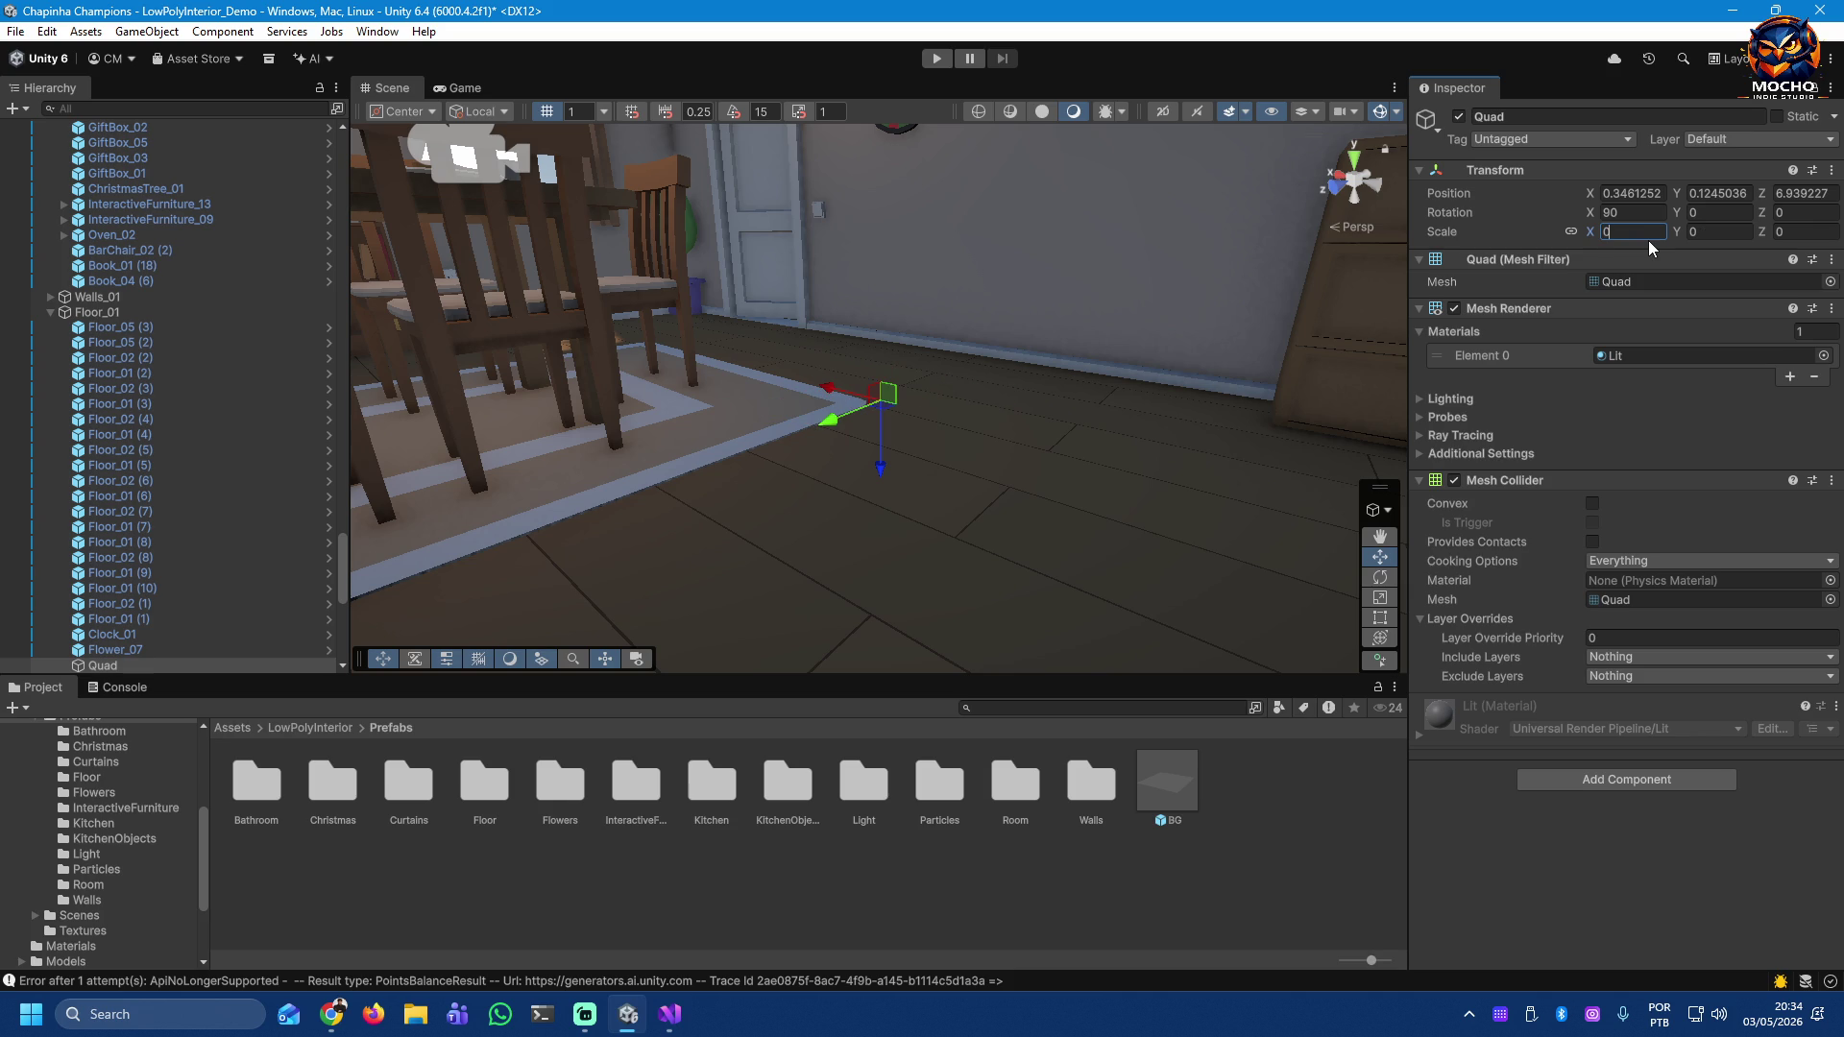
pyautogui.write('.5')
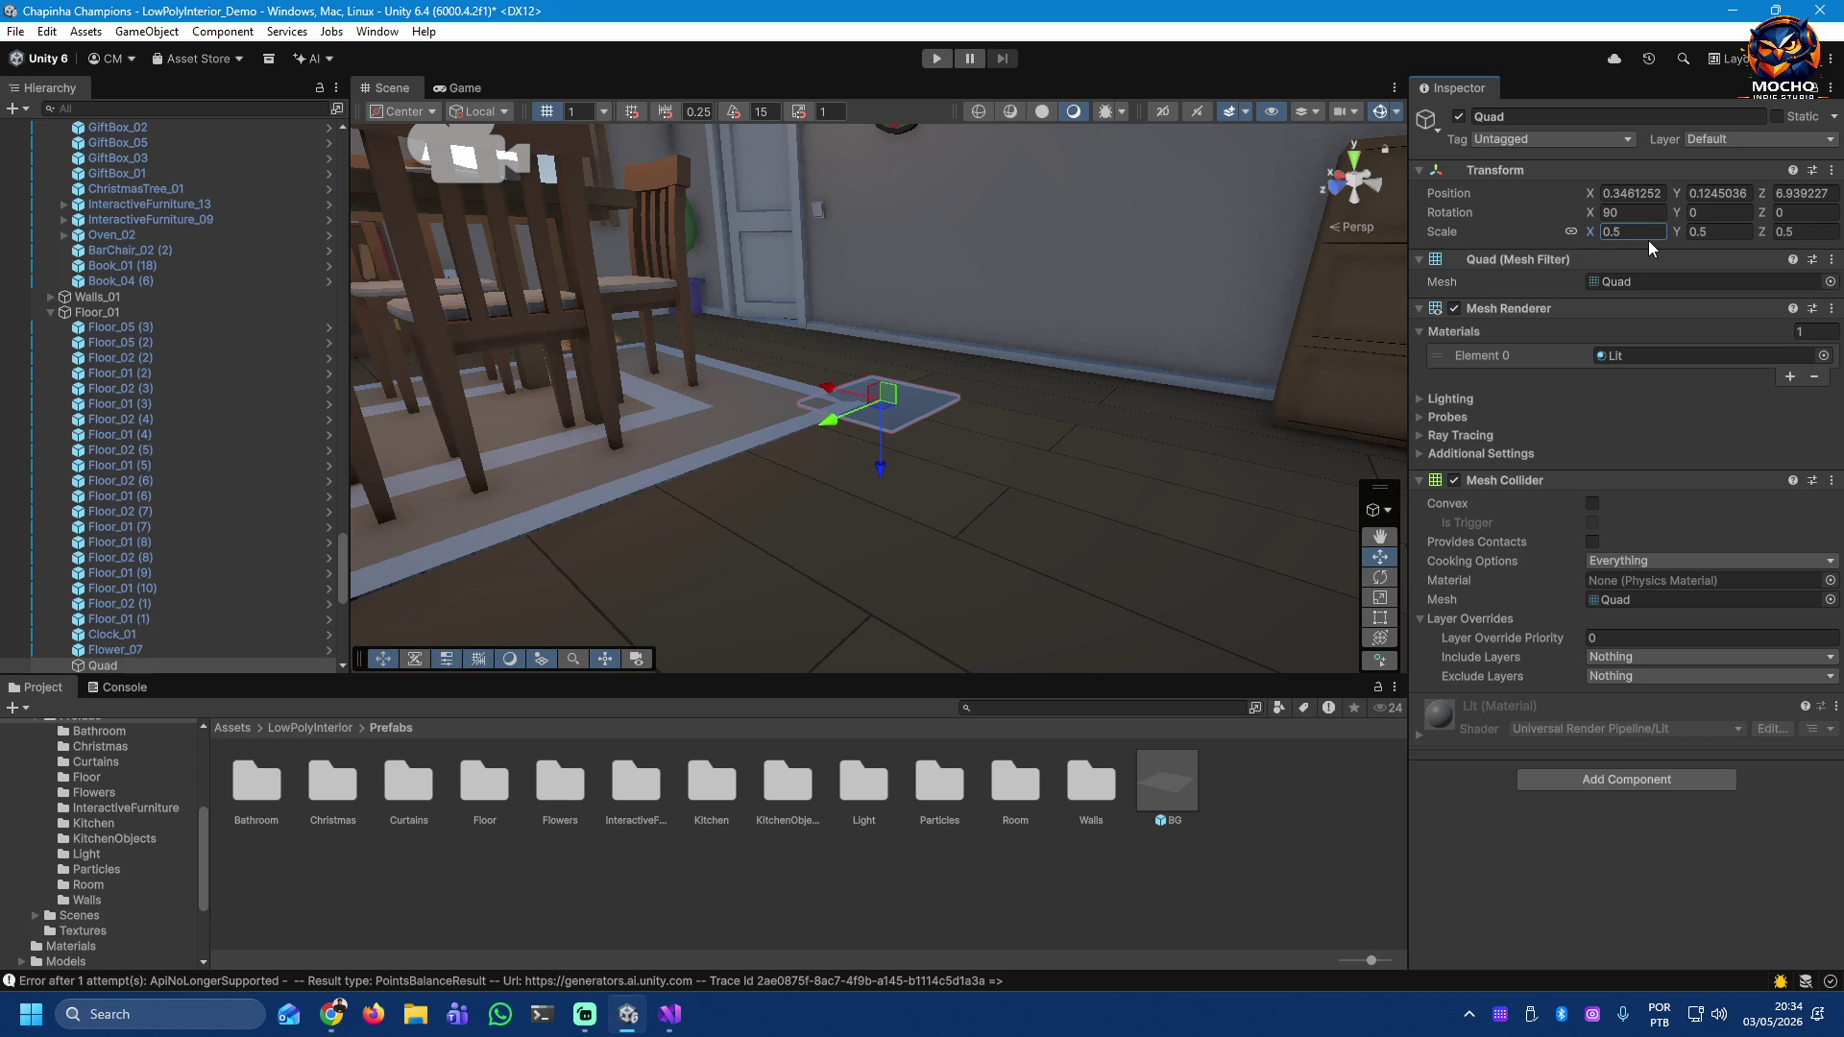
pyautogui.moveTo(827, 390); pyautogui.dragTo(893, 411)
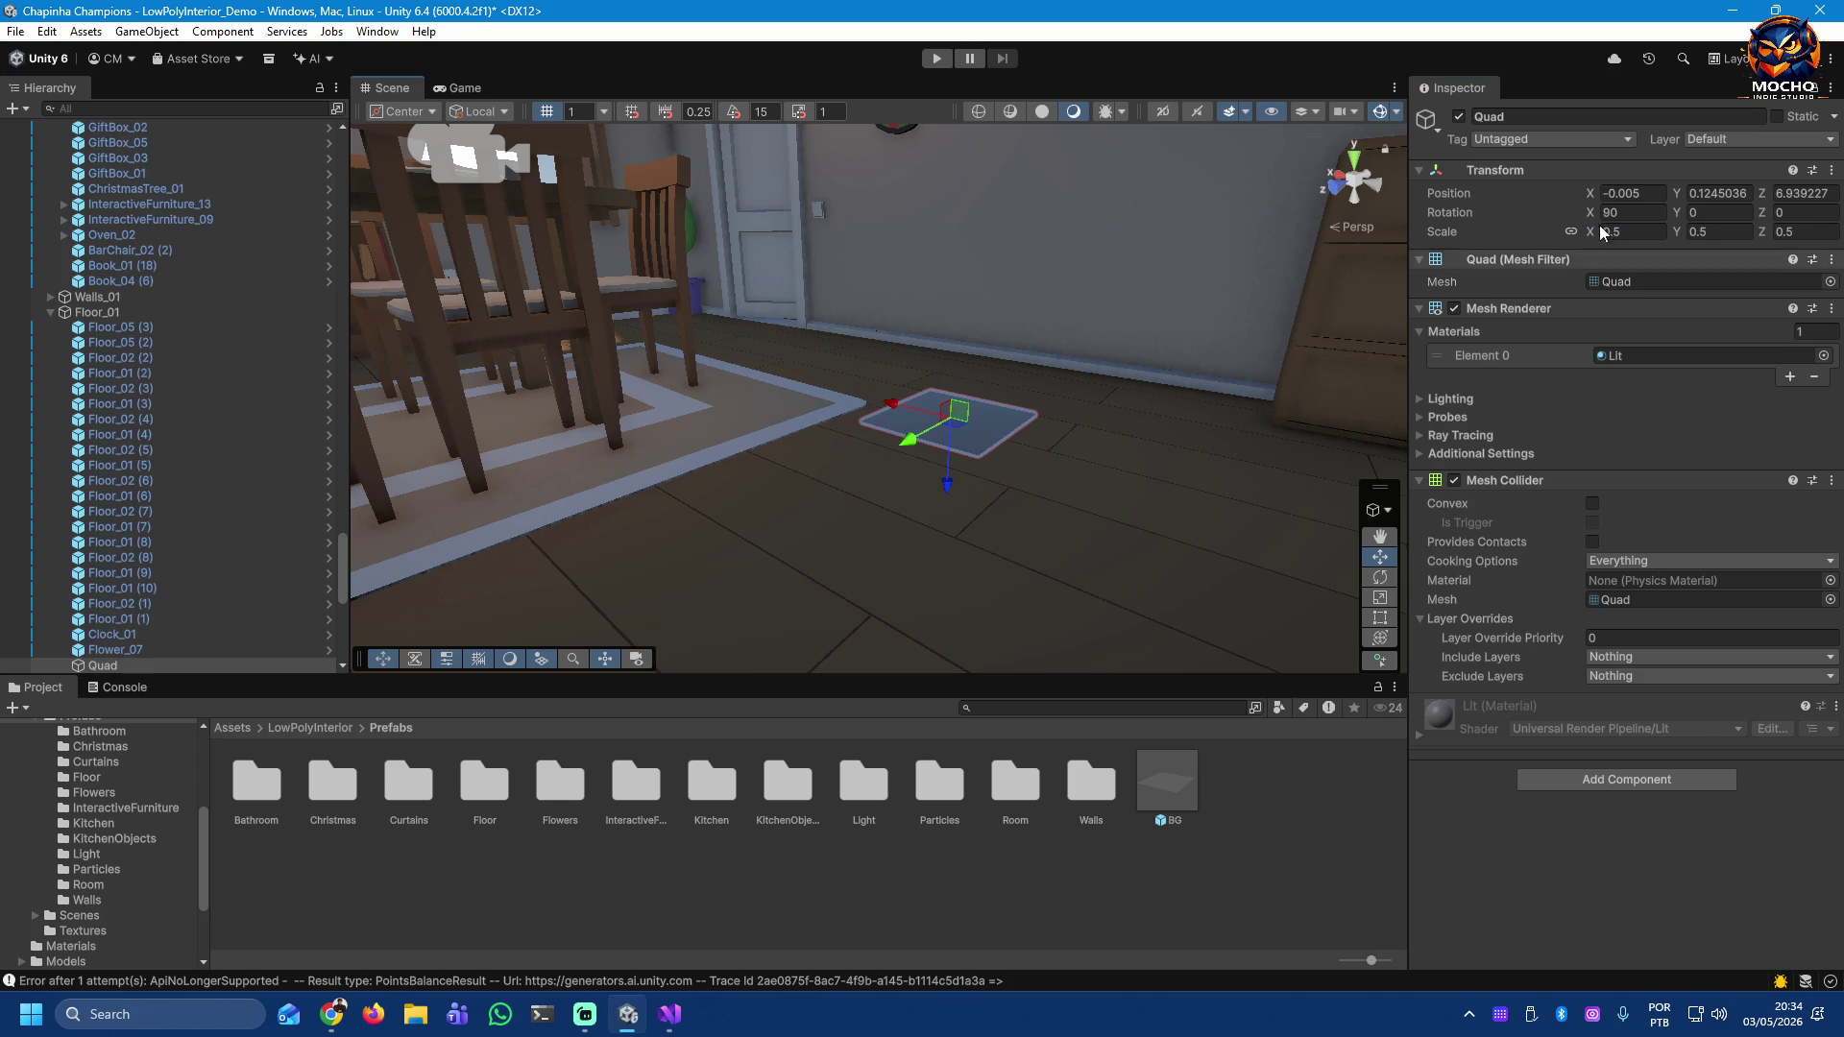
# Step: Unlink scale, set it to 2.02 × 0.125 × 0.125, and slide the strip along the floor
pyautogui.click(1571, 231)
pyautogui.click(1632, 232)
pyautogui.write('2.02')
pyautogui.click(1804, 231)
pyautogui.write('0.125')
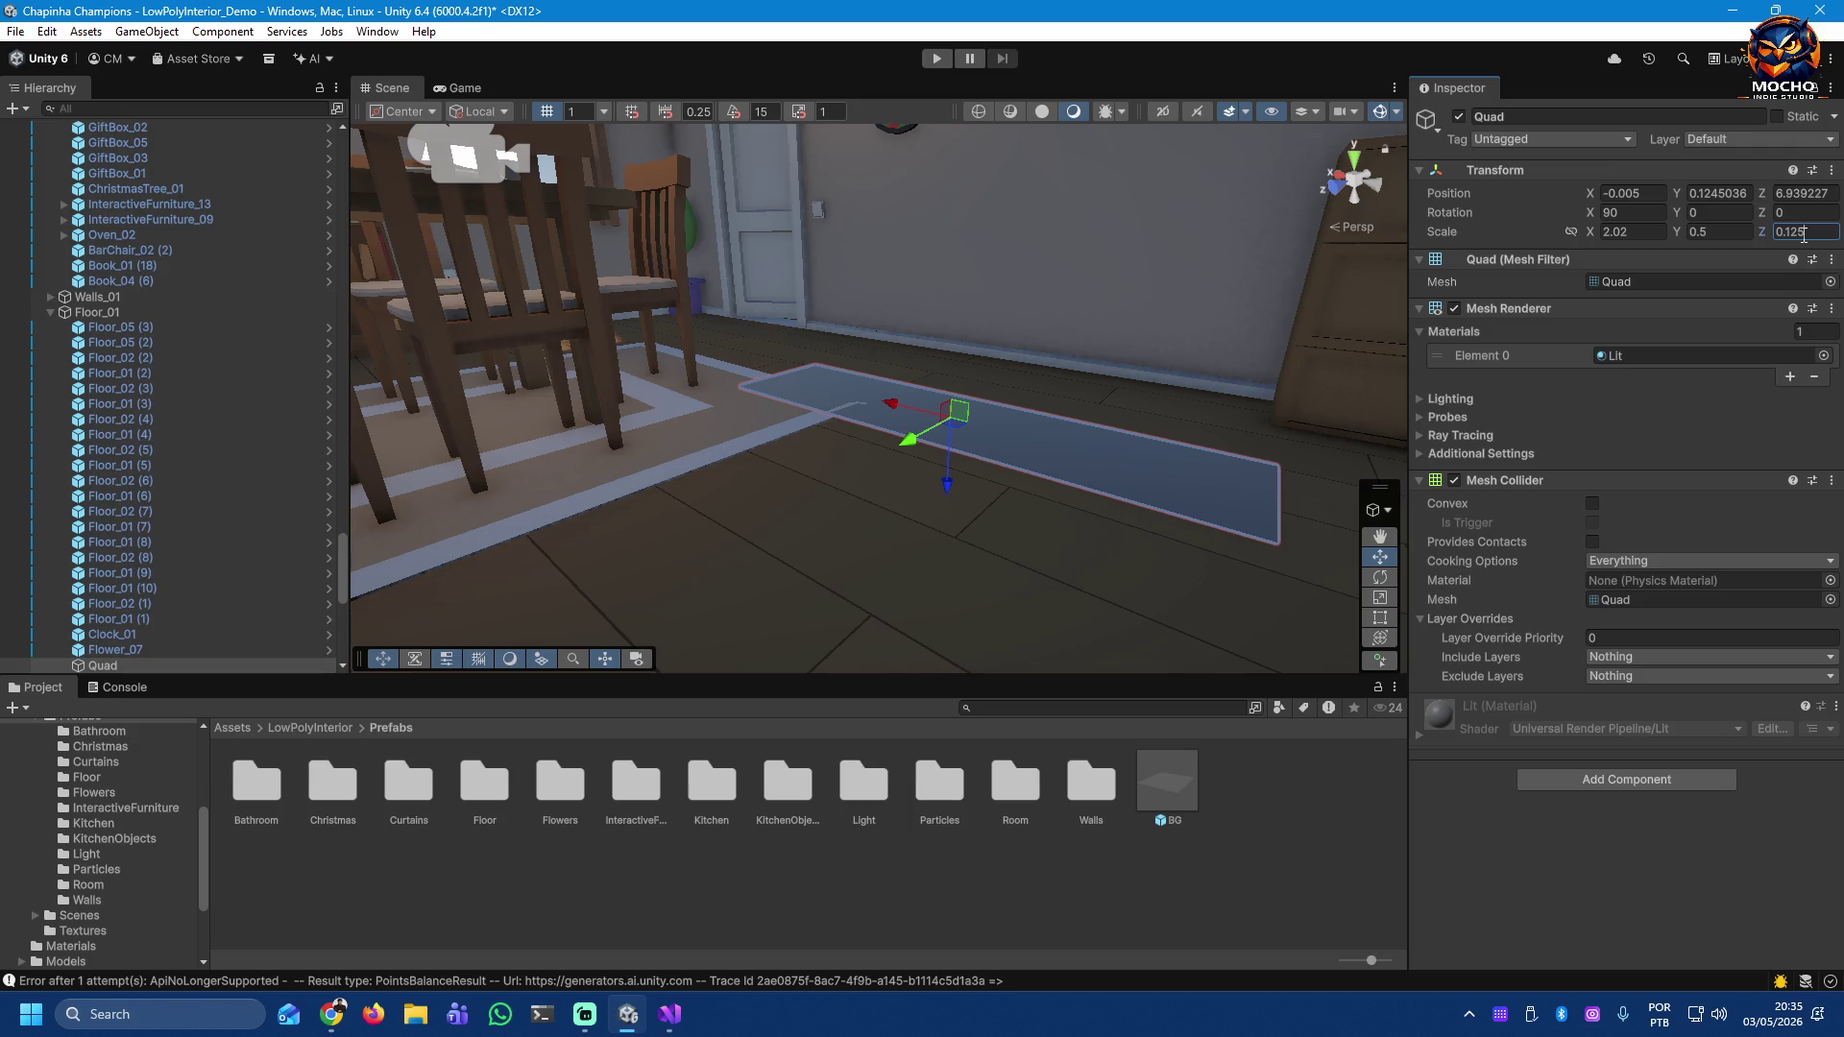
pyautogui.click(1733, 232)
pyautogui.write('0')
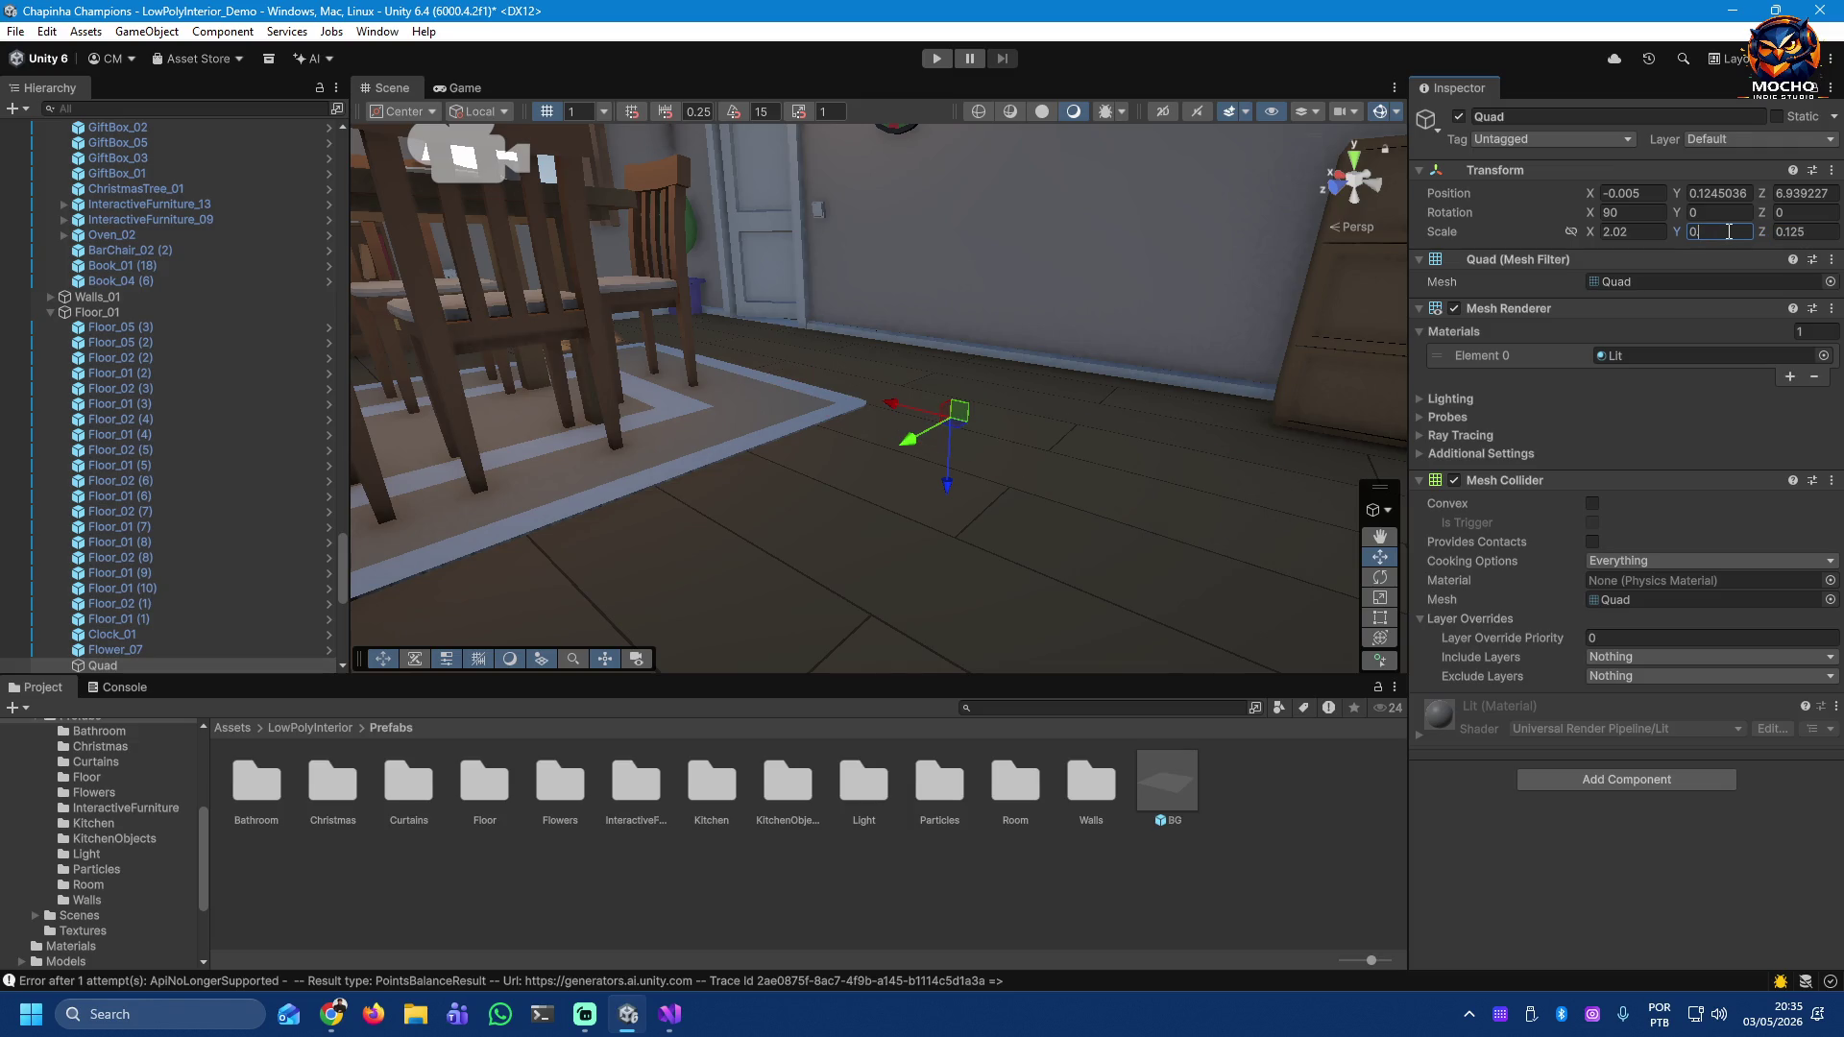
pyautogui.write('.125')
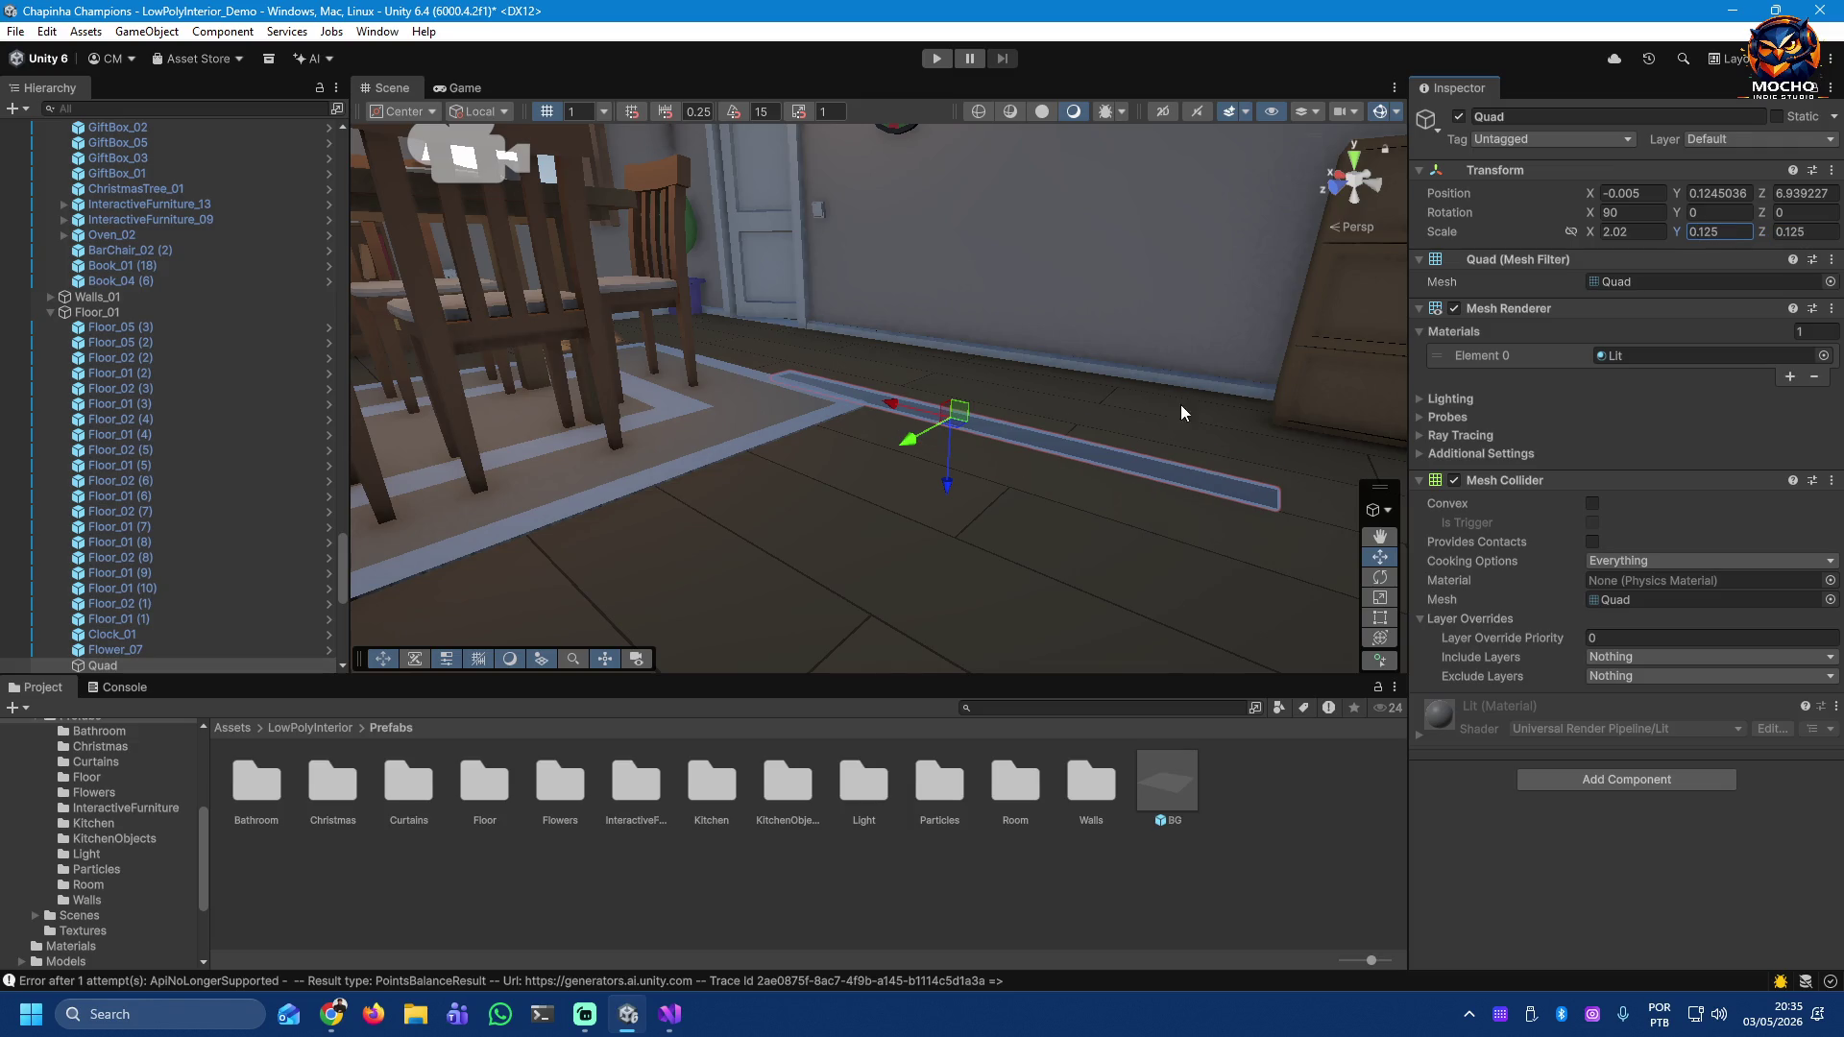
pyautogui.moveTo(893, 405); pyautogui.dragTo(1057, 449)
pyautogui.moveTo(997, 543)
pyautogui.mouseDown()
pyautogui.moveTo(1210, 533)
pyautogui.moveTo(1789, 573)
pyautogui.moveTo(1740, 449)
pyautogui.moveTo(973, 394)
pyautogui.moveTo(1070, 326)
pyautogui.moveTo(1247, 544)
pyautogui.moveTo(1041, 614)
pyautogui.moveTo(980, 596)
pyautogui.moveTo(1177, 602)
pyautogui.moveTo(1191, 584)
pyautogui.mouseUp()
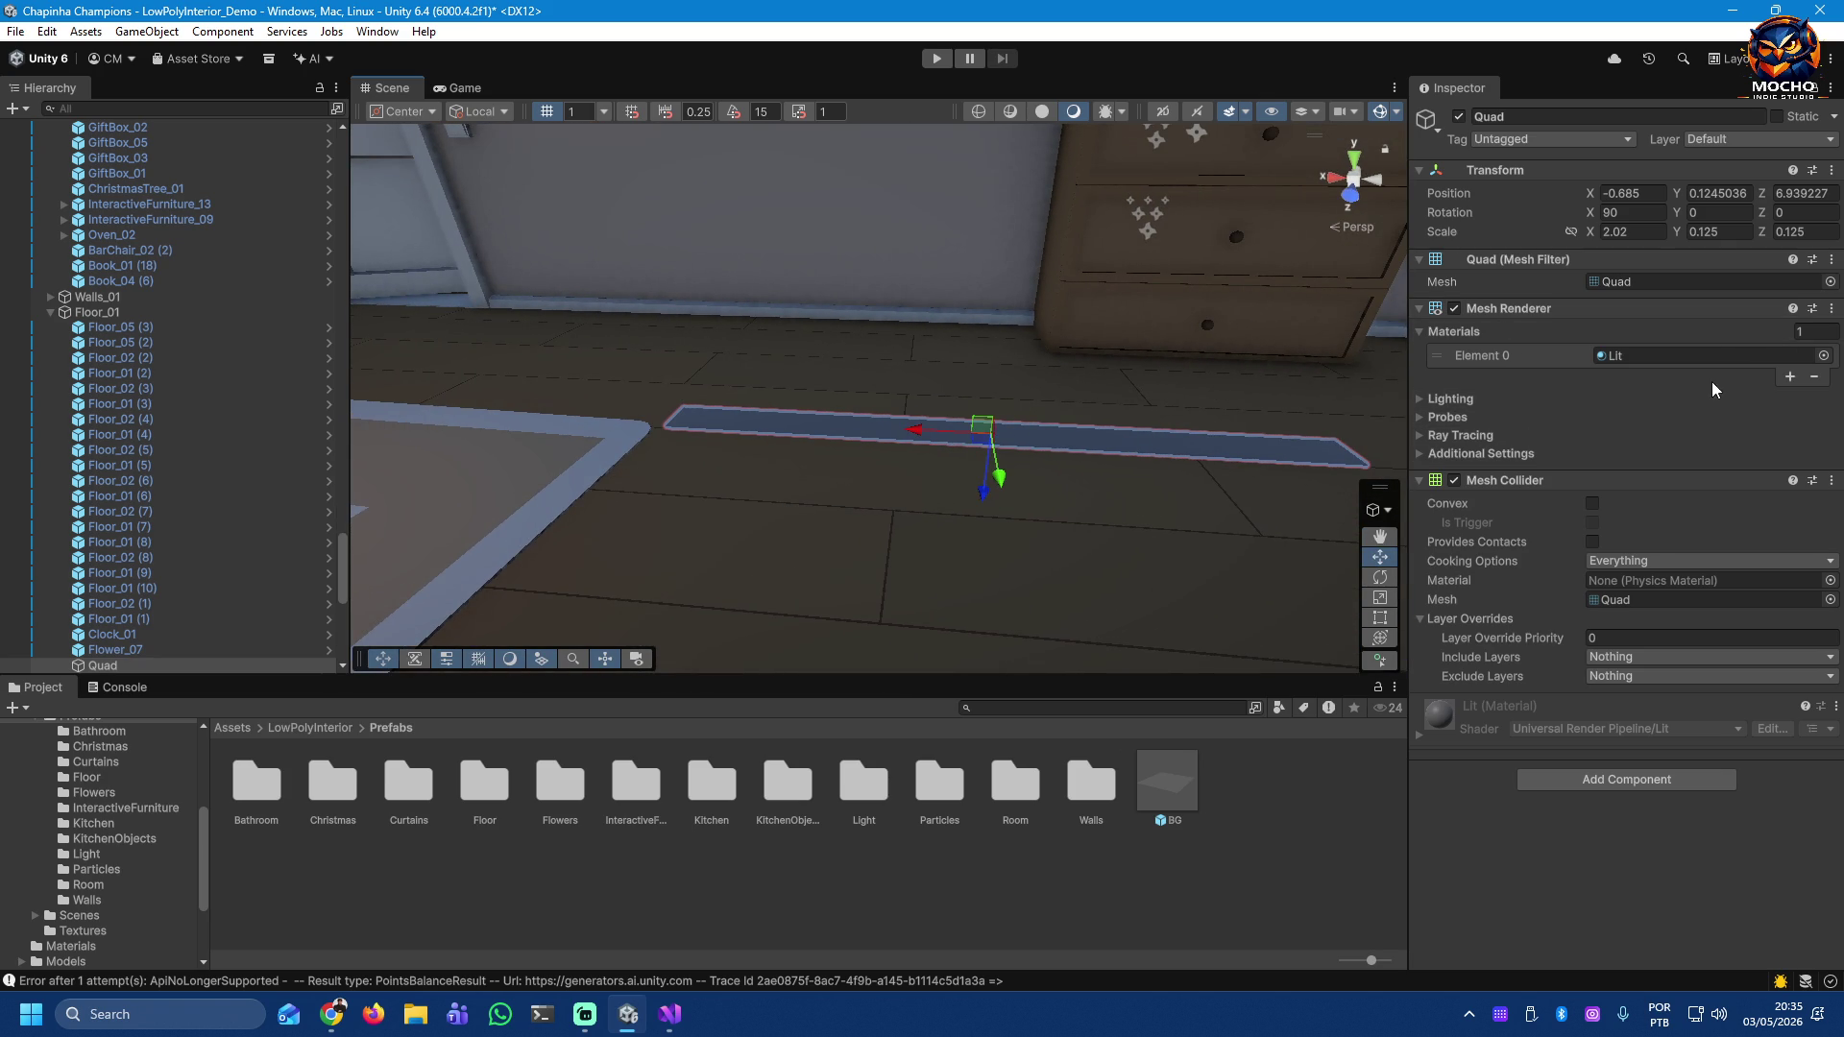
pyautogui.click(1617, 357)
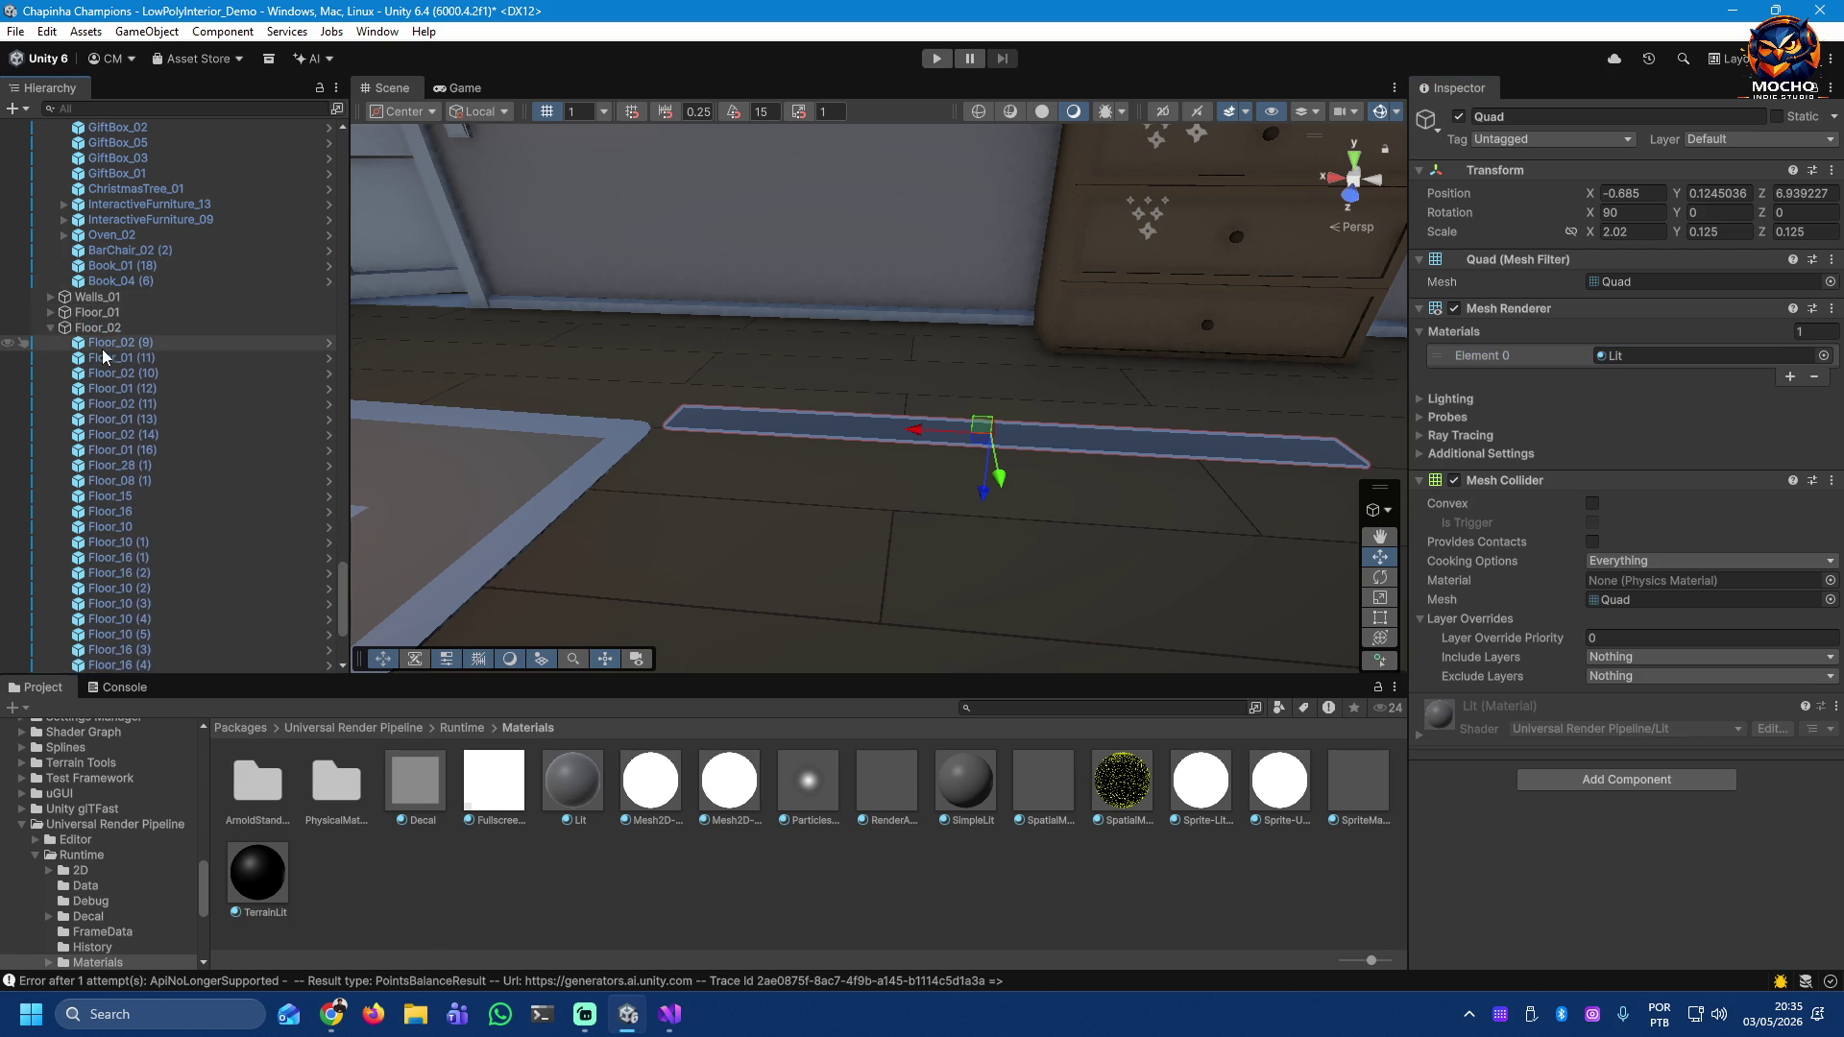
# Step: Collapse the Props_01, Cameras and Floor_02 groups in the Hierarchy
pyautogui.scroll(15, 100, 348)
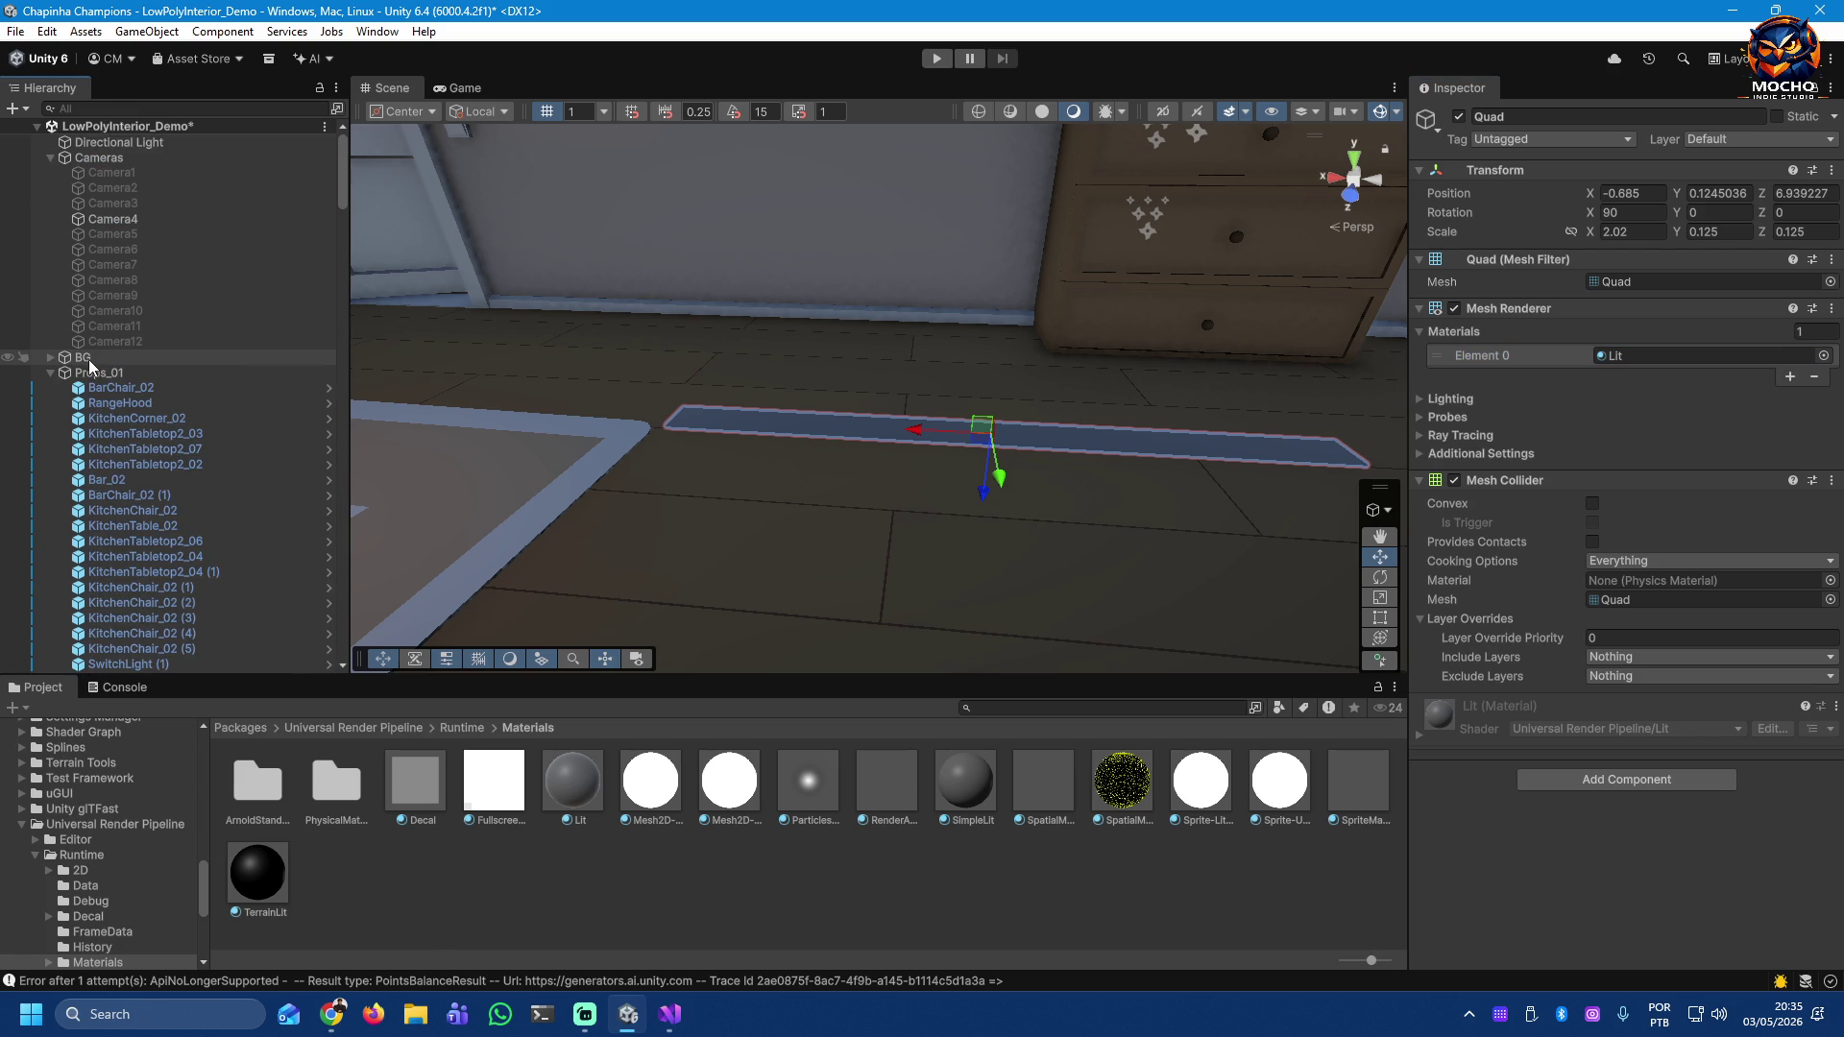
pyautogui.click(51, 372)
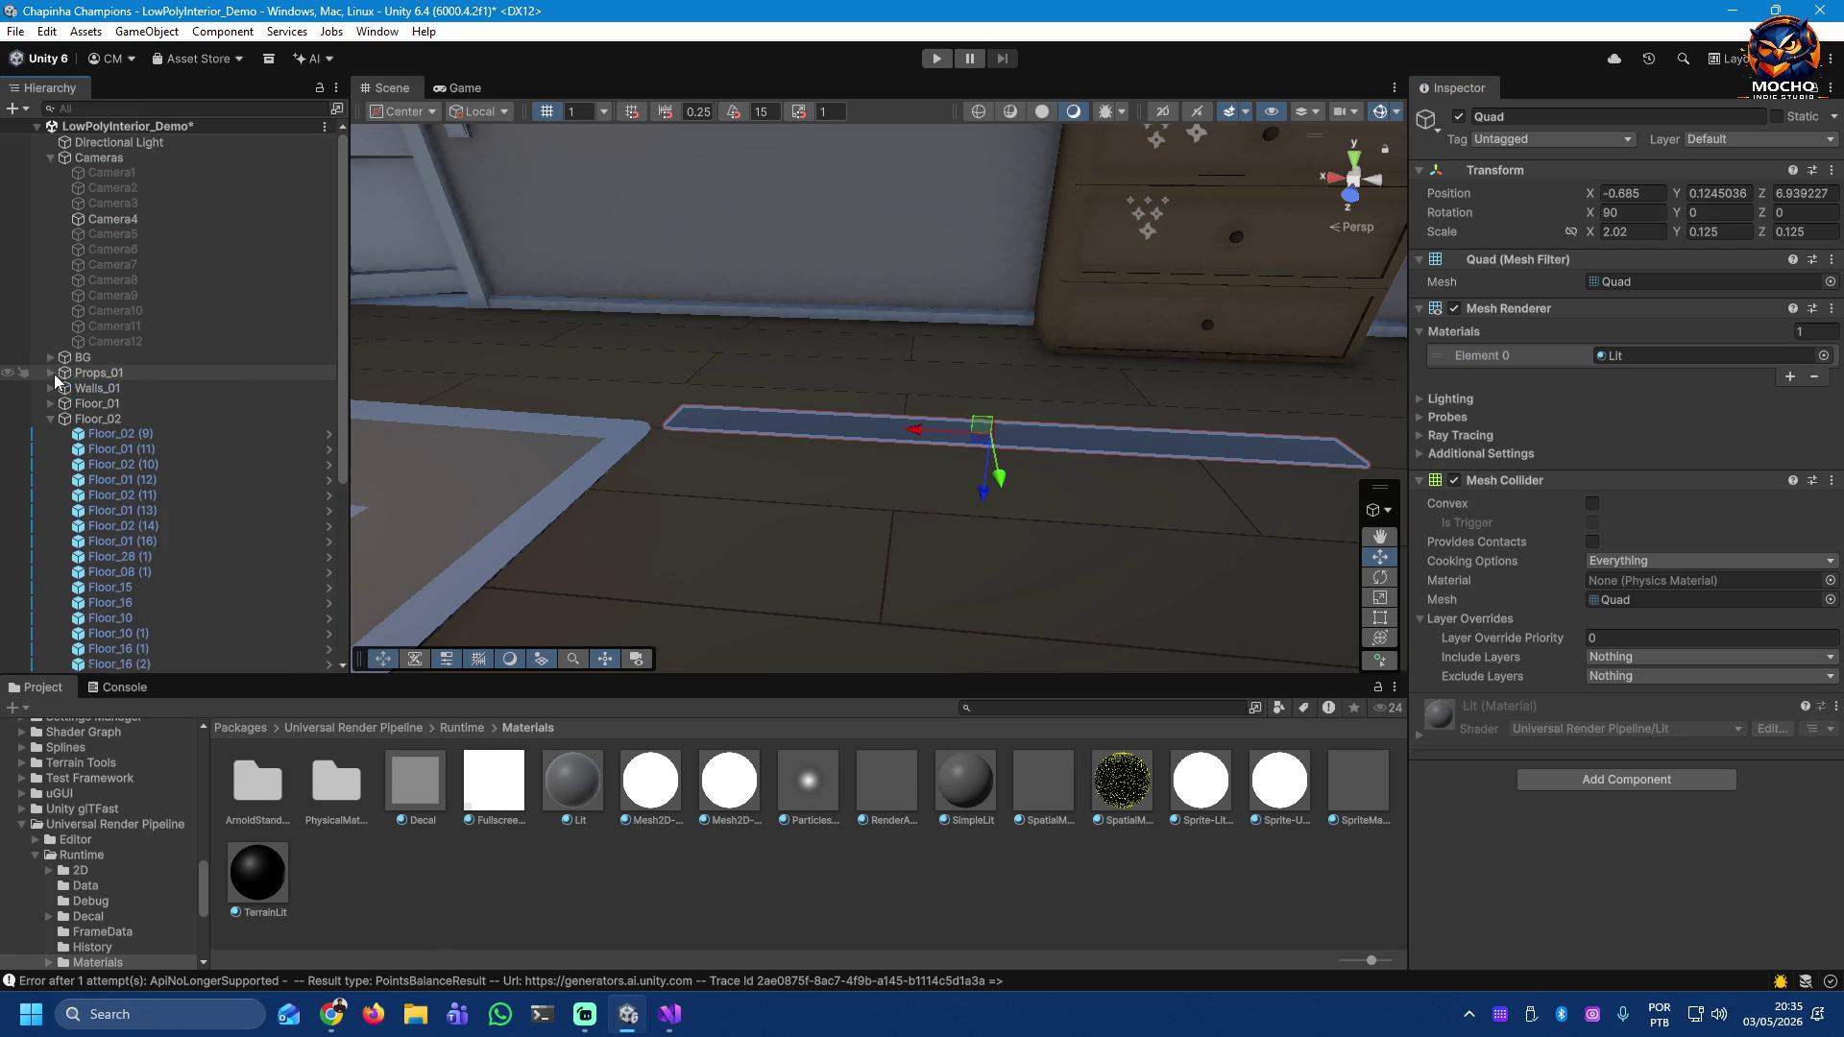
pyautogui.click(50, 158)
pyautogui.click(50, 234)
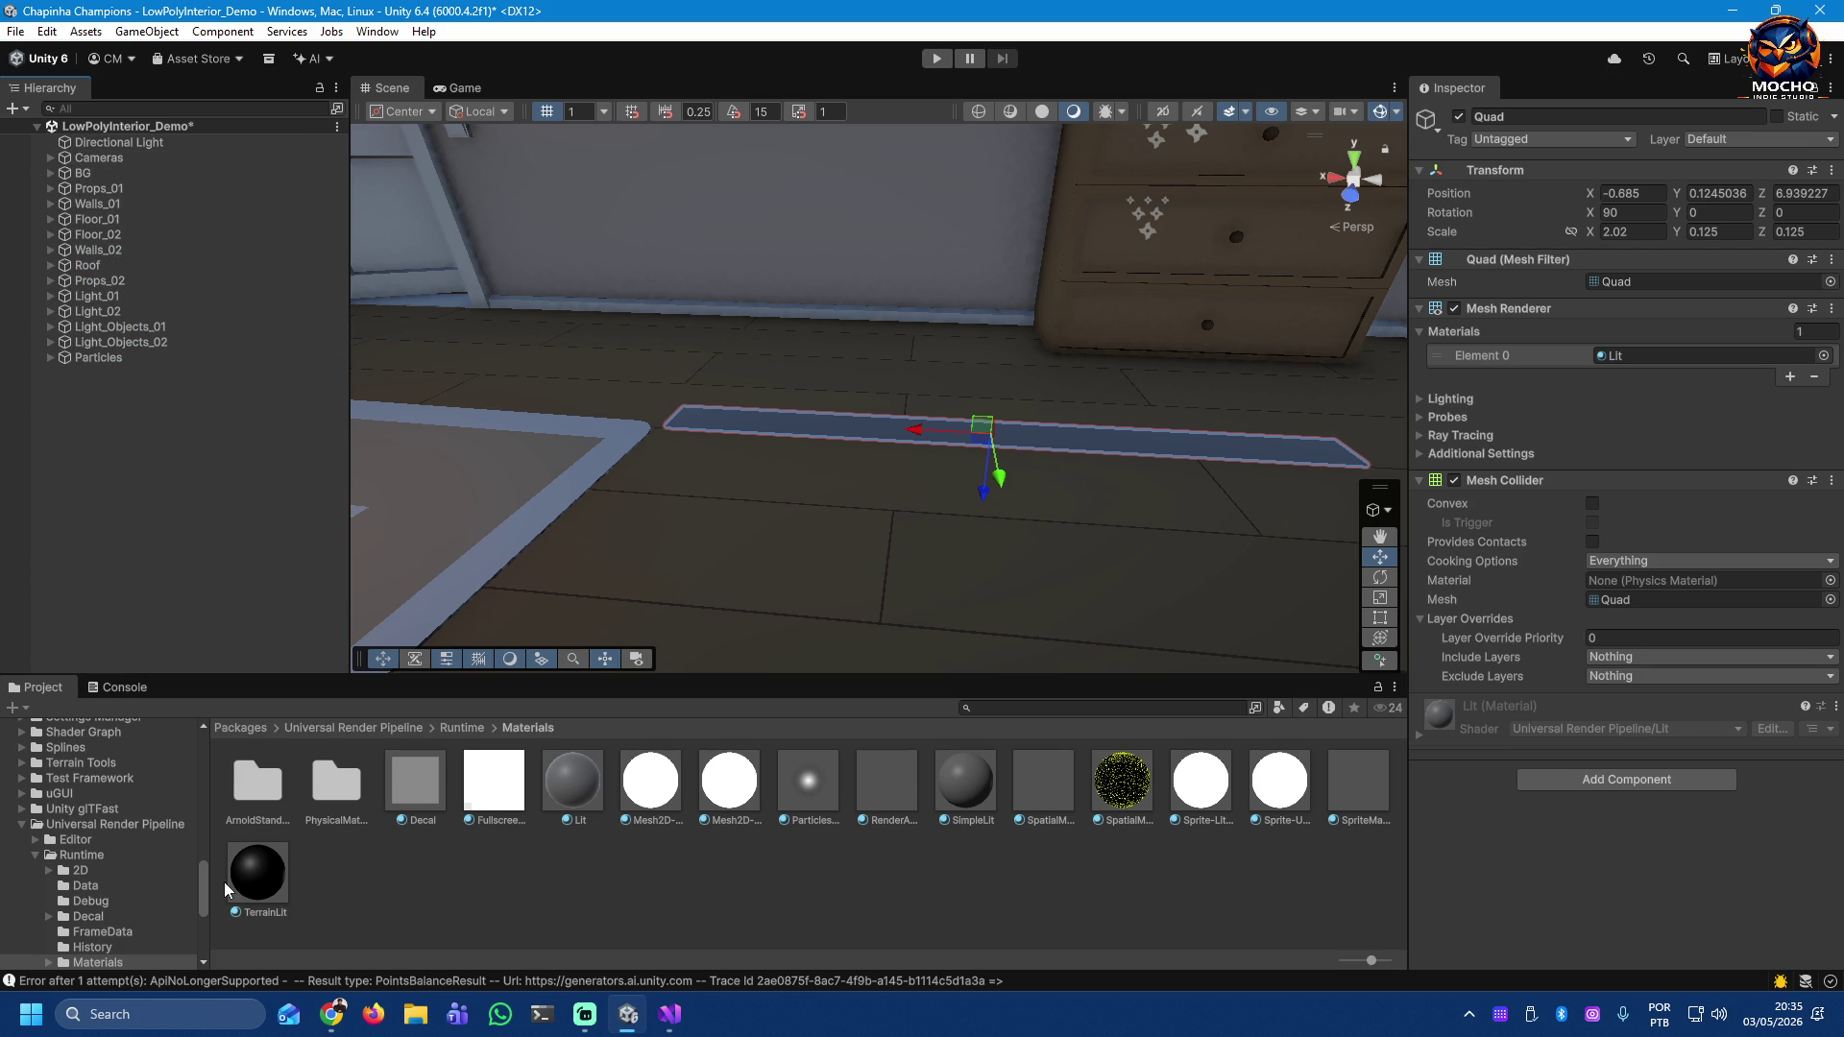
pyautogui.scroll(2, 198, 872)
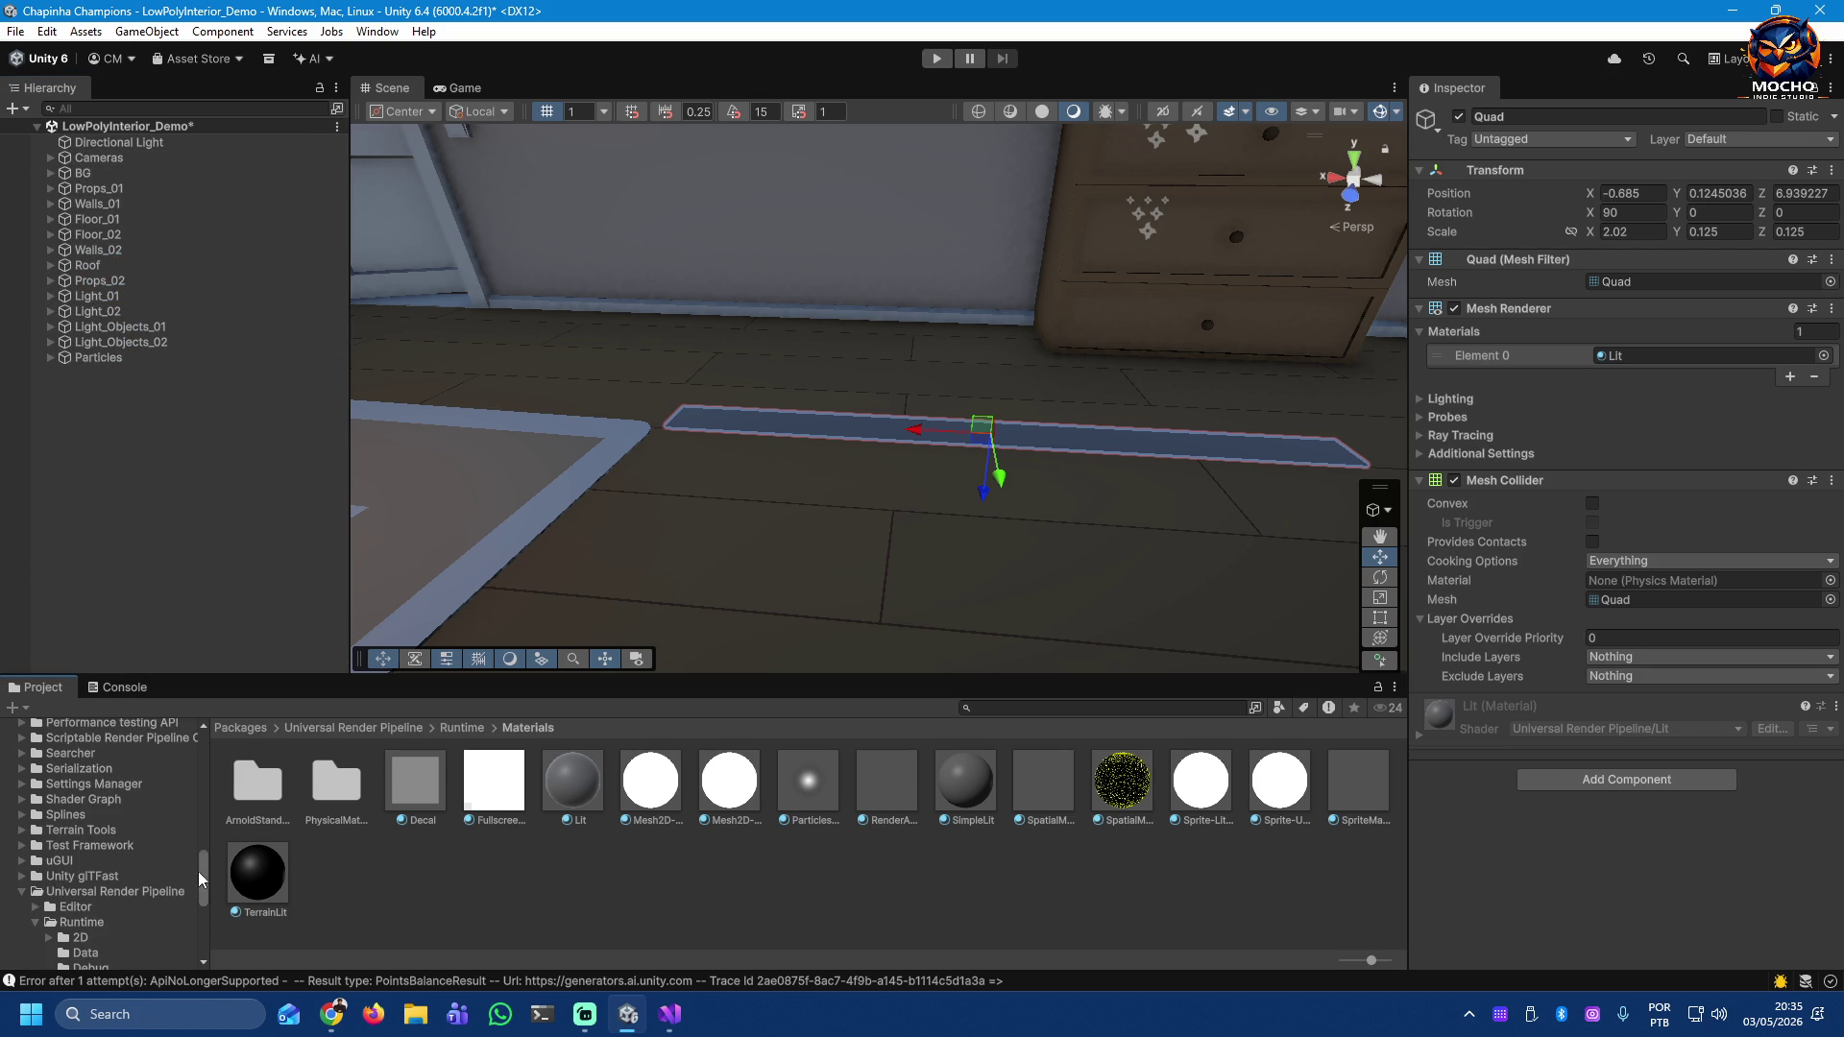
# Step: Collapse LowPolyInterior and Packages in the Project window and open Assets/Materials
pyautogui.moveTo(205, 902); pyautogui.dragTo(211, 736)
pyautogui.click(22, 879)
pyautogui.scroll(-5, 192, 837)
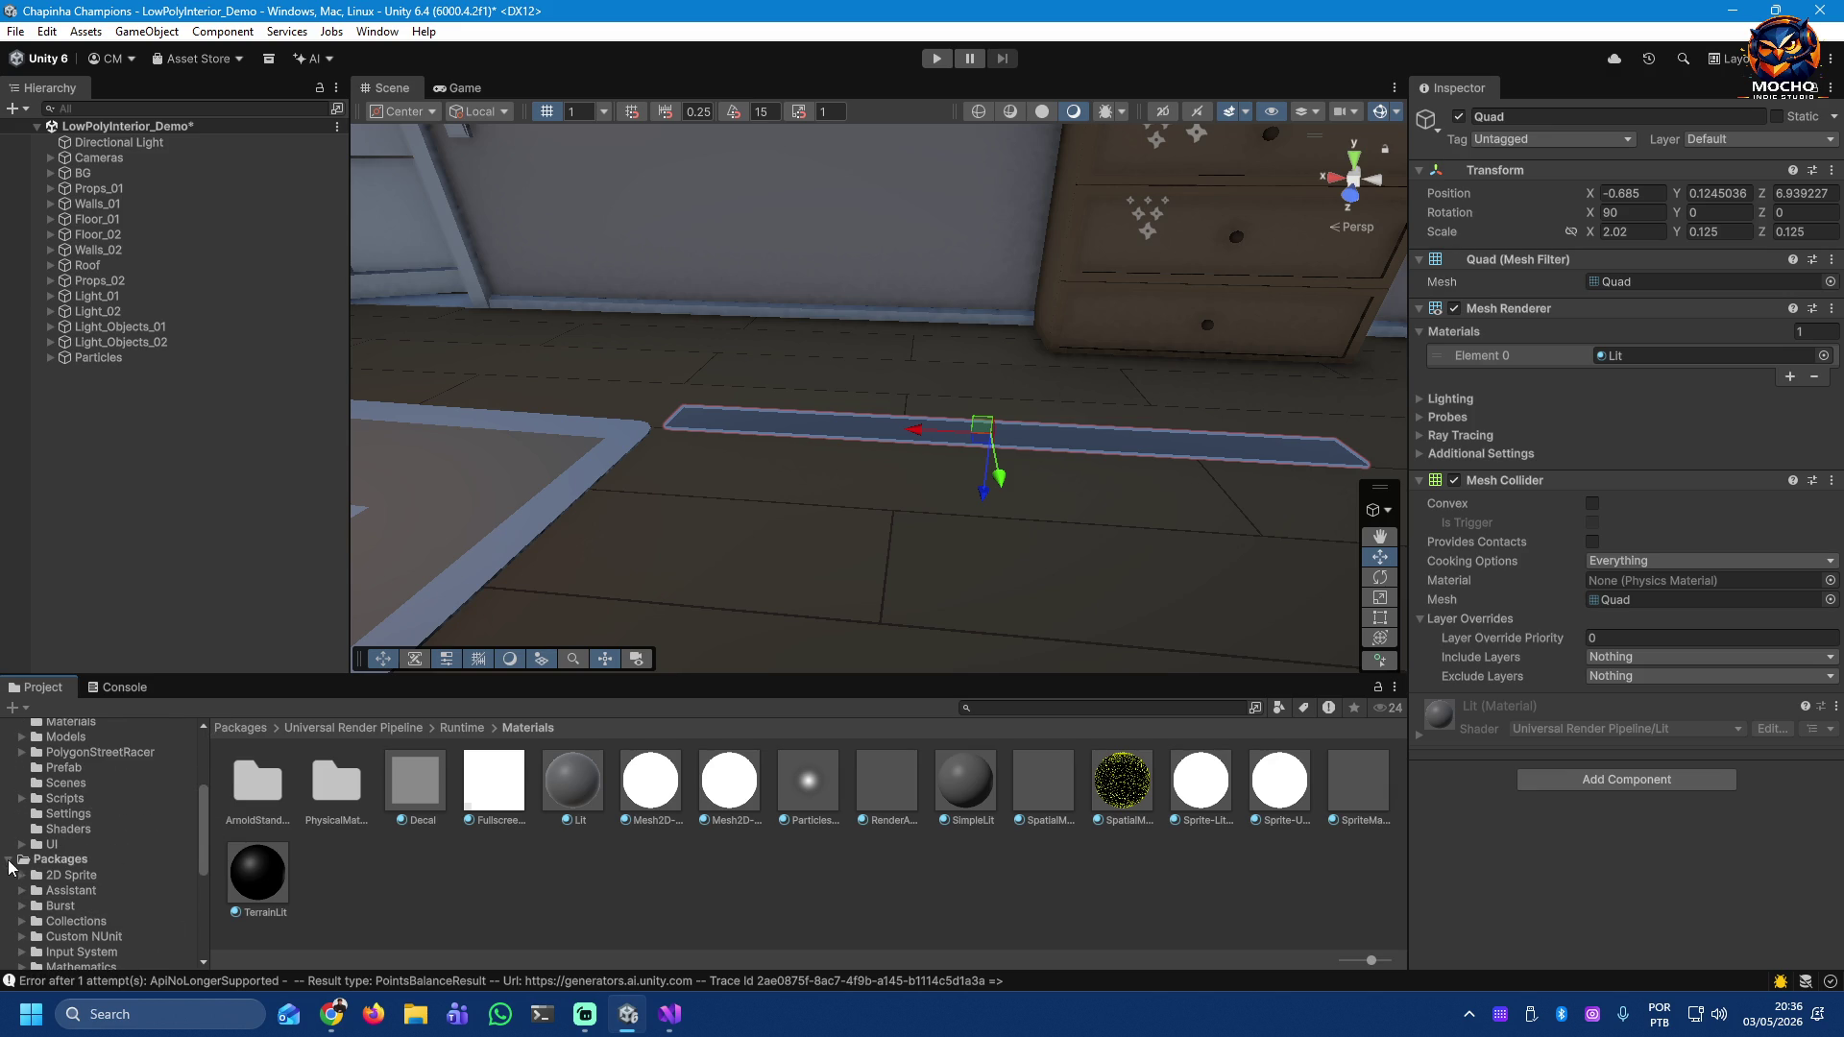
pyautogui.click(10, 861)
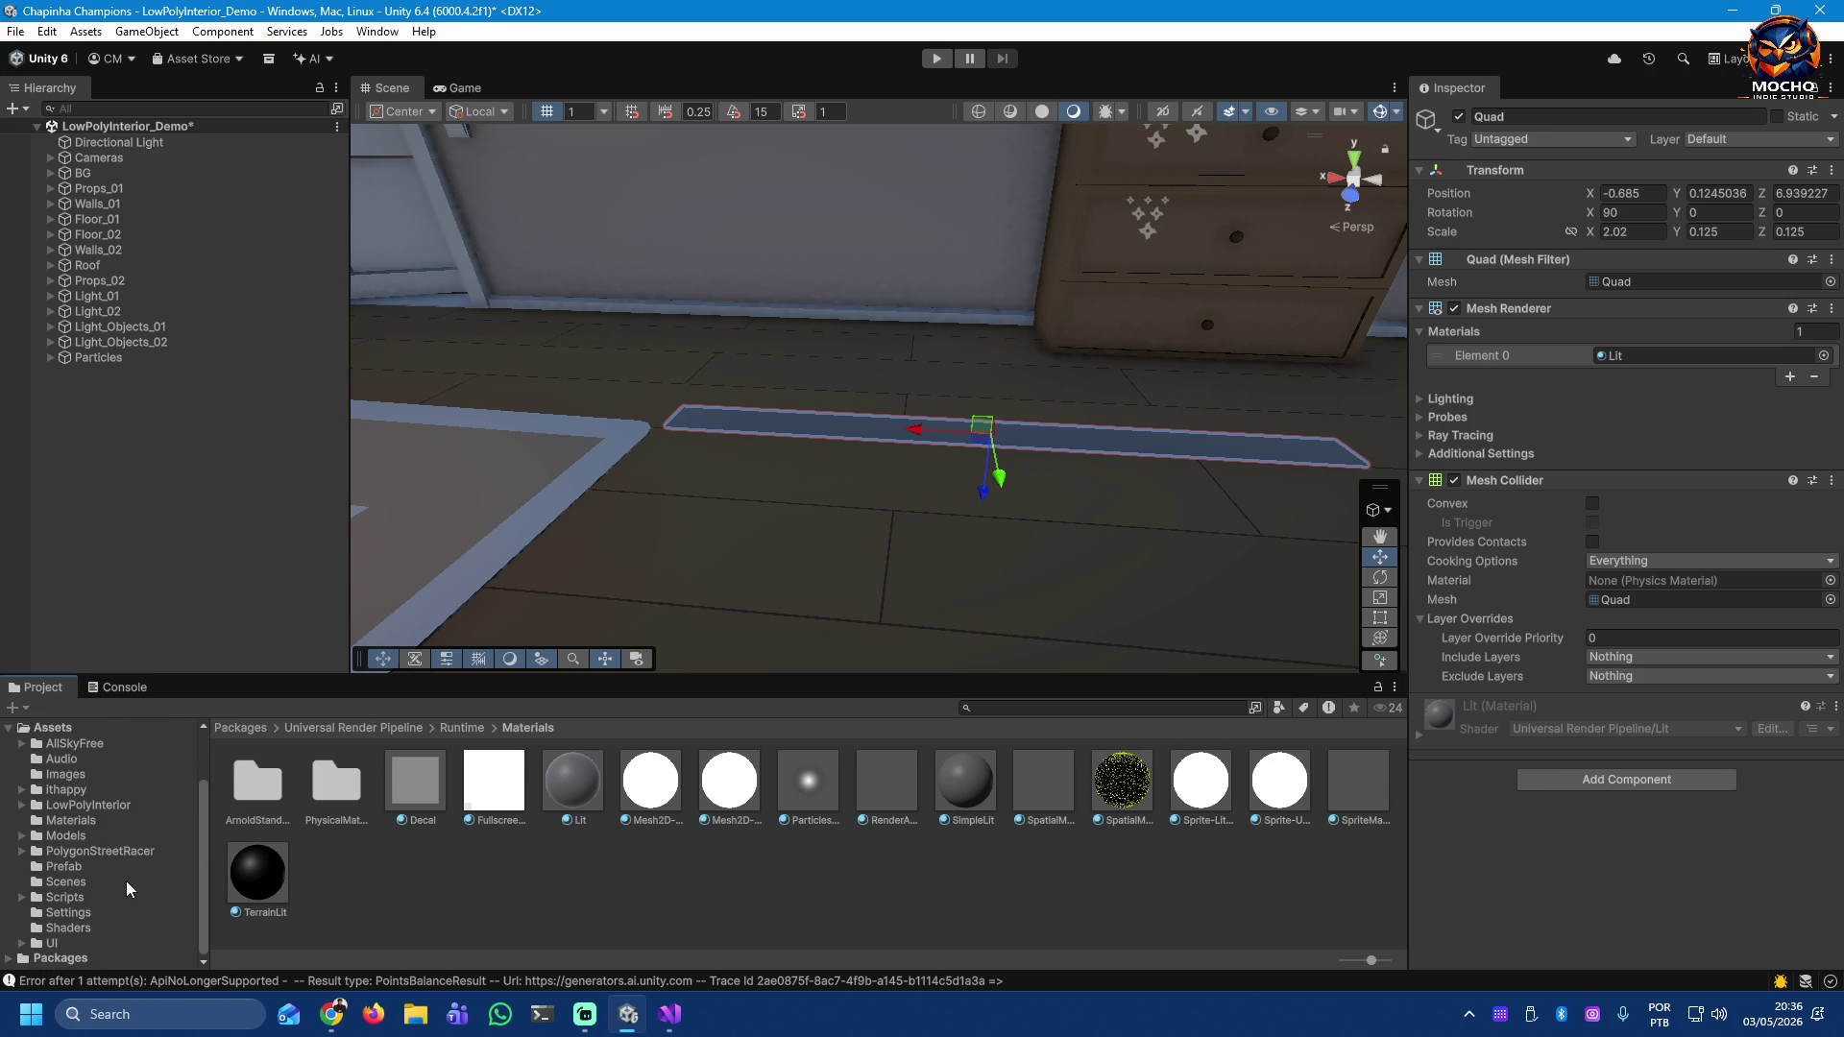
pyautogui.click(57, 821)
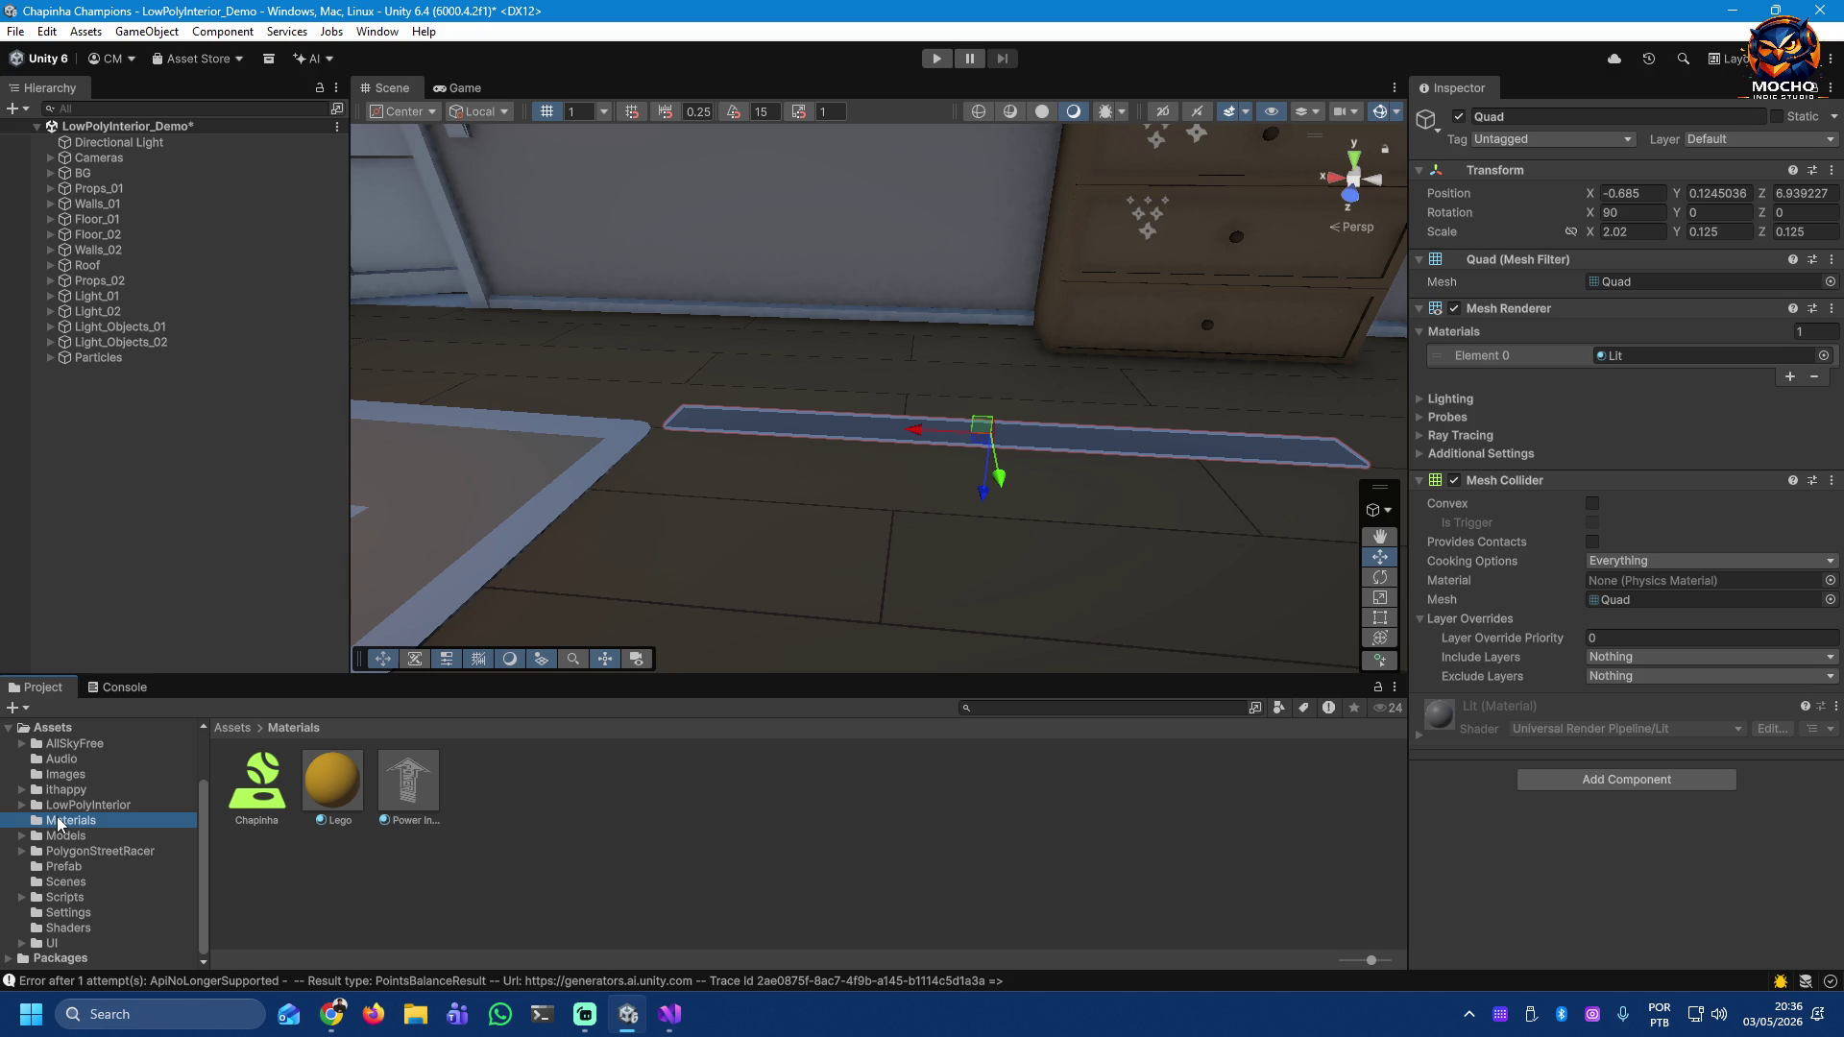
# Step: Create a new material named Semi-transparent in Assets/Materials
pyautogui.rightClick(447, 889)
pyautogui.moveTo(697, 269)
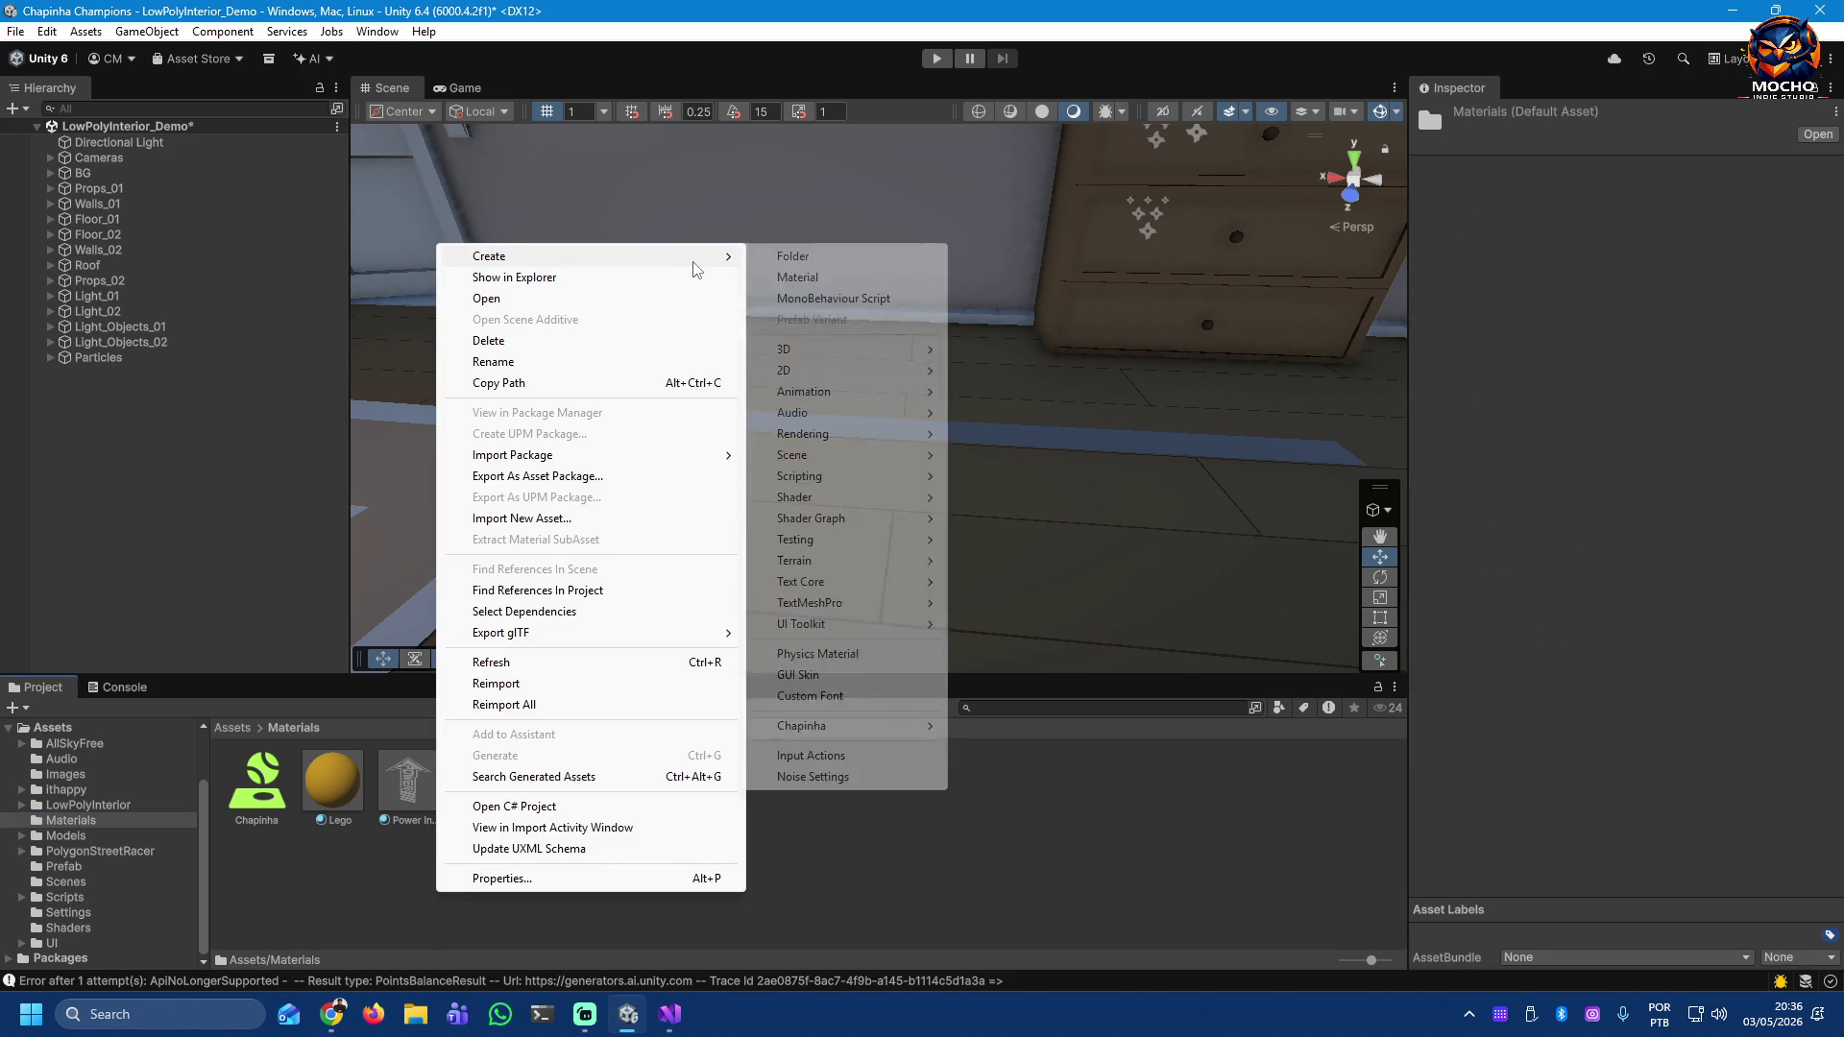
pyautogui.click(817, 278)
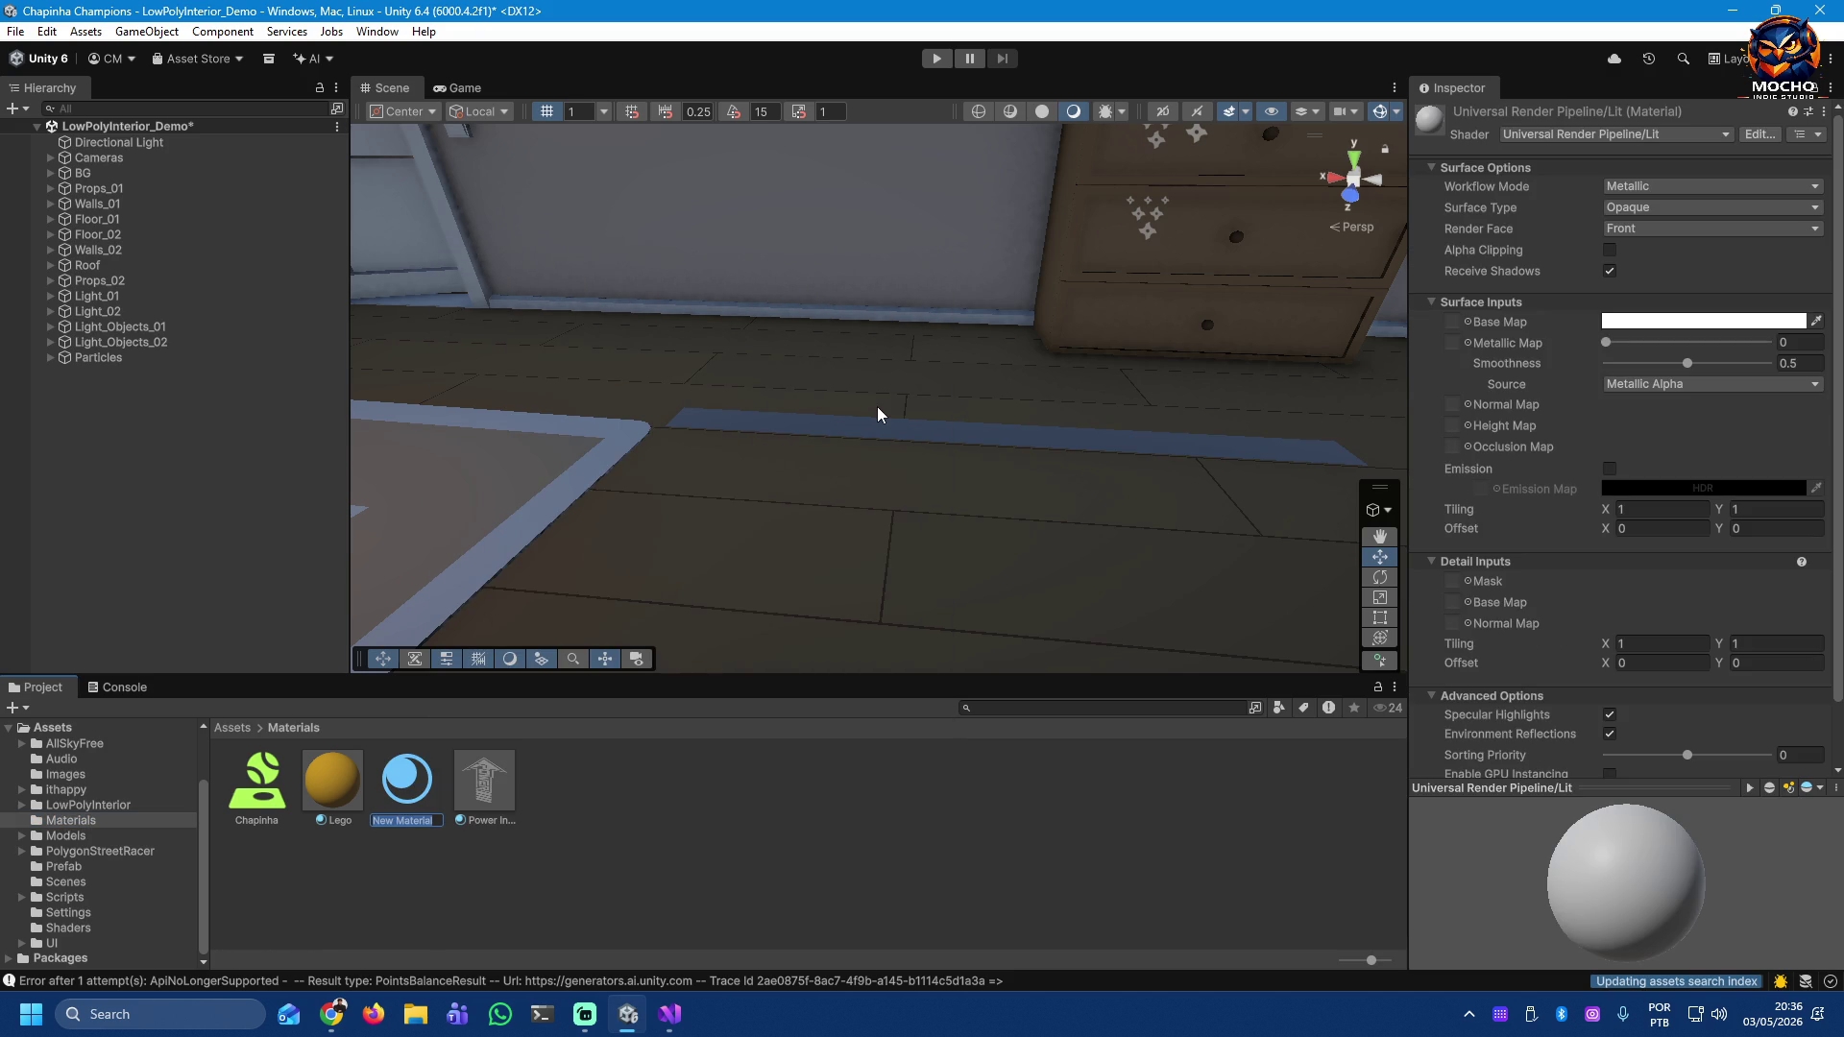
pyautogui.write('Se')
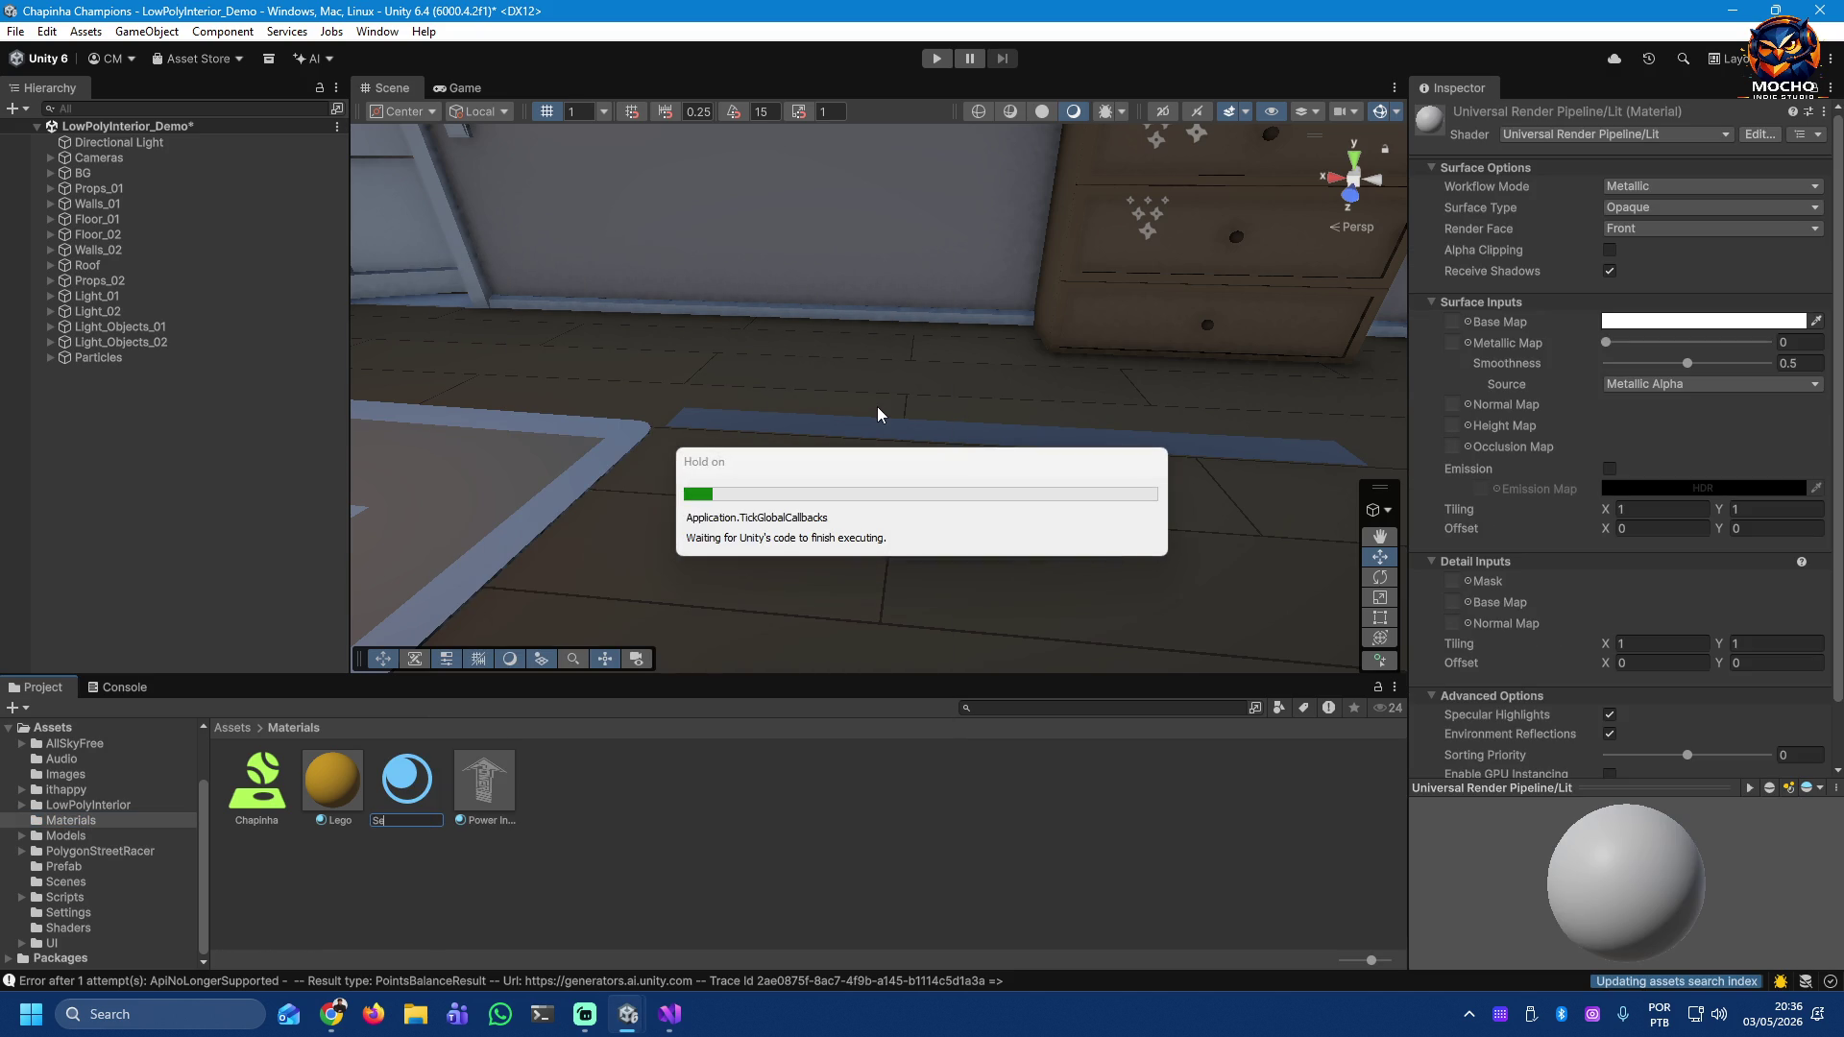
pyautogui.write('mi-parent')
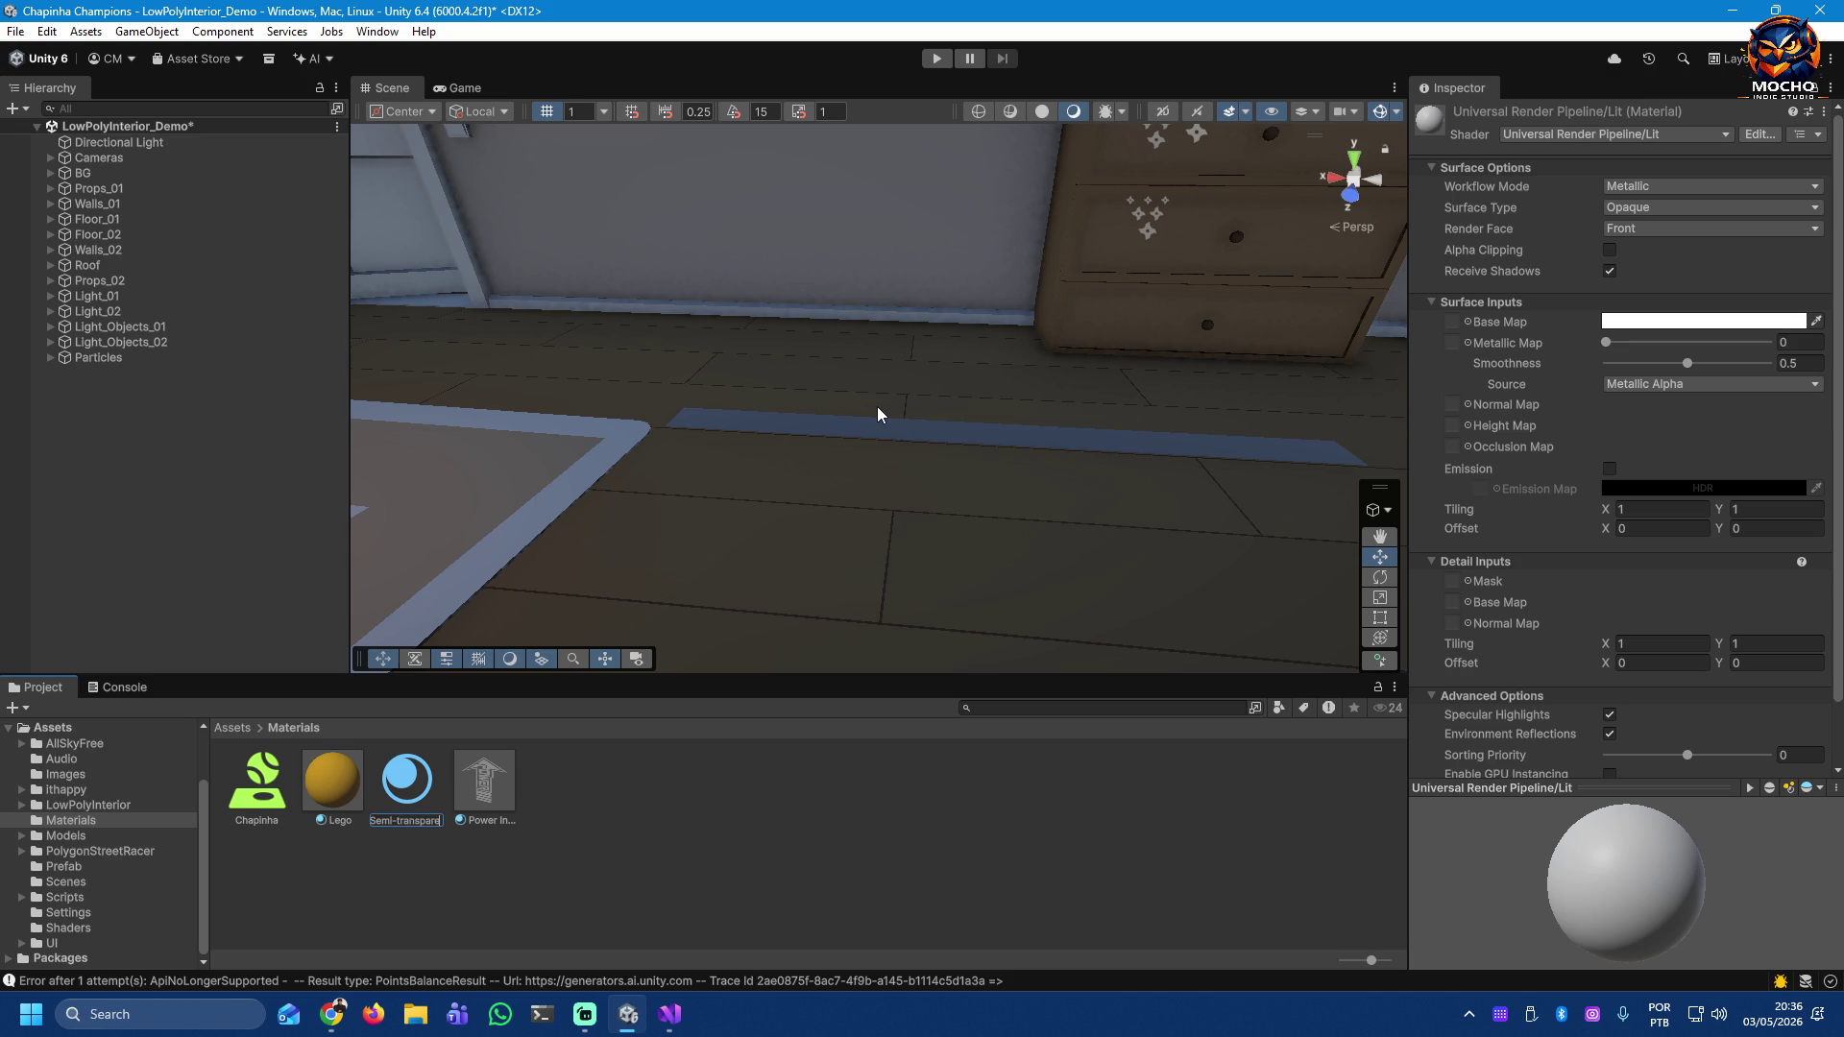
pyautogui.press('Return')
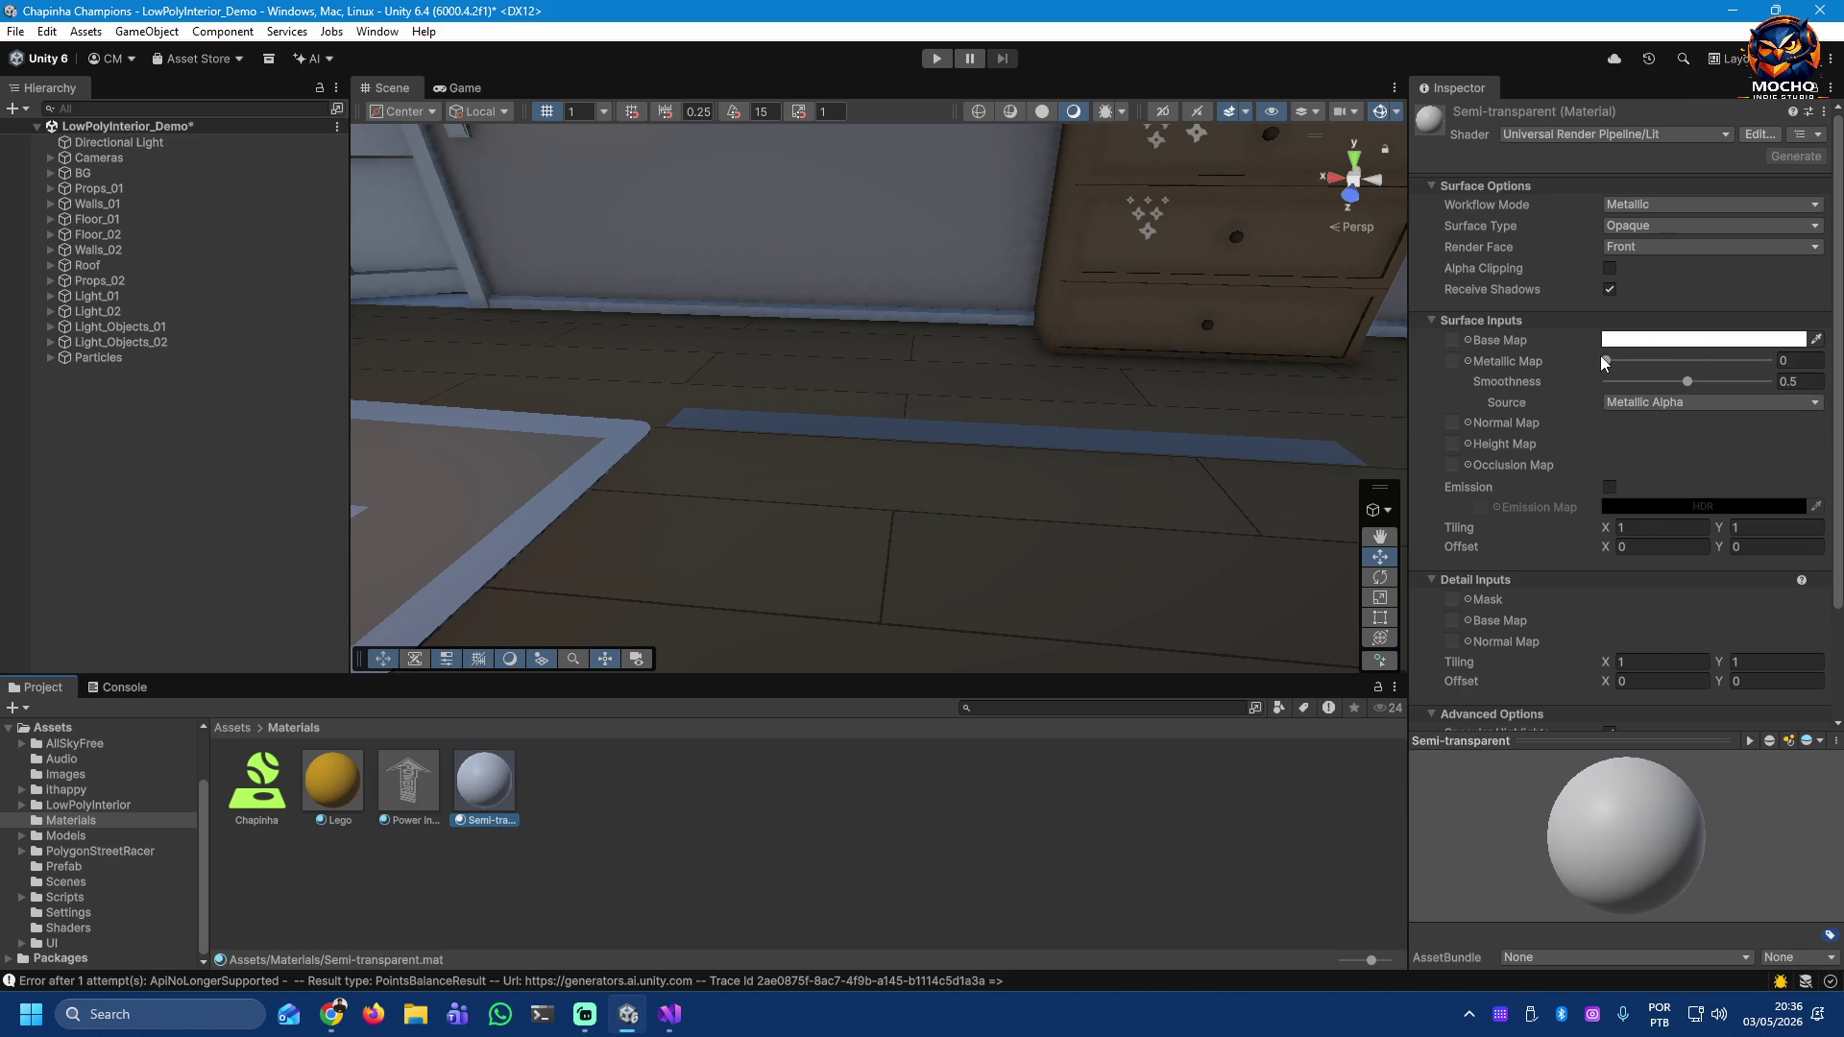
# Step: Set the material's Smoothness to 0, Base Map alpha to about 0.38, and Surface Type to Transparent
pyautogui.moveTo(1690, 379); pyautogui.dragTo(1452, 388)
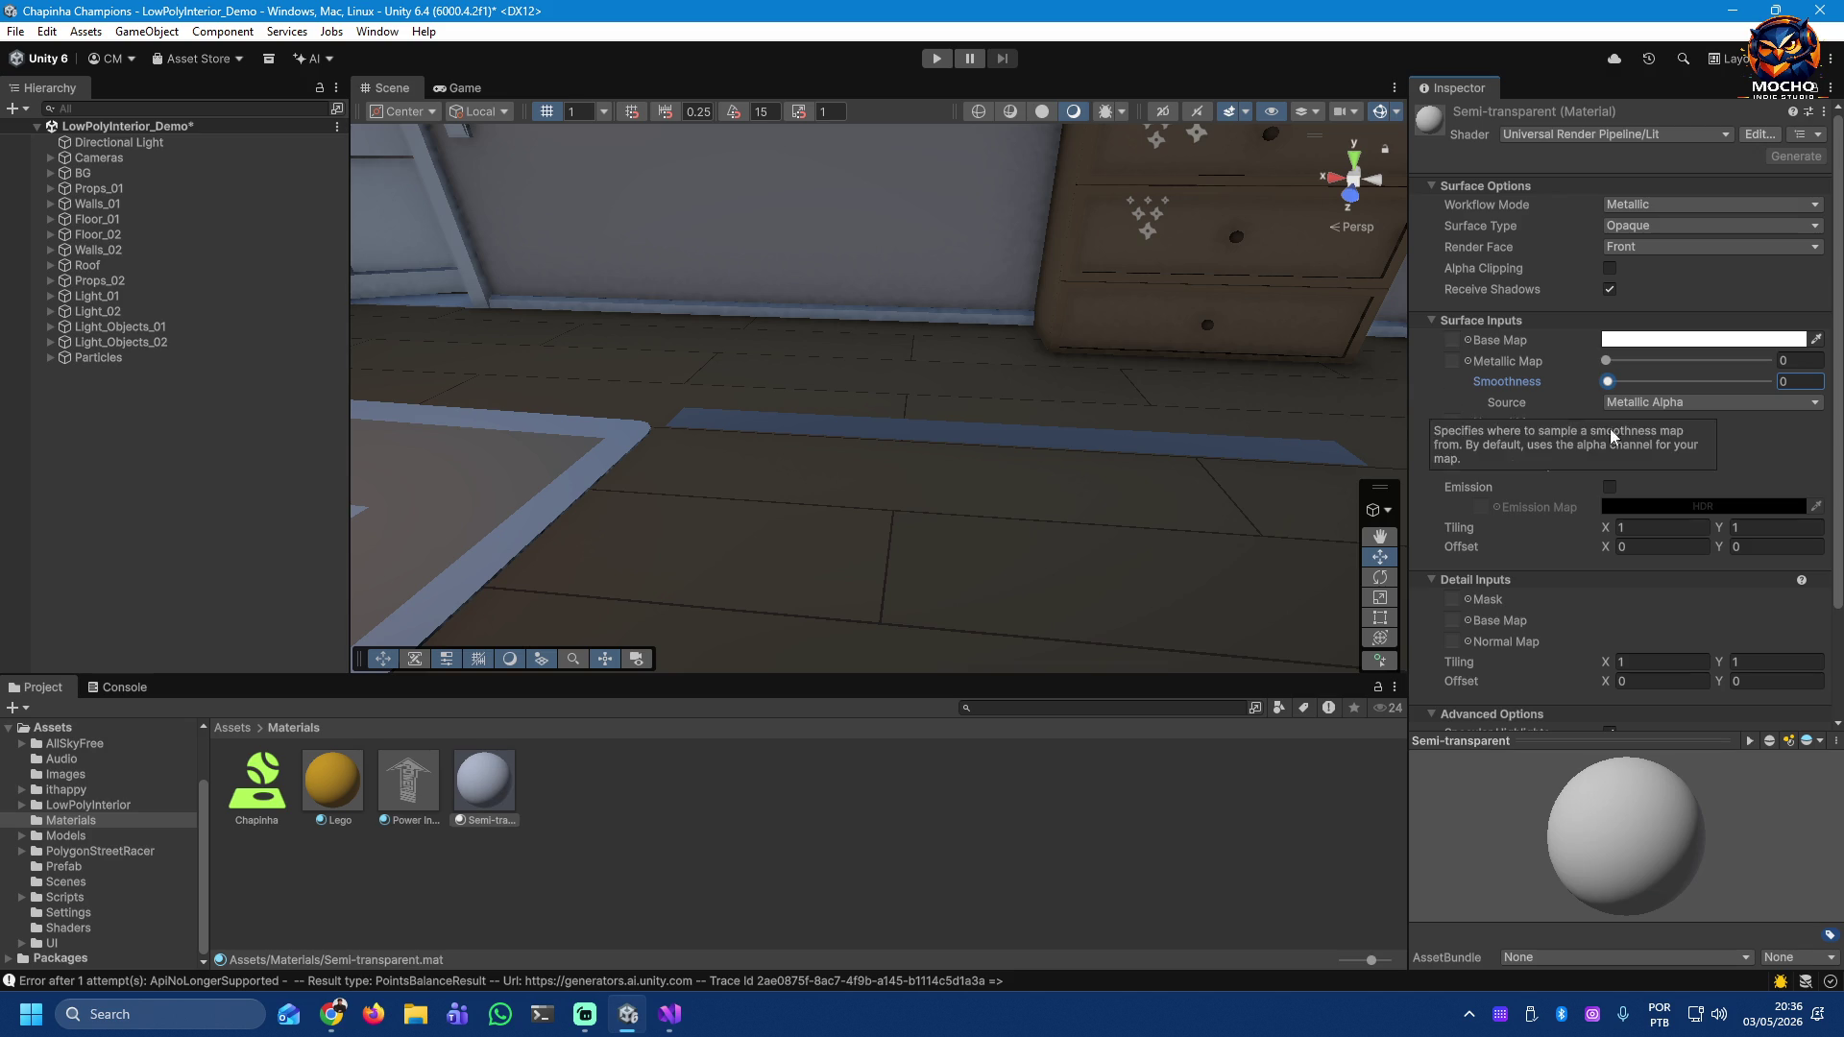
pyautogui.click(1690, 341)
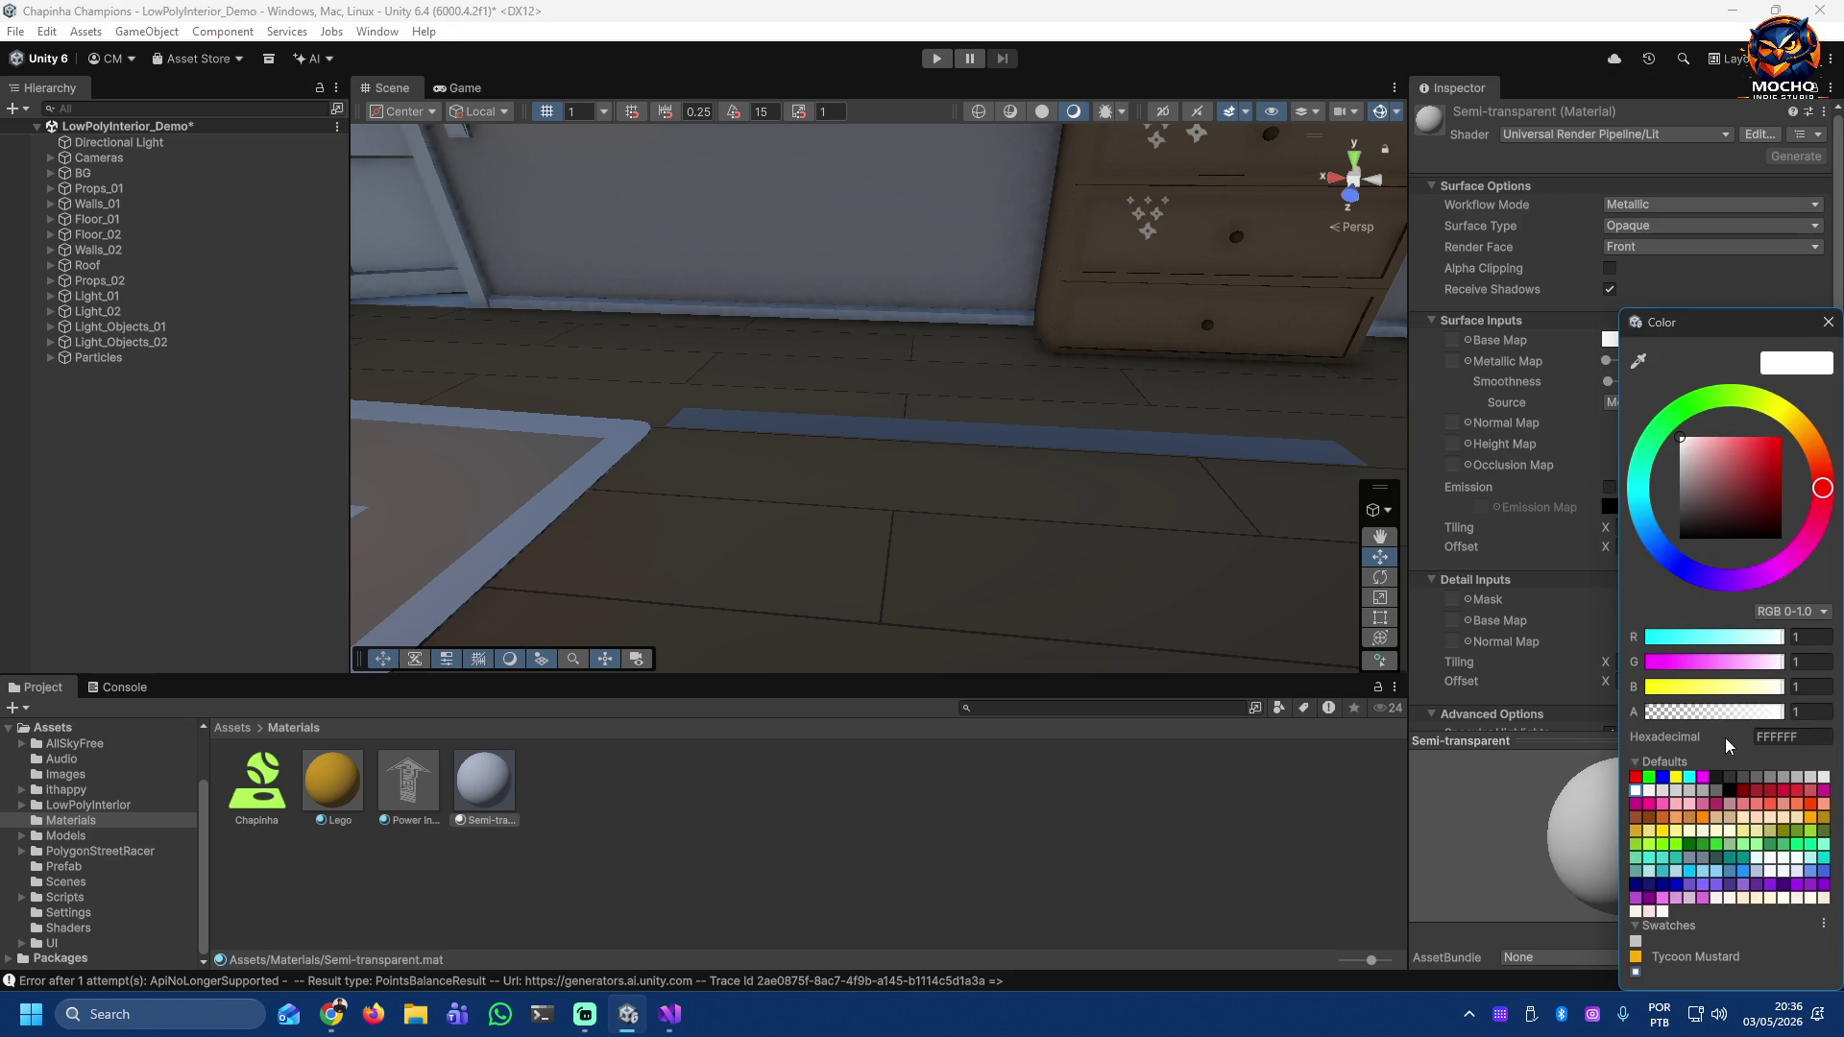
pyautogui.moveTo(1702, 715); pyautogui.dragTo(1700, 718)
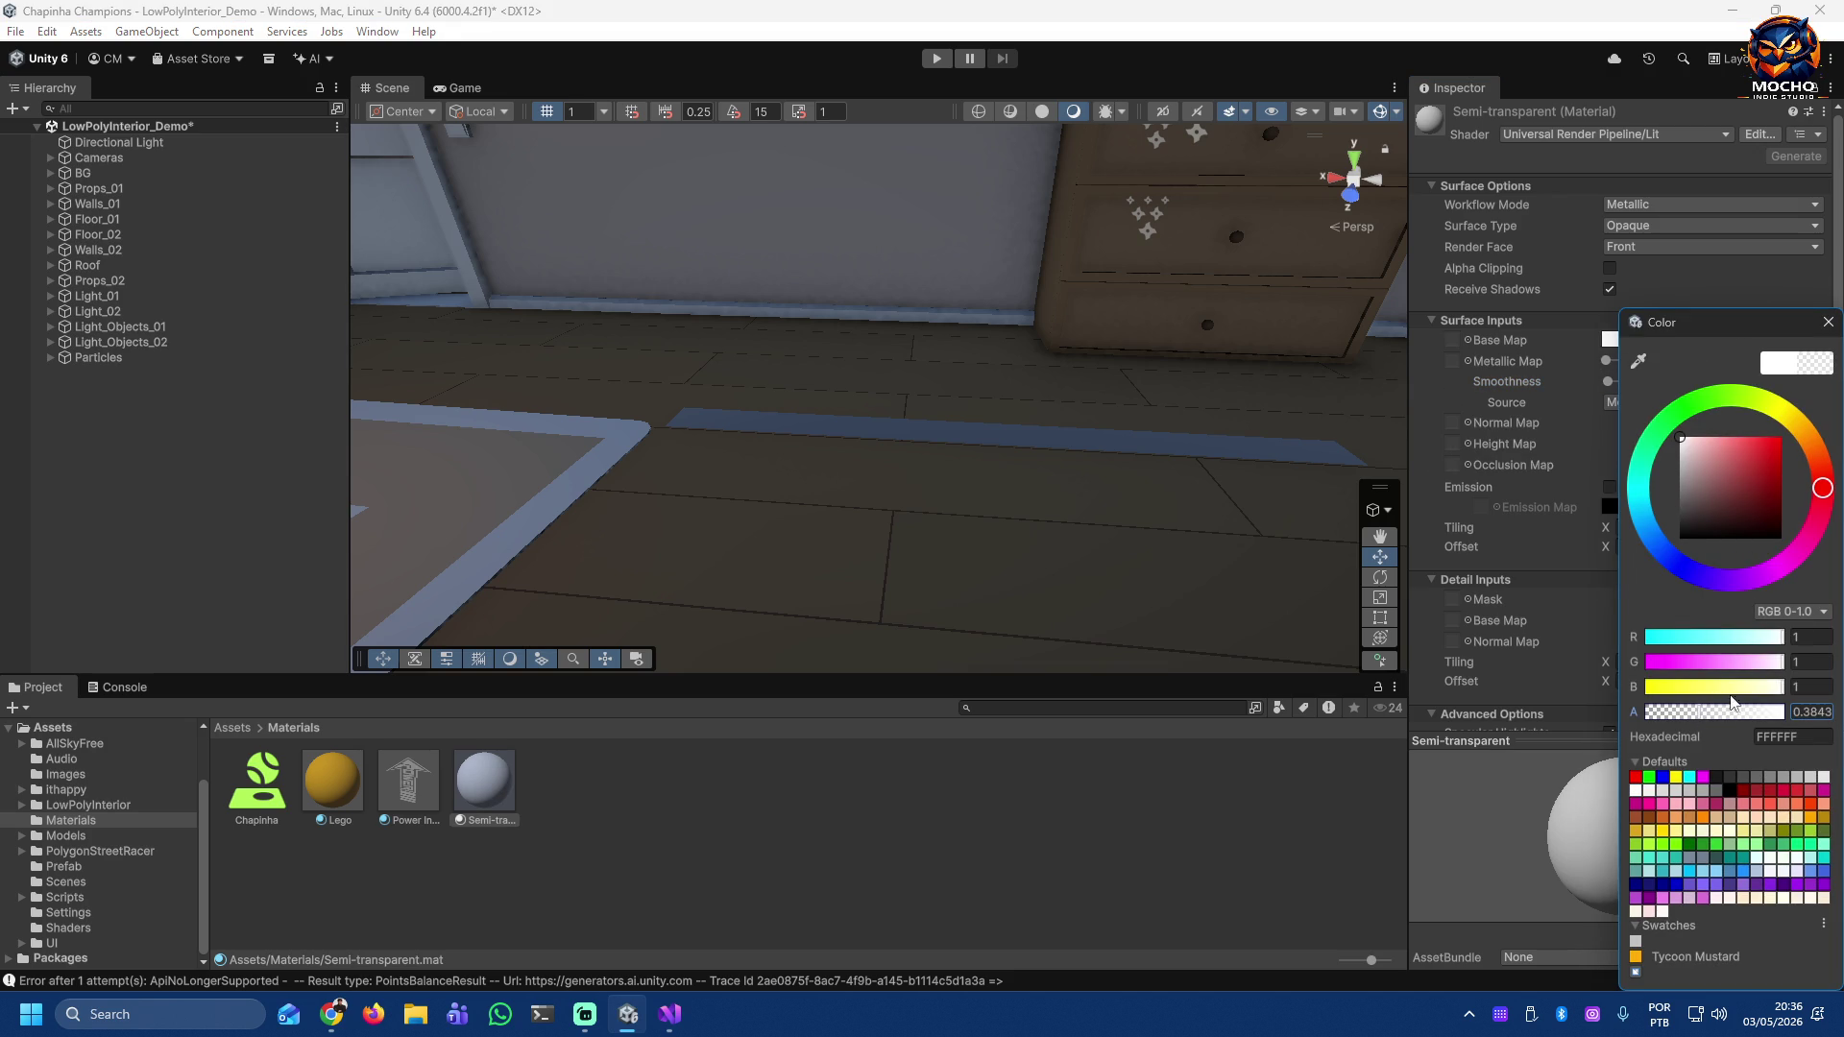
pyautogui.click(1827, 321)
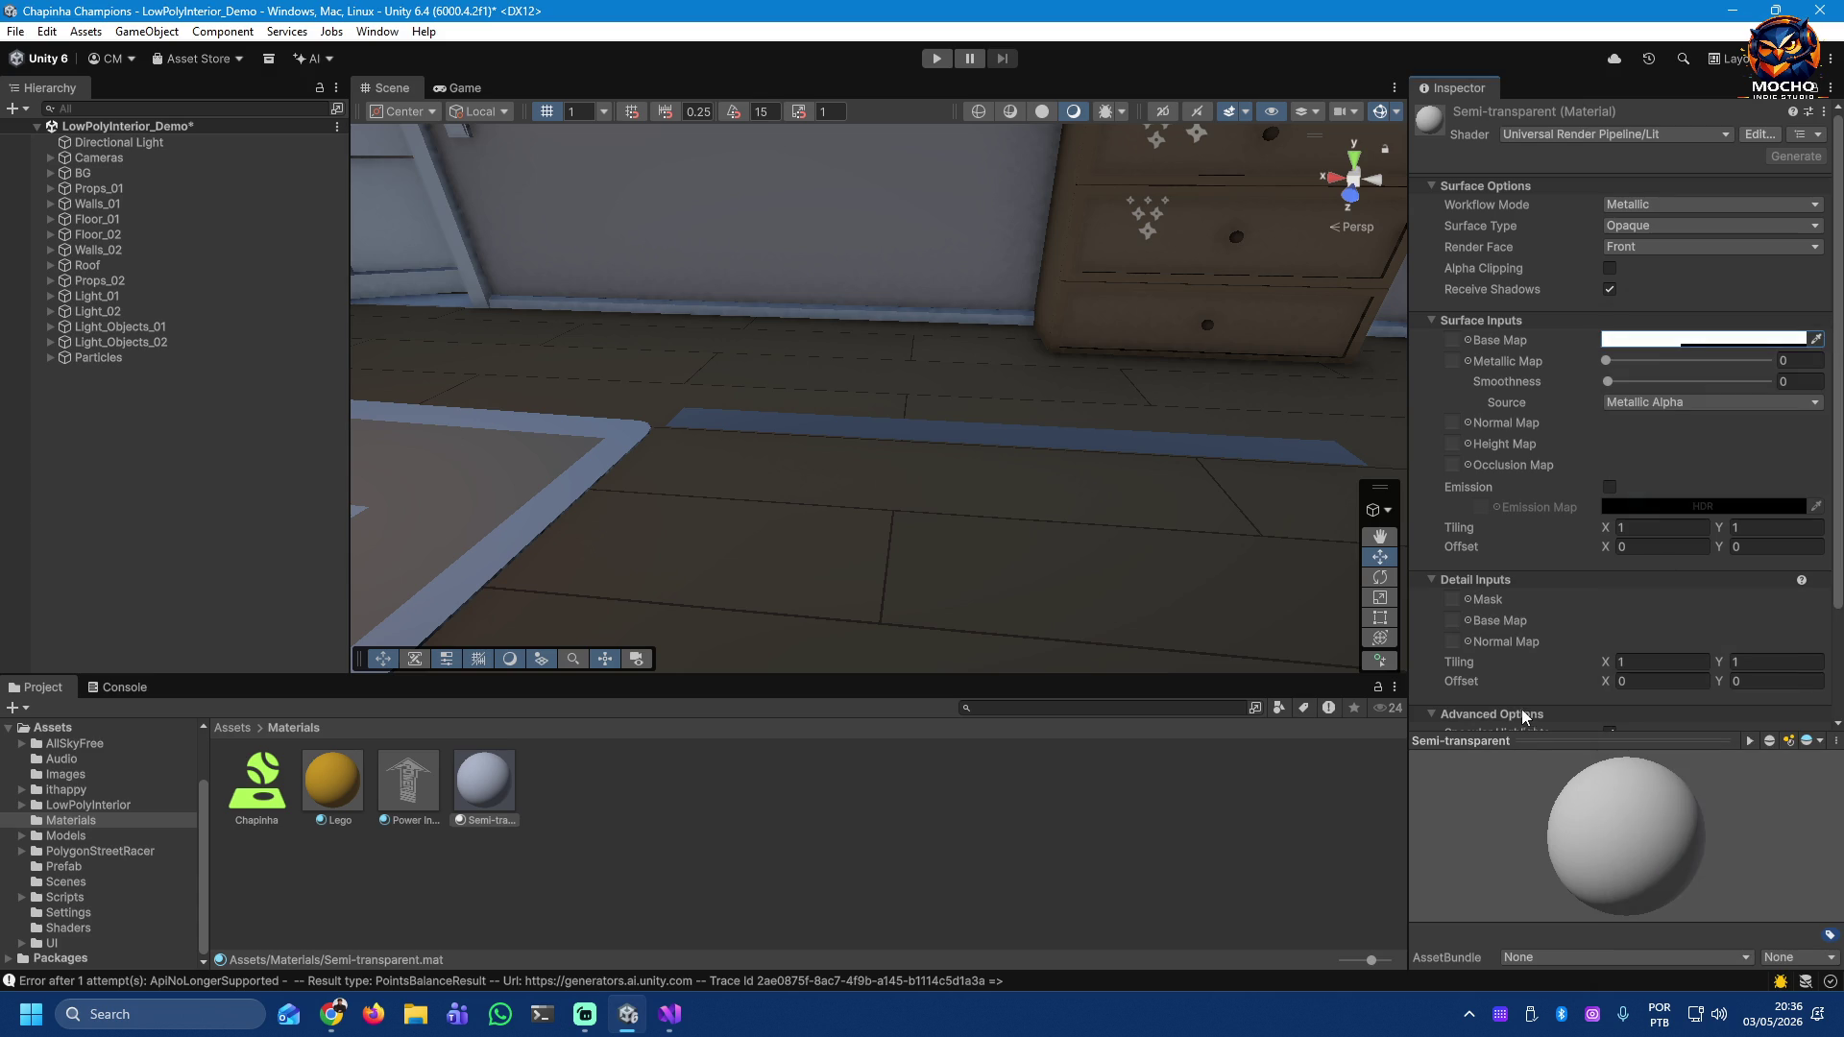
pyautogui.click(1668, 227)
pyautogui.click(1673, 269)
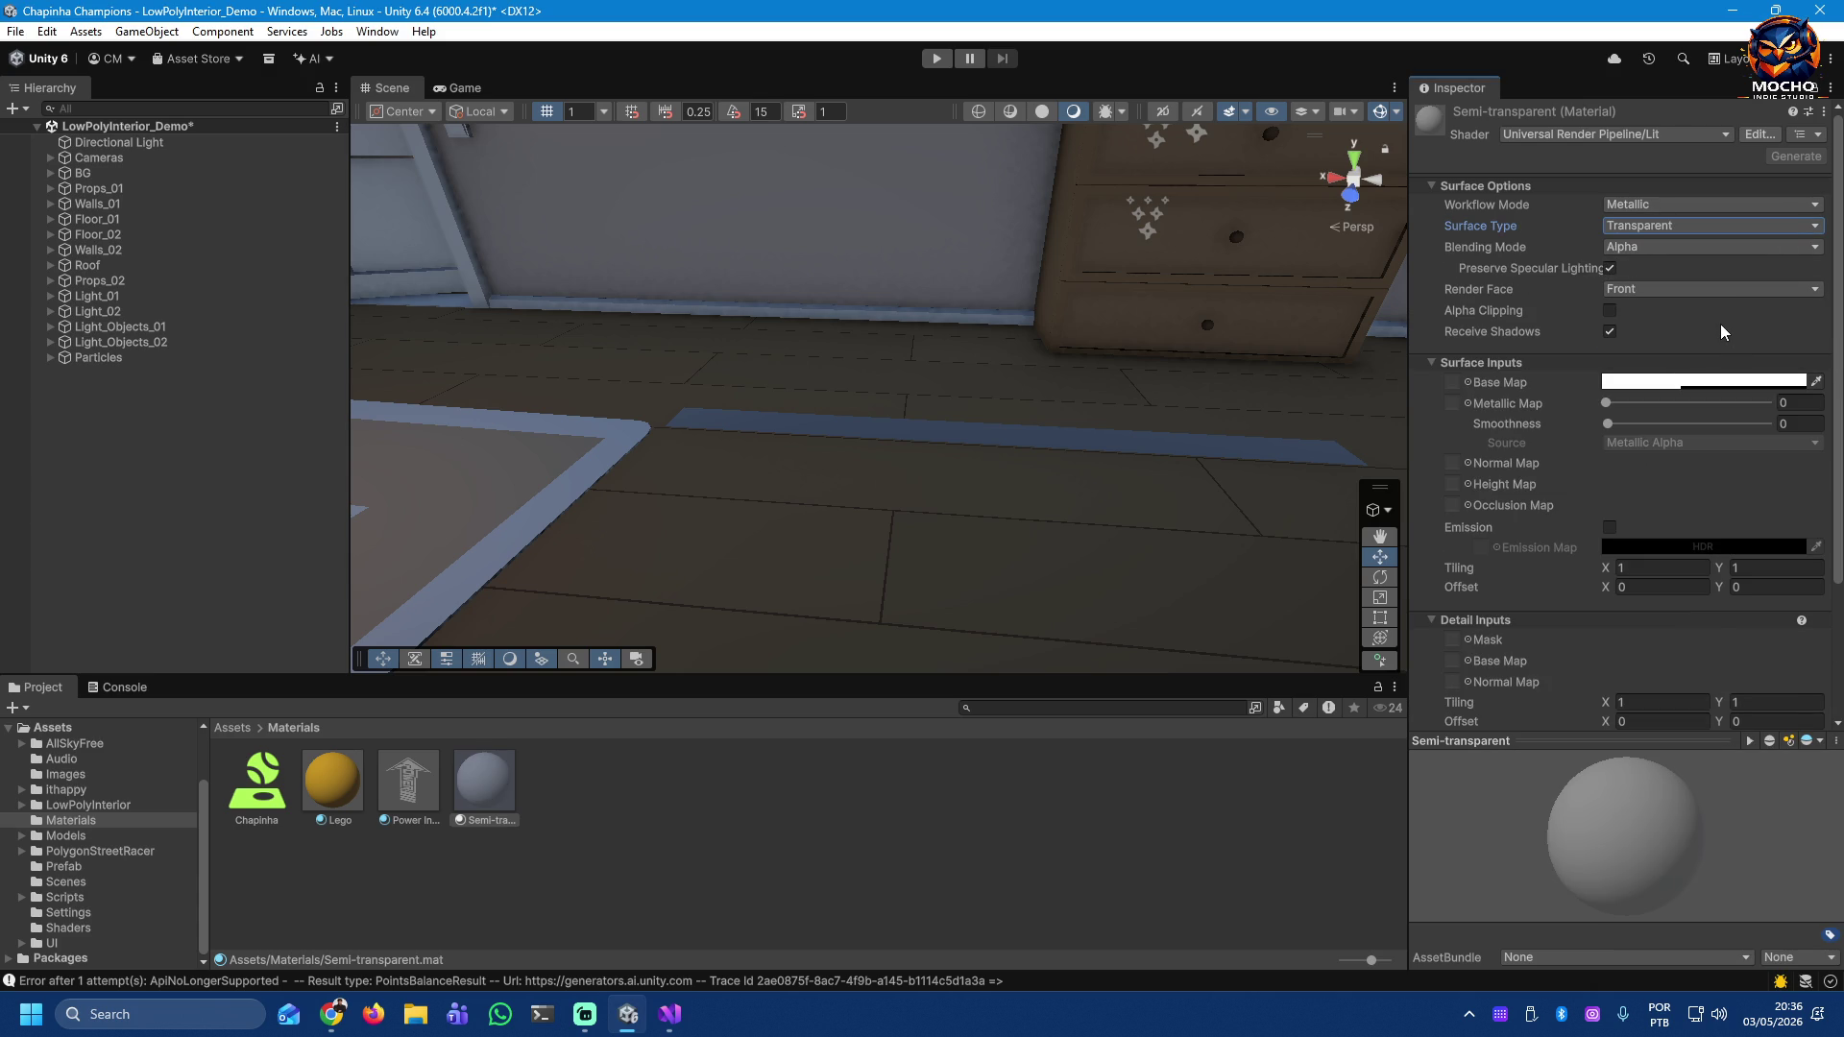
# Step: Lower the Base Map alpha further and apply the Semi-transparent material to the floor Quad strip
pyautogui.click(1609, 312)
pyautogui.click(1610, 312)
pyautogui.click(1694, 388)
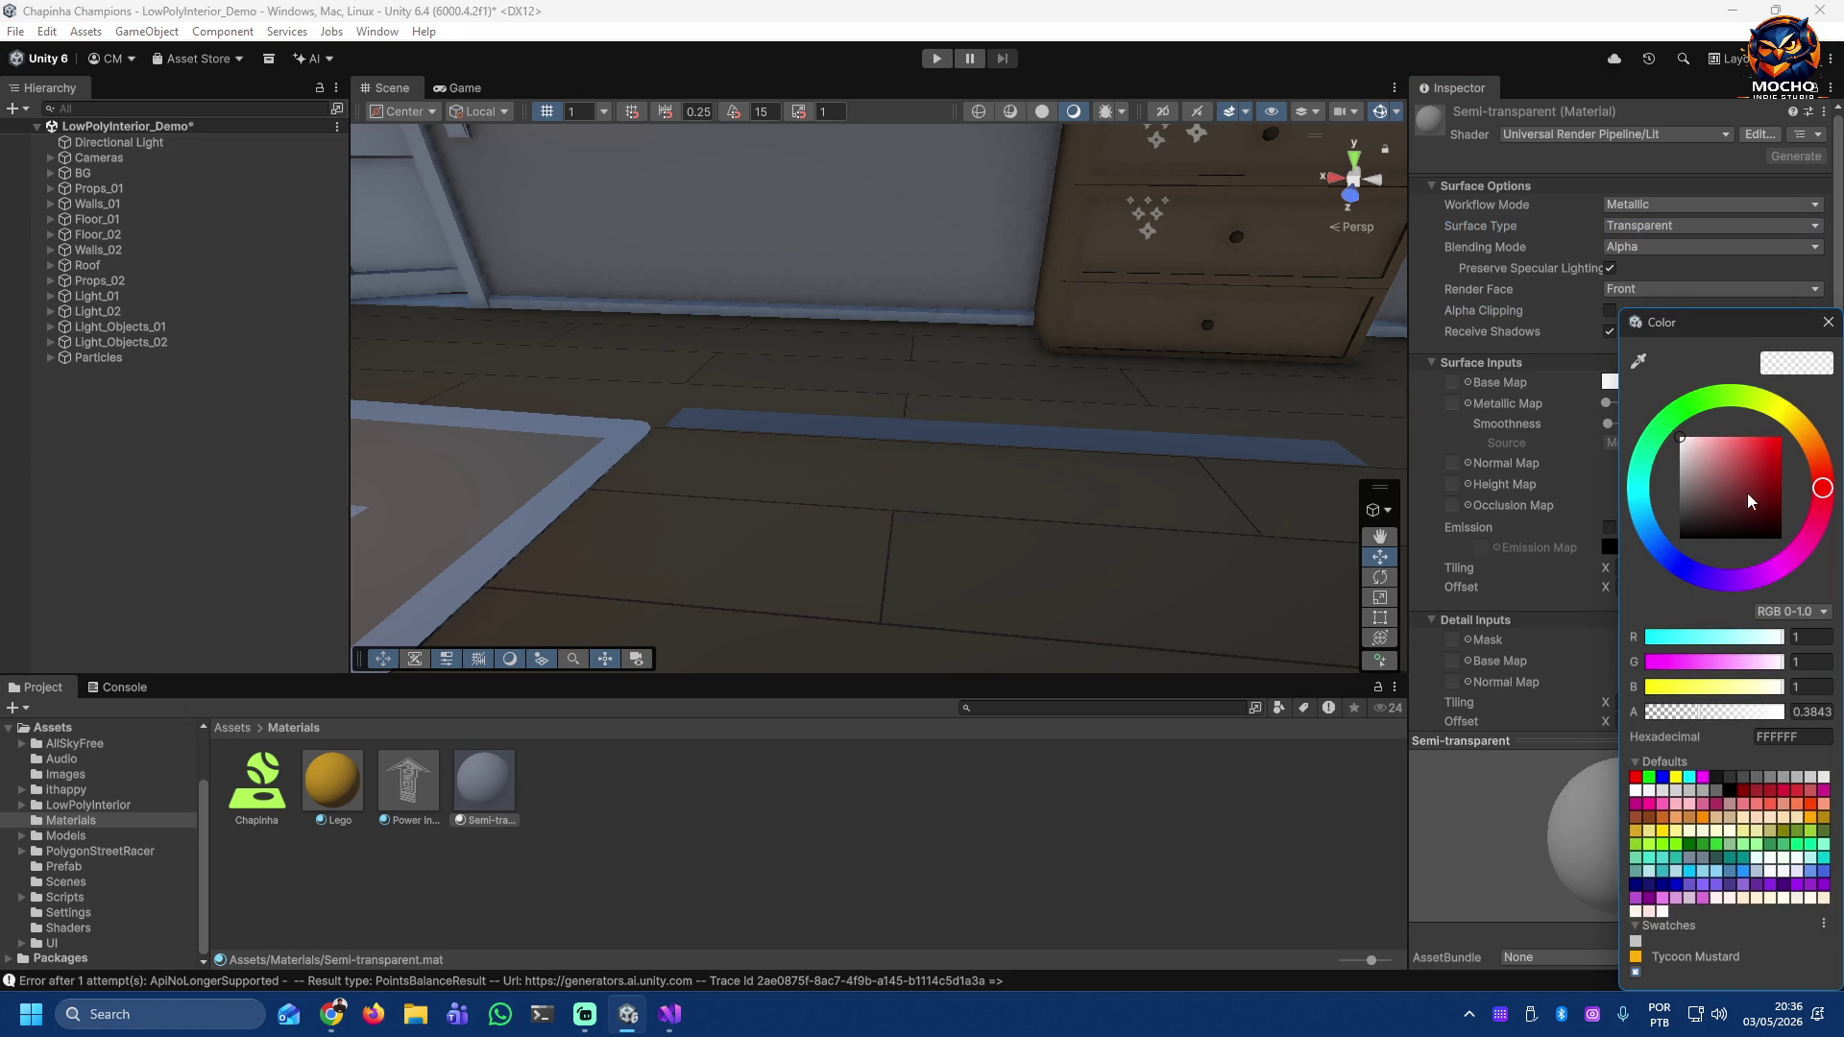
pyautogui.moveTo(1696, 712); pyautogui.dragTo(1685, 713)
pyautogui.click(1828, 322)
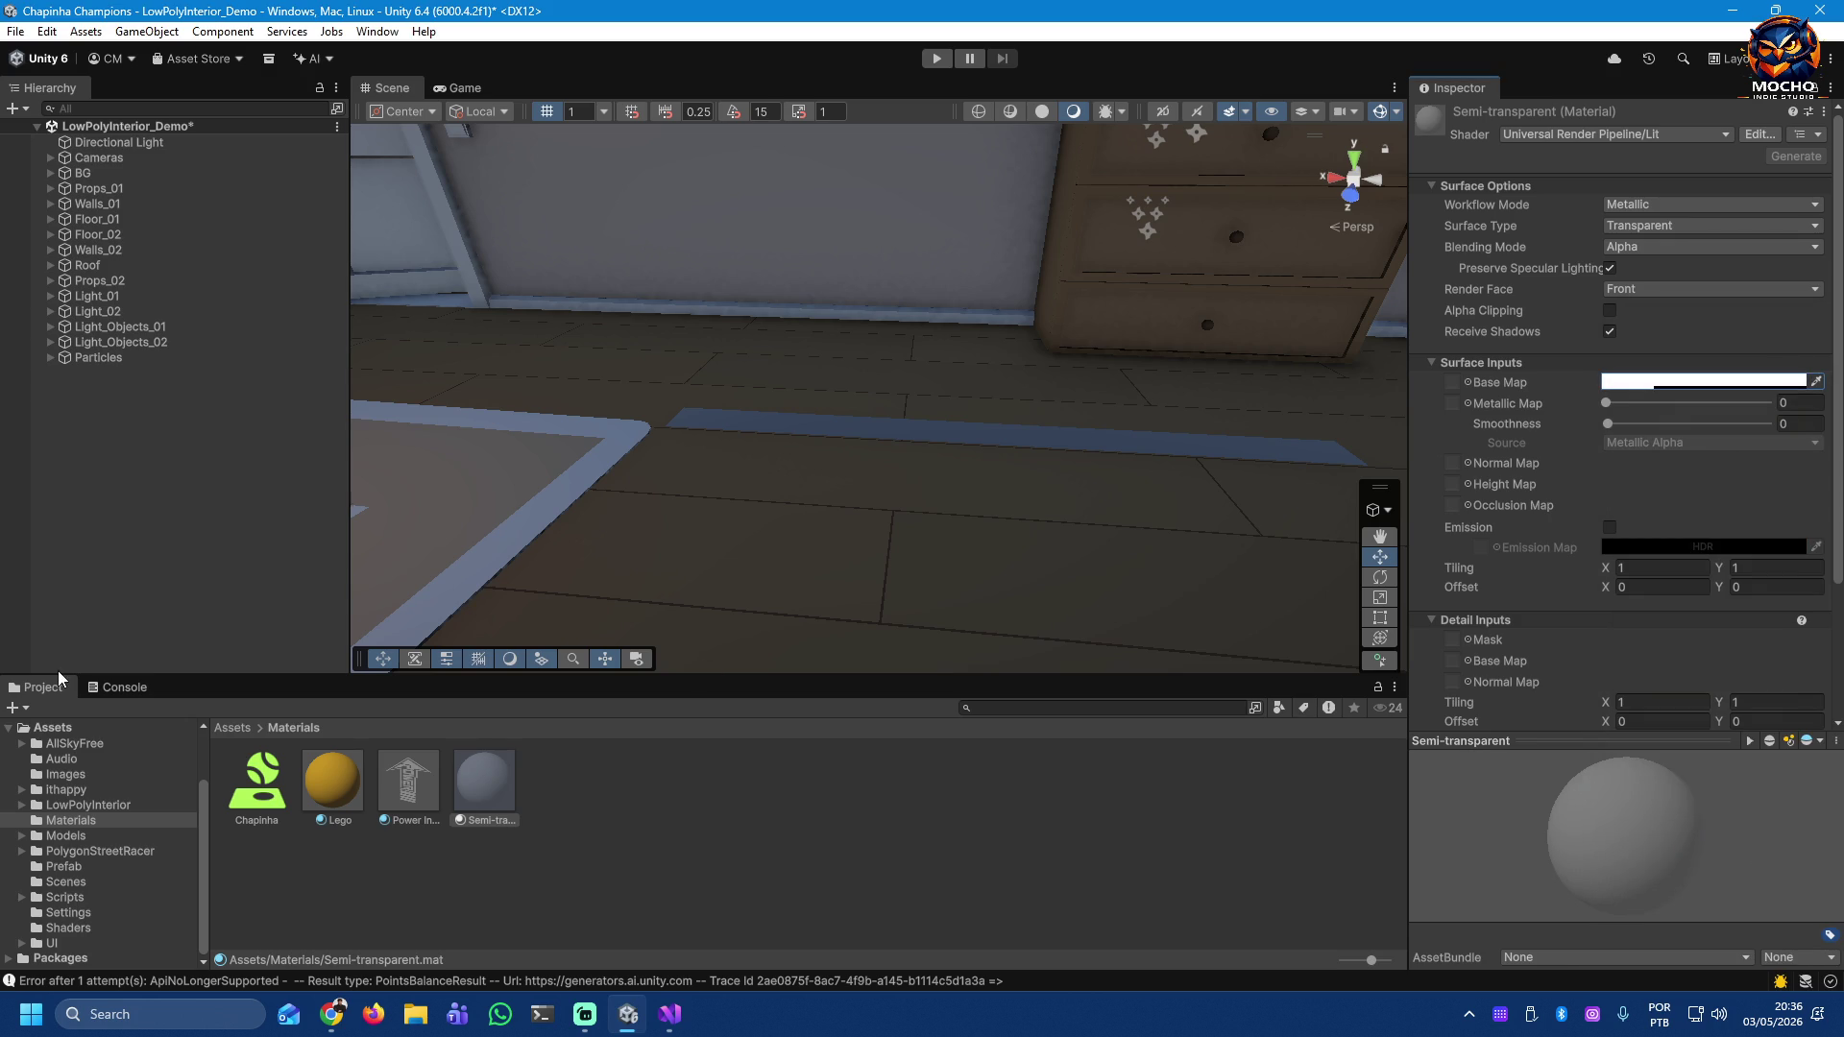
pyautogui.moveTo(486, 779)
pyautogui.mouseDown()
pyautogui.moveTo(741, 557)
pyautogui.moveTo(799, 430)
pyautogui.mouseUp()
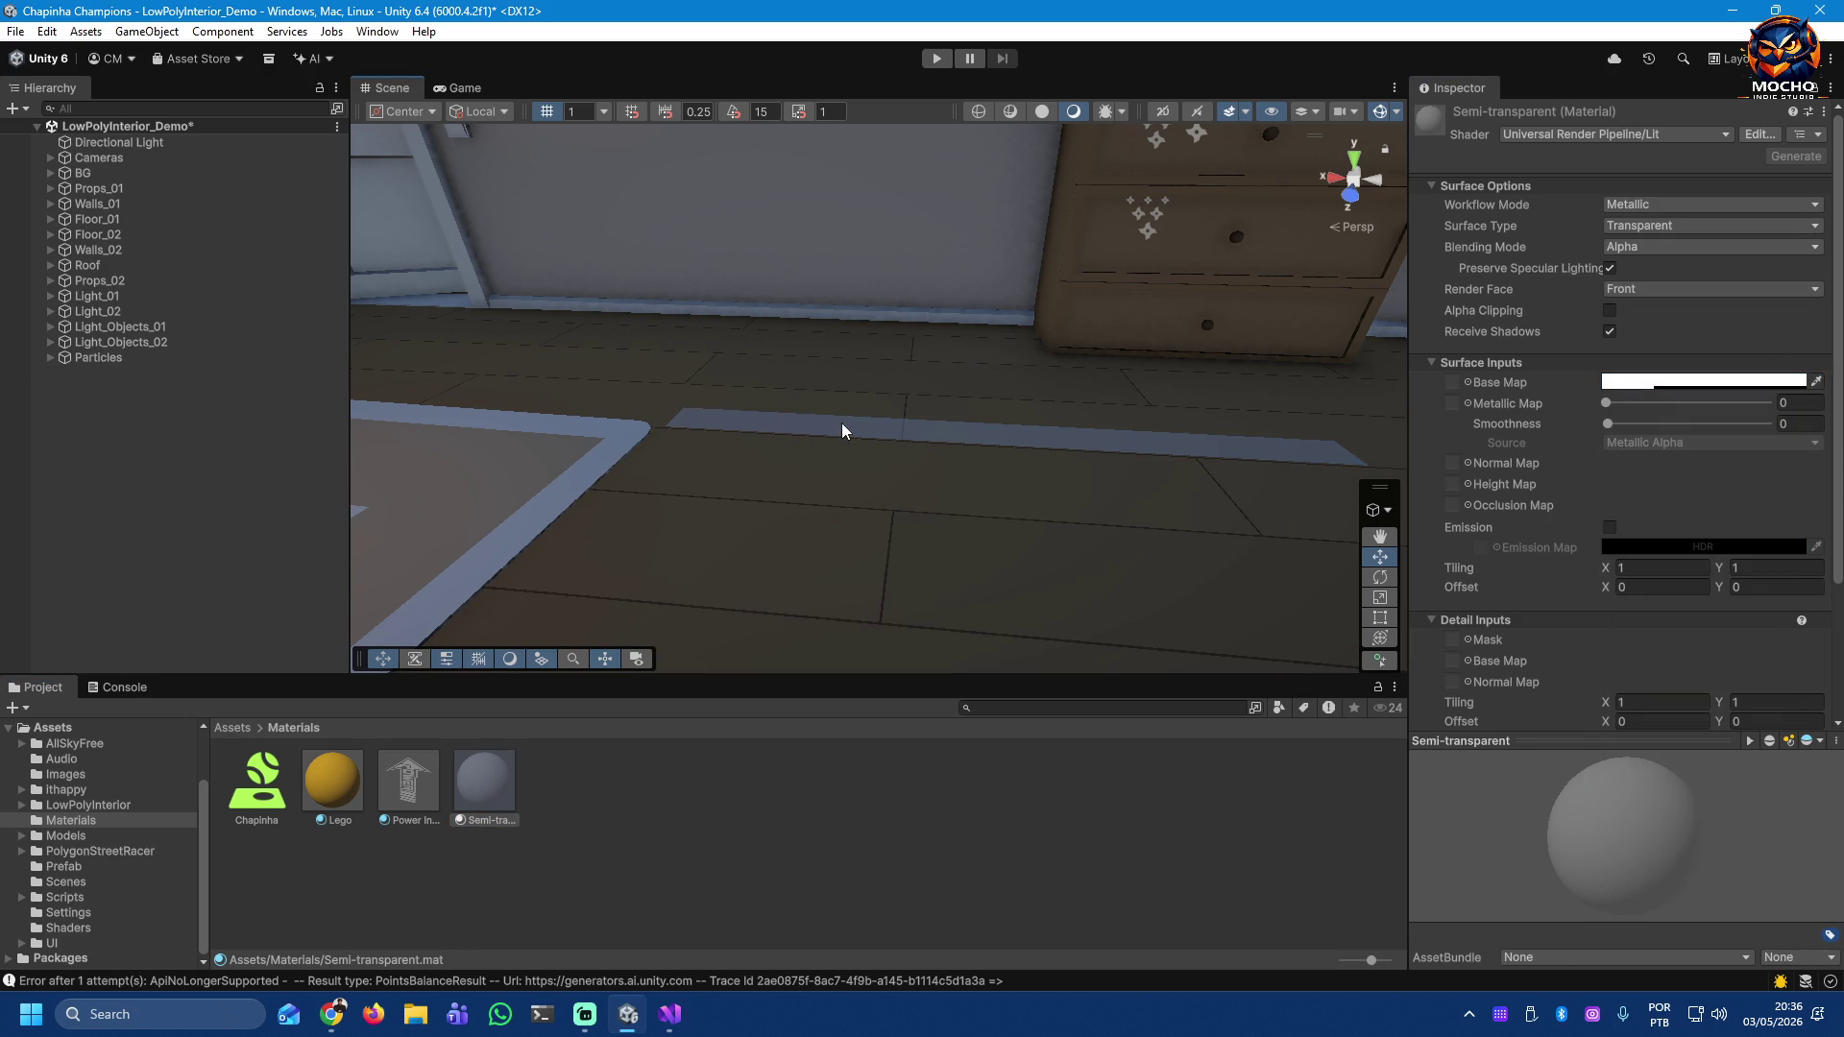
pyautogui.moveTo(1086, 469)
pyautogui.mouseDown()
pyautogui.moveTo(1103, 423)
pyautogui.moveTo(1086, 423)
pyautogui.moveTo(1311, 504)
pyautogui.moveTo(1226, 369)
pyautogui.moveTo(630, 400)
pyautogui.moveTo(595, 326)
pyautogui.moveTo(552, 298)
pyautogui.moveTo(741, 403)
pyautogui.moveTo(1533, 370)
pyautogui.moveTo(1506, 388)
pyautogui.moveTo(1008, 411)
pyautogui.moveTo(961, 550)
pyautogui.moveTo(1443, 500)
pyautogui.moveTo(1175, 544)
pyautogui.mouseUp()
# Step: With the Quad strip selected, add a project layer named Track at User Layer 7
pyautogui.click(959, 551)
pyautogui.click(1159, 599)
pyautogui.moveTo(1058, 599)
pyautogui.mouseDown()
pyautogui.moveTo(753, 625)
pyautogui.moveTo(1160, 581)
pyautogui.moveTo(1104, 576)
pyautogui.moveTo(1157, 574)
pyautogui.moveTo(1227, 514)
pyautogui.moveTo(954, 601)
pyautogui.mouseUp()
pyautogui.click(993, 547)
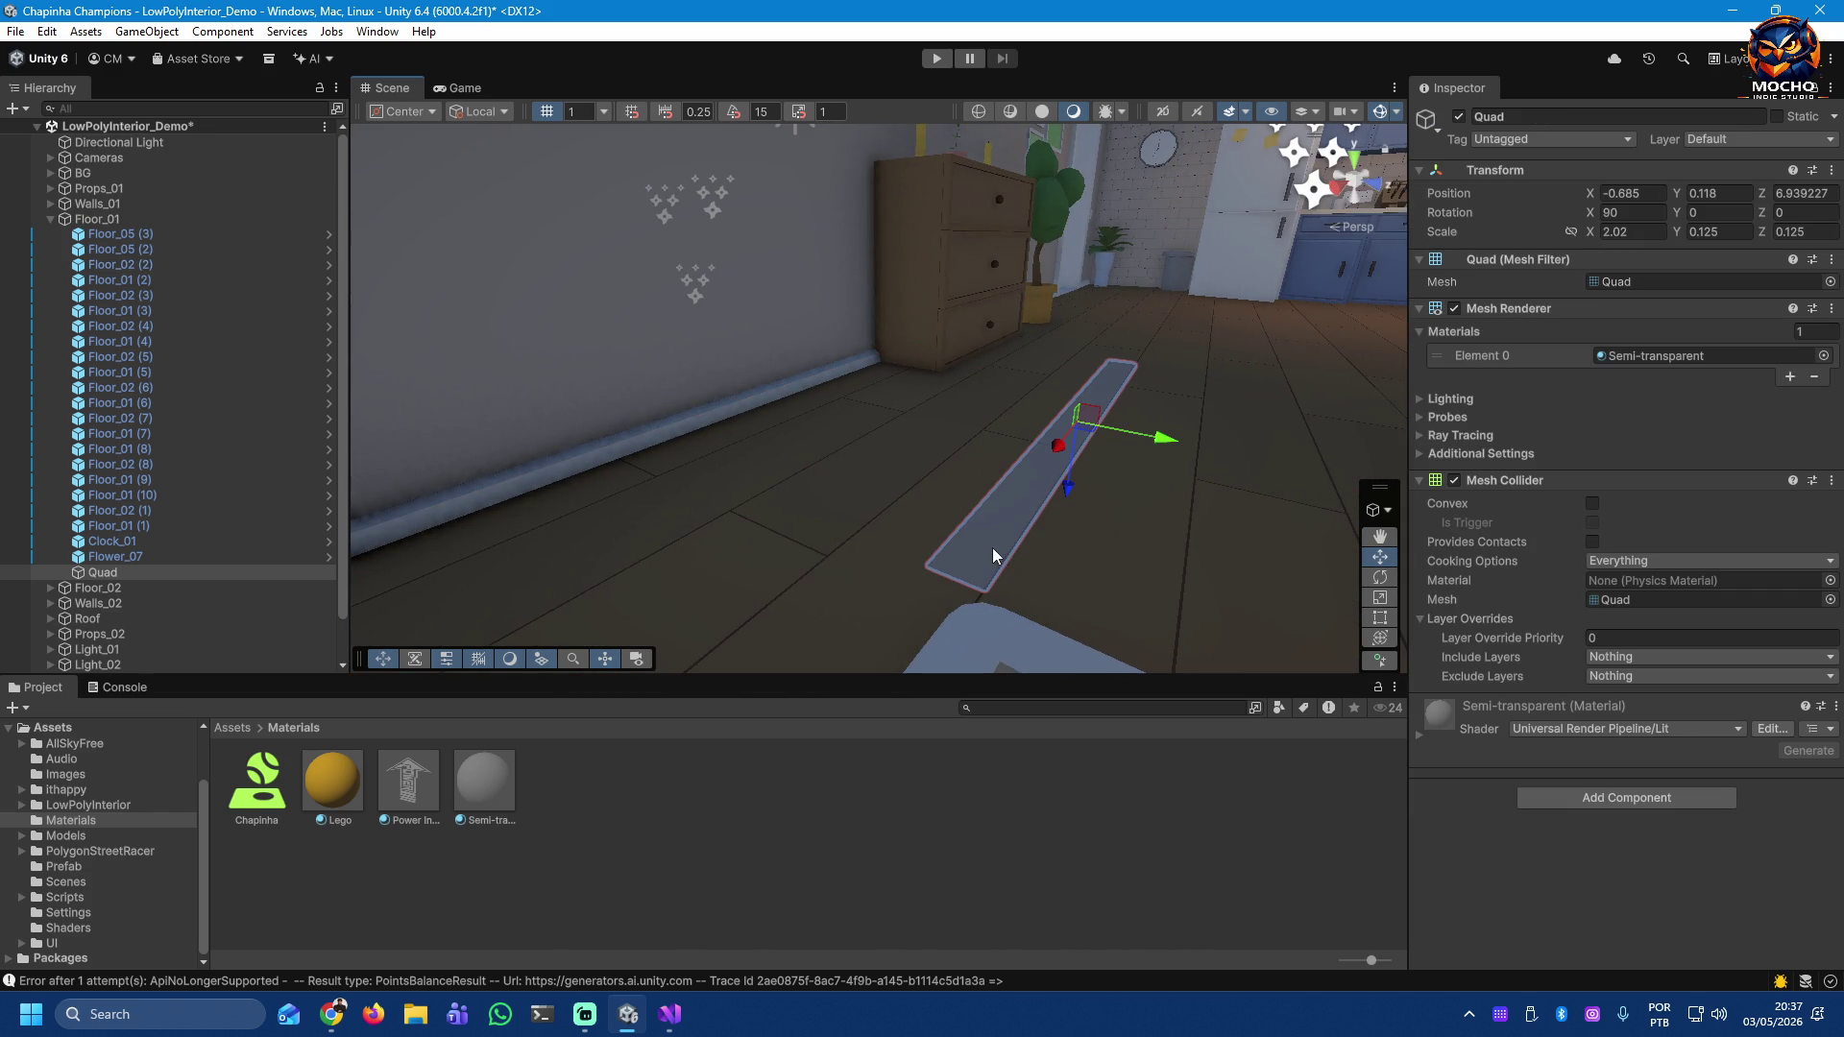
pyautogui.click(1746, 139)
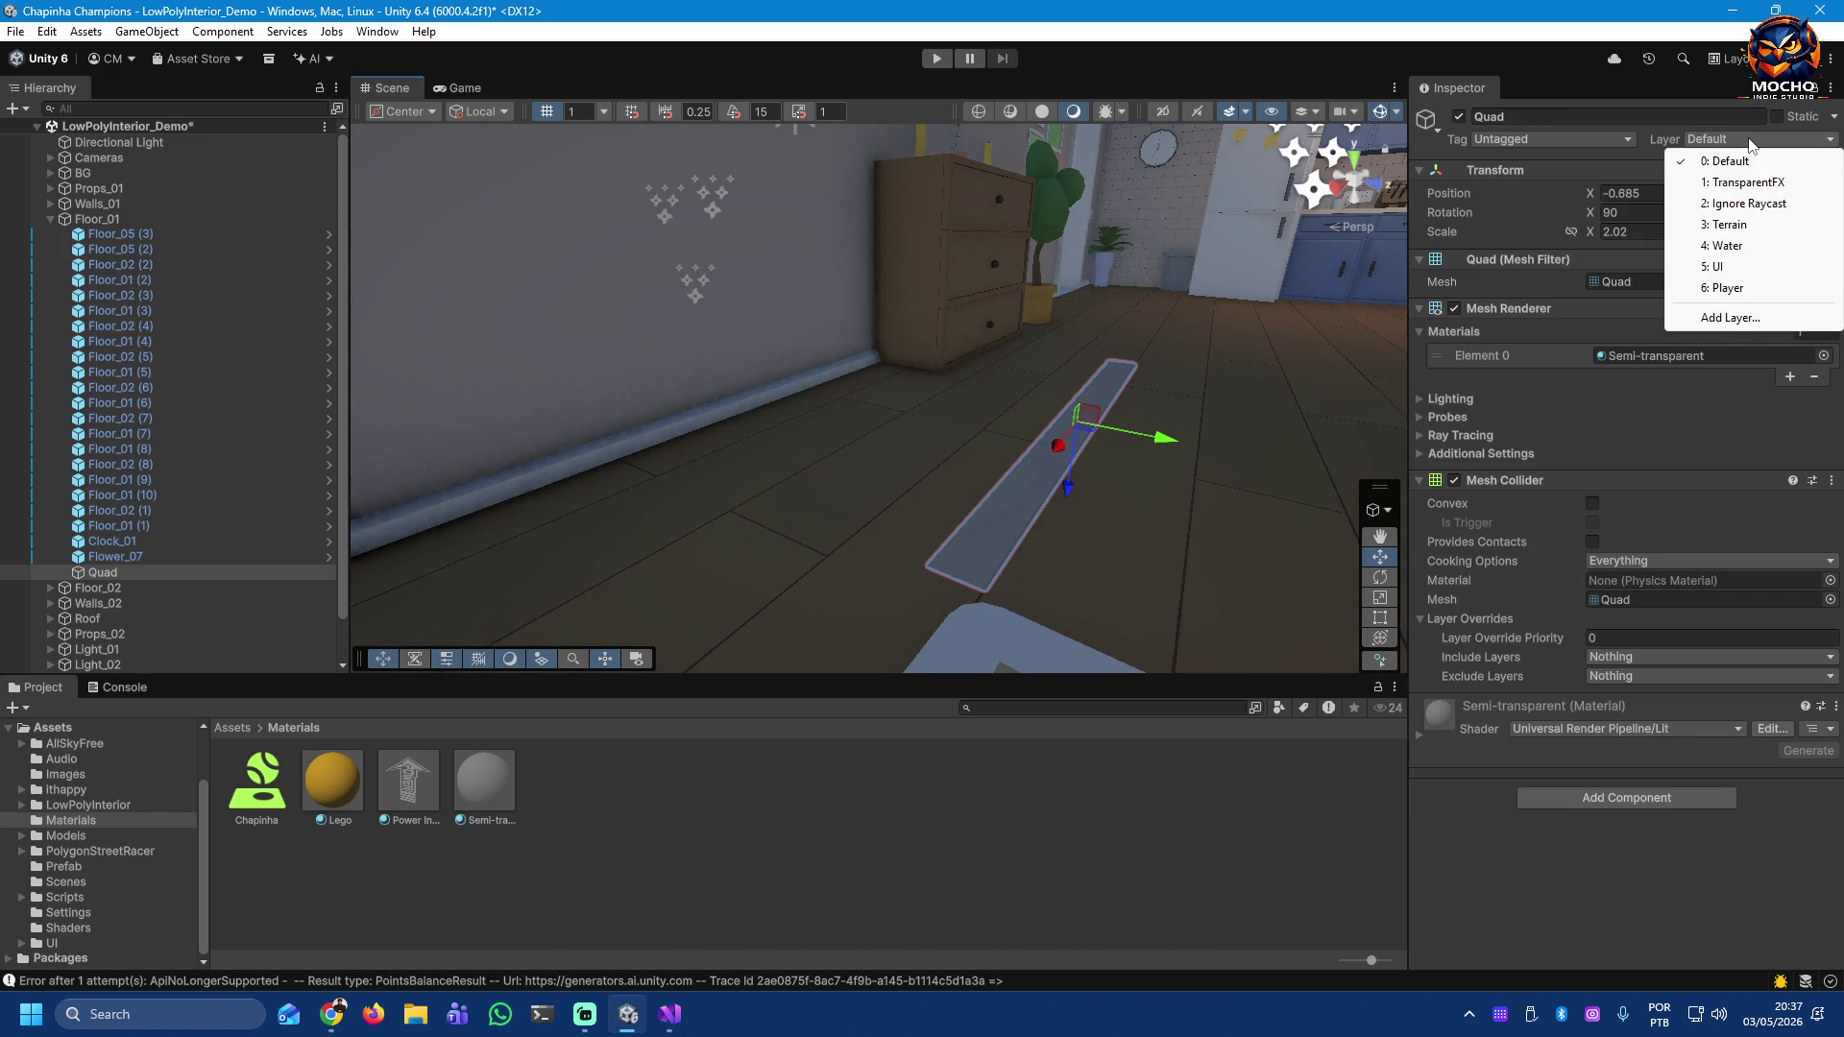
pyautogui.click(1732, 317)
pyautogui.click(1656, 381)
pyautogui.write('Track')
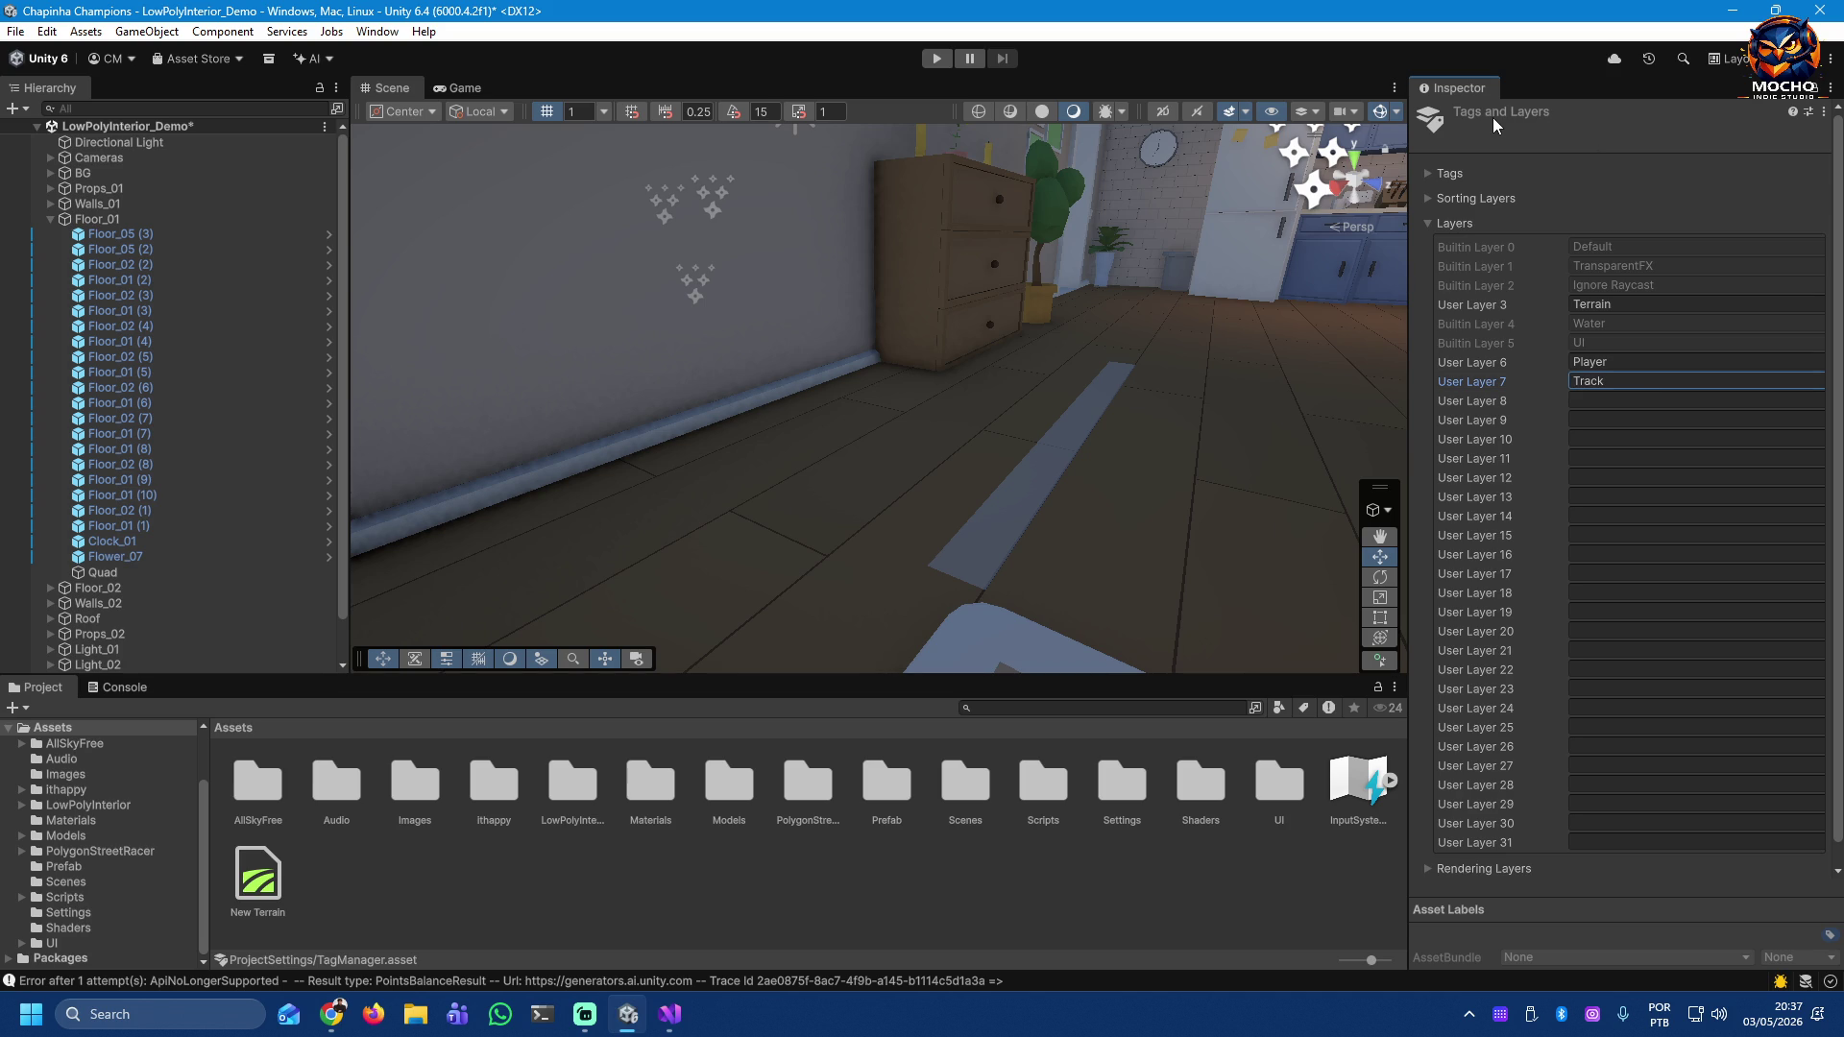
pyautogui.click(1075, 471)
pyautogui.click(1066, 454)
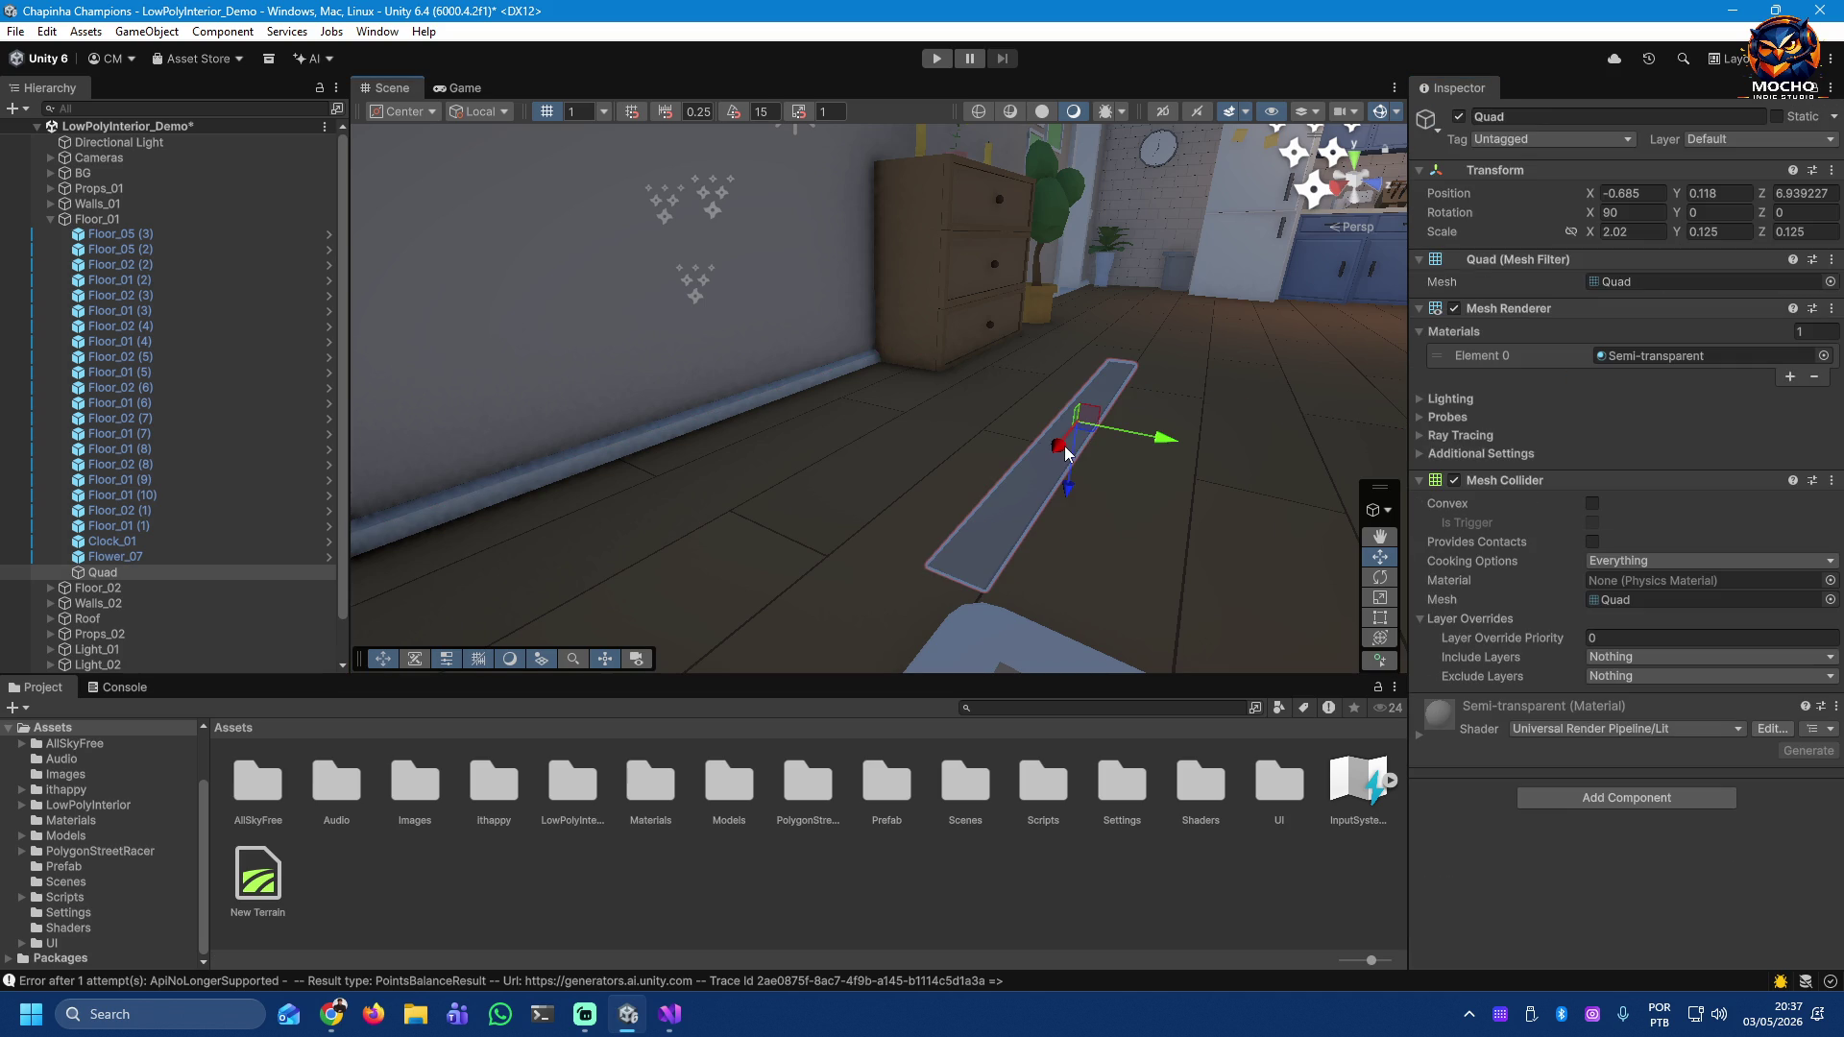
pyautogui.click(1575, 140)
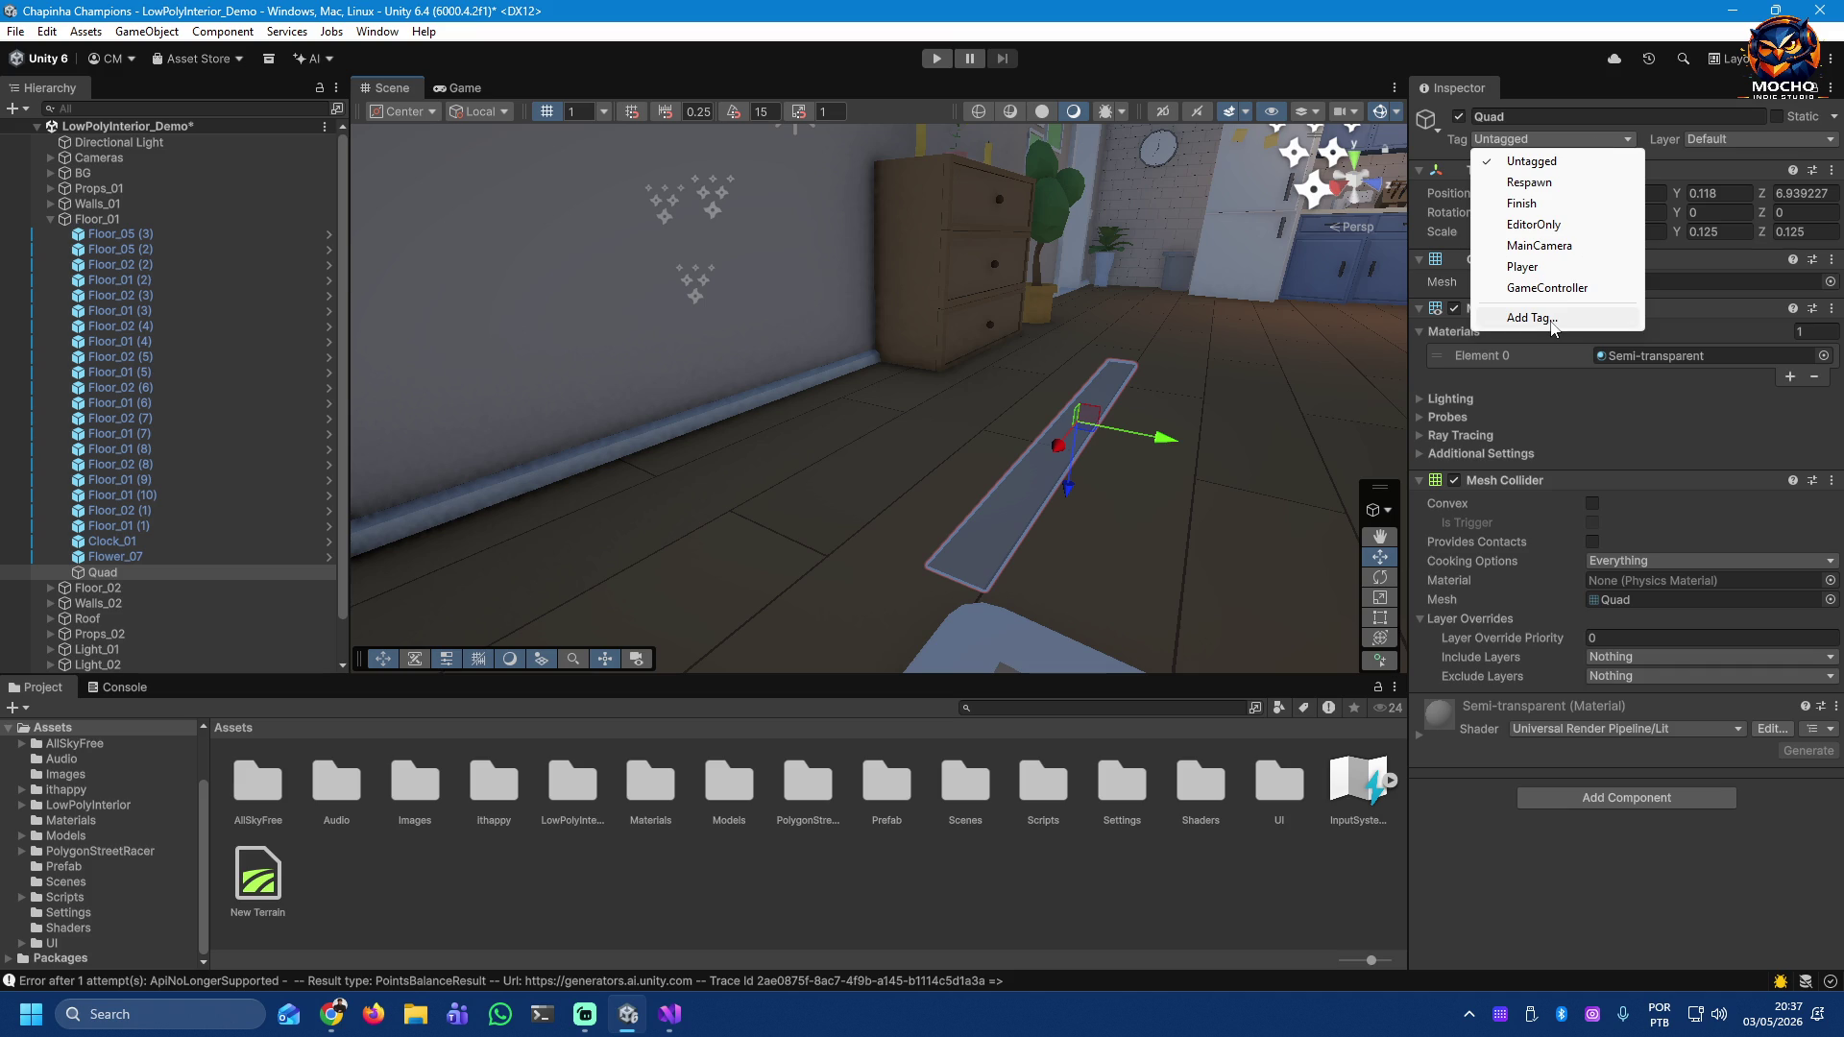
# Step: In Tags and Layers, name rendering layer 4 Track
pyautogui.click(1551, 326)
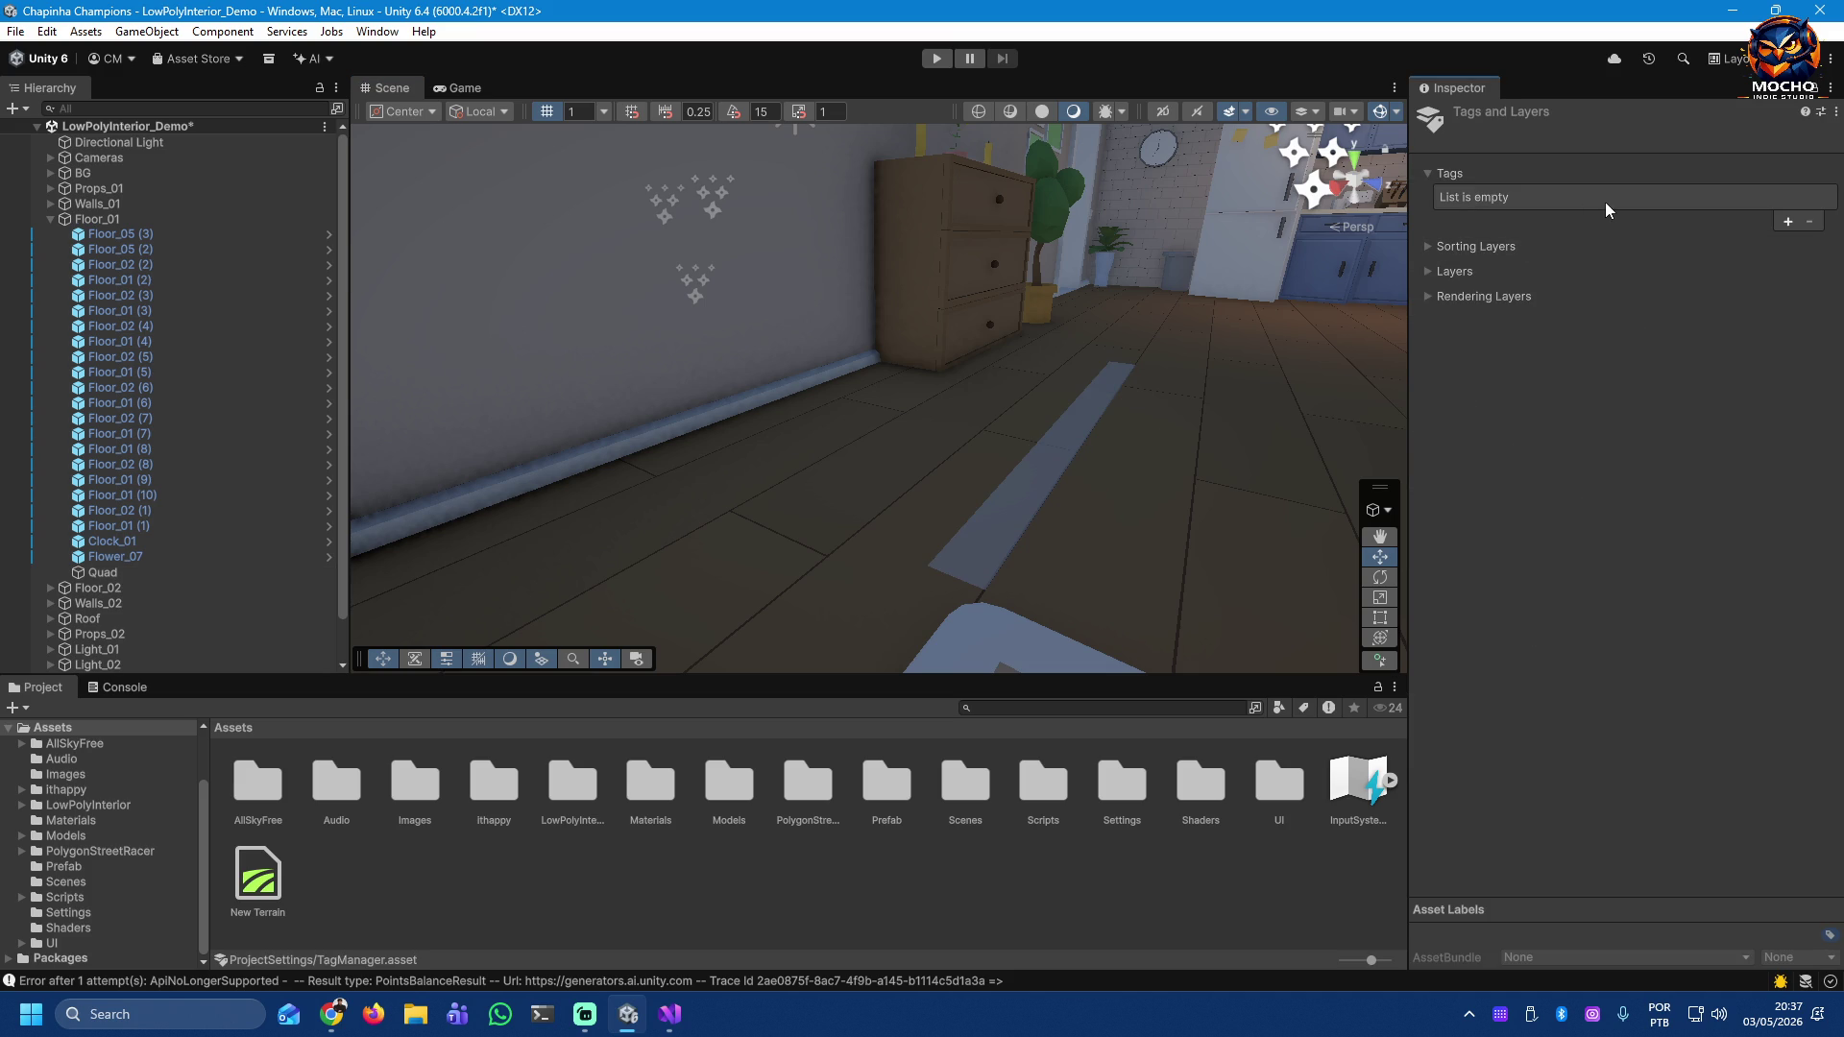
pyautogui.click(1428, 247)
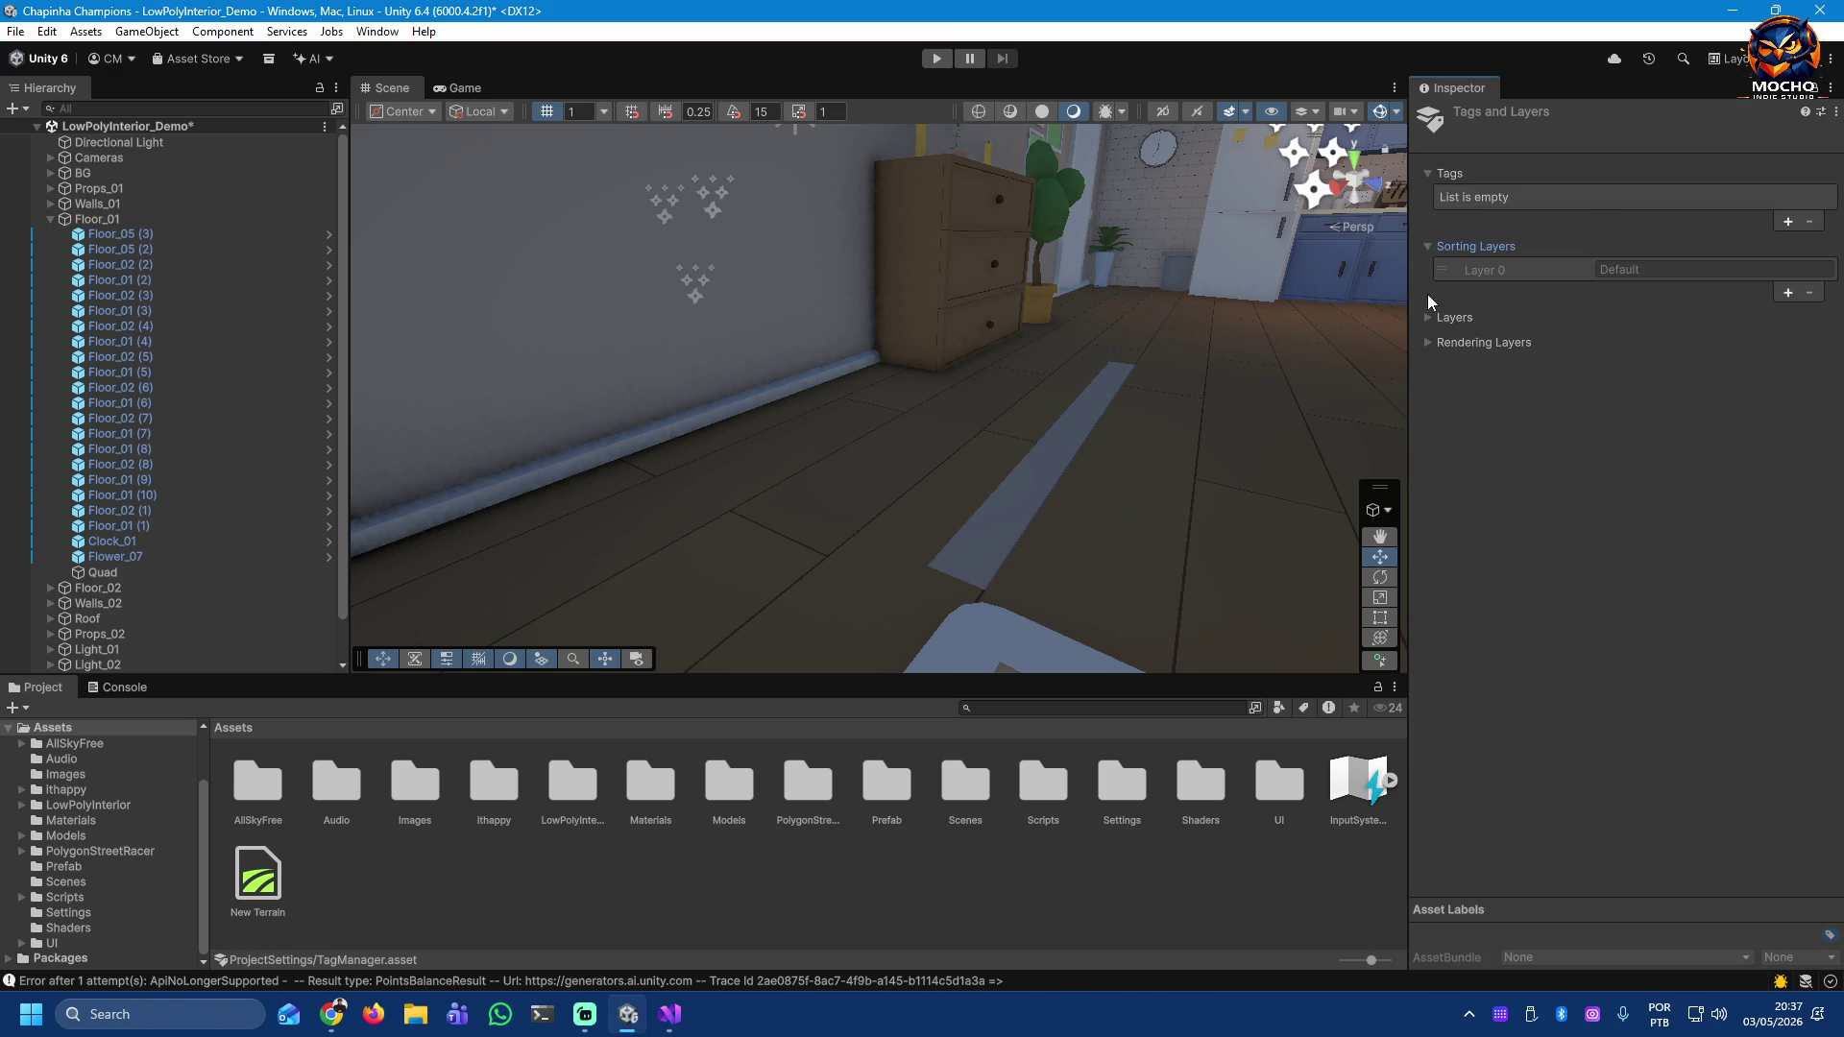
pyautogui.click(1429, 319)
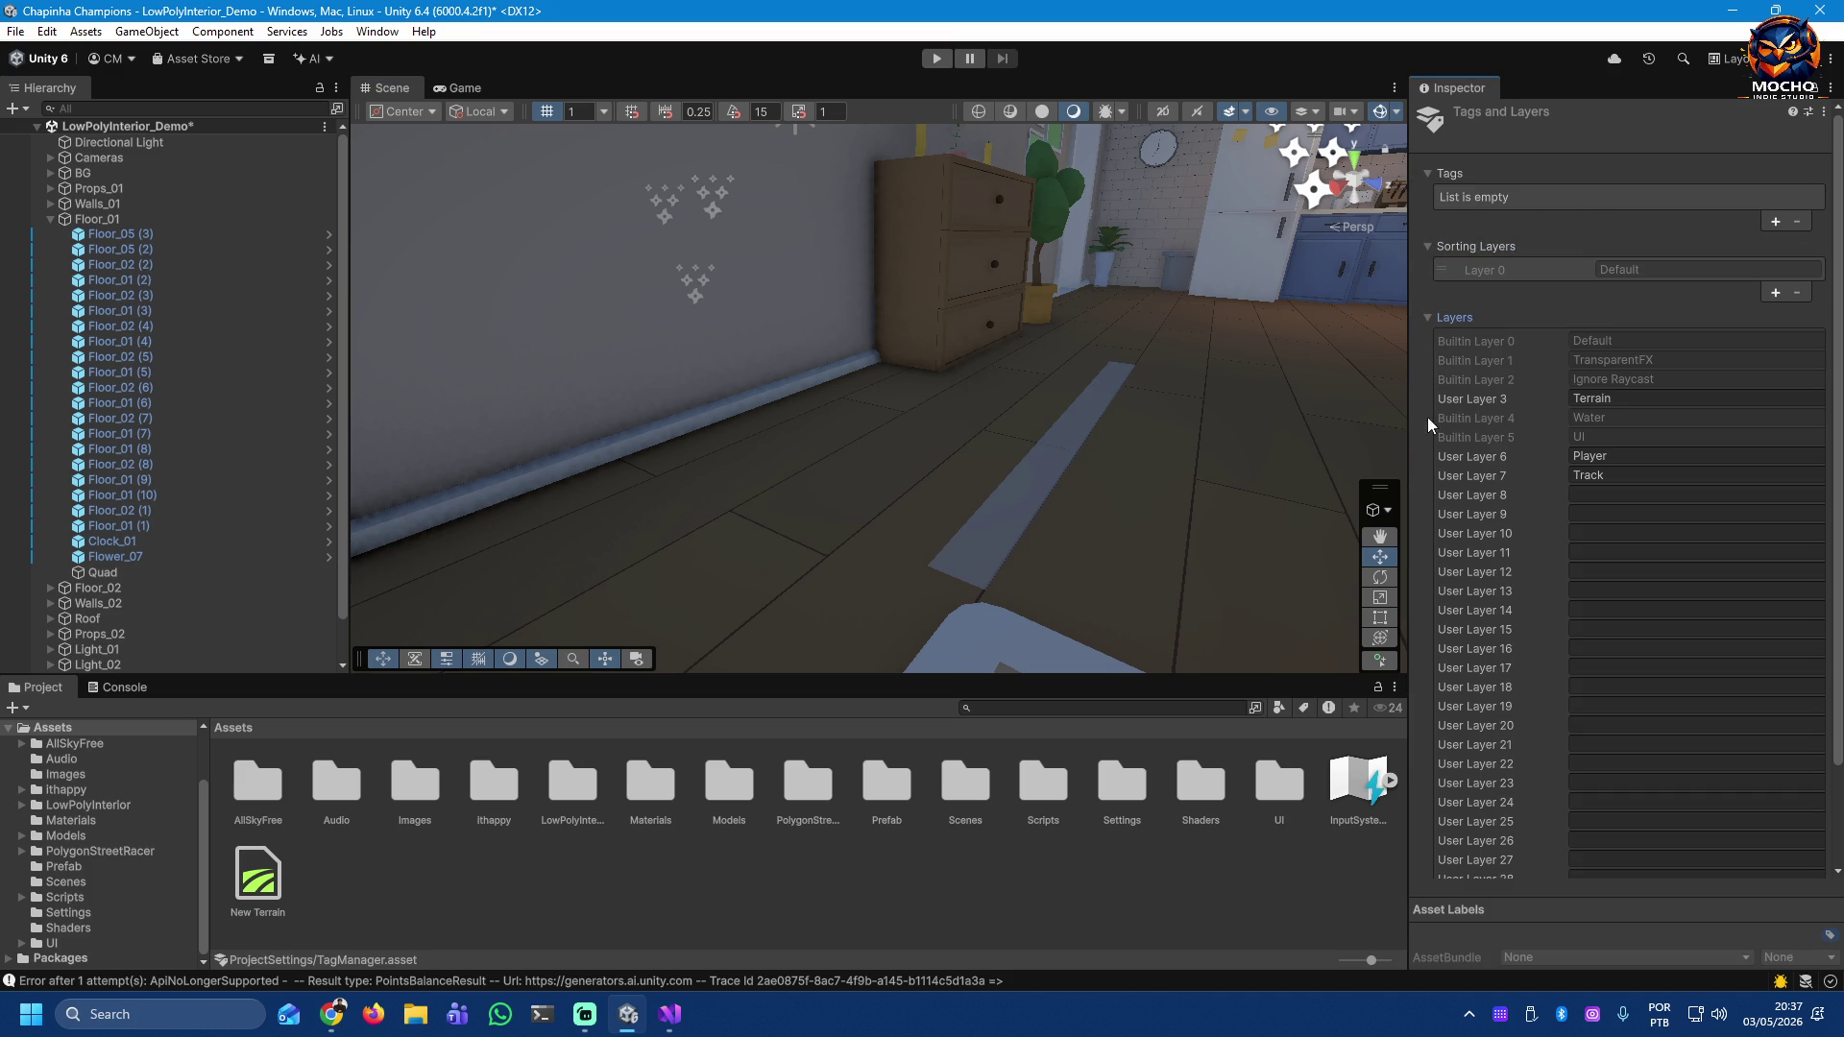
pyautogui.click(1430, 320)
pyautogui.click(1429, 345)
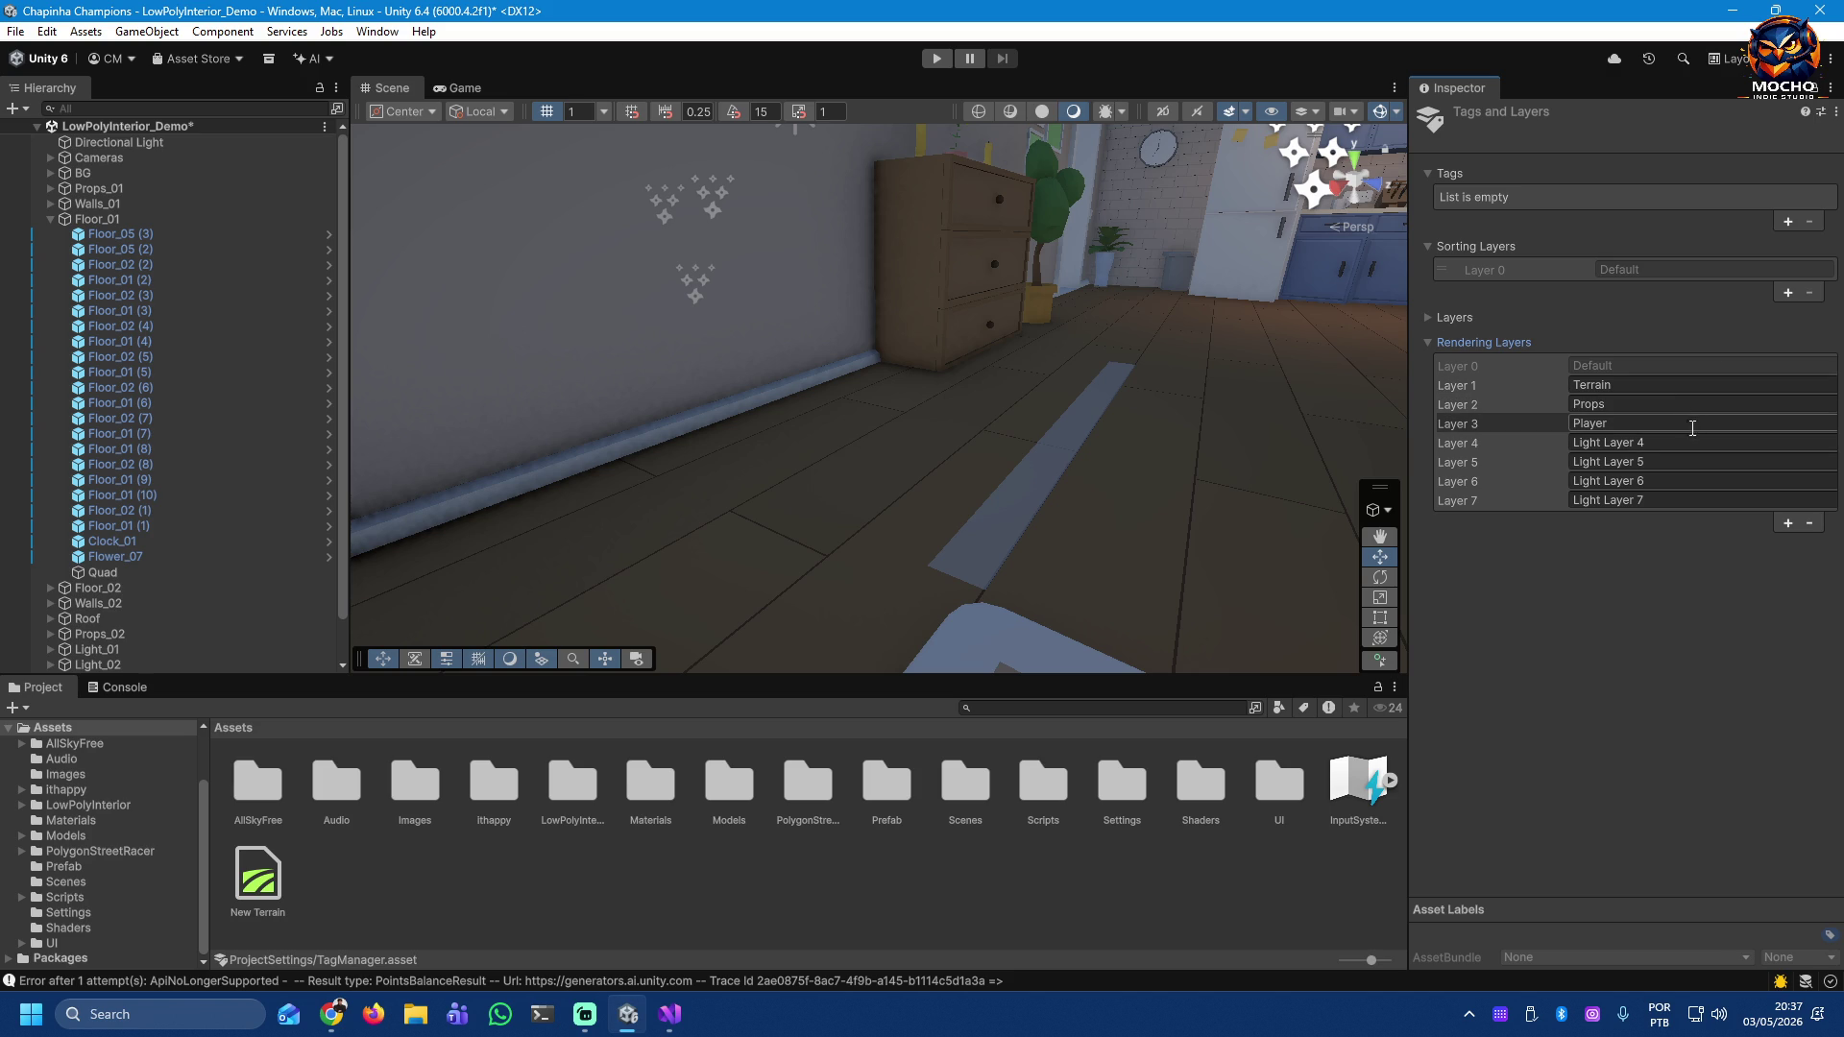
pyautogui.click(1734, 444)
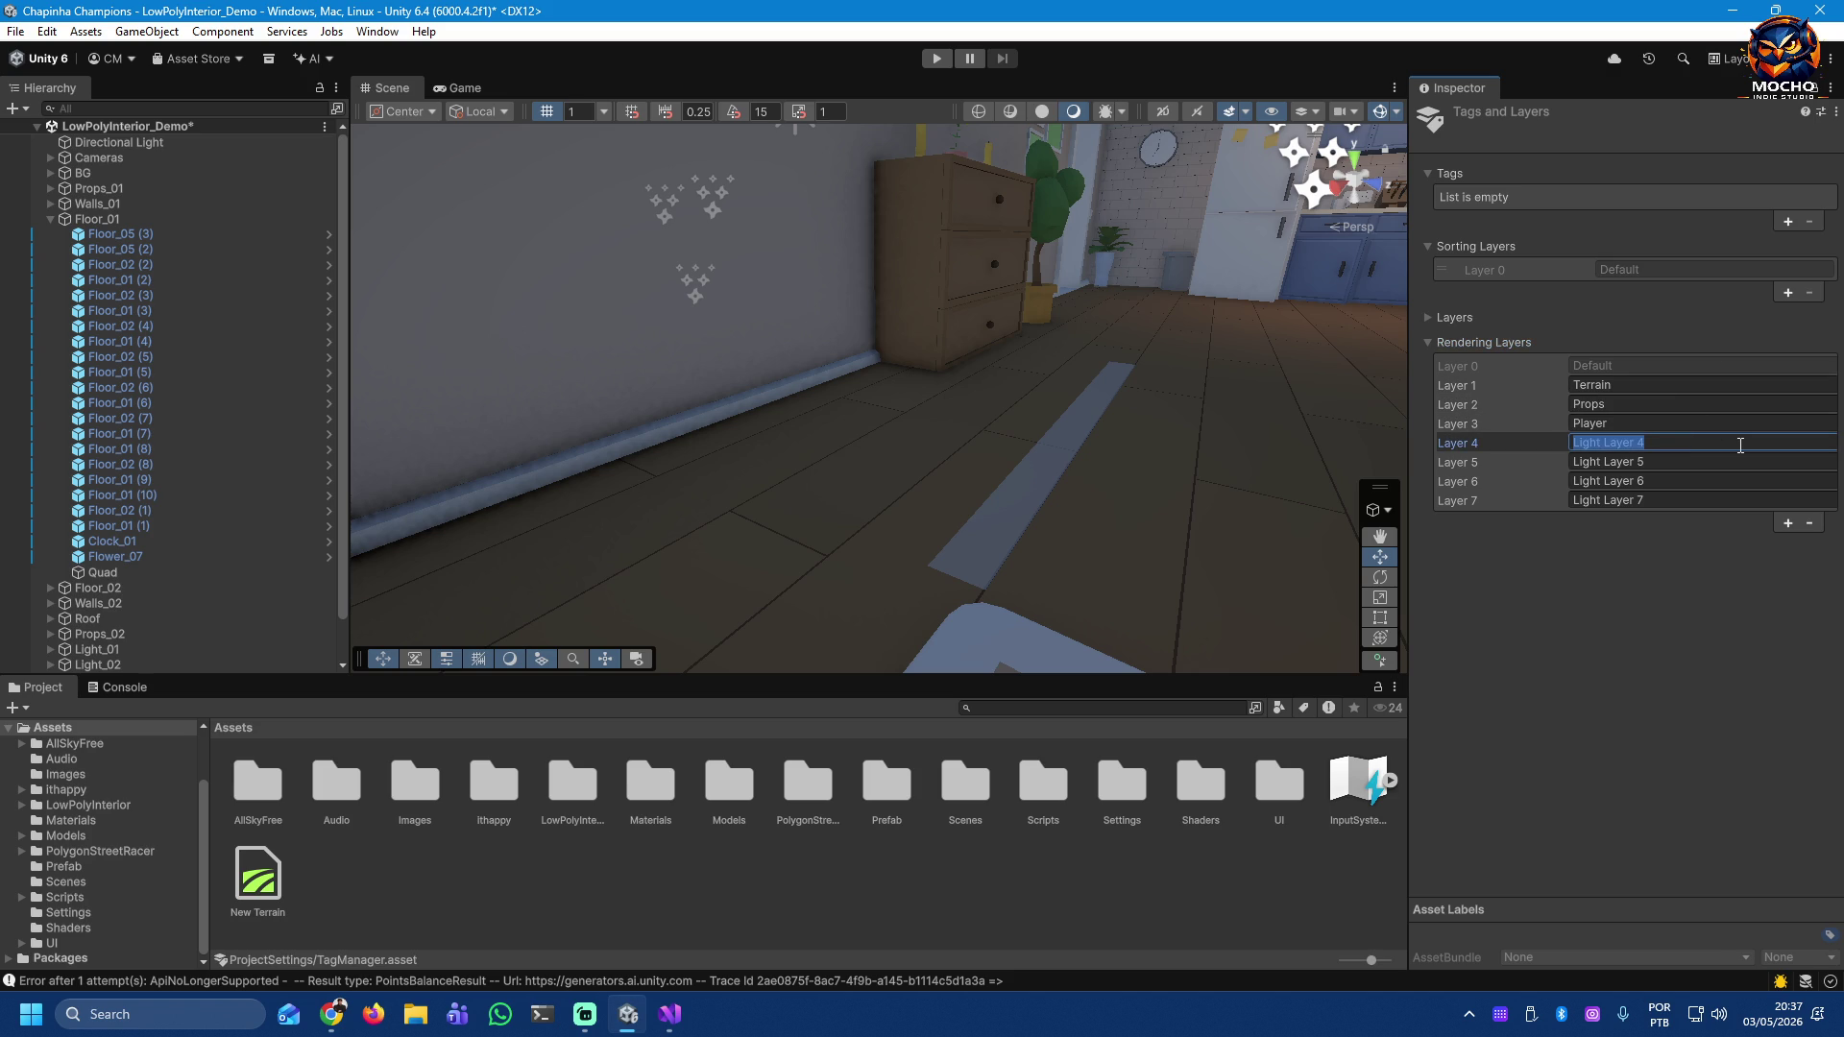
pyautogui.write('Track')
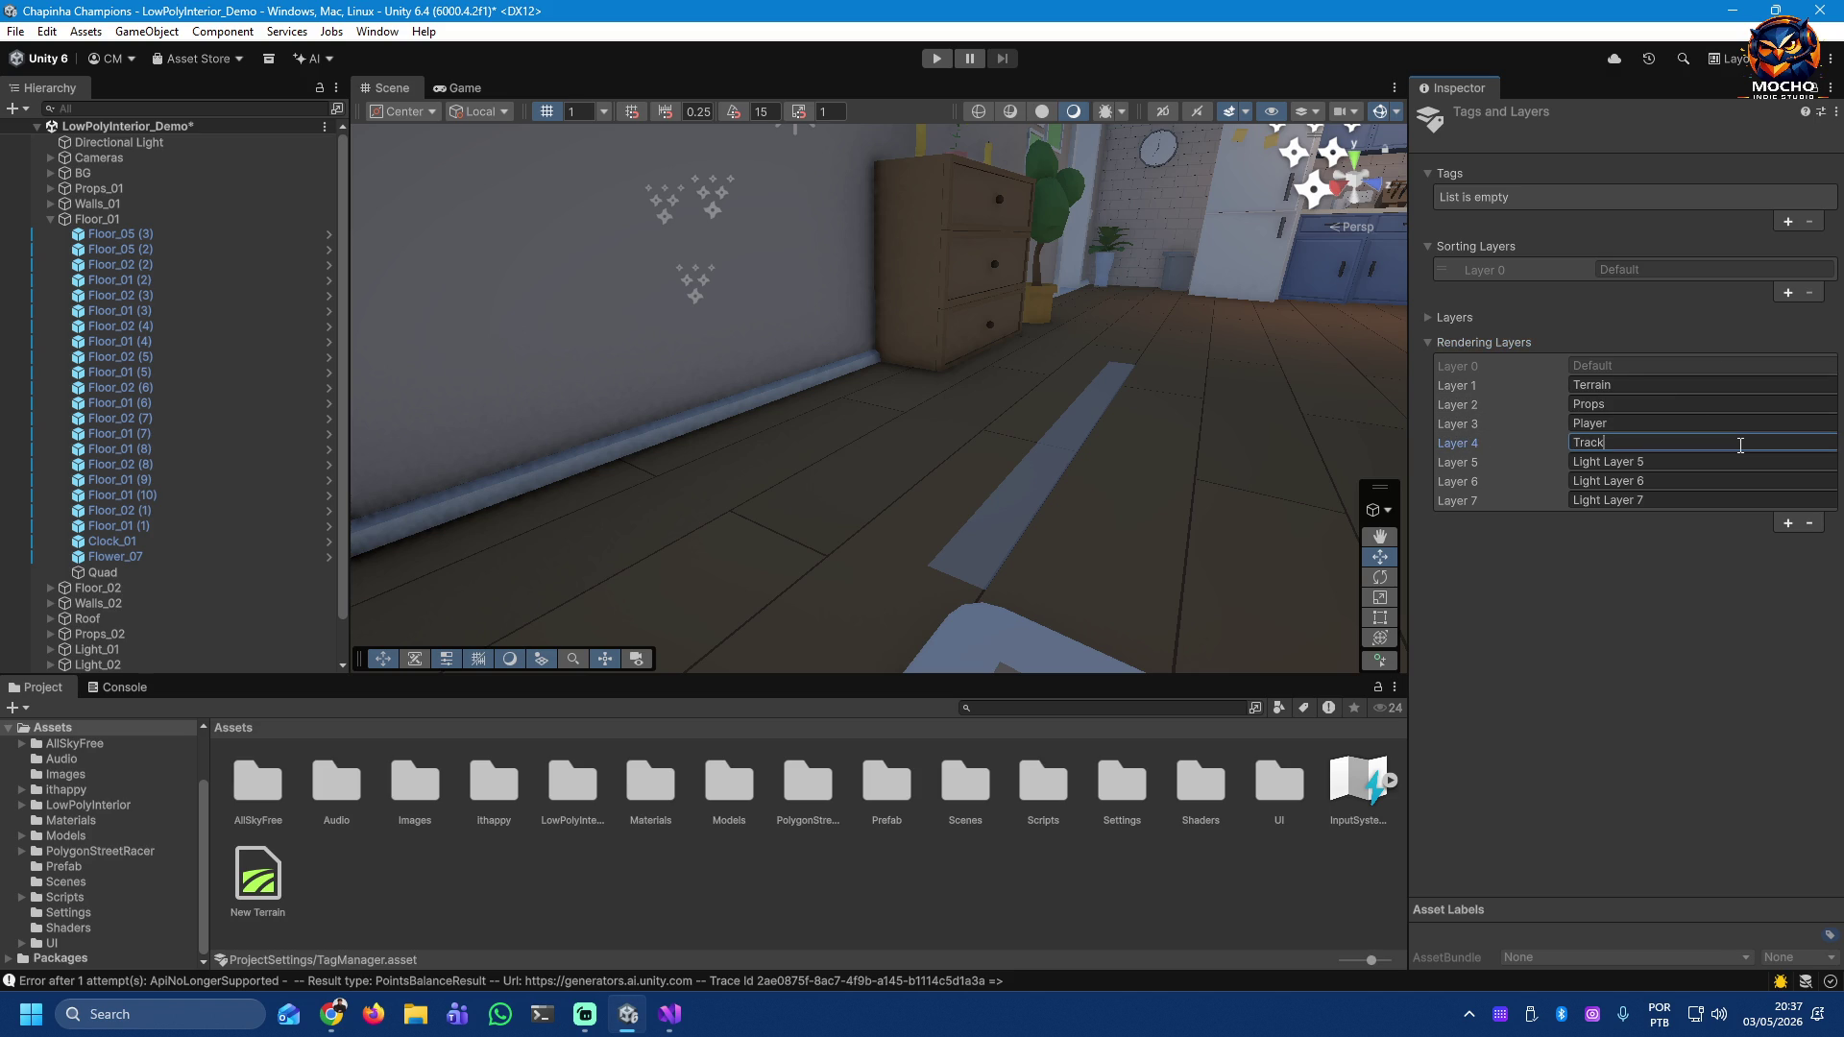
# Step: Add a new project tag named Track
pyautogui.click(1429, 320)
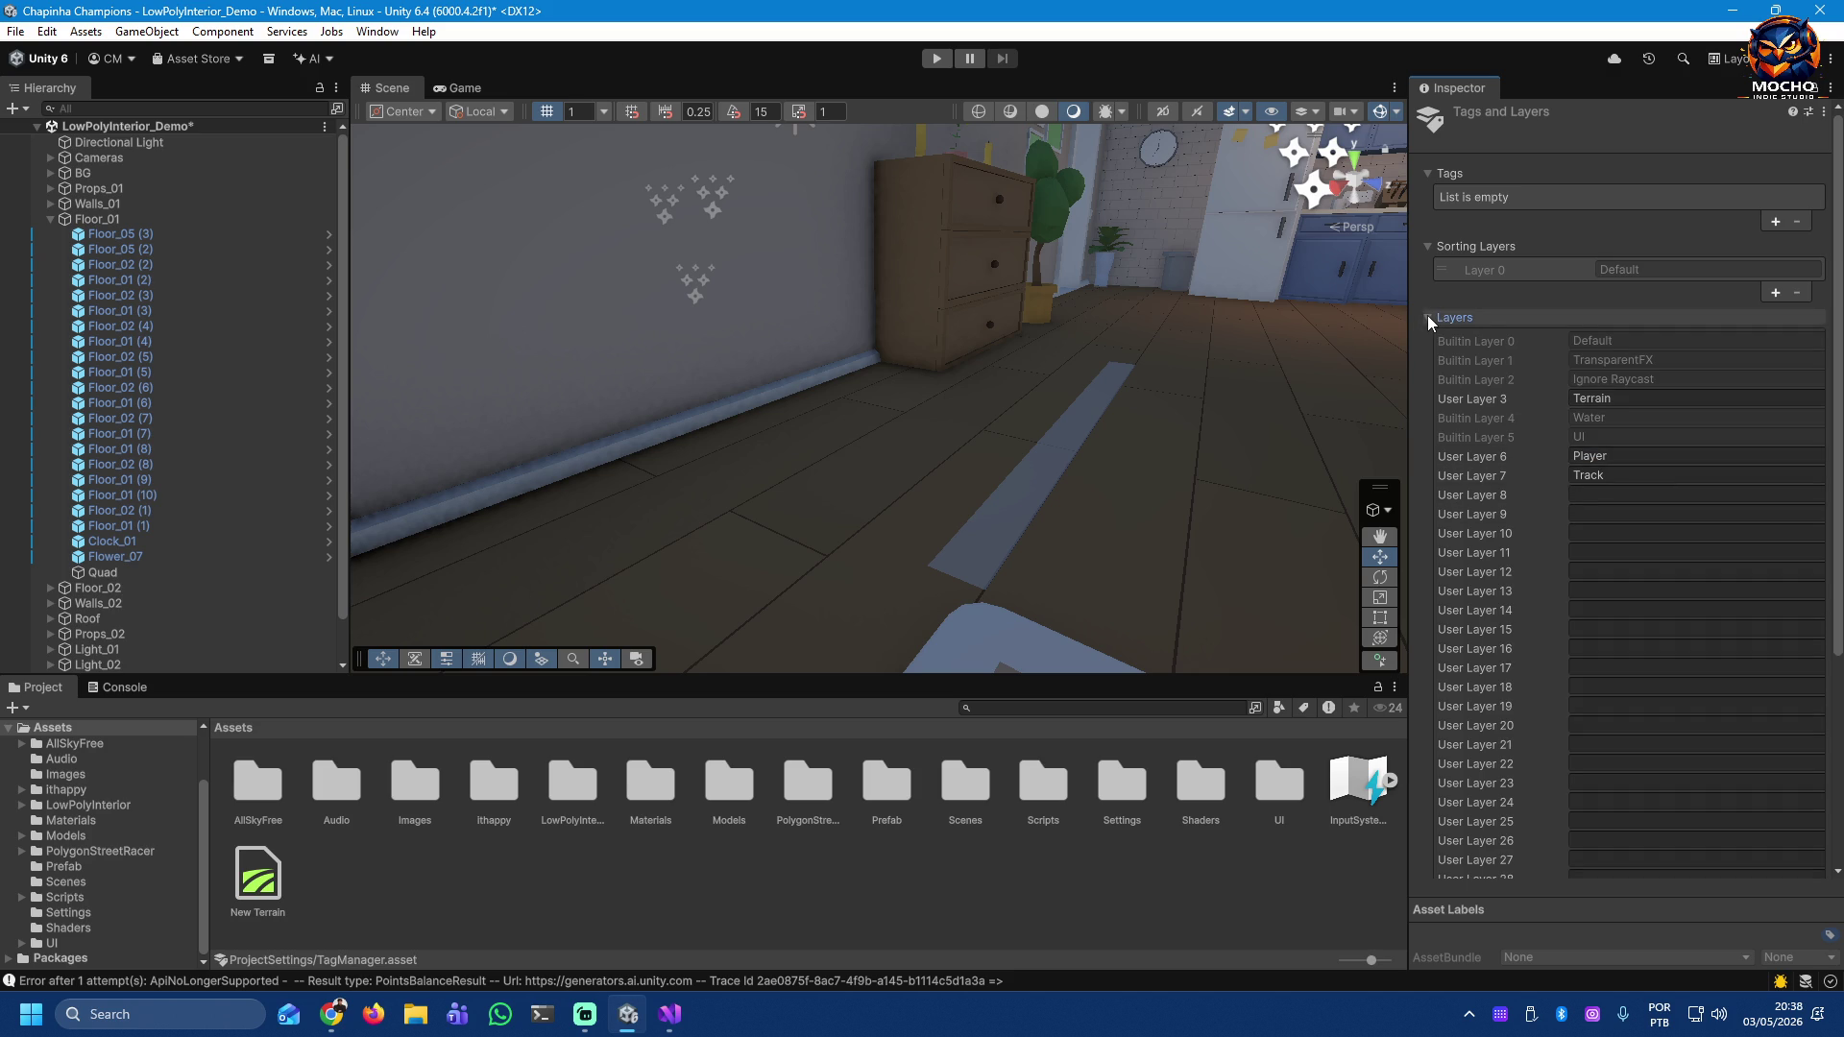
pyautogui.click(1428, 320)
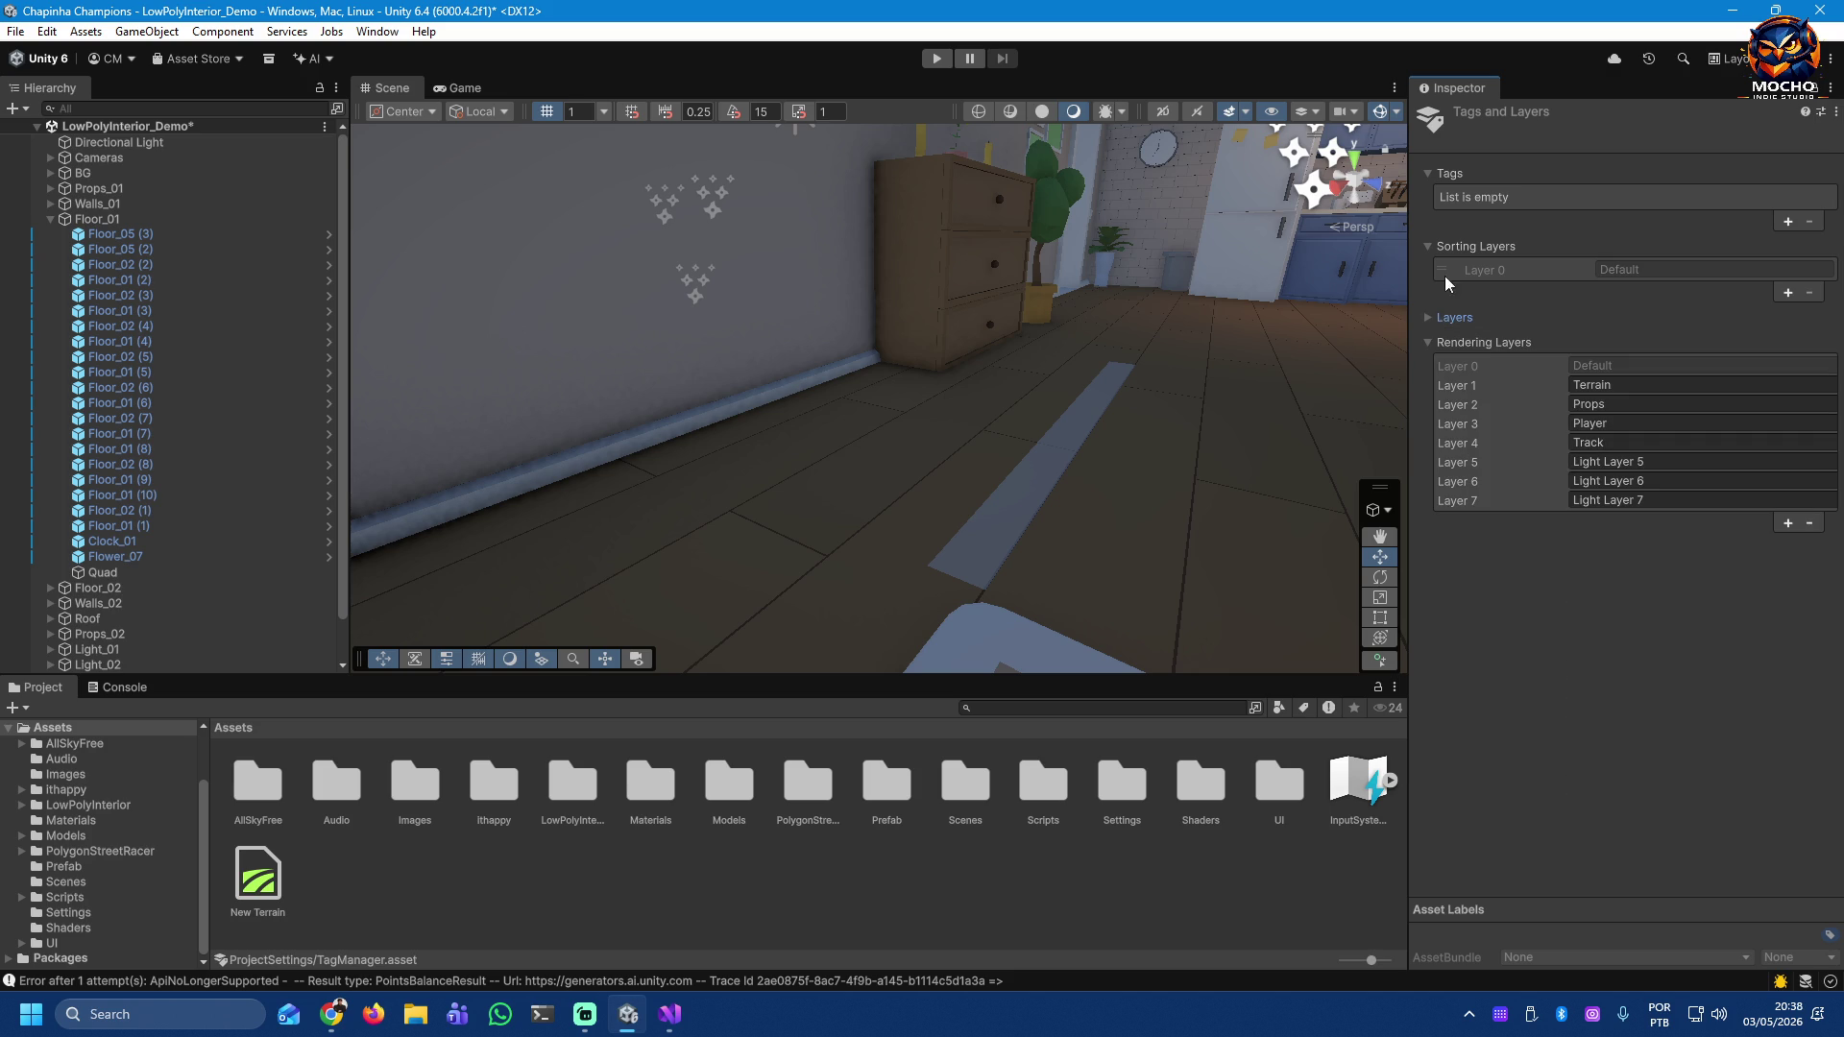
pyautogui.click(1787, 222)
pyautogui.write('Track')
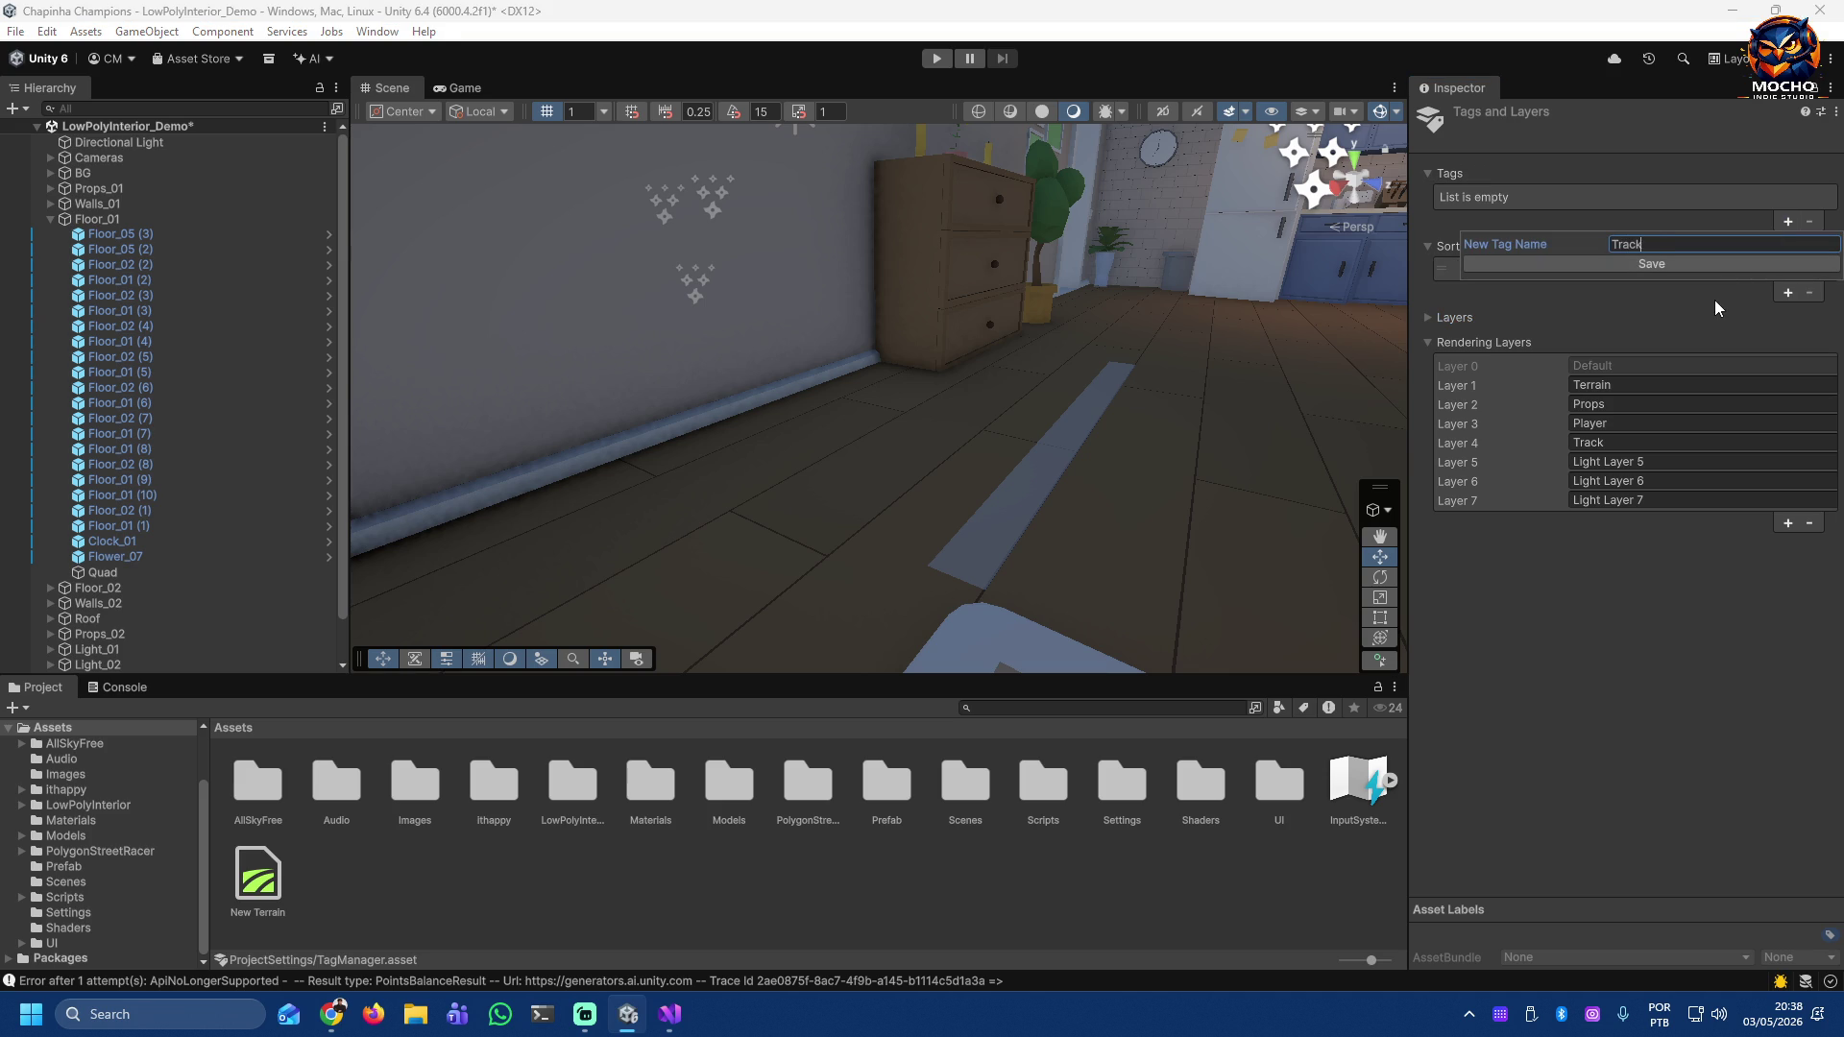
pyautogui.press('Return')
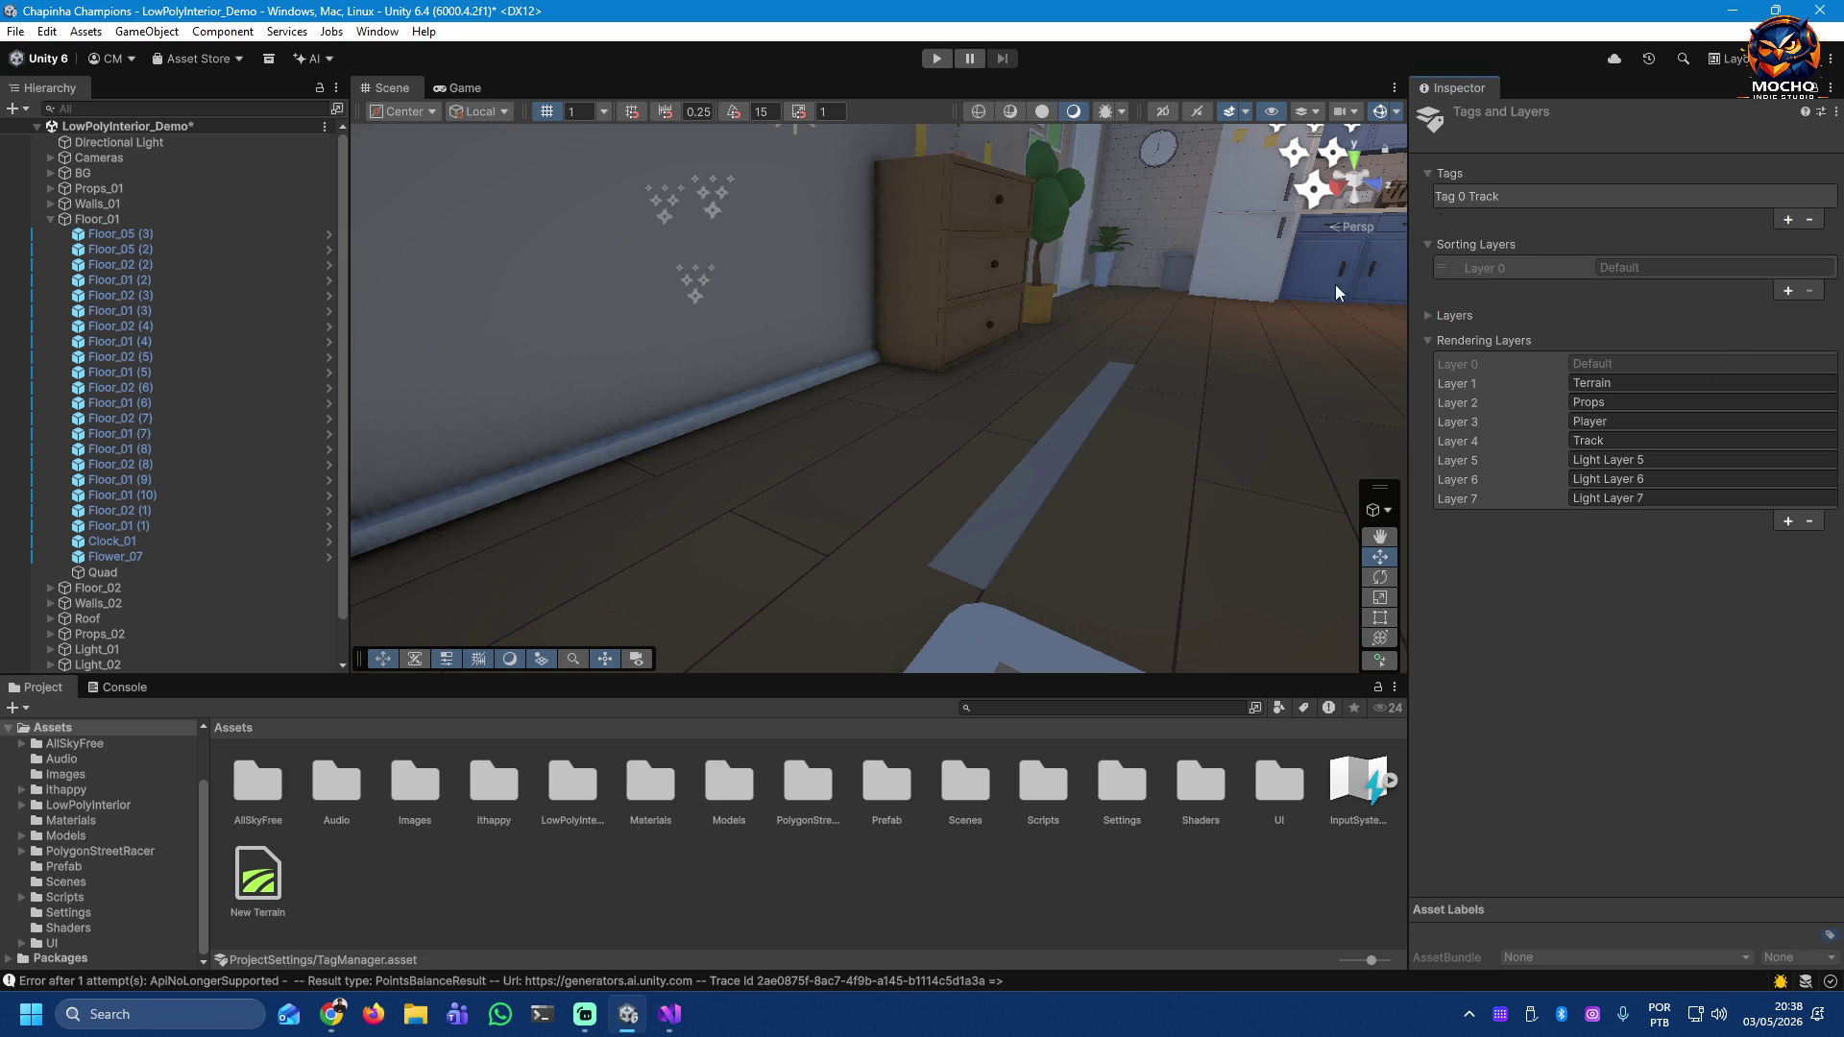
pyautogui.click(1022, 484)
# Step: Set the Quad strip's Tag to Track and its Layer to 7: Track
pyautogui.click(1600, 142)
pyautogui.click(1527, 309)
pyautogui.click(1758, 139)
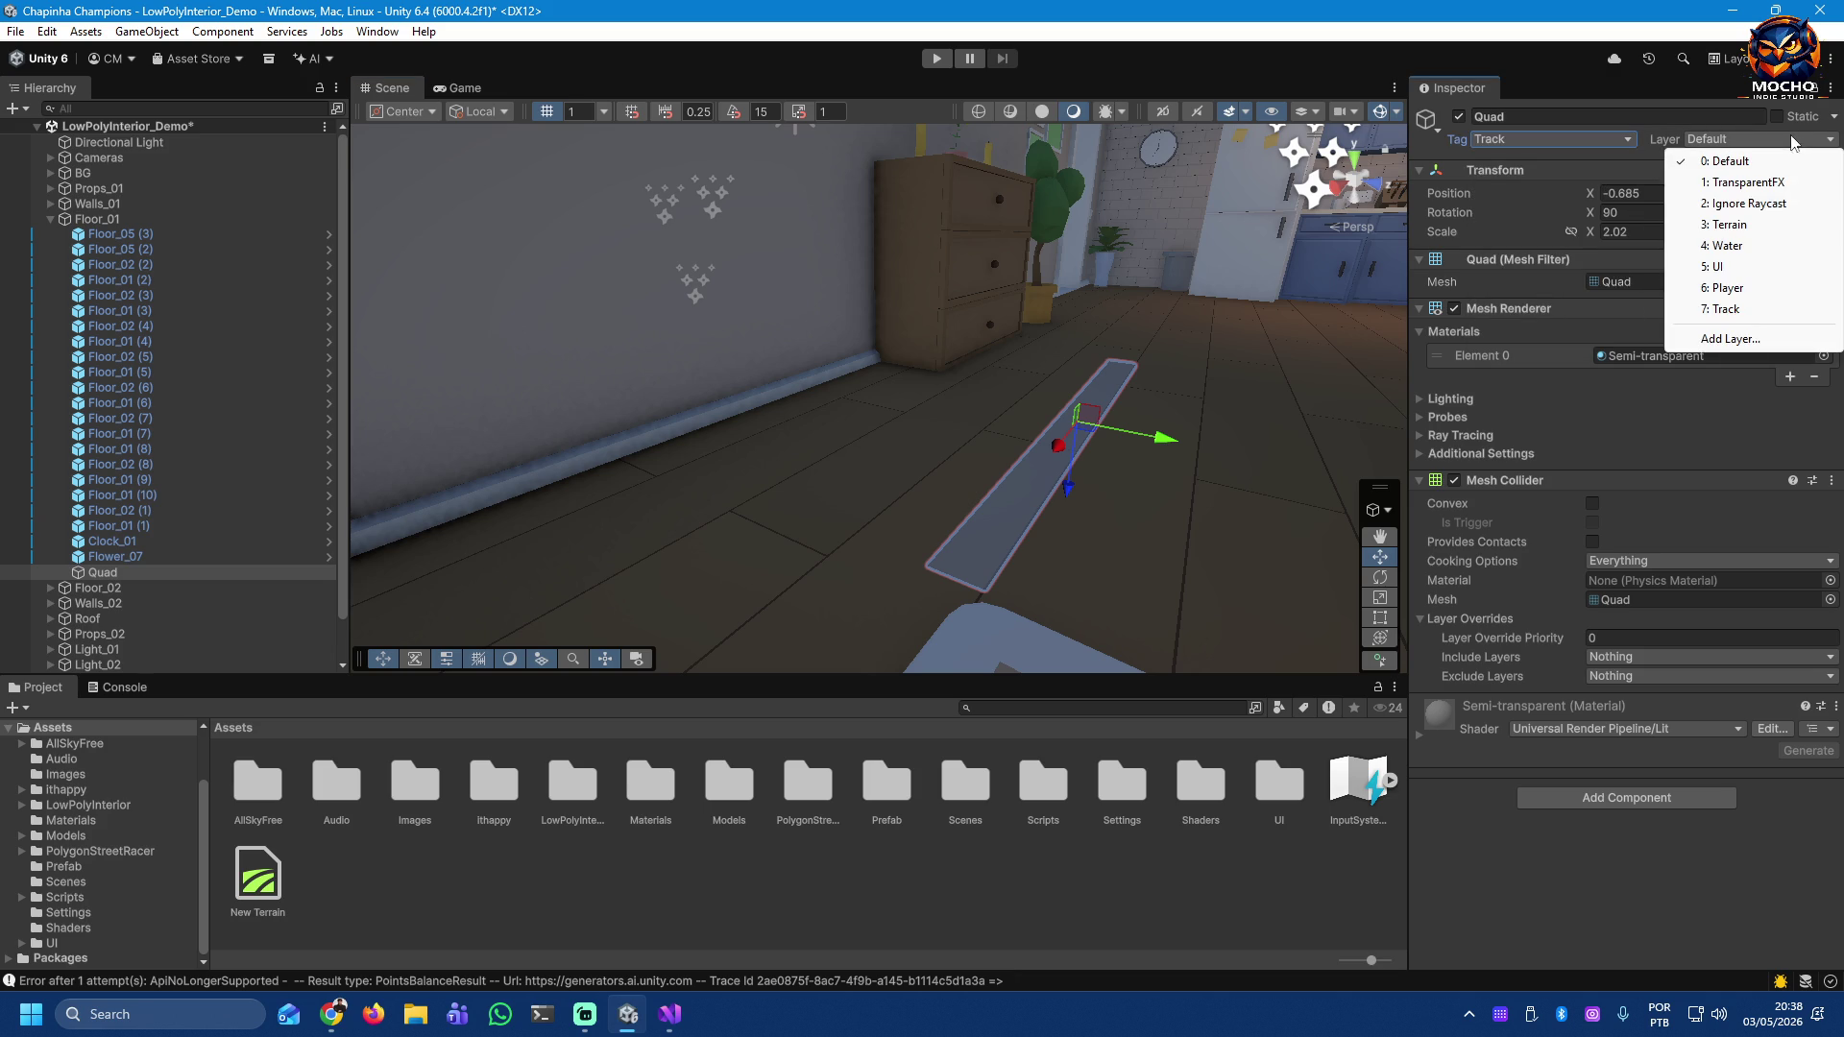
pyautogui.click(1726, 313)
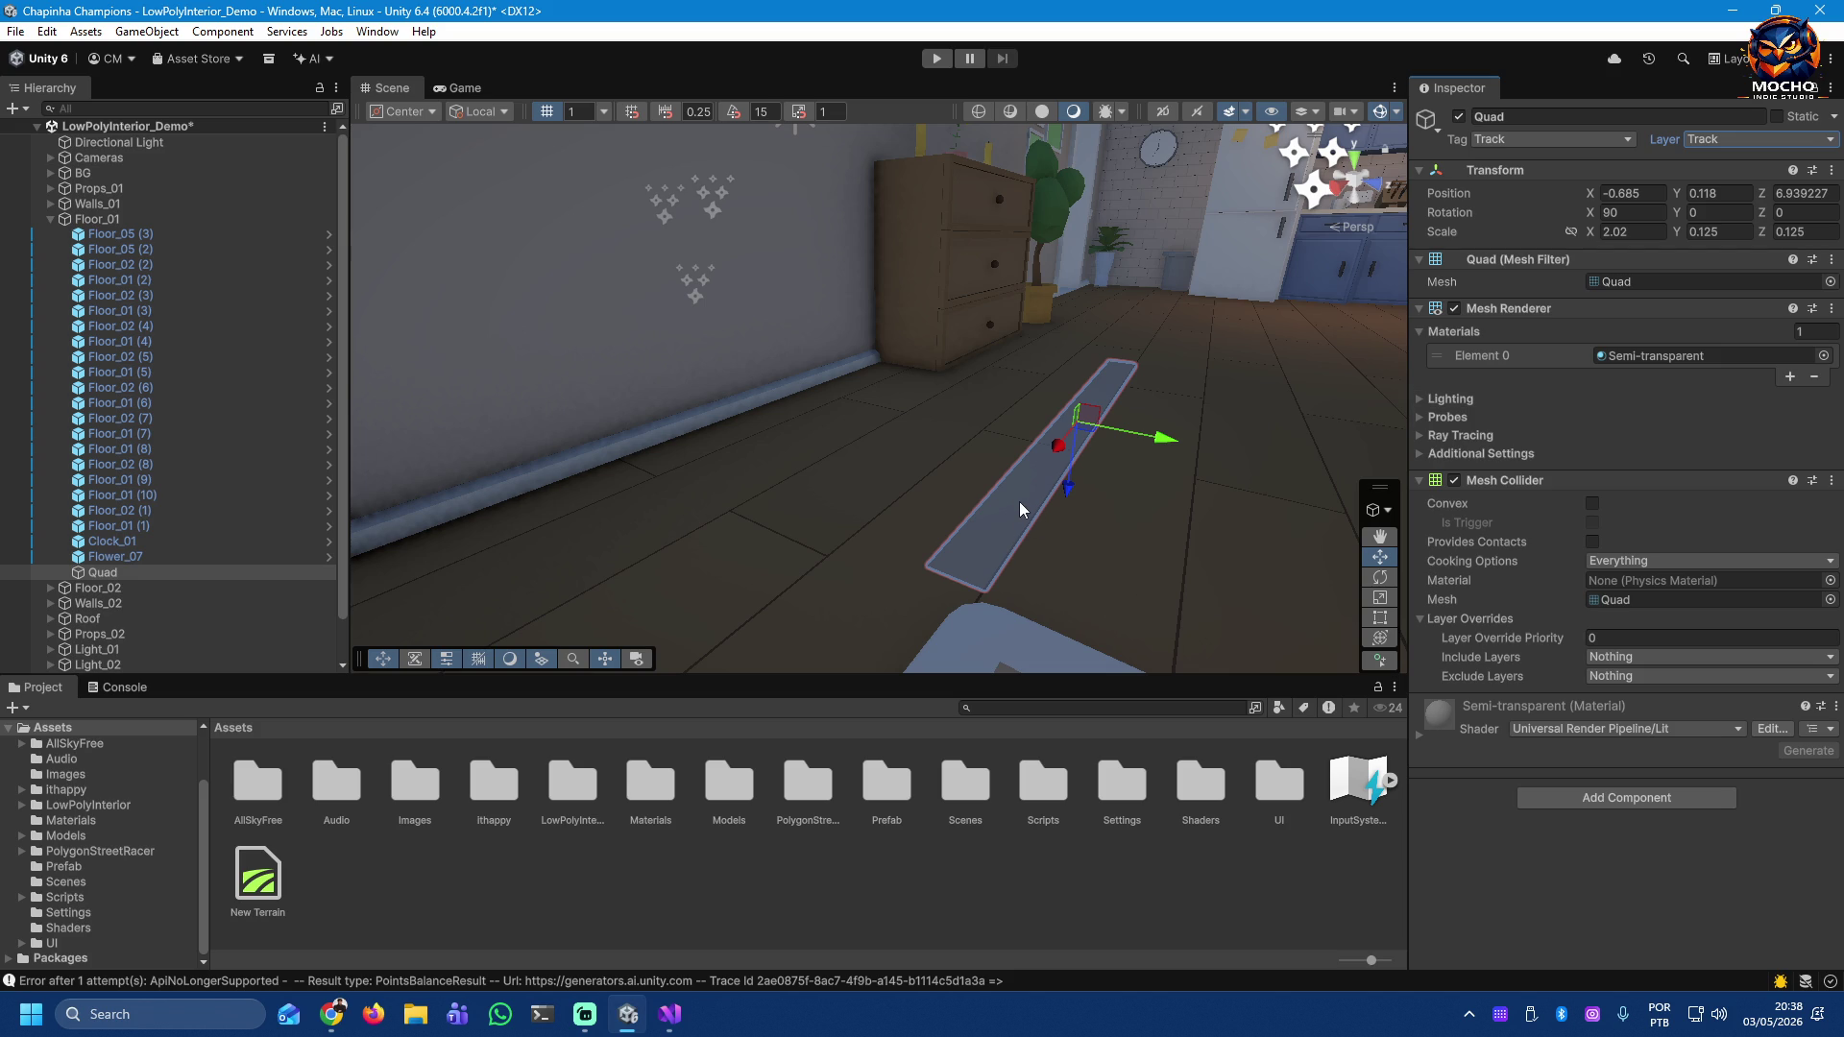
pyautogui.click(1172, 497)
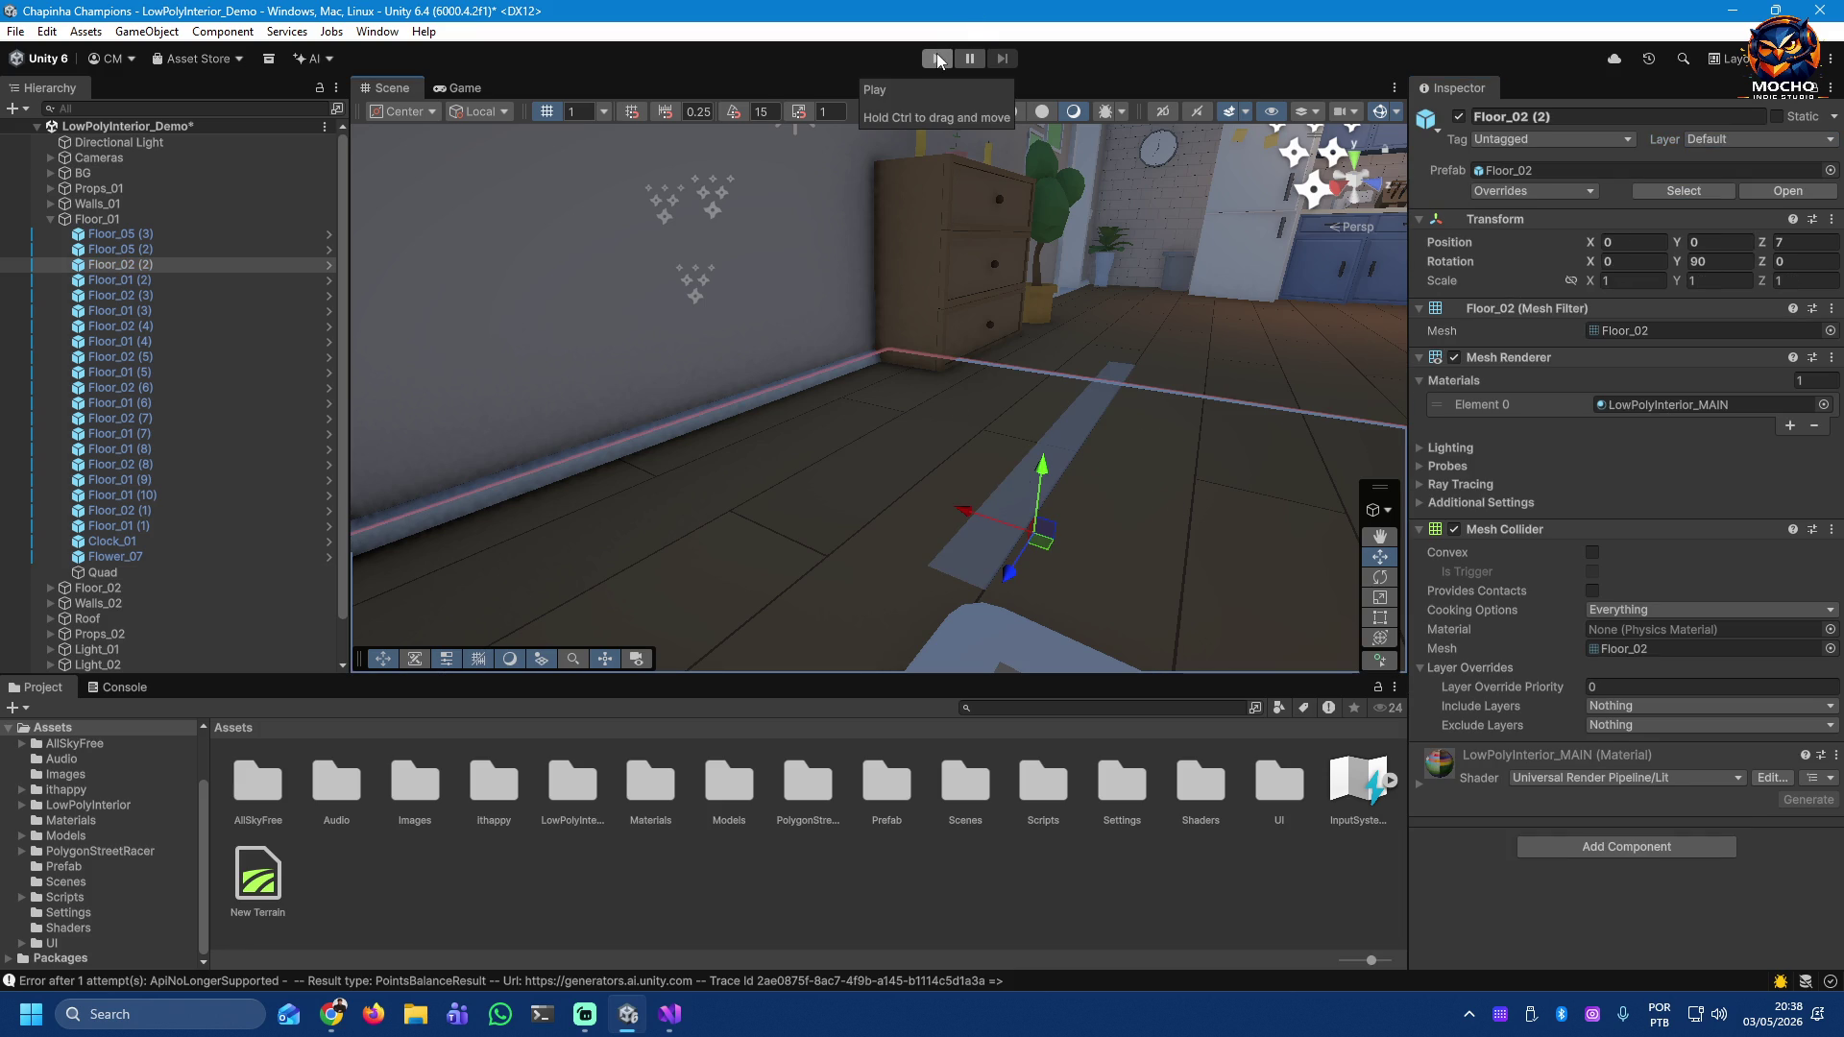
# Step: Deactivate the Cameras group in the Hierarchy and check the Game view result
pyautogui.click(51, 219)
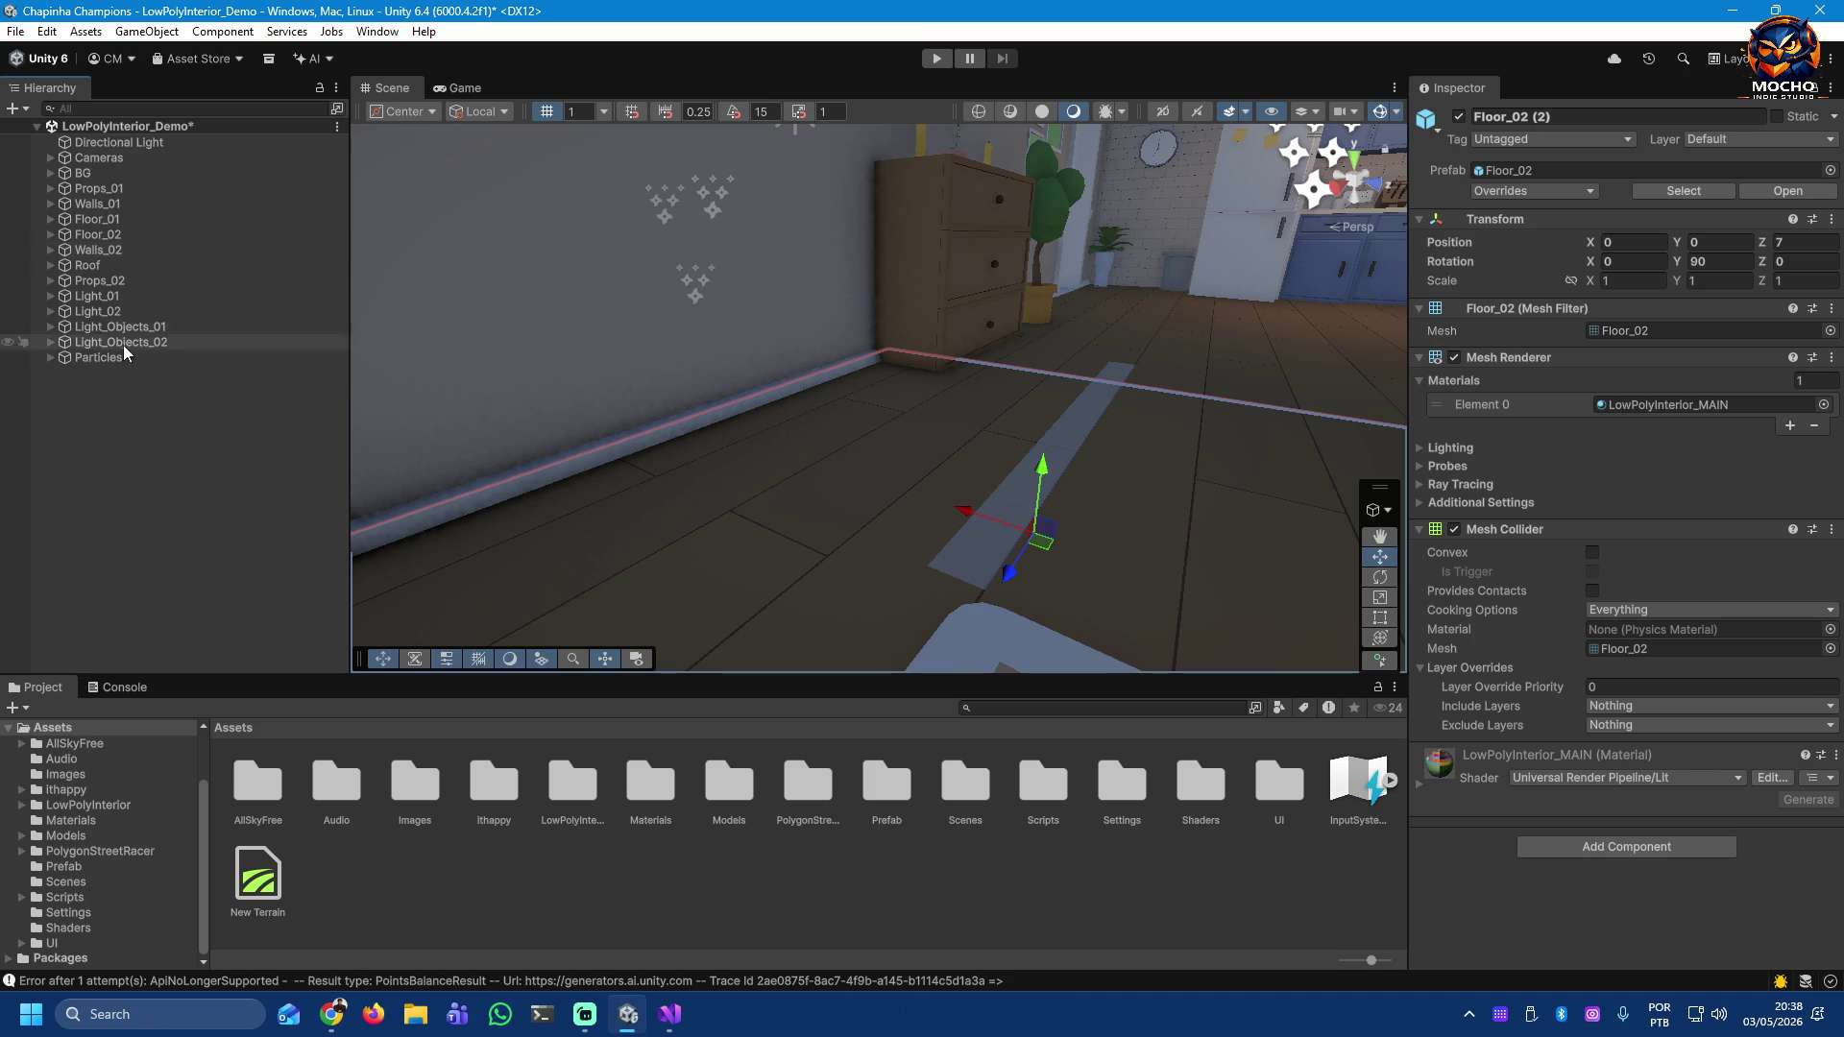
pyautogui.click(111, 411)
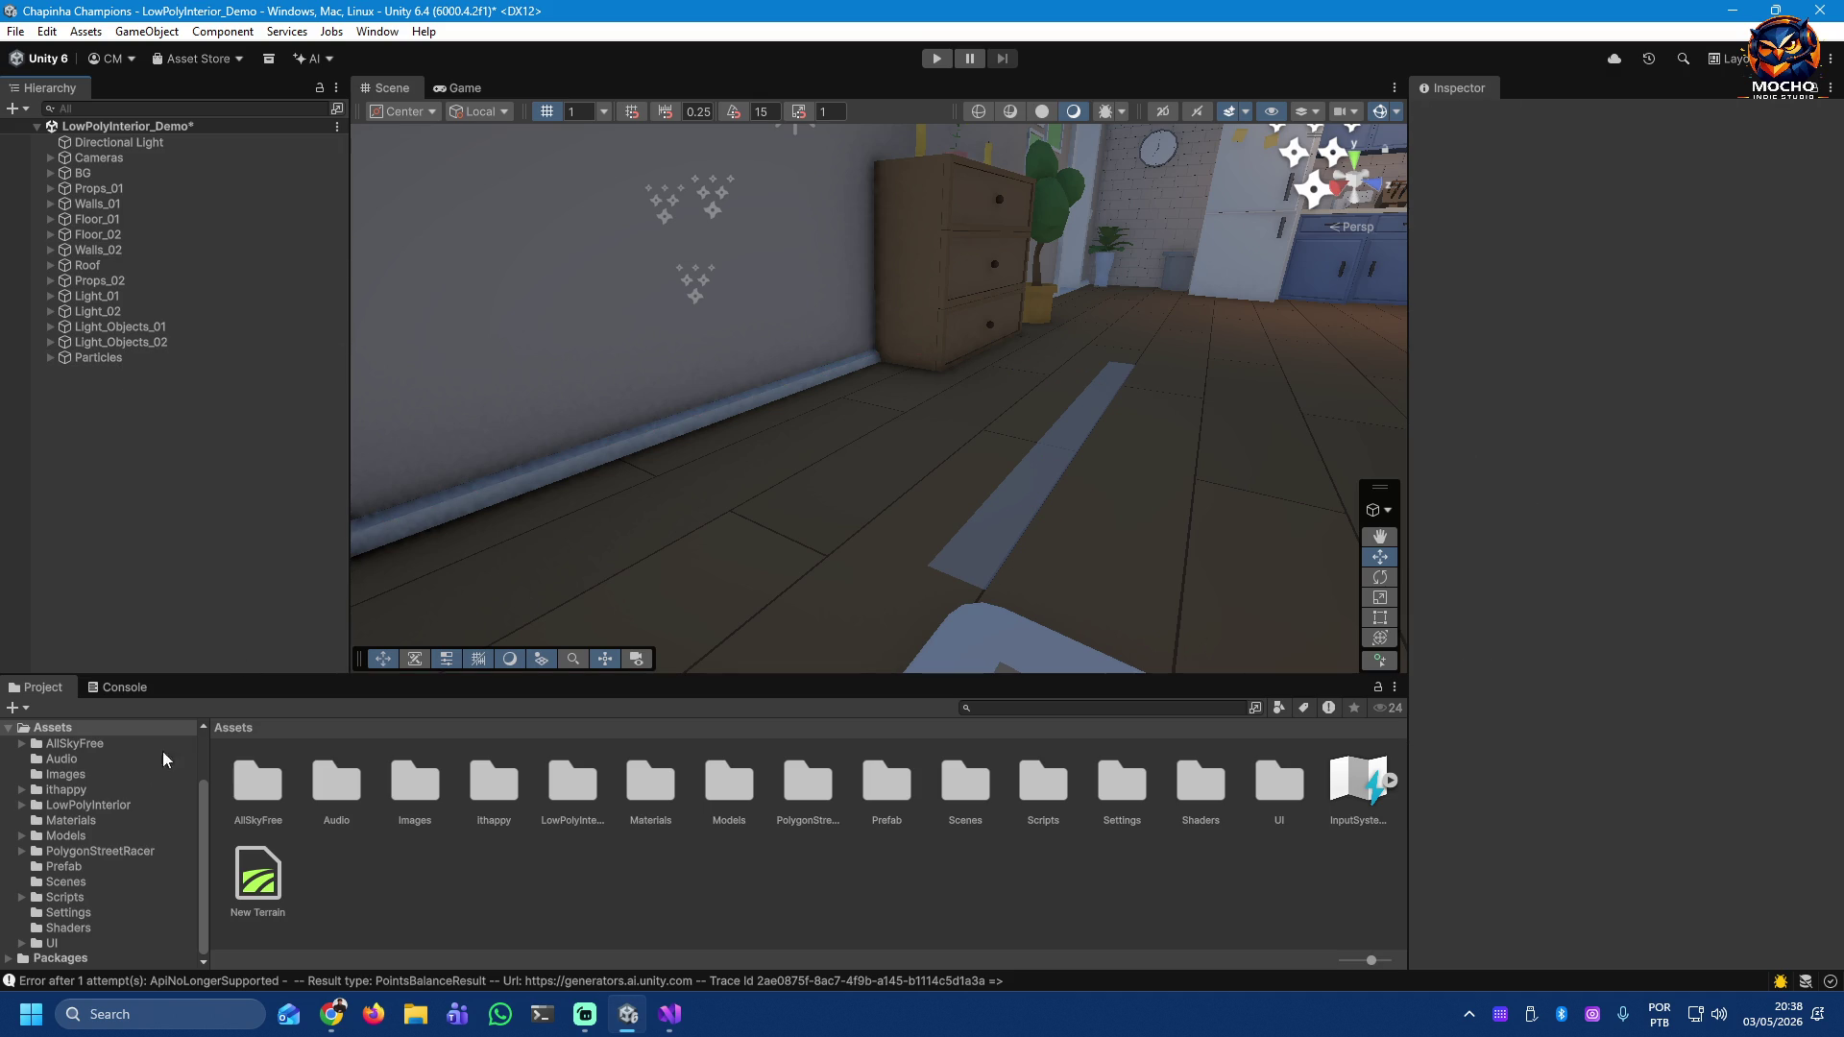
pyautogui.scroll(2, 113, 922)
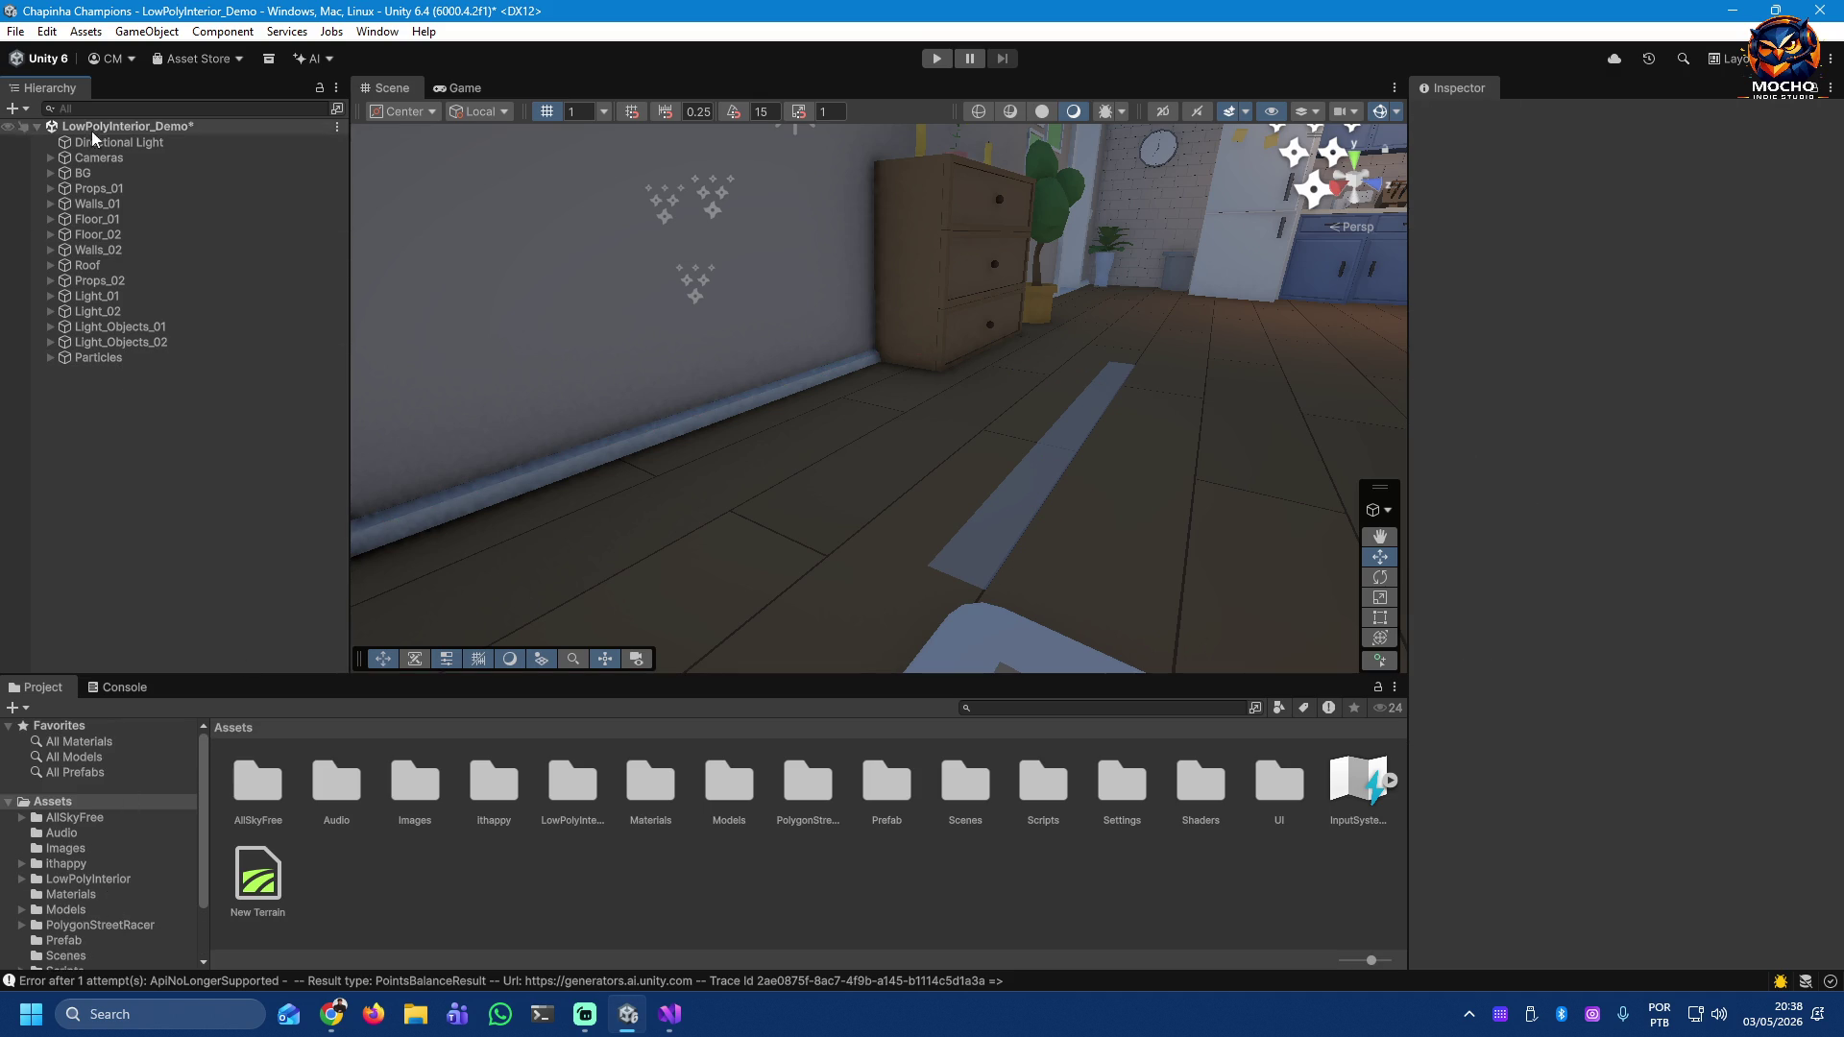
pyautogui.click(49, 160)
pyautogui.click(50, 160)
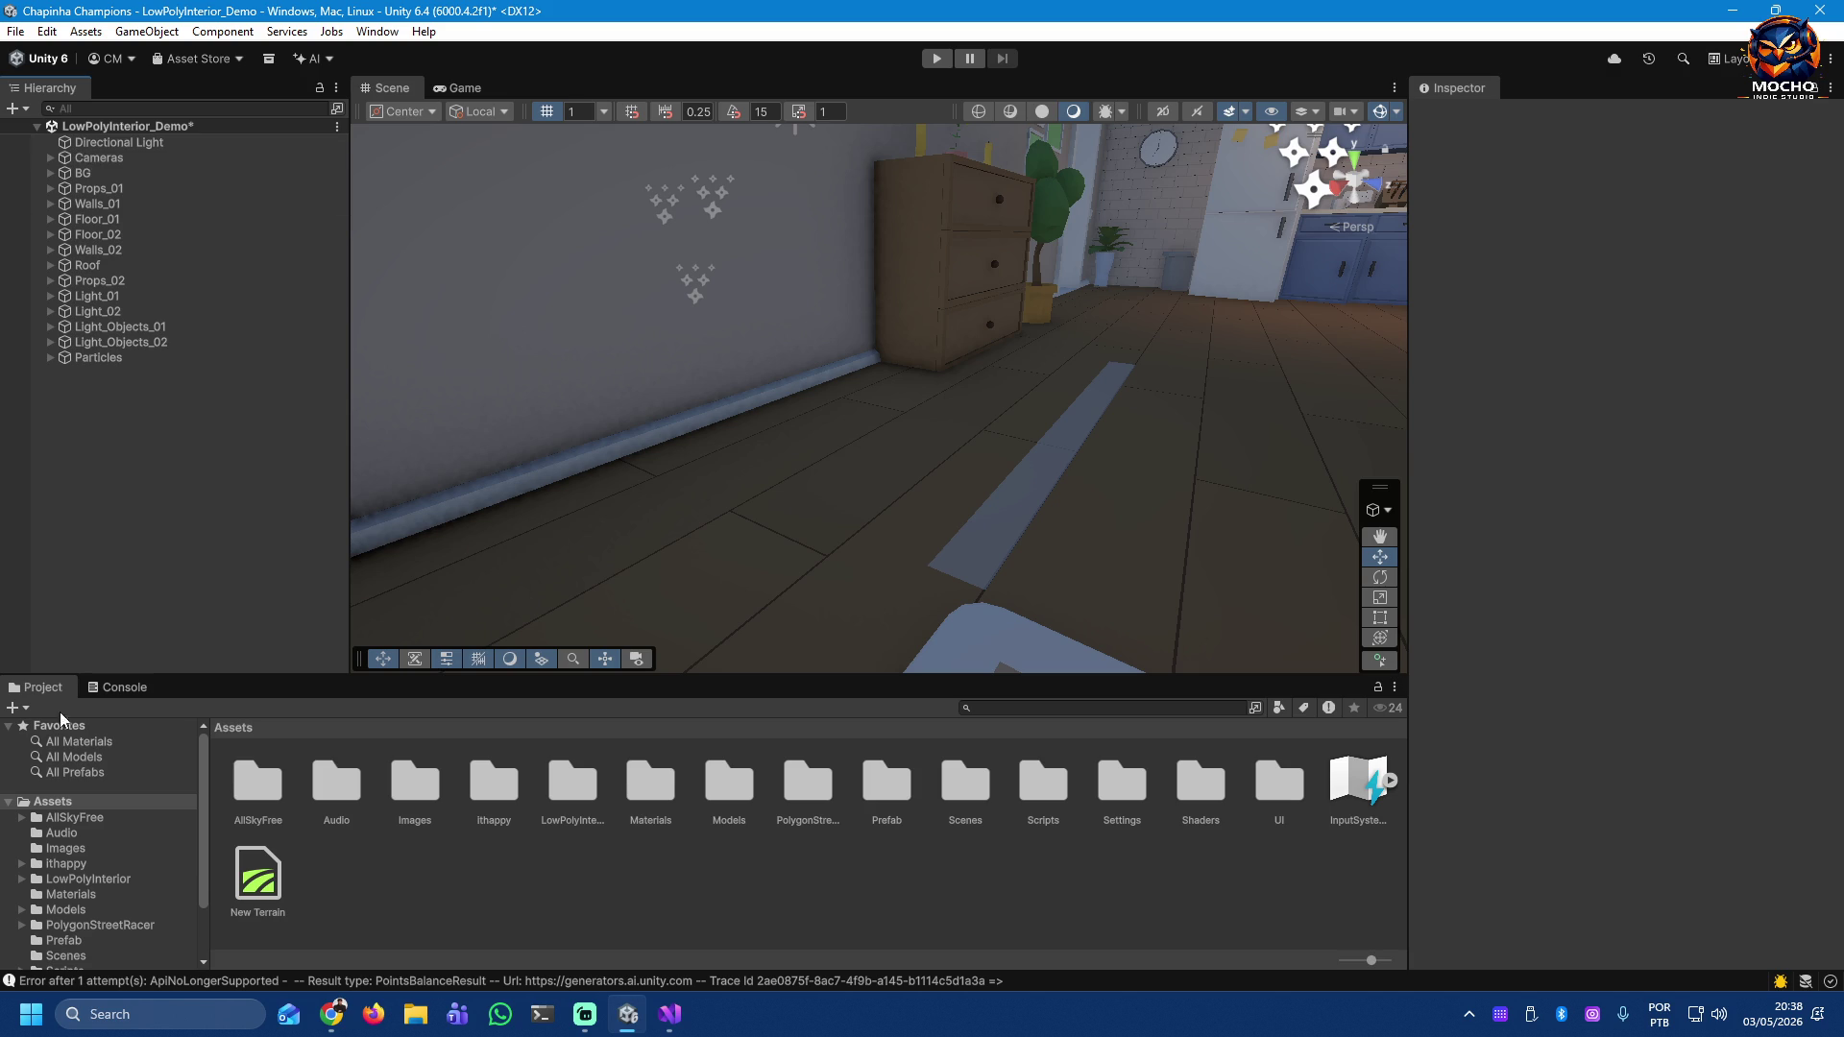
pyautogui.click(105, 157)
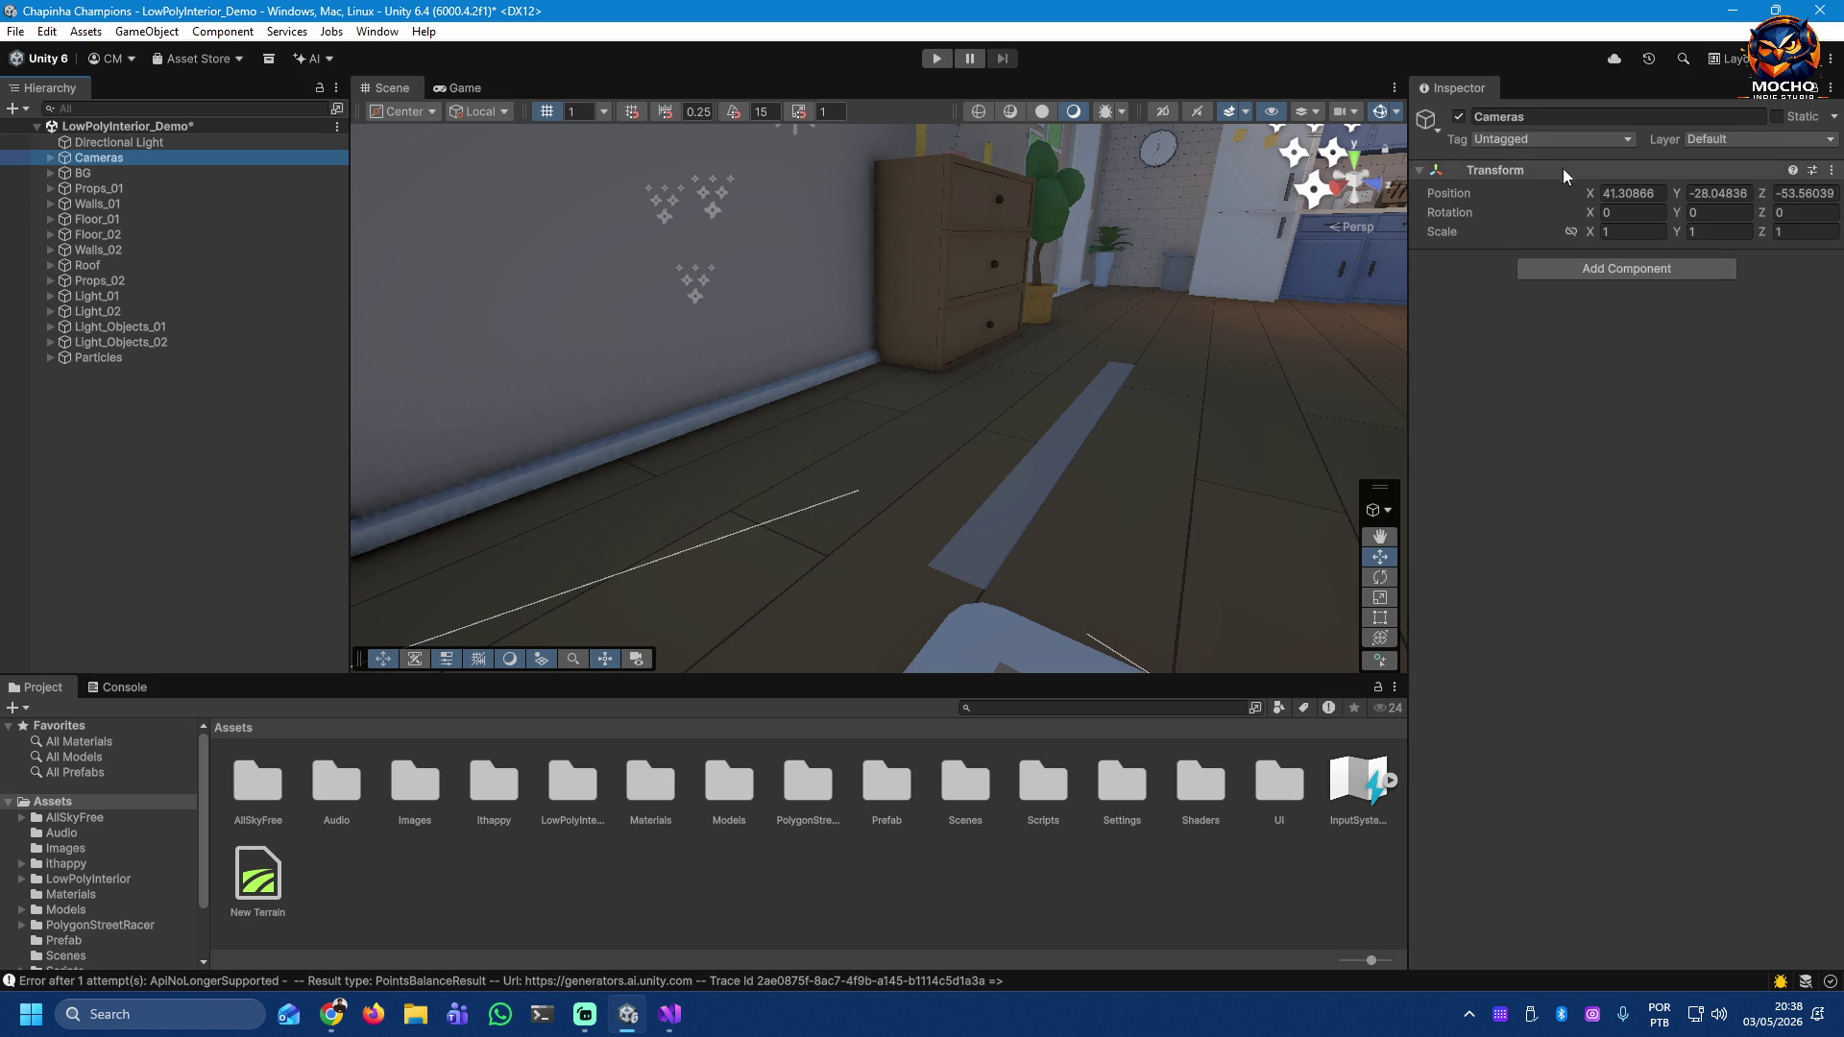
pyautogui.click(1454, 119)
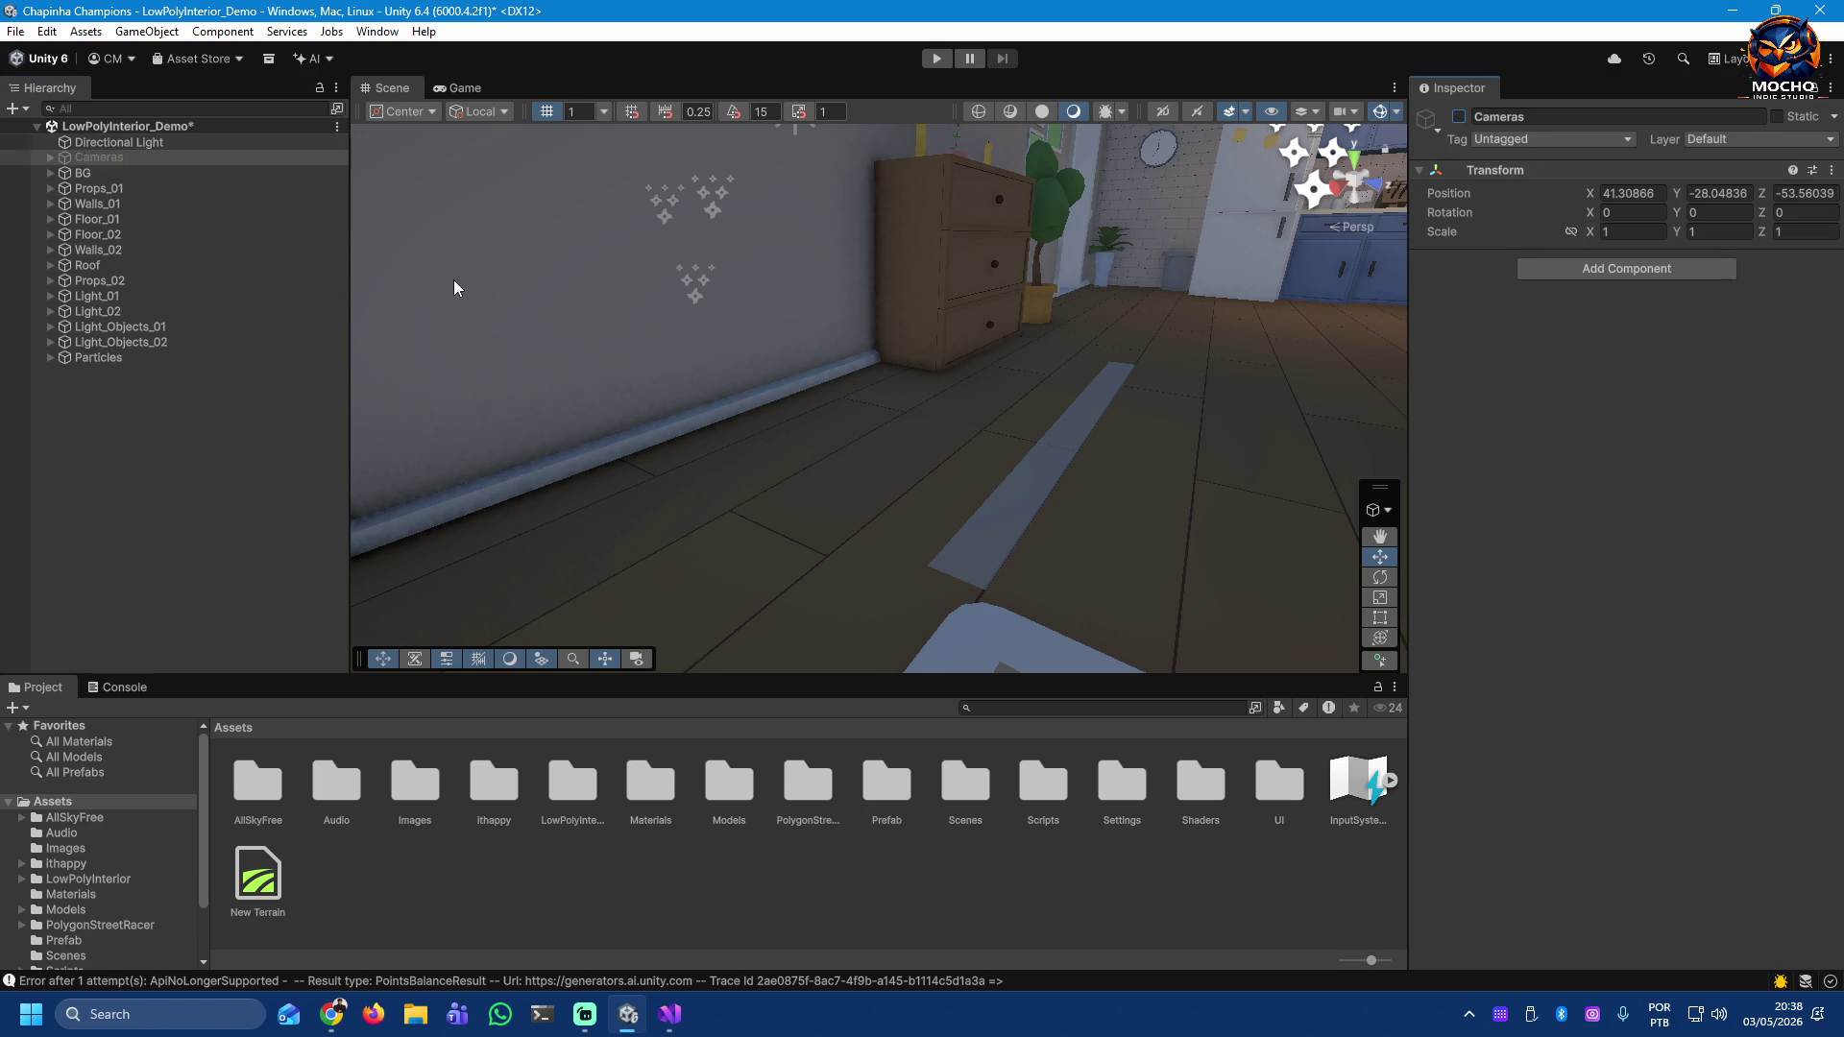
pyautogui.click(463, 89)
pyautogui.click(386, 89)
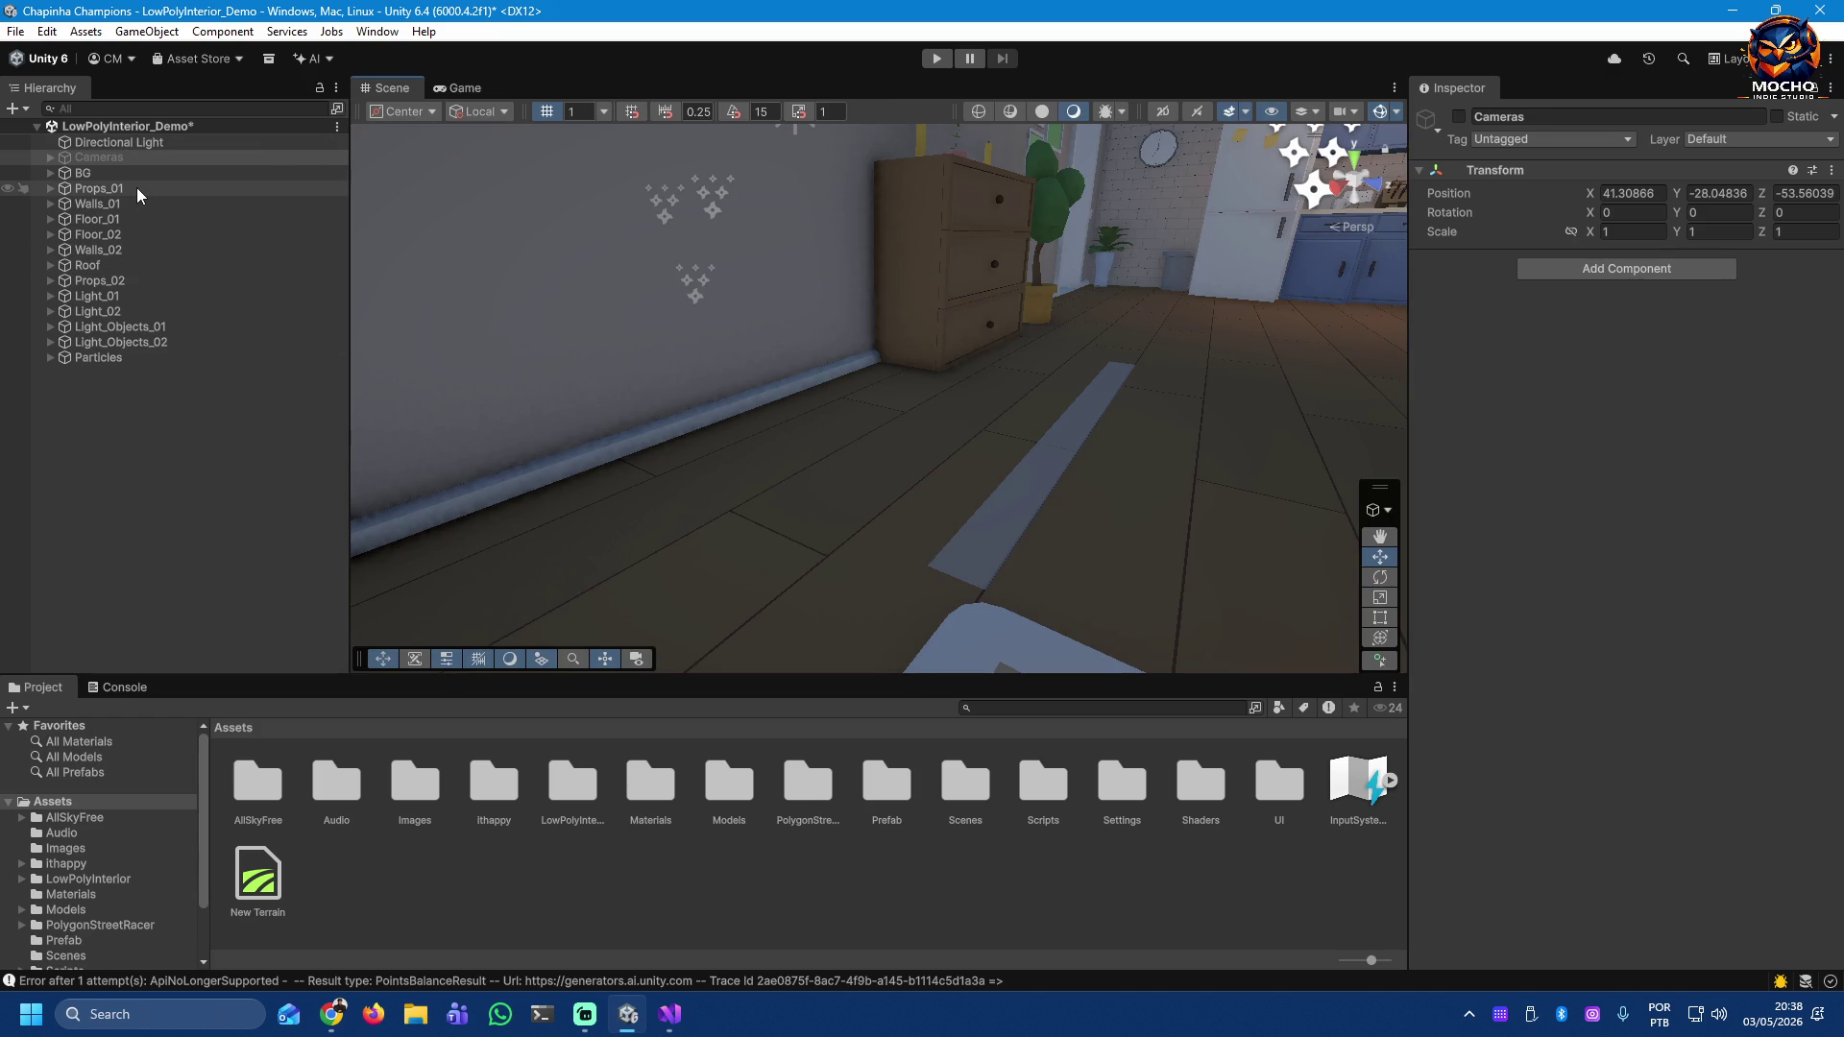
# Step: Open the Assets/Prefab folder containing the Chapinha and Dolly prefabs
pyautogui.click(918, 483)
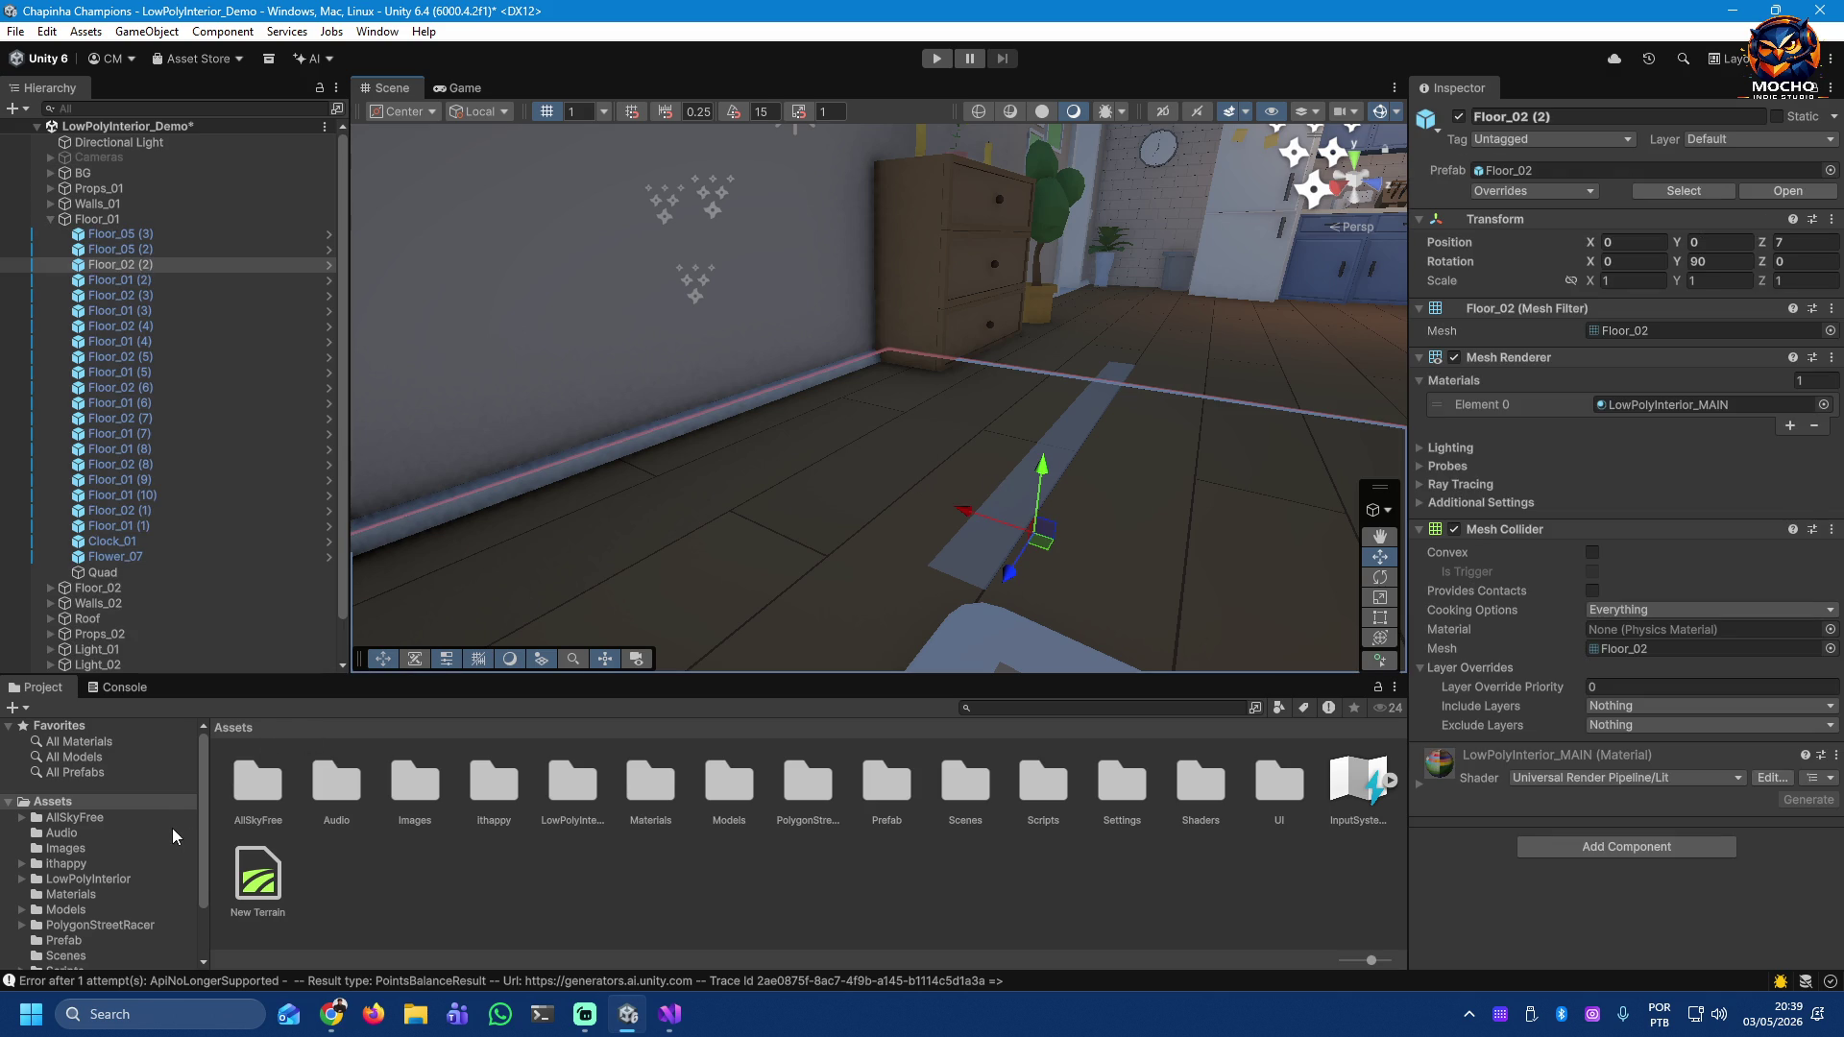
pyautogui.scroll(-2, 103, 893)
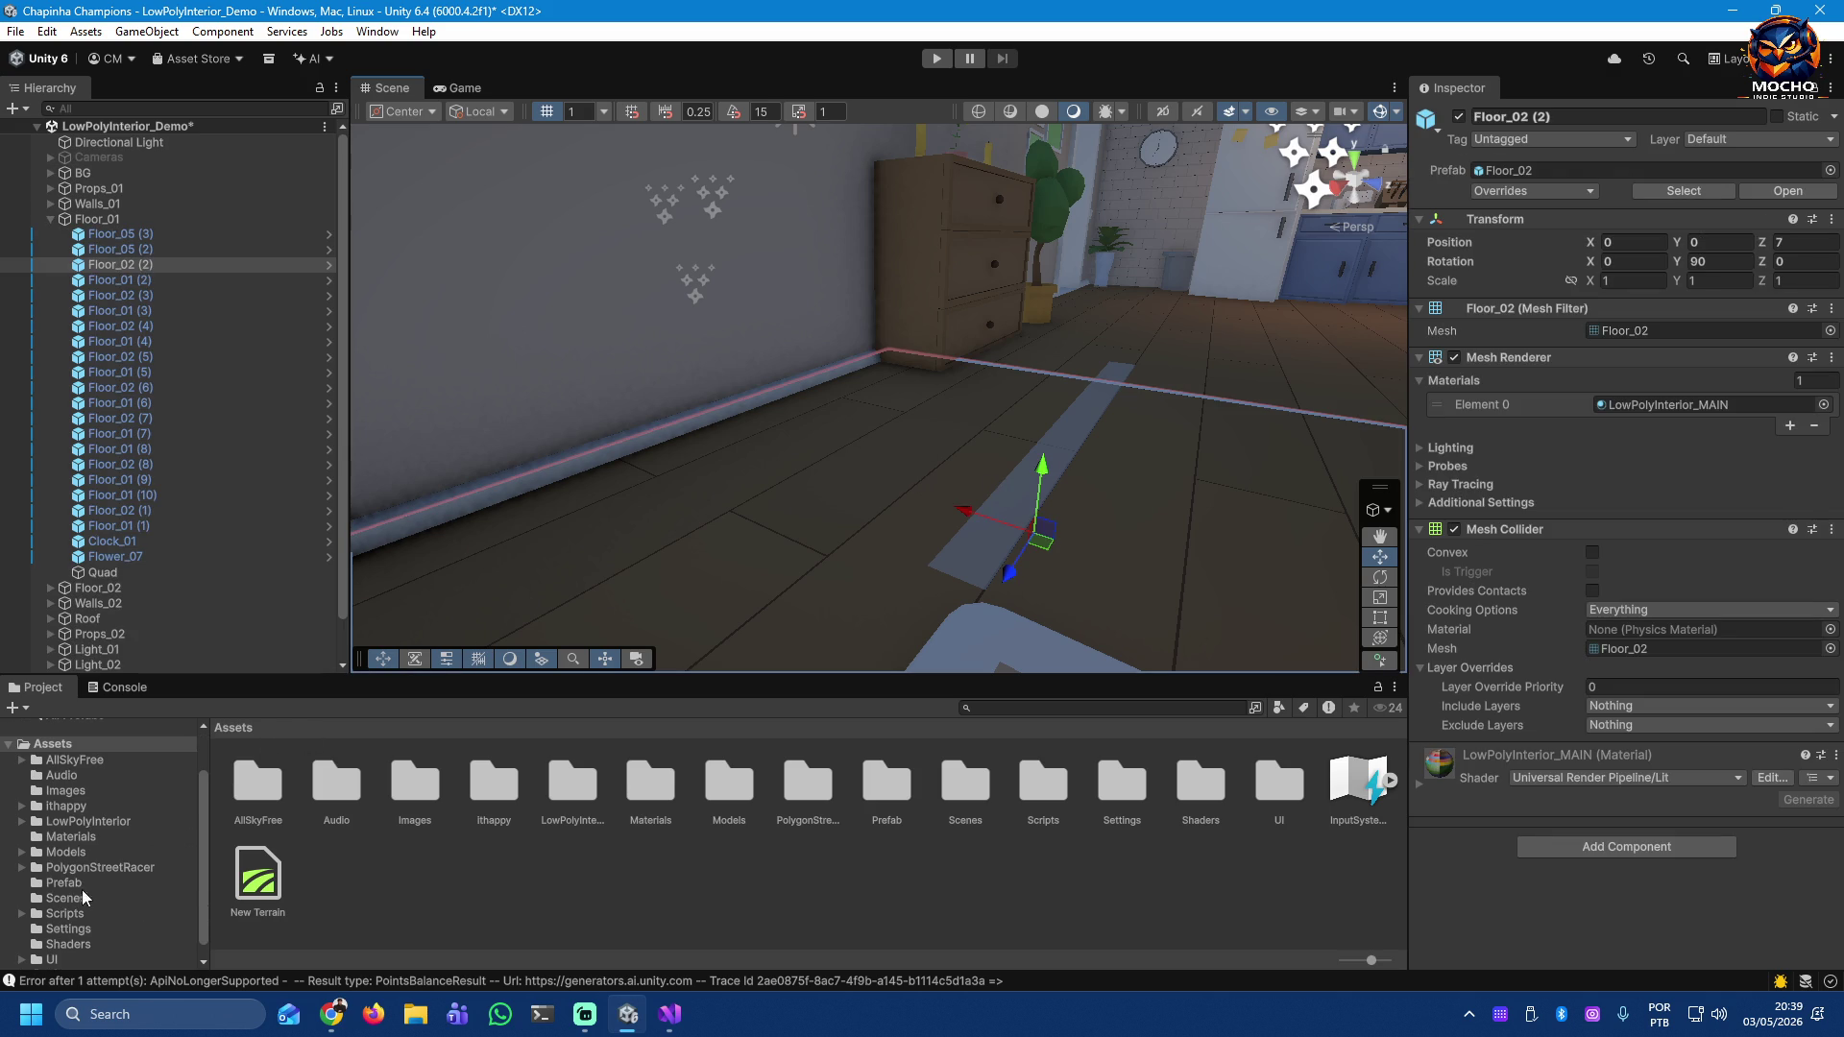
pyautogui.click(63, 882)
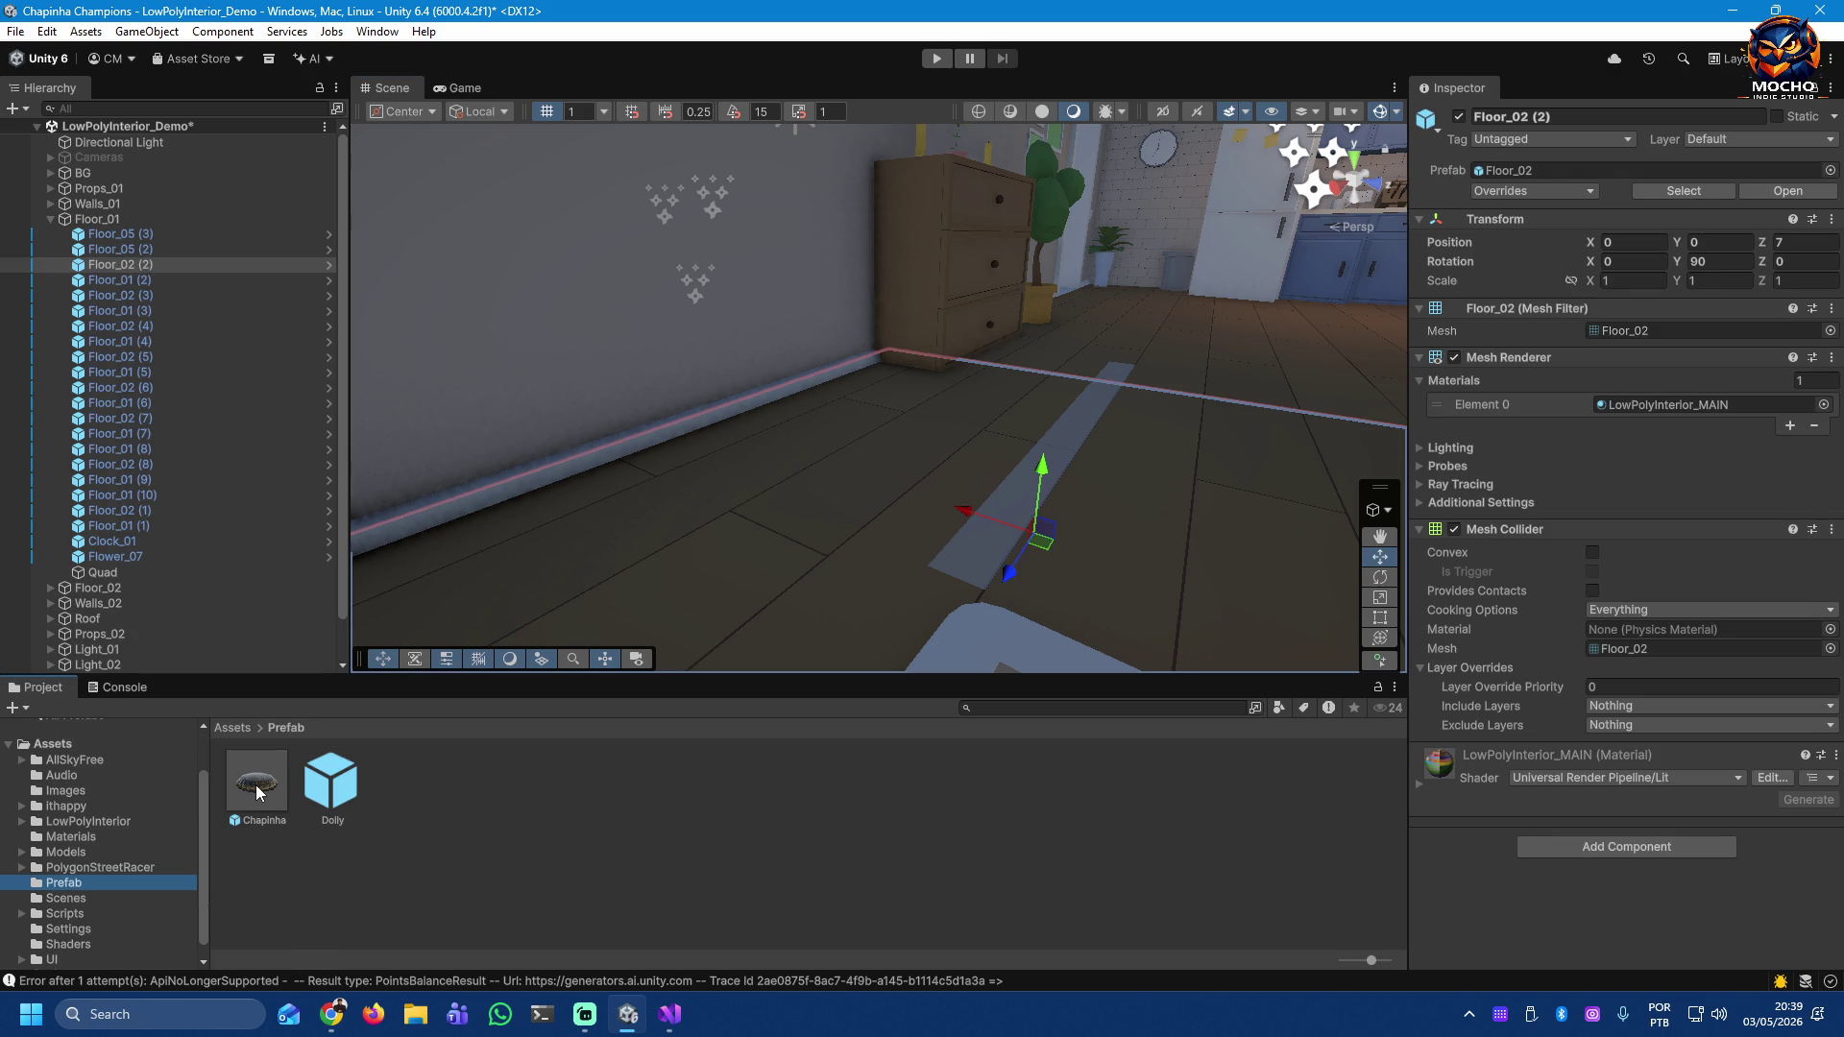
pyautogui.click(51, 219)
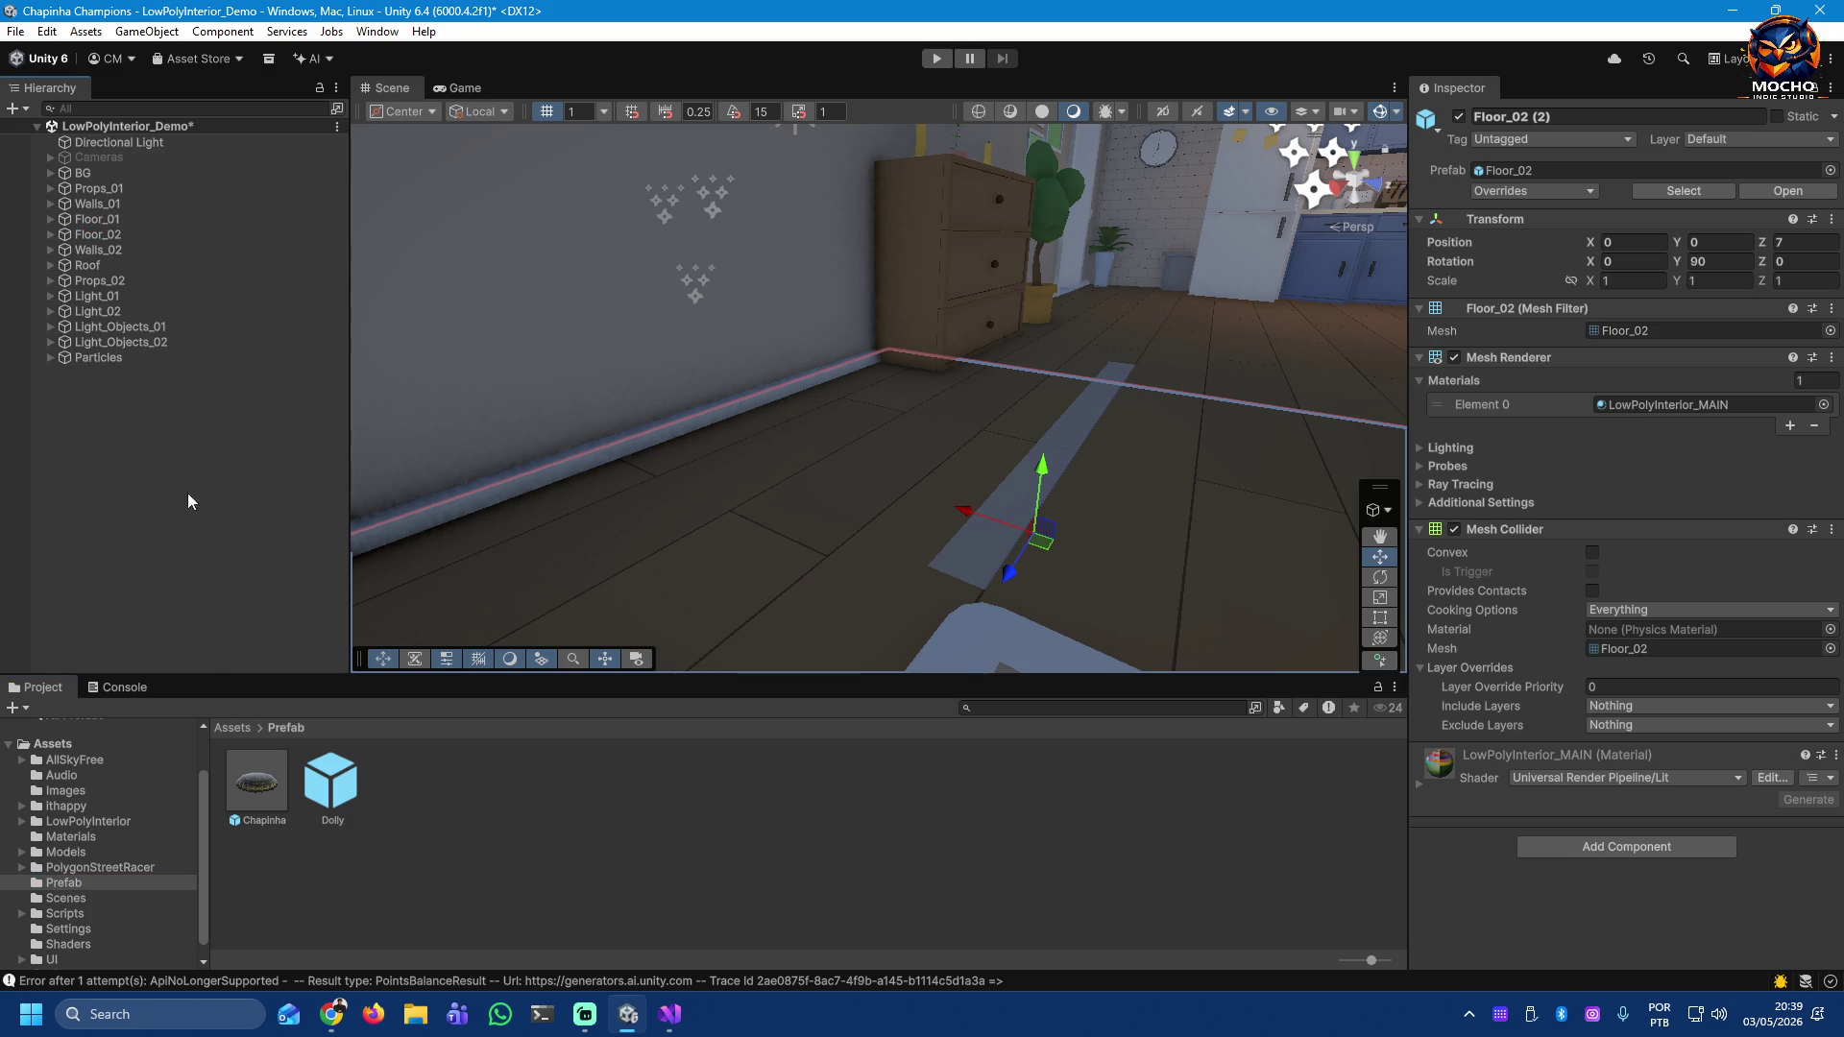
# Step: Place a Chapinha prefab instance onto the floor strip in the Scene view
pyautogui.moveTo(241, 805)
pyautogui.mouseDown()
pyautogui.moveTo(893, 611)
pyautogui.moveTo(978, 562)
pyautogui.mouseUp()
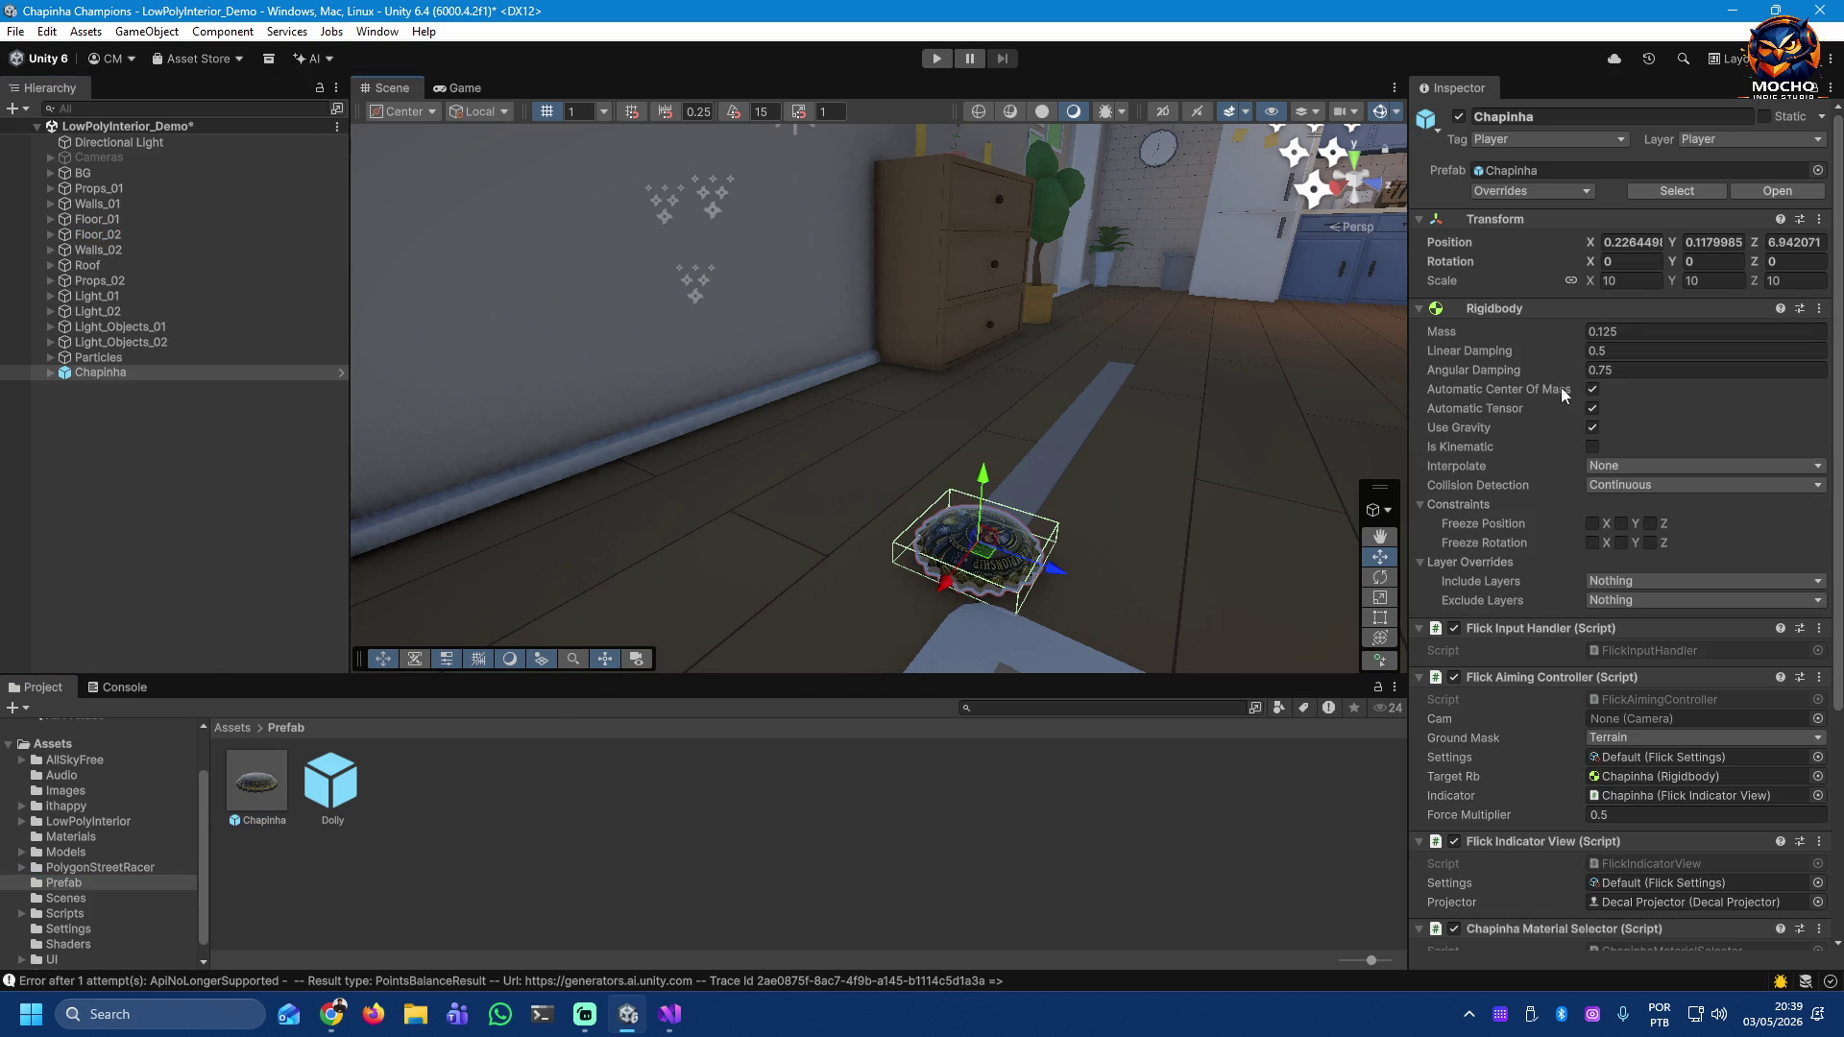
pyautogui.click(1642, 282)
pyautogui.write('3')
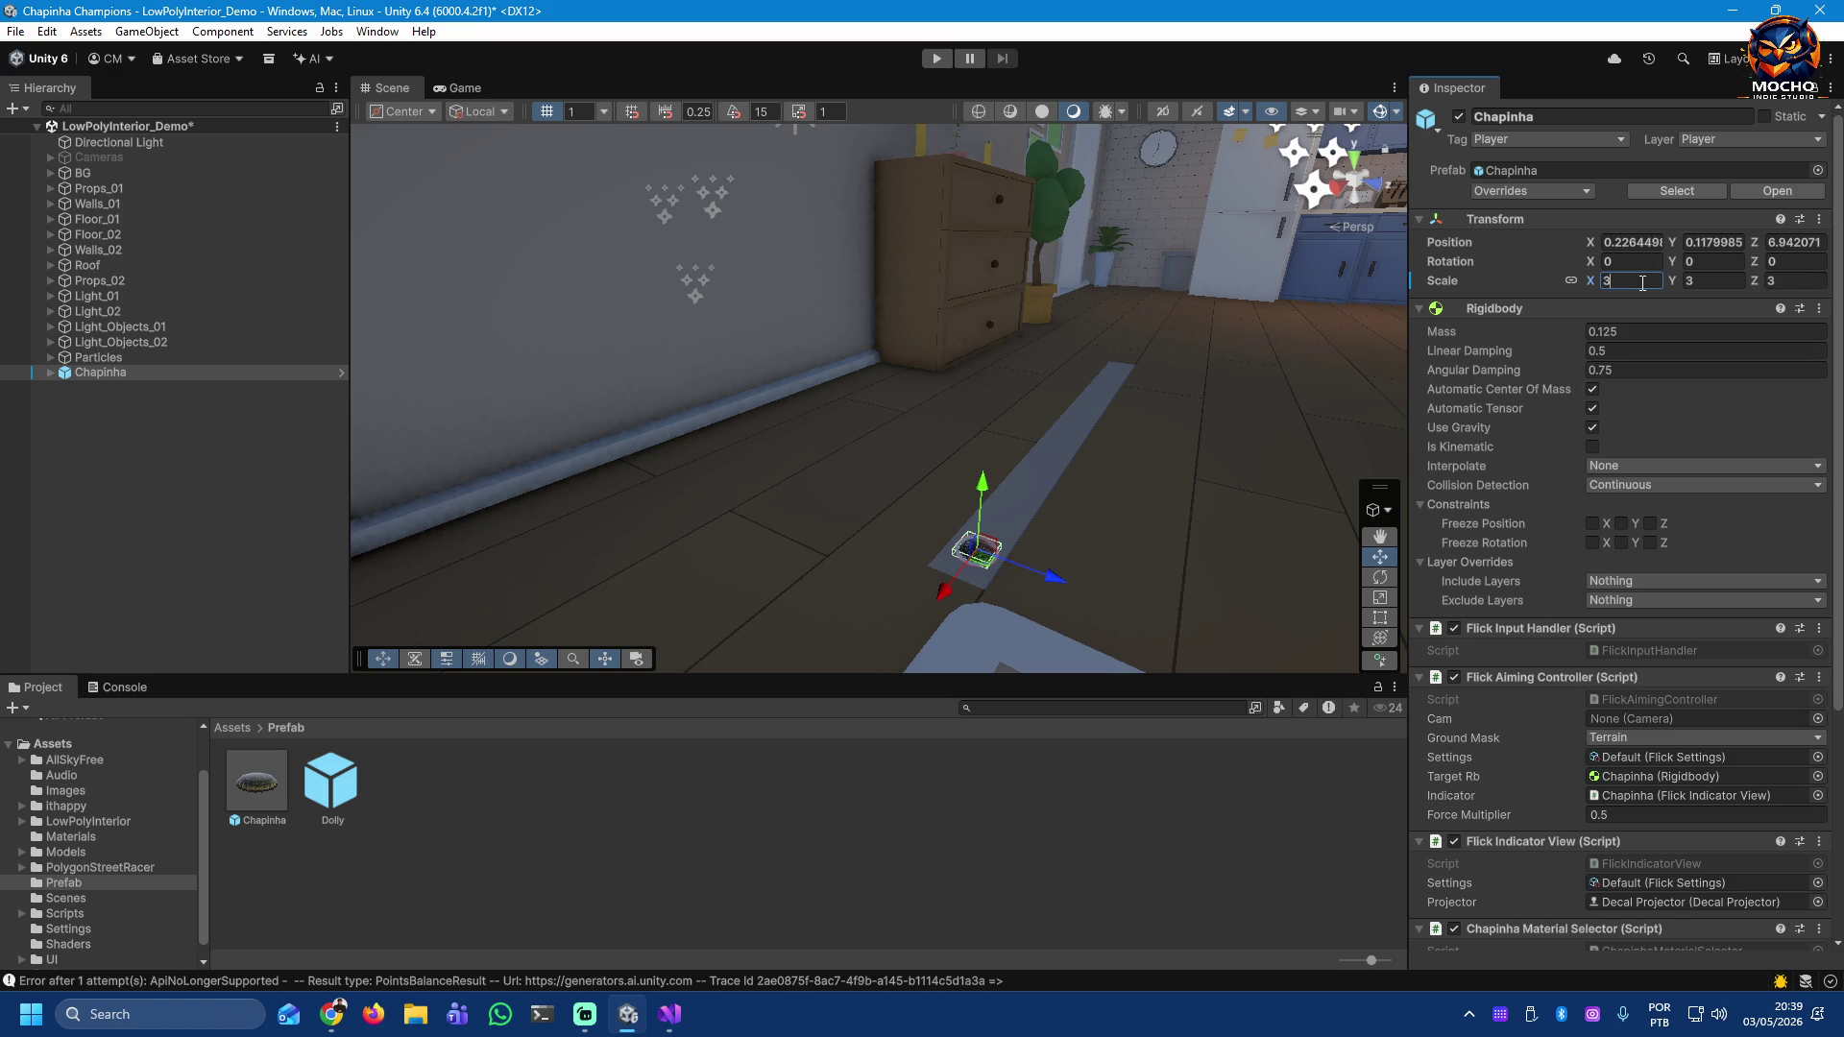
pyautogui.press('BackSpace')
pyautogui.write('1')
# Step: Set the Chapinha's Transform Scale to 2 on X, Y and Z
pyautogui.click(1101, 501)
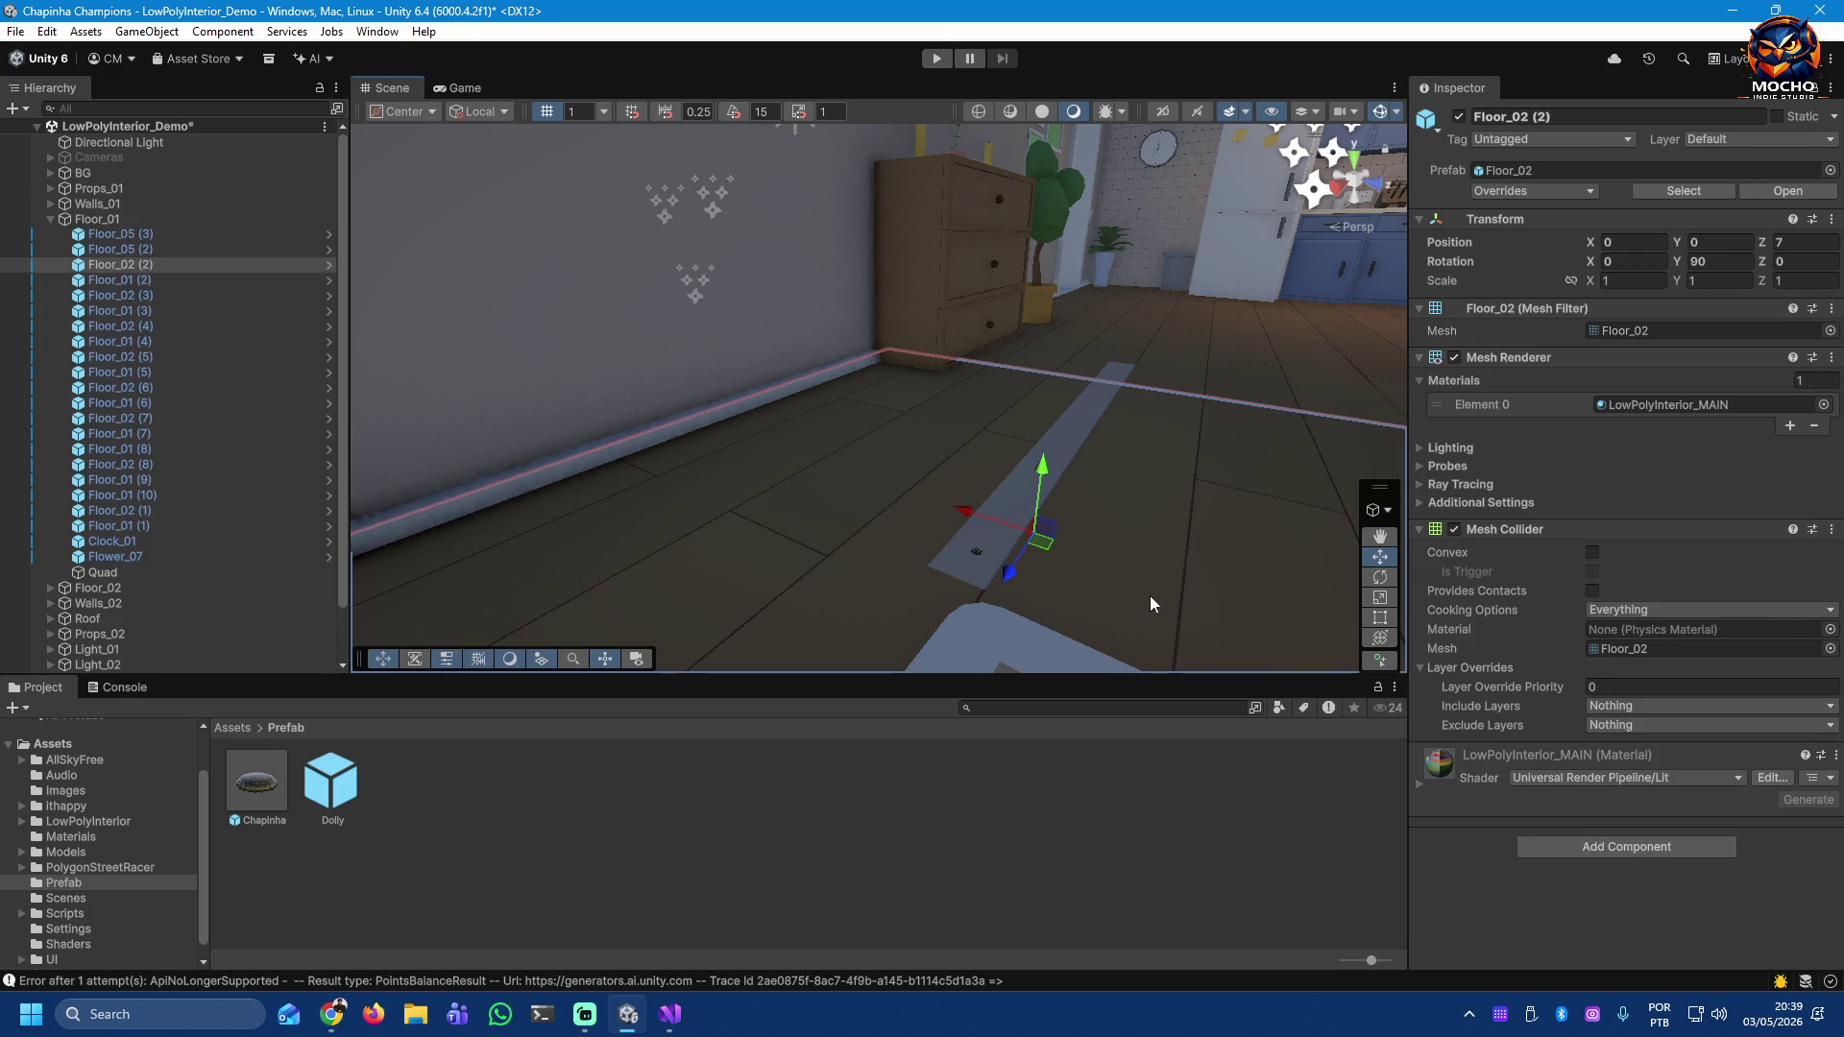
pyautogui.moveTo(1104, 614)
pyautogui.mouseDown()
pyautogui.moveTo(1392, 612)
pyautogui.moveTo(1306, 625)
pyautogui.moveTo(1160, 597)
pyautogui.mouseUp()
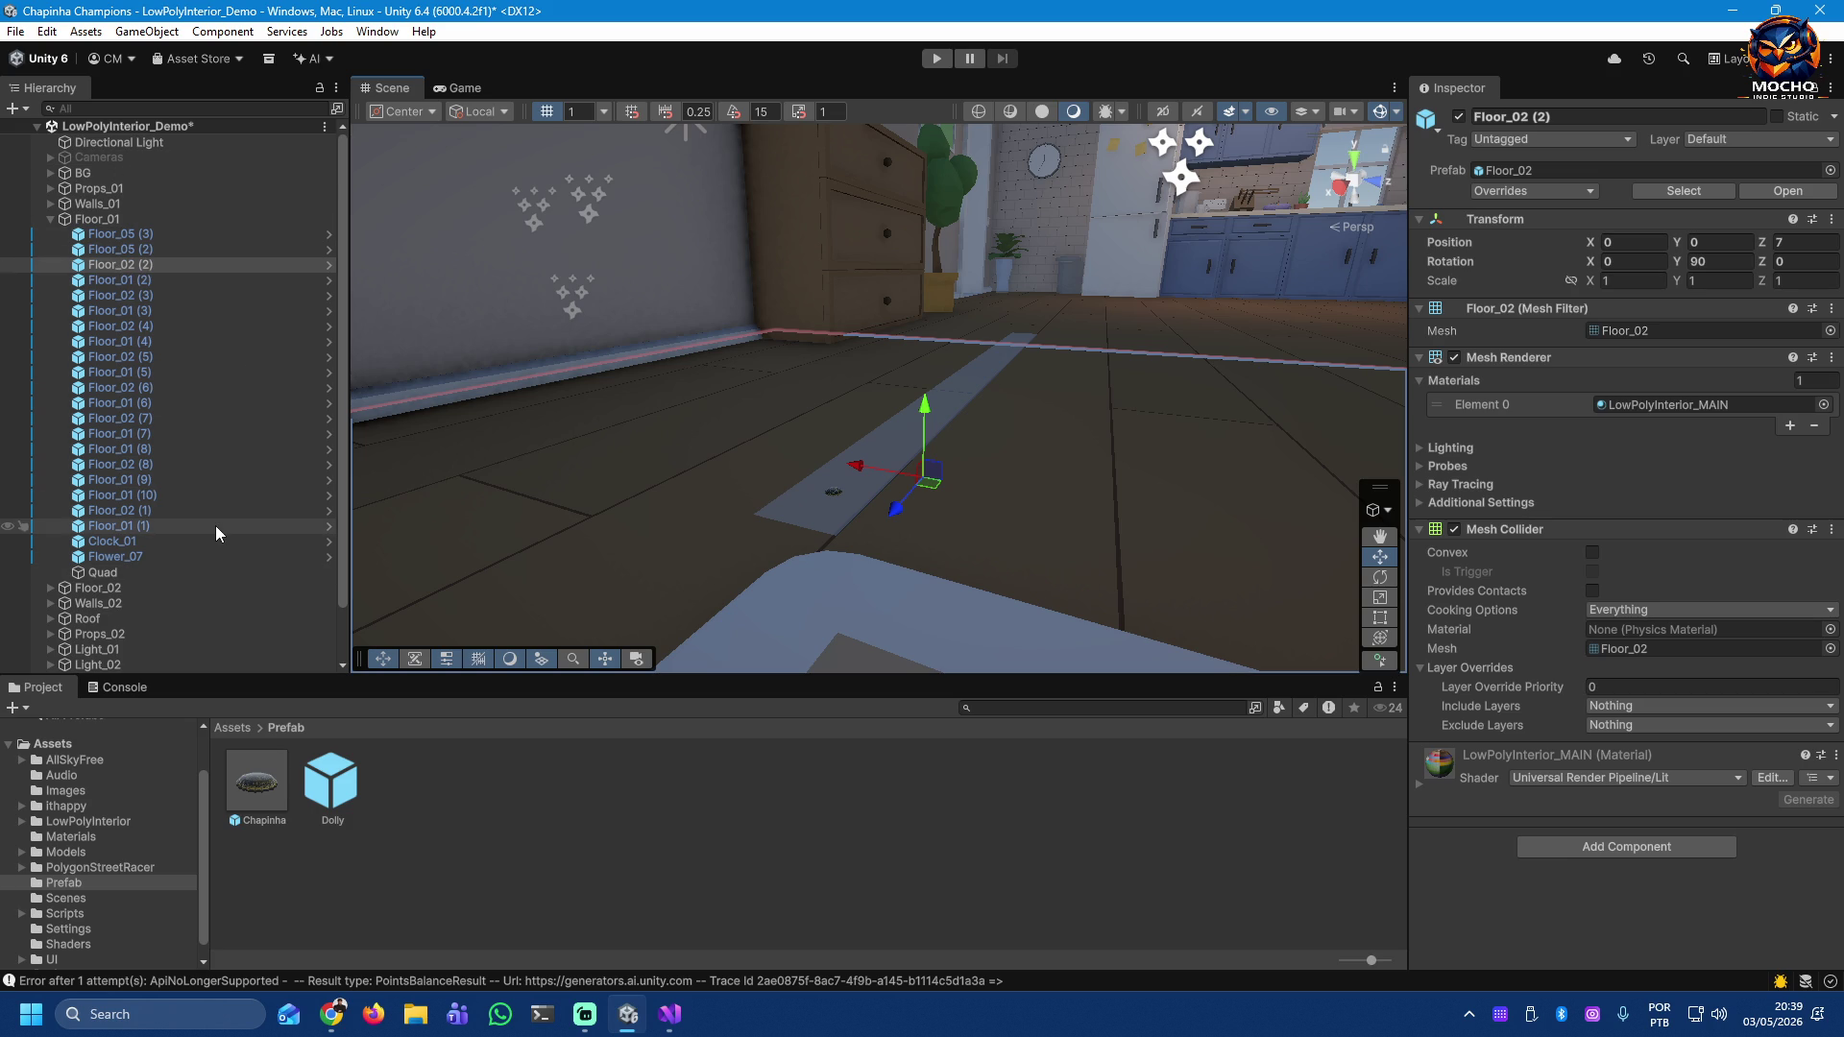
pyautogui.scroll(-2, 211, 526)
pyautogui.click(126, 664)
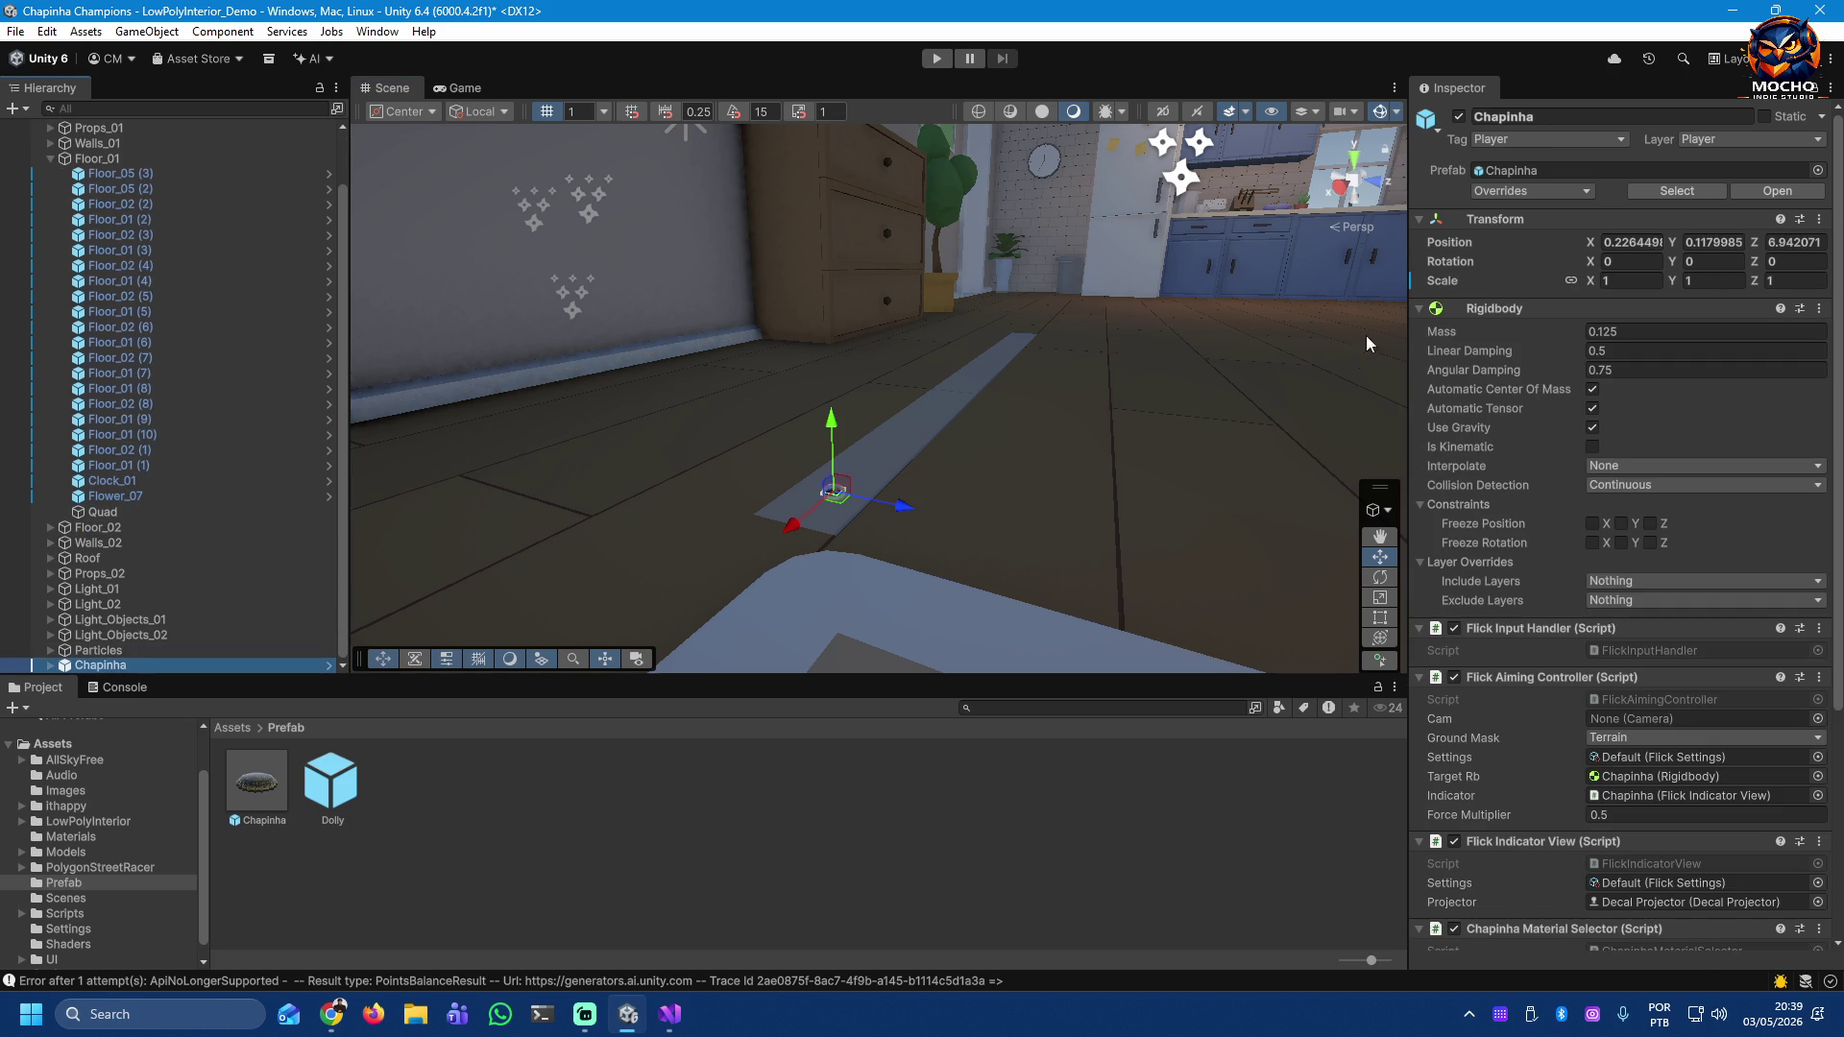
pyautogui.click(1630, 281)
pyautogui.write('2')
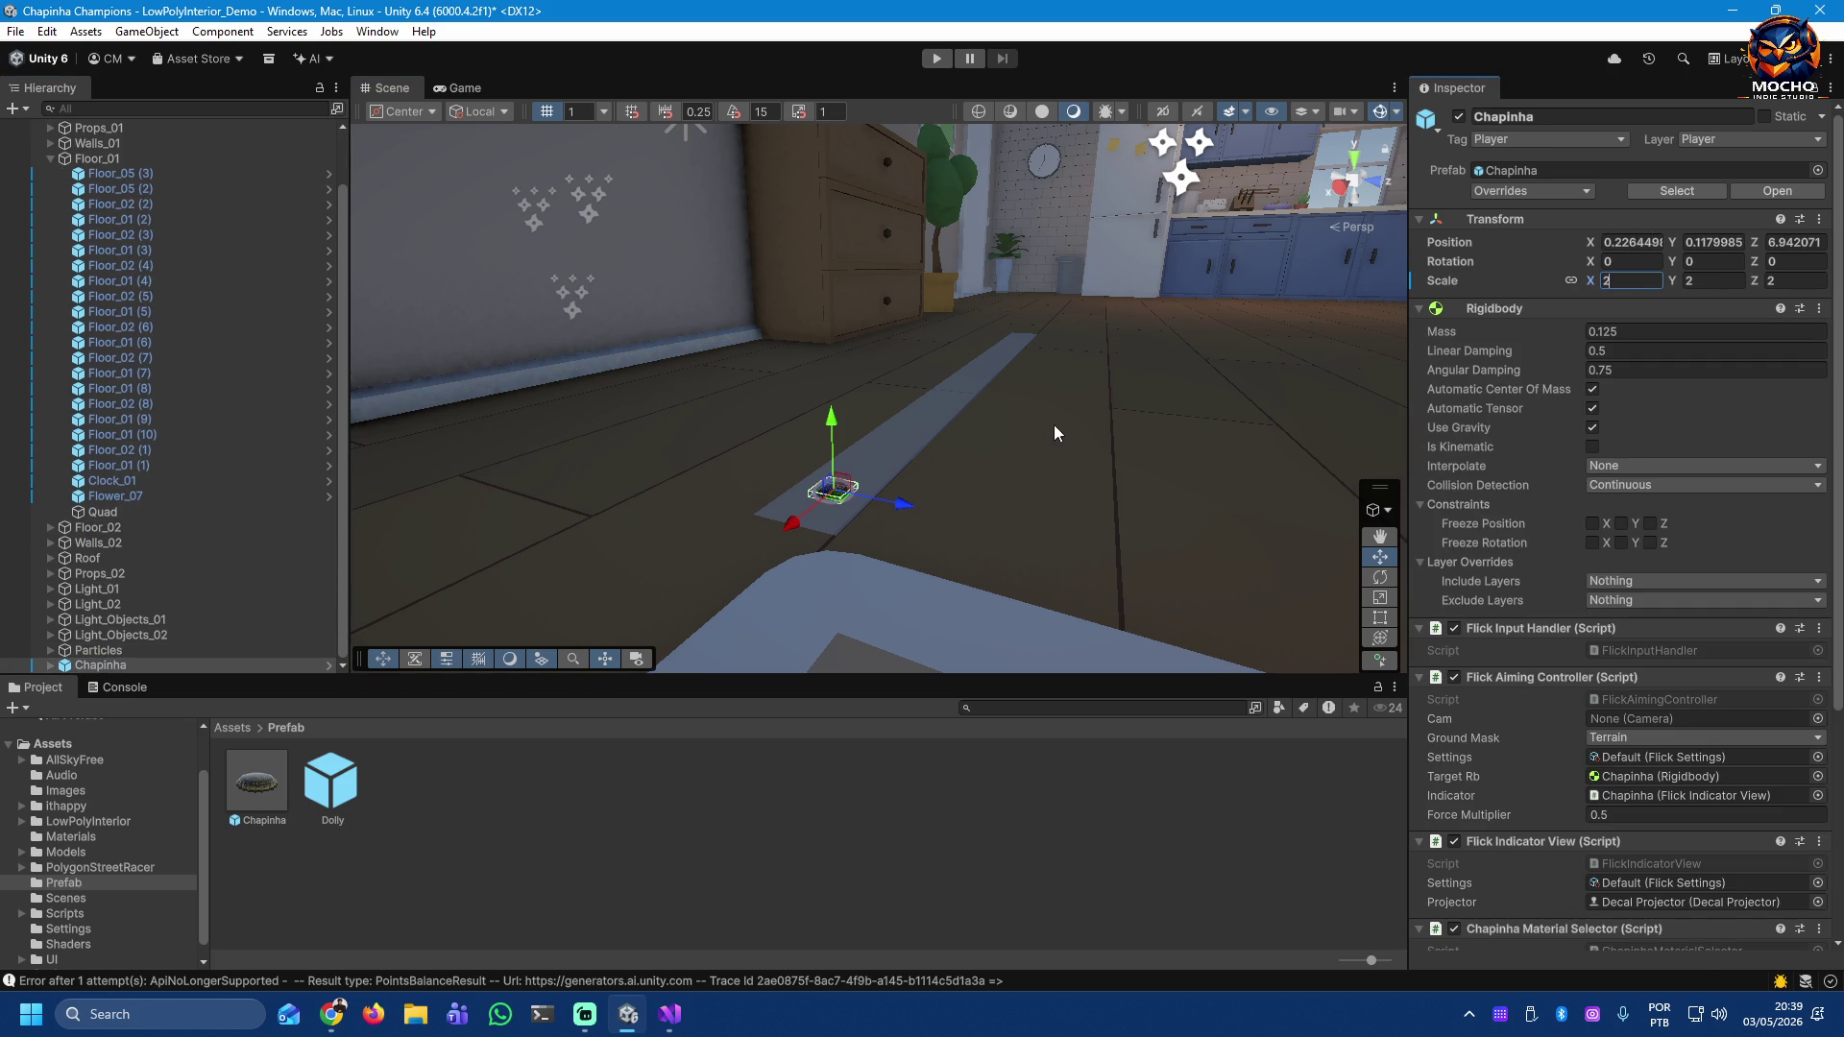
pyautogui.click(1012, 459)
pyautogui.moveTo(1080, 501)
pyautogui.mouseDown()
pyautogui.moveTo(1115, 601)
pyautogui.moveTo(1523, 637)
pyautogui.moveTo(1508, 567)
pyautogui.mouseUp()
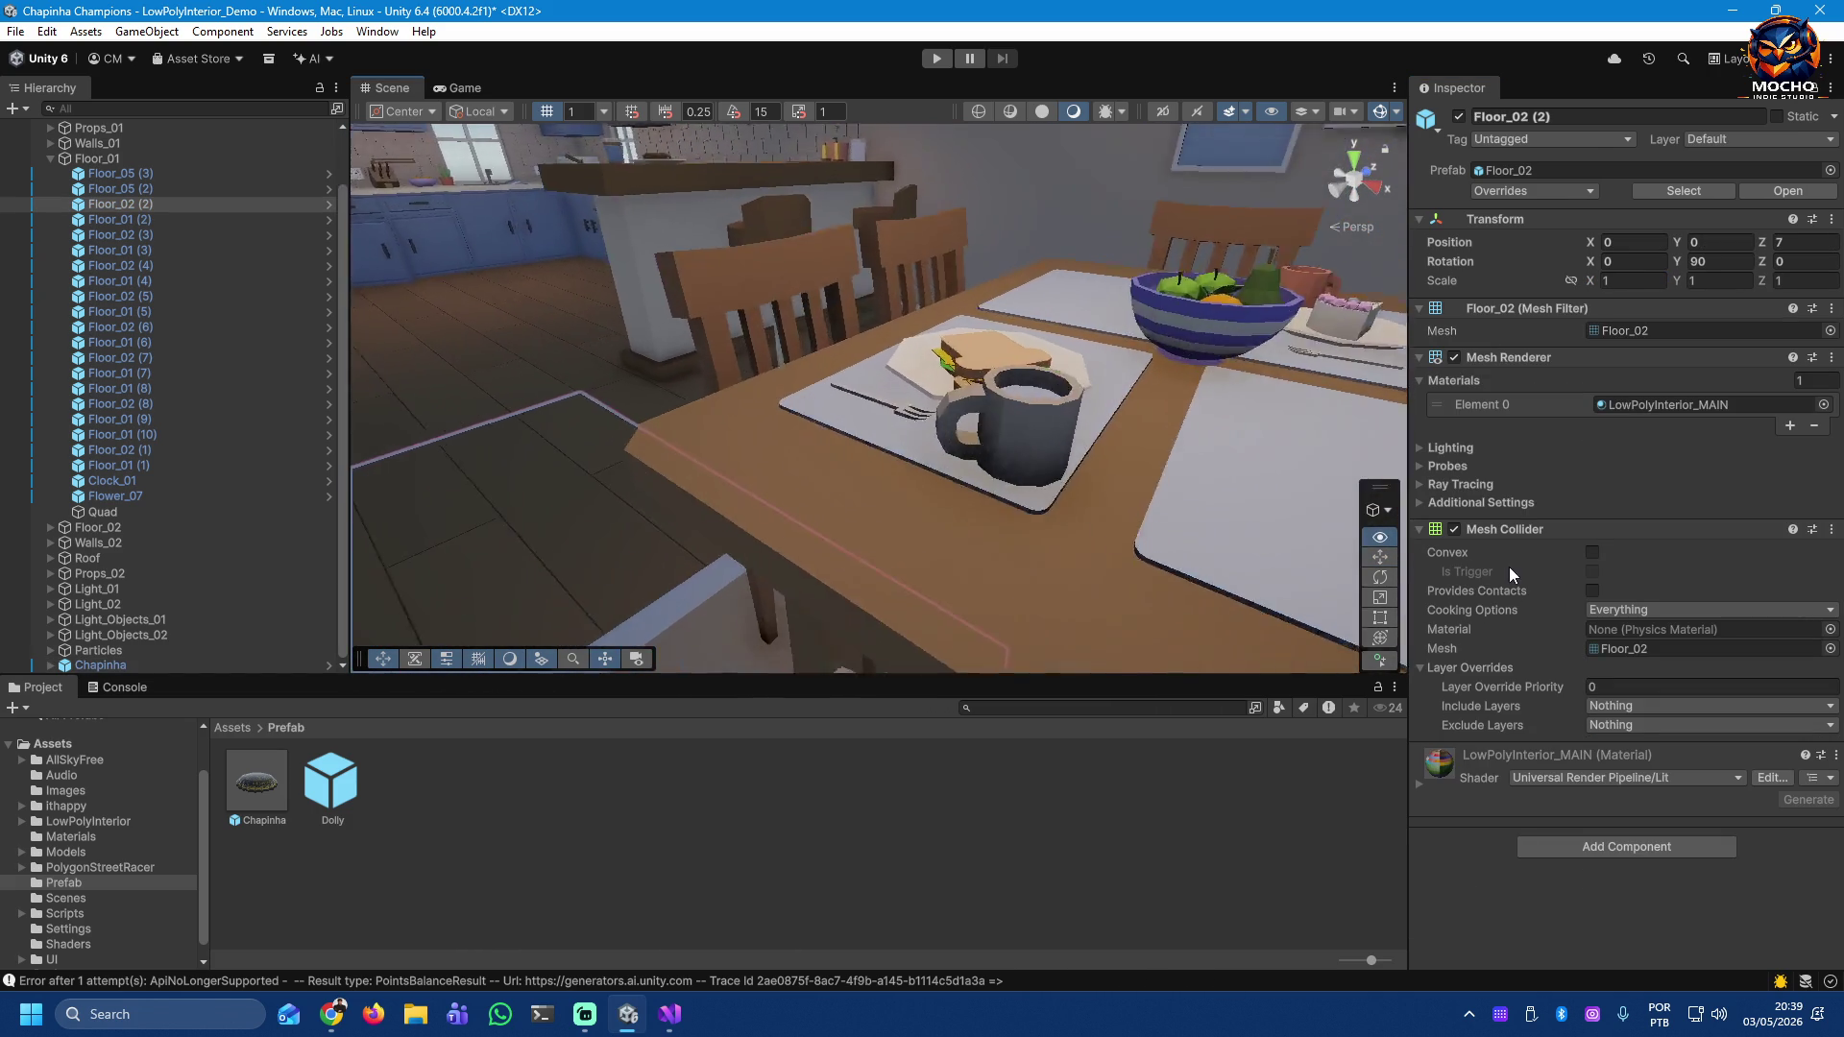
# Step: Lower the Quad strip's Semi-transparent material Base Map alpha to about 0.05
pyautogui.press('f')
pyautogui.moveTo(1392, 614)
pyautogui.mouseDown()
pyautogui.moveTo(1323, 638)
pyautogui.moveTo(1434, 711)
pyautogui.moveTo(1566, 690)
pyautogui.moveTo(1213, 699)
pyautogui.moveTo(1268, 708)
pyautogui.mouseUp()
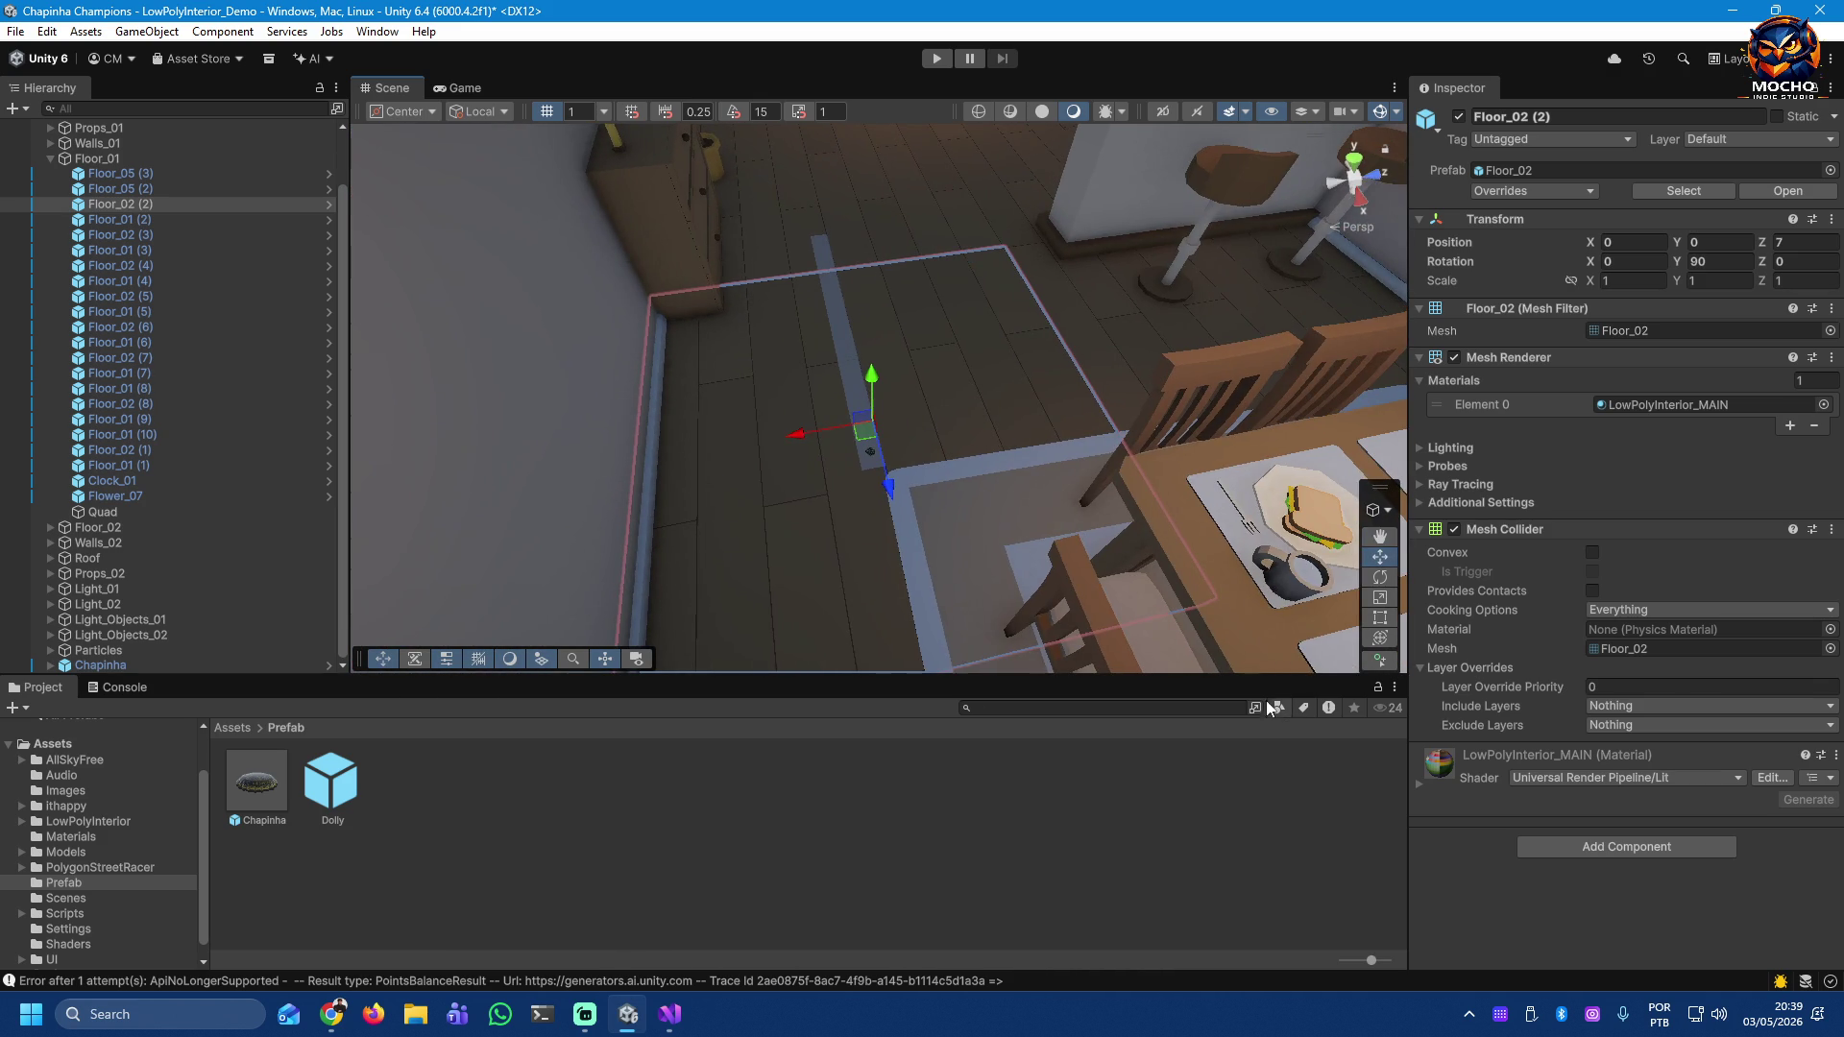
pyautogui.click(846, 369)
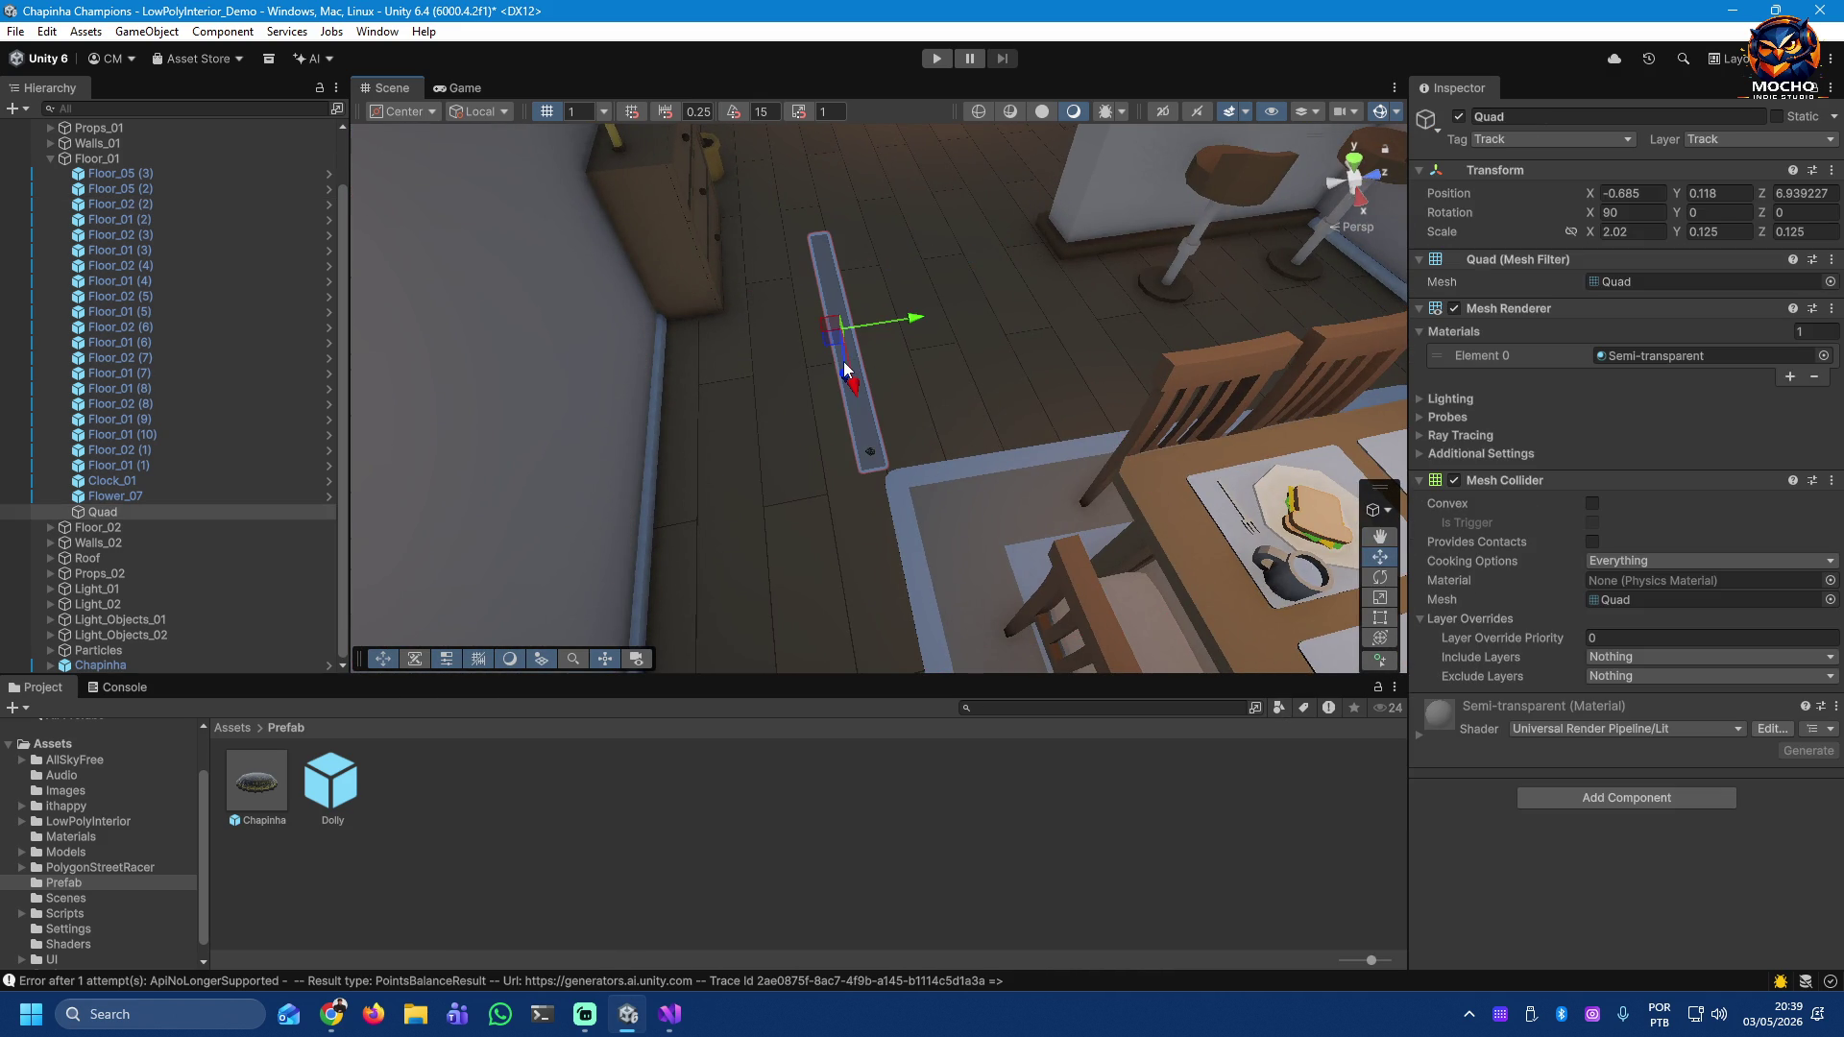
pyautogui.click(1674, 358)
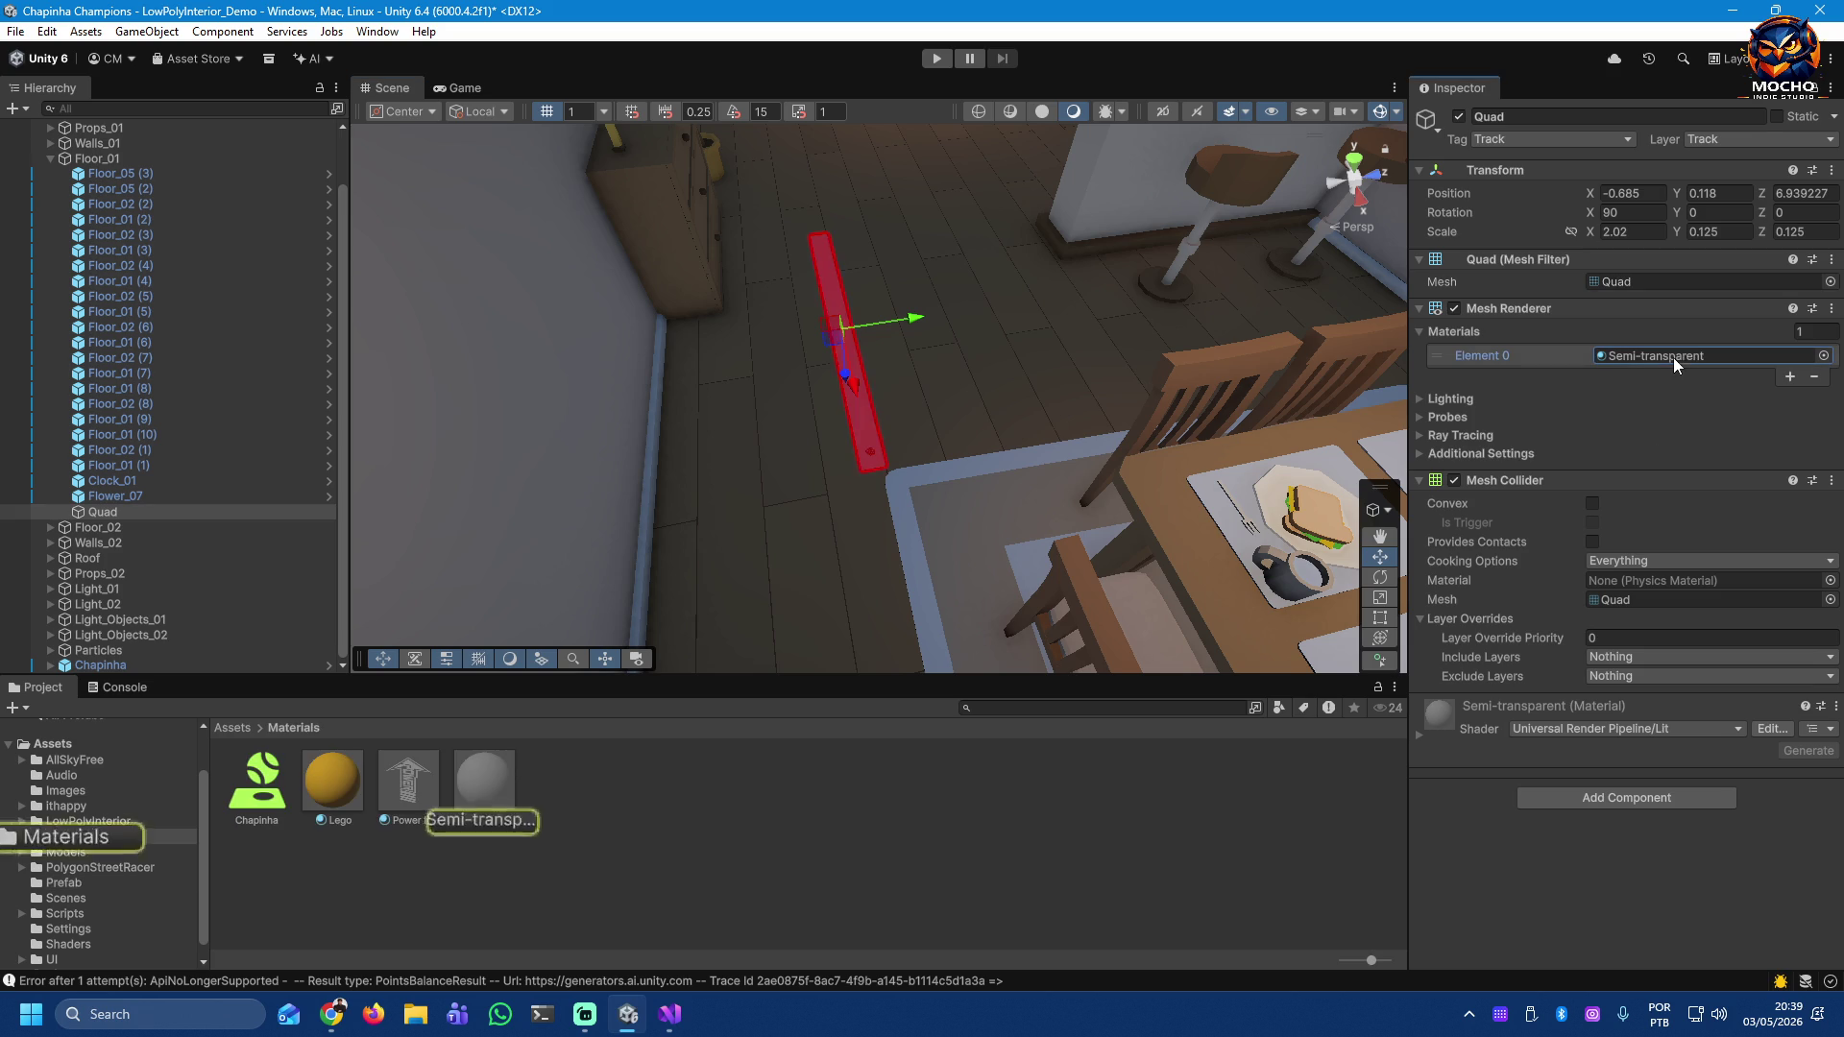
pyautogui.click(501, 800)
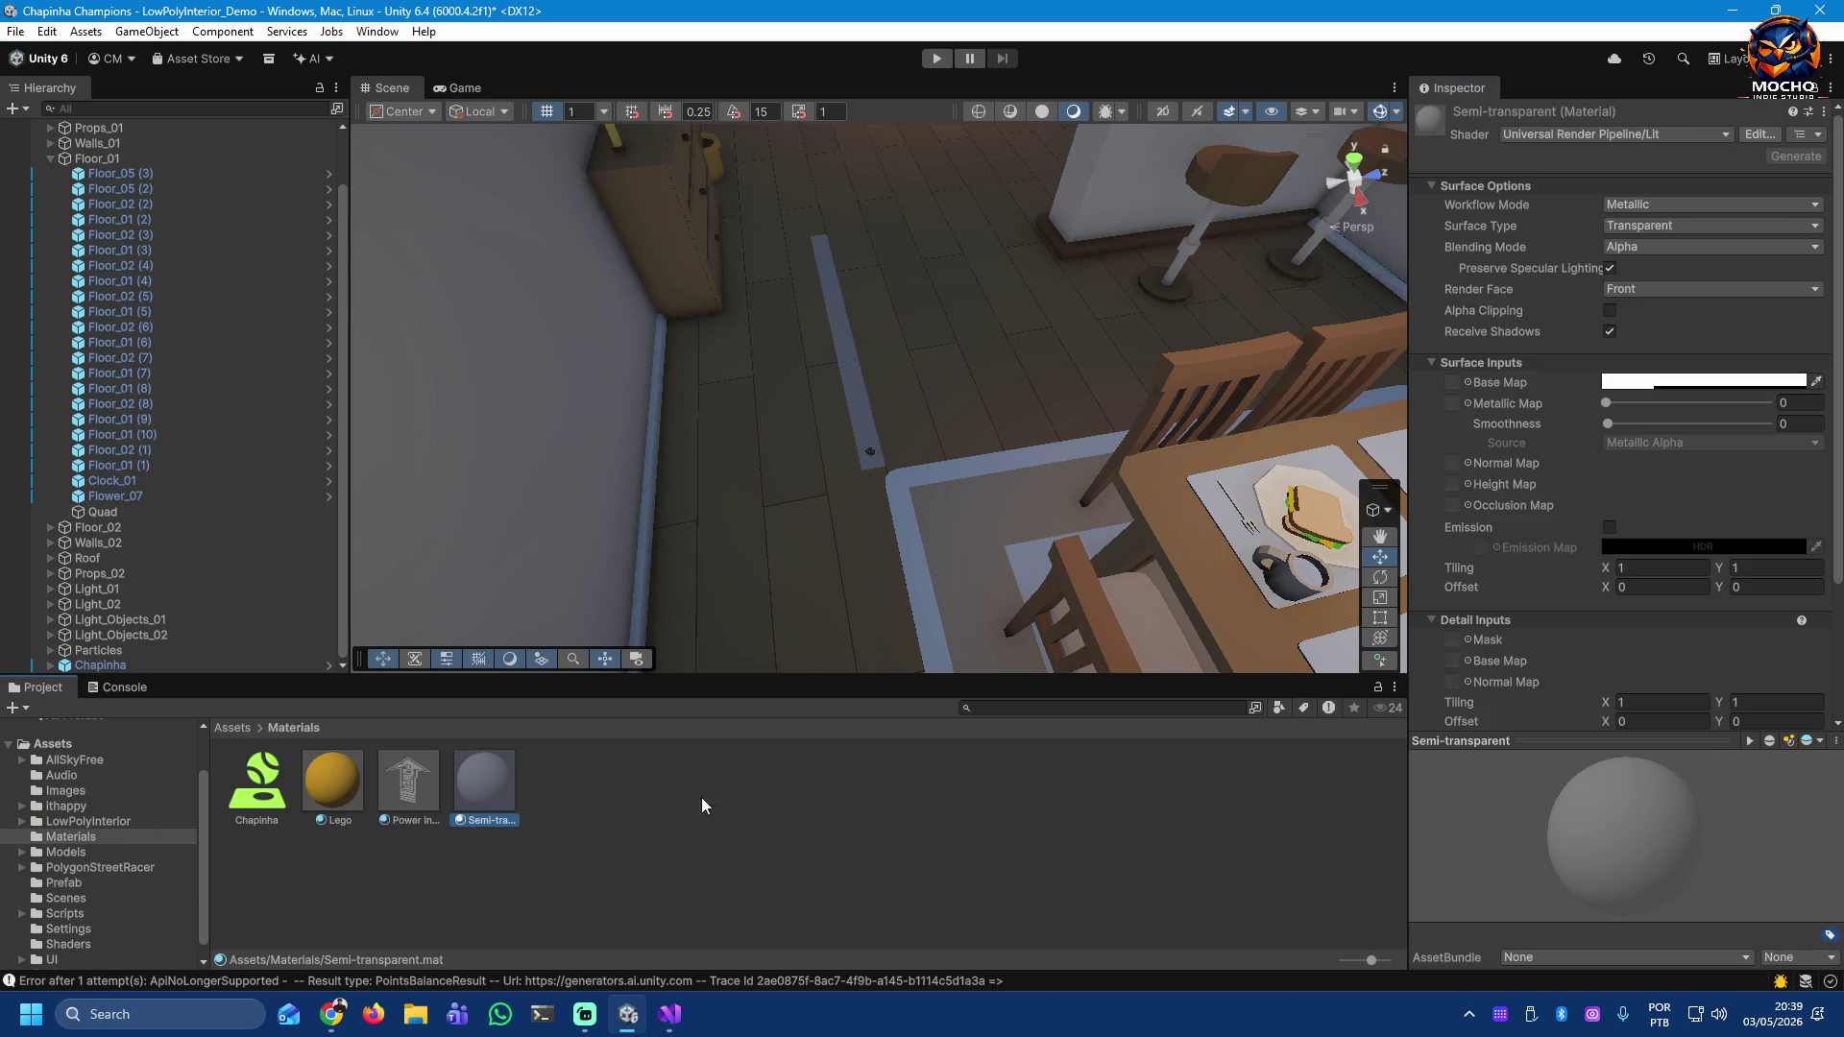
pyautogui.click(1645, 381)
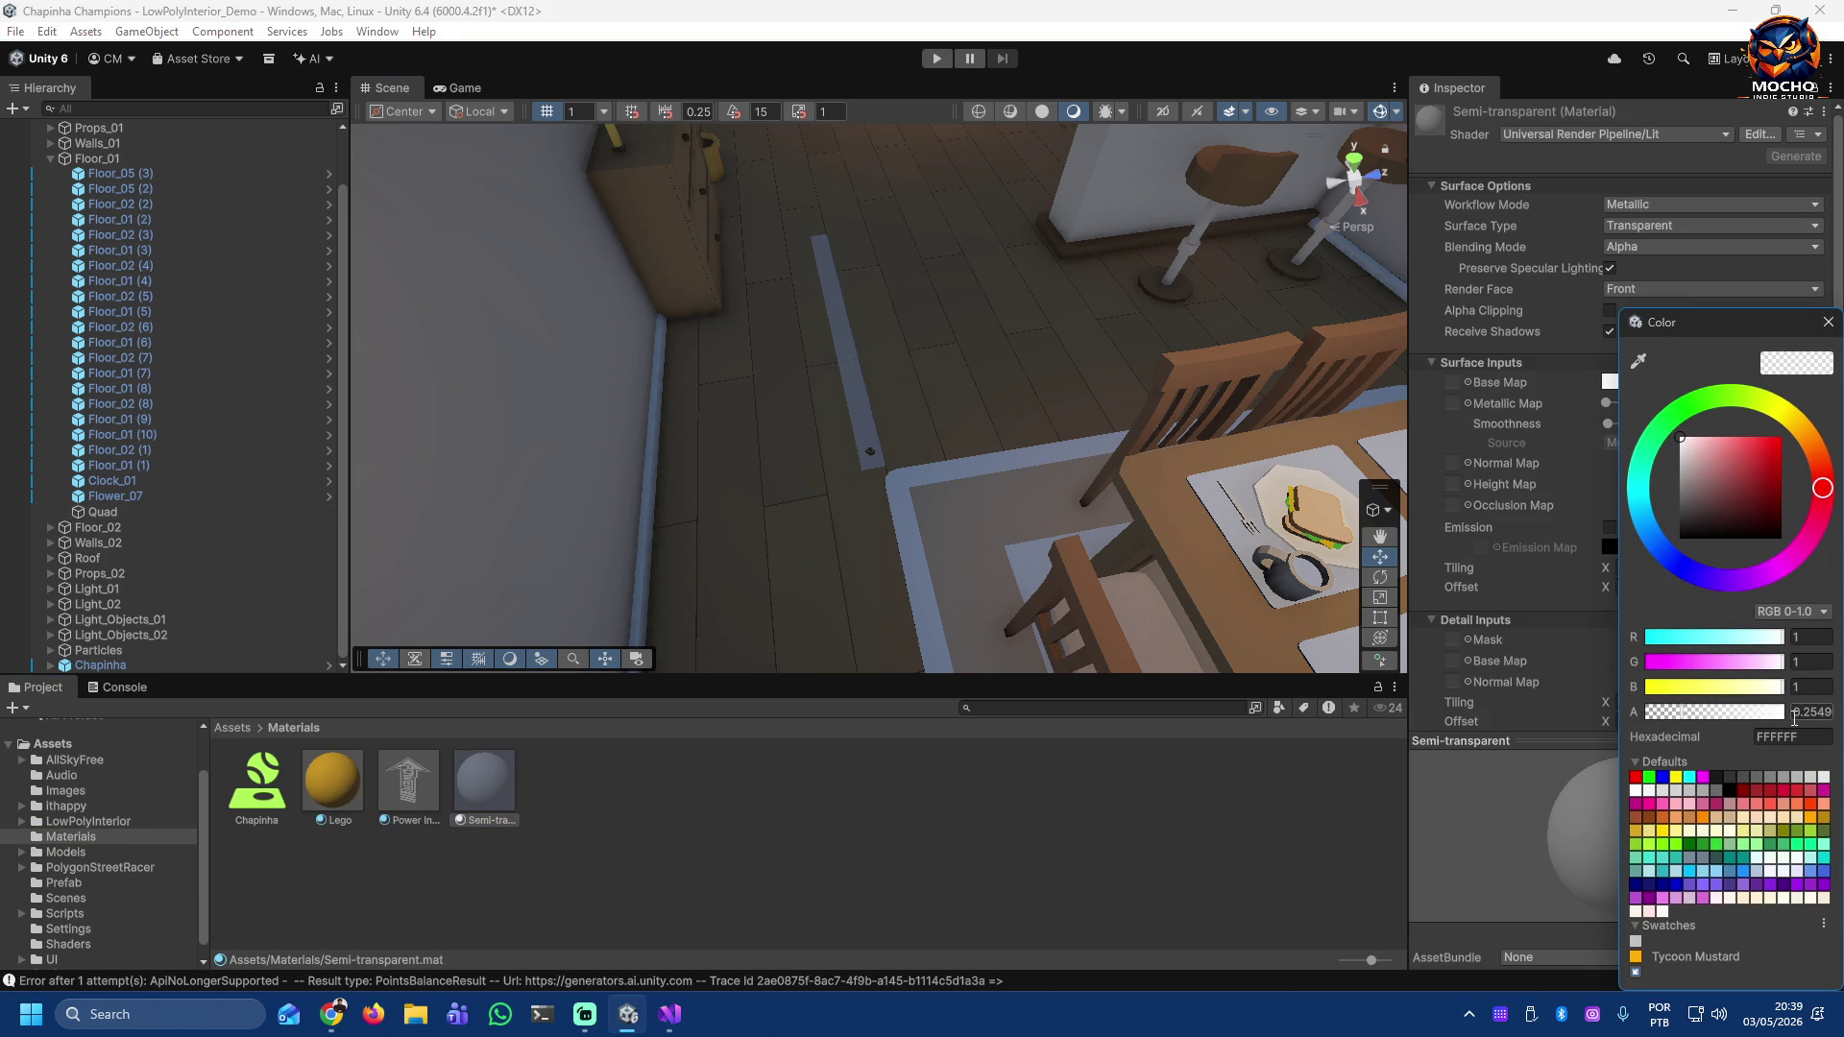
pyautogui.click(1653, 719)
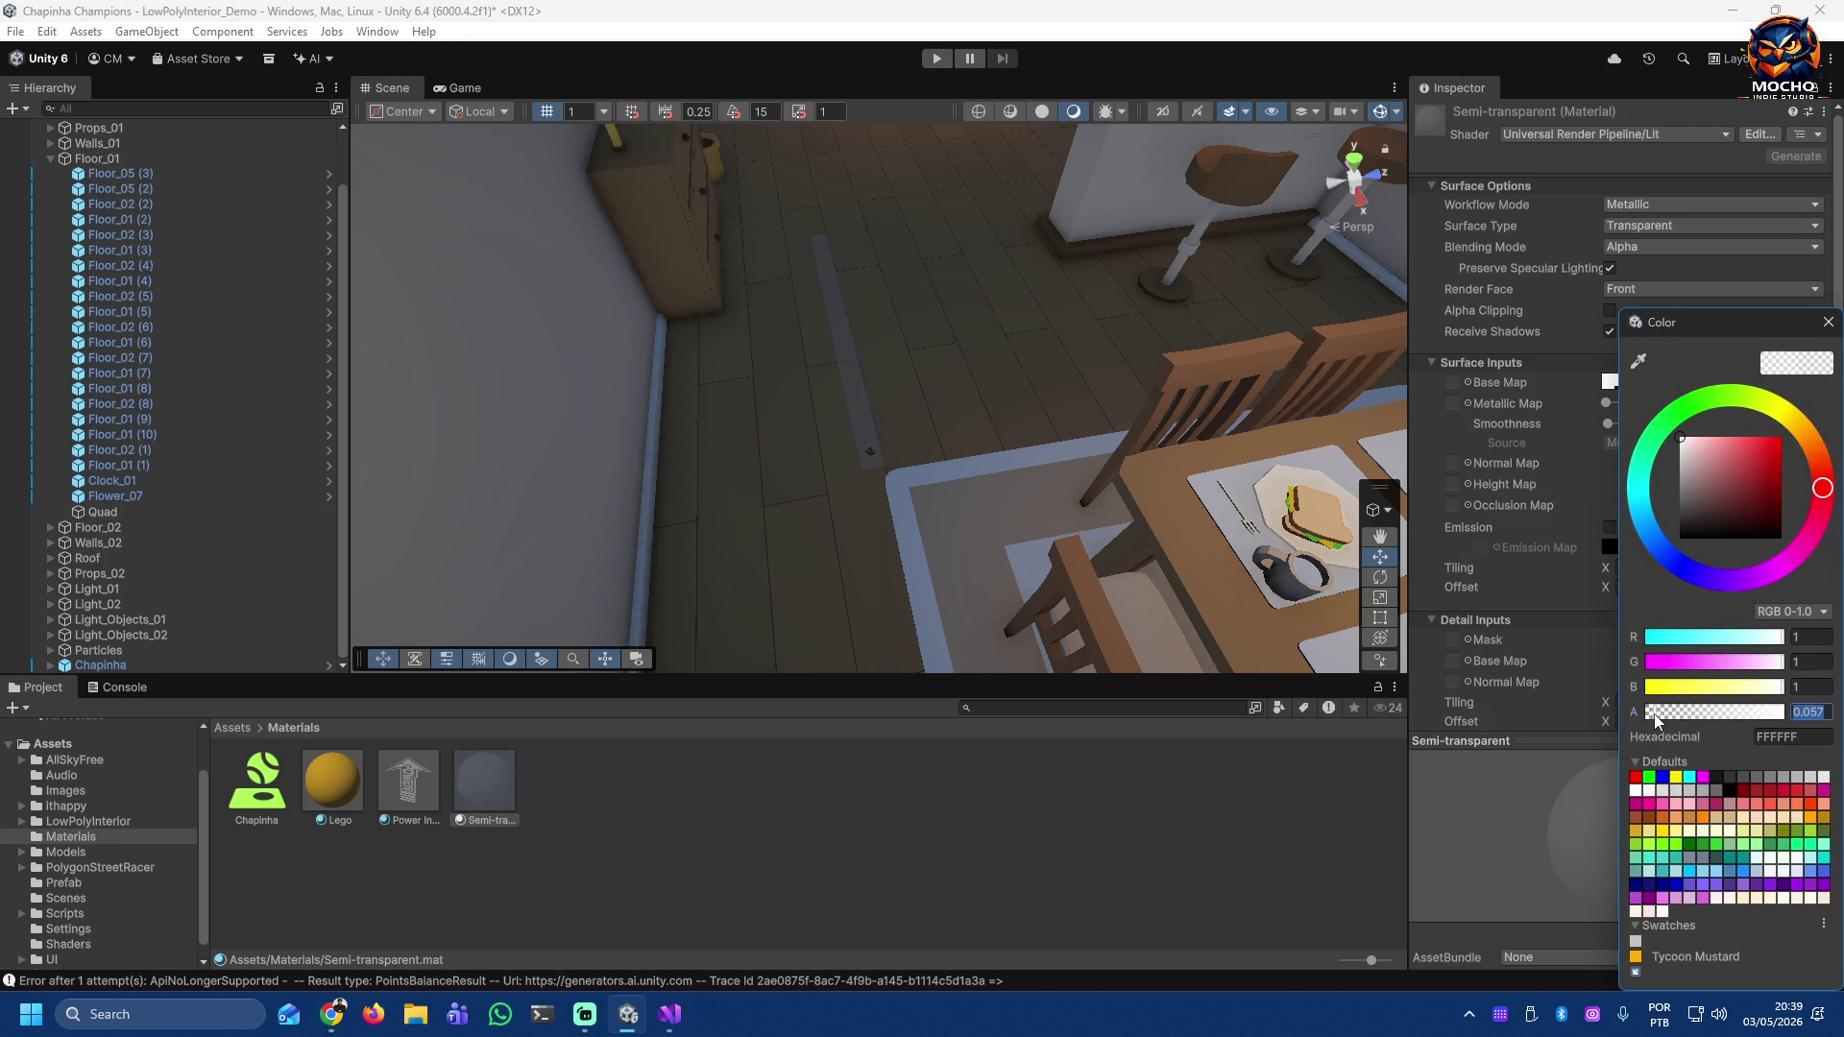
pyautogui.moveTo(1652, 718); pyautogui.dragTo(1656, 721)
pyautogui.click(1828, 322)
pyautogui.moveTo(851, 398)
pyautogui.mouseDown()
pyautogui.moveTo(938, 403)
pyautogui.moveTo(897, 515)
pyautogui.moveTo(913, 400)
pyautogui.moveTo(1020, 325)
pyautogui.moveTo(1091, 378)
pyautogui.moveTo(391, 165)
pyautogui.moveTo(309, 288)
pyautogui.moveTo(1801, 191)
pyautogui.moveTo(864, 288)
pyautogui.moveTo(740, 342)
pyautogui.moveTo(928, 215)
pyautogui.moveTo(980, 251)
pyautogui.moveTo(998, 226)
pyautogui.moveTo(960, 314)
pyautogui.mouseUp()
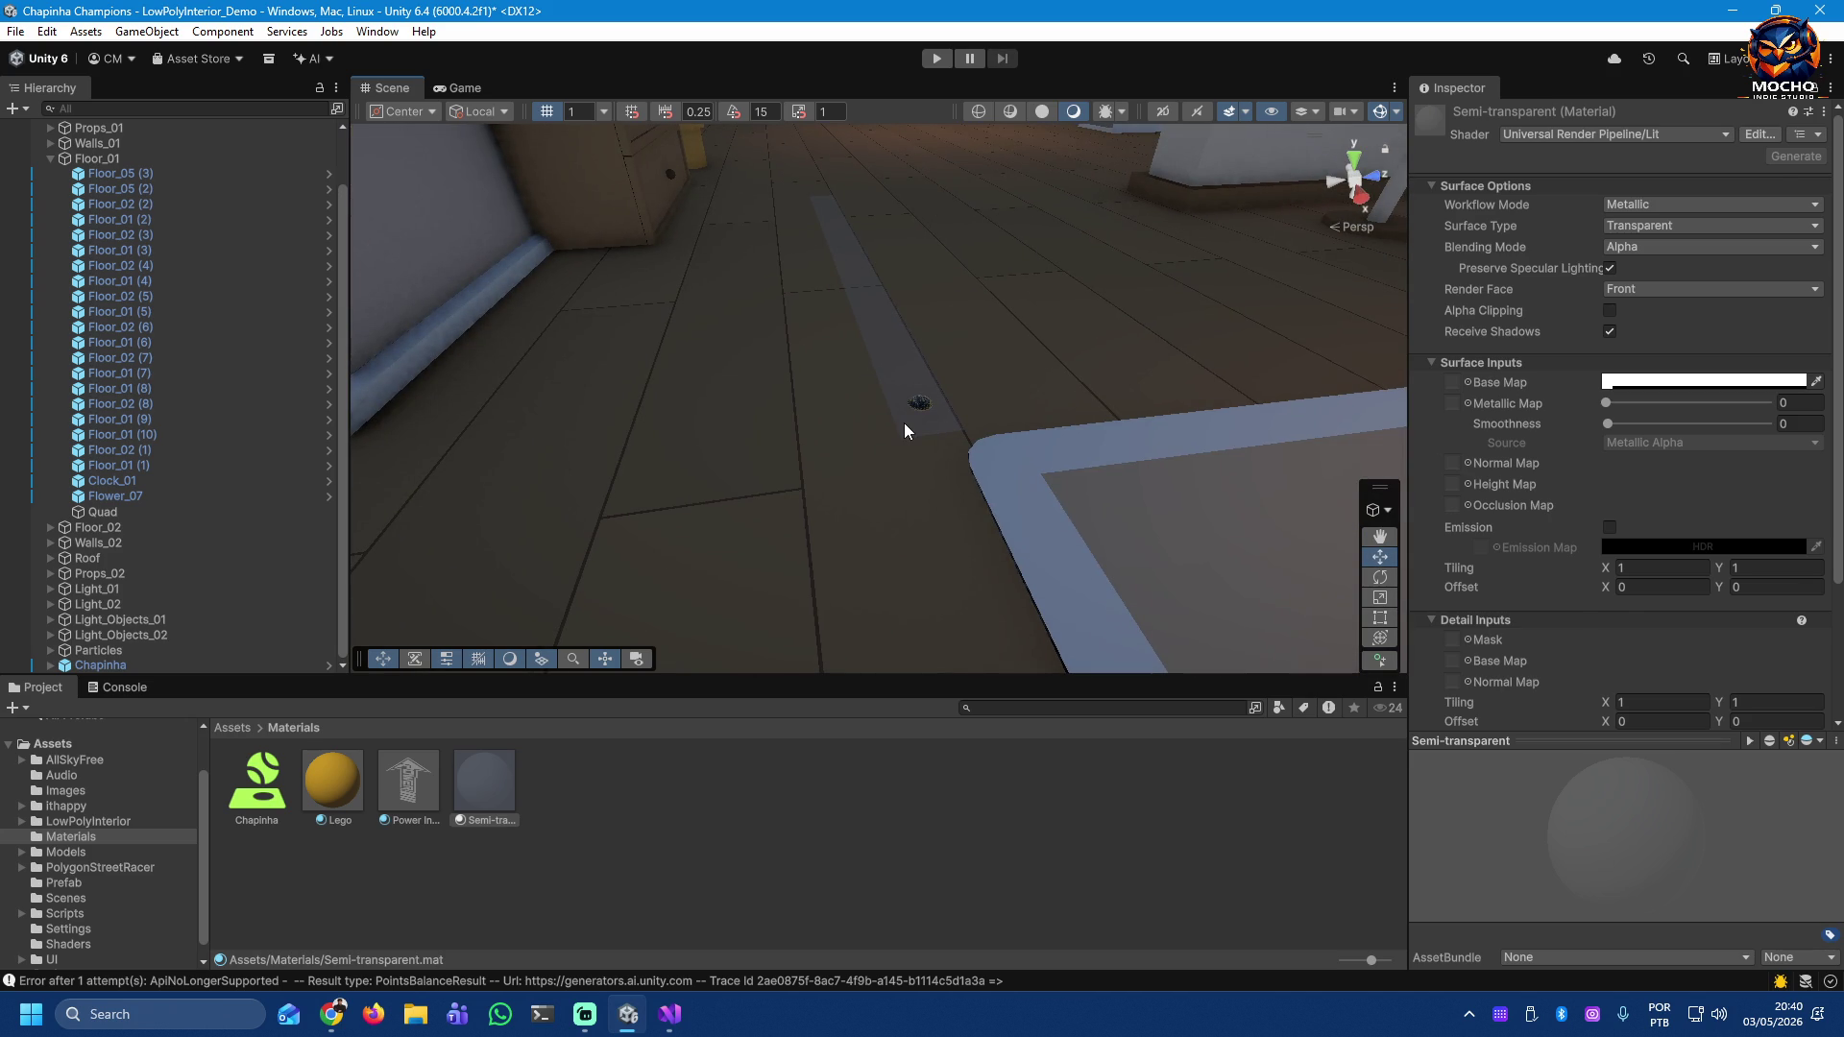
# Step: Vertex-snap the Quad strip onto the floor rug's corner
pyautogui.click(904, 430)
pyautogui.press('v')
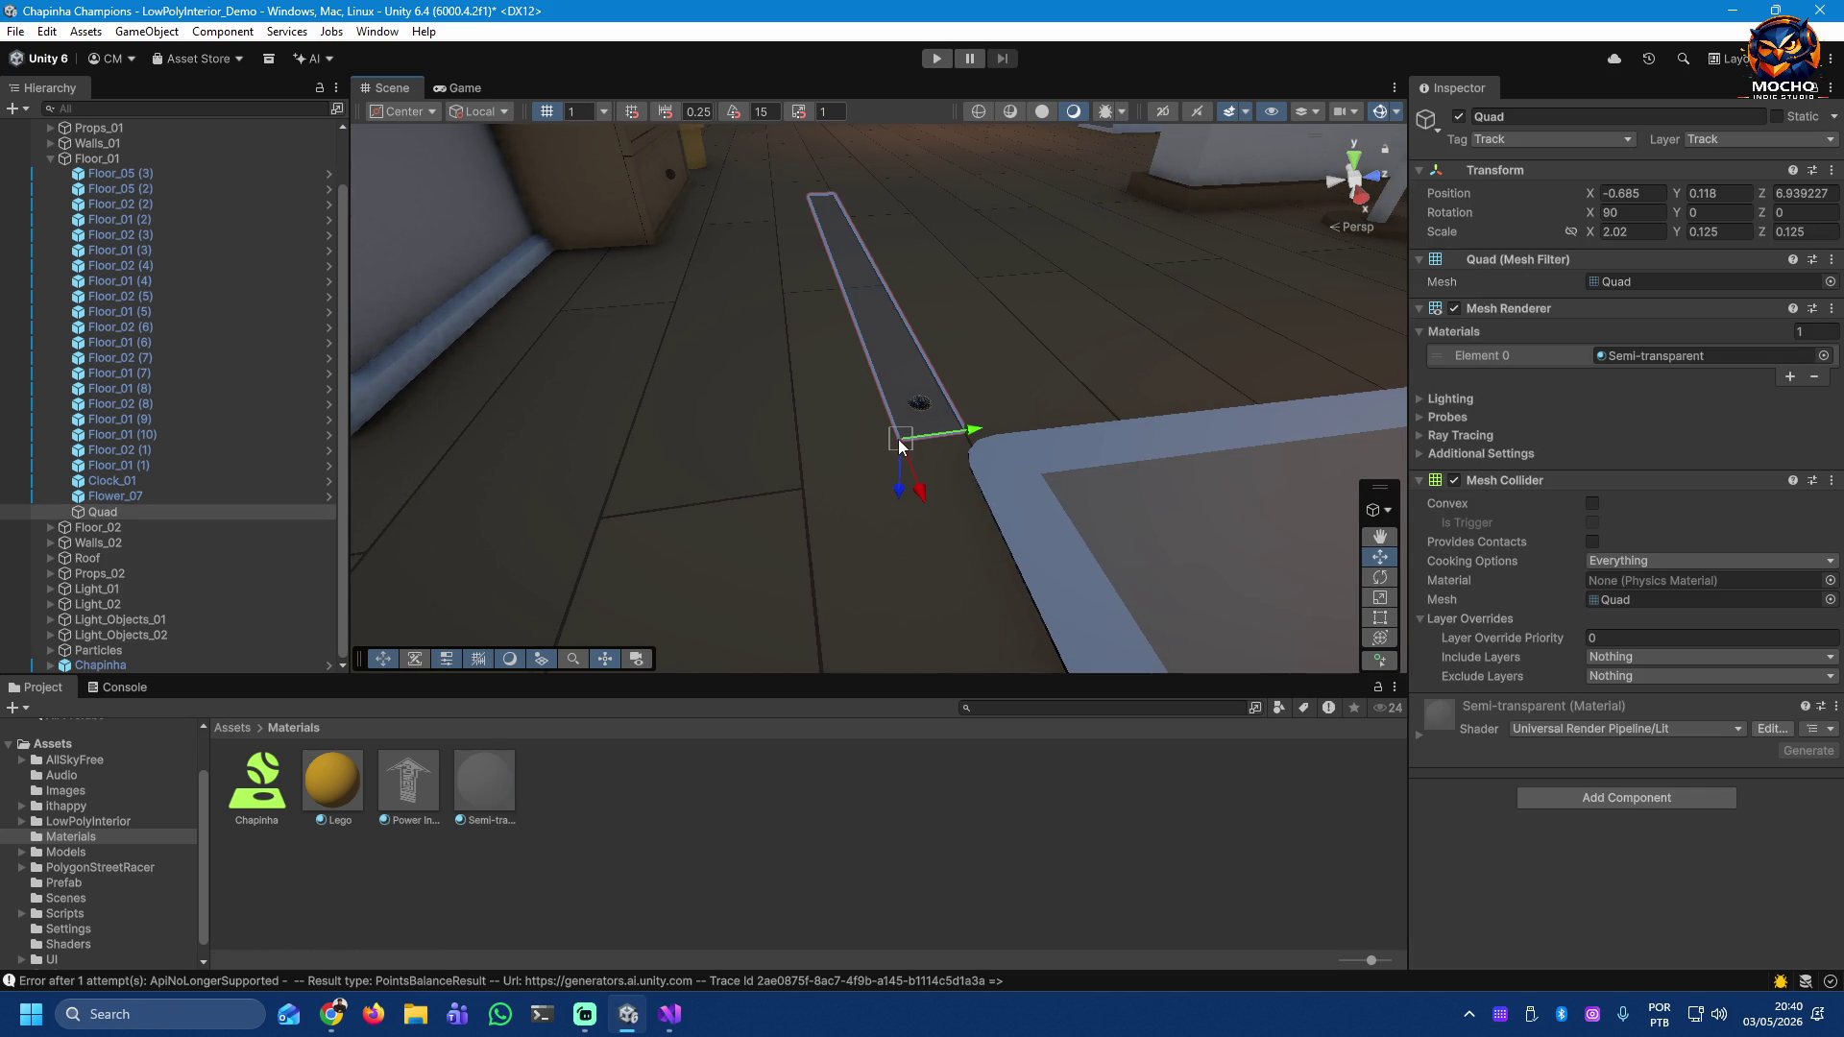
pyautogui.moveTo(897, 440); pyautogui.dragTo(850, 474)
pyautogui.rightClick(850, 474)
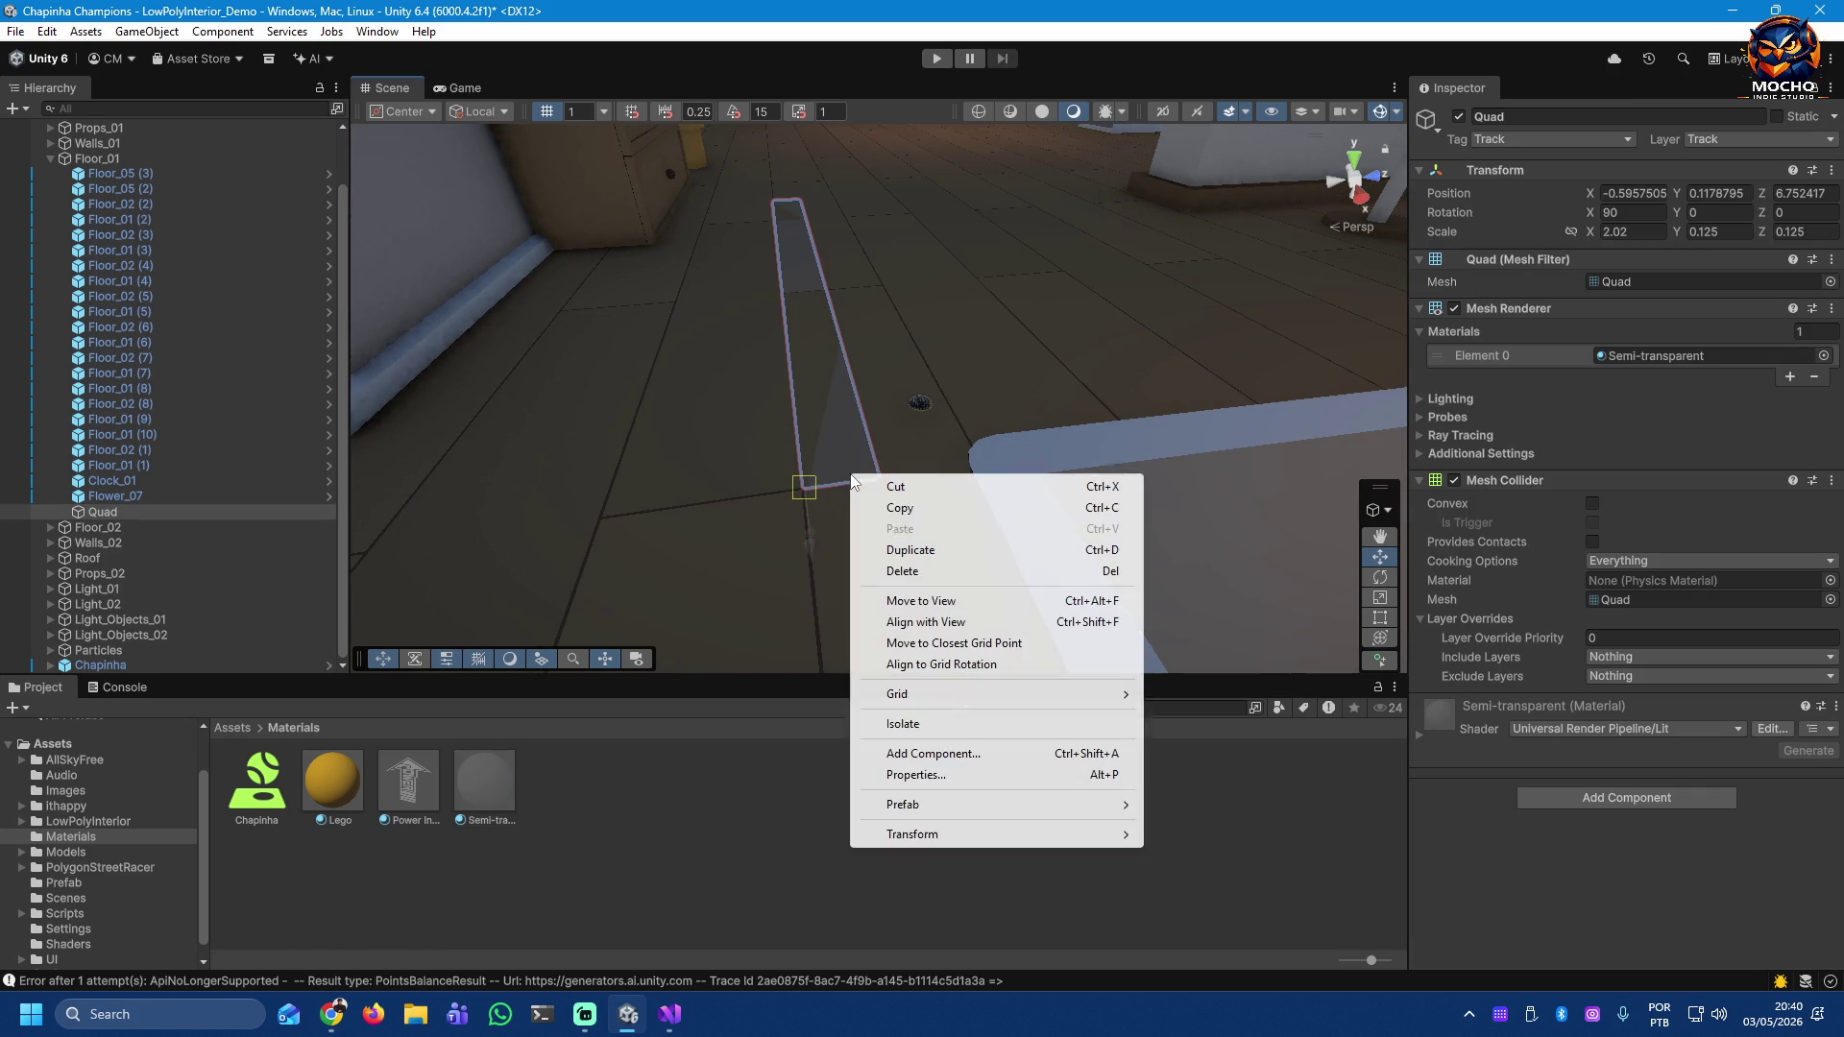
pyautogui.click(918, 428)
pyautogui.click(918, 410)
pyautogui.moveTo(988, 400); pyautogui.dragTo(907, 414)
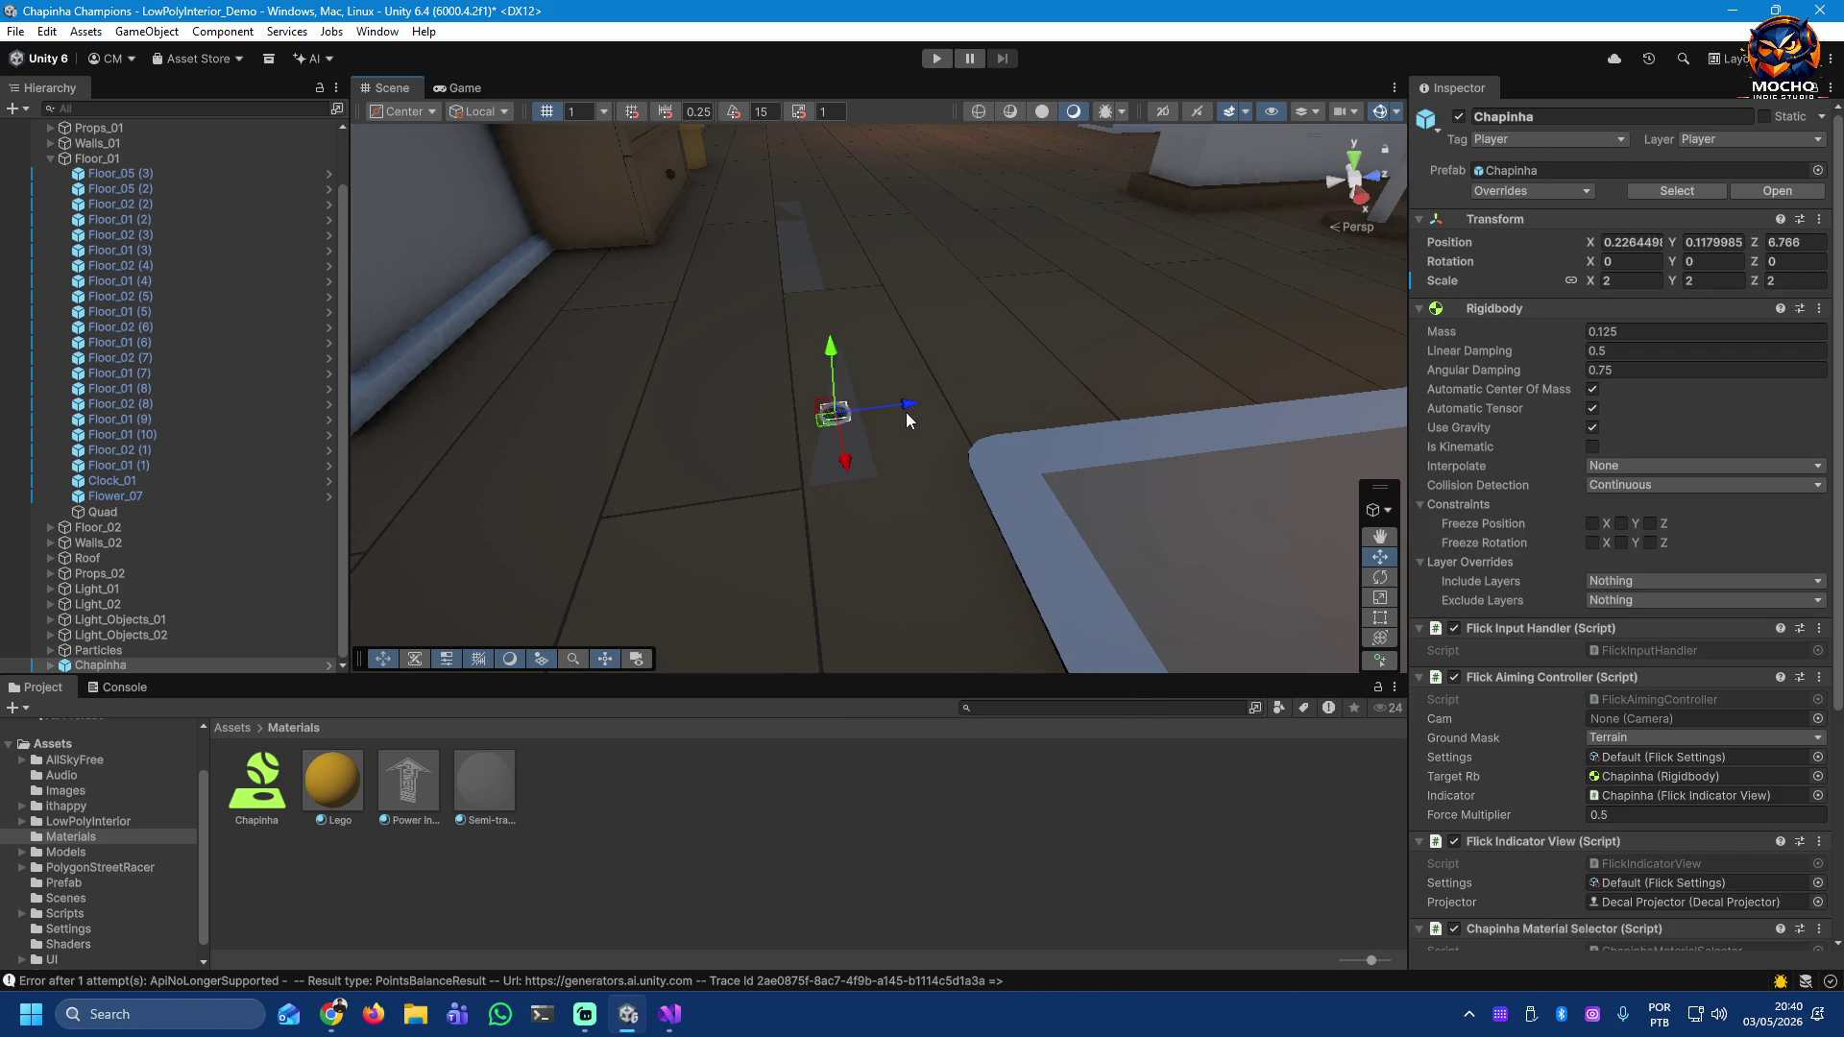
# Step: Adjust the Quad strip's Position Y to 0.1179, just above the floorboards
pyautogui.click(789, 281)
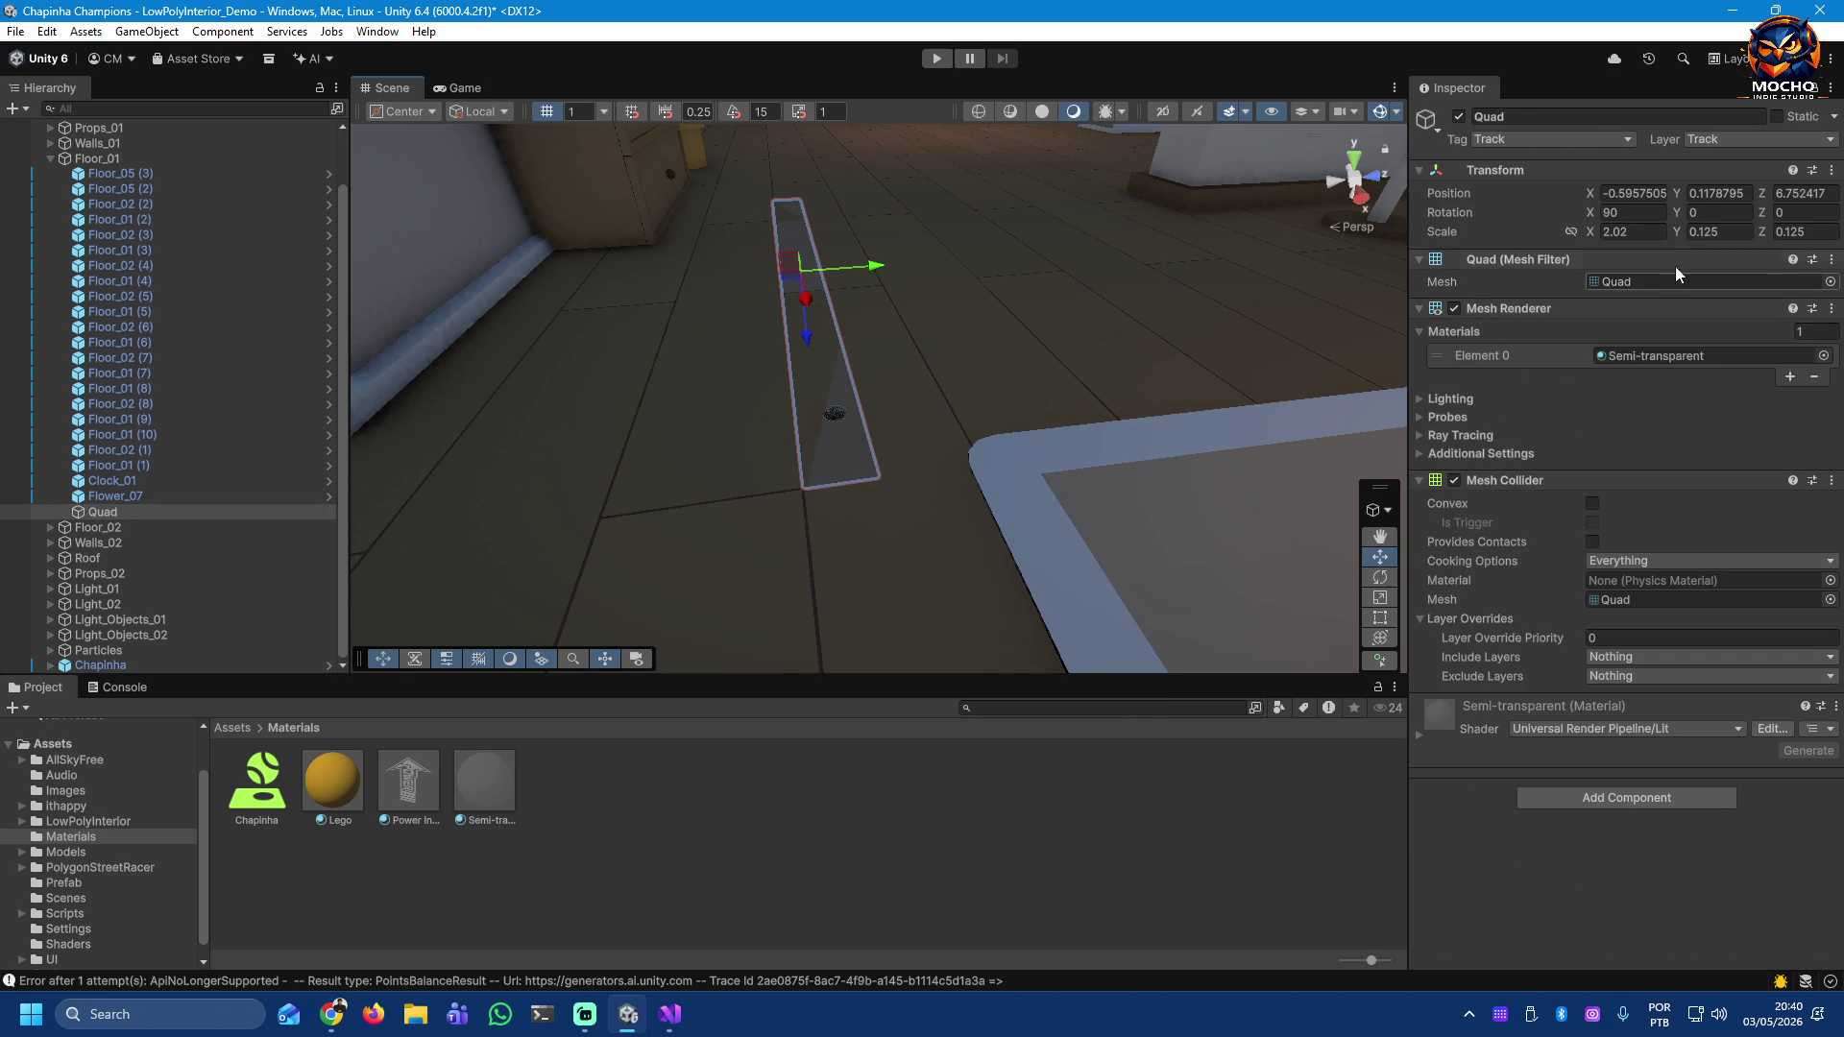
pyautogui.click(1735, 195)
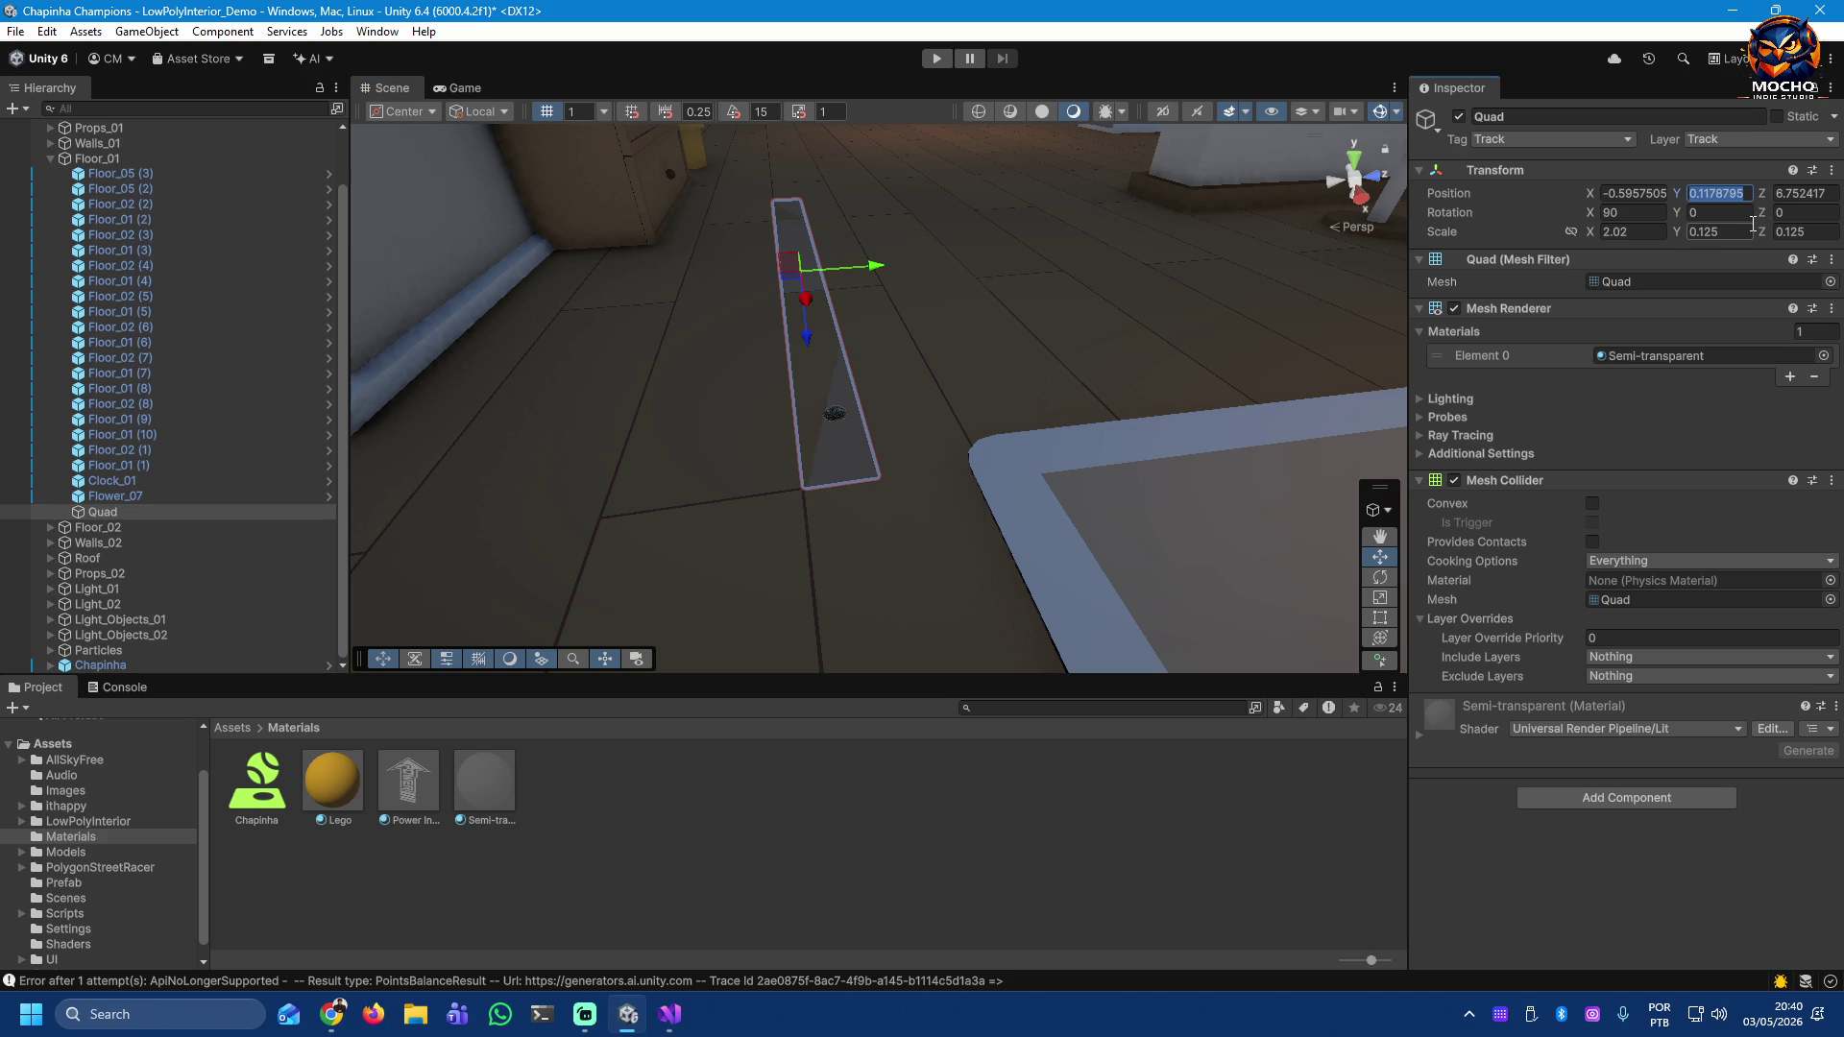
pyautogui.press('Right')
pyautogui.press('BackSpace')
pyautogui.press('BackSpace')
pyautogui.press('BackSpace')
pyautogui.press('BackSpace')
pyautogui.write('9')
pyautogui.click(1047, 524)
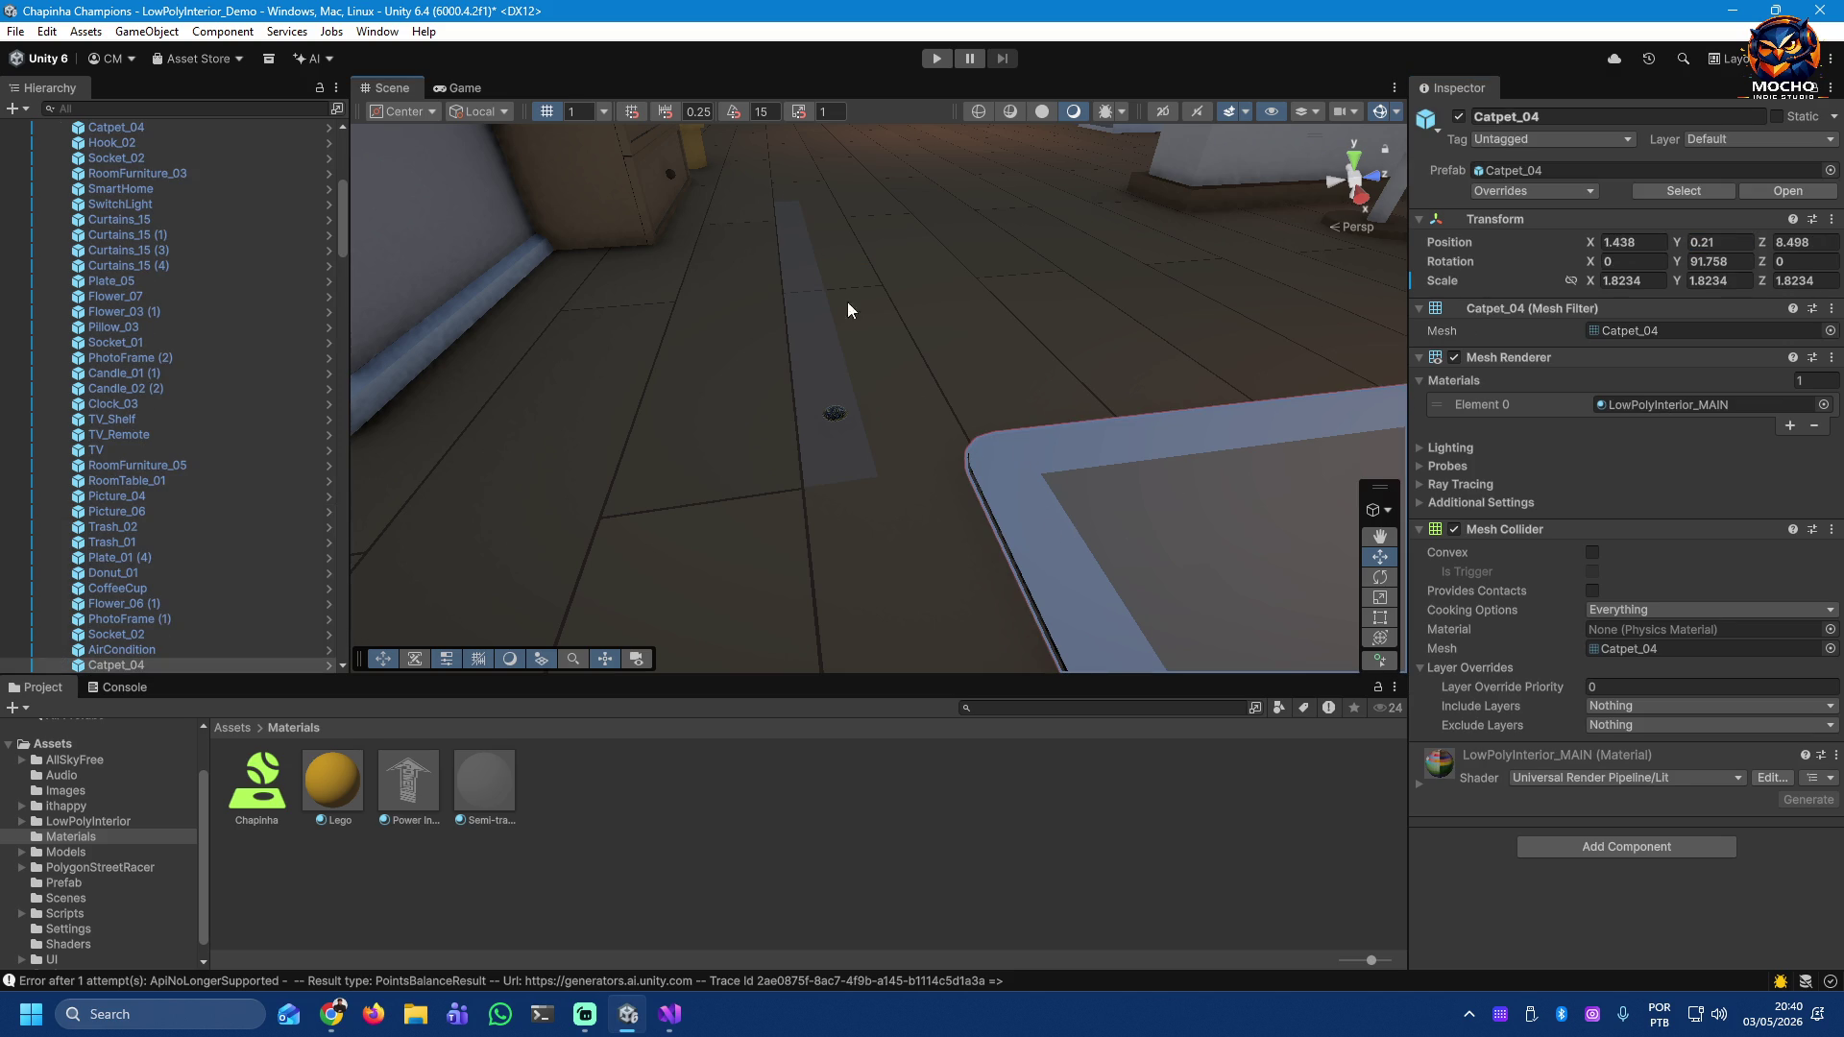
pyautogui.moveTo(917, 382)
pyautogui.mouseDown()
pyautogui.moveTo(893, 329)
pyautogui.moveTo(676, 354)
pyautogui.moveTo(745, 292)
pyautogui.moveTo(1060, 344)
pyautogui.moveTo(913, 153)
pyautogui.moveTo(980, 154)
pyautogui.moveTo(852, 337)
pyautogui.moveTo(914, 356)
pyautogui.moveTo(880, 338)
pyautogui.mouseUp()
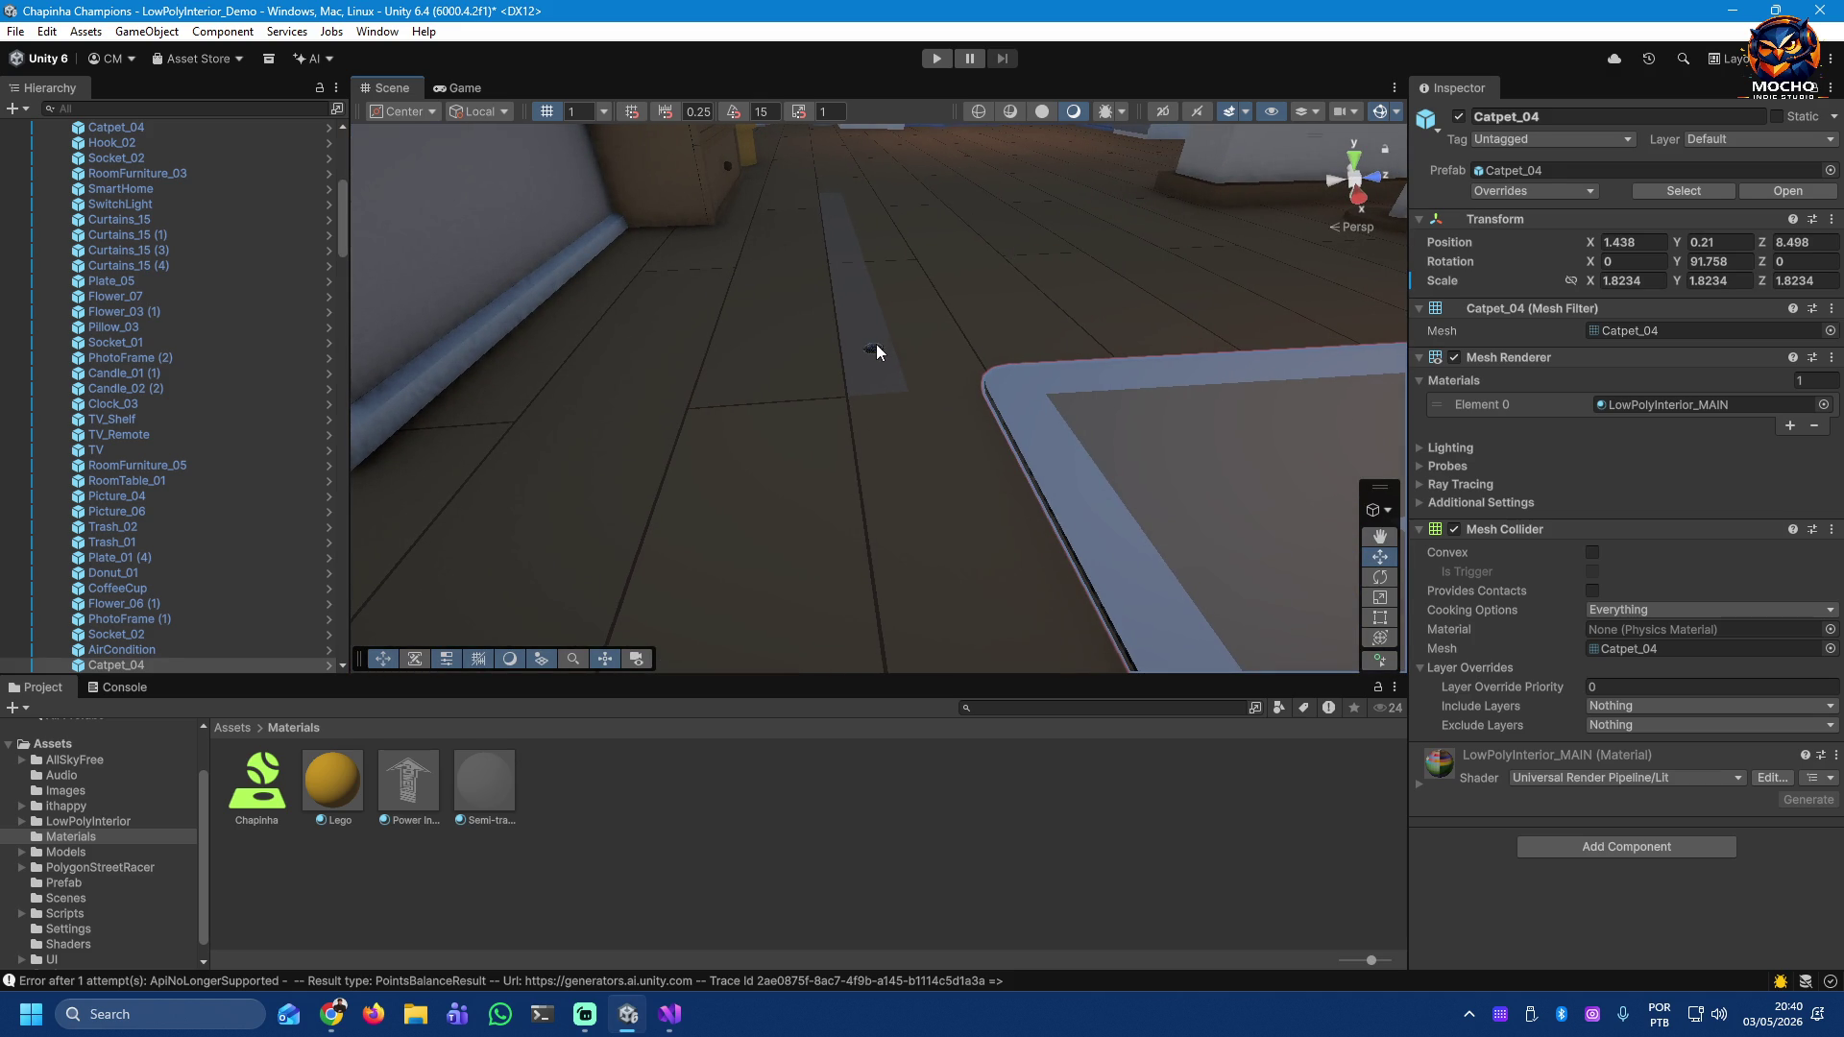
pyautogui.click(874, 350)
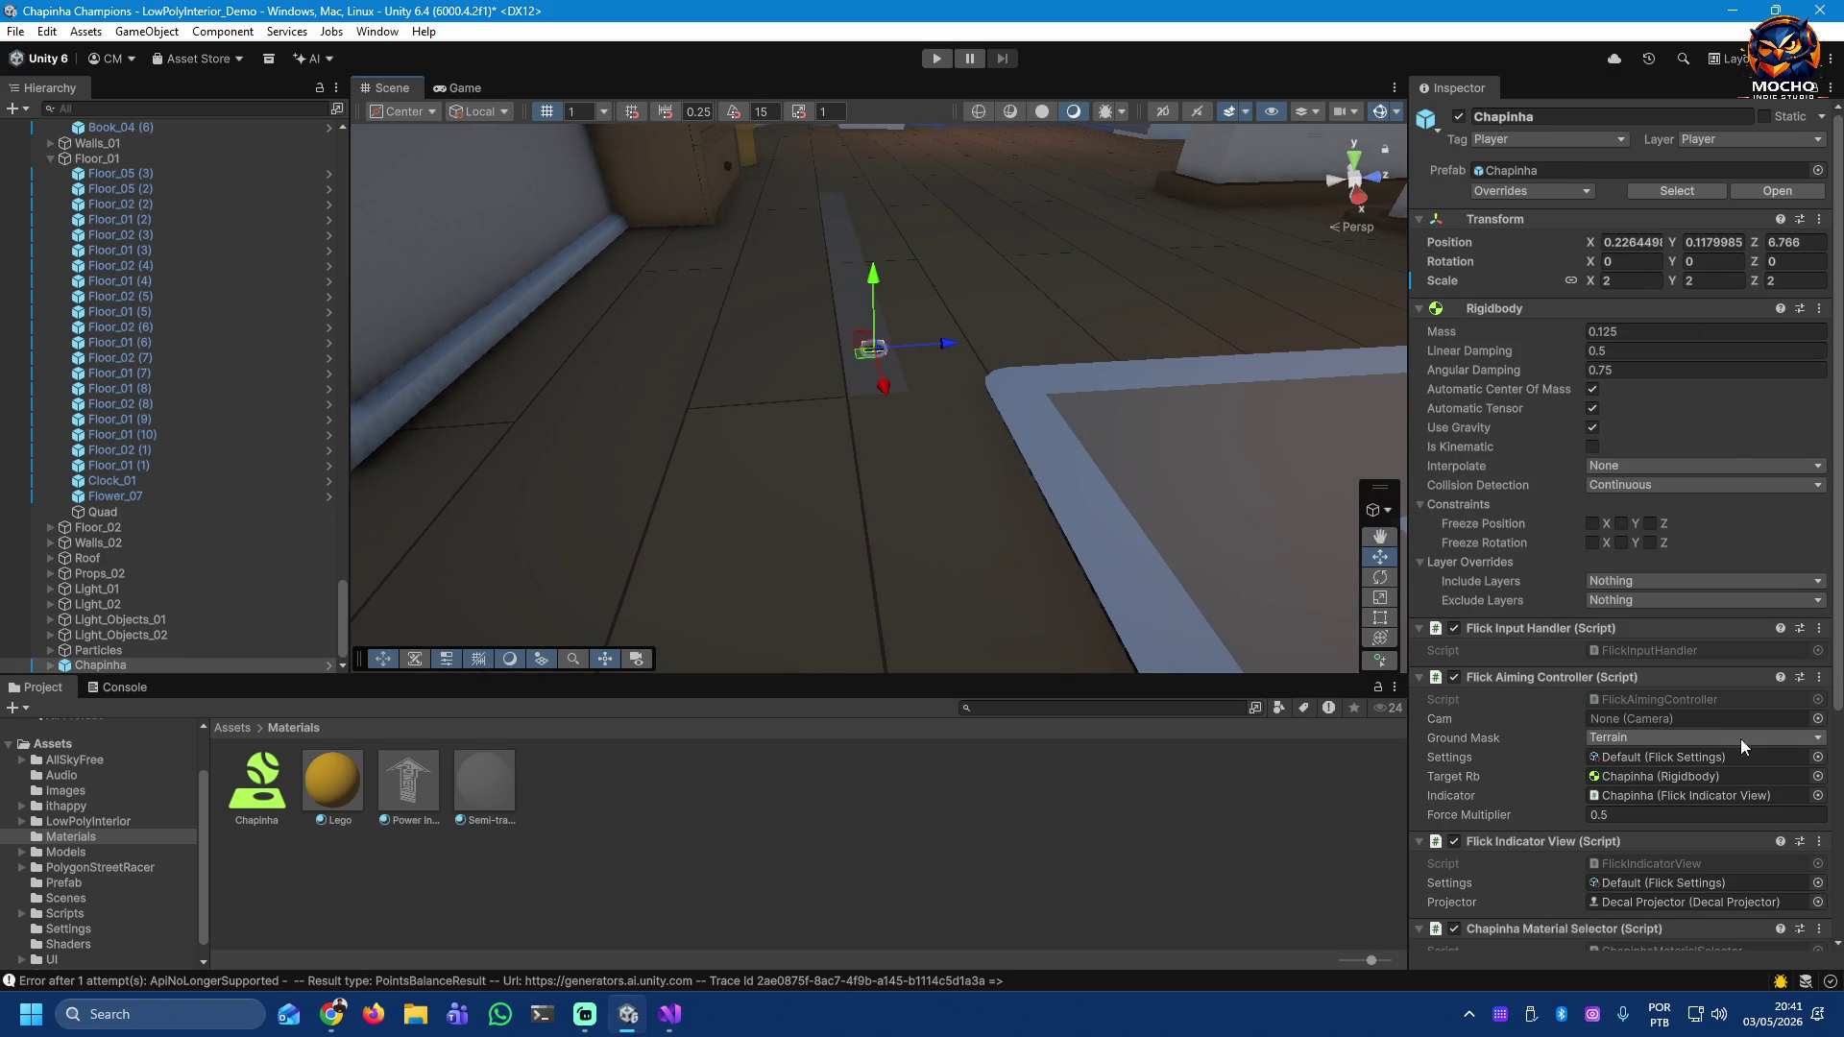
# Step: Switch Chapinha's Flick Aiming Controller Ground Mask from Terrain to Track only
pyautogui.click(1816, 738)
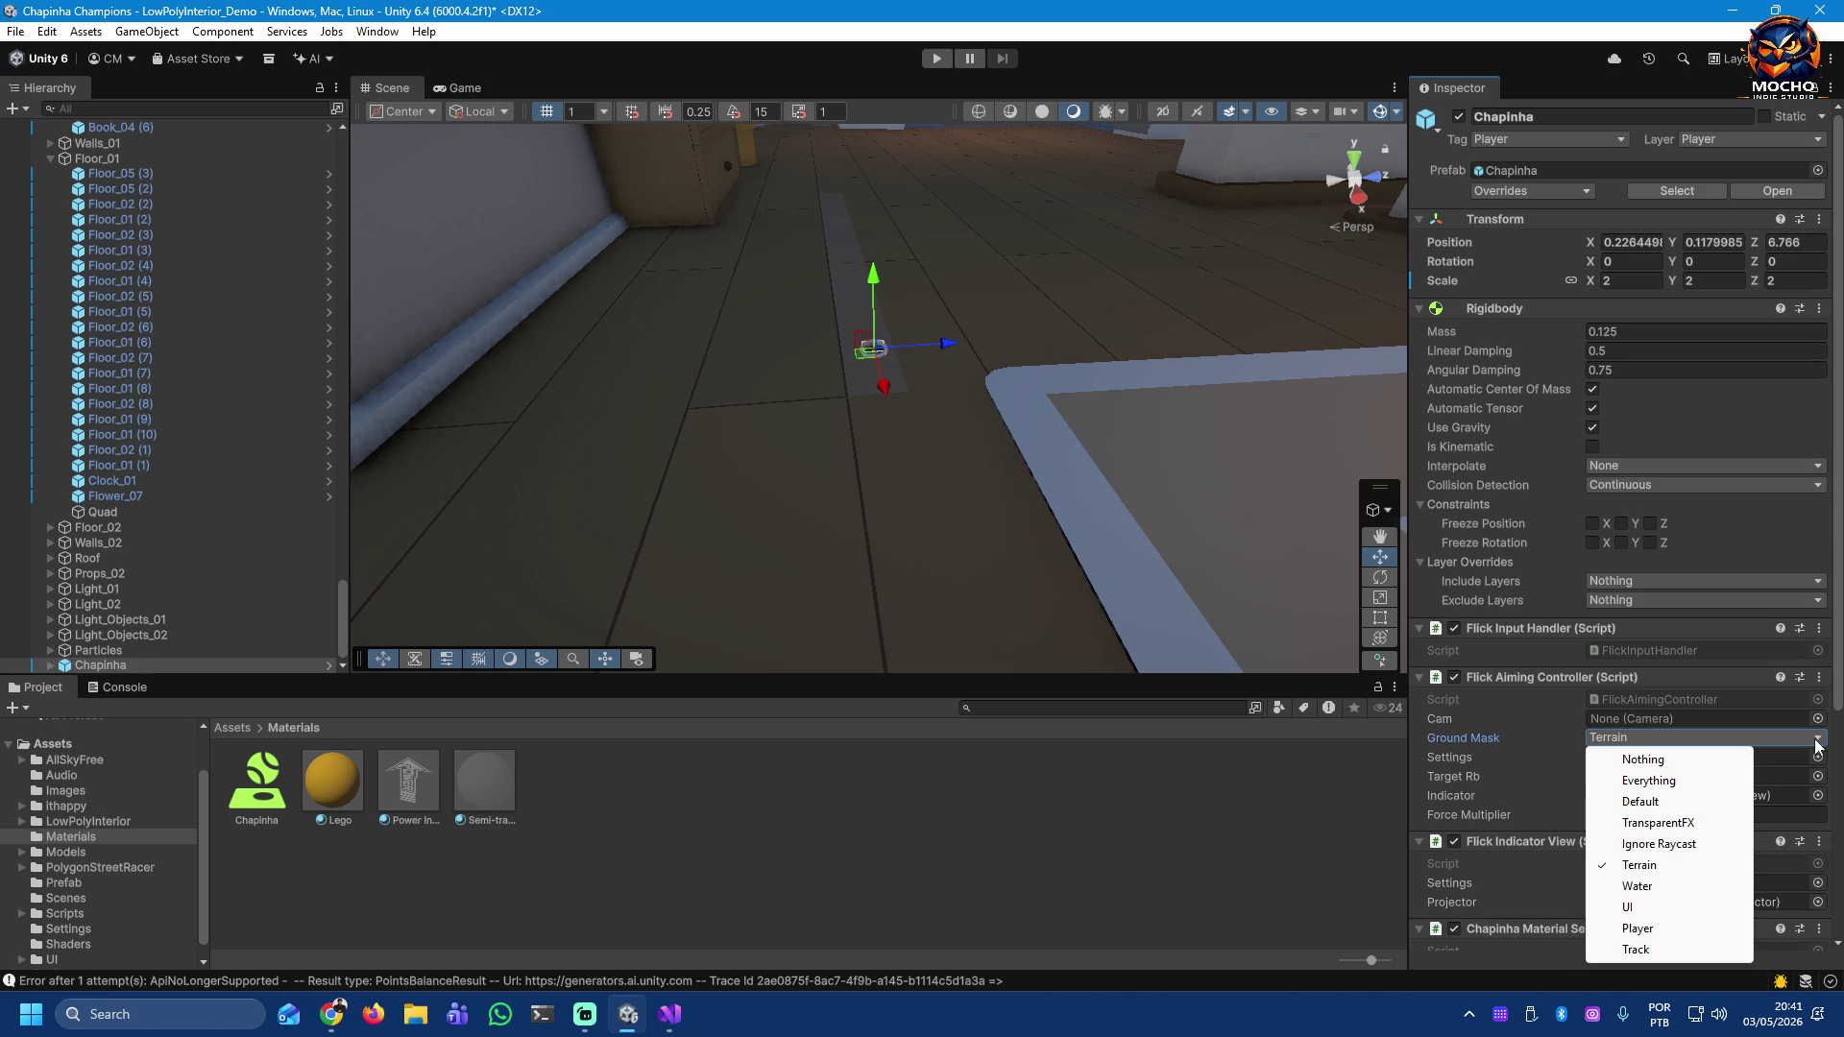
pyautogui.click(1739, 759)
pyautogui.click(1780, 739)
pyautogui.click(1639, 948)
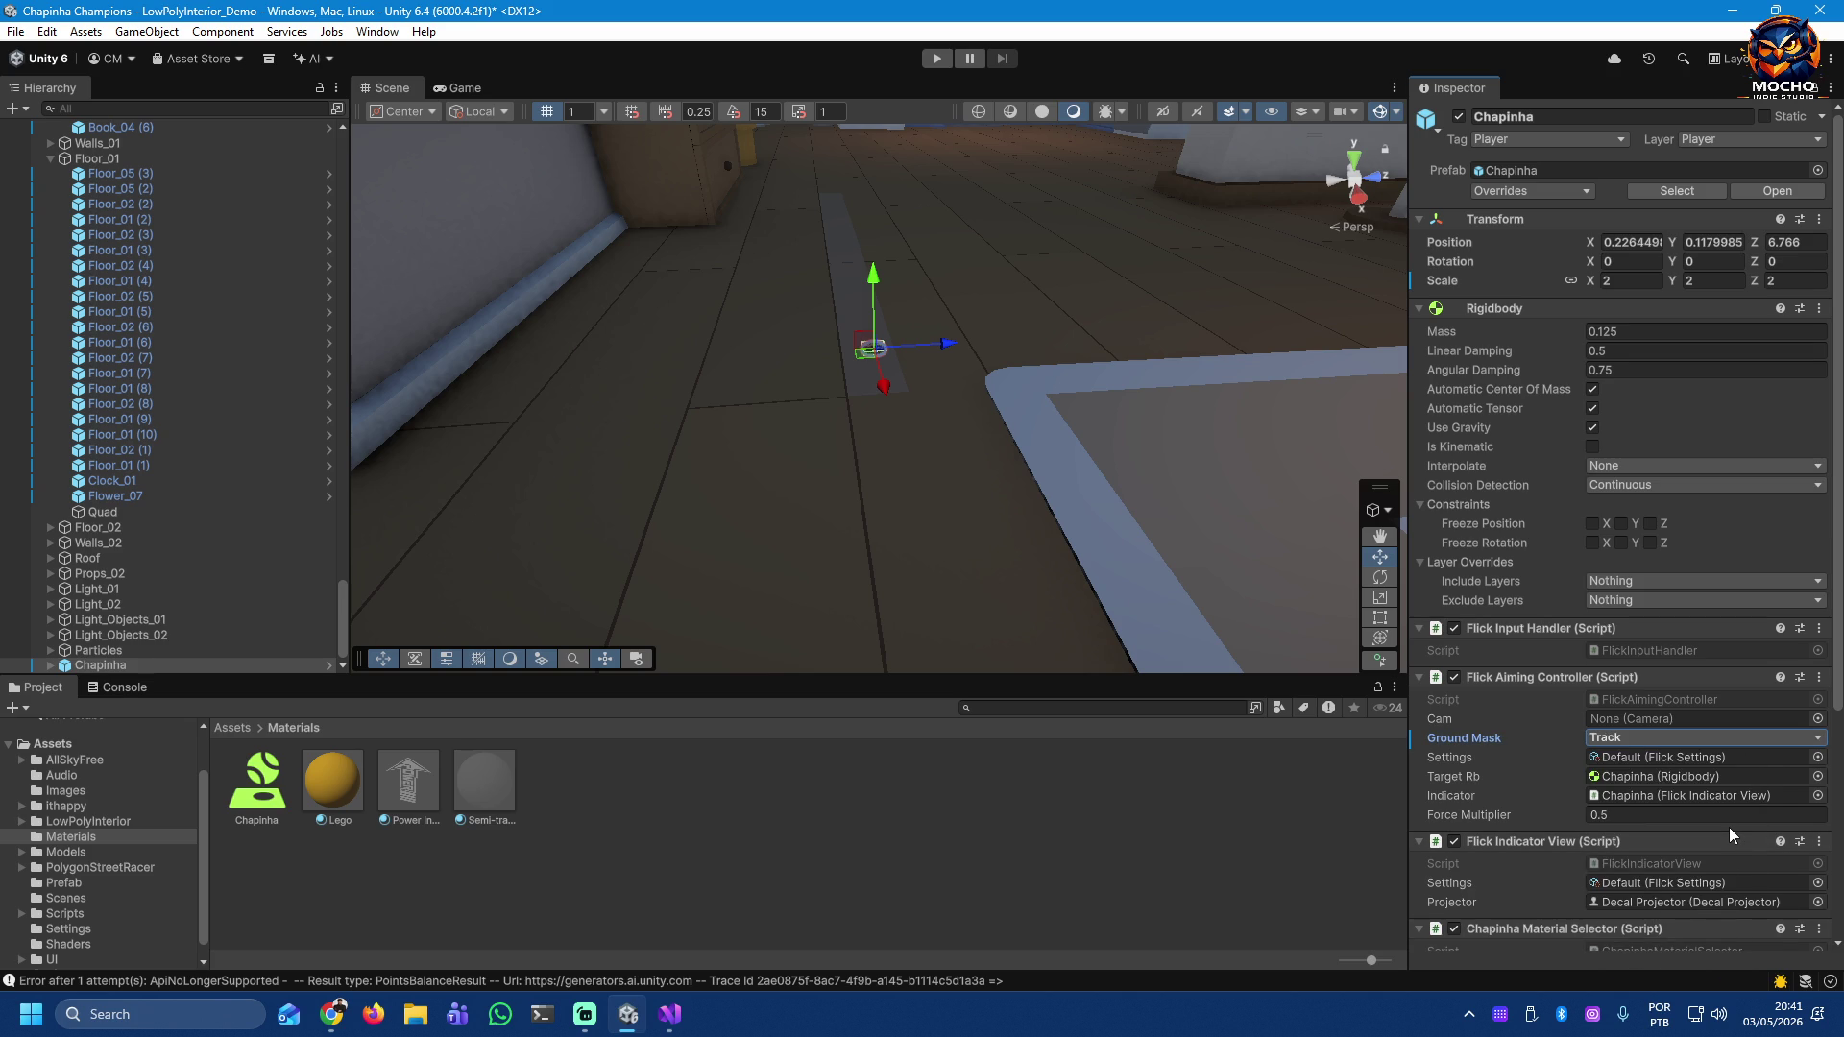
pyautogui.click(1819, 738)
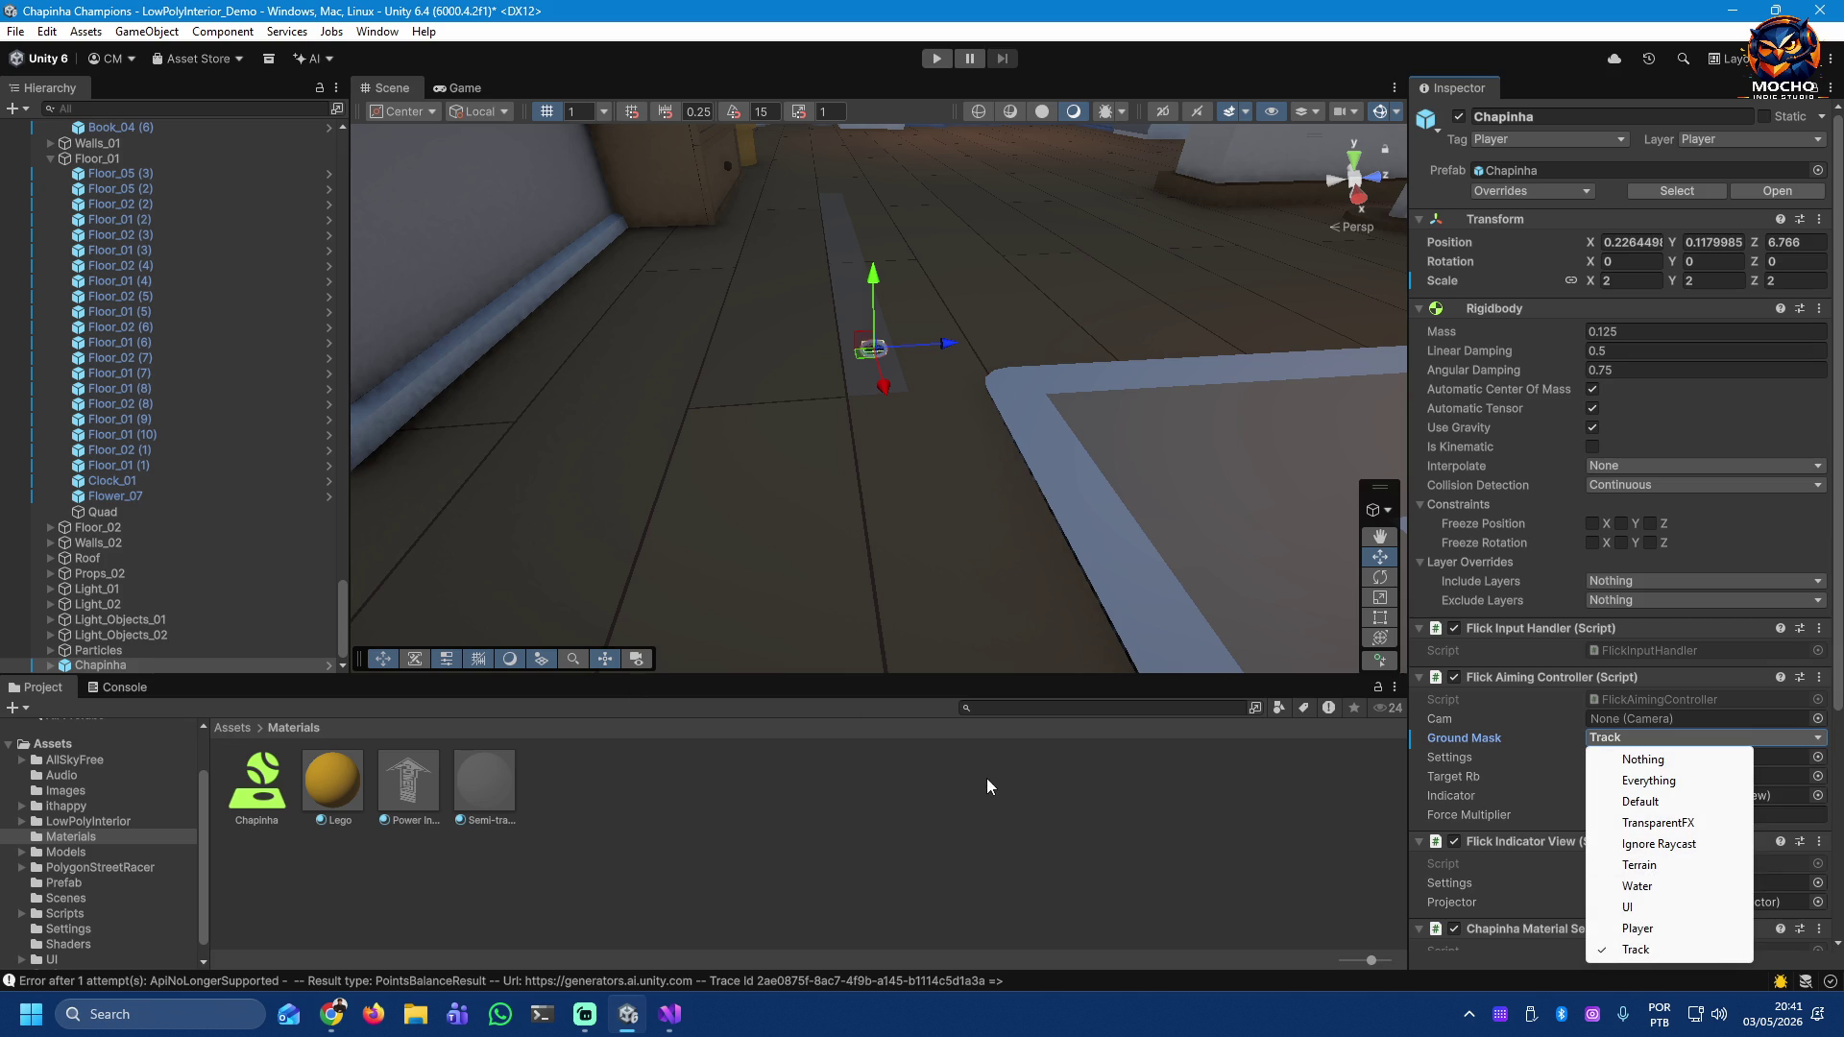
pyautogui.click(785, 348)
pyautogui.click(785, 347)
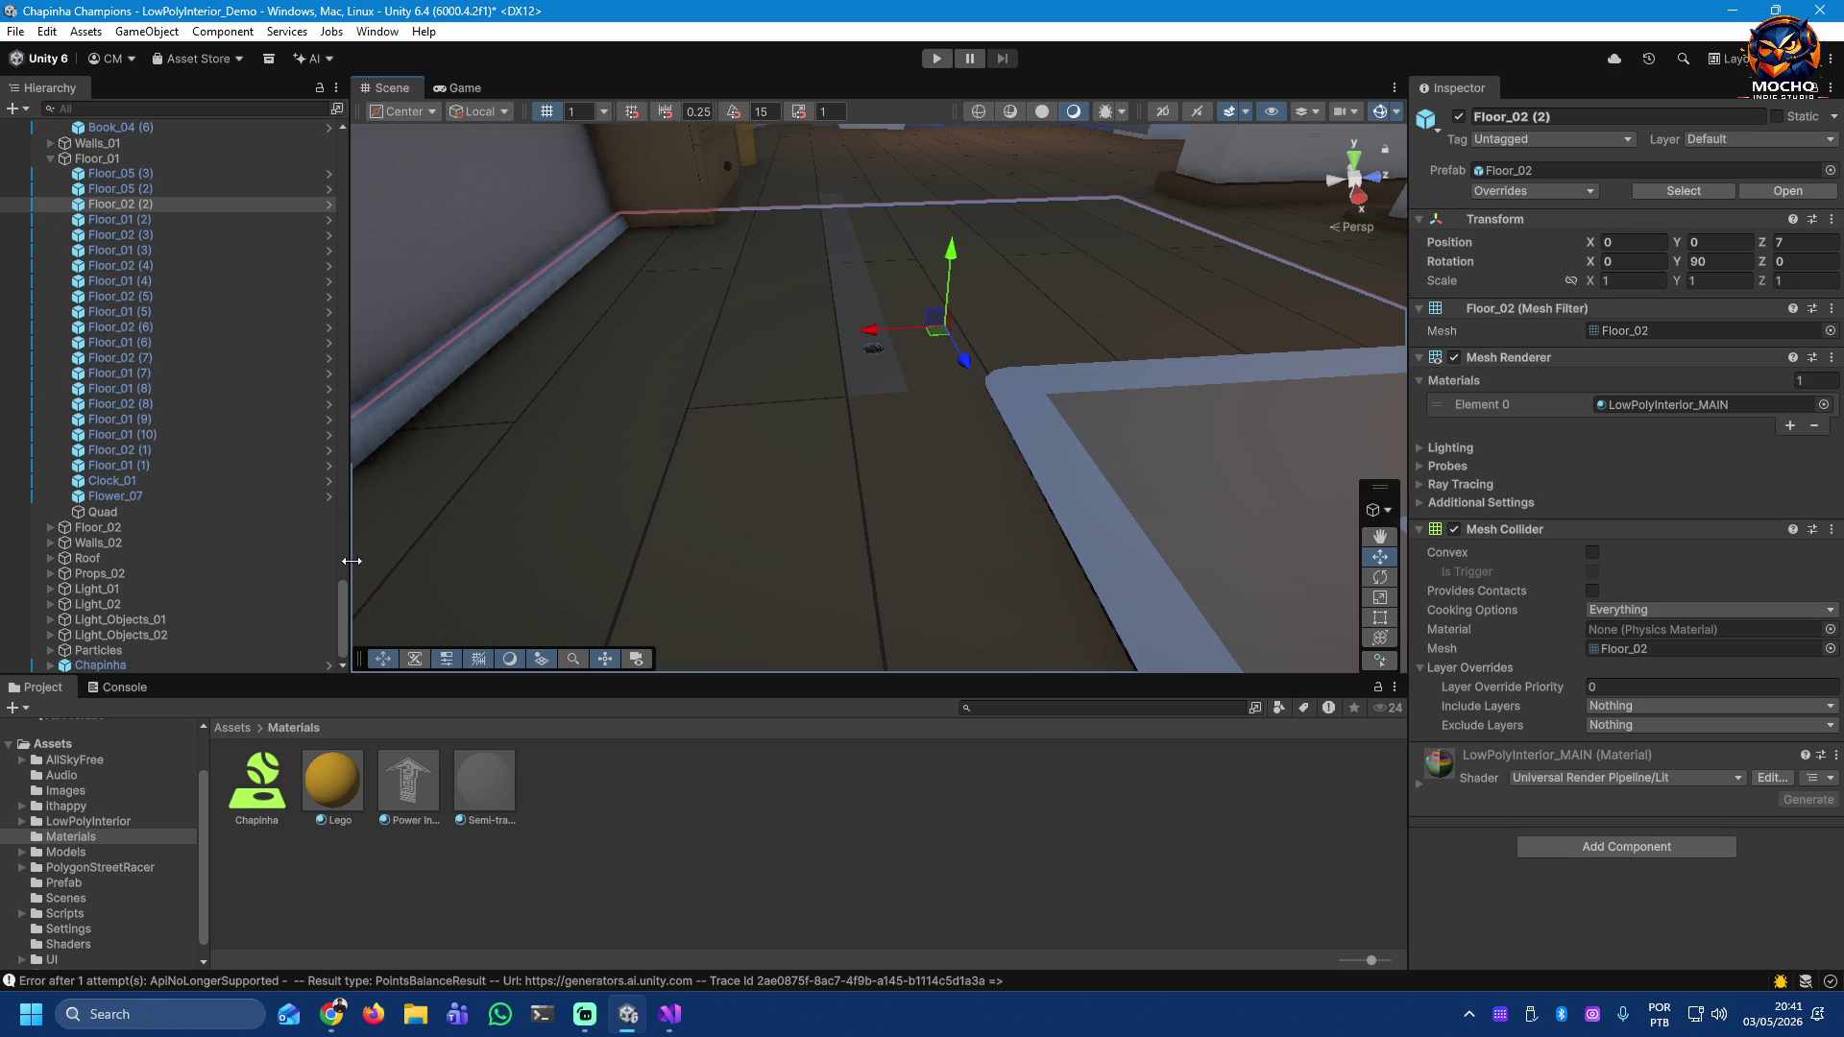
# Step: Add a Dolly prefab instance from the Prefab folder to the scene Hierarchy
pyautogui.moveTo(342, 617); pyautogui.dragTo(367, 131)
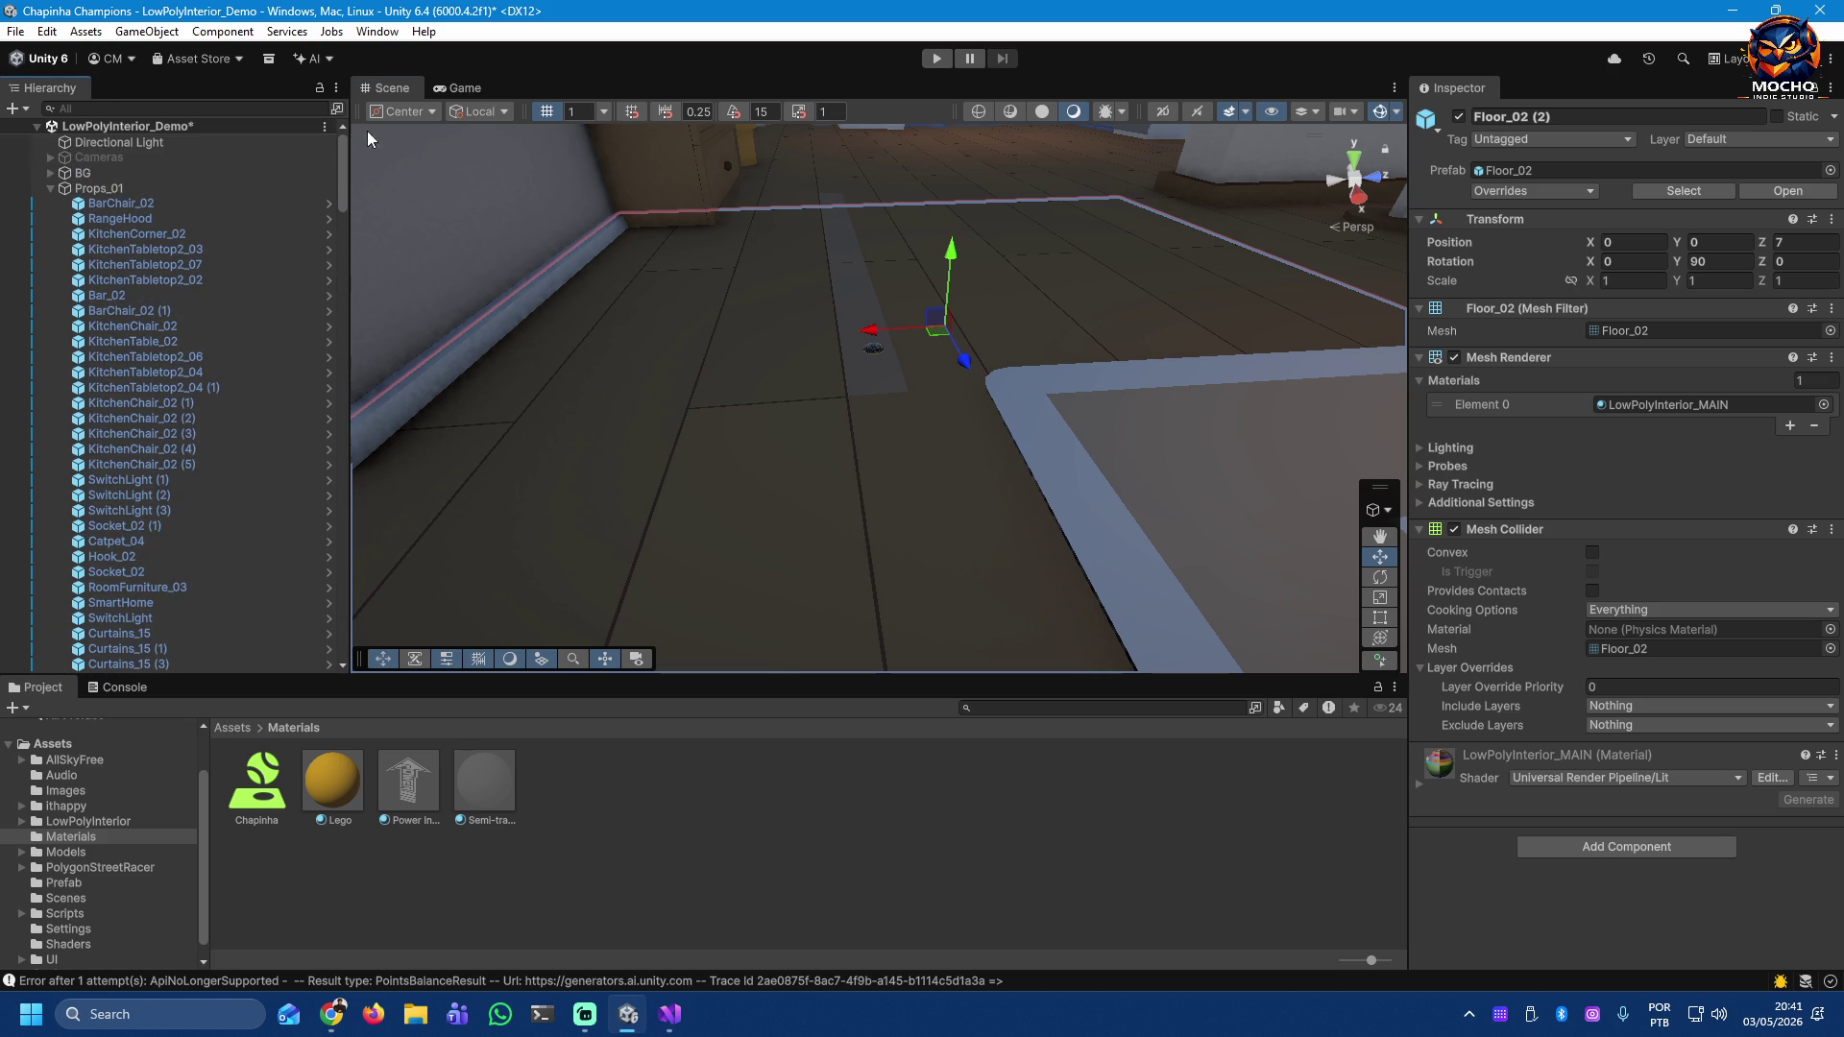
pyautogui.click(50, 188)
pyautogui.click(50, 219)
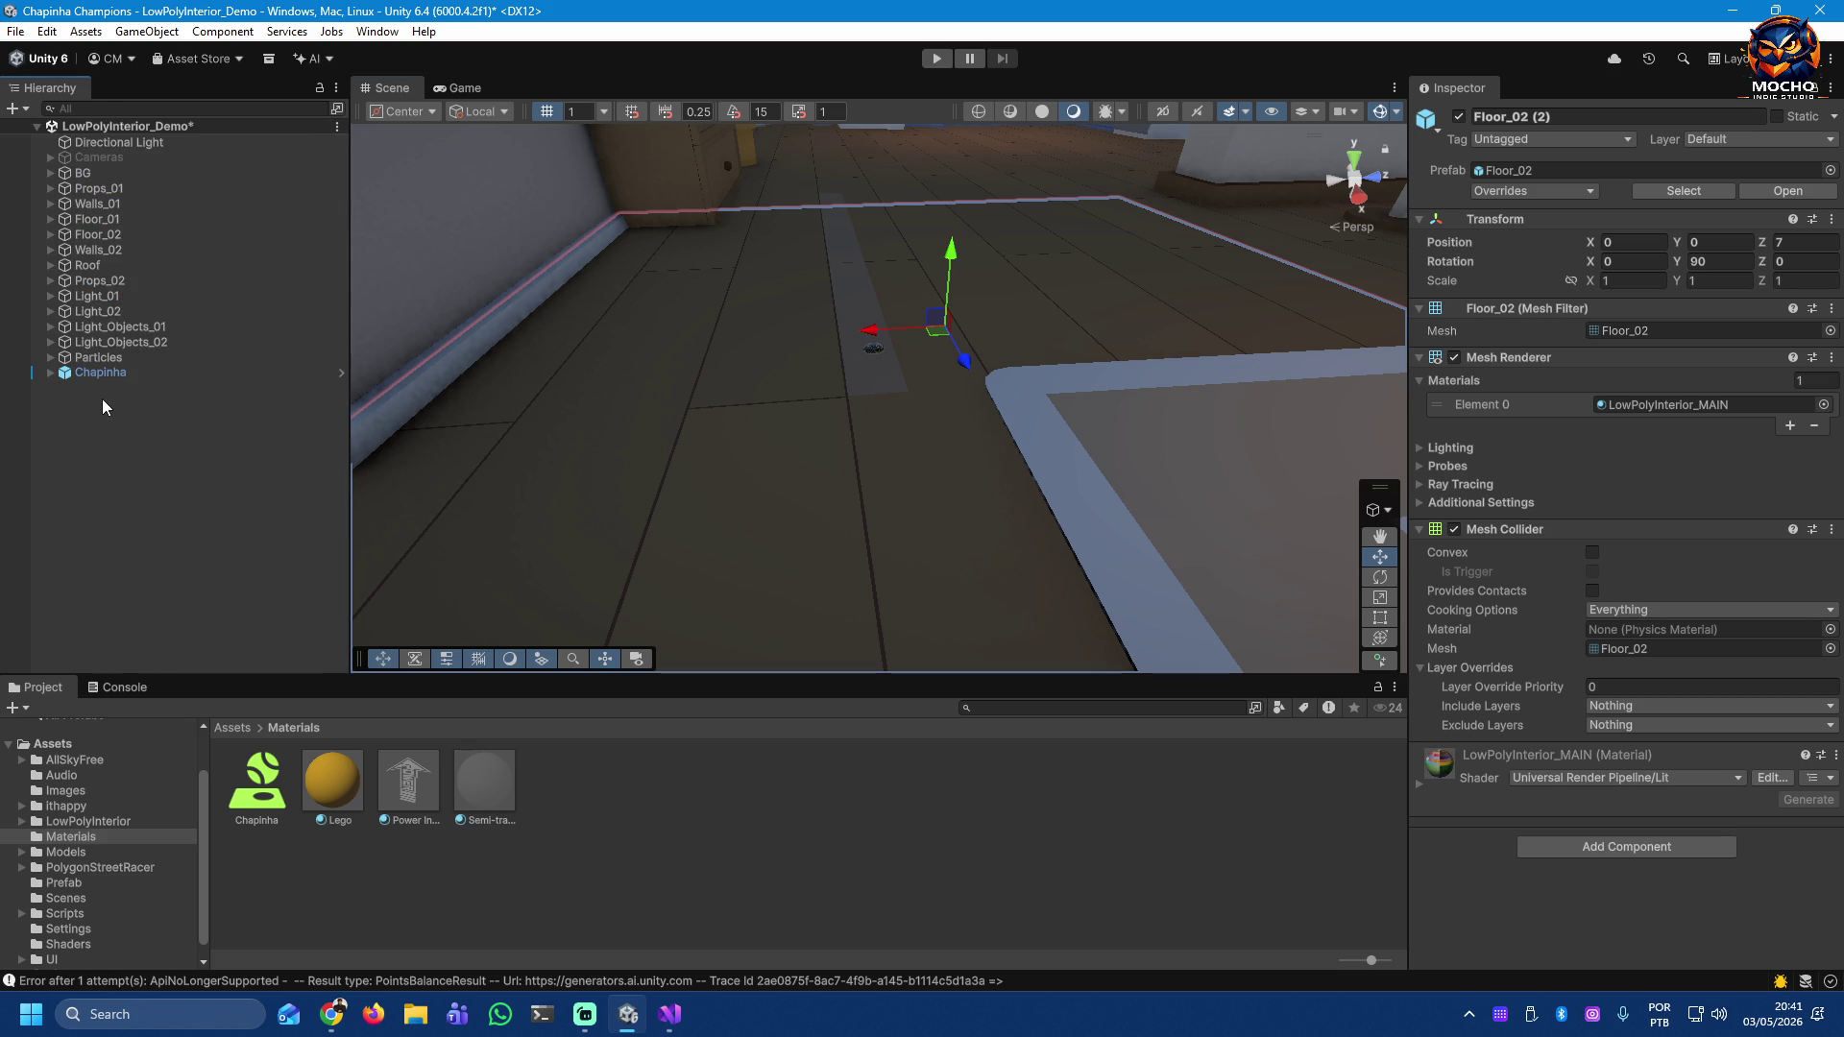
pyautogui.click(77, 882)
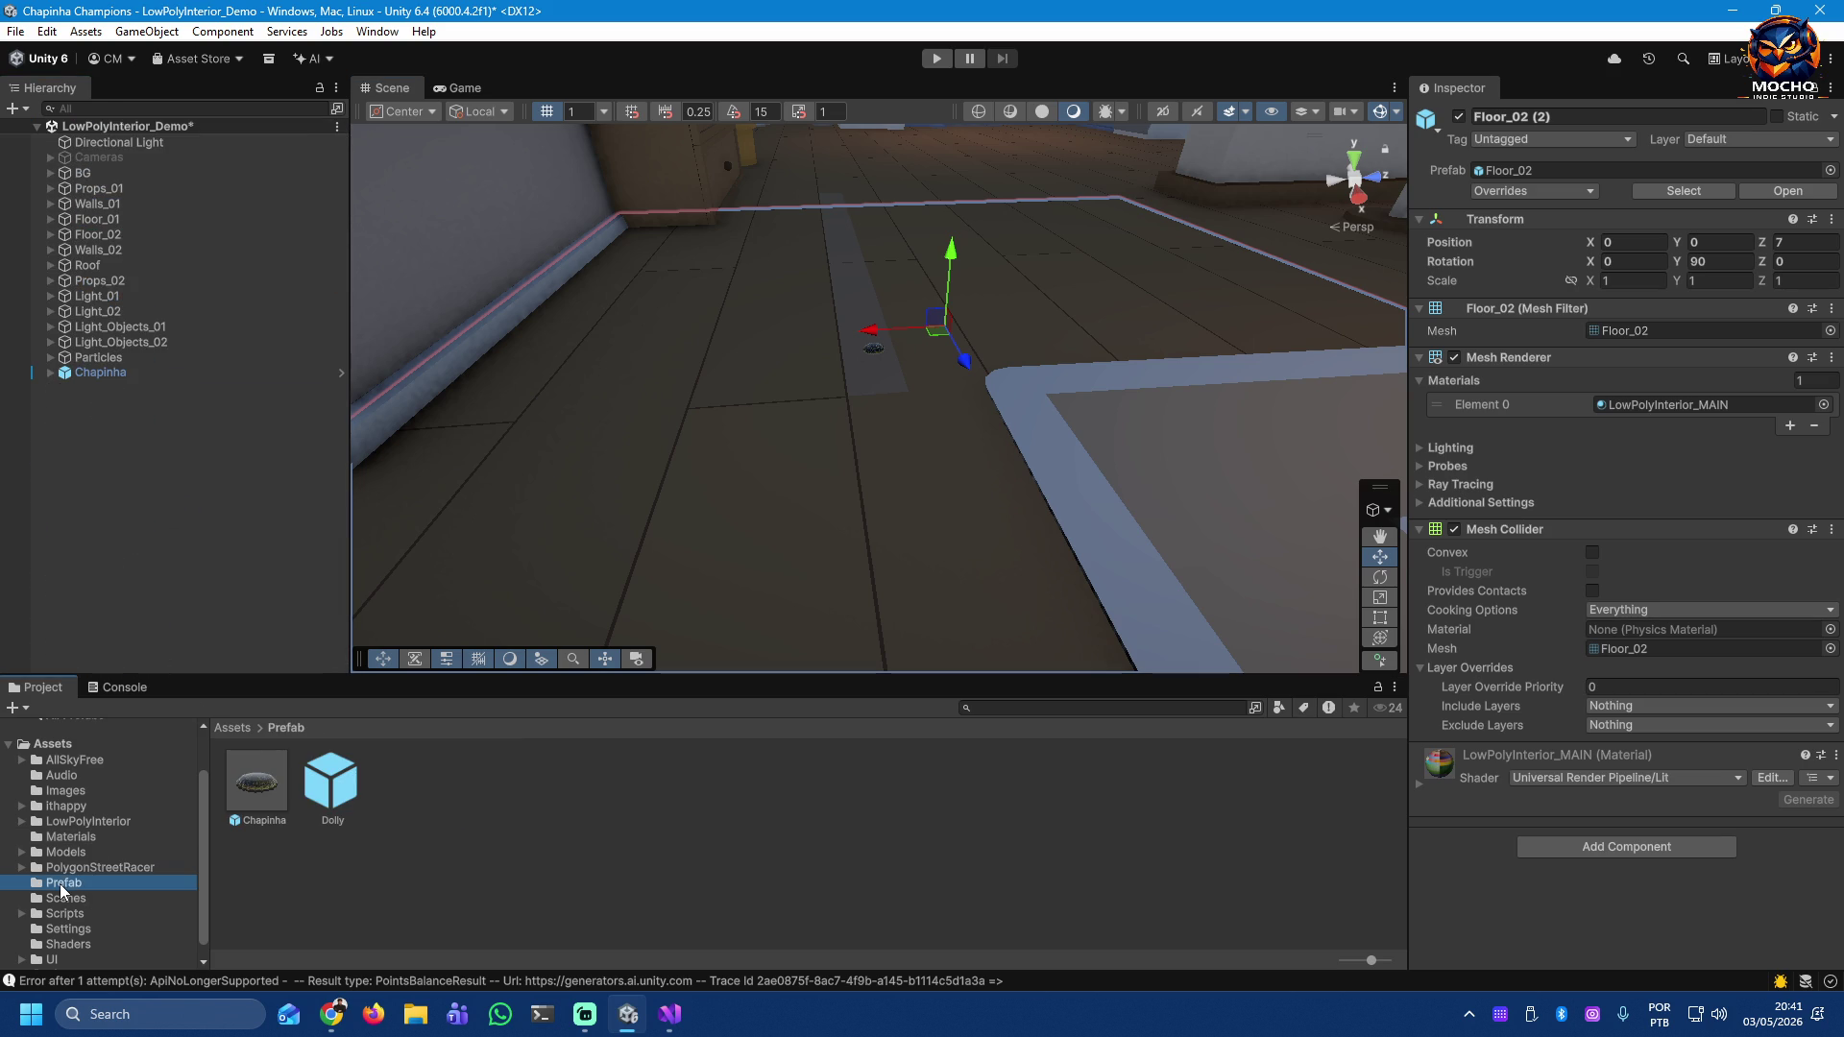
pyautogui.click(324, 790)
pyautogui.moveTo(325, 789); pyautogui.dragTo(171, 576)
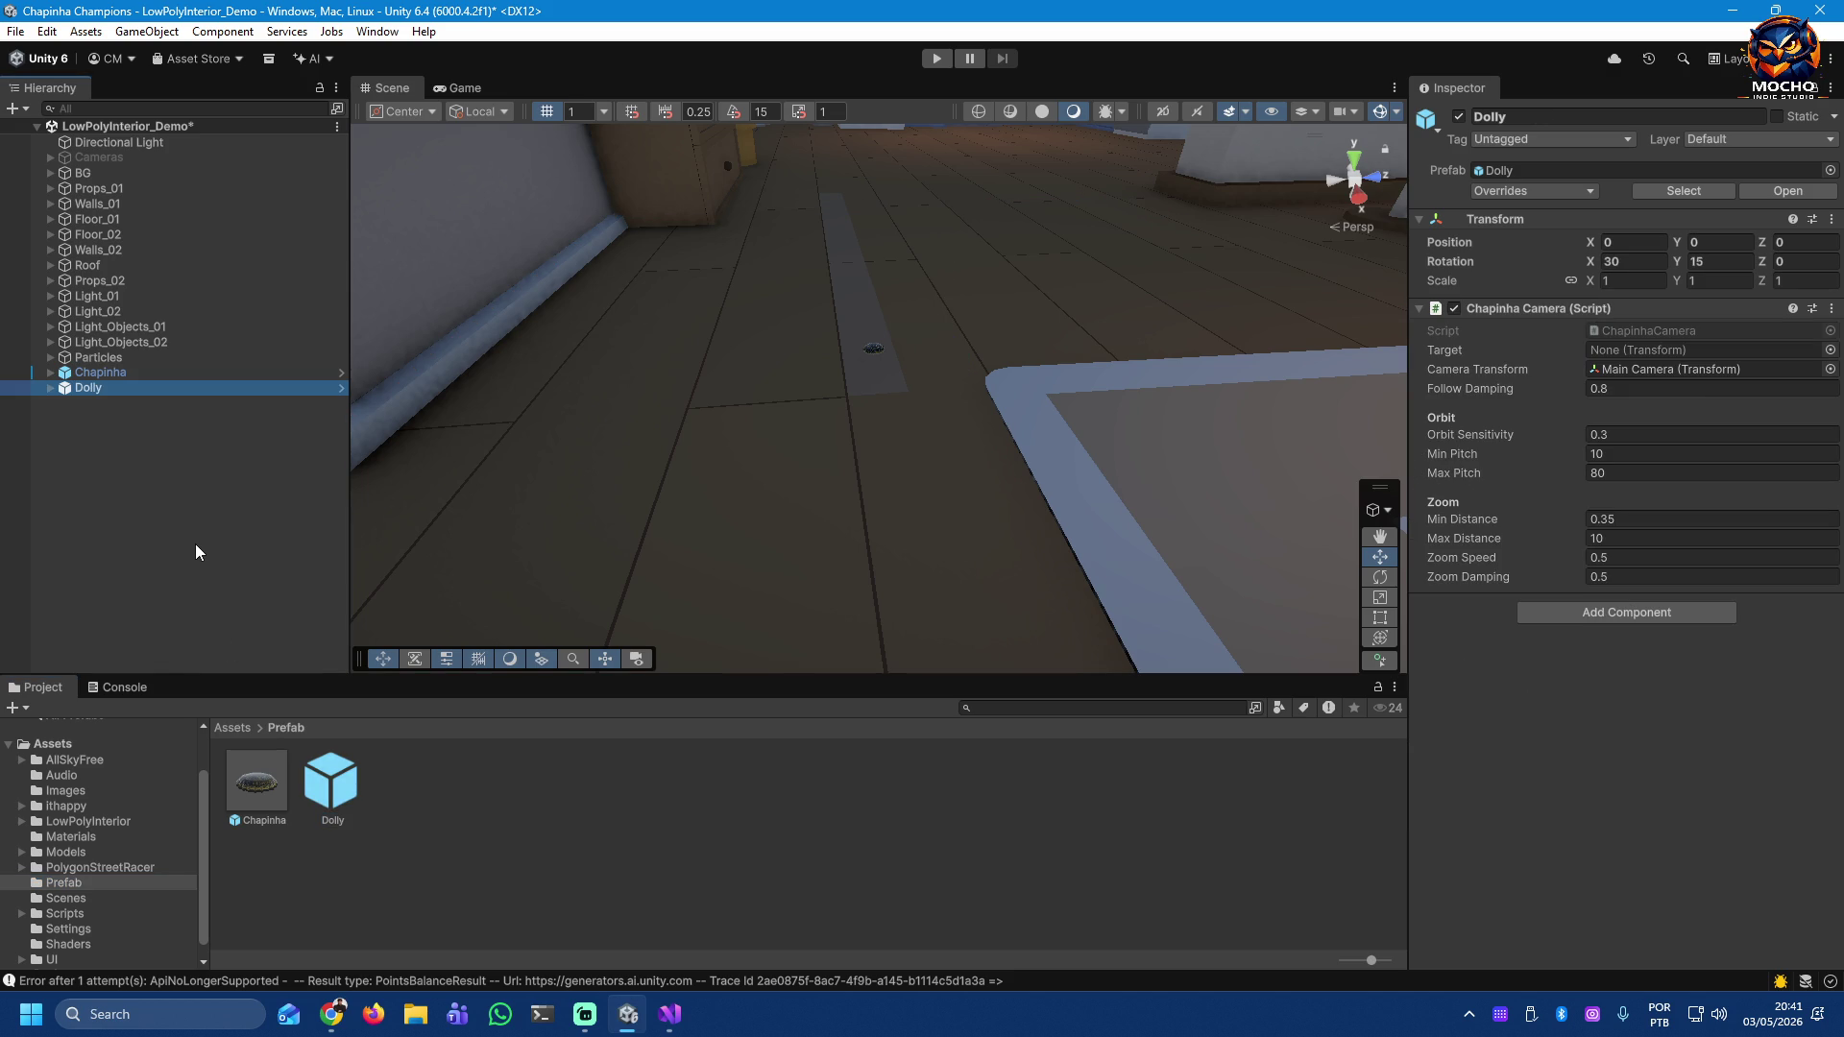
# Step: Make Chapinha the Dolly camera's Target and assign Main Camera to Chapinha's Cam field
pyautogui.moveTo(77, 369)
pyautogui.mouseDown()
pyautogui.moveTo(1172, 389)
pyautogui.moveTo(1670, 349)
pyautogui.mouseUp()
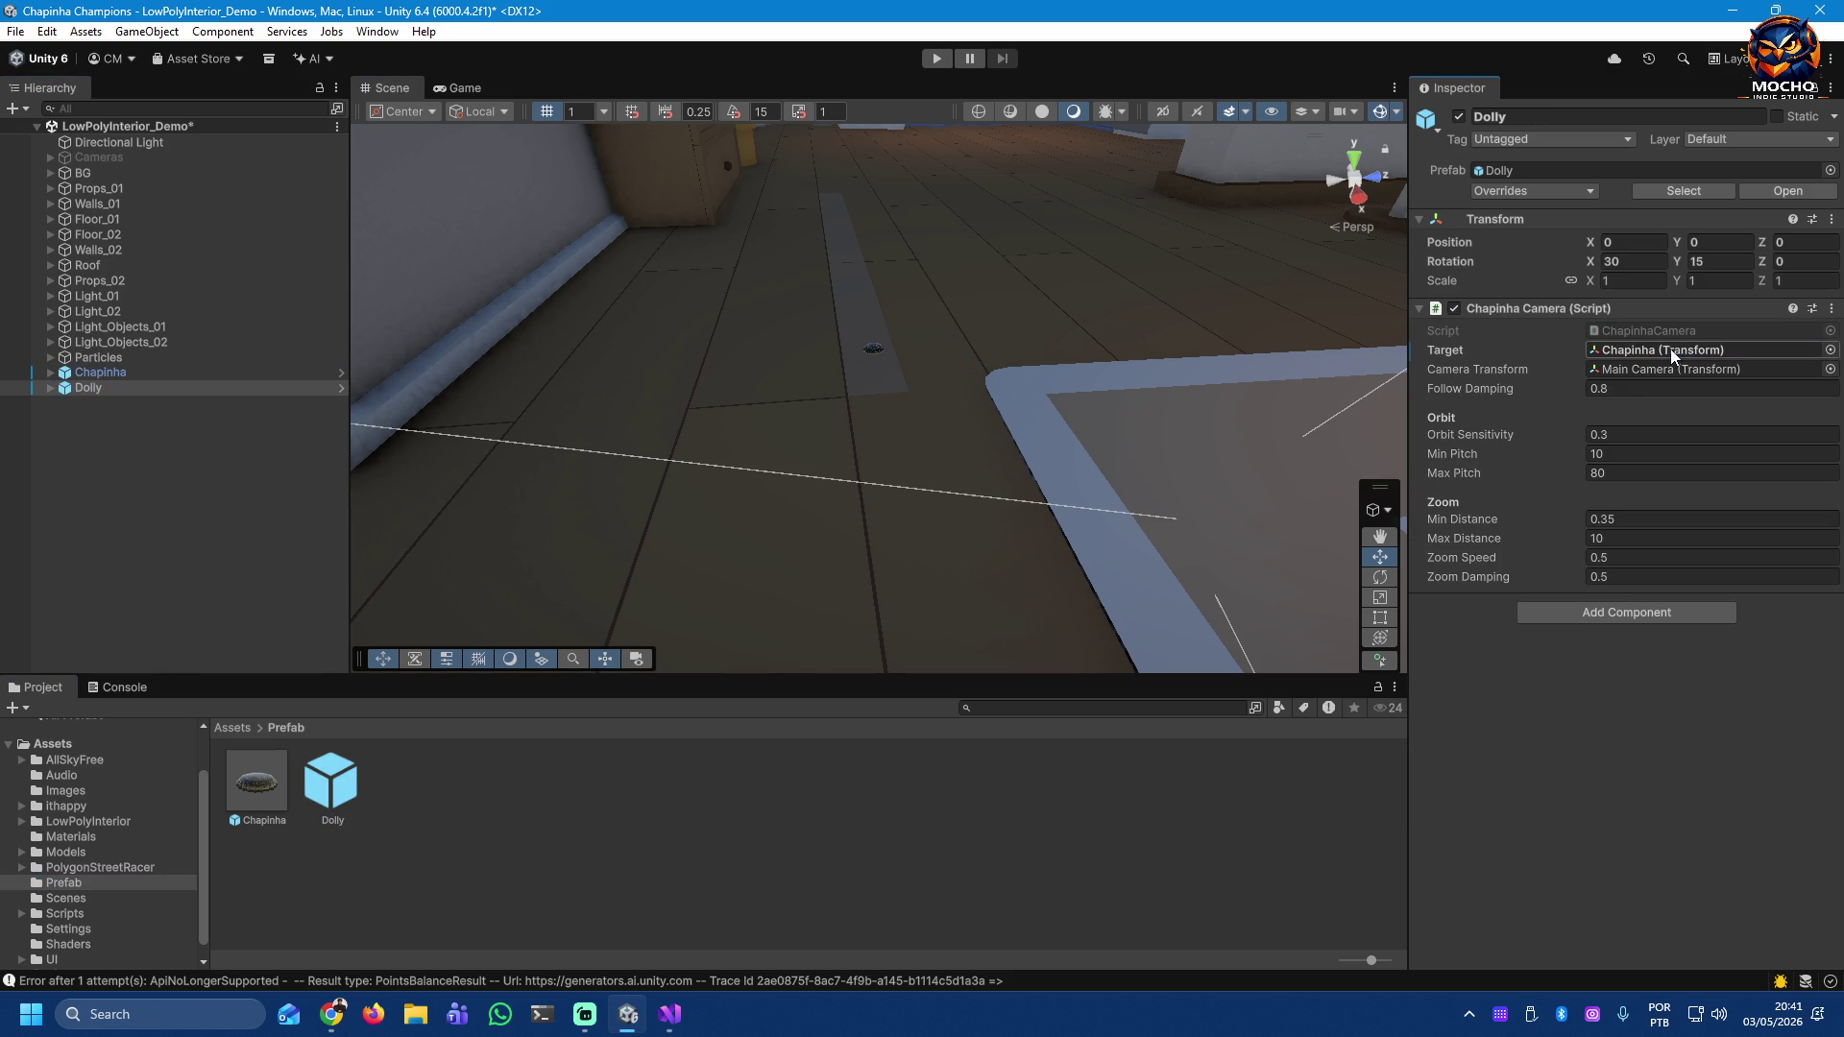
pyautogui.click(49, 388)
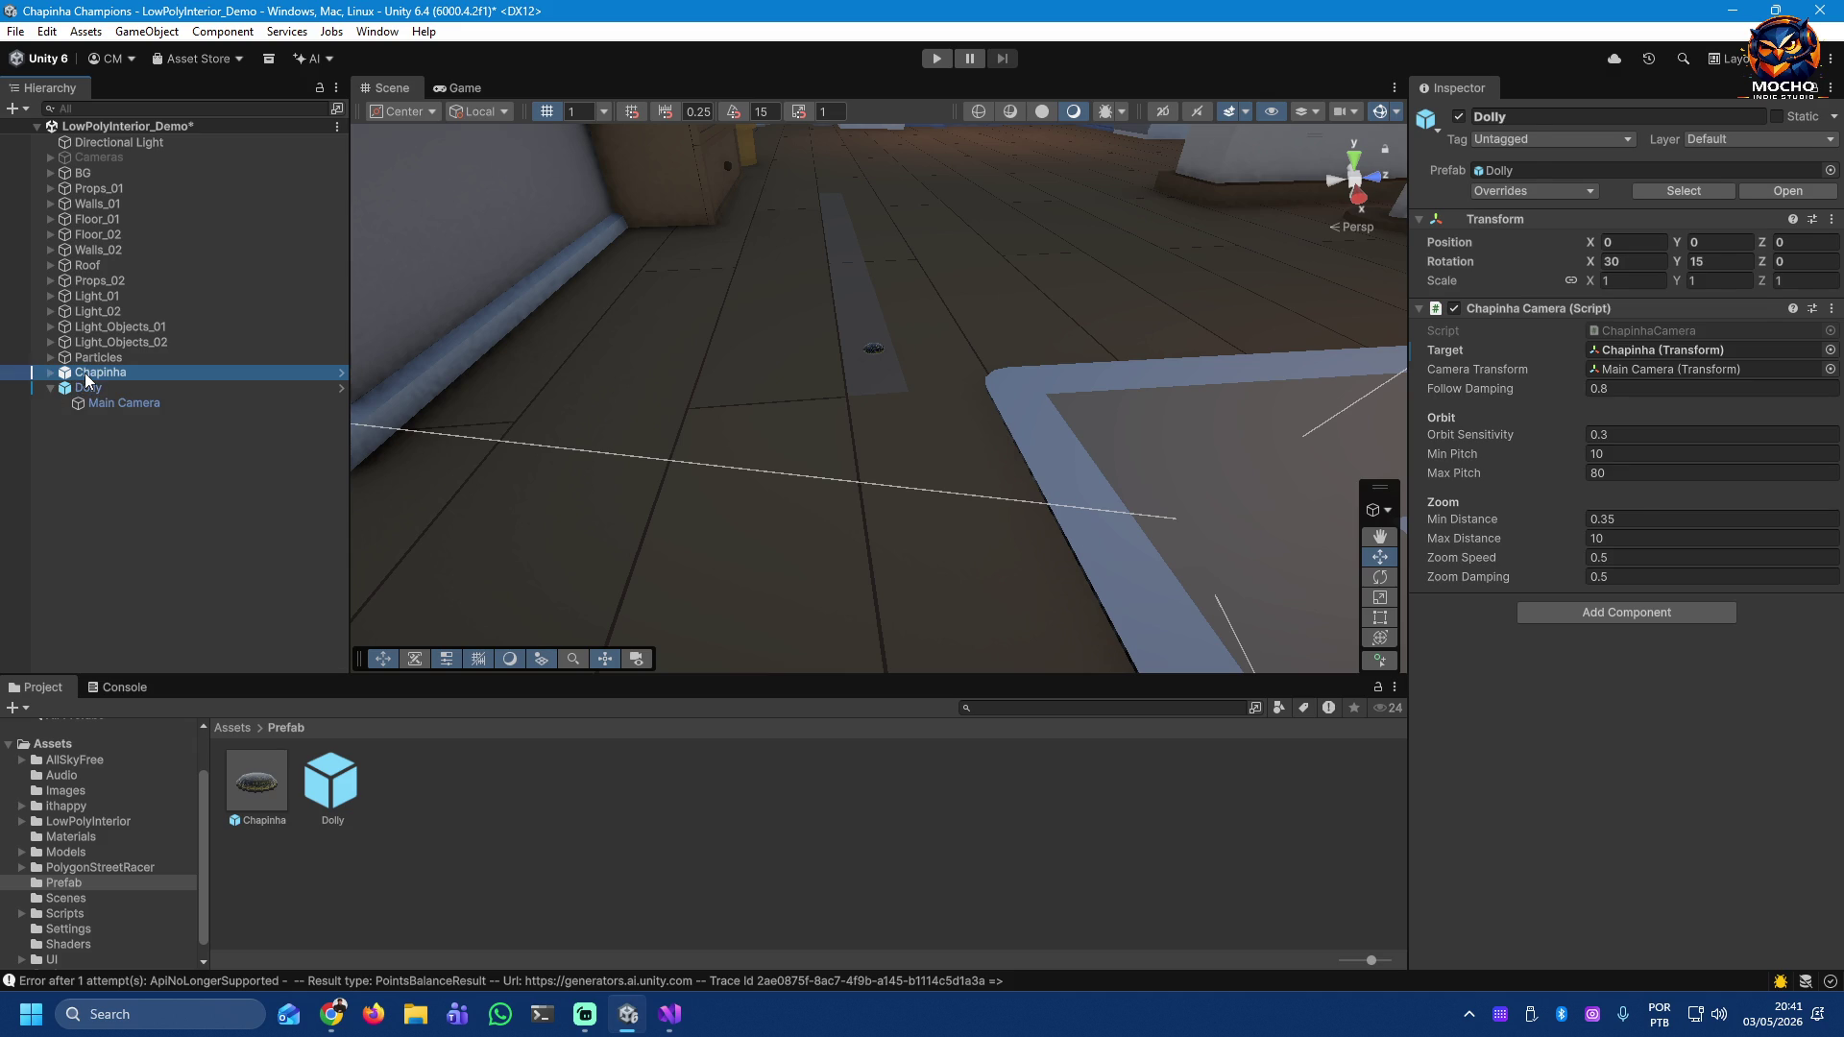
pyautogui.click(84, 373)
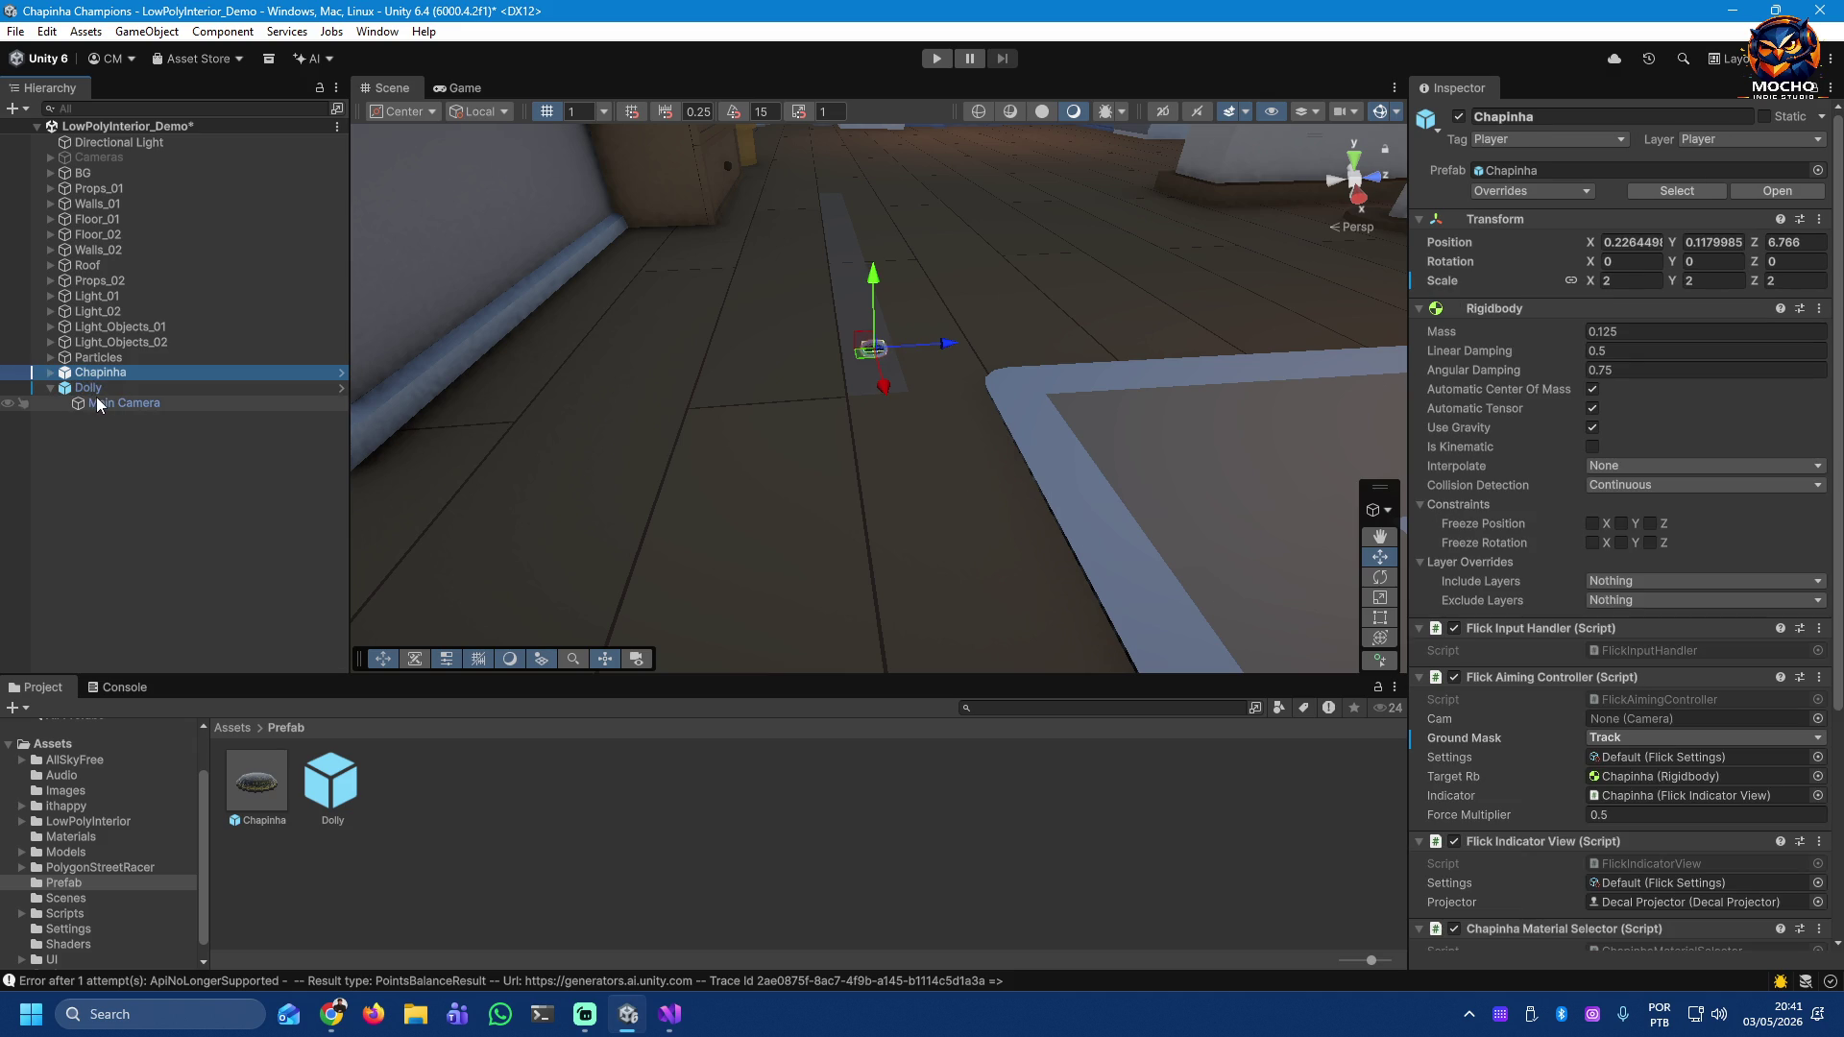
pyautogui.moveTo(96, 396)
pyautogui.mouseDown()
pyautogui.moveTo(920, 687)
pyautogui.moveTo(1633, 720)
pyautogui.mouseUp()
pyautogui.click(106, 467)
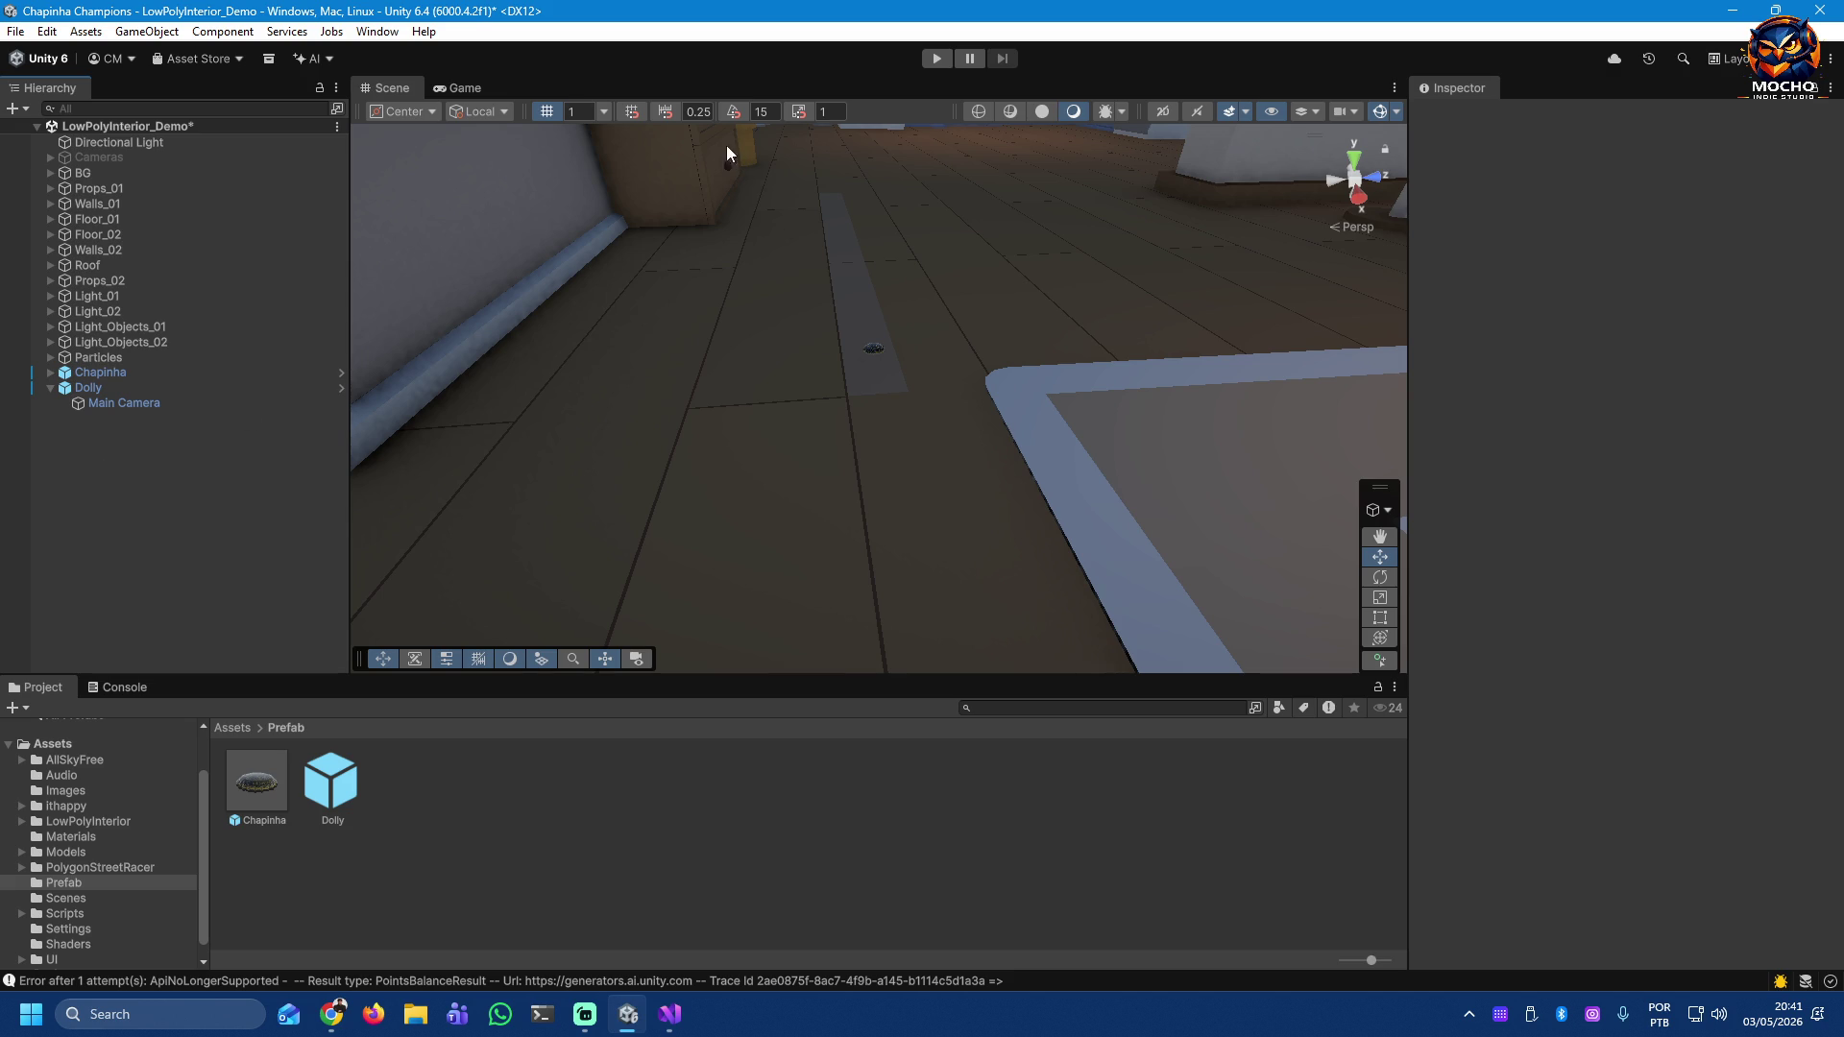
# Step: Save the scene, run a quick Play-mode flick test, stop, and select the Dolly
pyautogui.hotkey('ctrl', 's')
pyautogui.click(938, 58)
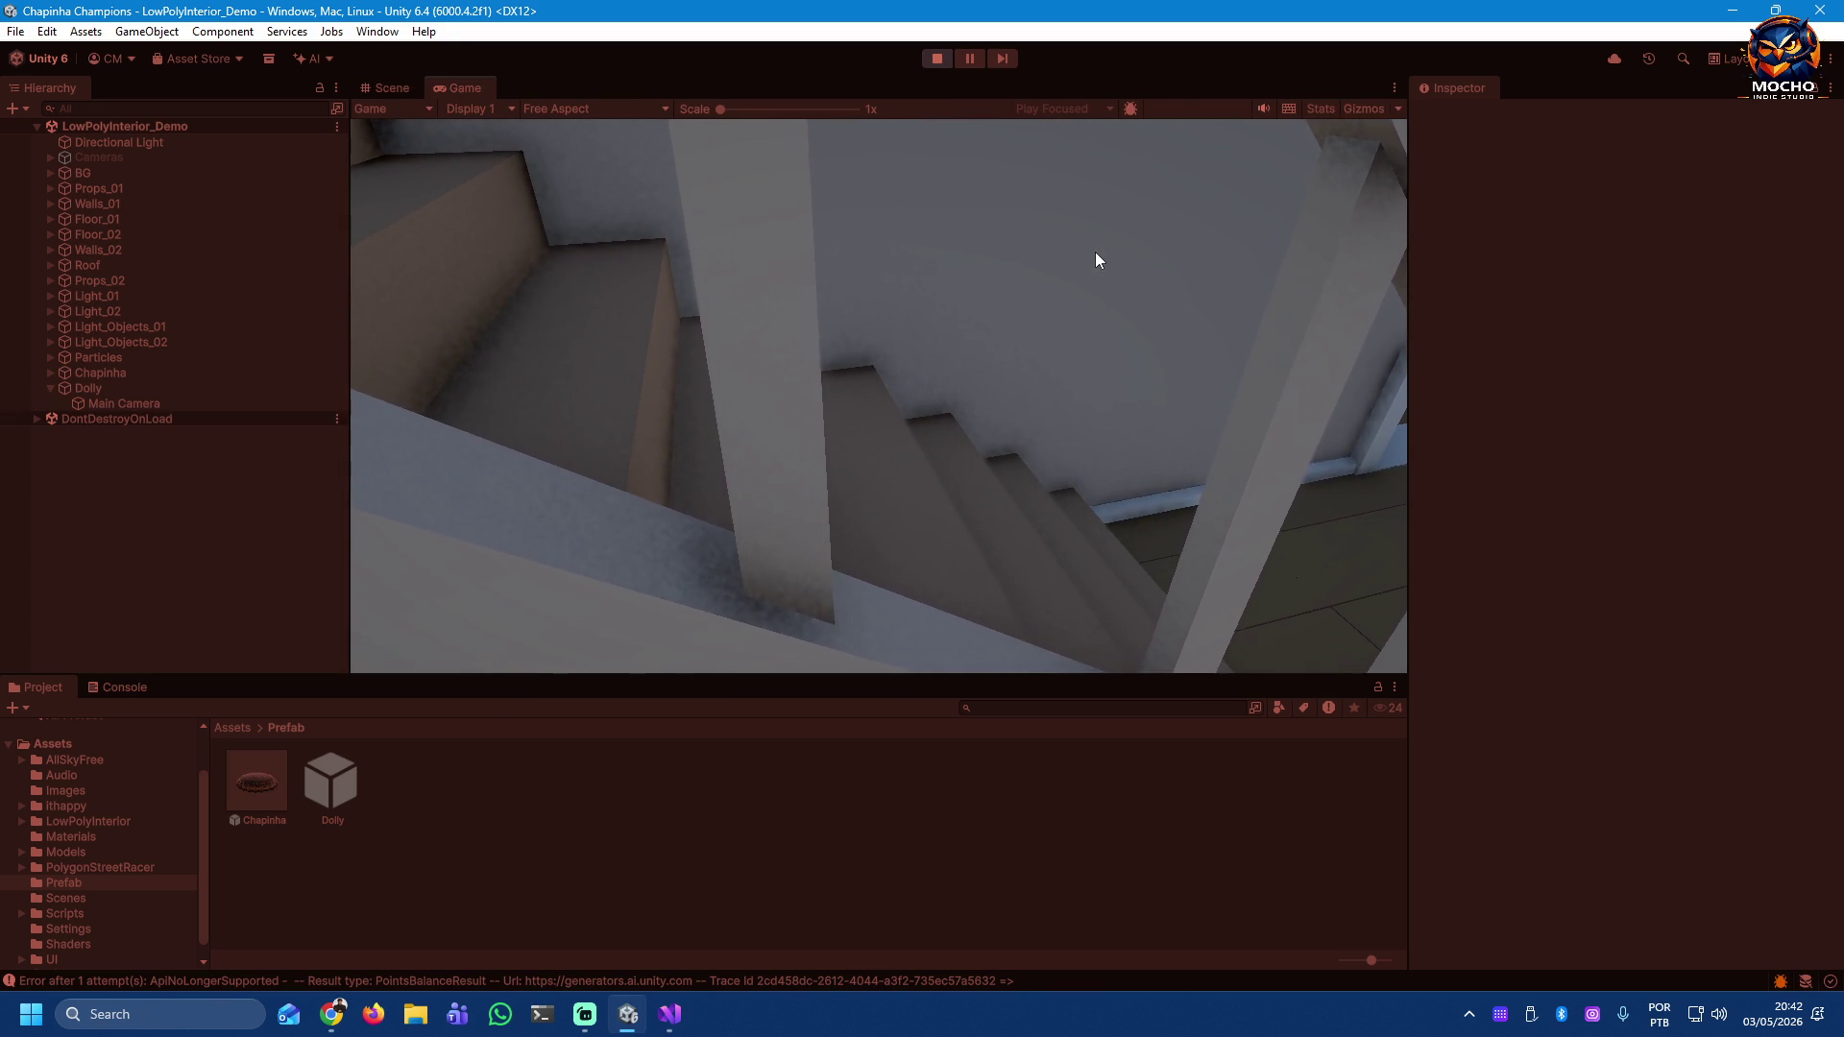
pyautogui.click(937, 58)
pyautogui.click(110, 390)
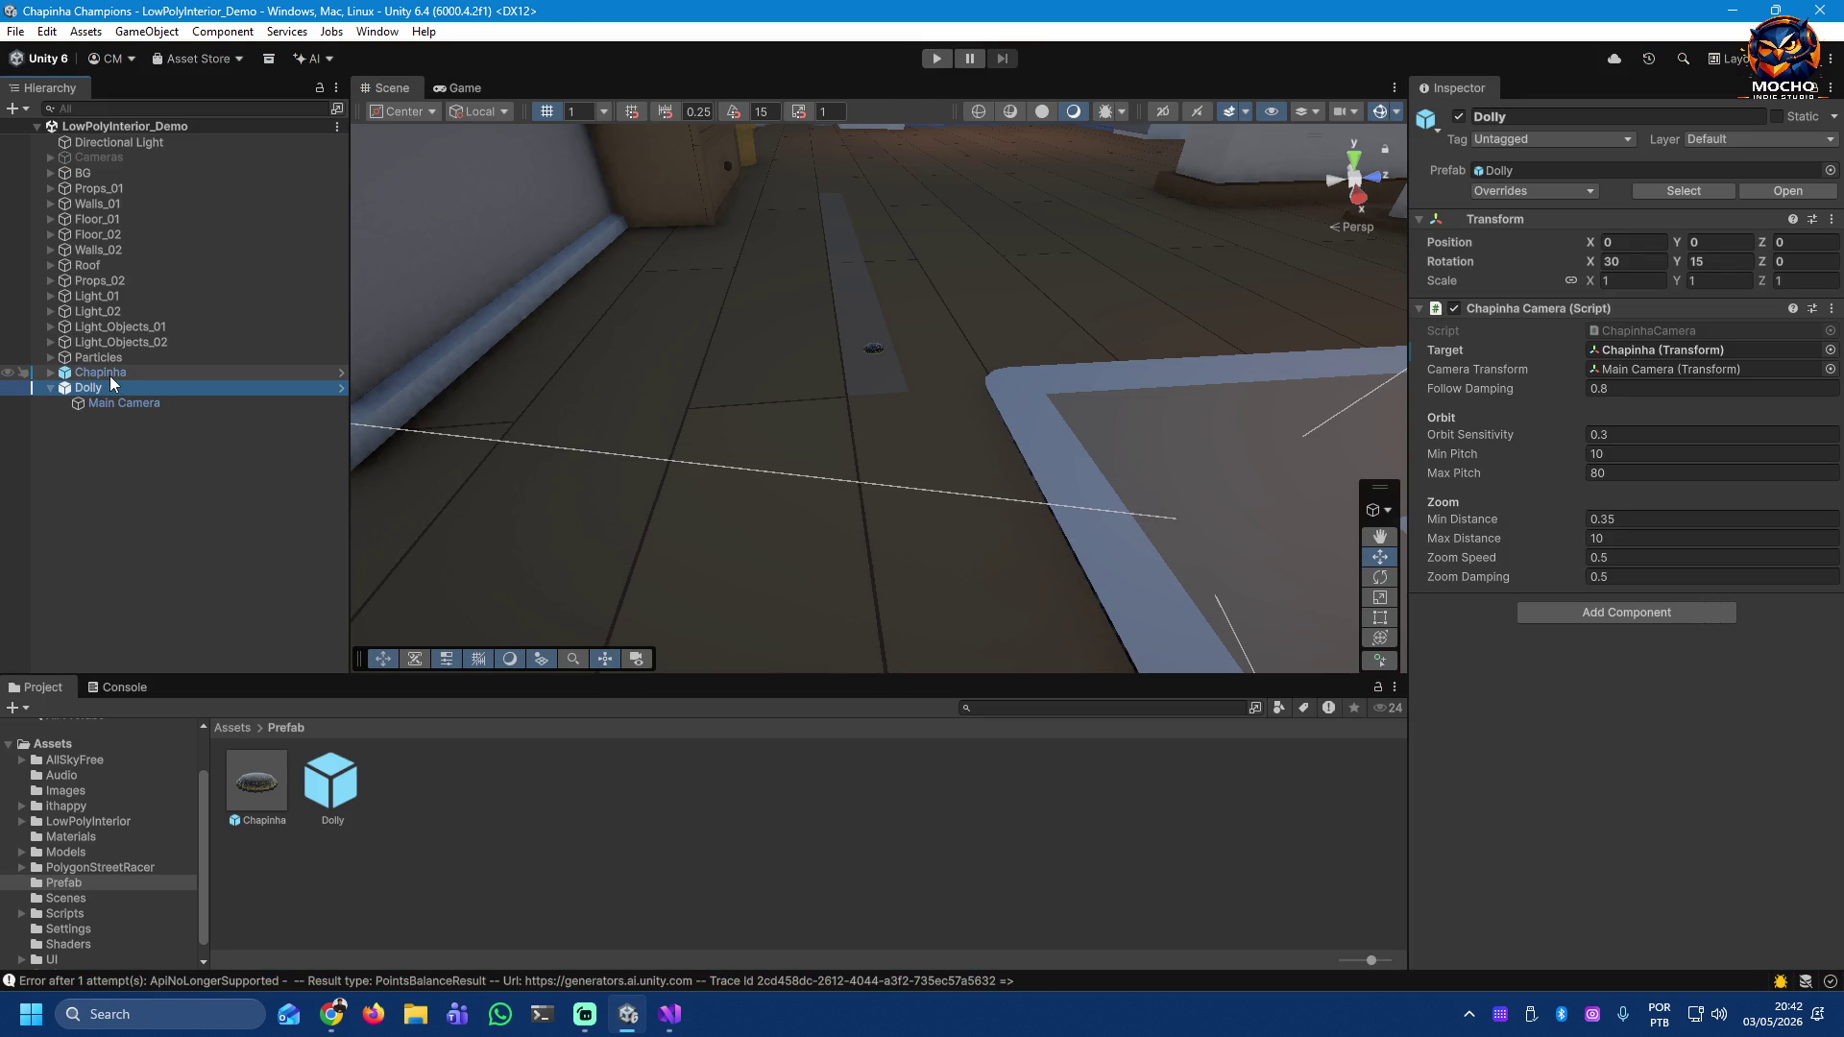
# Step: Compare the Chapinha and Dolly, orbiting the view toward the windowed wall
pyautogui.click(106, 372)
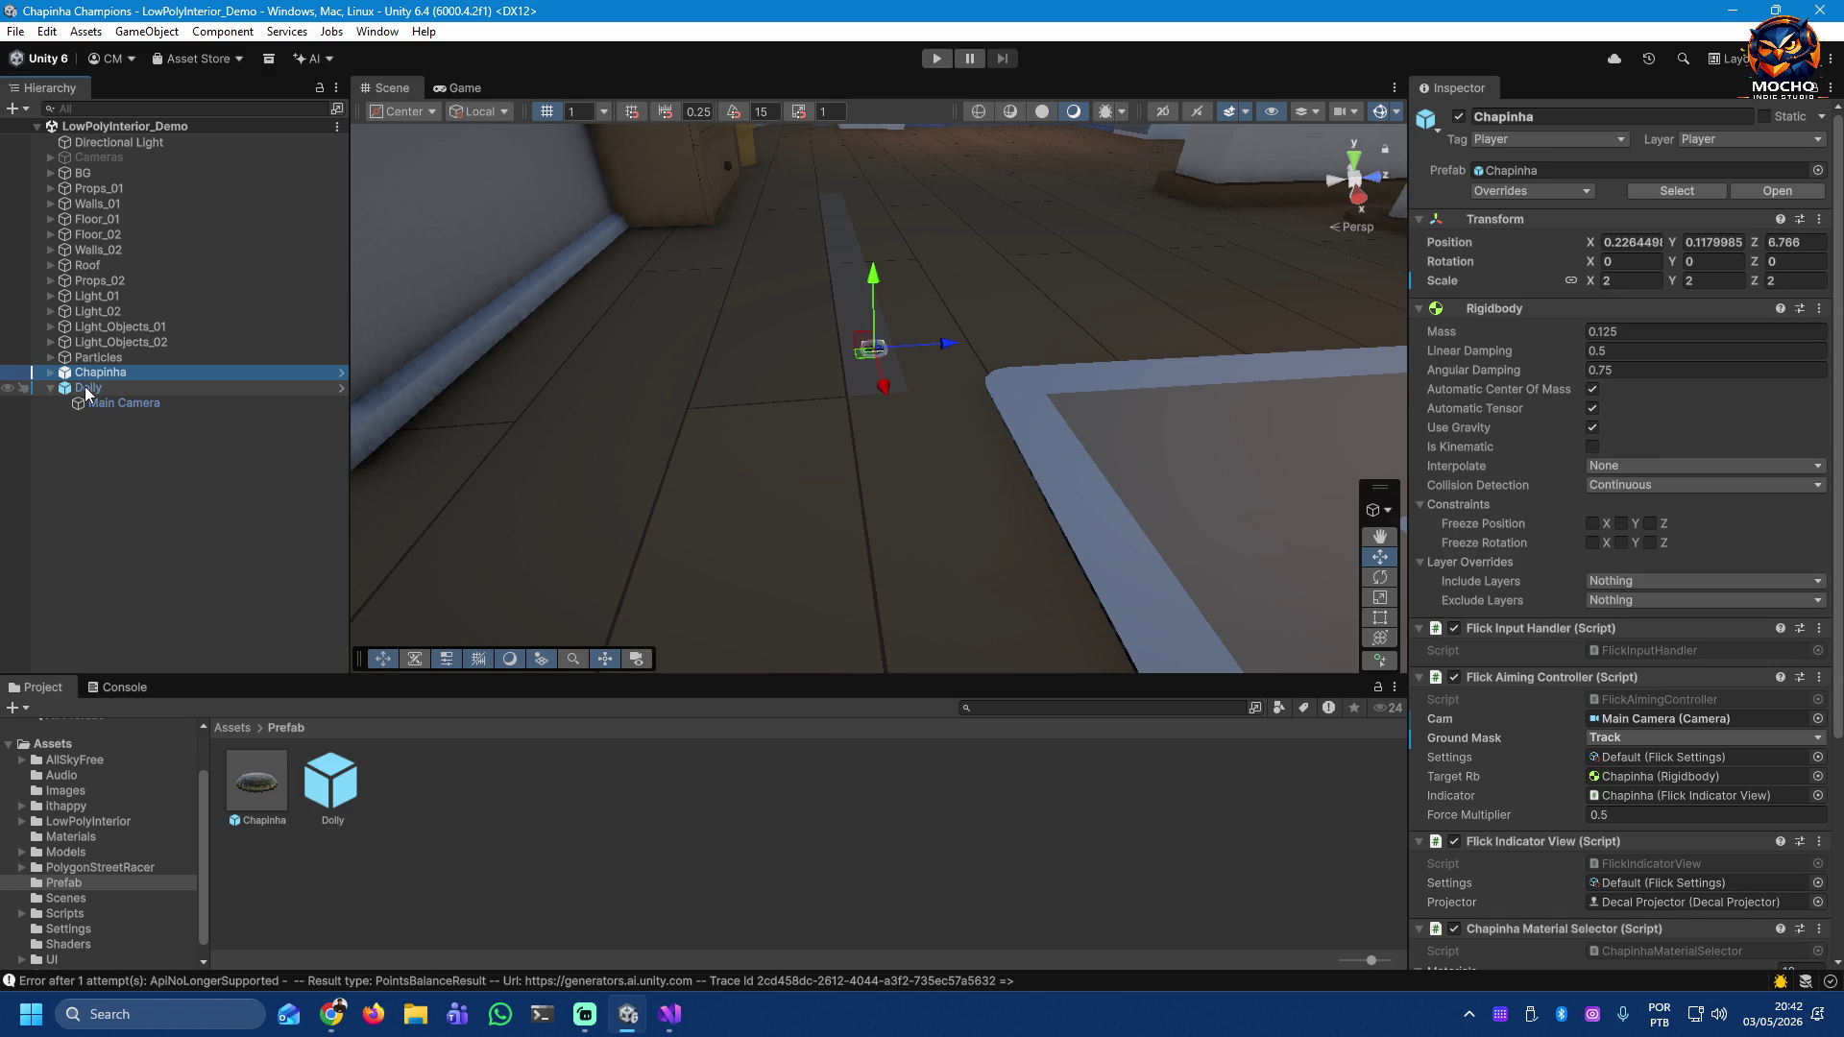
pyautogui.click(84, 387)
pyautogui.moveTo(673, 477); pyautogui.dragTo(751, 519)
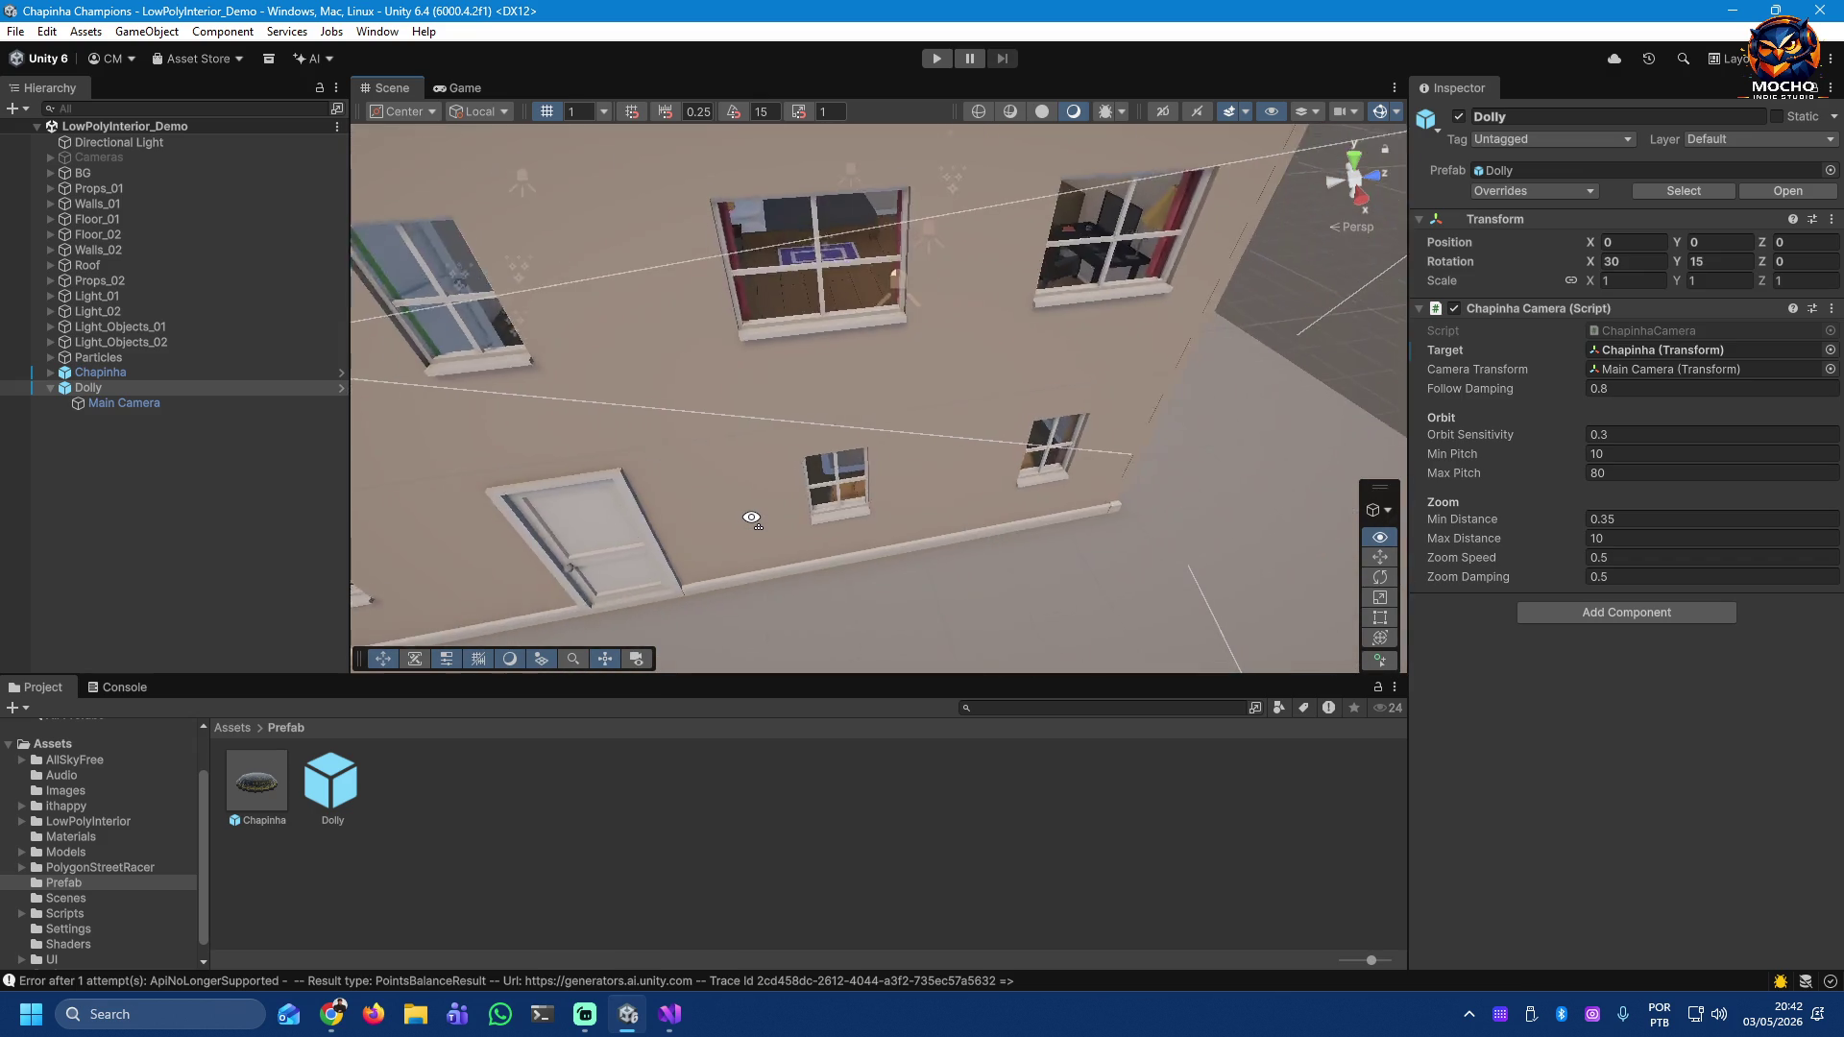
pyautogui.scroll(-10, 751, 519)
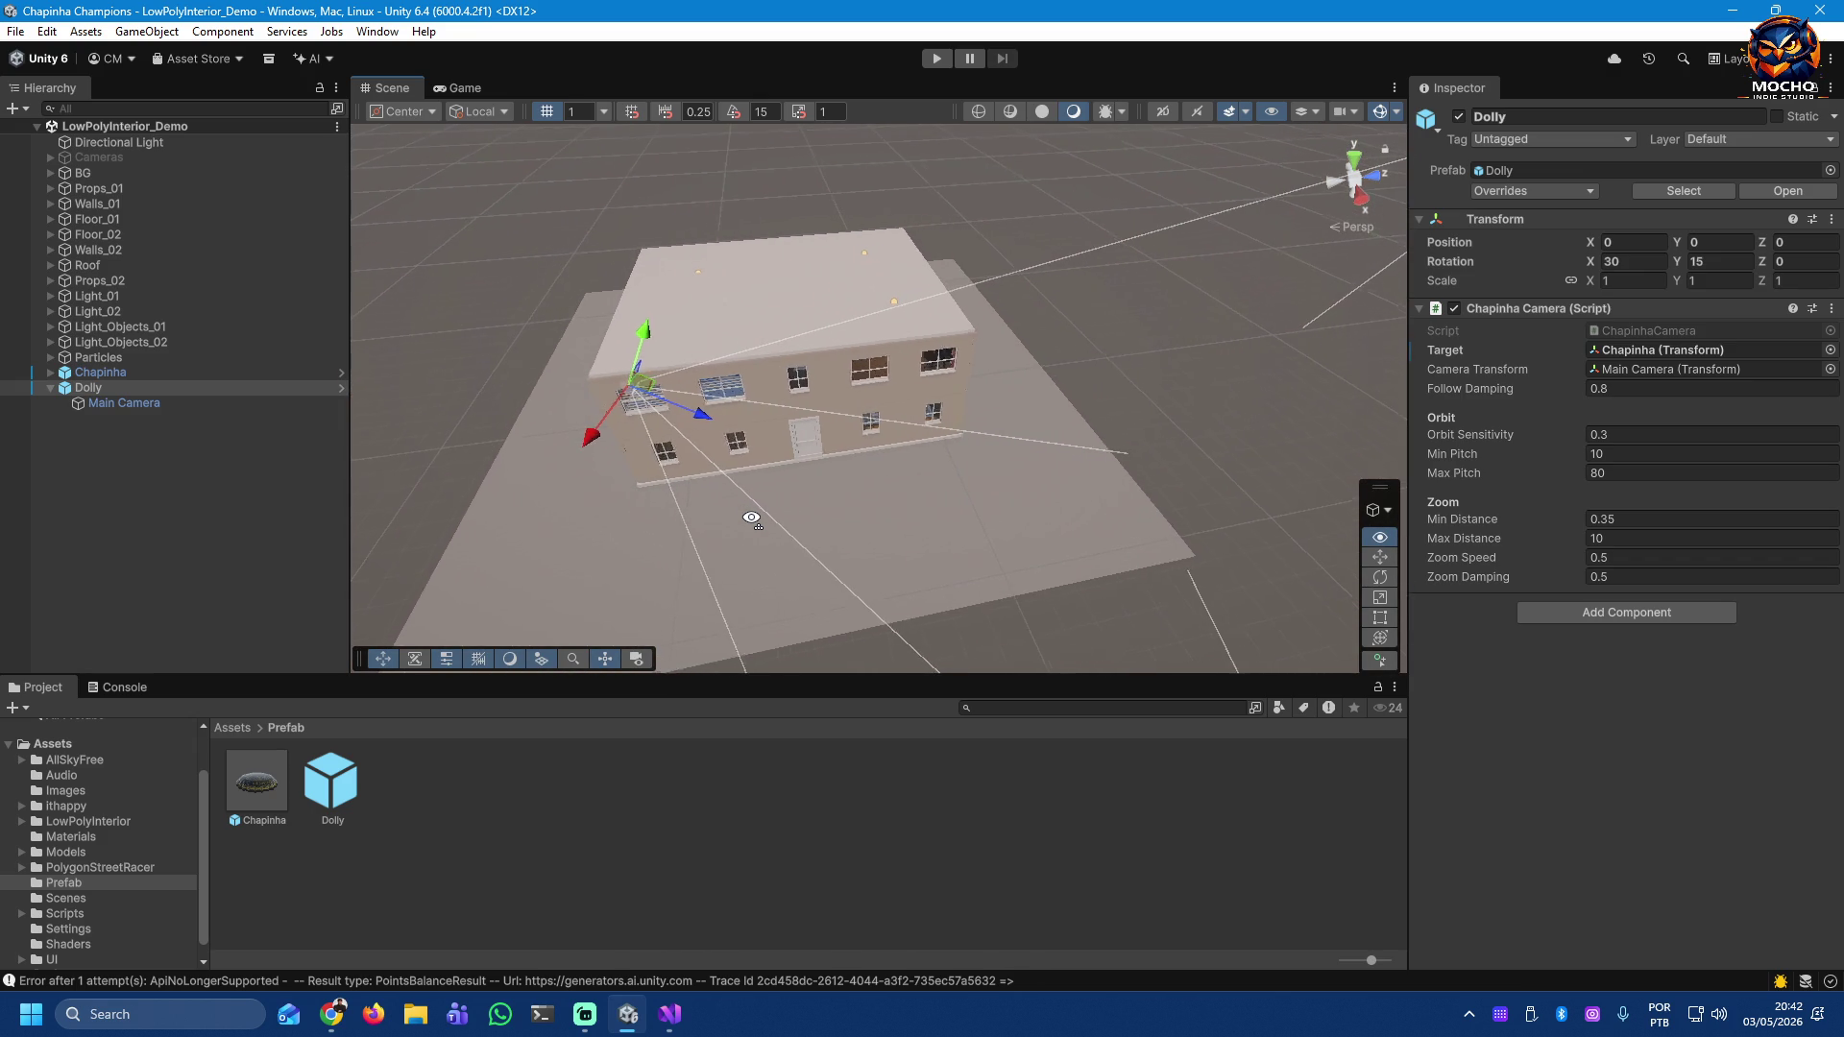
pyautogui.scroll(10, 751, 519)
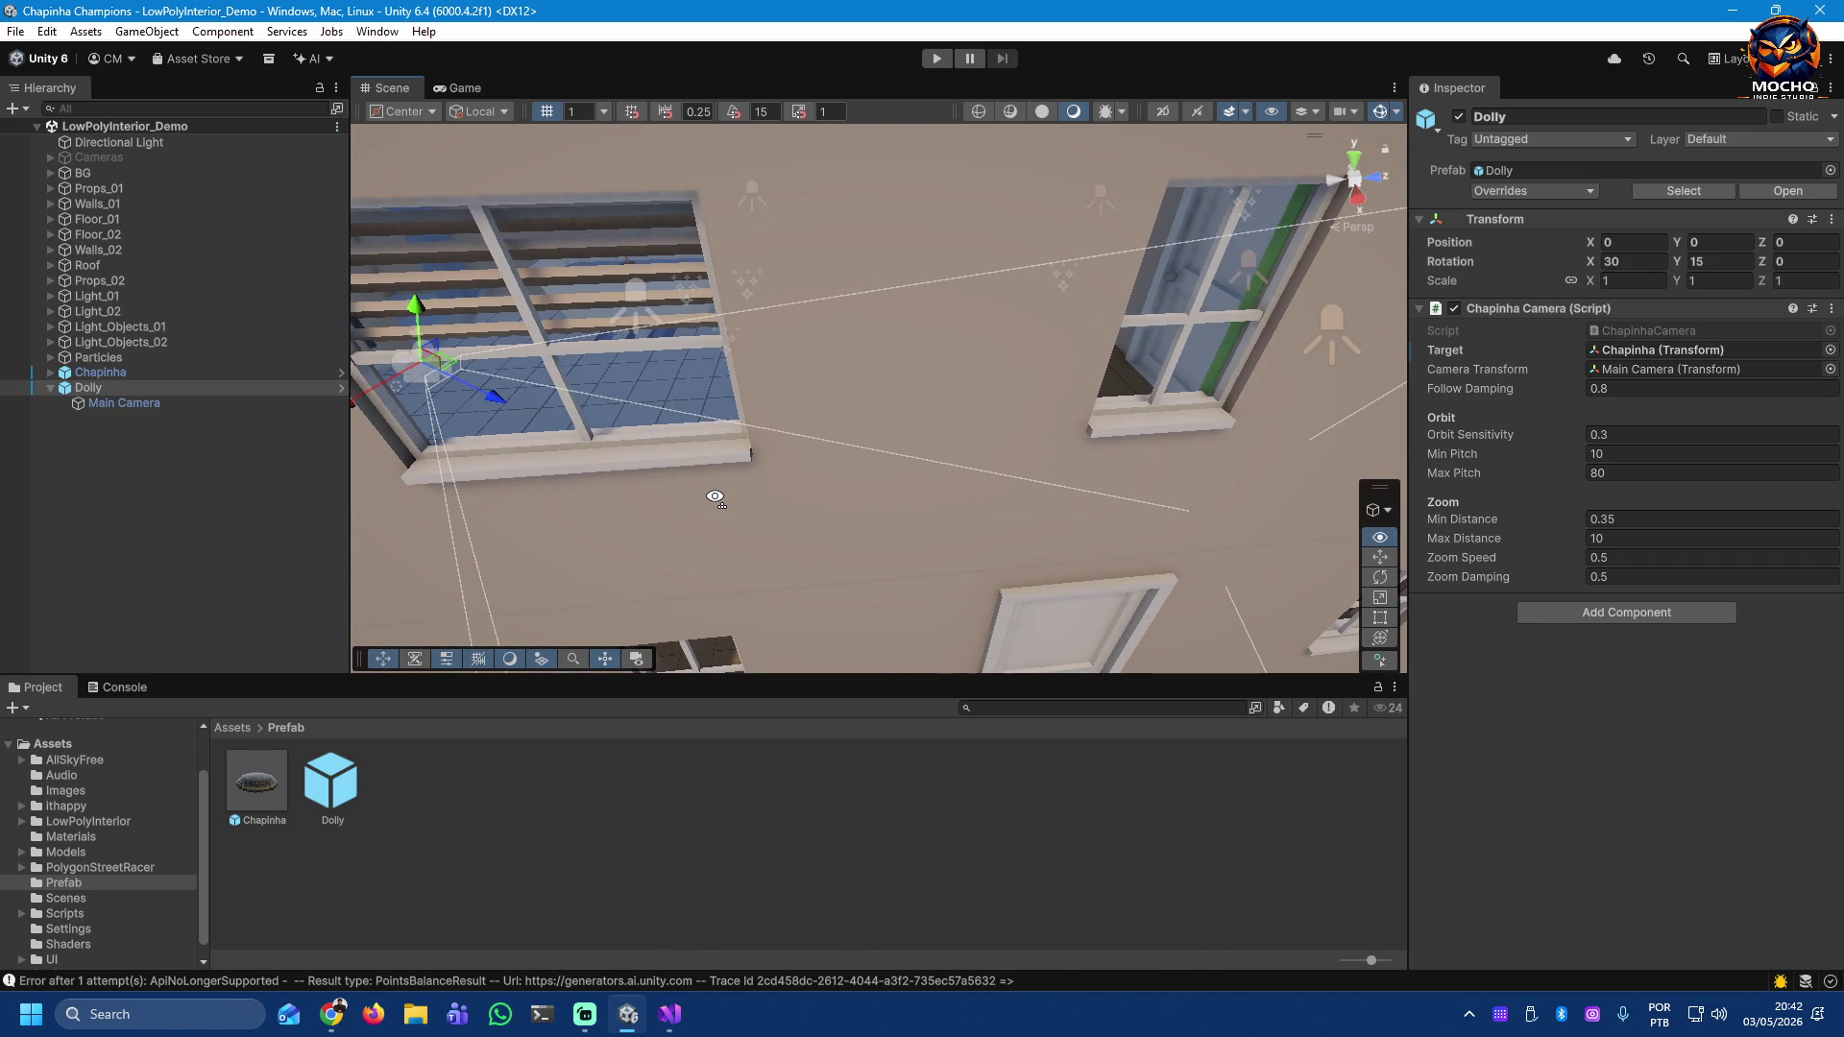
pyautogui.scroll(2, 715, 497)
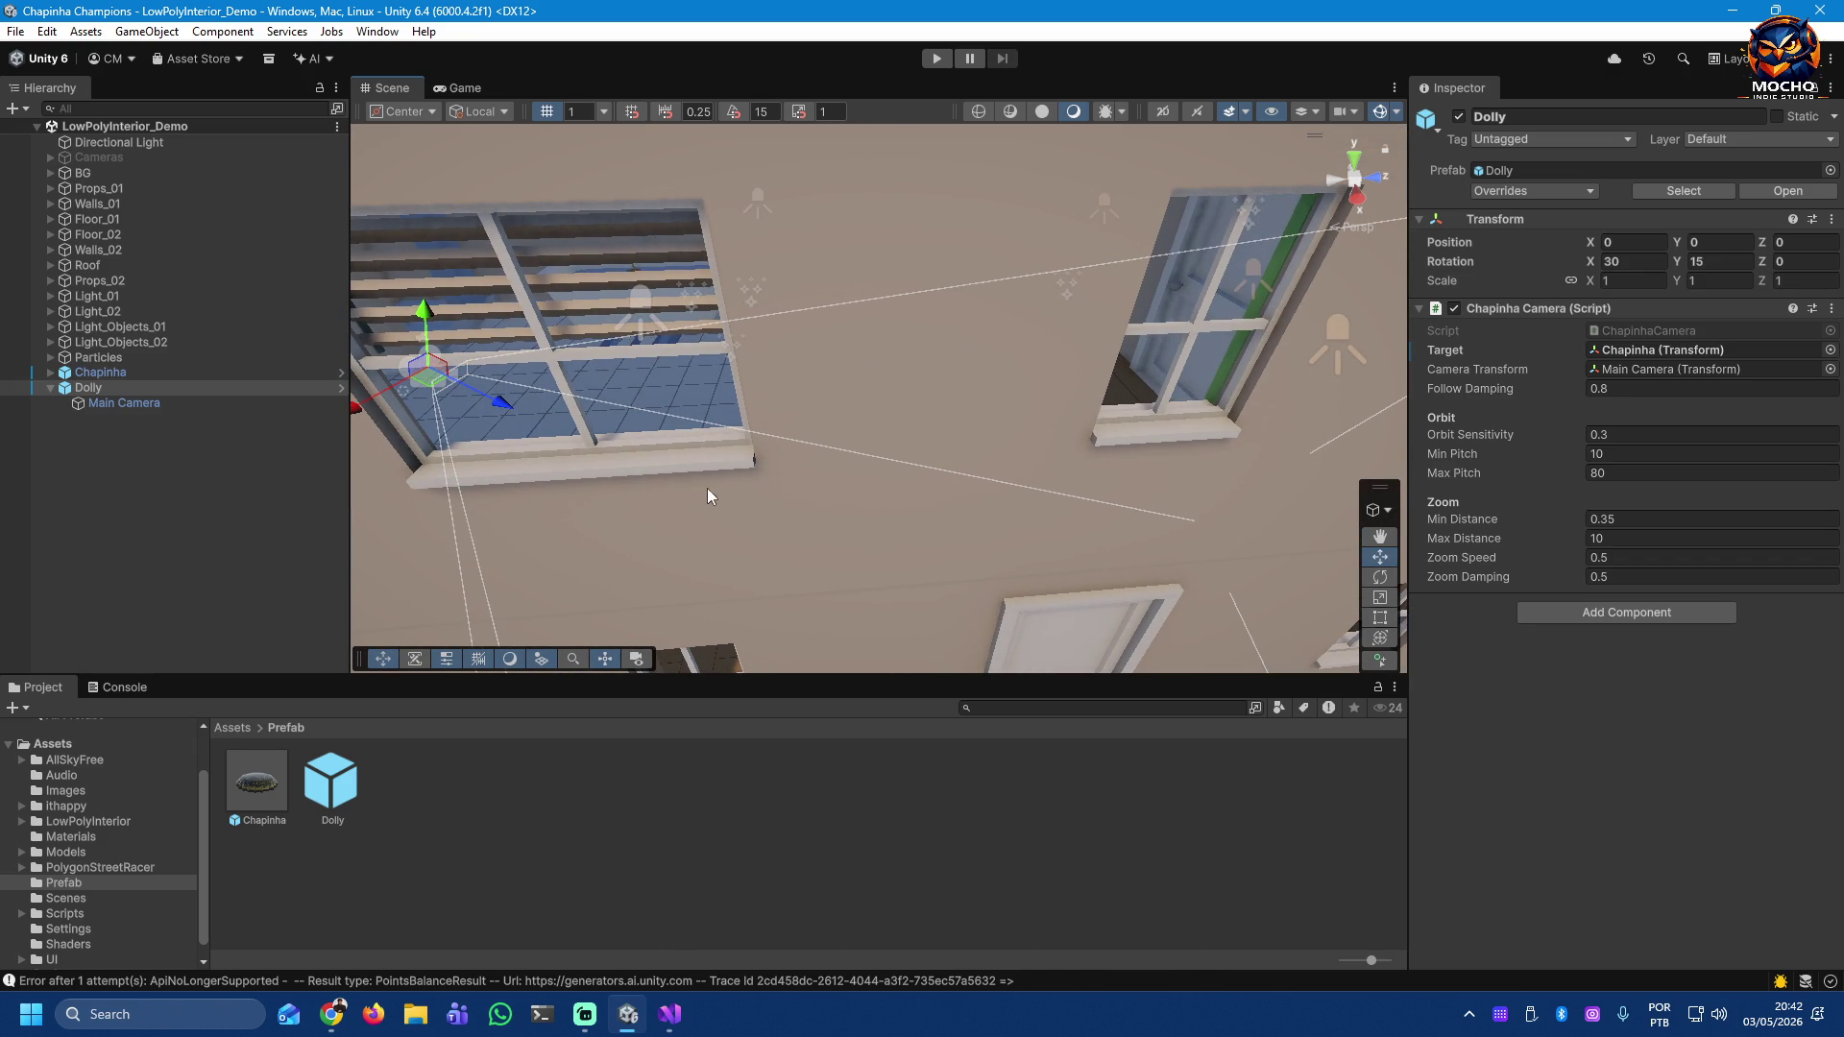
# Step: Copy Chapinha's Transform position onto the Dolly (0.2264498, 0.1179985, 6.766)
pyautogui.click(72, 373)
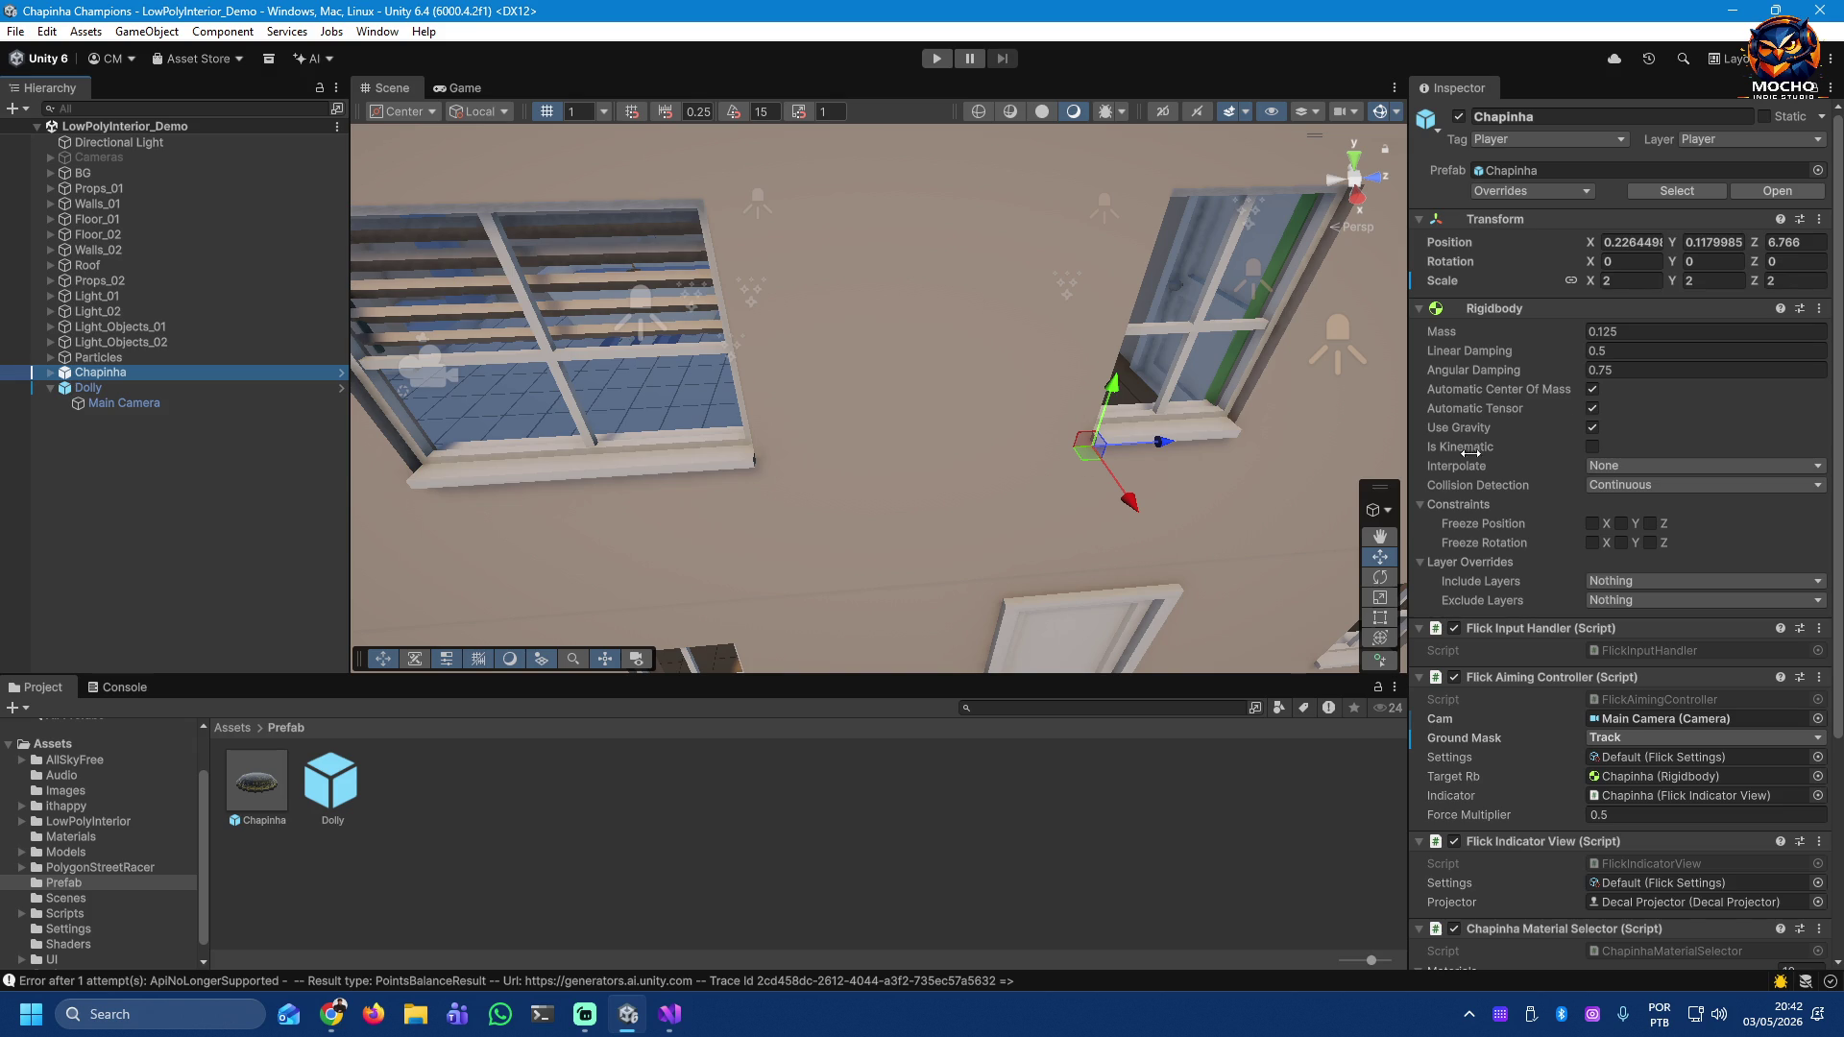
pyautogui.rightClick(1503, 230)
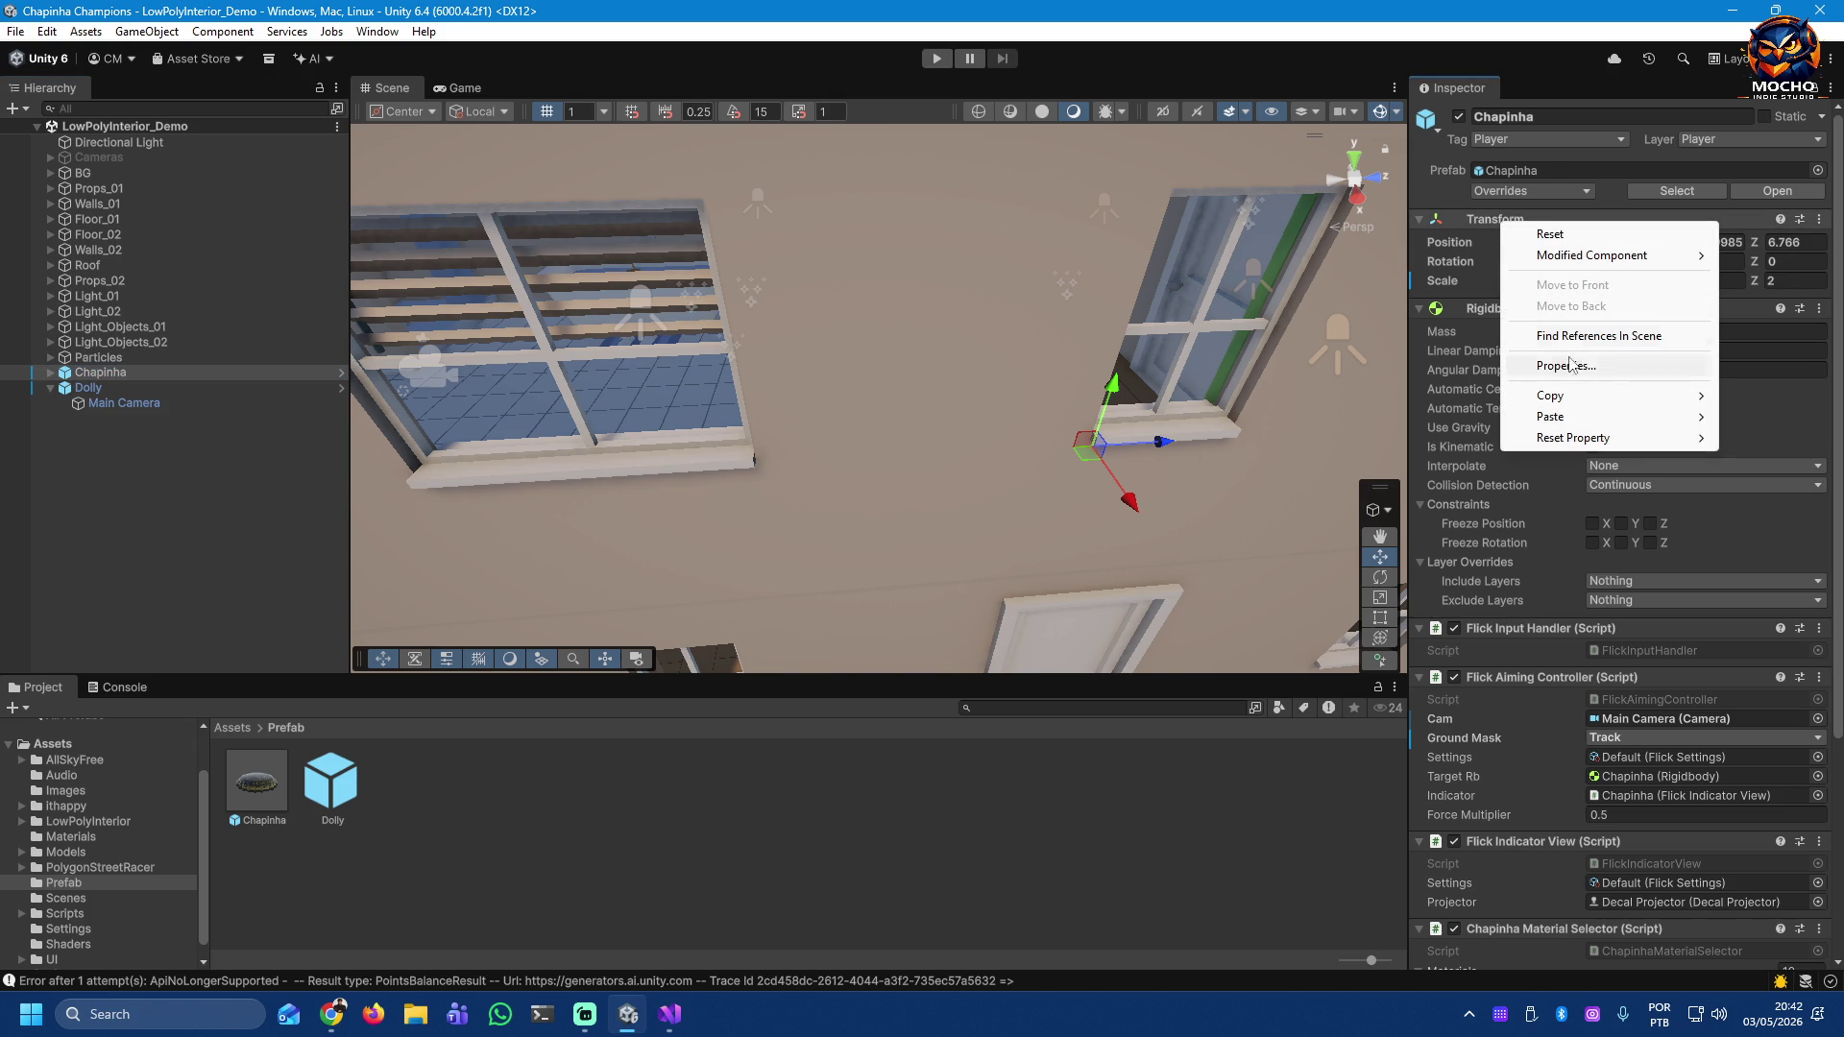
pyautogui.moveTo(1587, 405)
pyautogui.click(1431, 394)
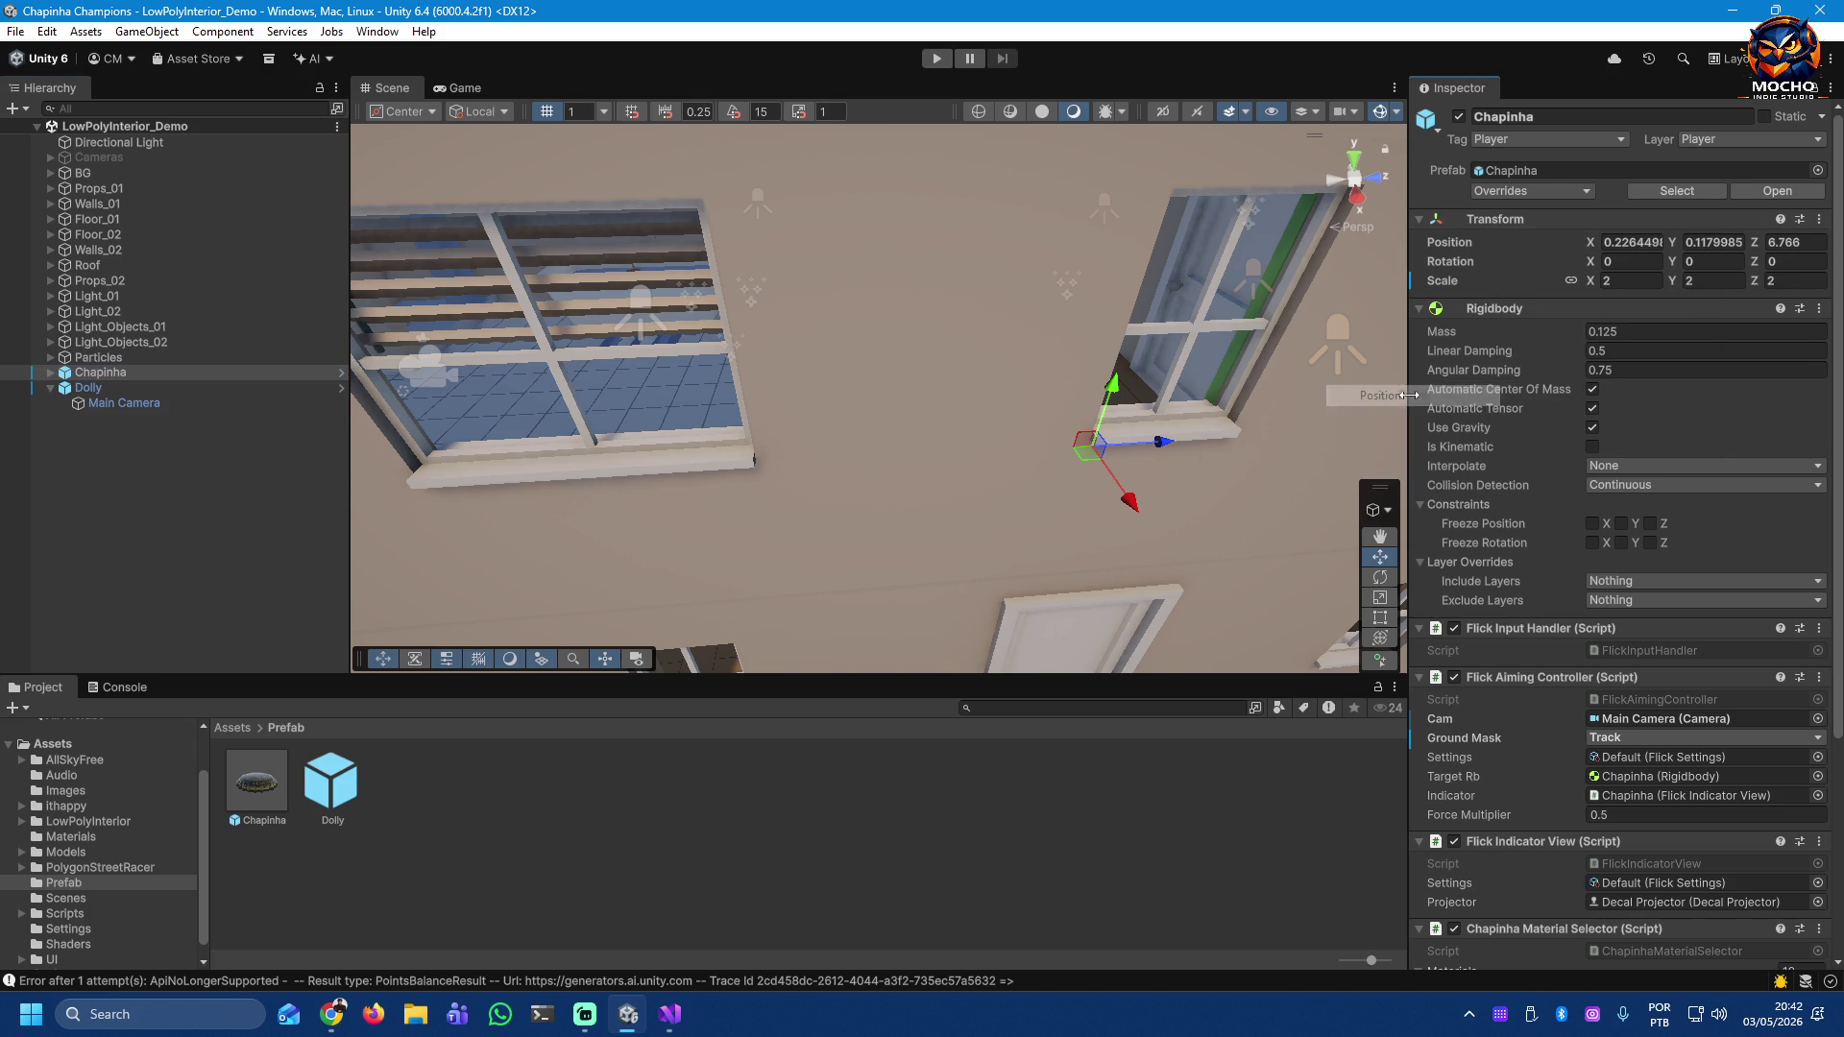
pyautogui.click(89, 390)
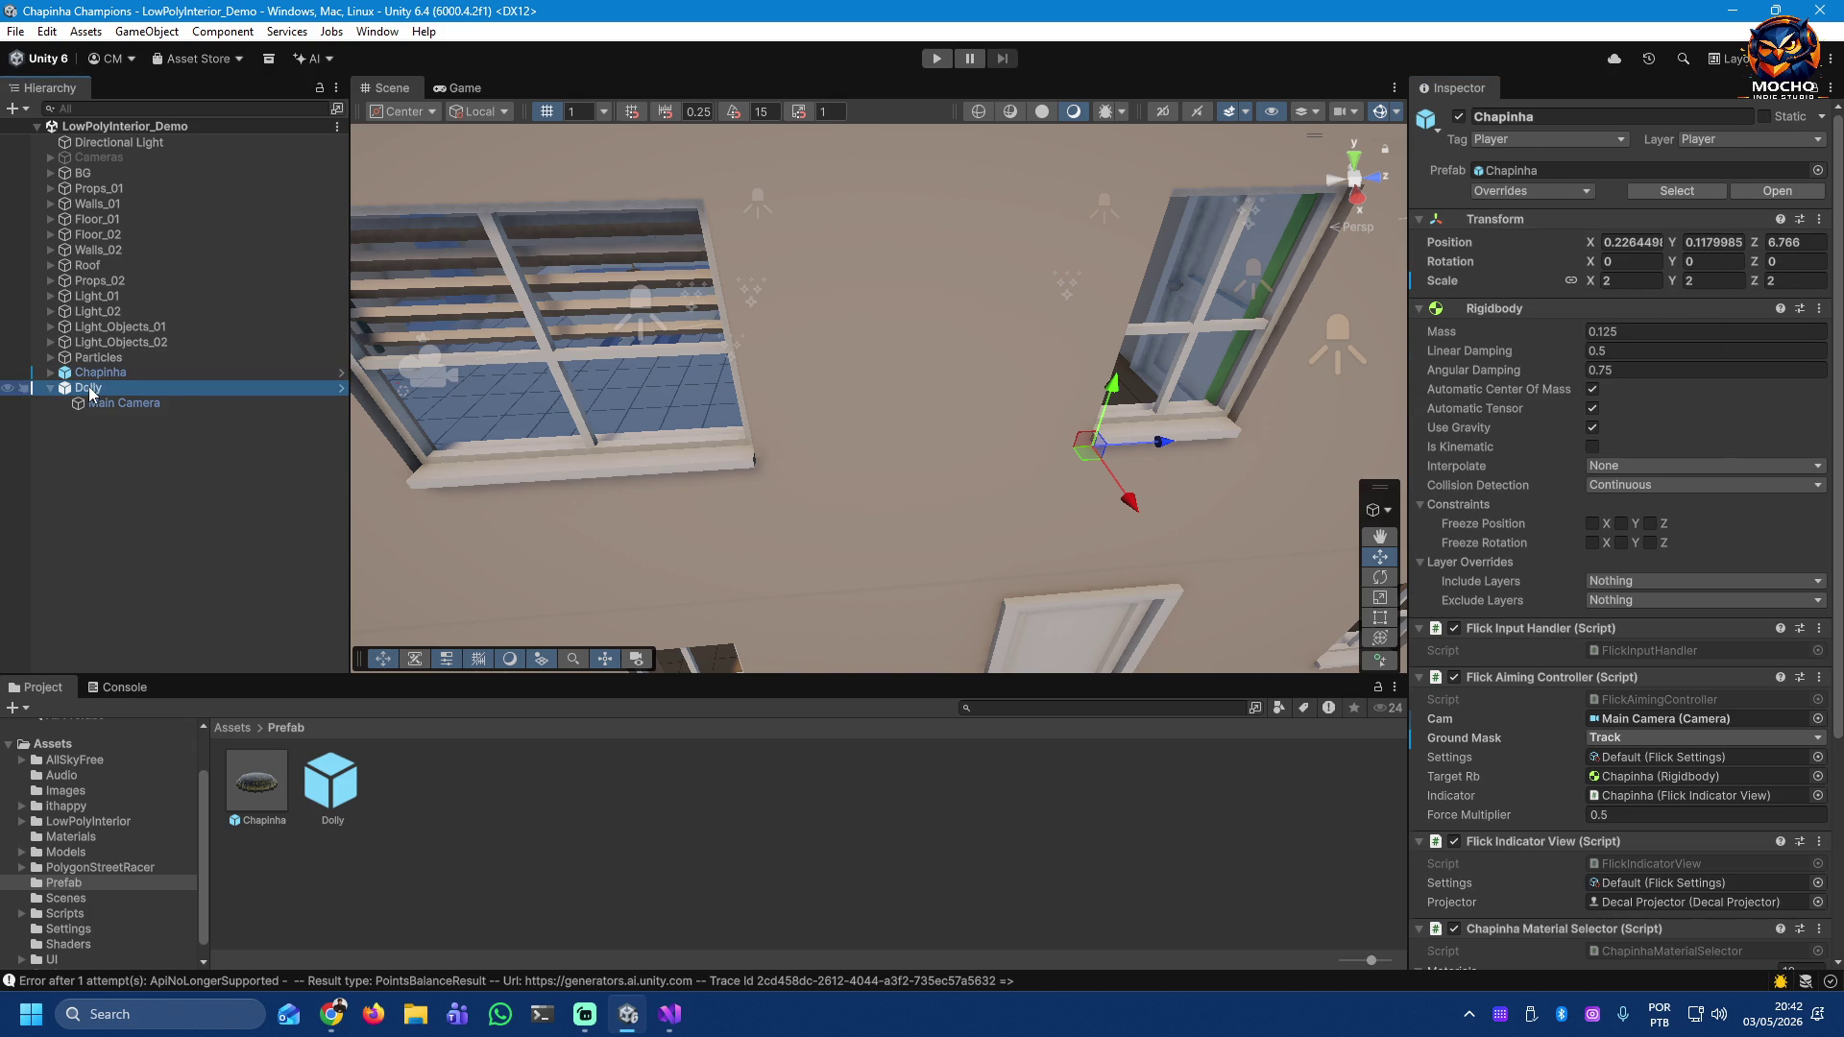
pyautogui.rightClick(1530, 221)
pyautogui.moveTo(1594, 395)
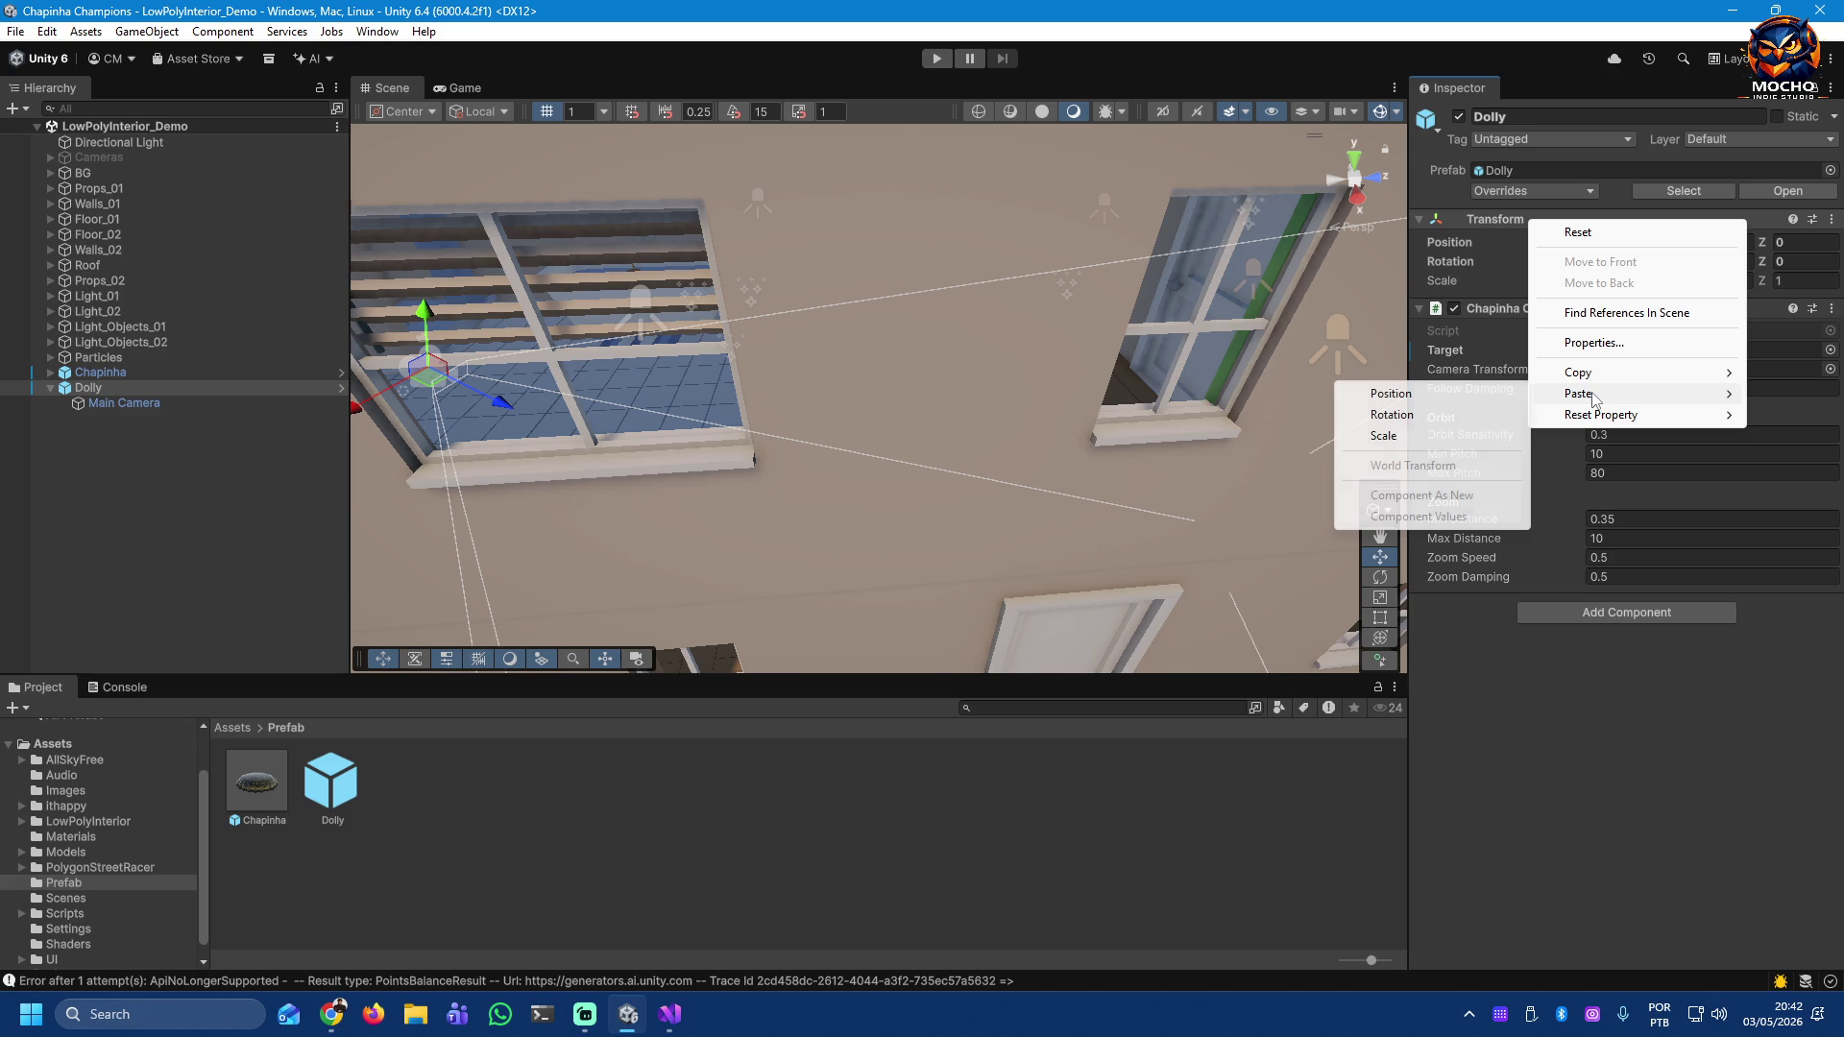
pyautogui.click(1416, 394)
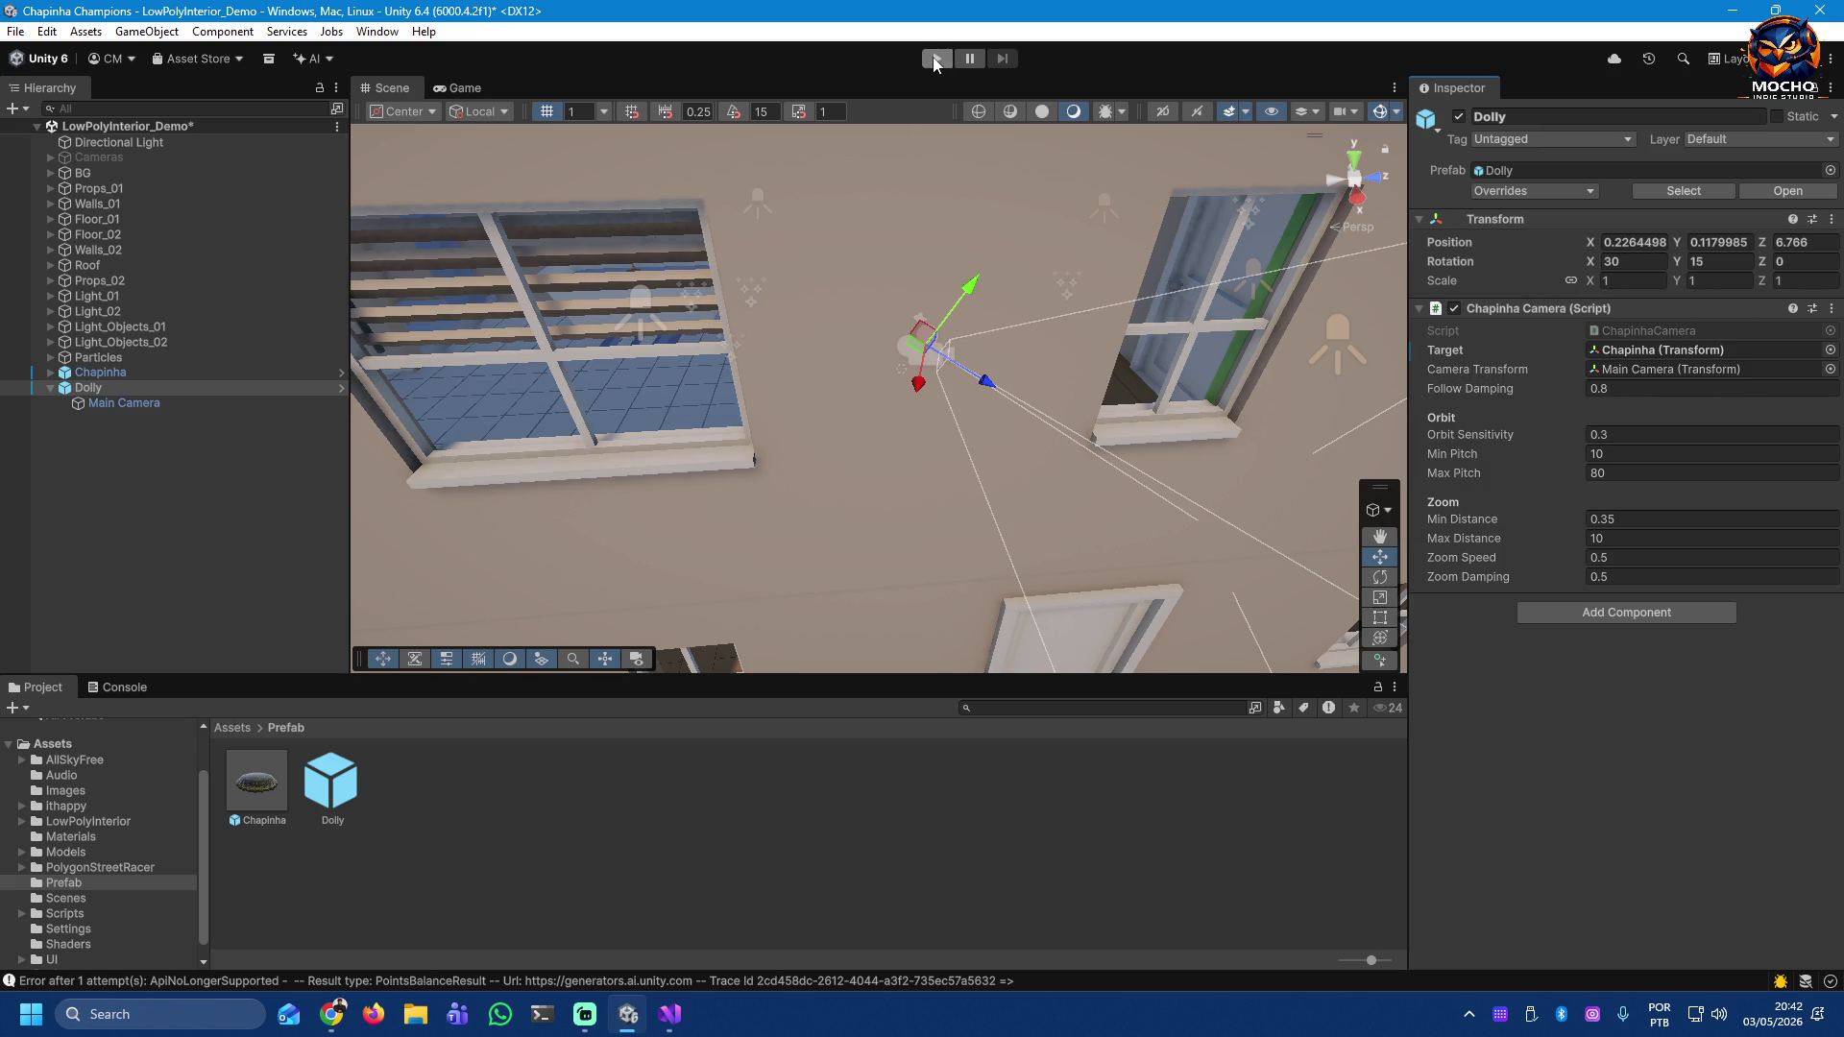
pyautogui.click(451, 88)
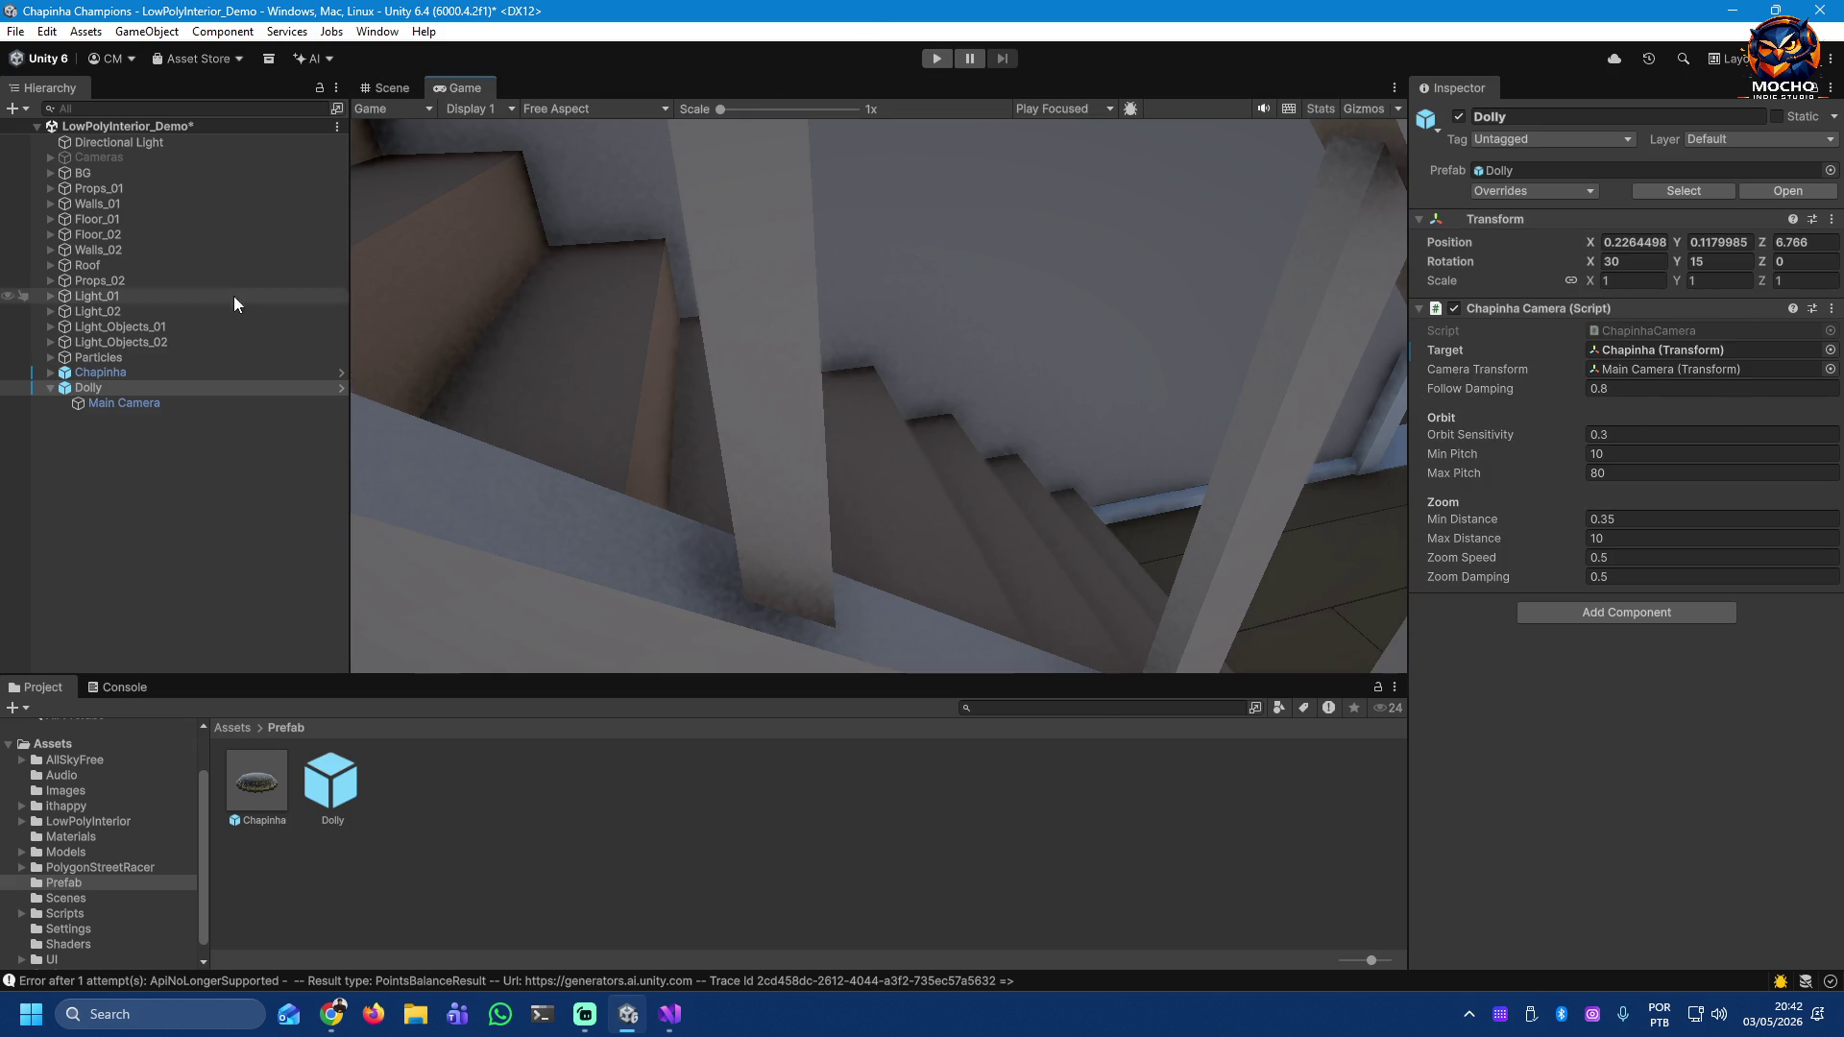
# Step: Raise the Dolly's Y position to 1.78
pyautogui.click(1680, 240)
pyautogui.write('0.33')
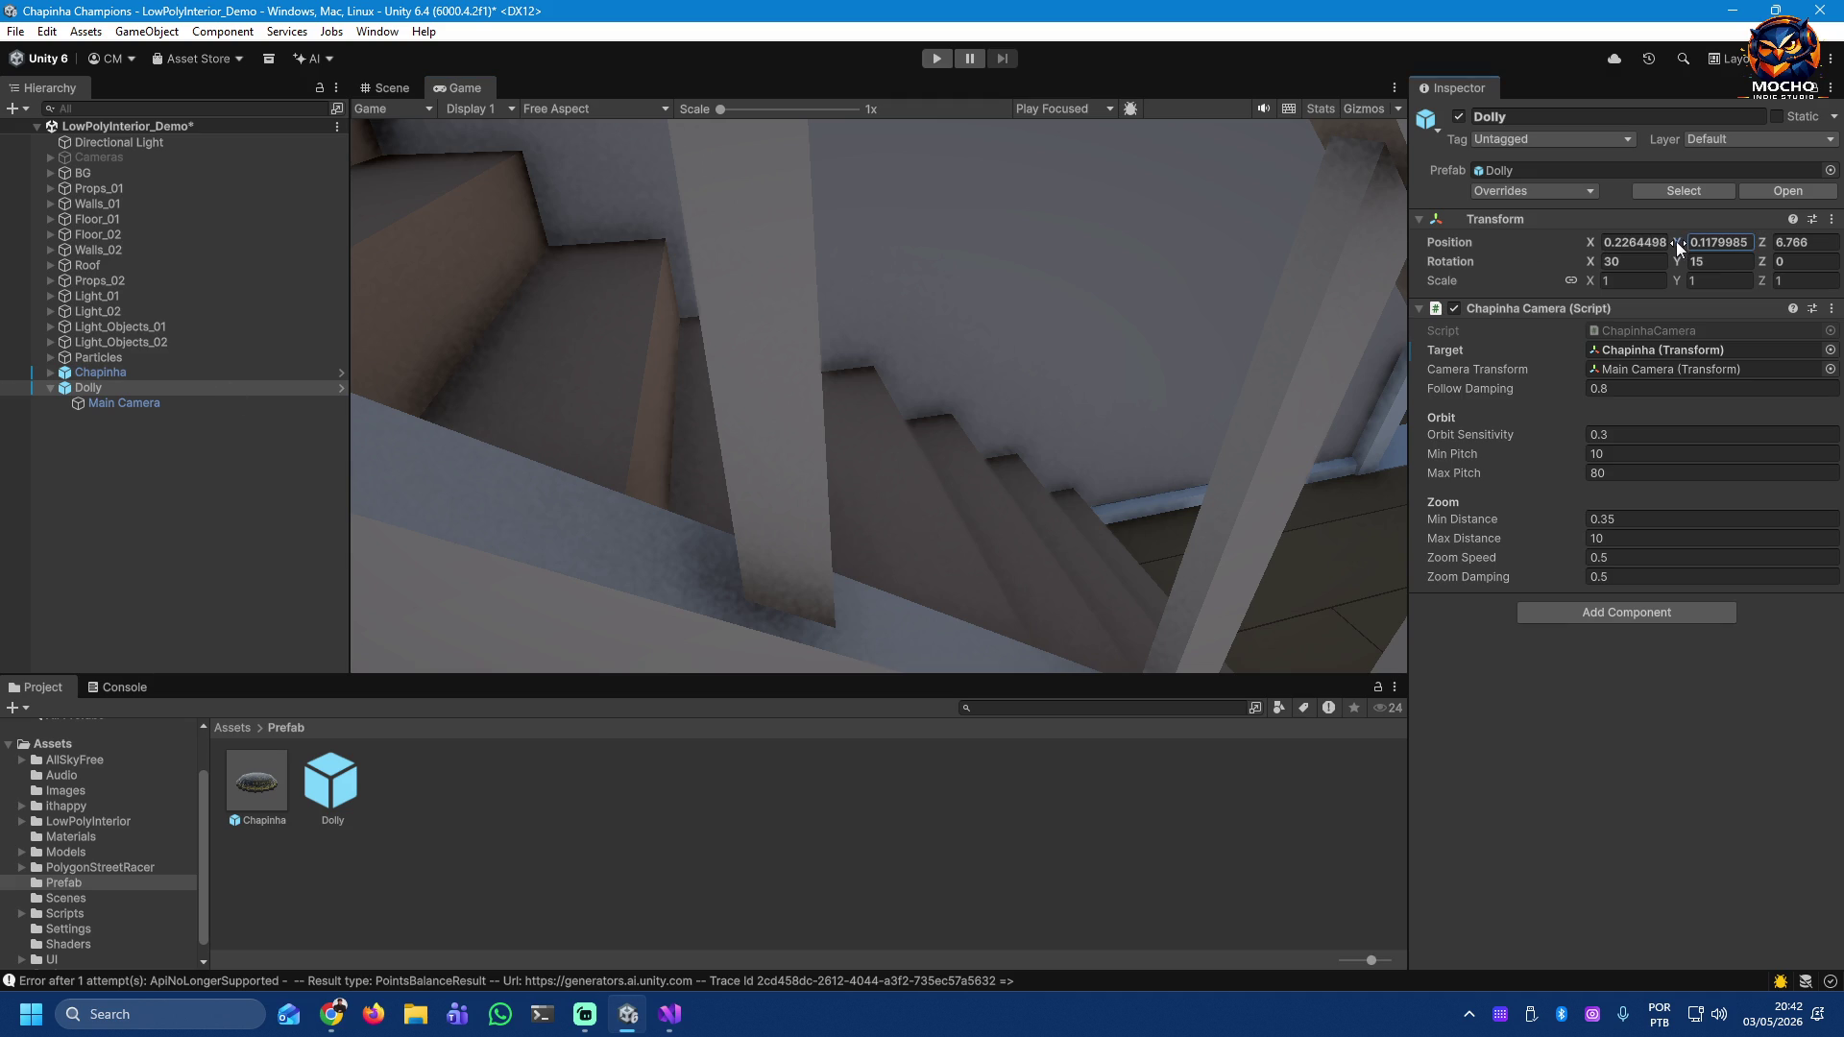
pyautogui.moveTo(1690, 248)
pyautogui.mouseDown()
pyautogui.moveTo(1828, 260)
pyautogui.moveTo(33, 251)
pyautogui.moveTo(1786, 384)
pyautogui.moveTo(1510, 383)
pyautogui.moveTo(1742, 373)
pyautogui.mouseUp()
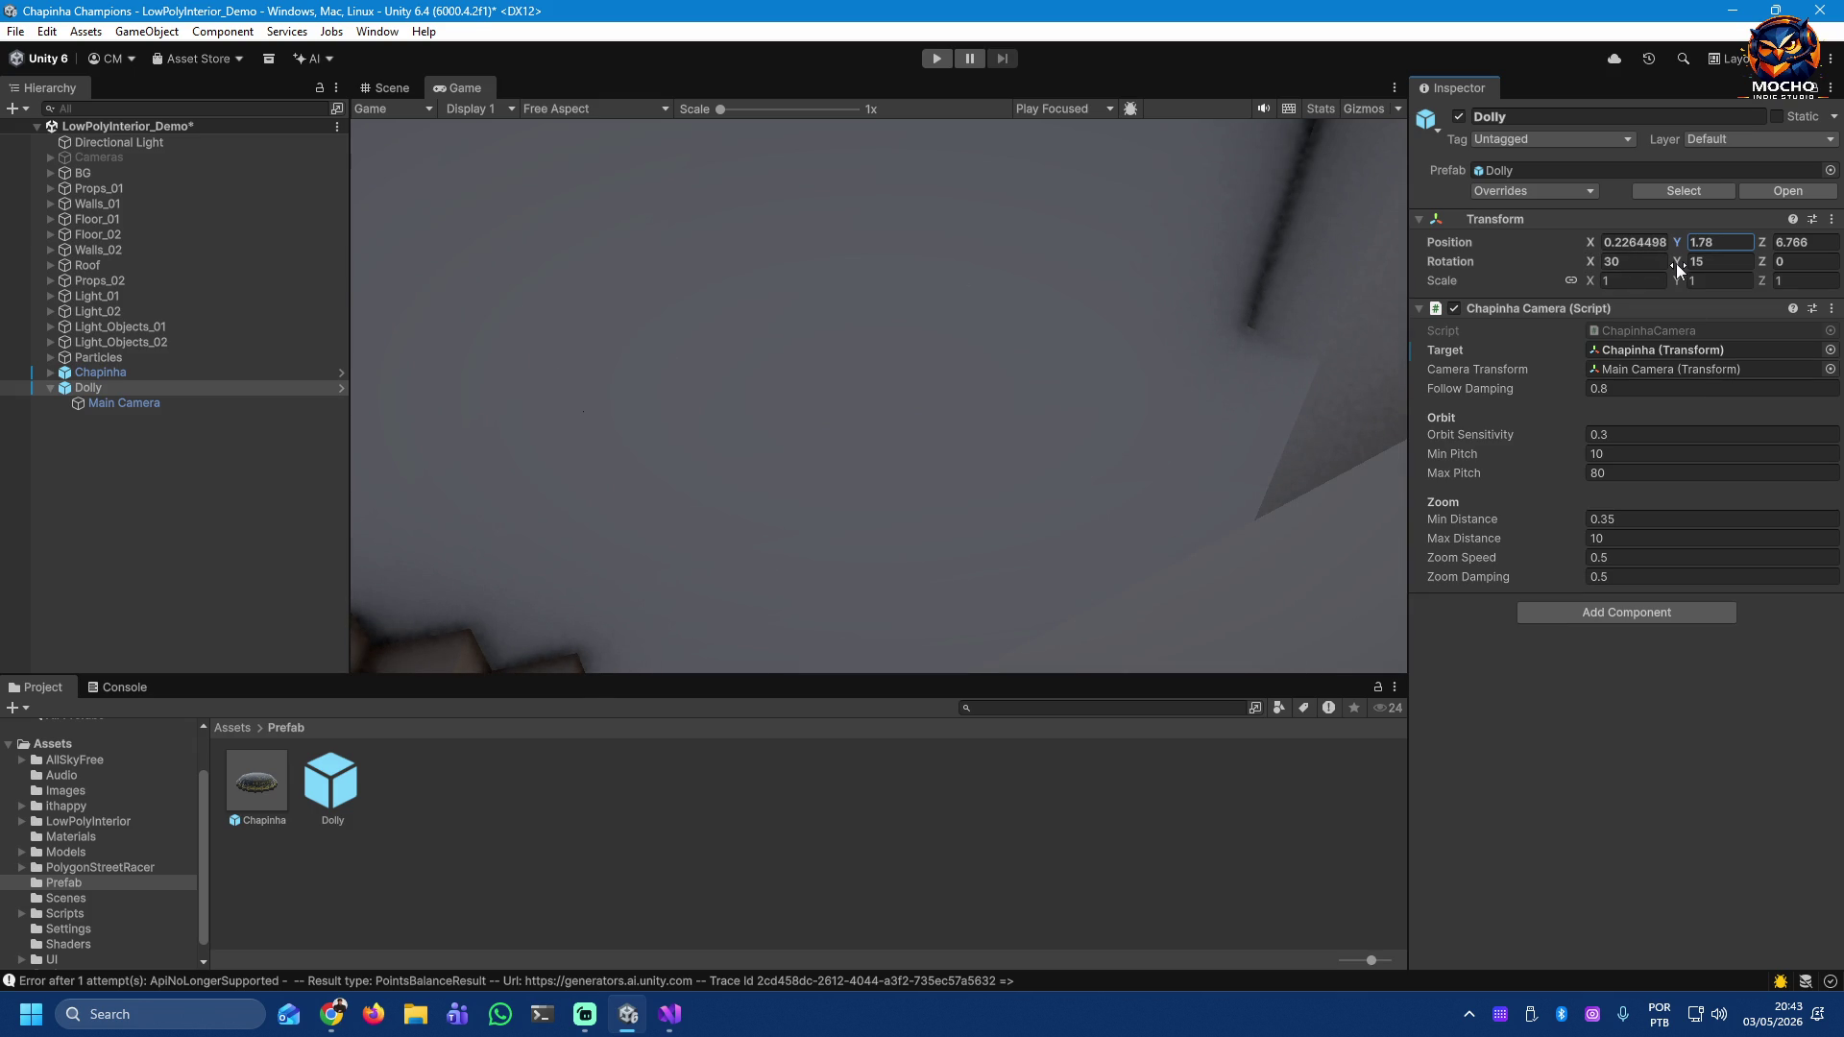
# Step: Set the Dolly's rotation to X 30 and Y 15, then select the Main Camera
pyautogui.click(1675, 263)
pyautogui.moveTo(1589, 264); pyautogui.dragTo(1416, 249)
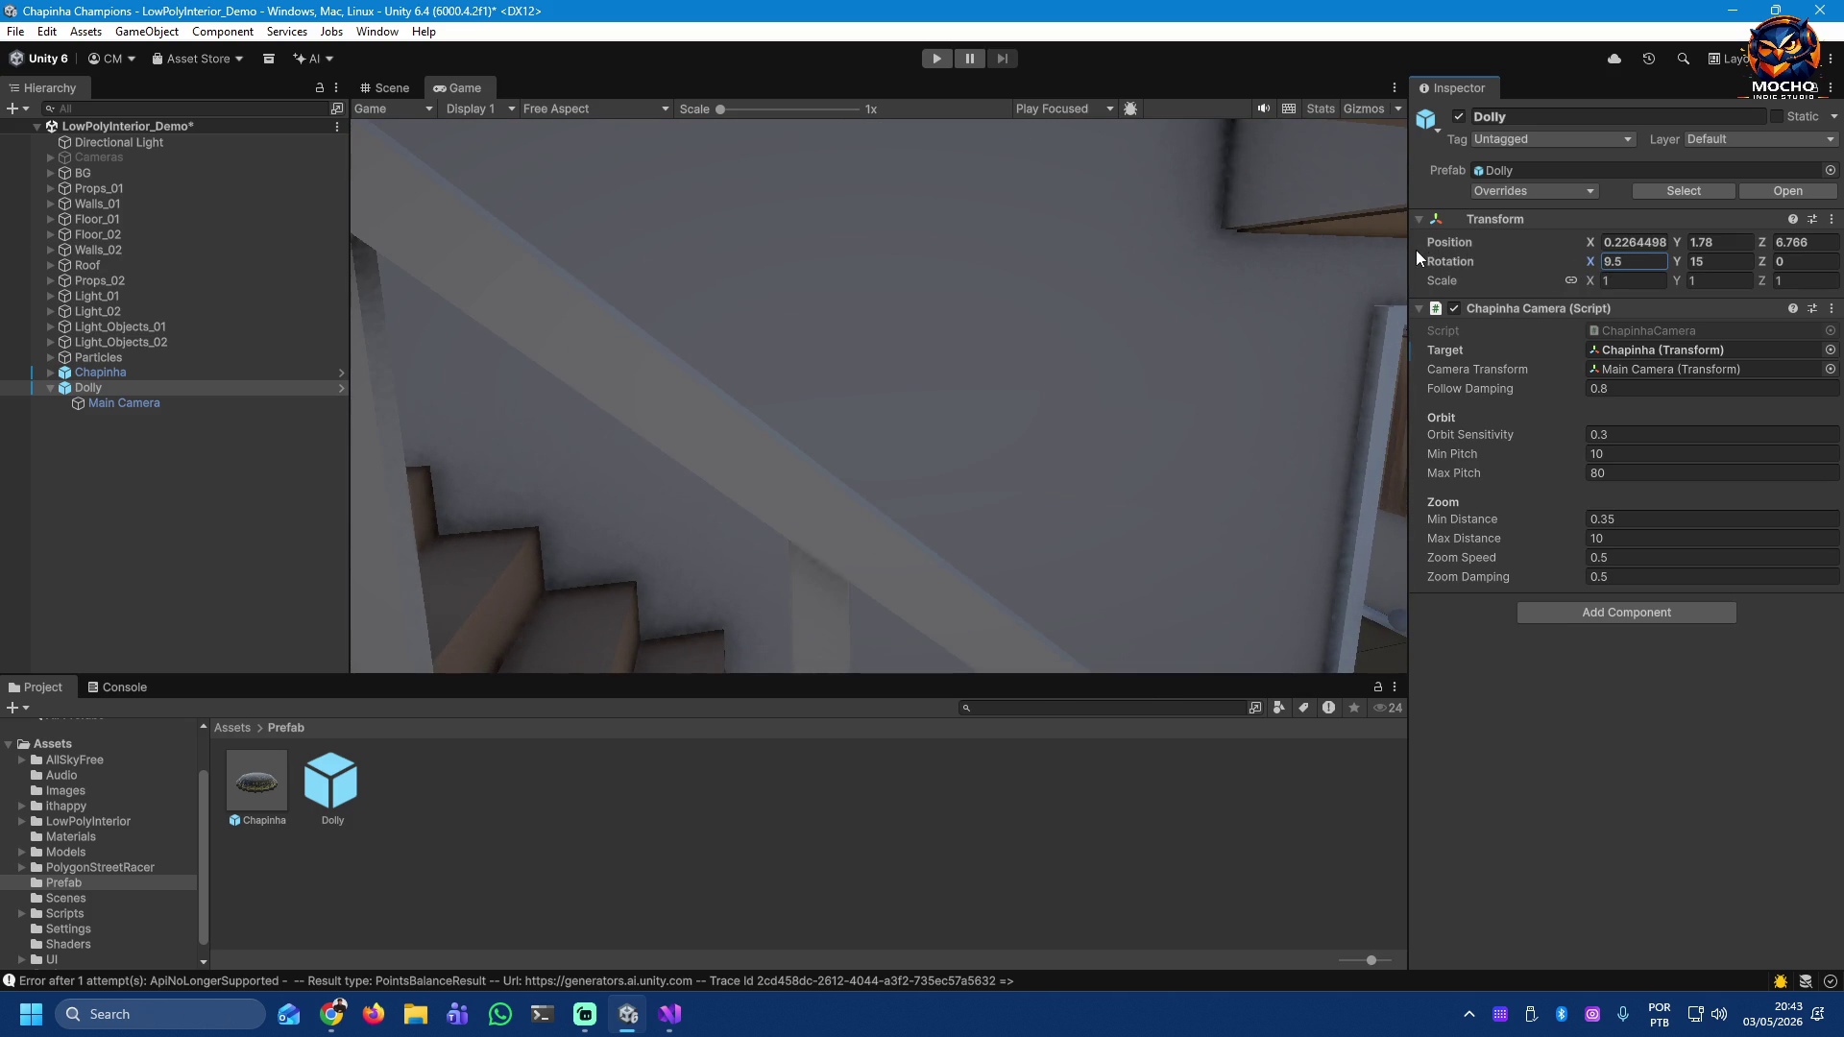
pyautogui.hotkey('ctrl', 'z')
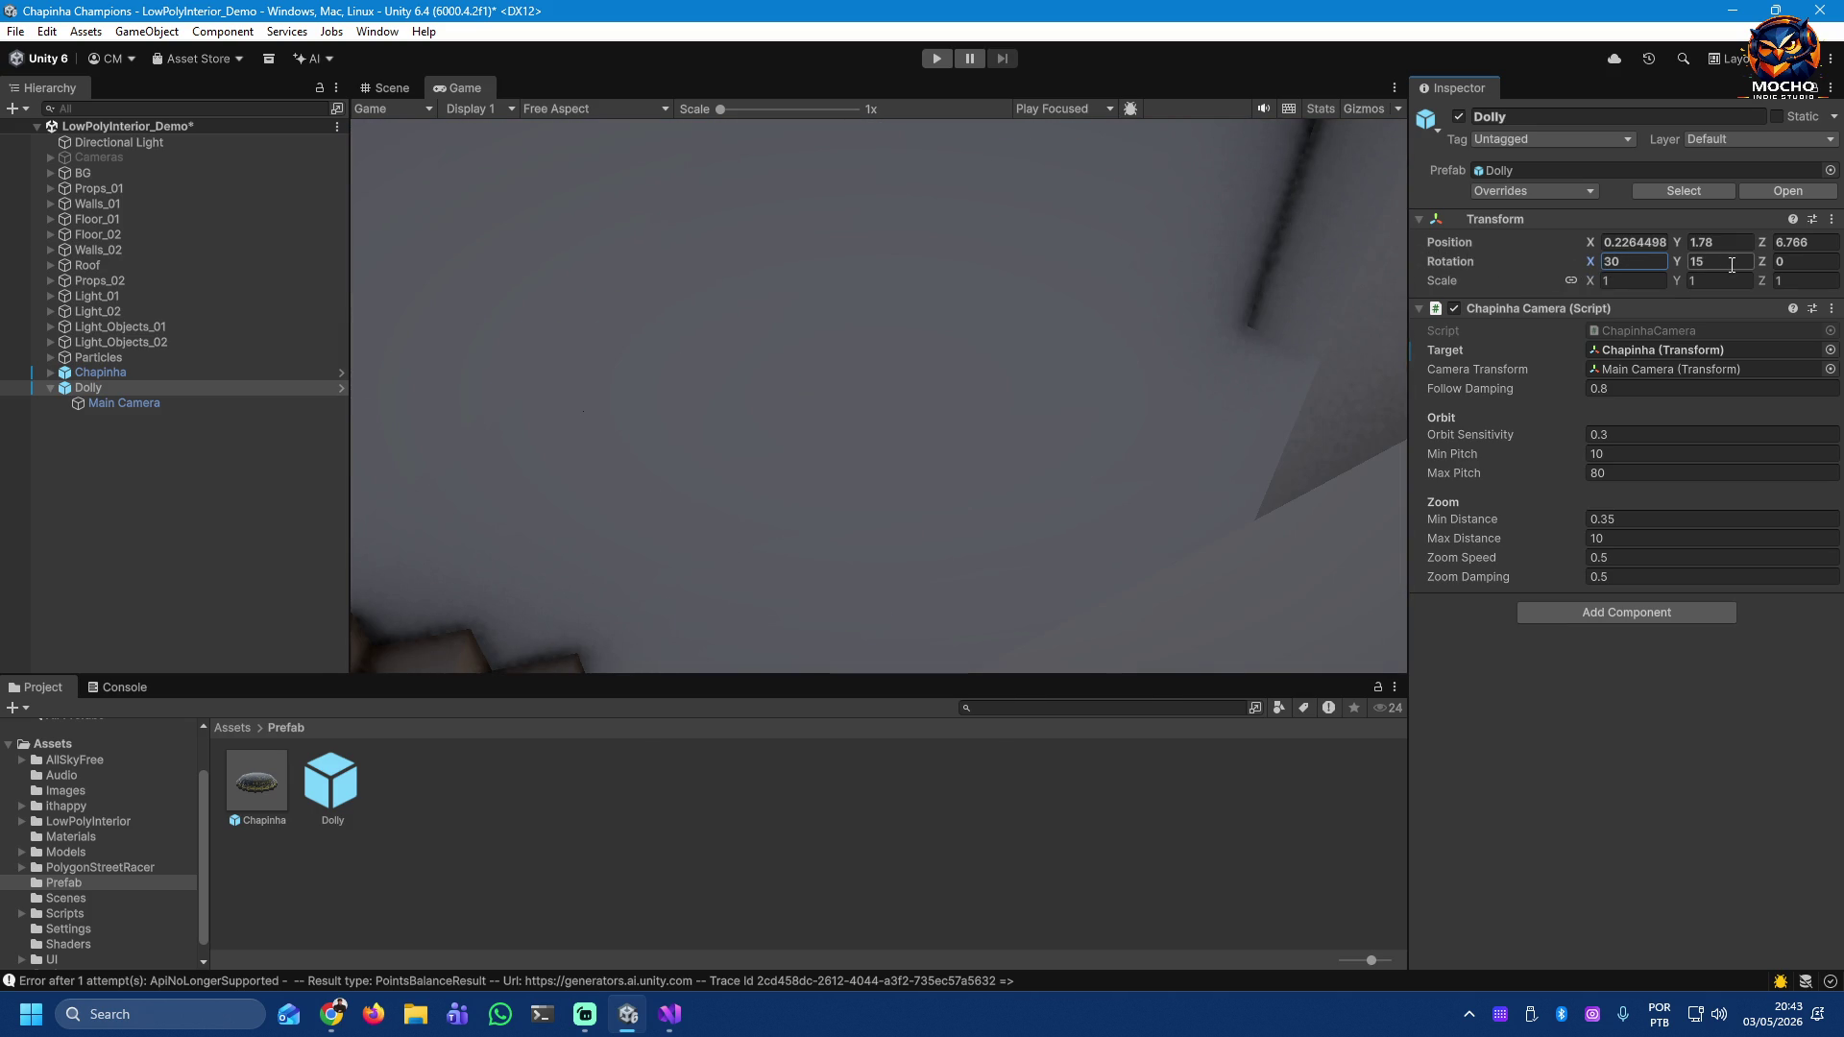
pyautogui.moveTo(1669, 262)
pyautogui.mouseDown()
pyautogui.moveTo(680, 187)
pyautogui.moveTo(263, 169)
pyautogui.moveTo(54, 184)
pyautogui.moveTo(1767, 194)
pyautogui.moveTo(248, 198)
pyautogui.moveTo(1682, 198)
pyautogui.moveTo(185, 230)
pyautogui.moveTo(890, 314)
pyautogui.mouseUp()
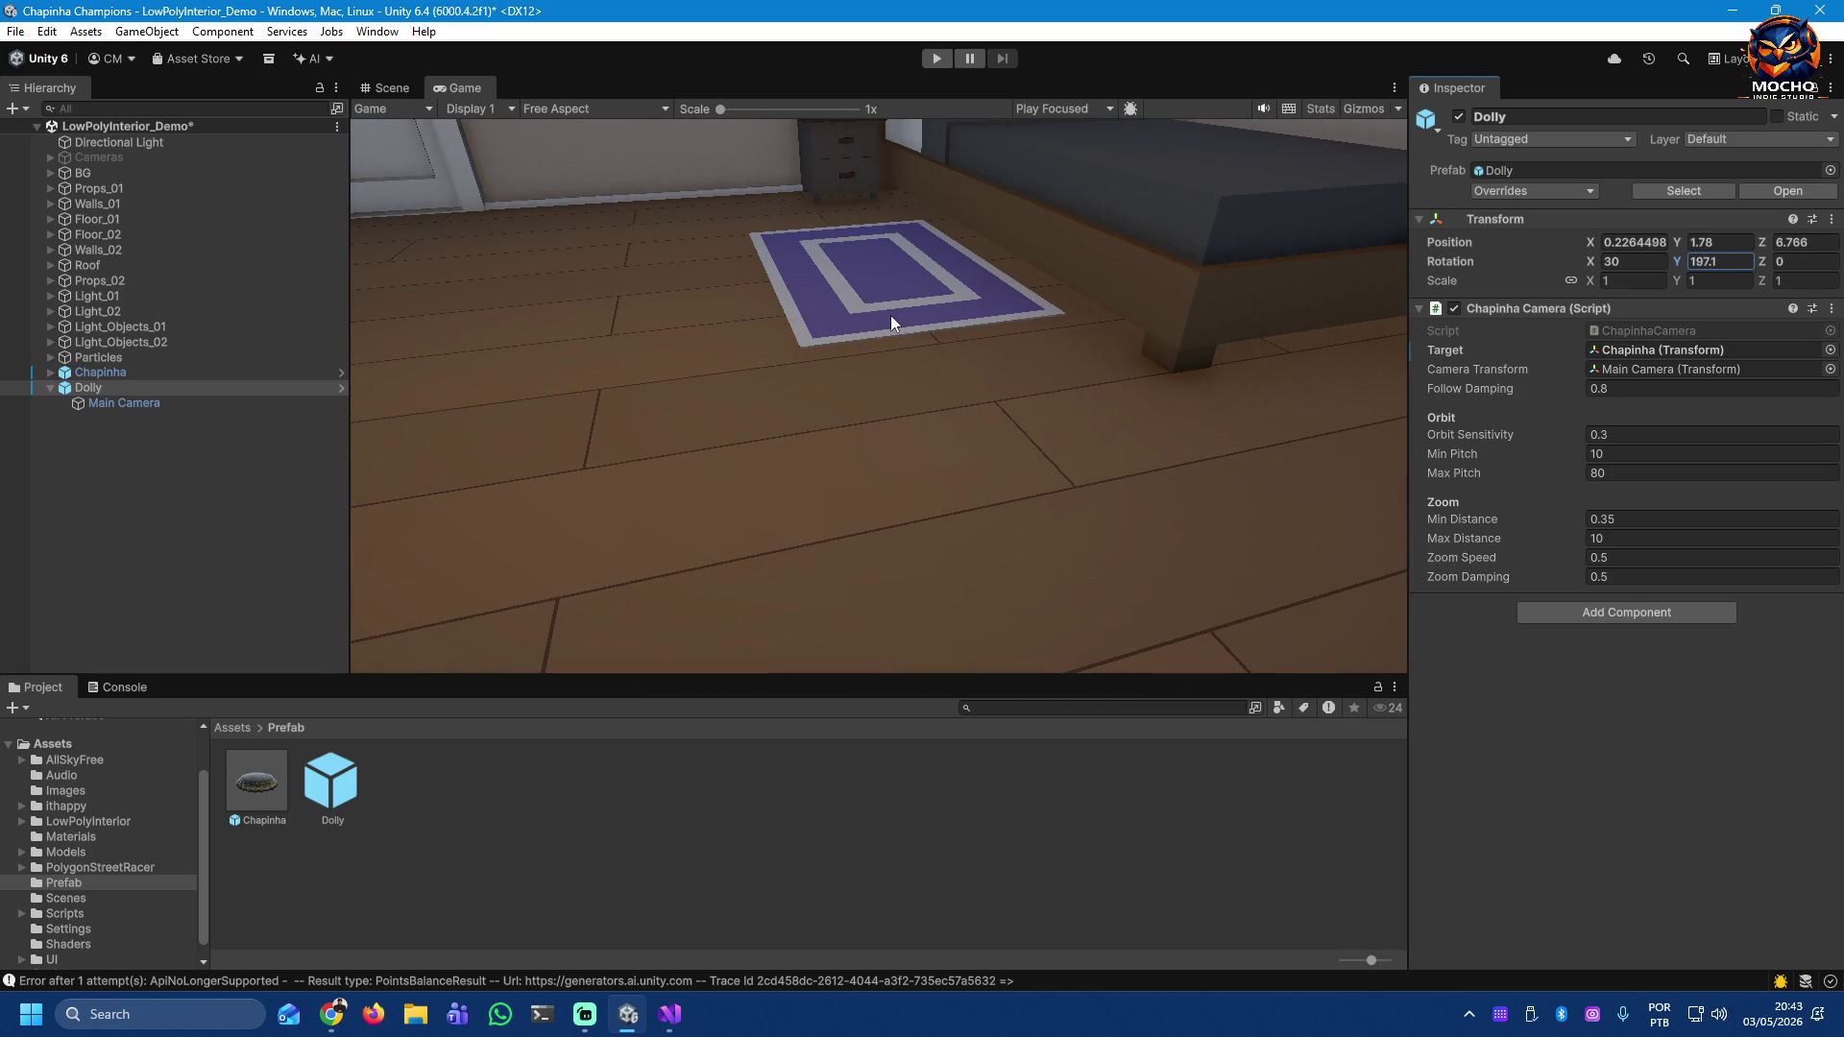
pyautogui.write('15')
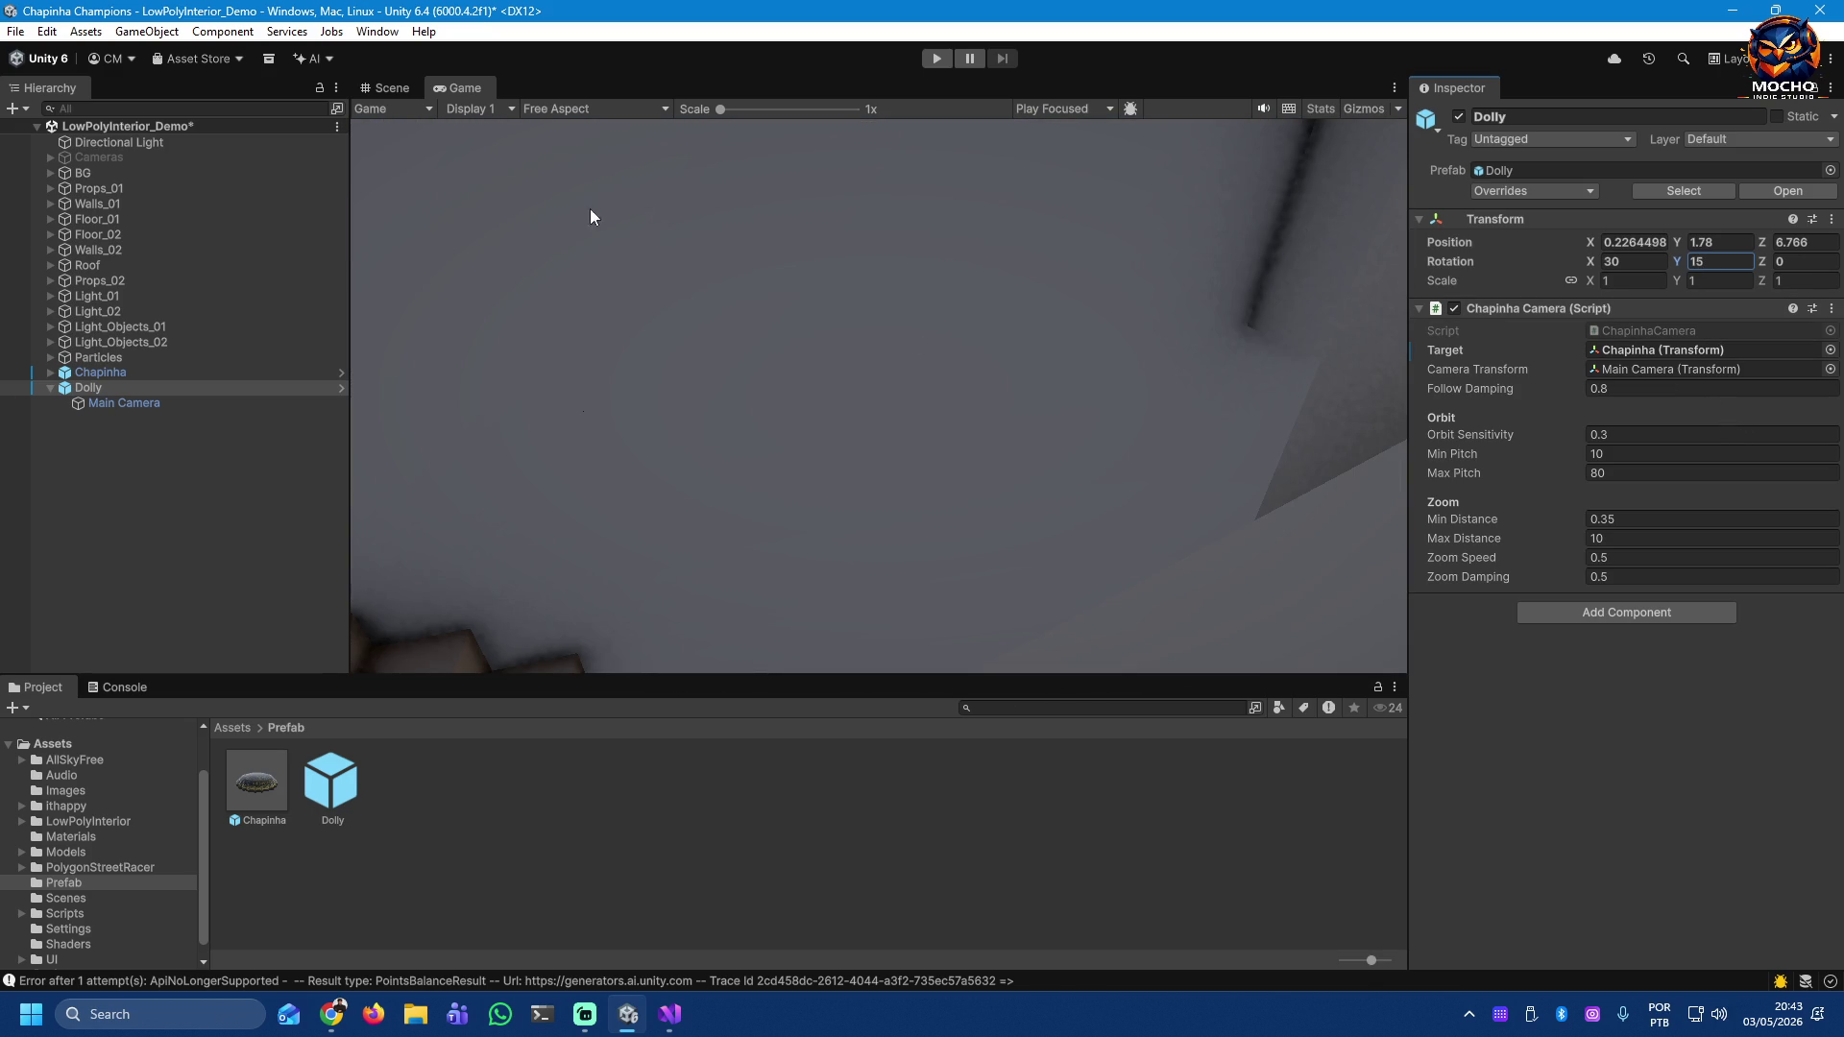
pyautogui.click(120, 403)
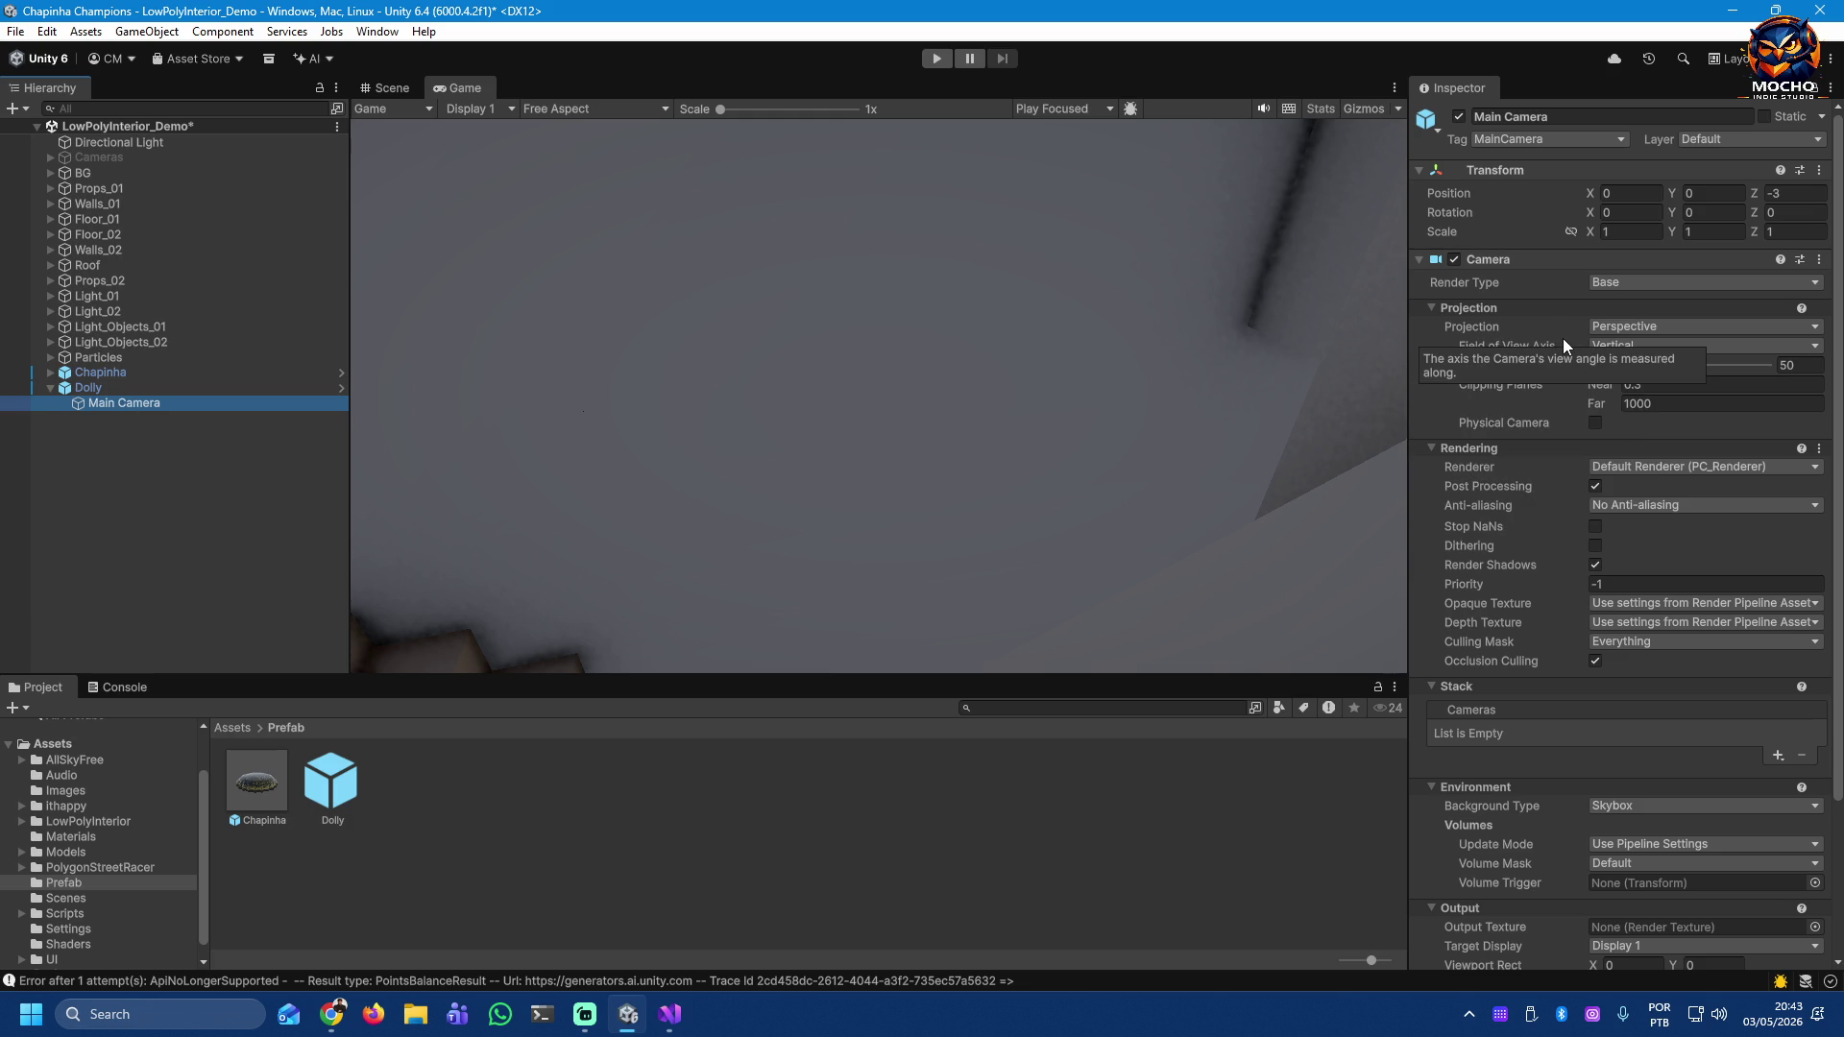
# Step: Move the Main Camera to local Z -0.3 with a -0.42 Z roll, then reselect the Dolly
pyautogui.moveTo(1756, 193)
pyautogui.mouseDown()
pyautogui.moveTo(1583, 204)
pyautogui.moveTo(1772, 215)
pyautogui.mouseUp()
pyautogui.write('-0.3')
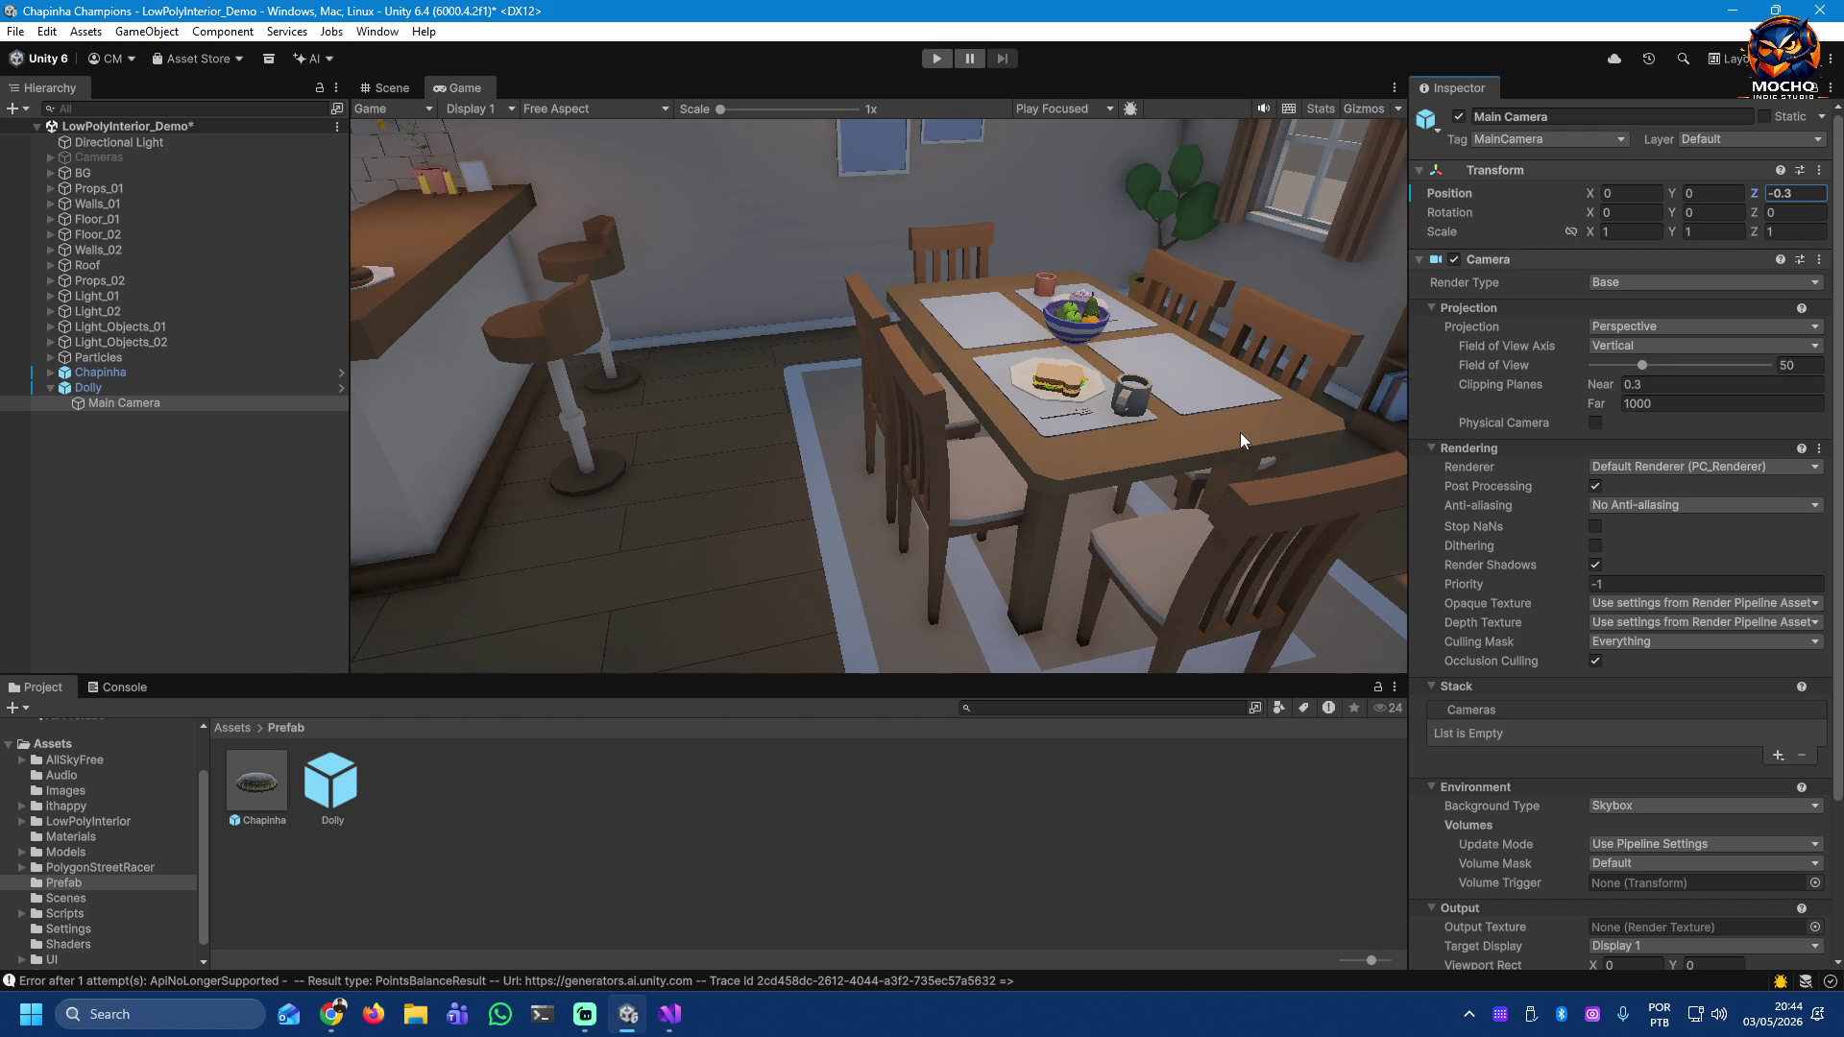
pyautogui.click(1671, 215)
pyautogui.moveTo(1666, 216); pyautogui.dragTo(1650, 215)
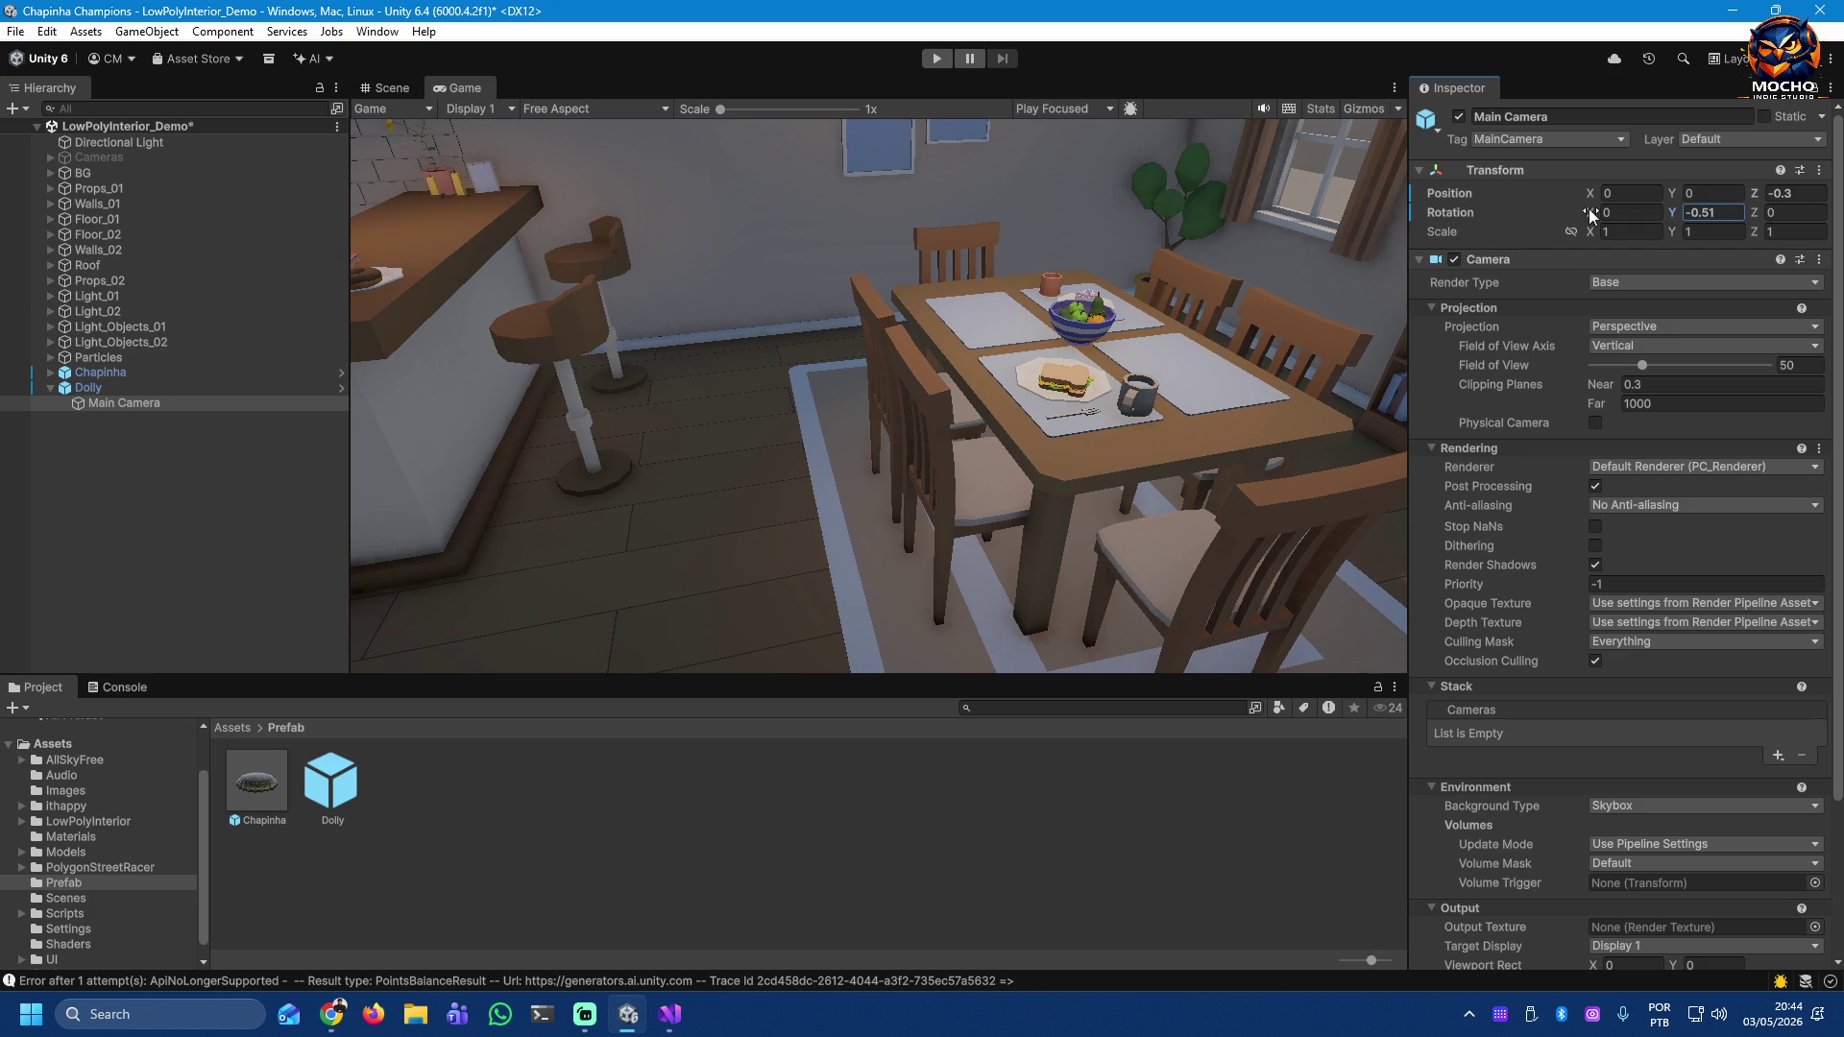
pyautogui.hotkey('ctrl', 'z')
pyautogui.moveTo(1746, 217); pyautogui.dragTo(1733, 217)
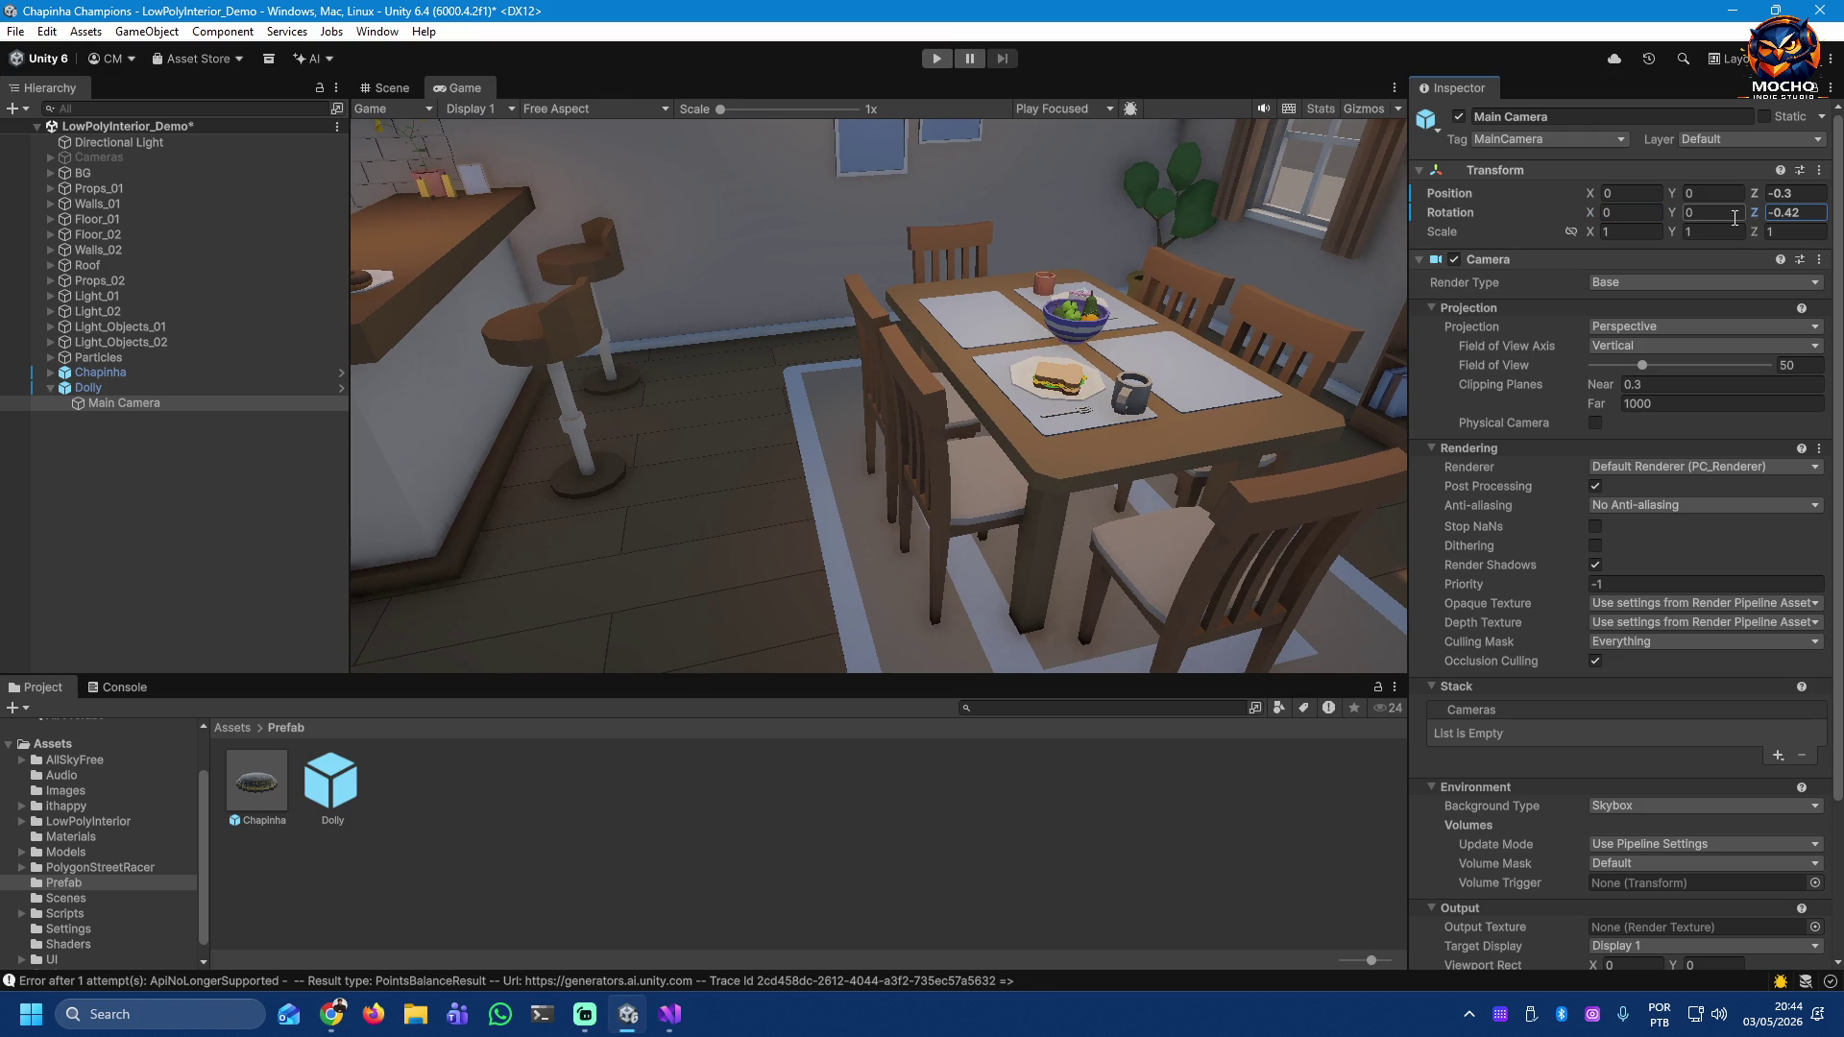
pyautogui.click(100, 388)
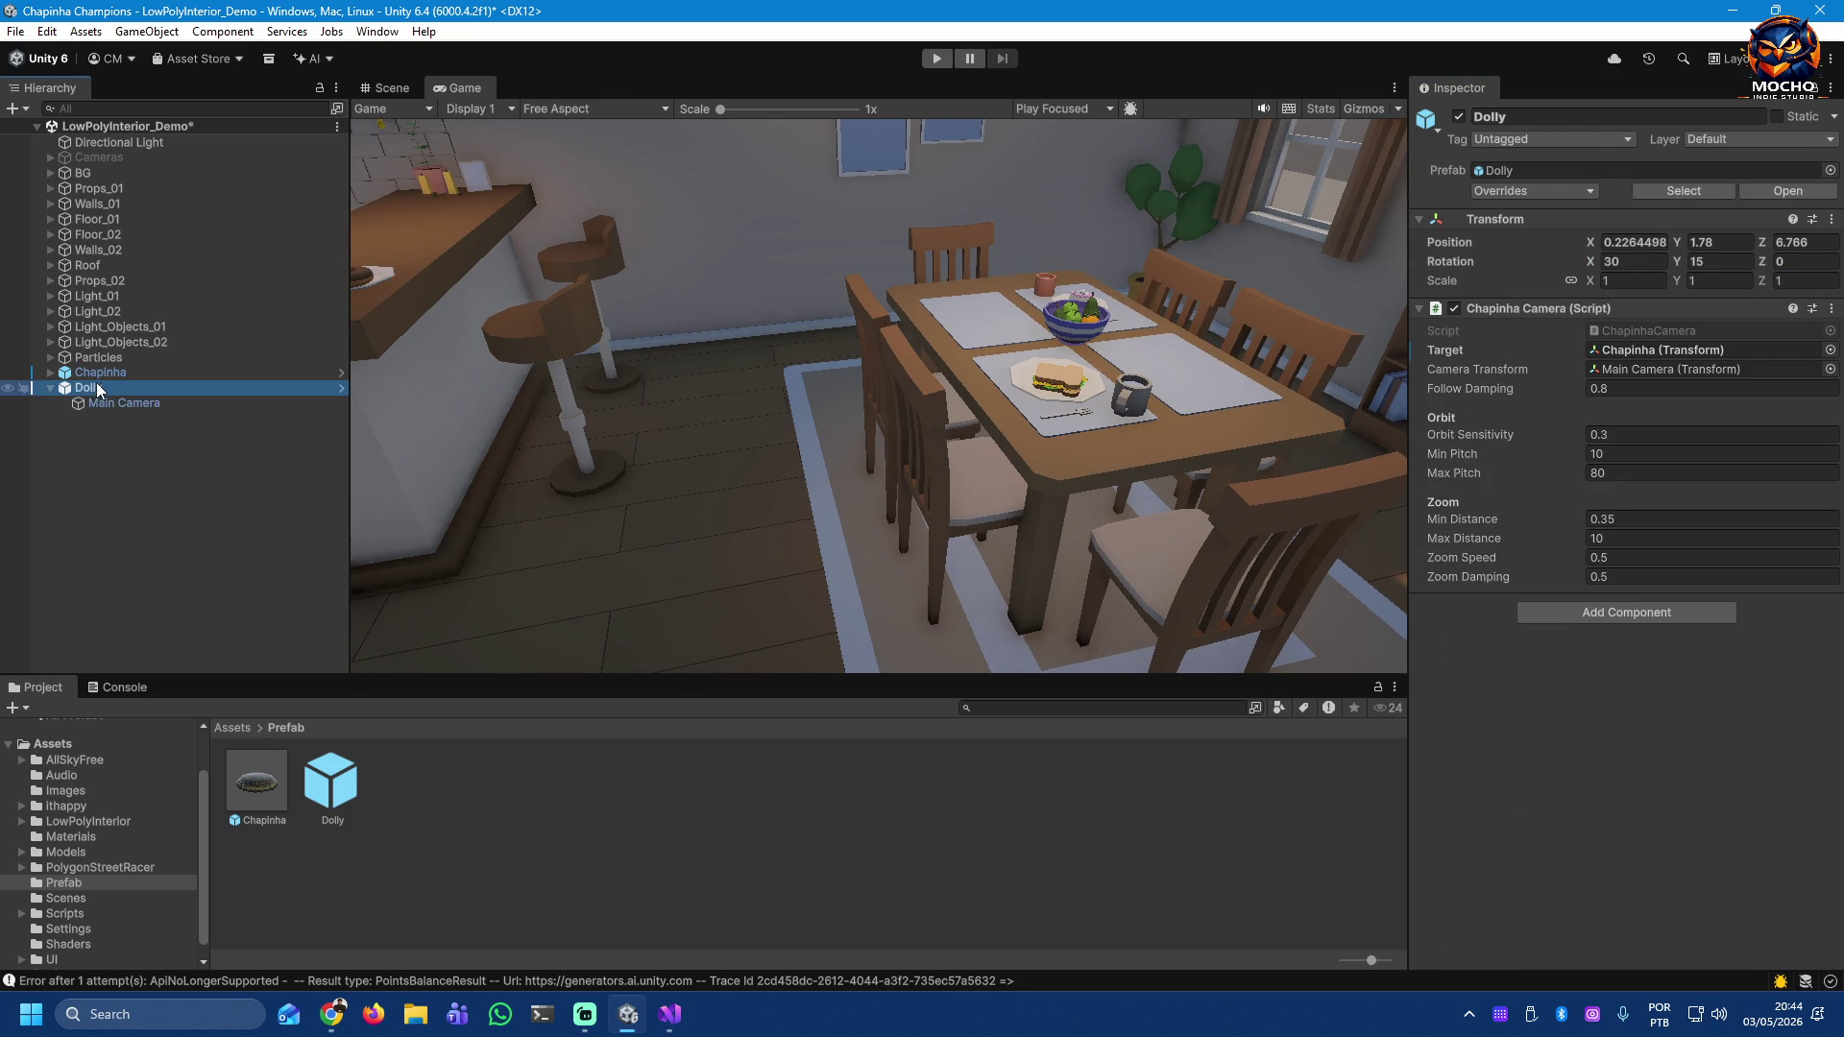
# Step: Turn the Dolly's Y rotation to -90 and set its Z position to 7
pyautogui.moveTo(1670, 261)
pyautogui.mouseDown()
pyautogui.moveTo(507, 284)
pyautogui.moveTo(684, 227)
pyautogui.moveTo(226, 240)
pyautogui.moveTo(265, 240)
pyautogui.mouseUp()
pyautogui.click(1724, 263)
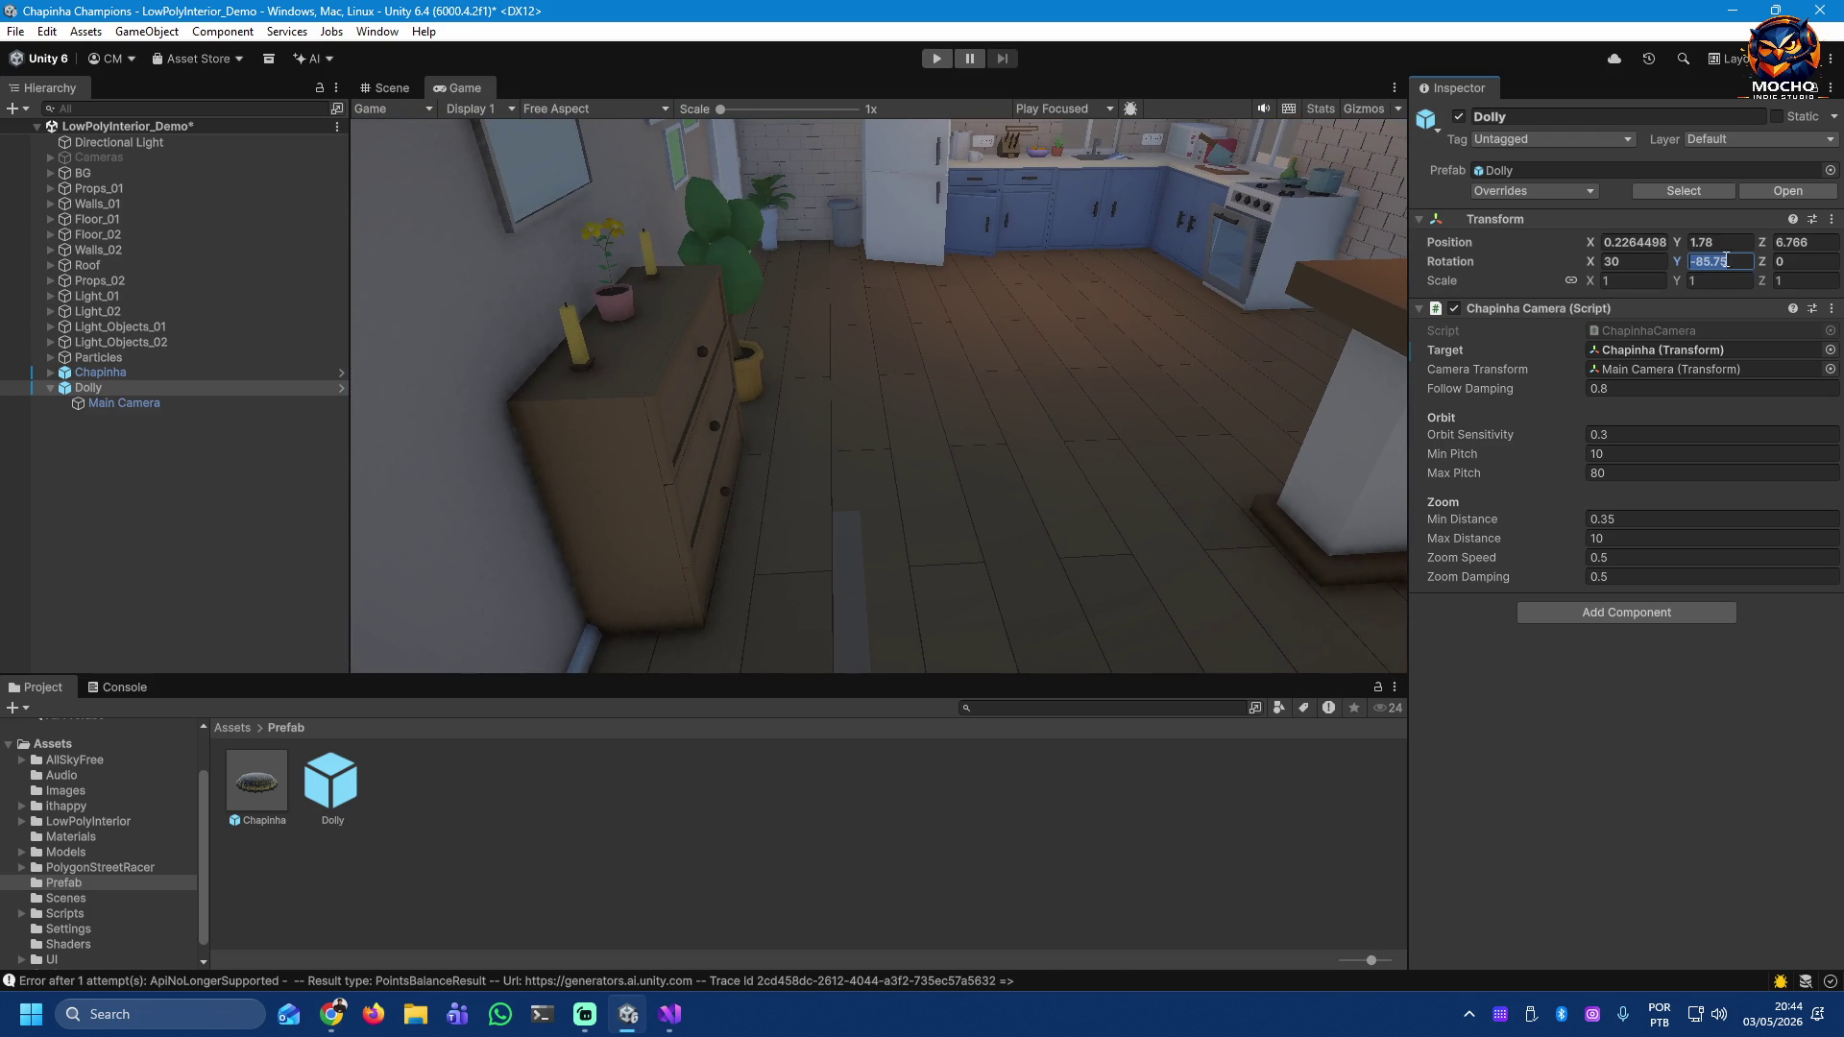
pyautogui.write('-90')
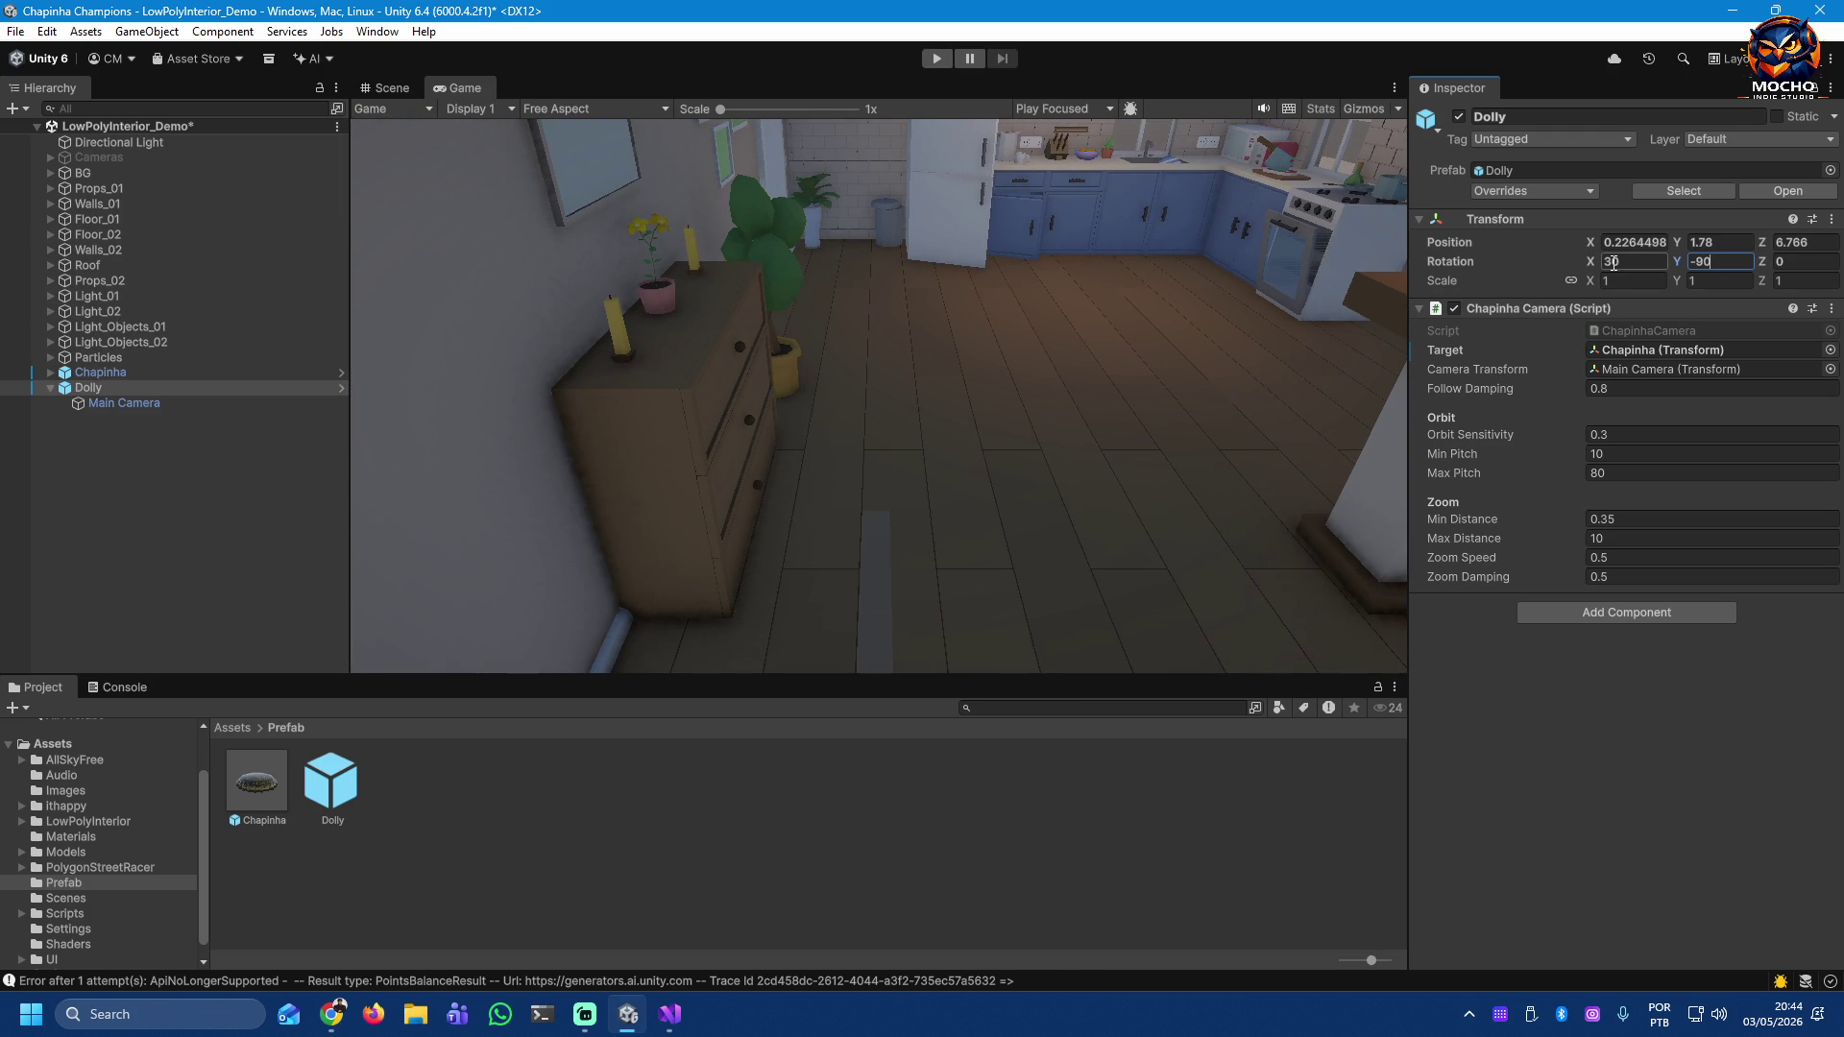
pyautogui.moveTo(1765, 242); pyautogui.dragTo(1759, 240)
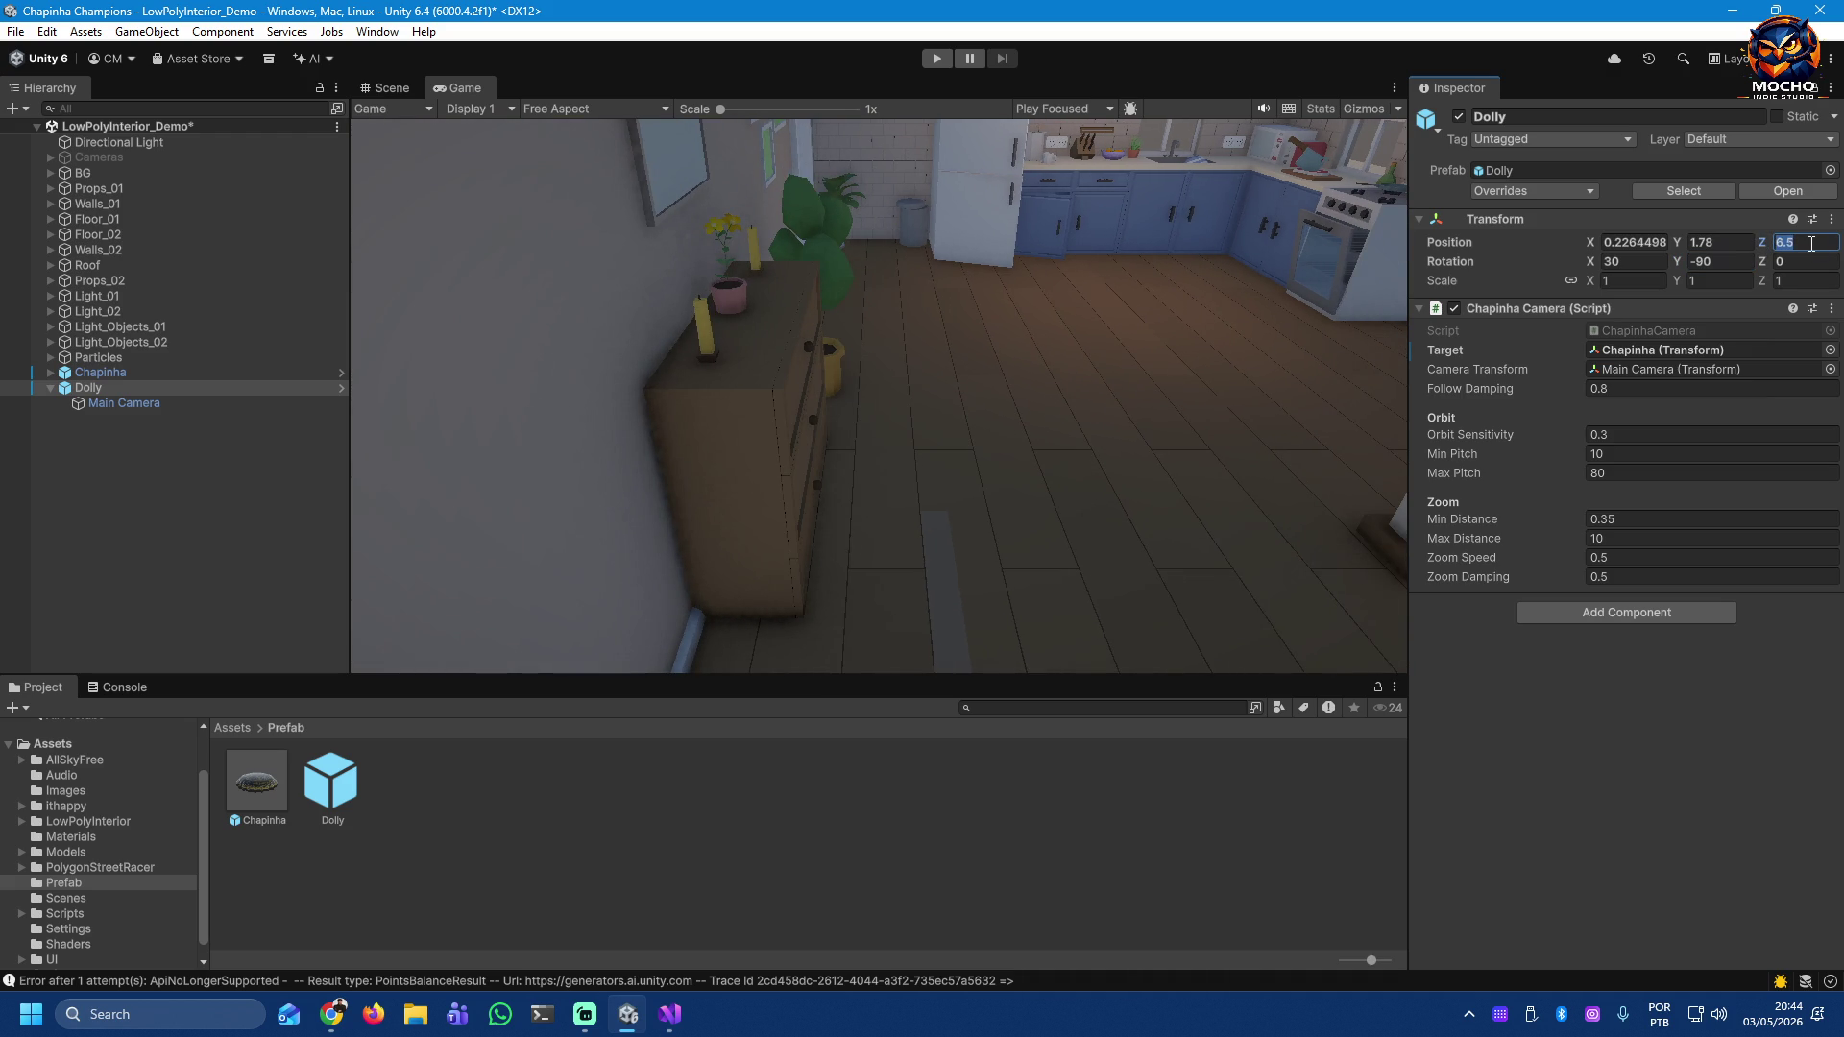
pyautogui.write('5')
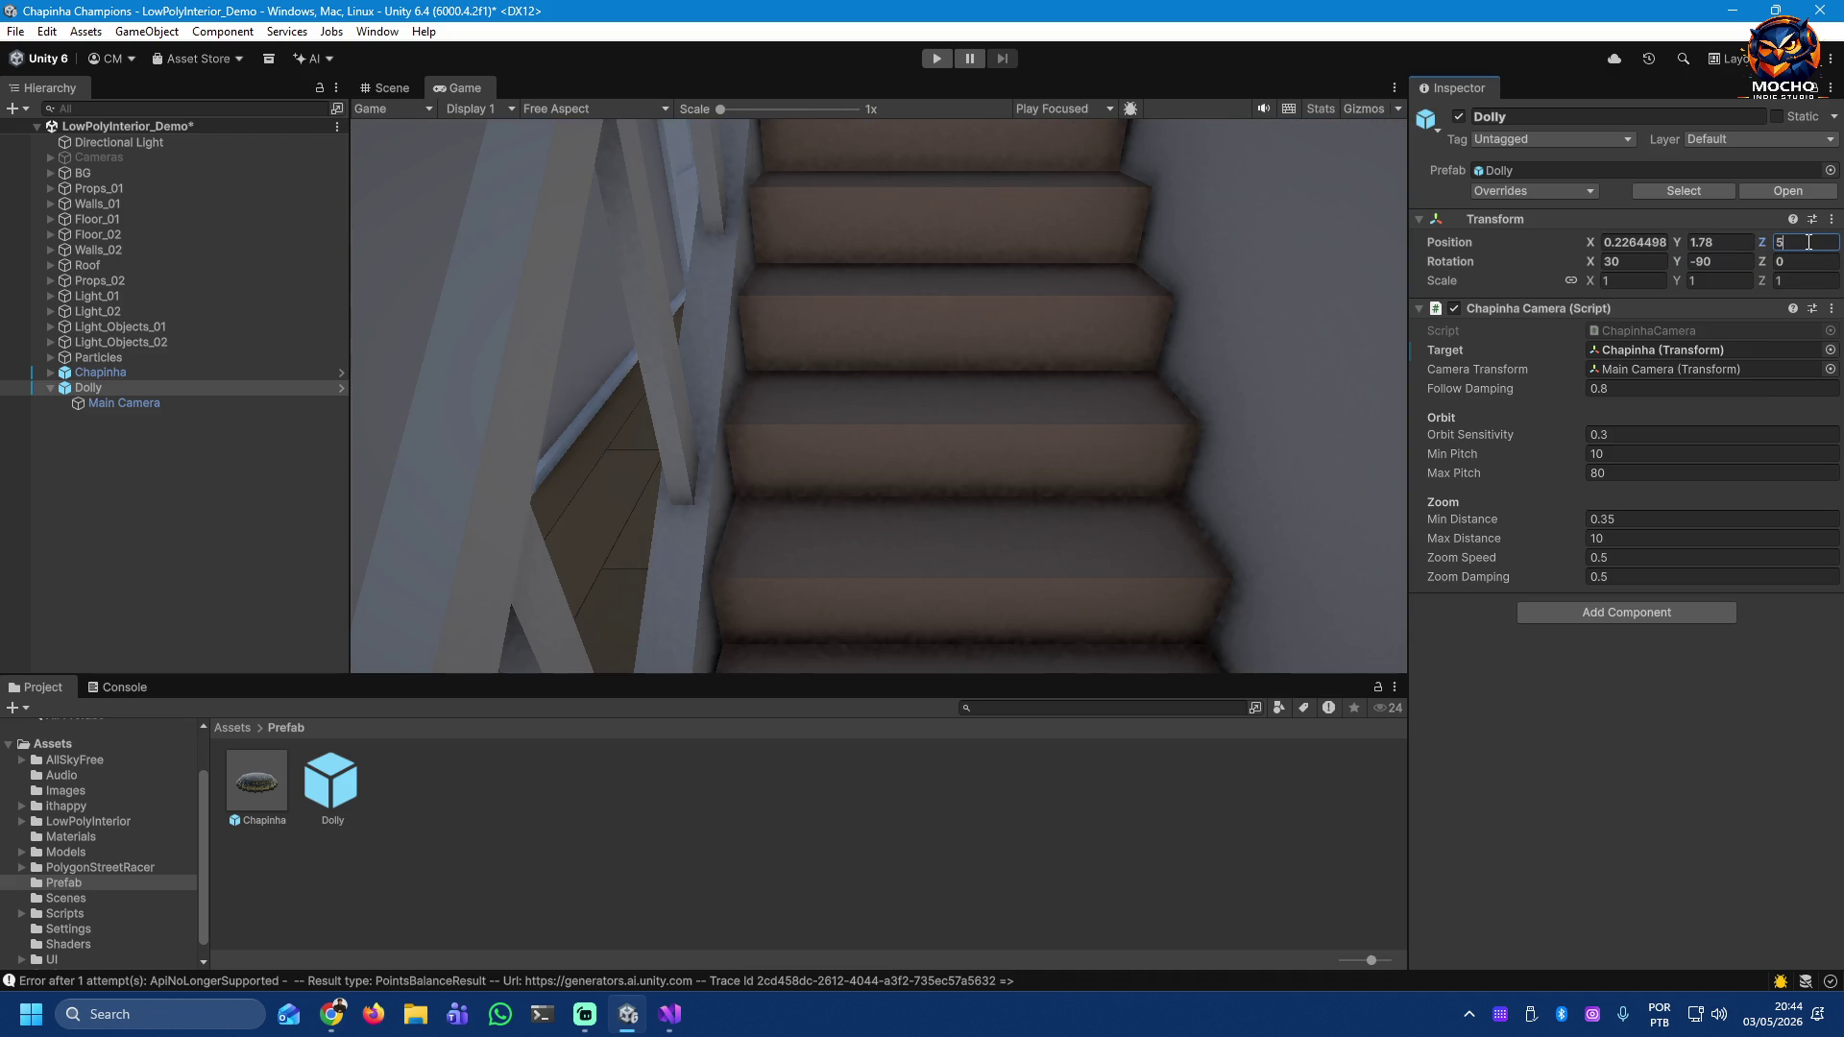
pyautogui.press('BackSpace')
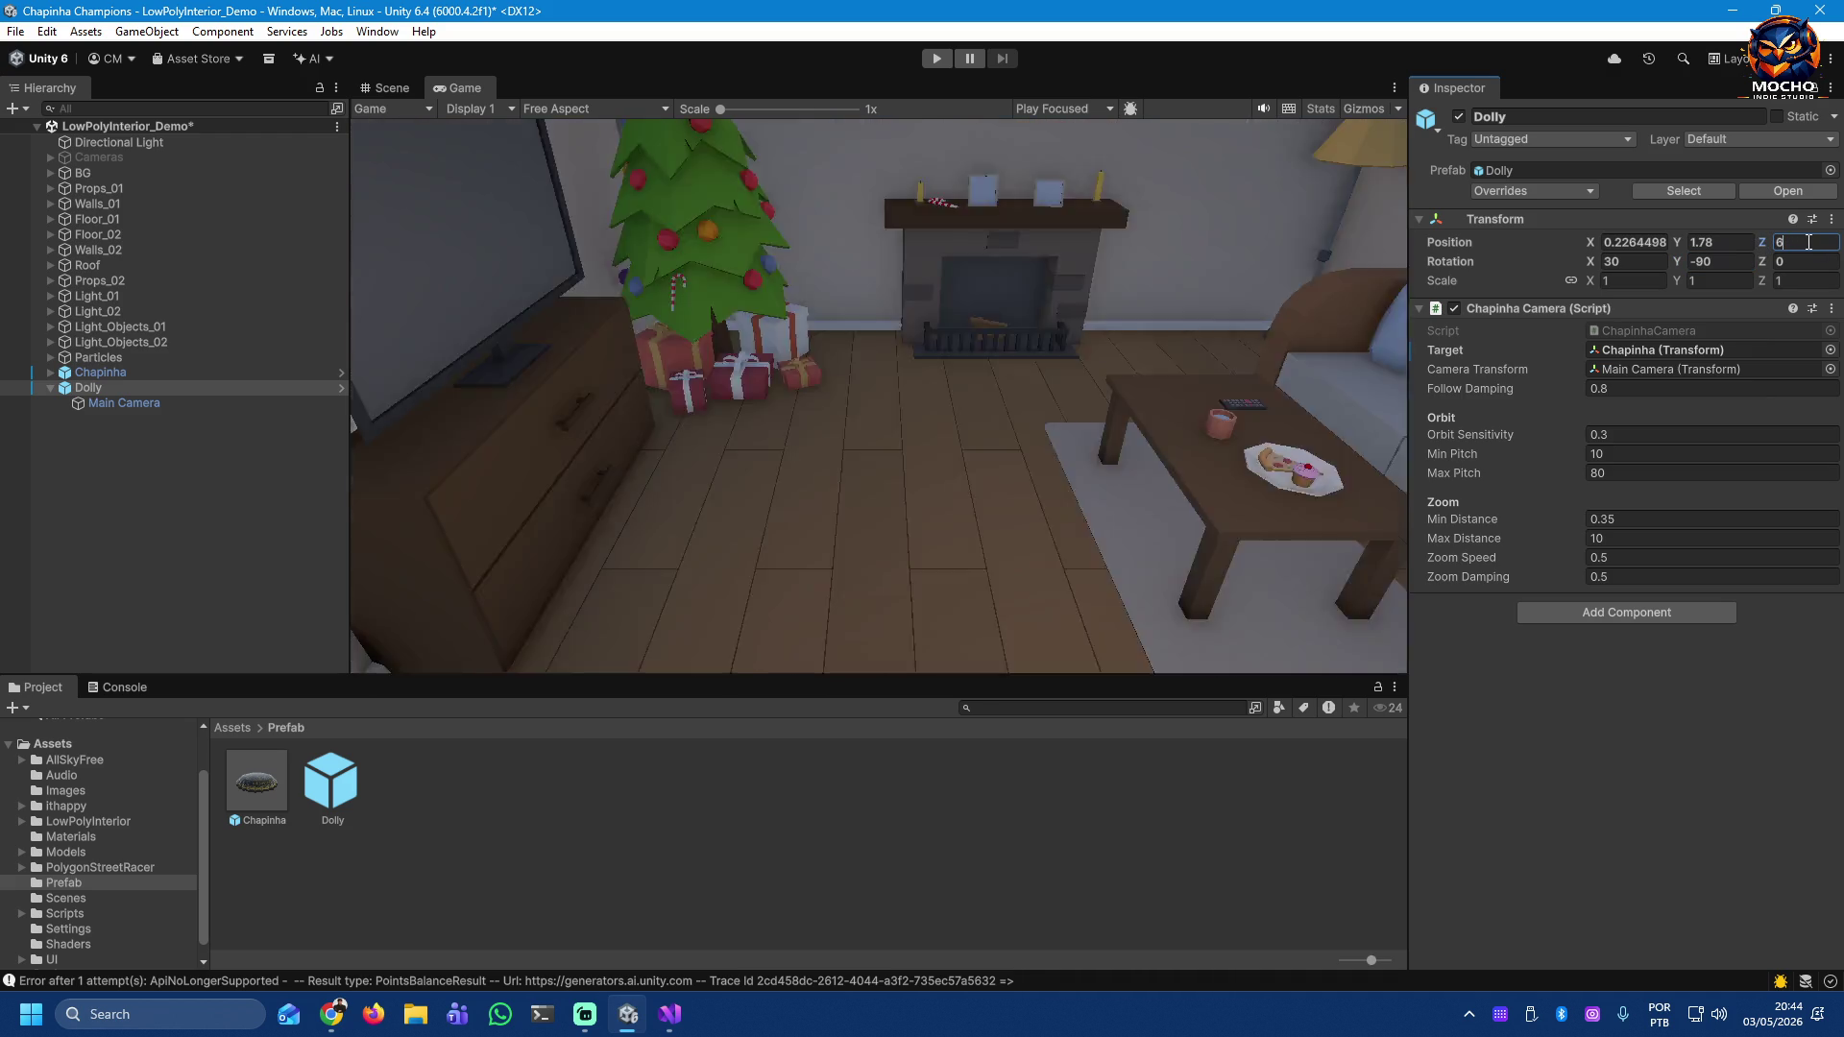
pyautogui.write('6')
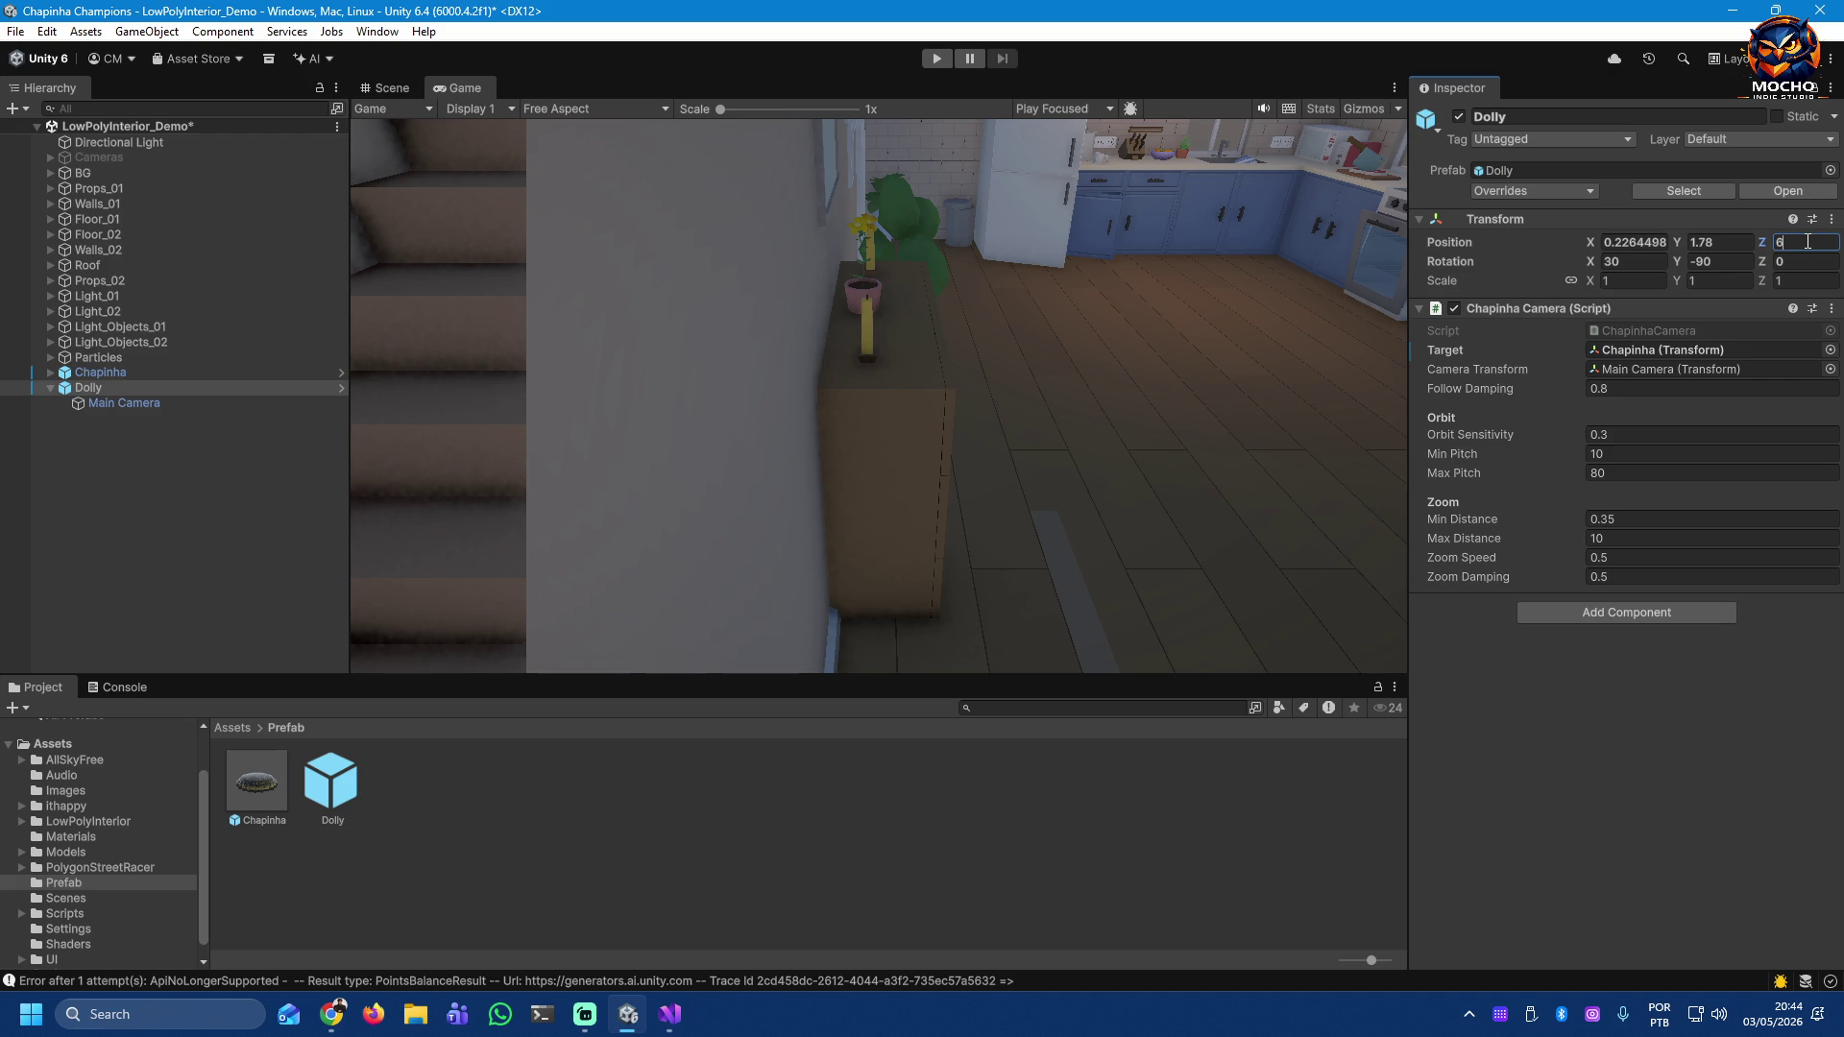
pyautogui.press('BackSpace')
pyautogui.write('7')
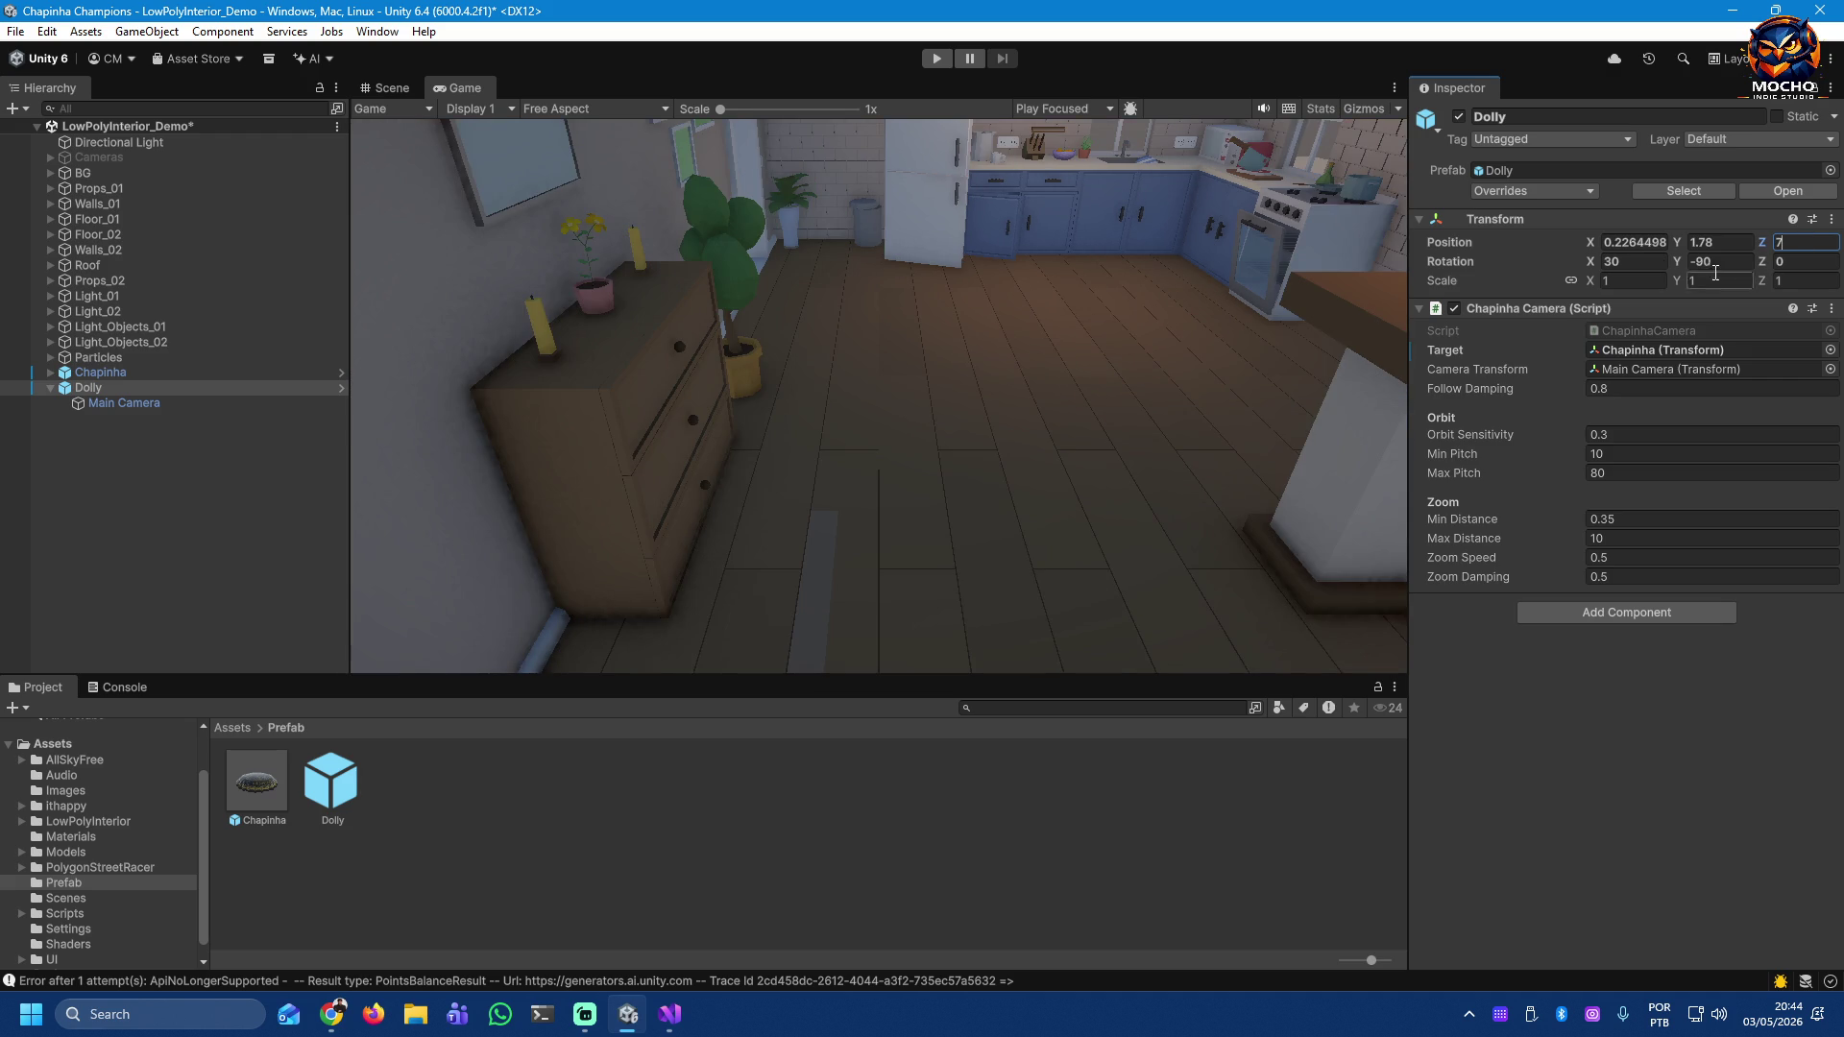
# Step: Set the Dolly's X position to 2 and play the scene
pyautogui.click(1651, 246)
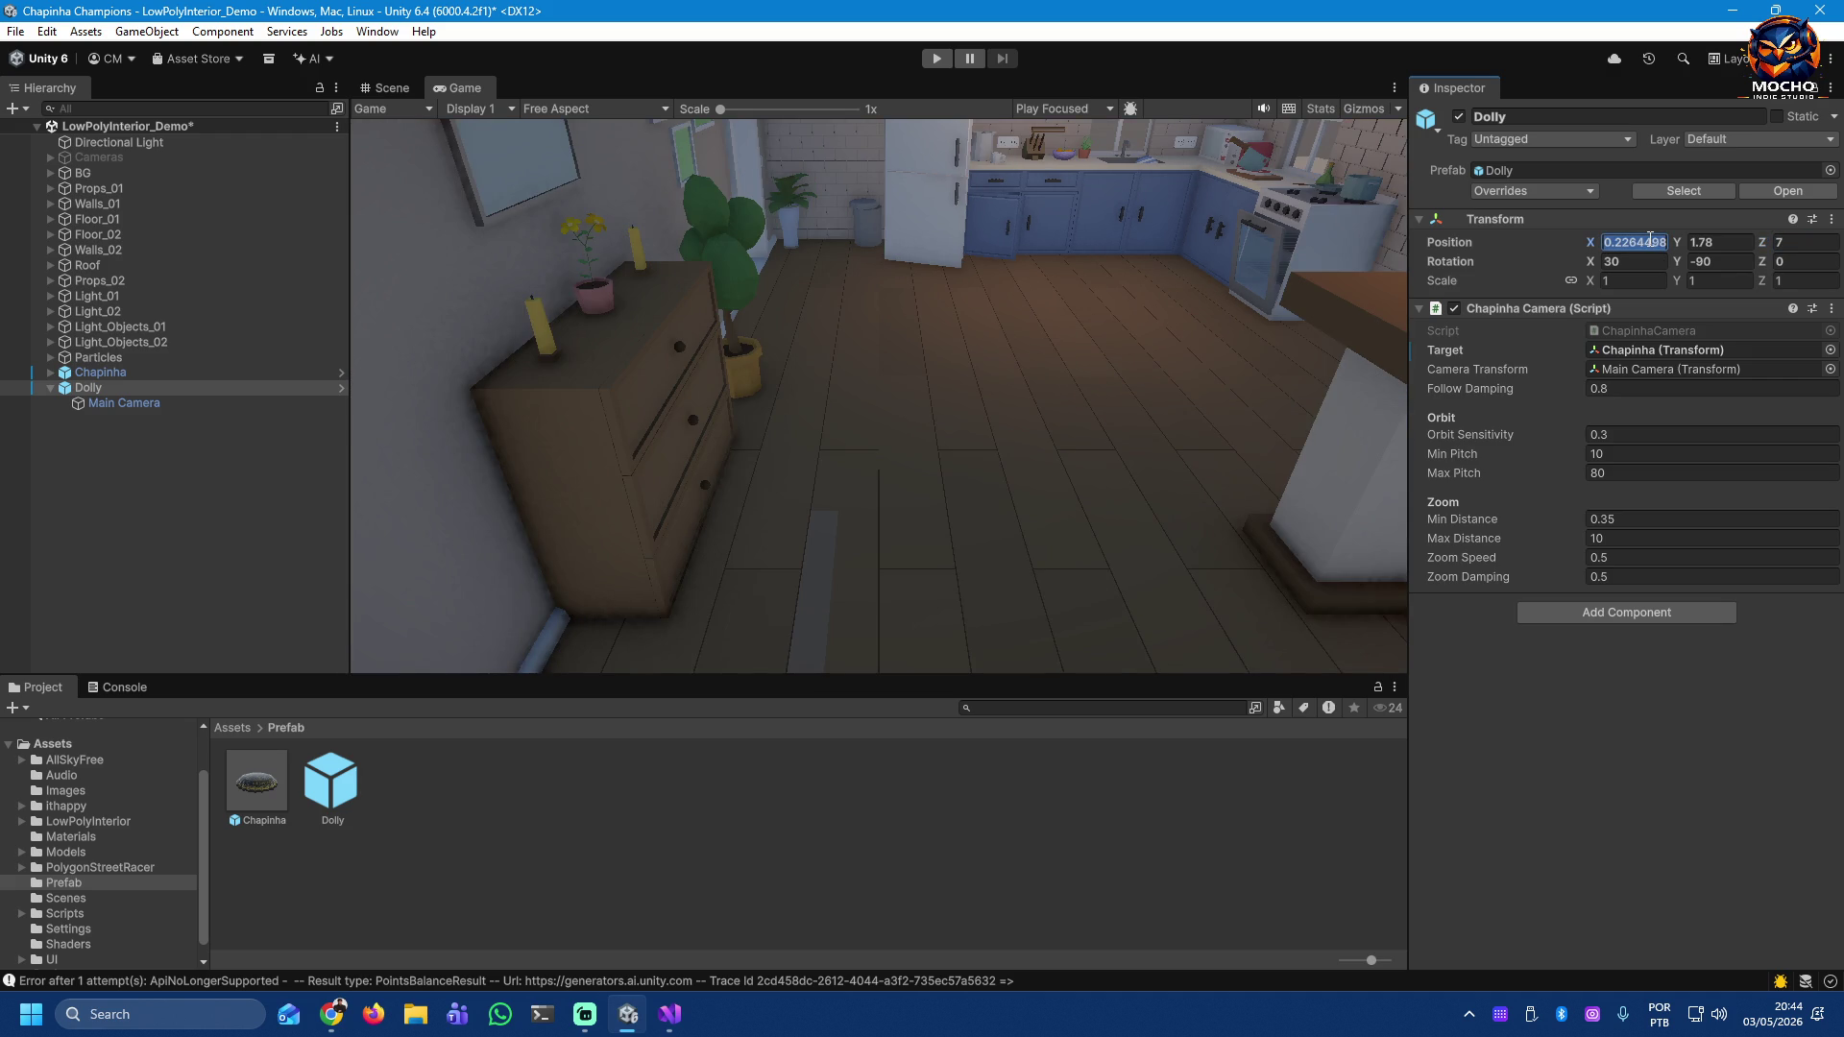
pyautogui.write('0')
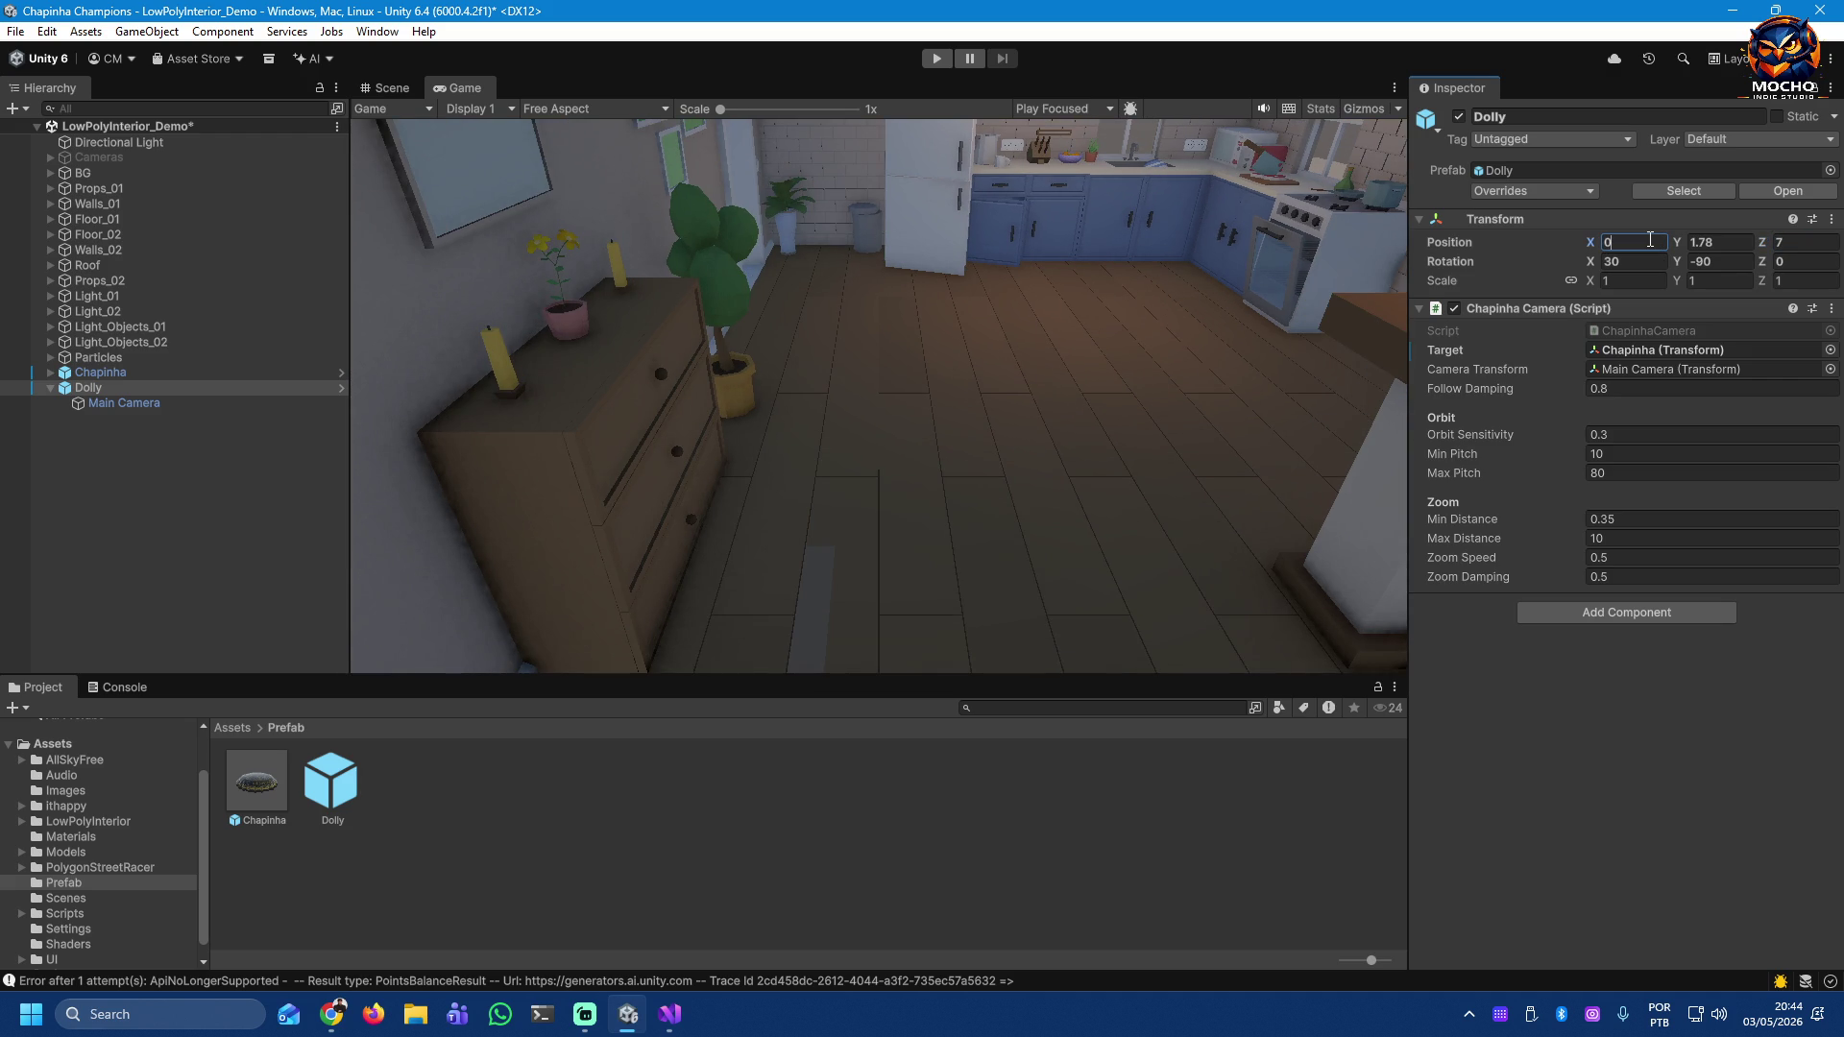
pyautogui.write('-3')
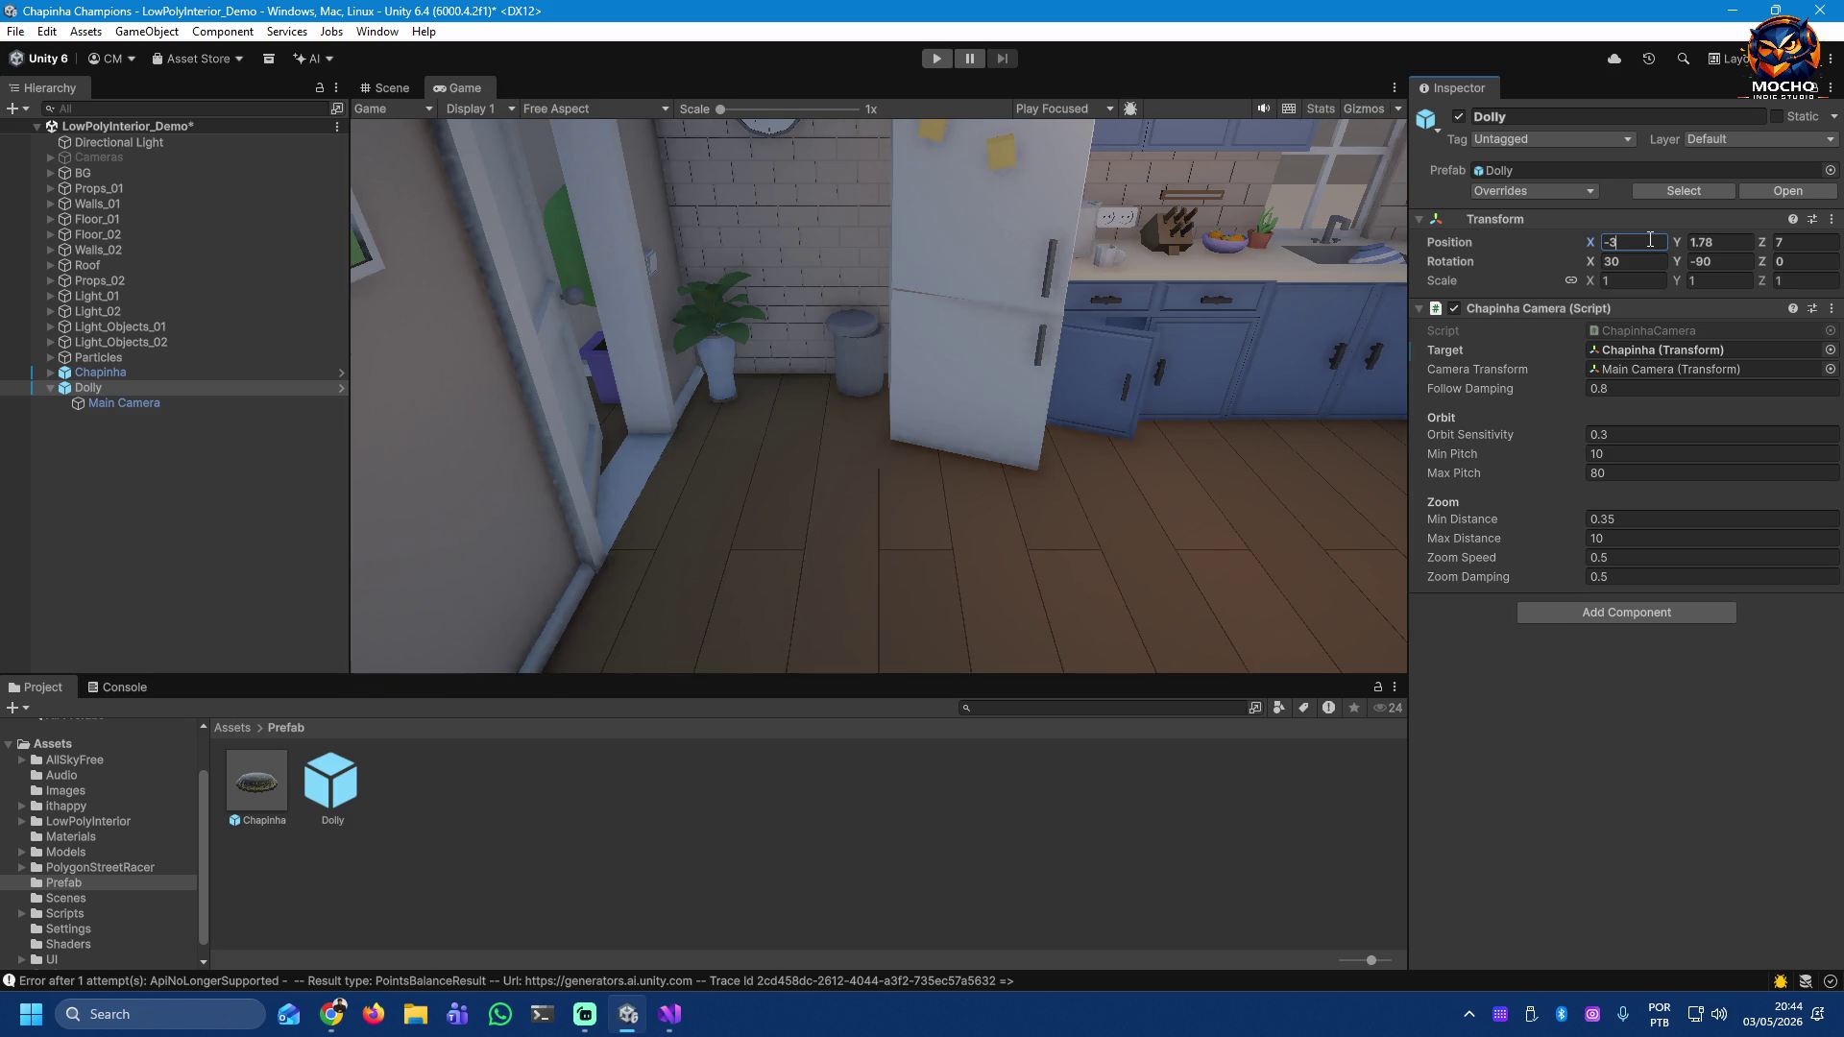
pyautogui.press('BackSpace')
pyautogui.write('1')
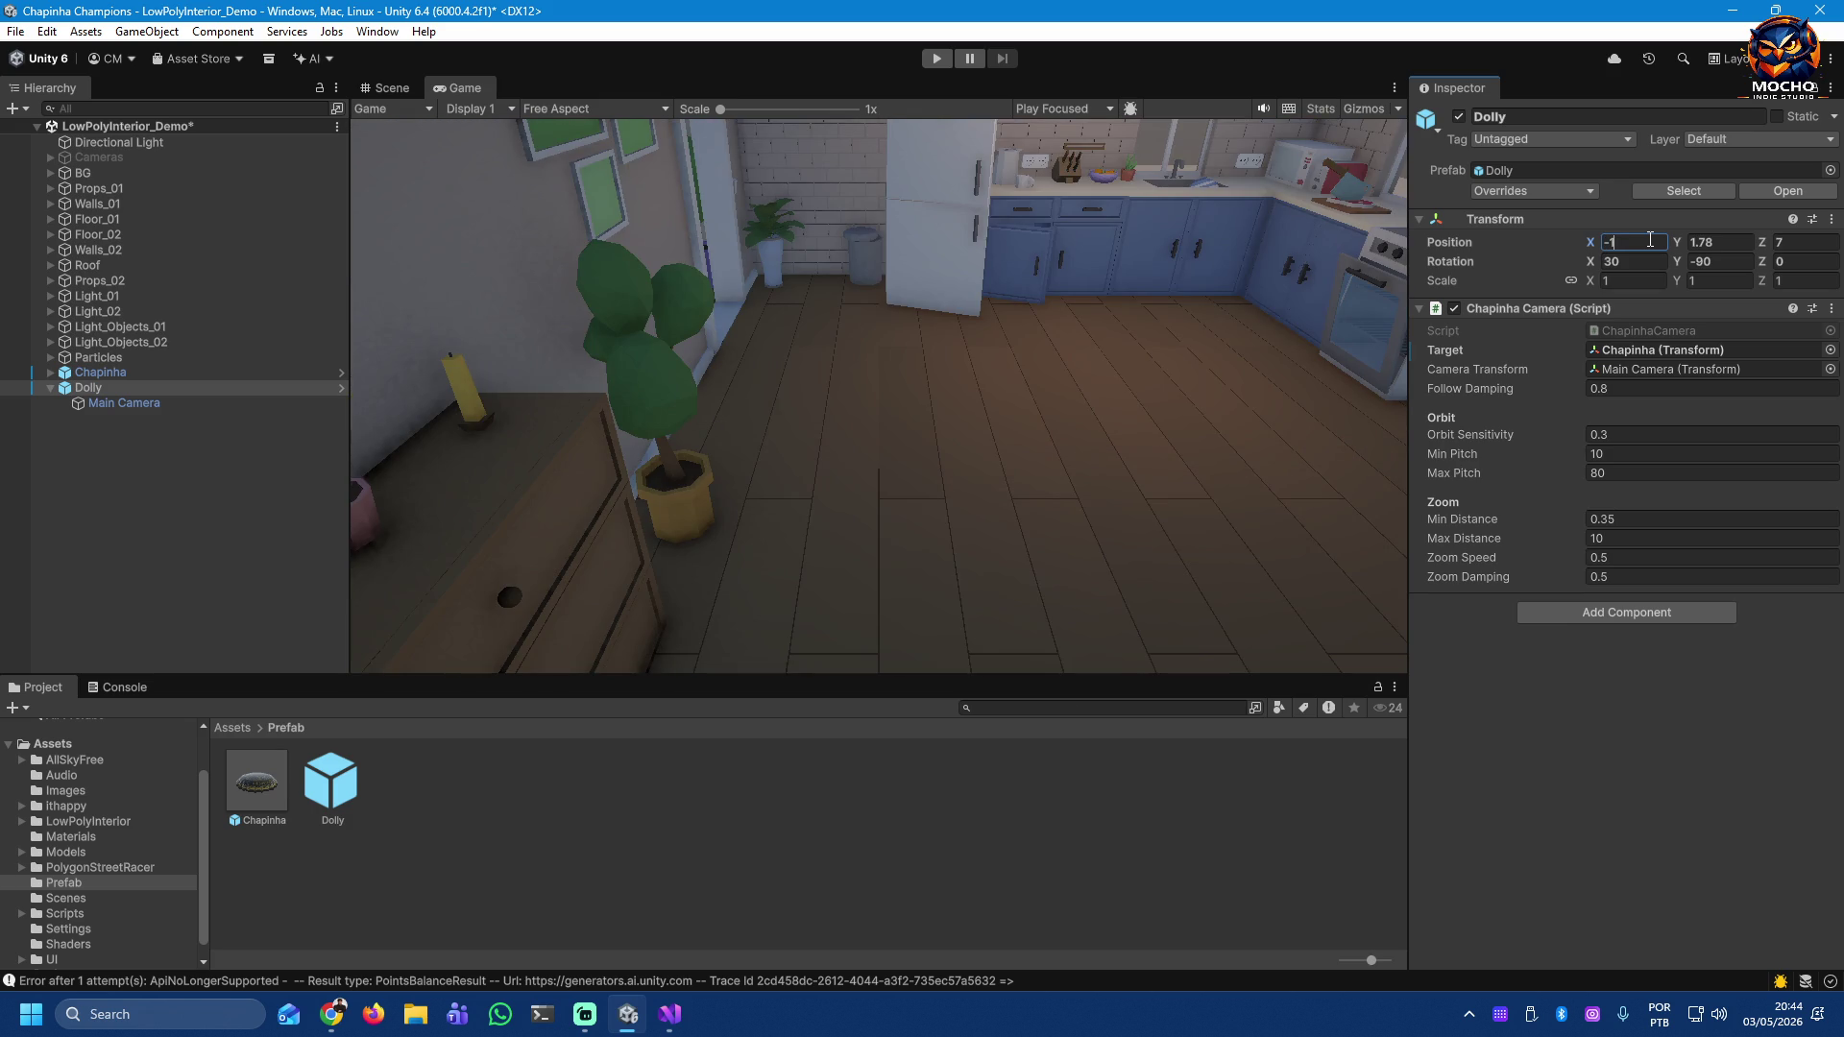
pyautogui.press('Home')
pyautogui.press('Delete')
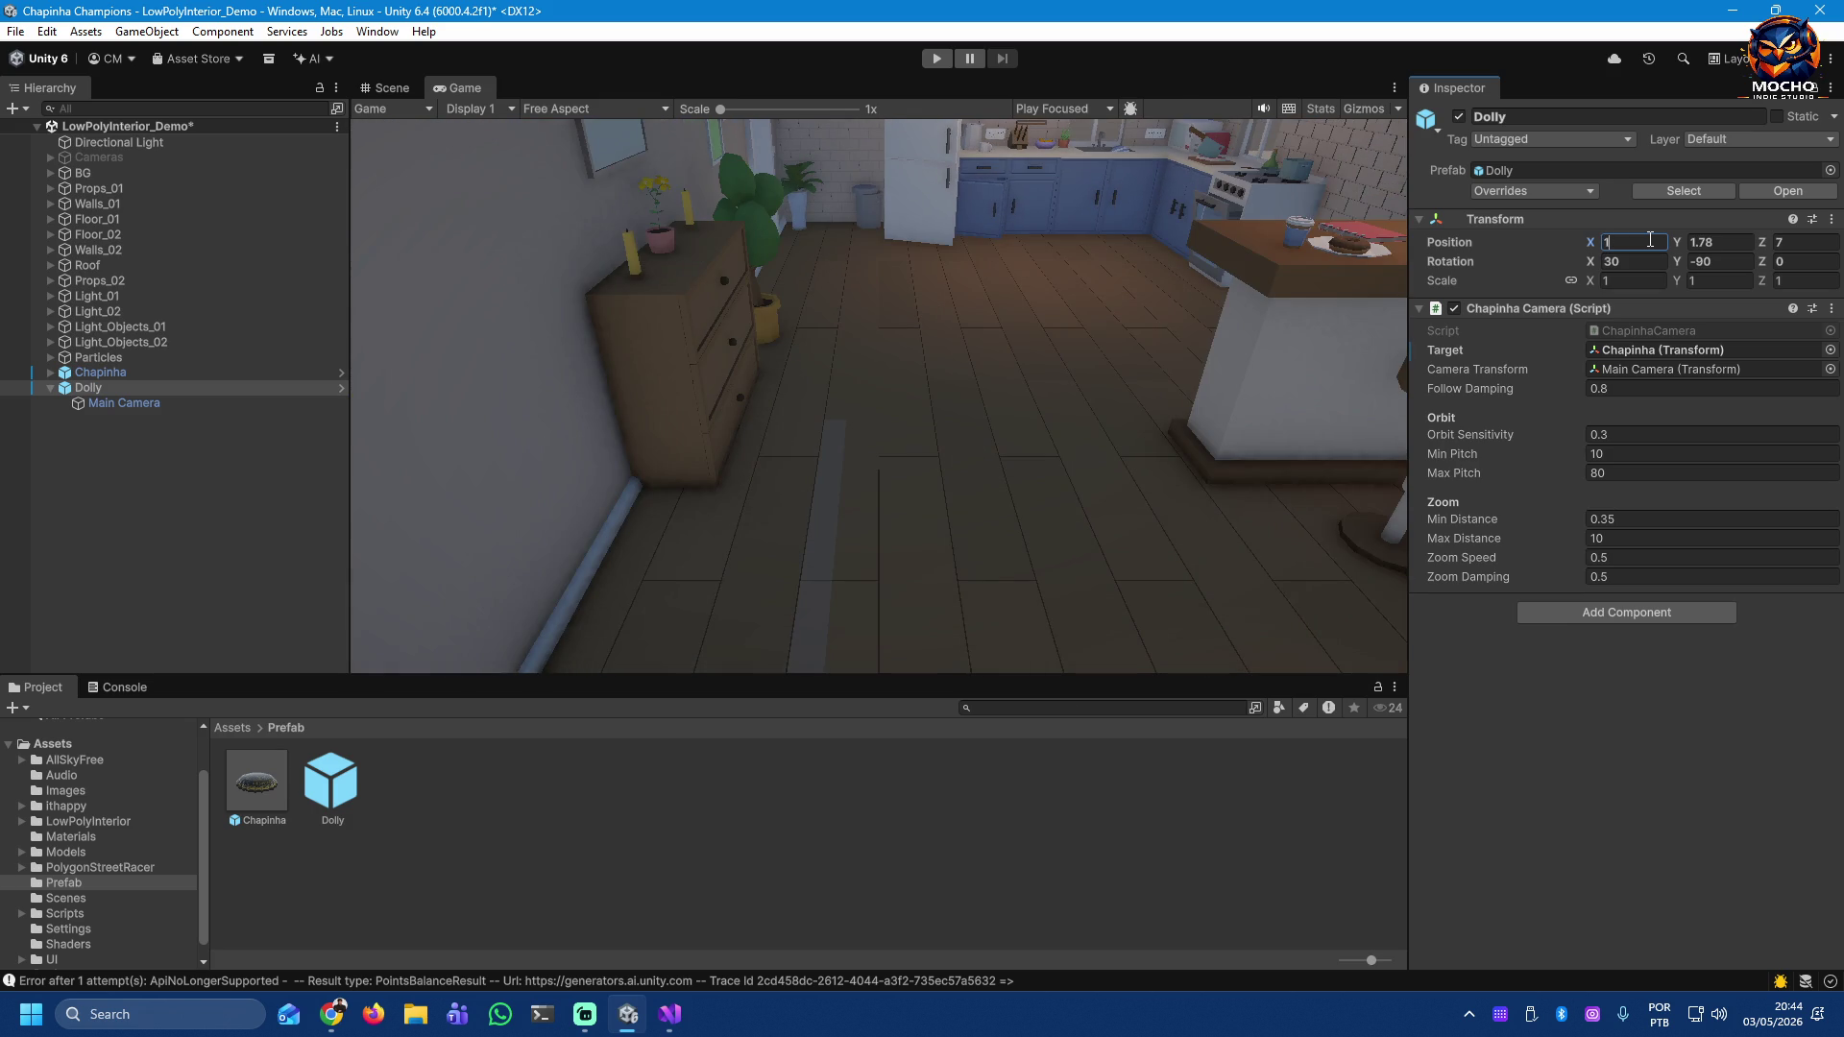
pyautogui.press('BackSpace')
pyautogui.write('2')
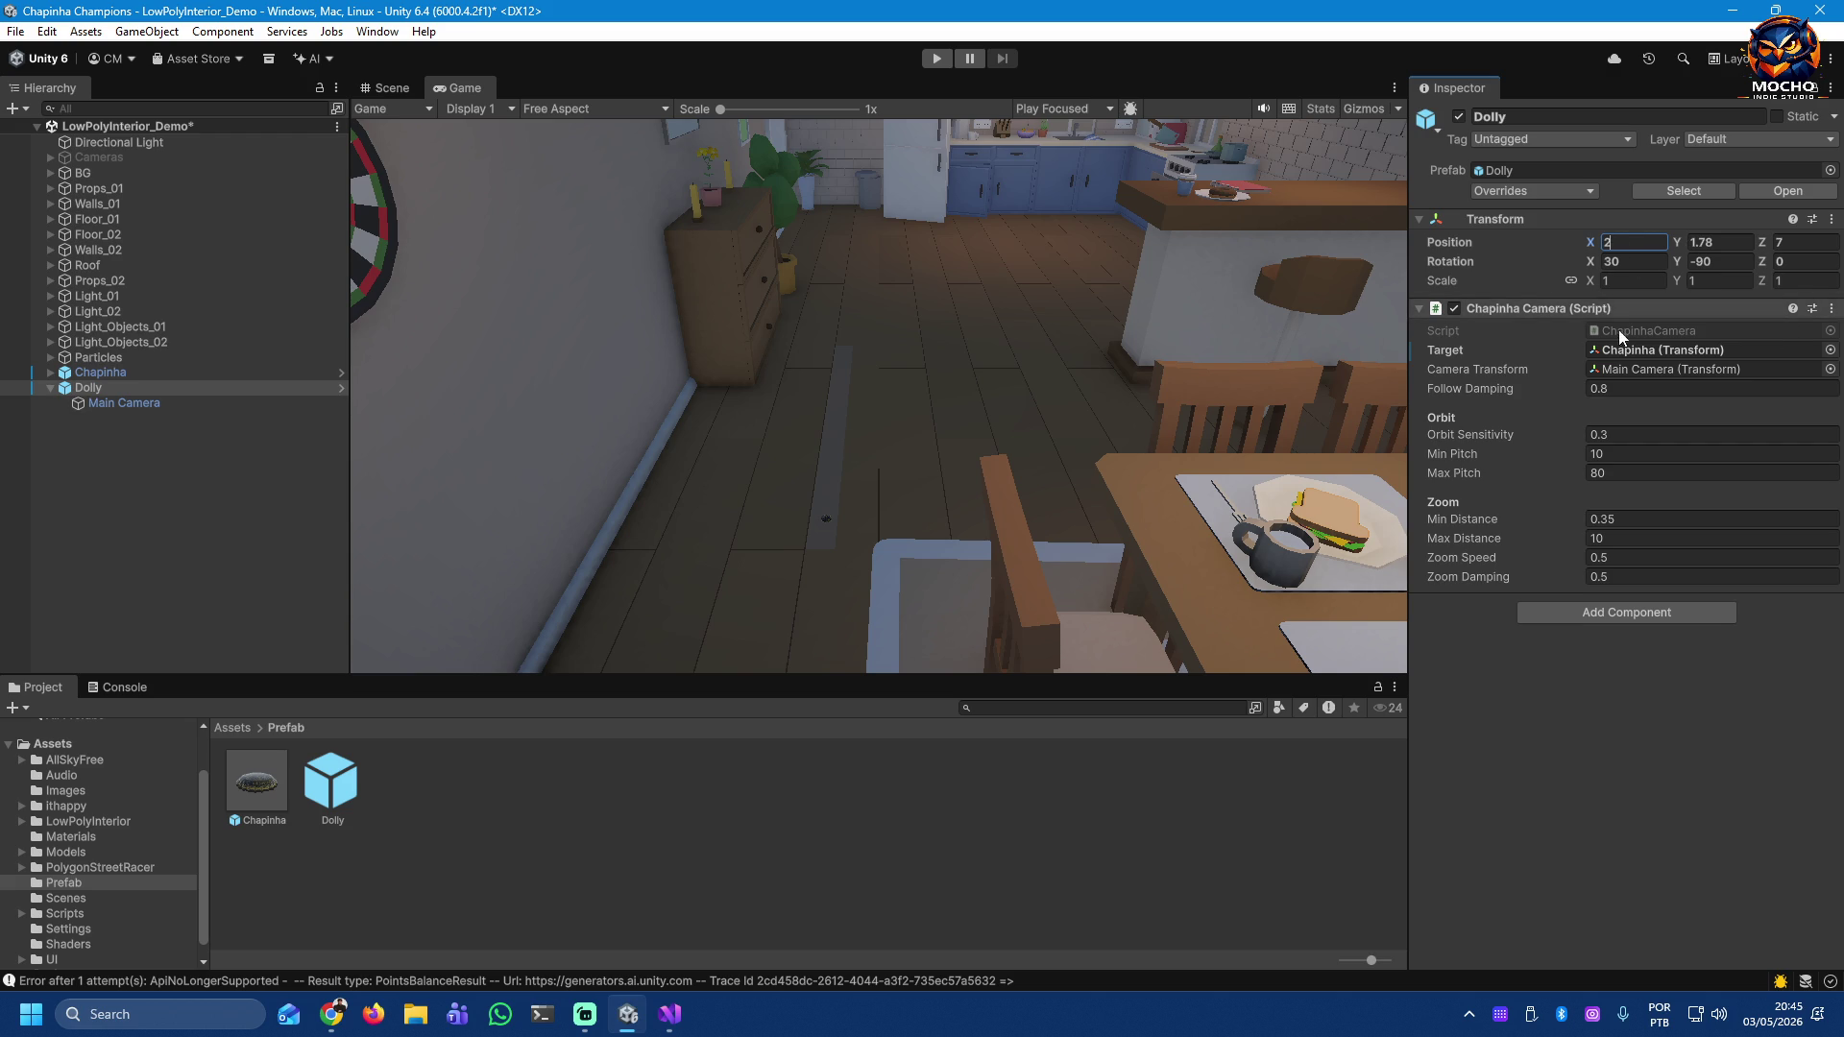
pyautogui.click(933, 58)
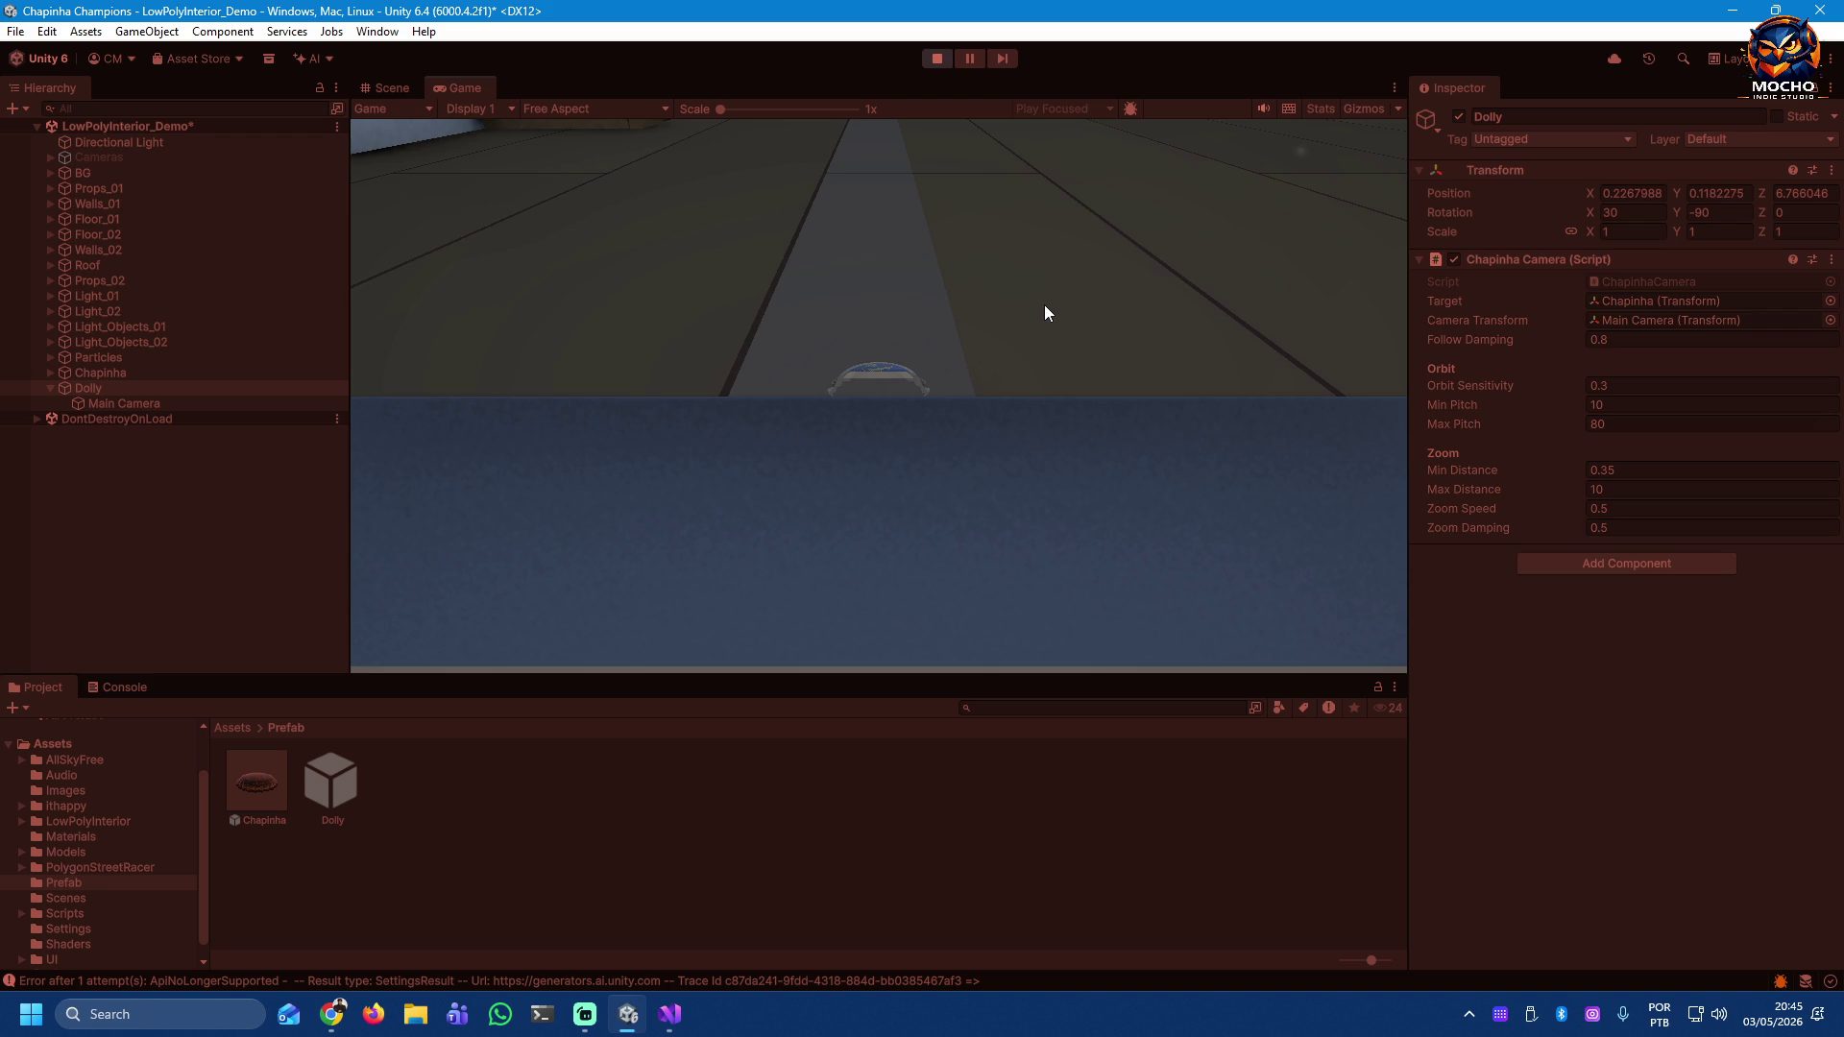
# Step: Check the Main Camera and Dolly, then aim and flick the cap in the Game view
pyautogui.click(156, 404)
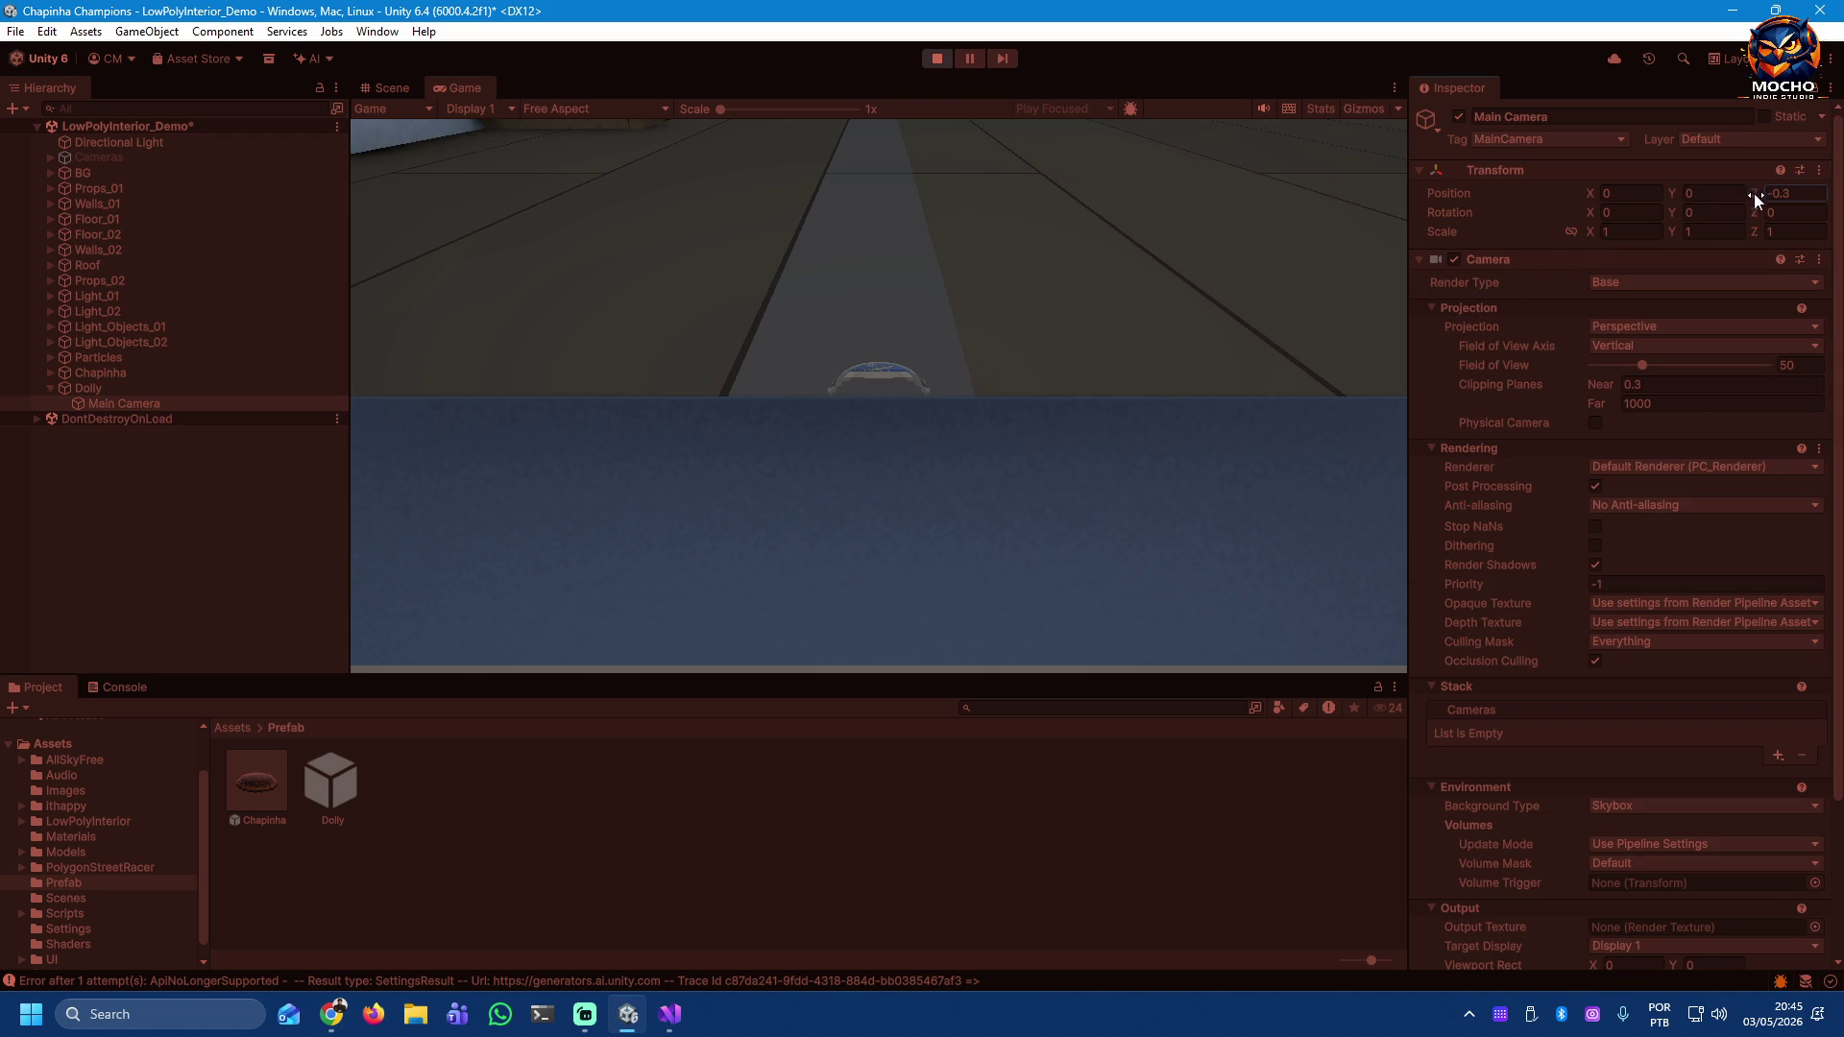
pyautogui.click(91, 389)
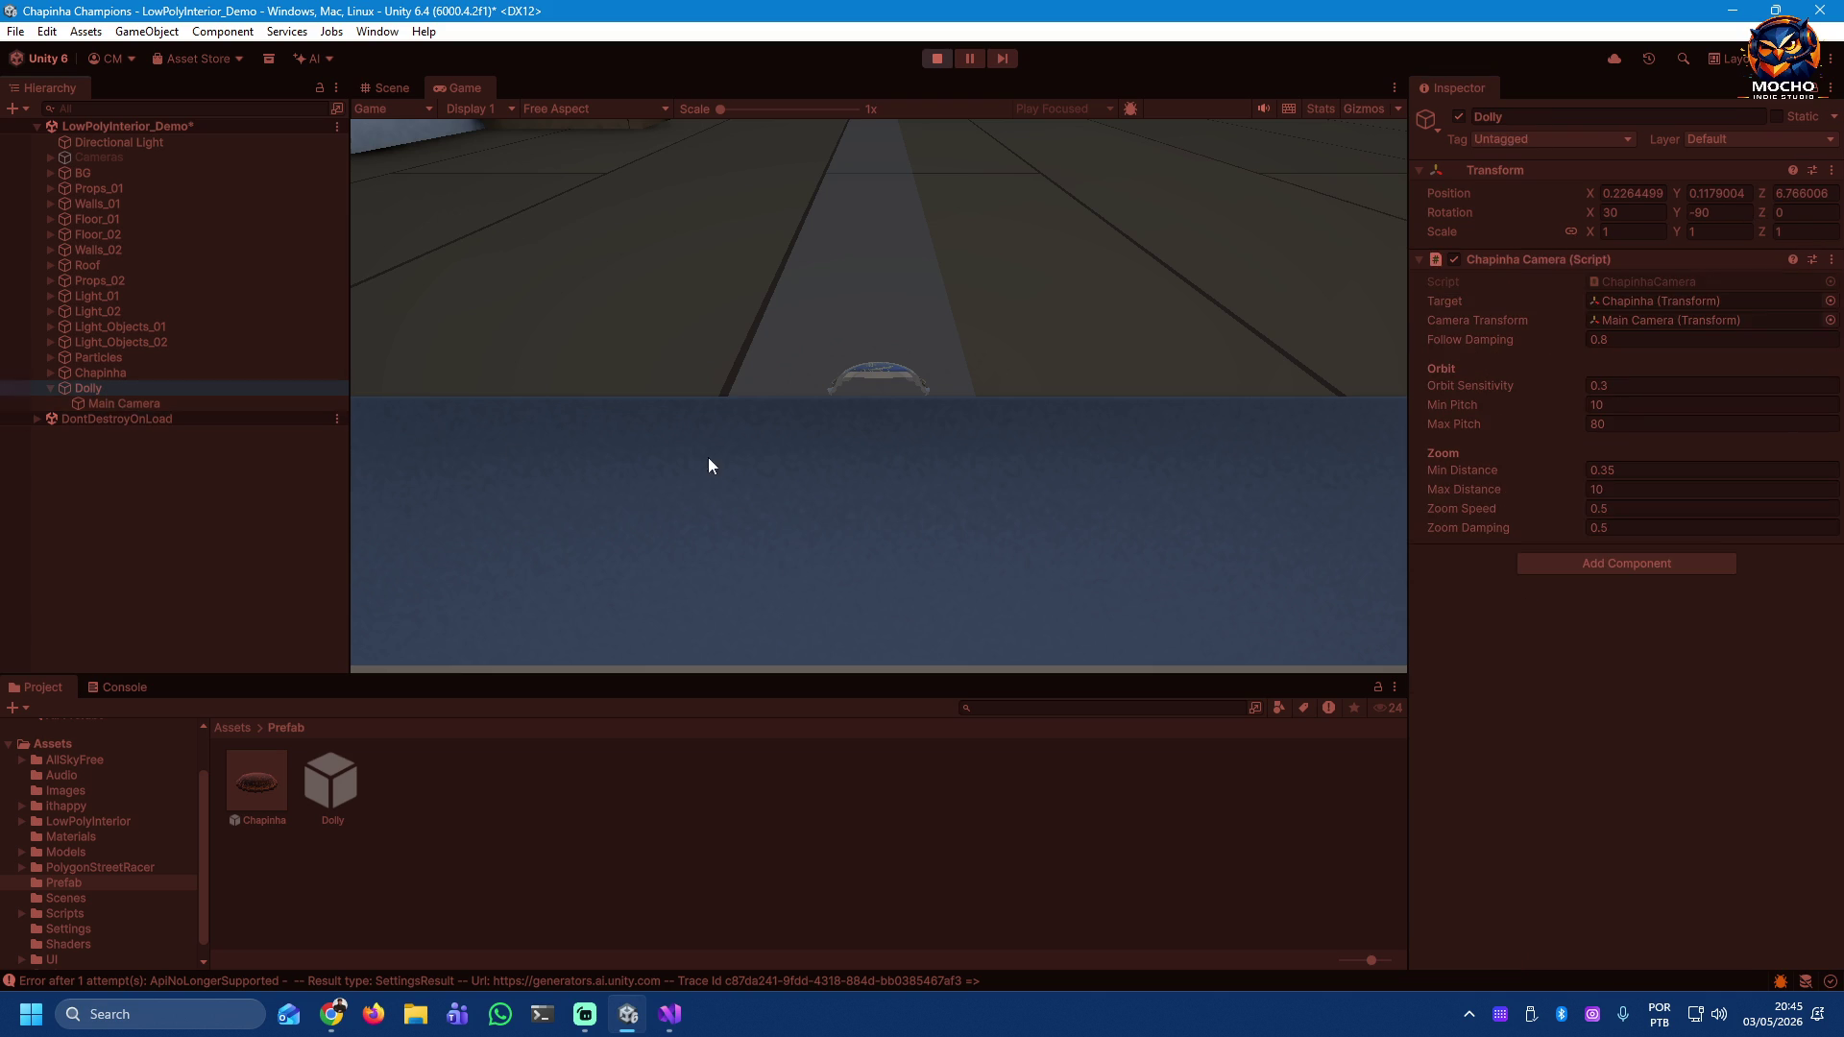
pyautogui.moveTo(1760, 199); pyautogui.dragTo(1679, 194)
pyautogui.scroll(-3, 936, 350)
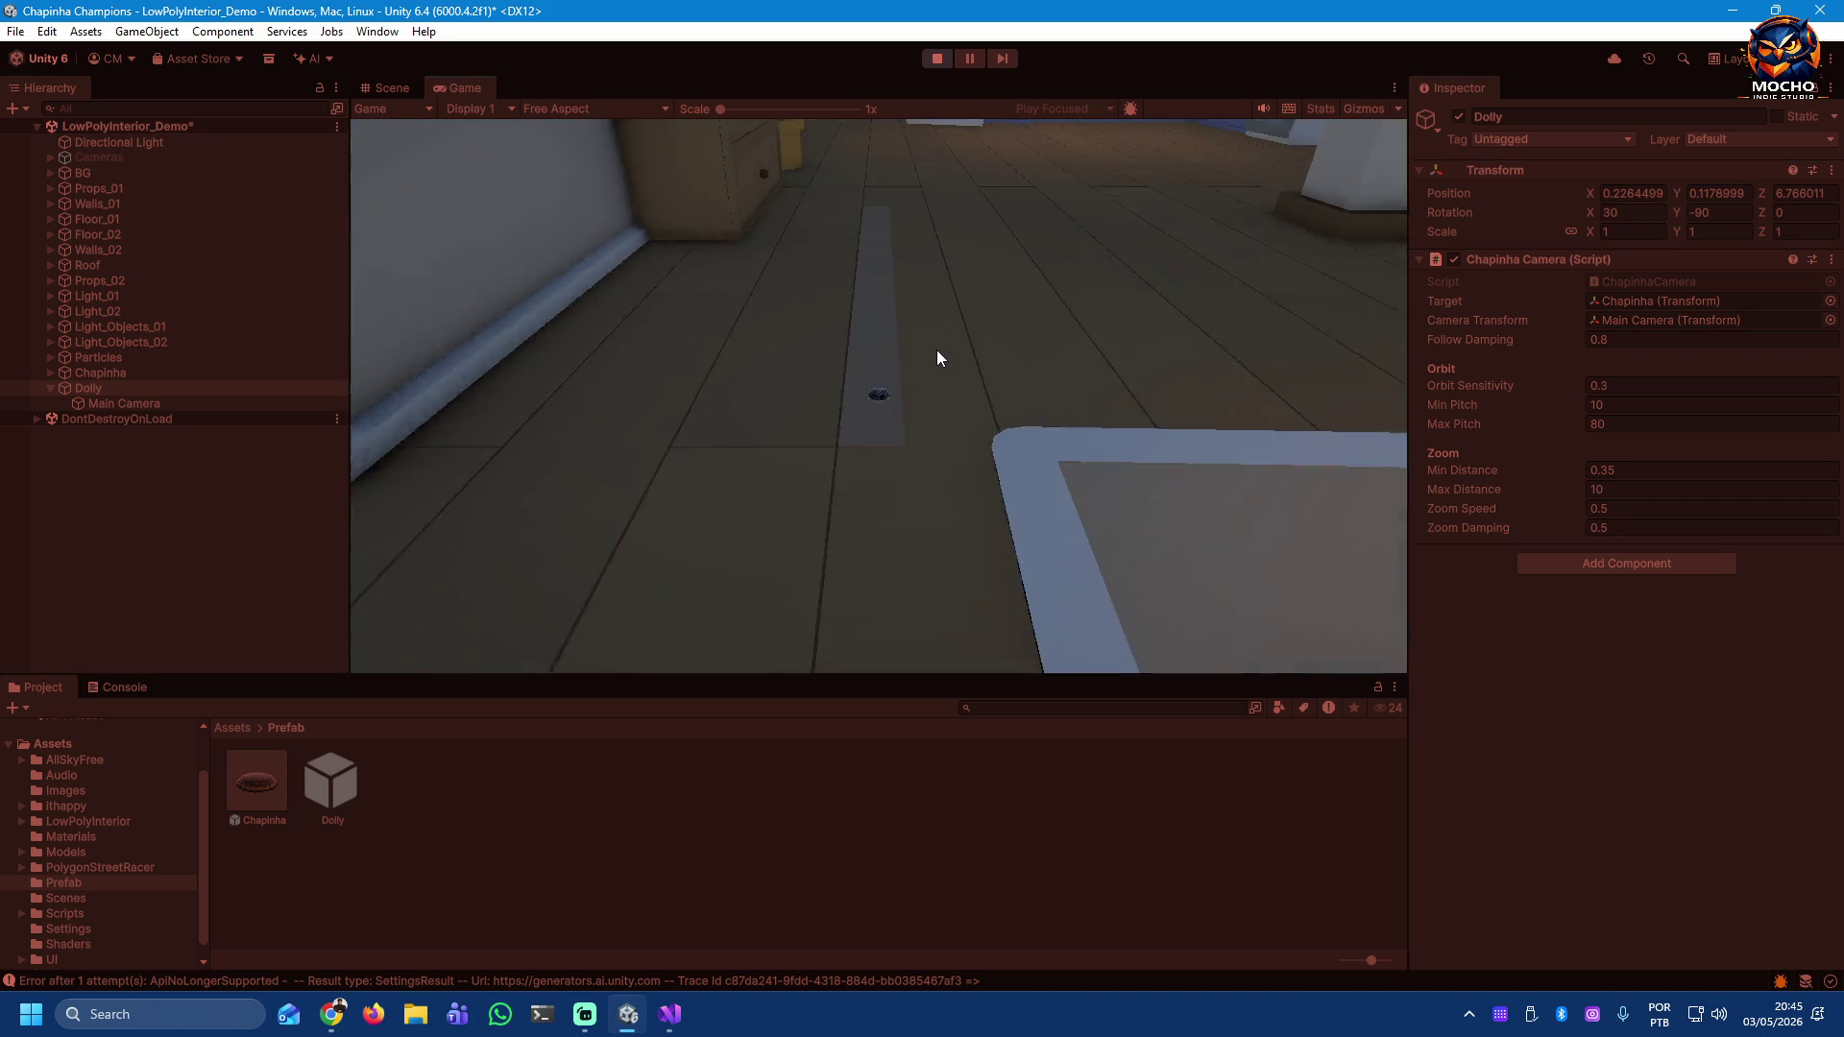
pyautogui.scroll(3, 938, 358)
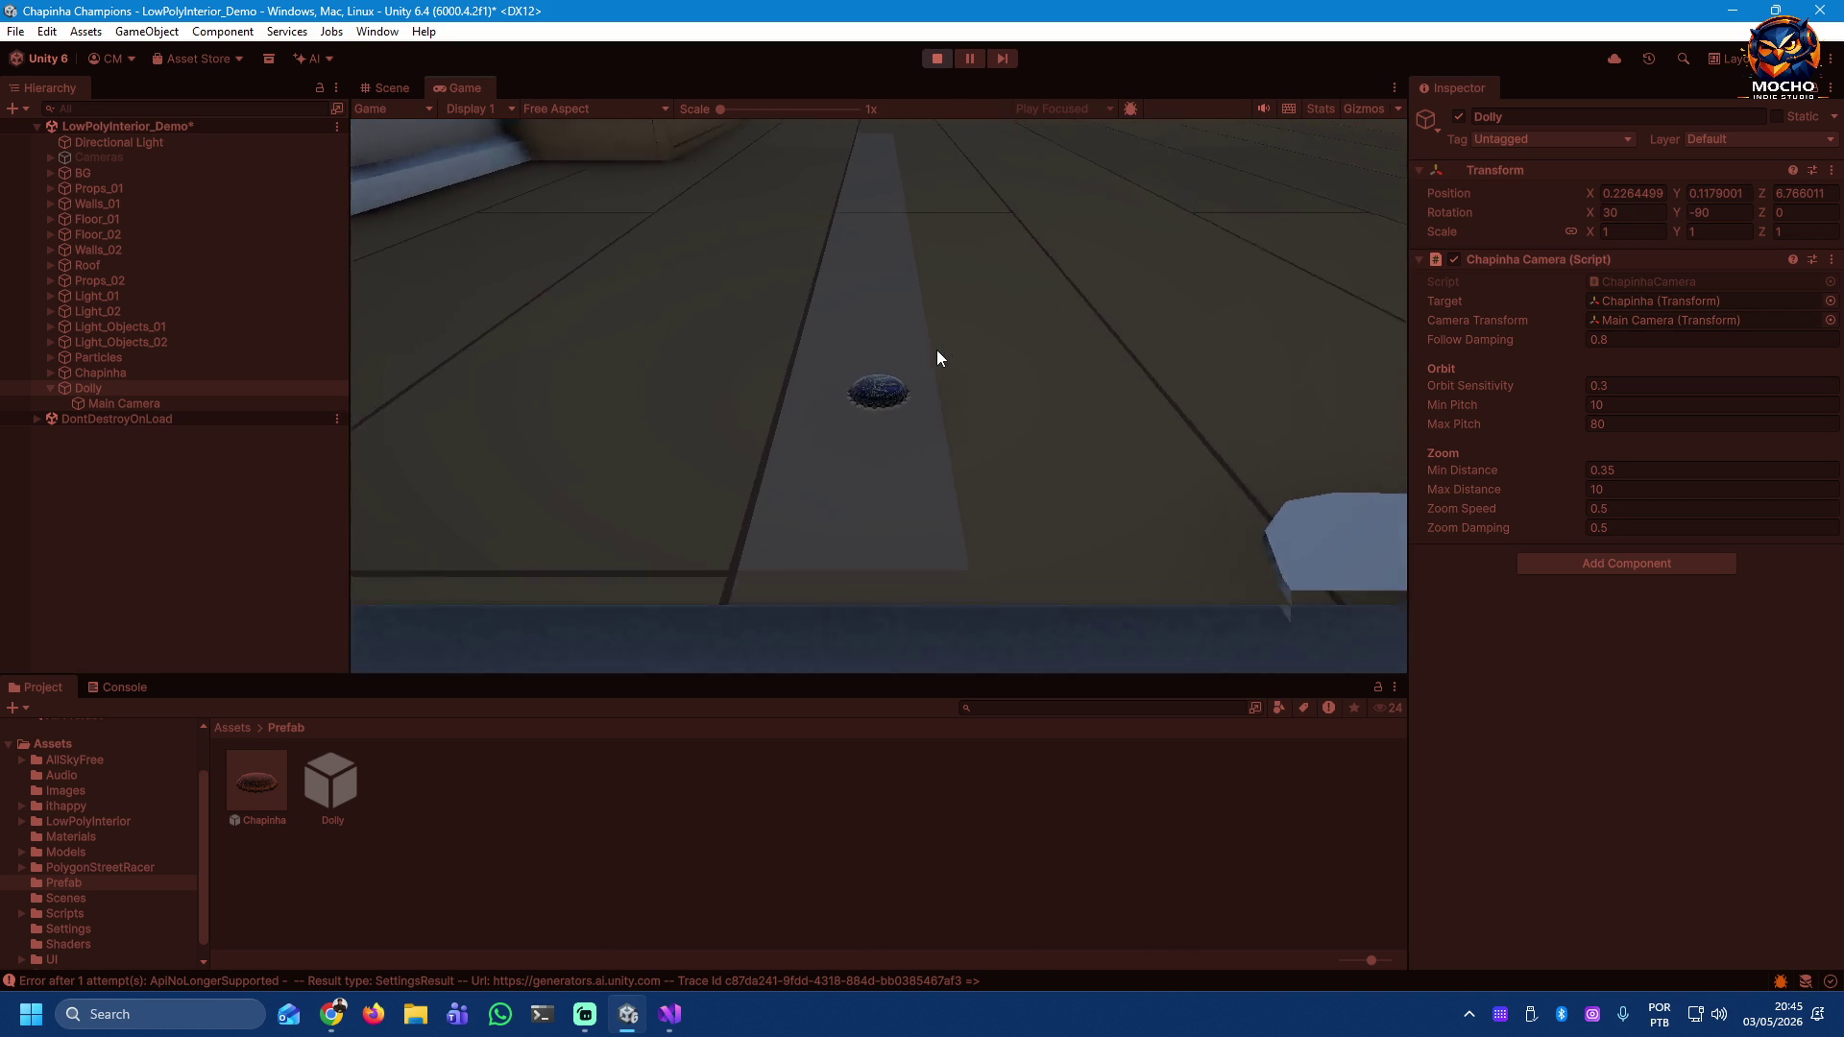
pyautogui.moveTo(938, 358)
pyautogui.mouseDown()
pyautogui.moveTo(930, 378)
pyautogui.moveTo(926, 335)
pyautogui.moveTo(979, 411)
pyautogui.mouseUp()
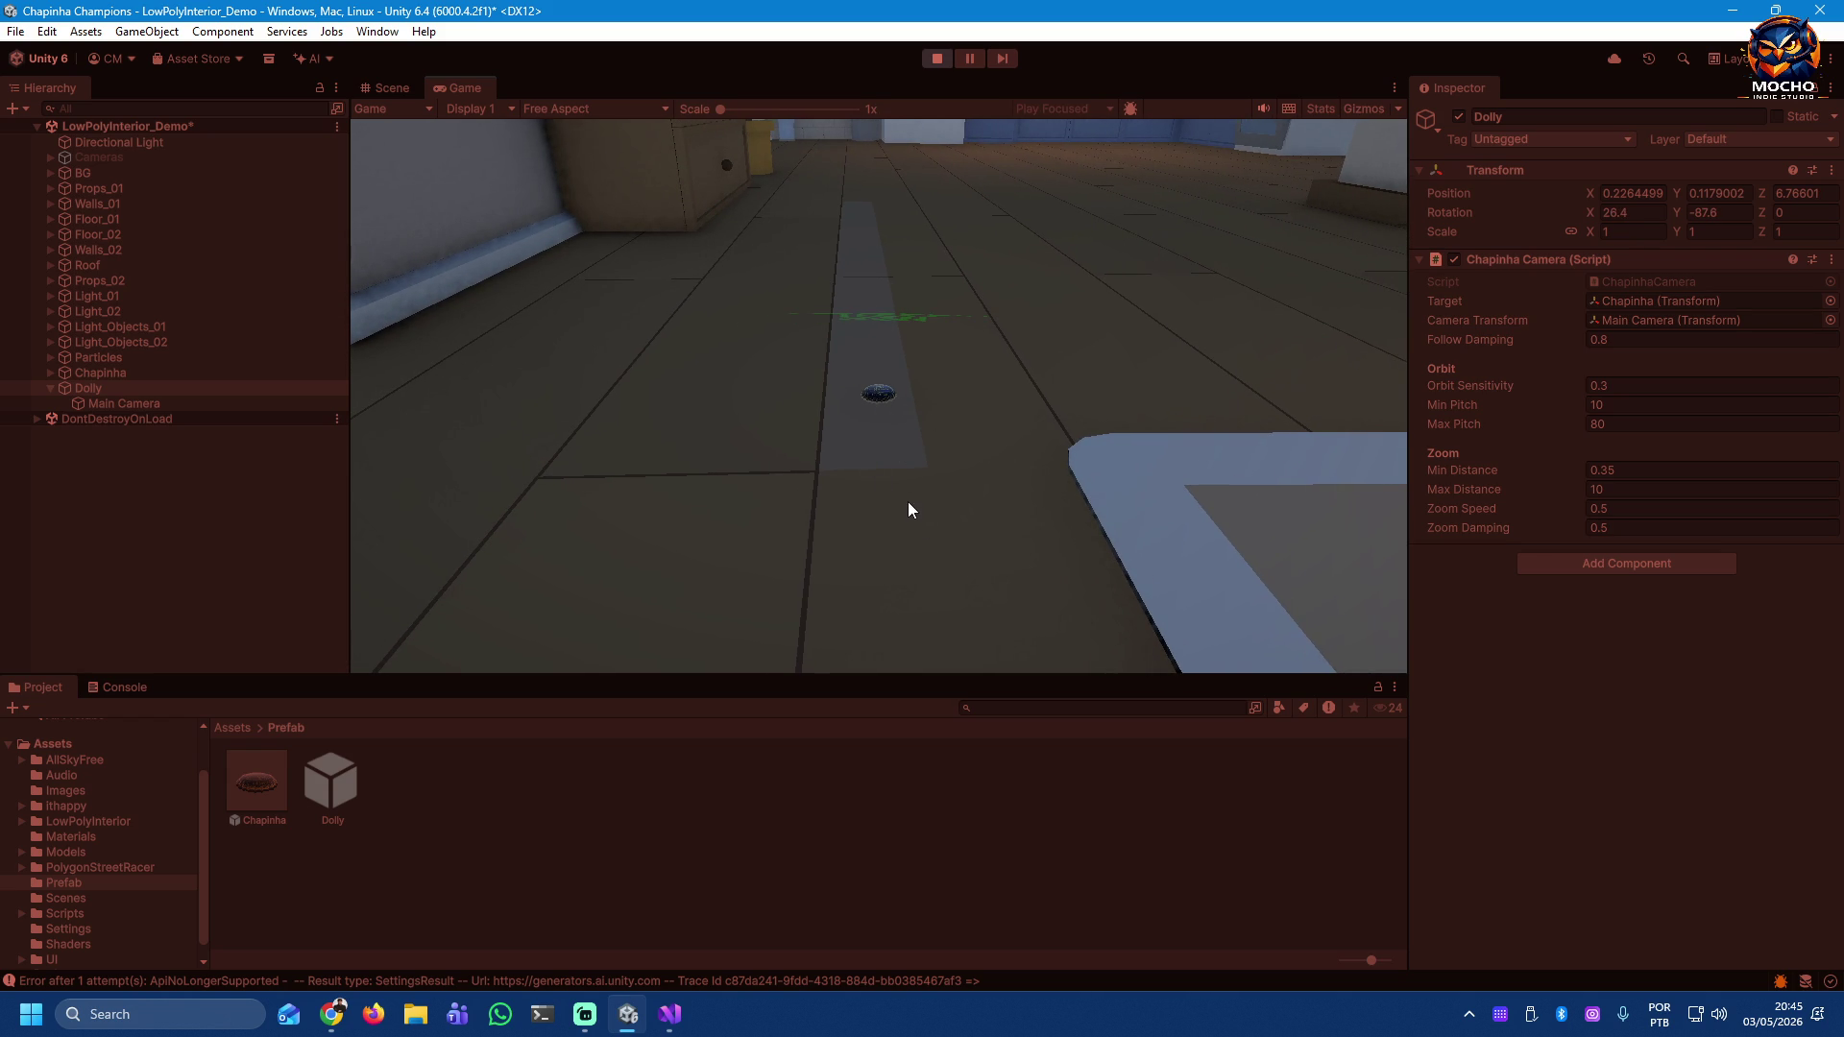
pyautogui.moveTo(883, 393)
pyautogui.mouseDown()
pyautogui.moveTo(874, 284)
pyautogui.moveTo(891, 532)
pyautogui.mouseUp()
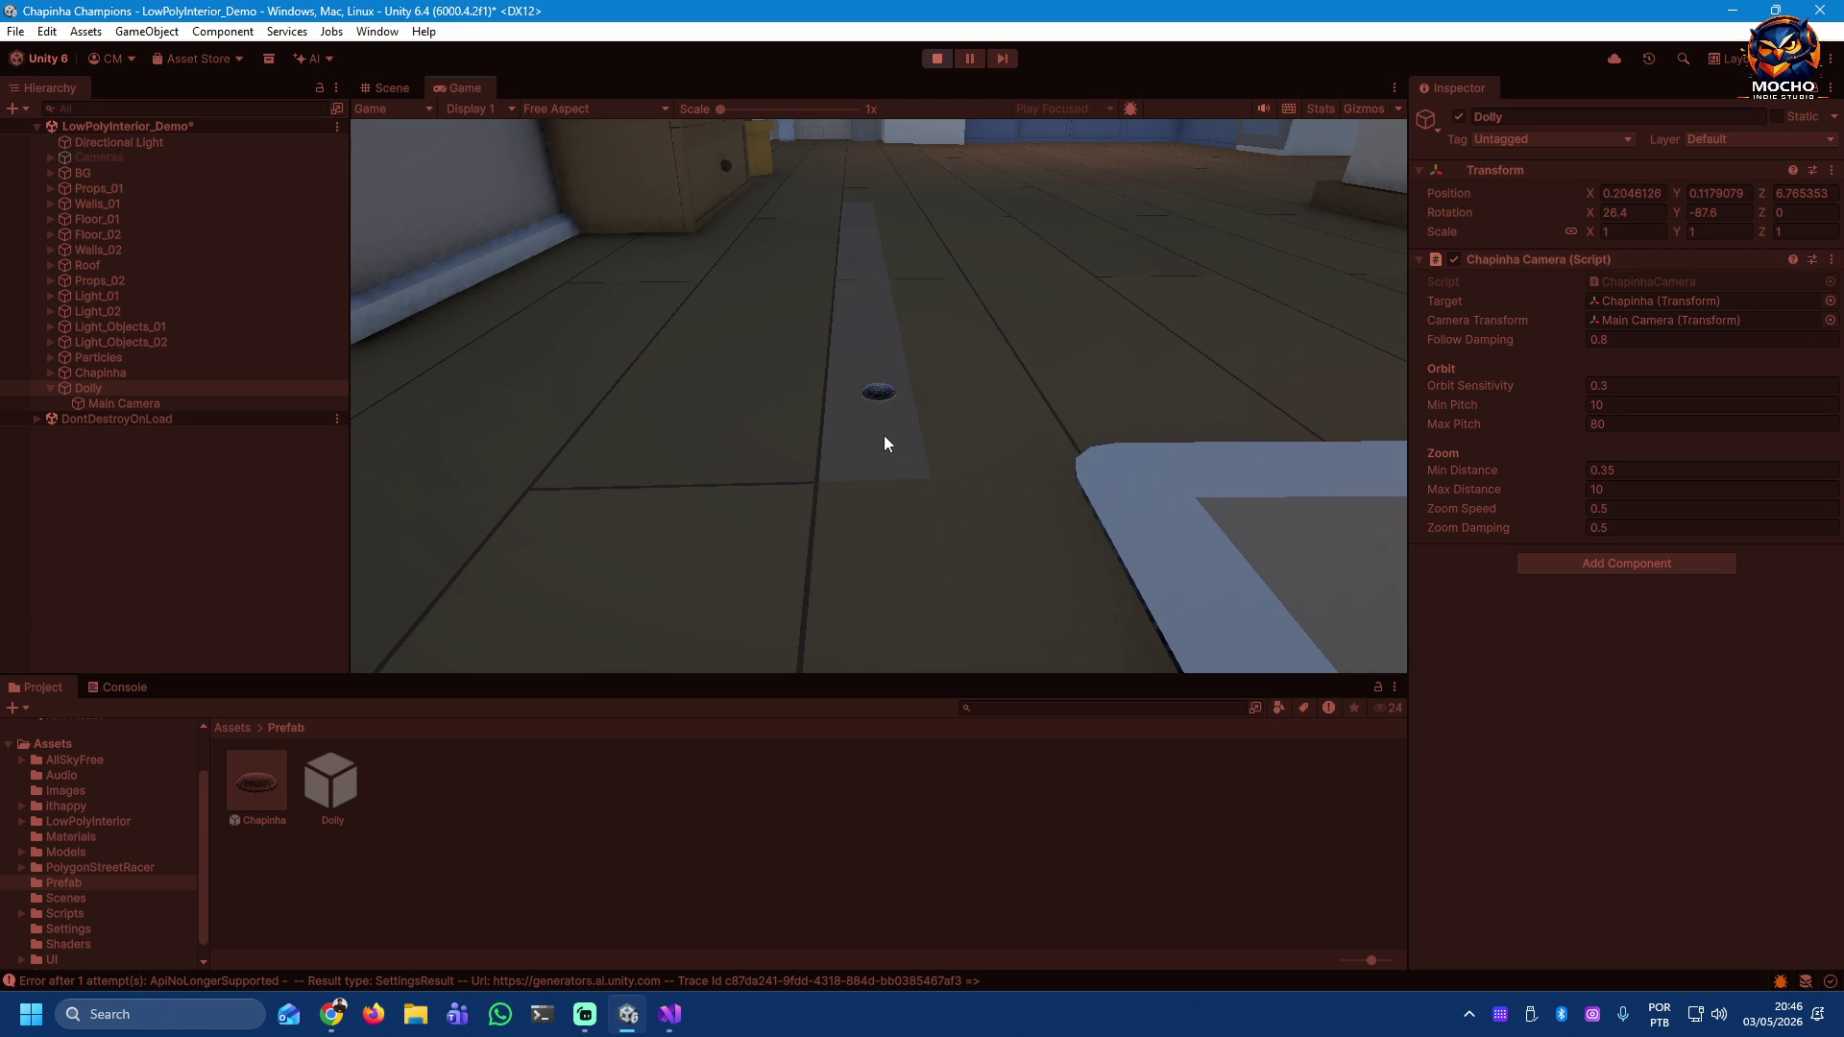
# Step: Stop Play mode and frame the Dolly in the Scene view, looking down at the floor
pyautogui.click(938, 58)
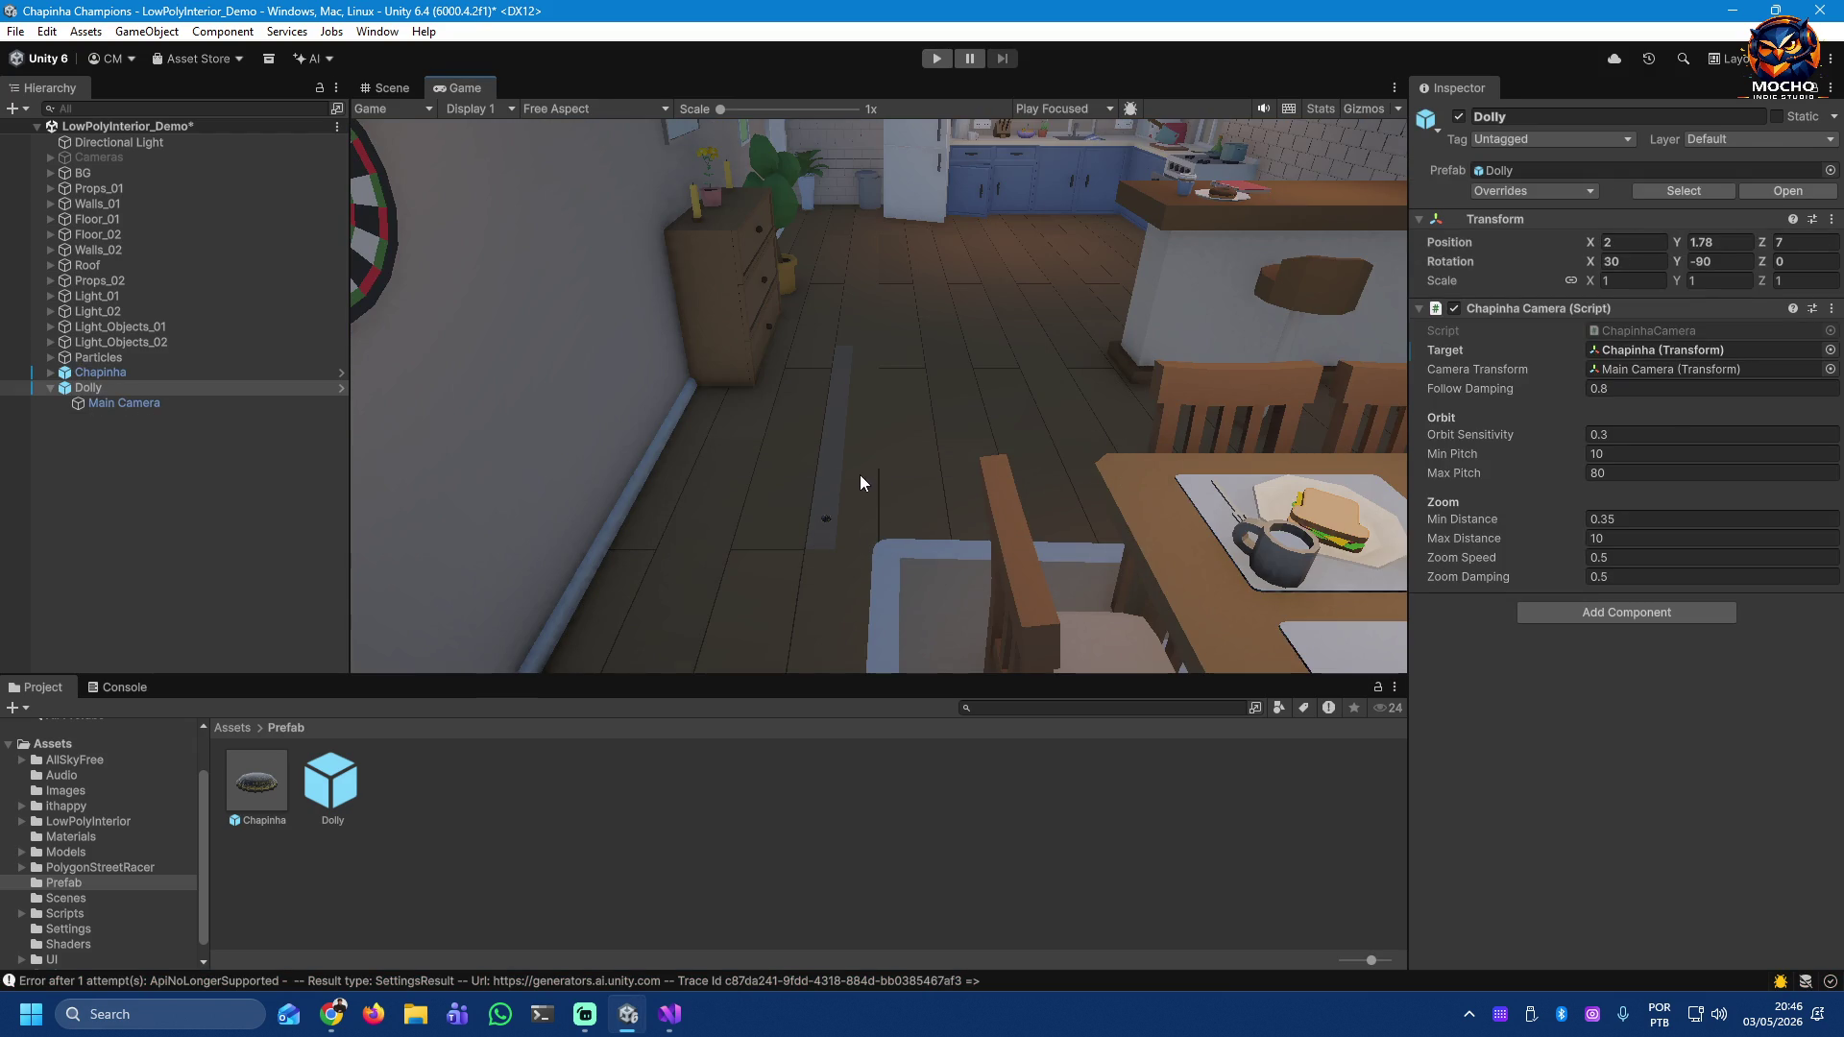
pyautogui.click(376, 87)
pyautogui.moveTo(1026, 430)
pyautogui.mouseDown()
pyautogui.moveTo(1298, 429)
pyautogui.moveTo(932, 331)
pyautogui.moveTo(865, 390)
pyautogui.mouseUp()
pyautogui.press('f')
# Step: Orbit the Scene view and pick floor tiles beside the dining table
pyautogui.click(865, 390)
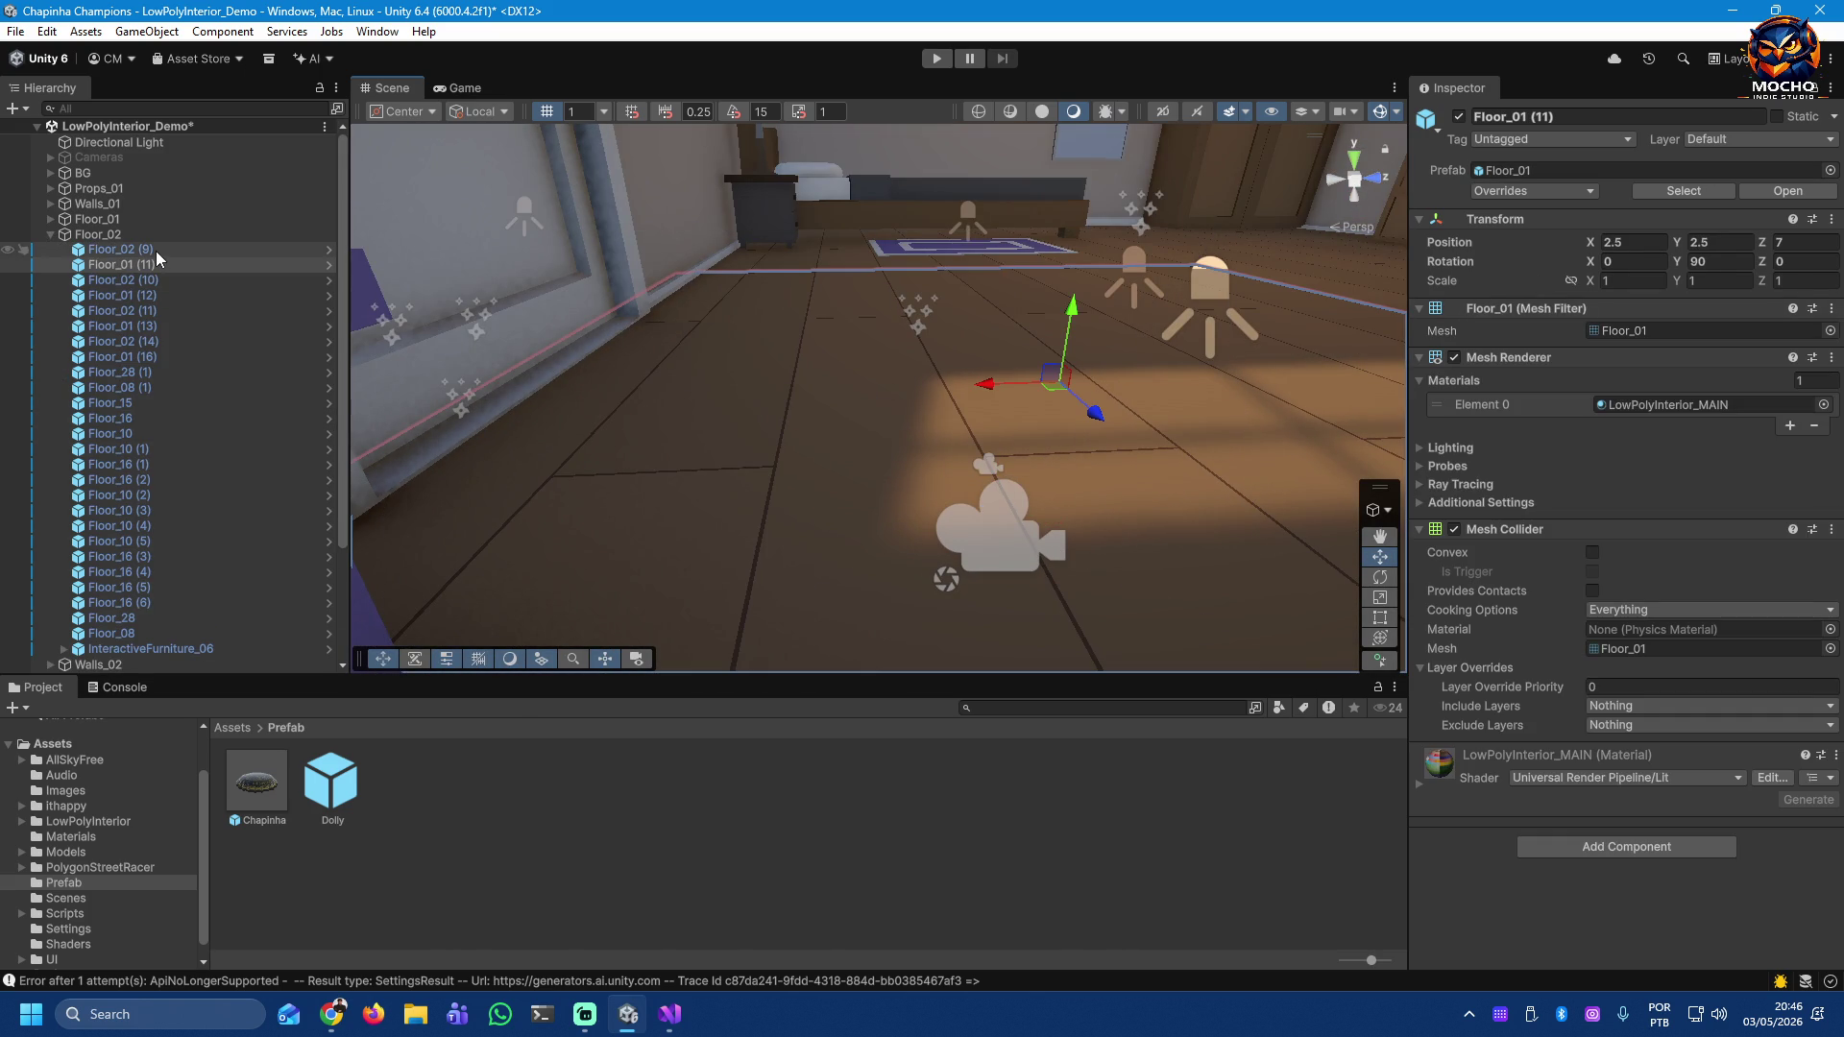
pyautogui.moveTo(630, 453)
pyautogui.mouseDown()
pyautogui.moveTo(1143, 608)
pyautogui.moveTo(1087, 561)
pyautogui.mouseUp()
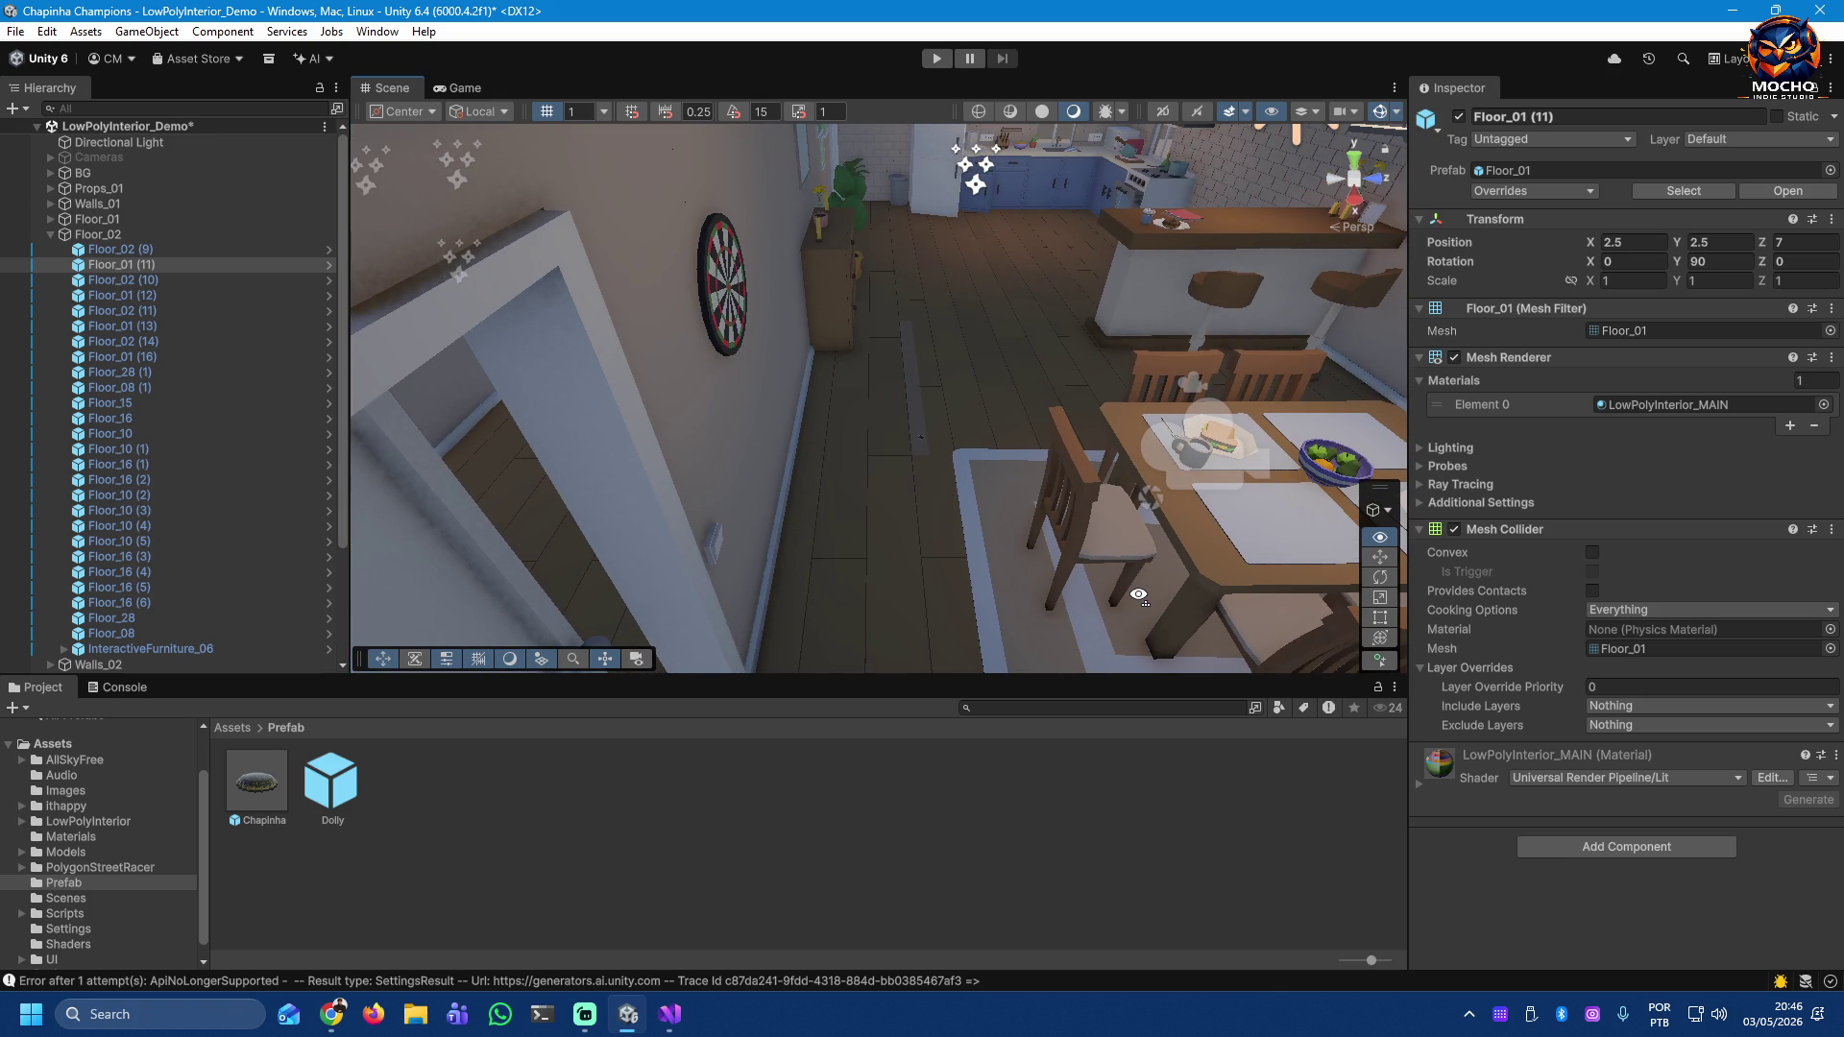
pyautogui.click(960, 449)
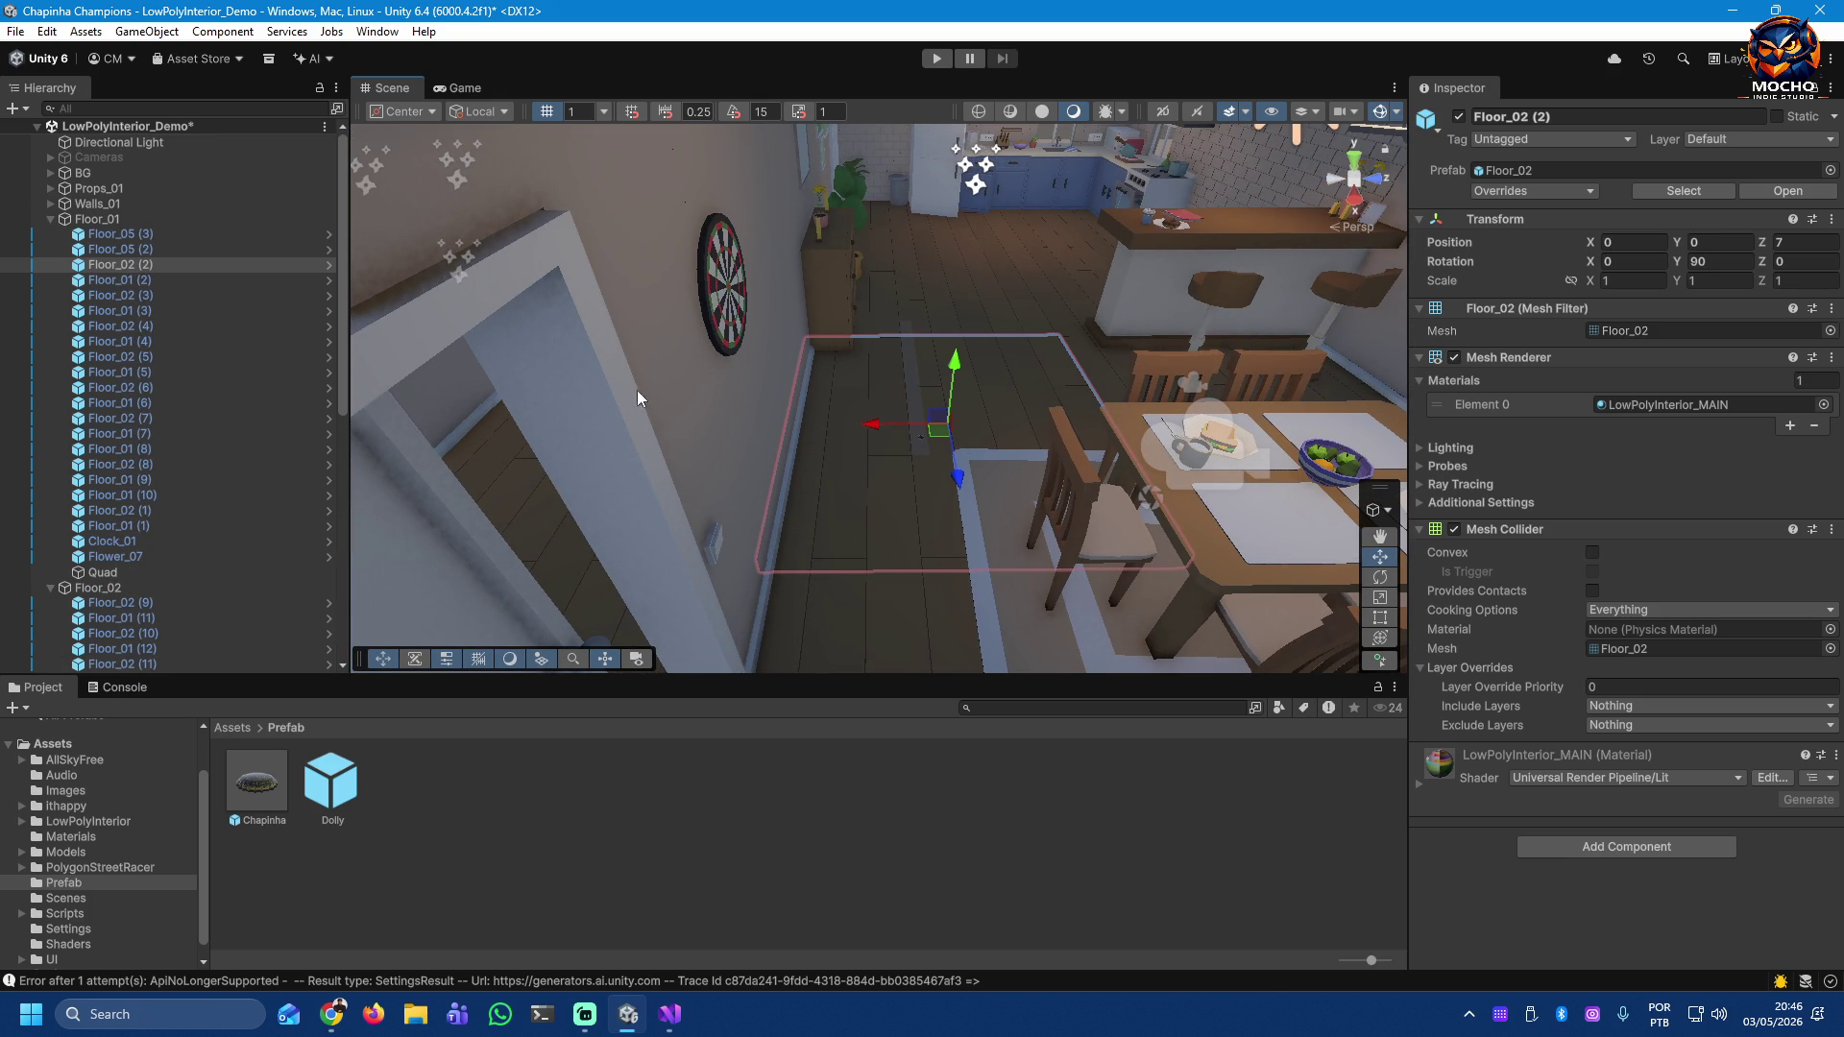
# Step: Put Floor_05 (3) through Floor_01 (1) on the Terrain layer, leaving tags Untagged
pyautogui.click(108, 235)
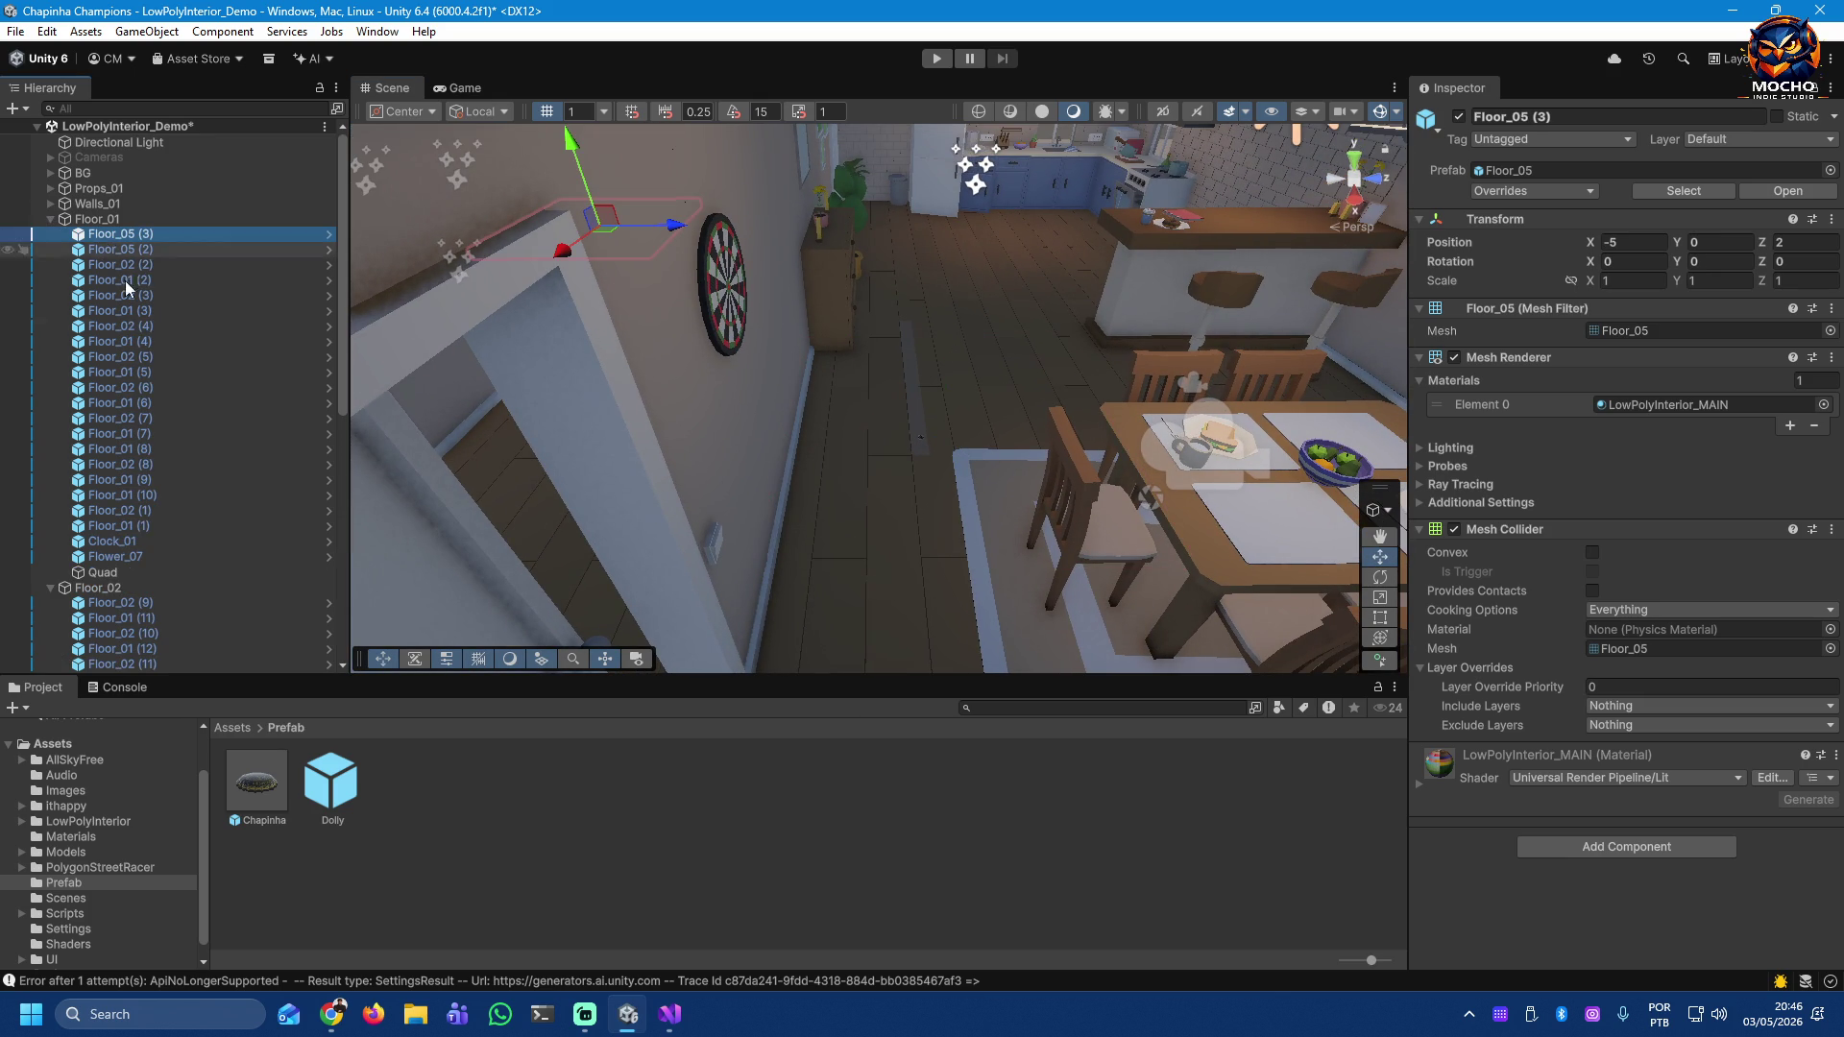
pyautogui.keyDown('shift'); pyautogui.click(128, 525); pyautogui.keyUp('shift')
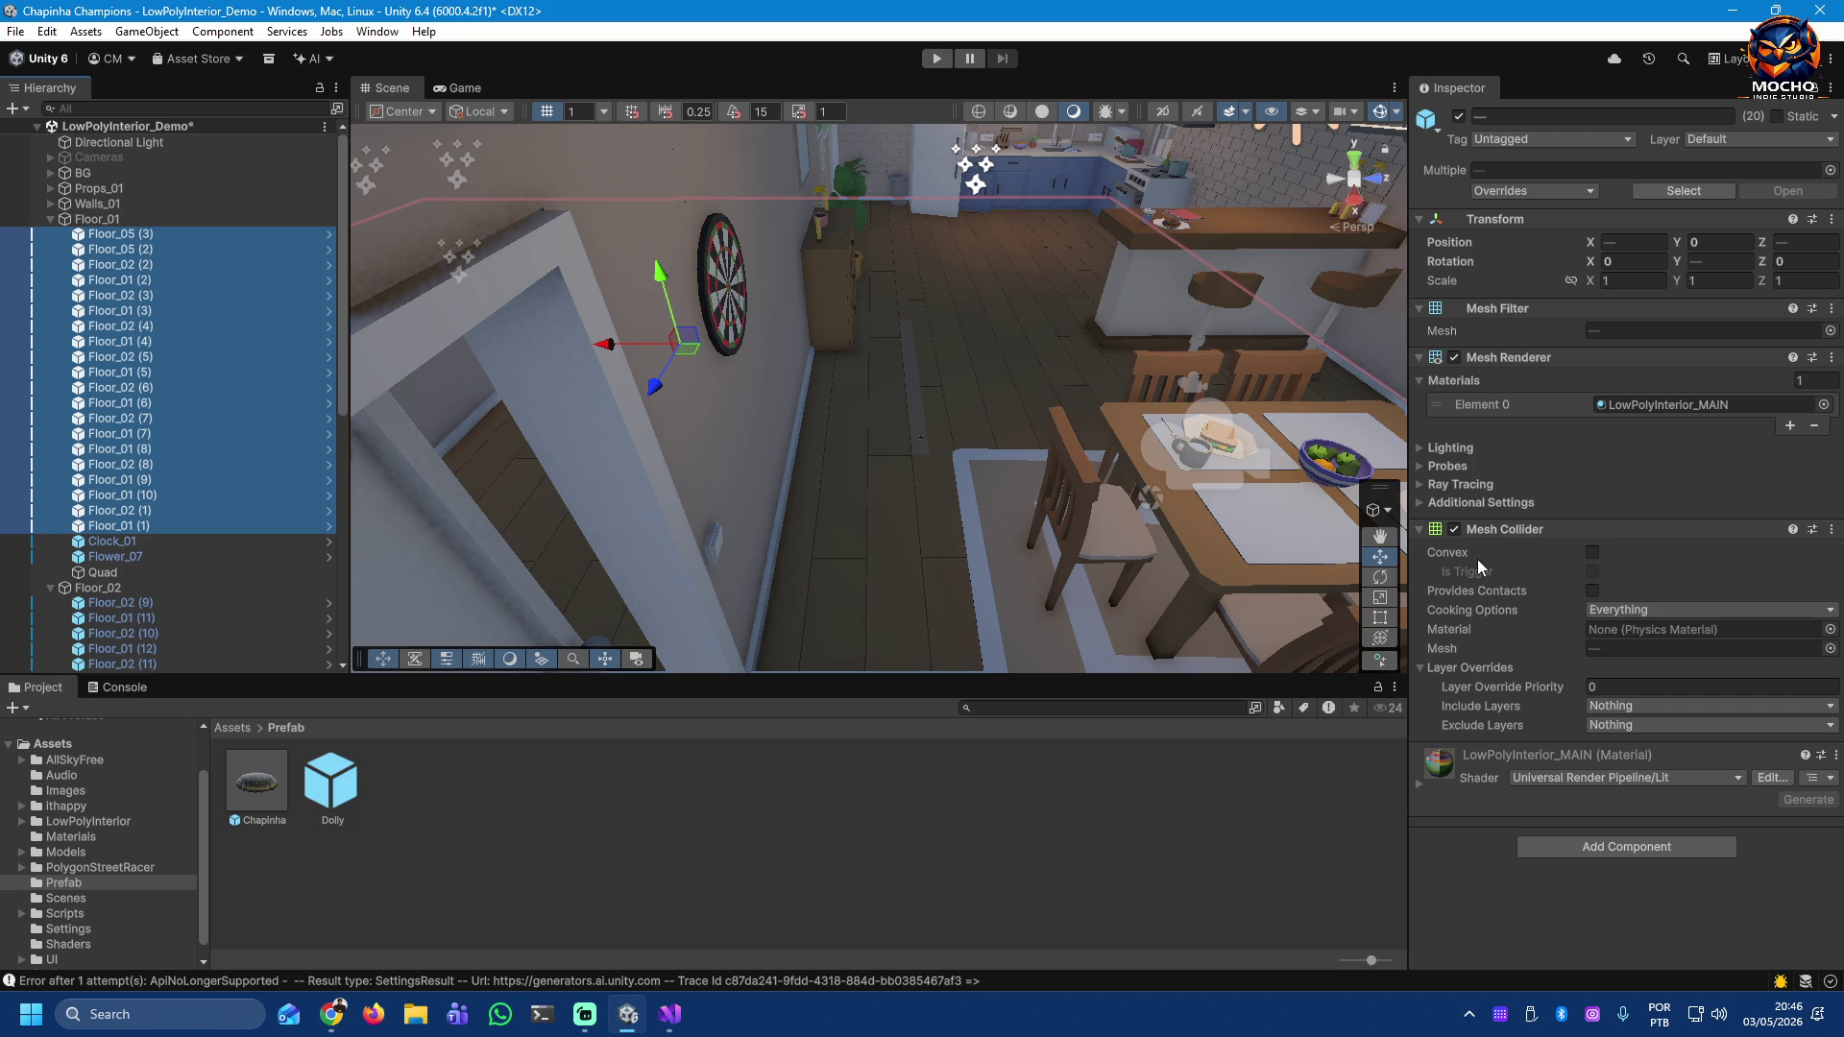
pyautogui.click(1738, 141)
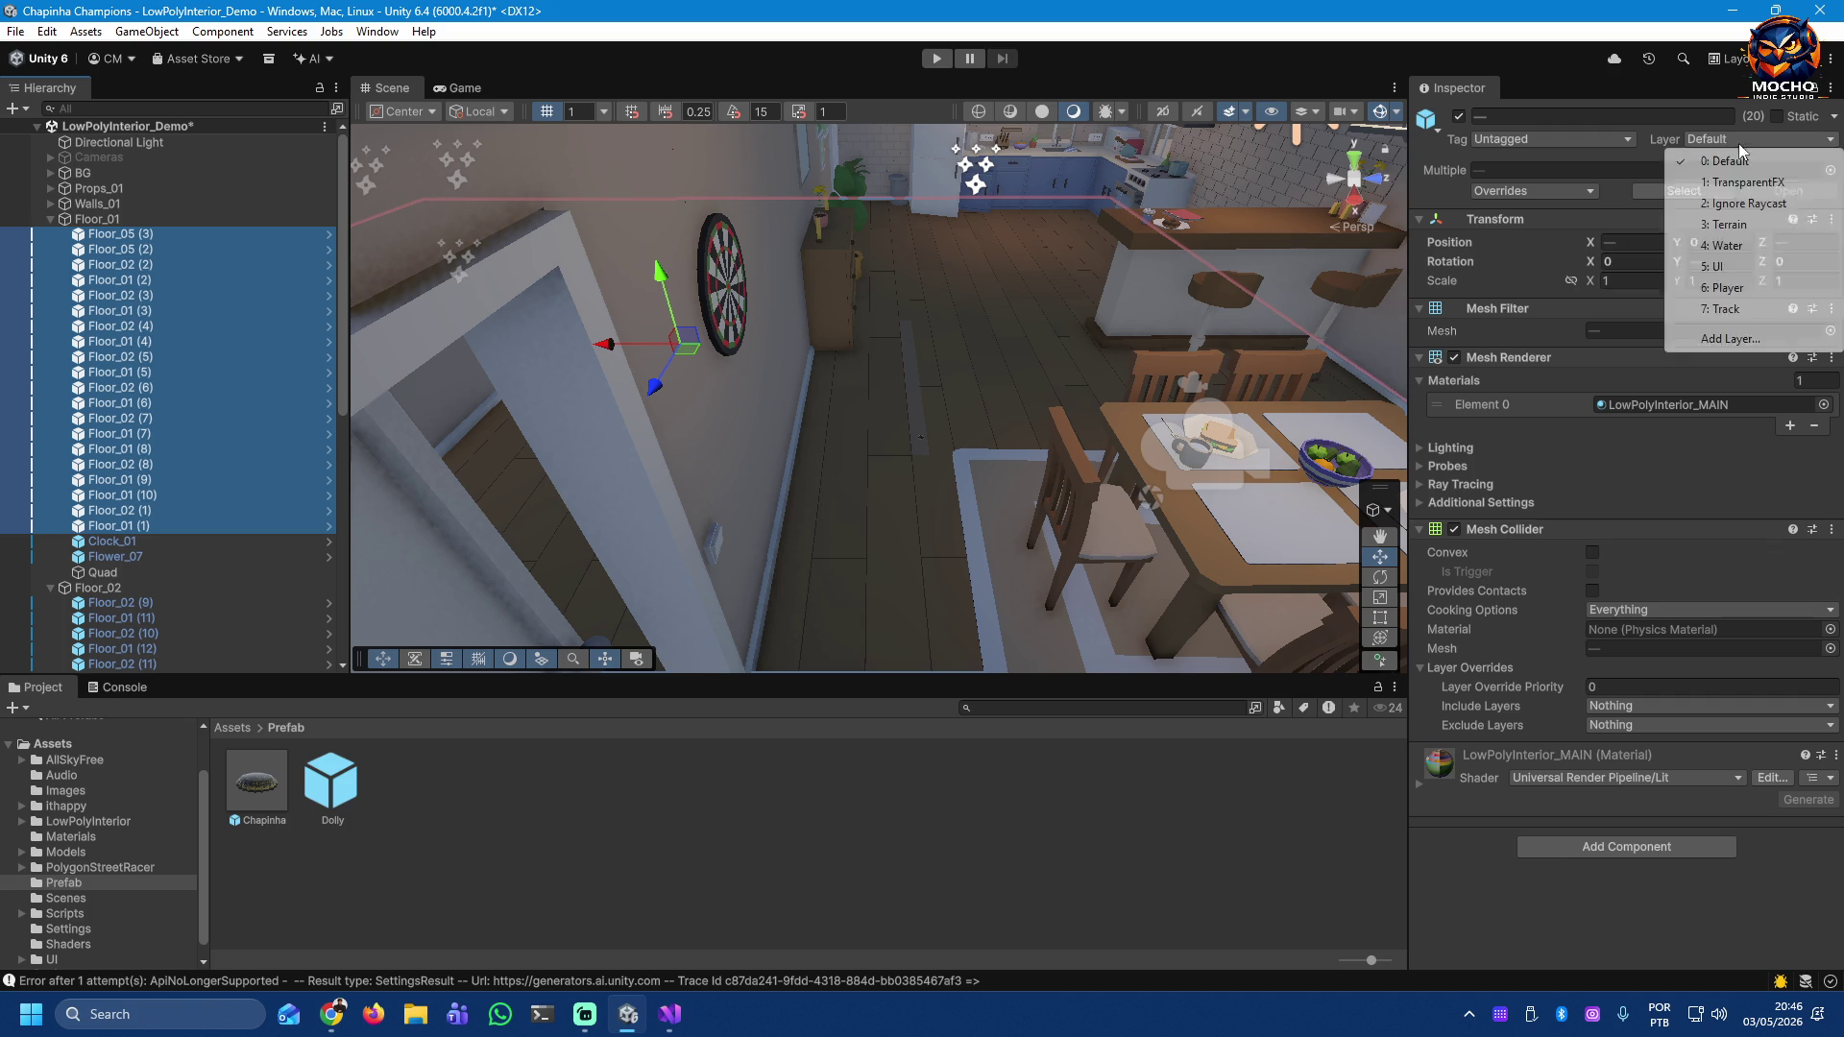
pyautogui.click(1745, 226)
pyautogui.click(1604, 151)
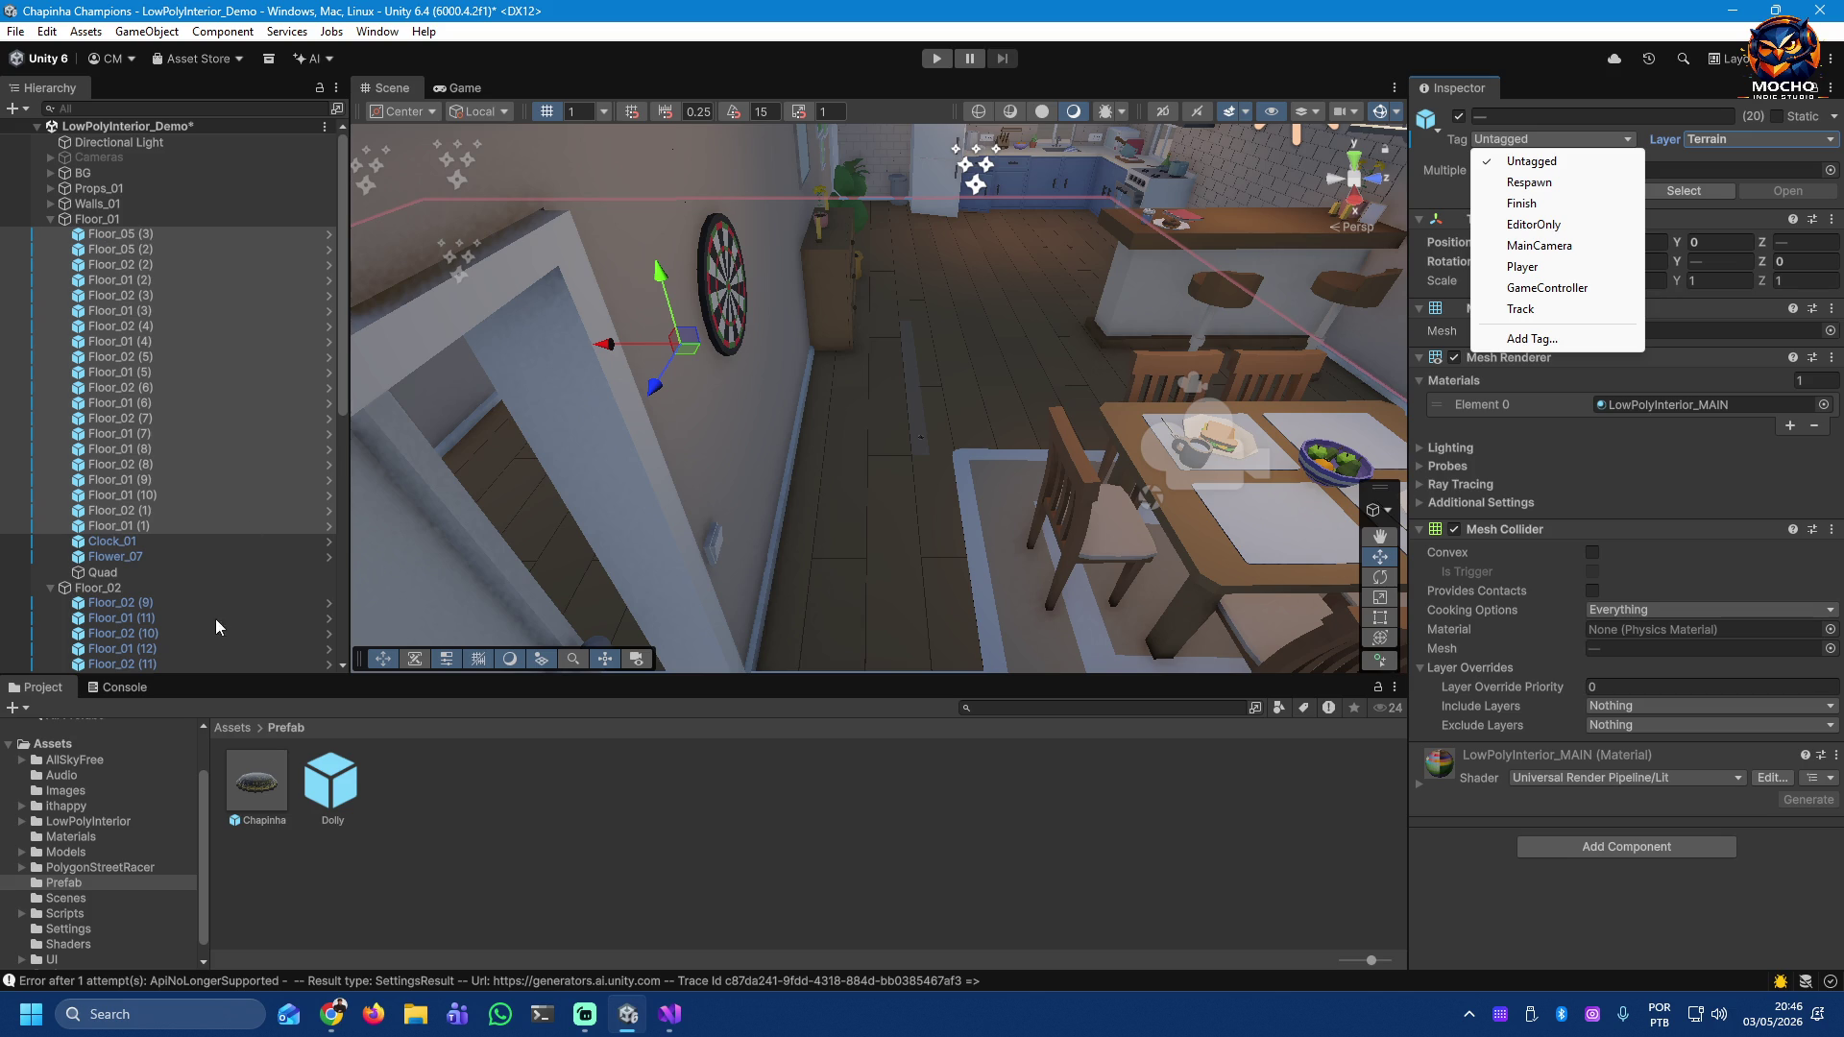
pyautogui.moveTo(342, 405); pyautogui.dragTo(348, 652)
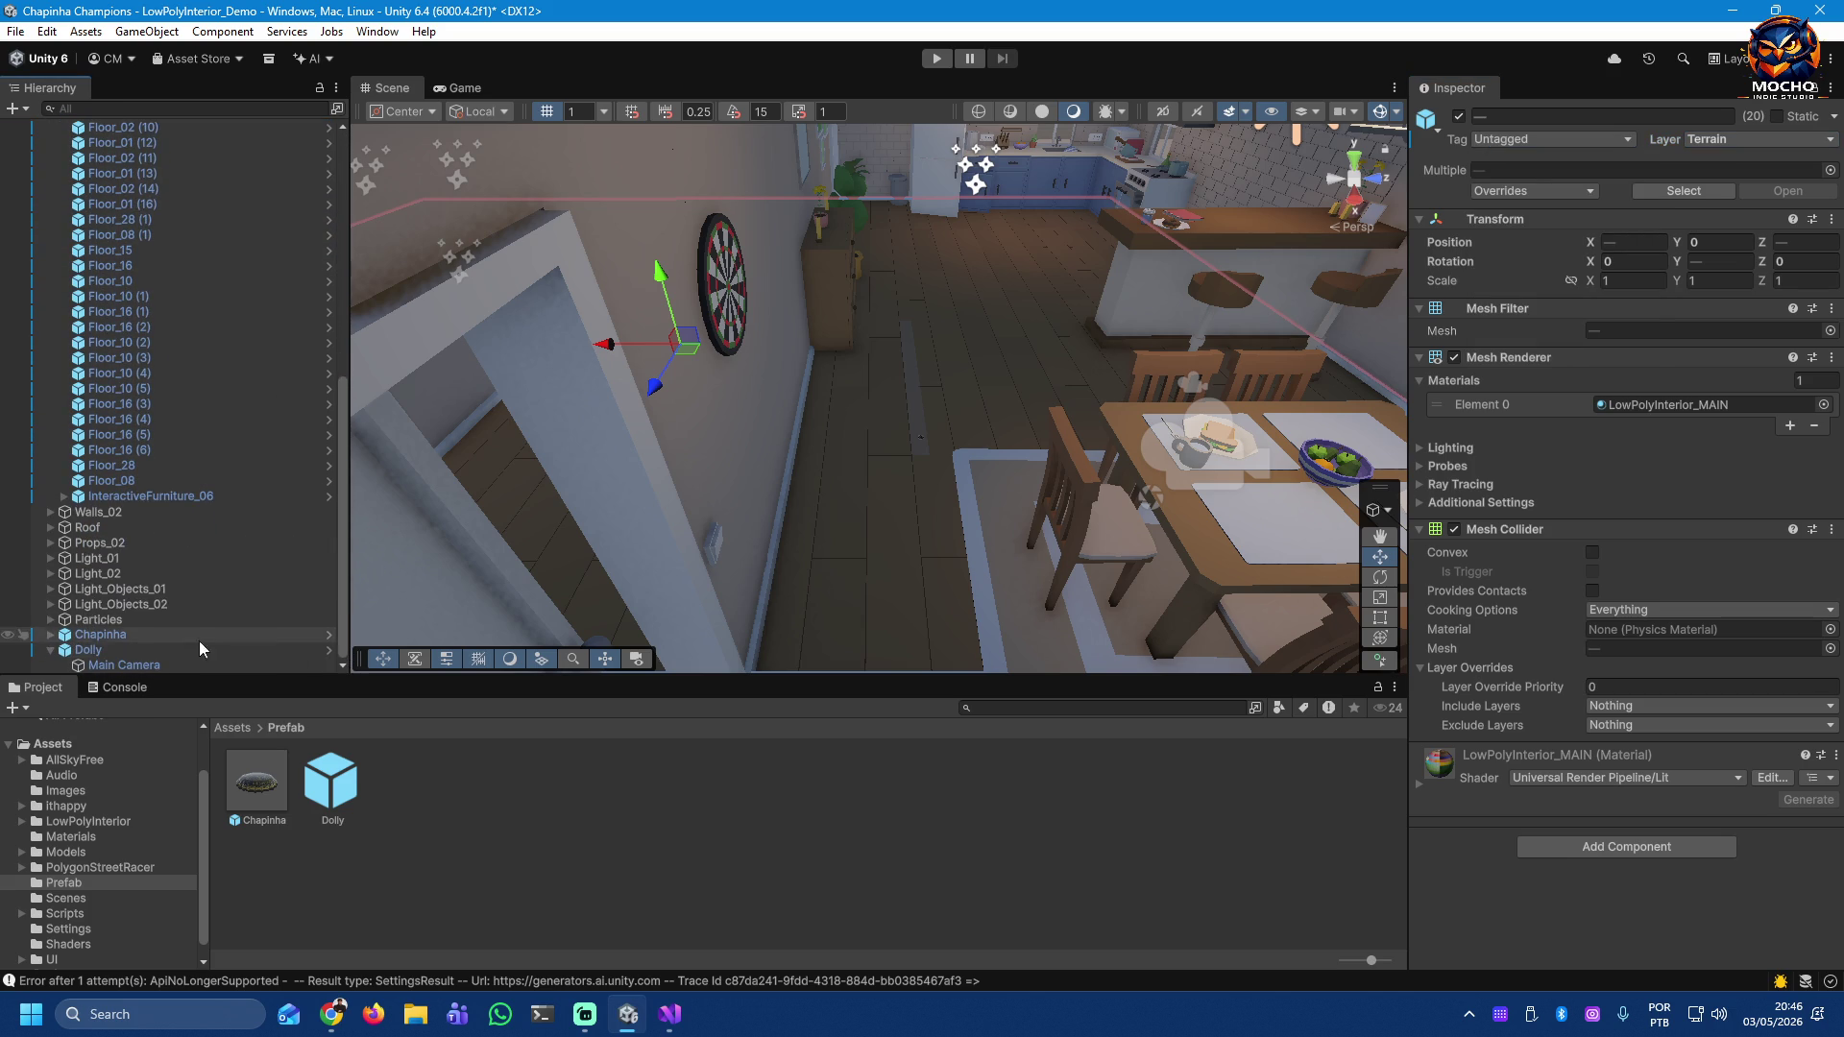
# Step: Add Terrain alongside Track in Chapinha's Flick Aiming Controller Ground Mask and press Play
pyautogui.click(96, 635)
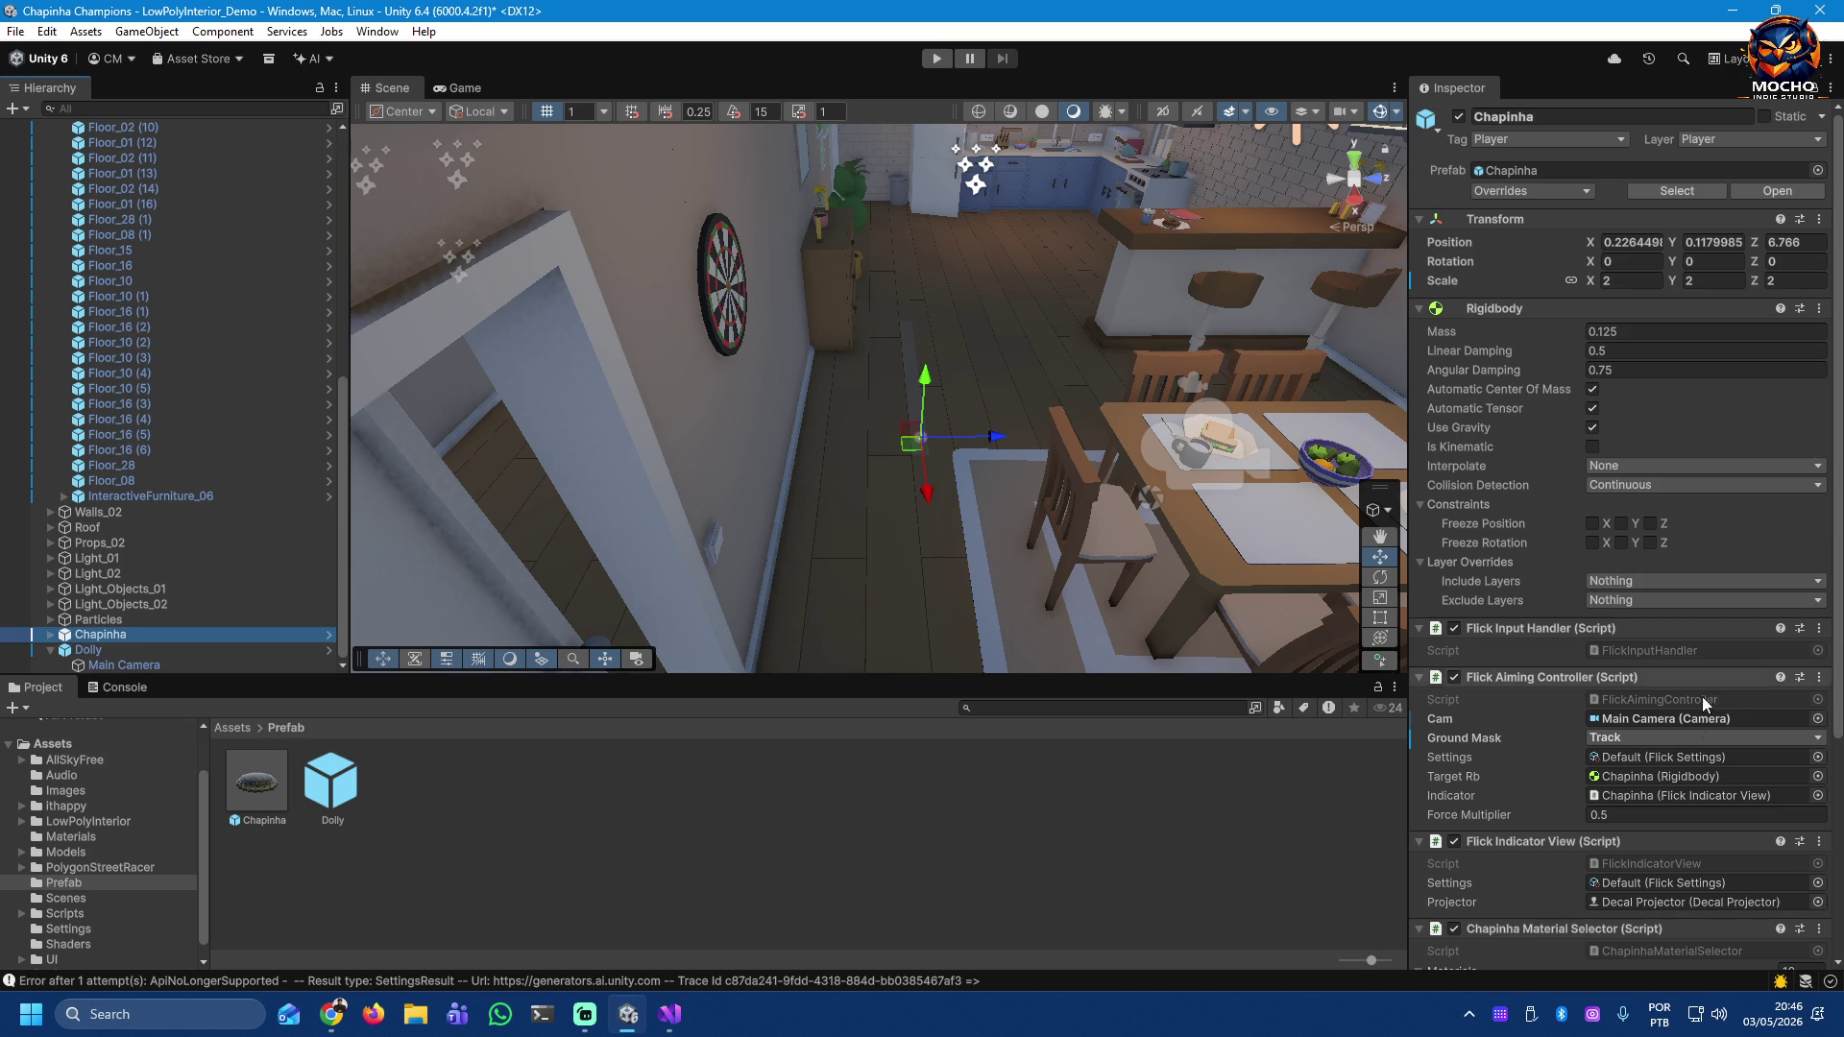
pyautogui.scroll(-3, 1713, 671)
pyautogui.click(1688, 635)
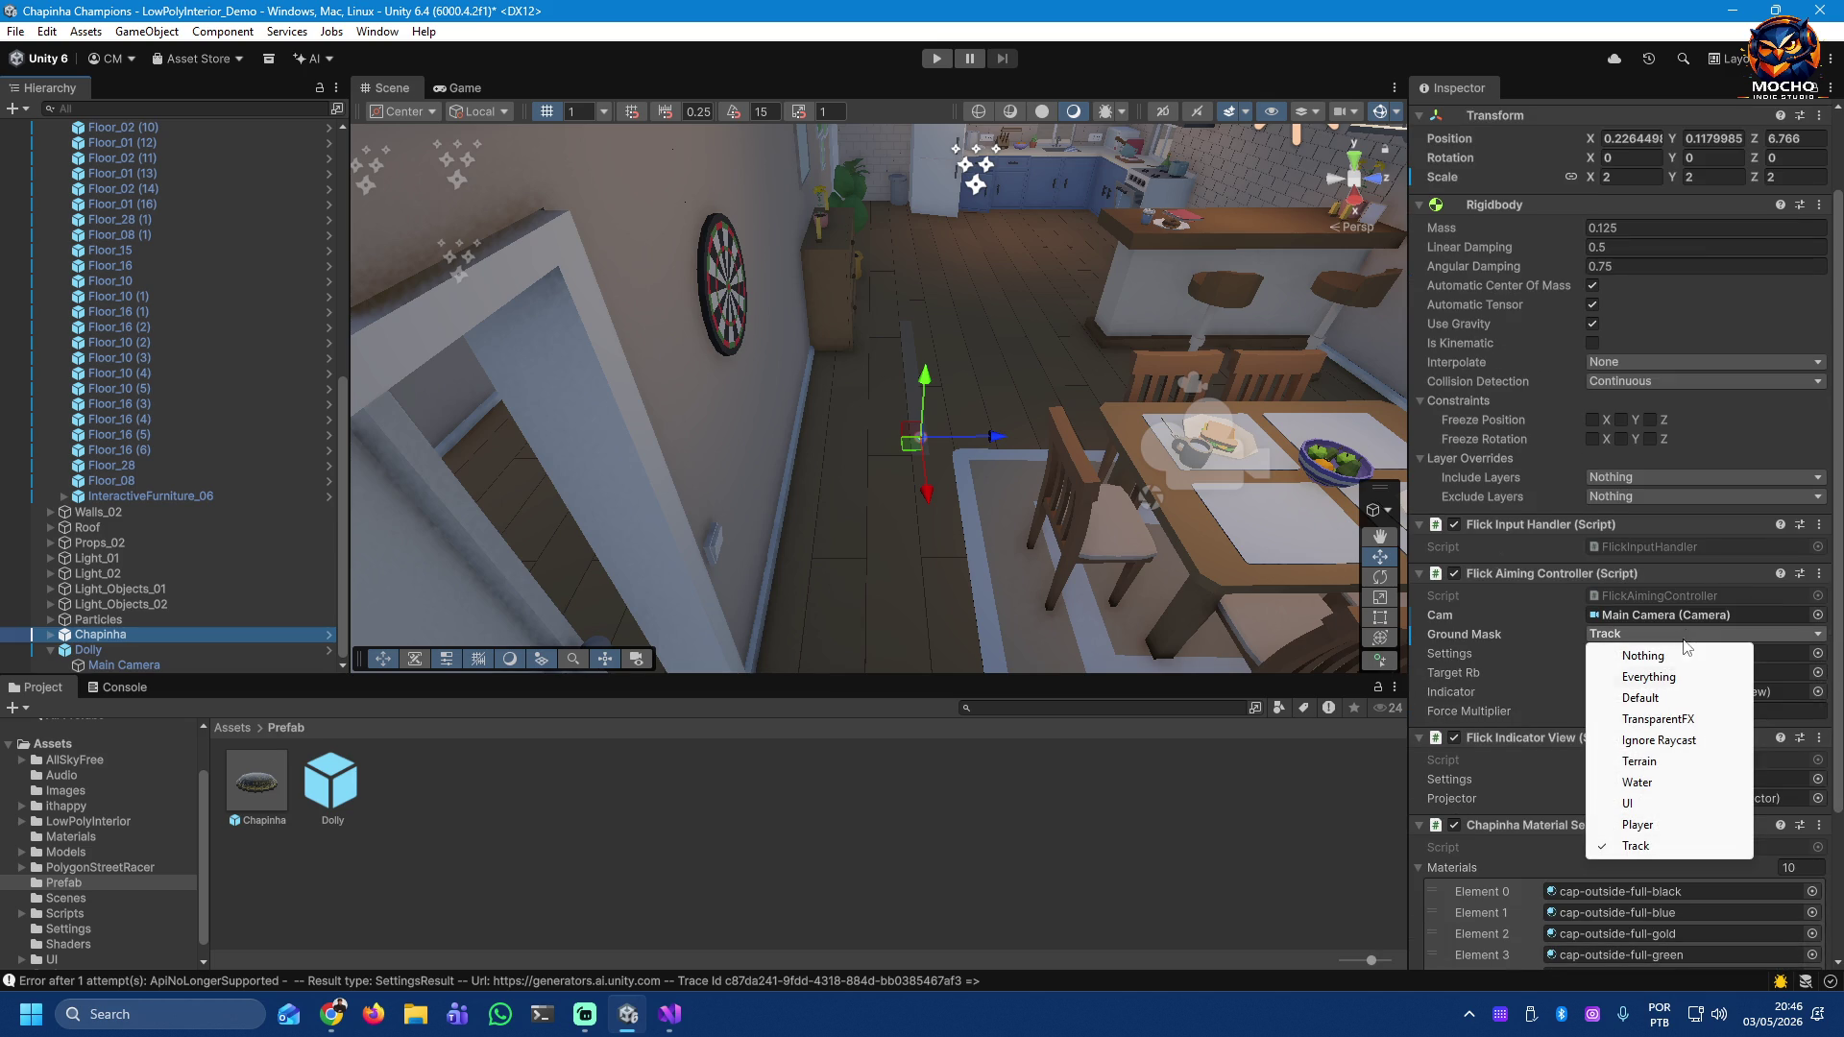
pyautogui.click(1659, 763)
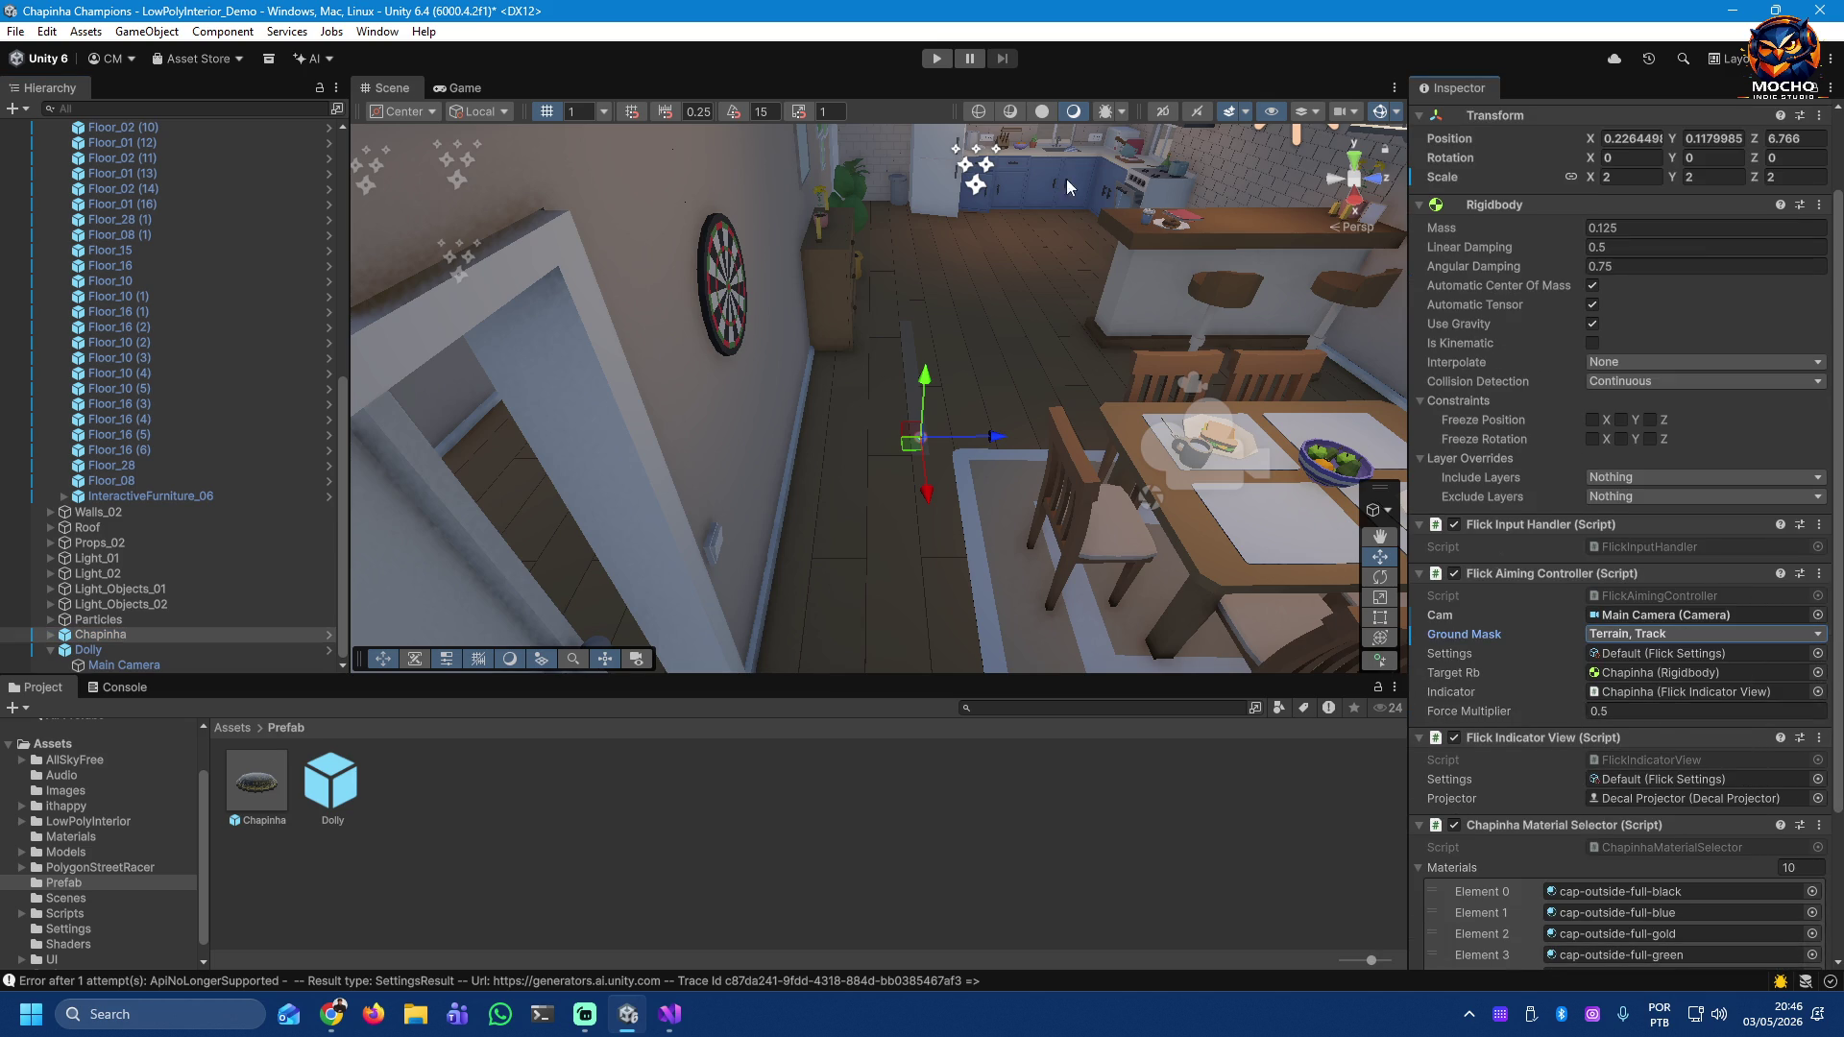
pyautogui.click(936, 59)
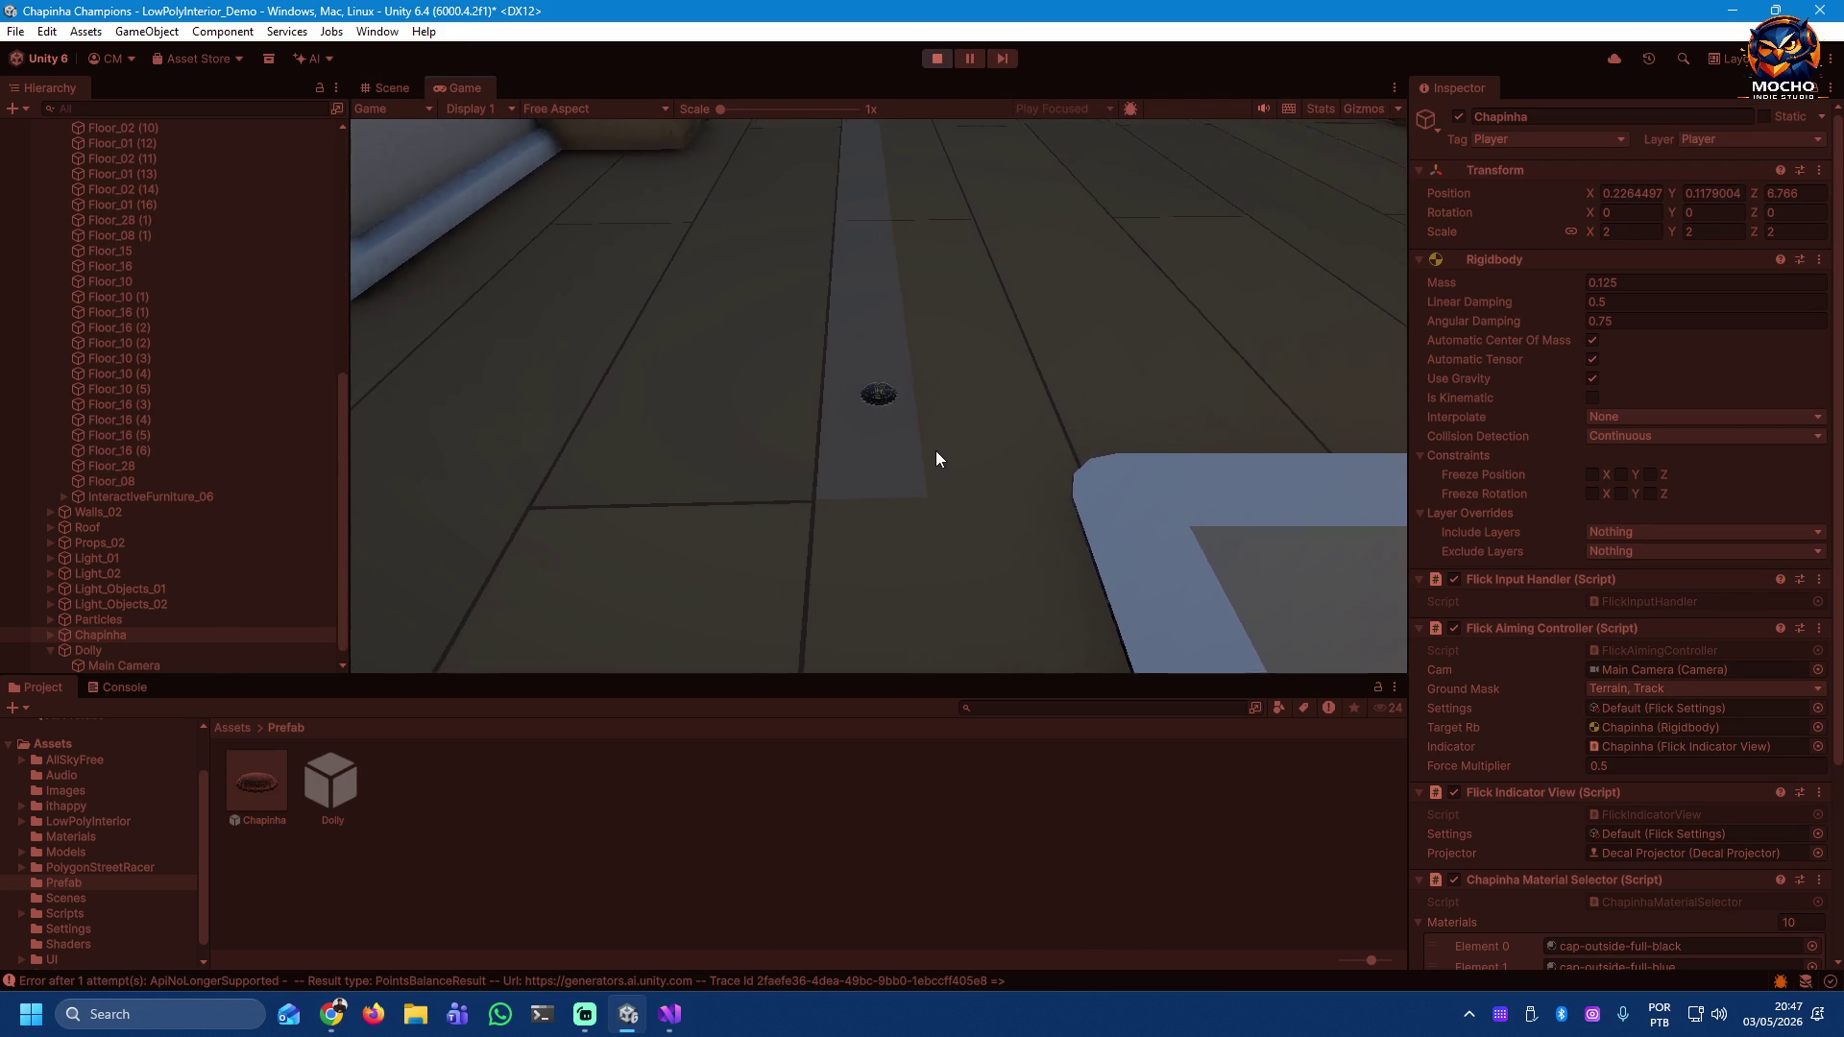
# Step: Flick the cap in several directions, ending with a long forward shot across the floor
pyautogui.moveTo(880, 399)
pyautogui.mouseDown()
pyautogui.moveTo(914, 666)
pyautogui.moveTo(1231, 689)
pyautogui.moveTo(1288, 765)
pyautogui.moveTo(909, 740)
pyautogui.mouseUp()
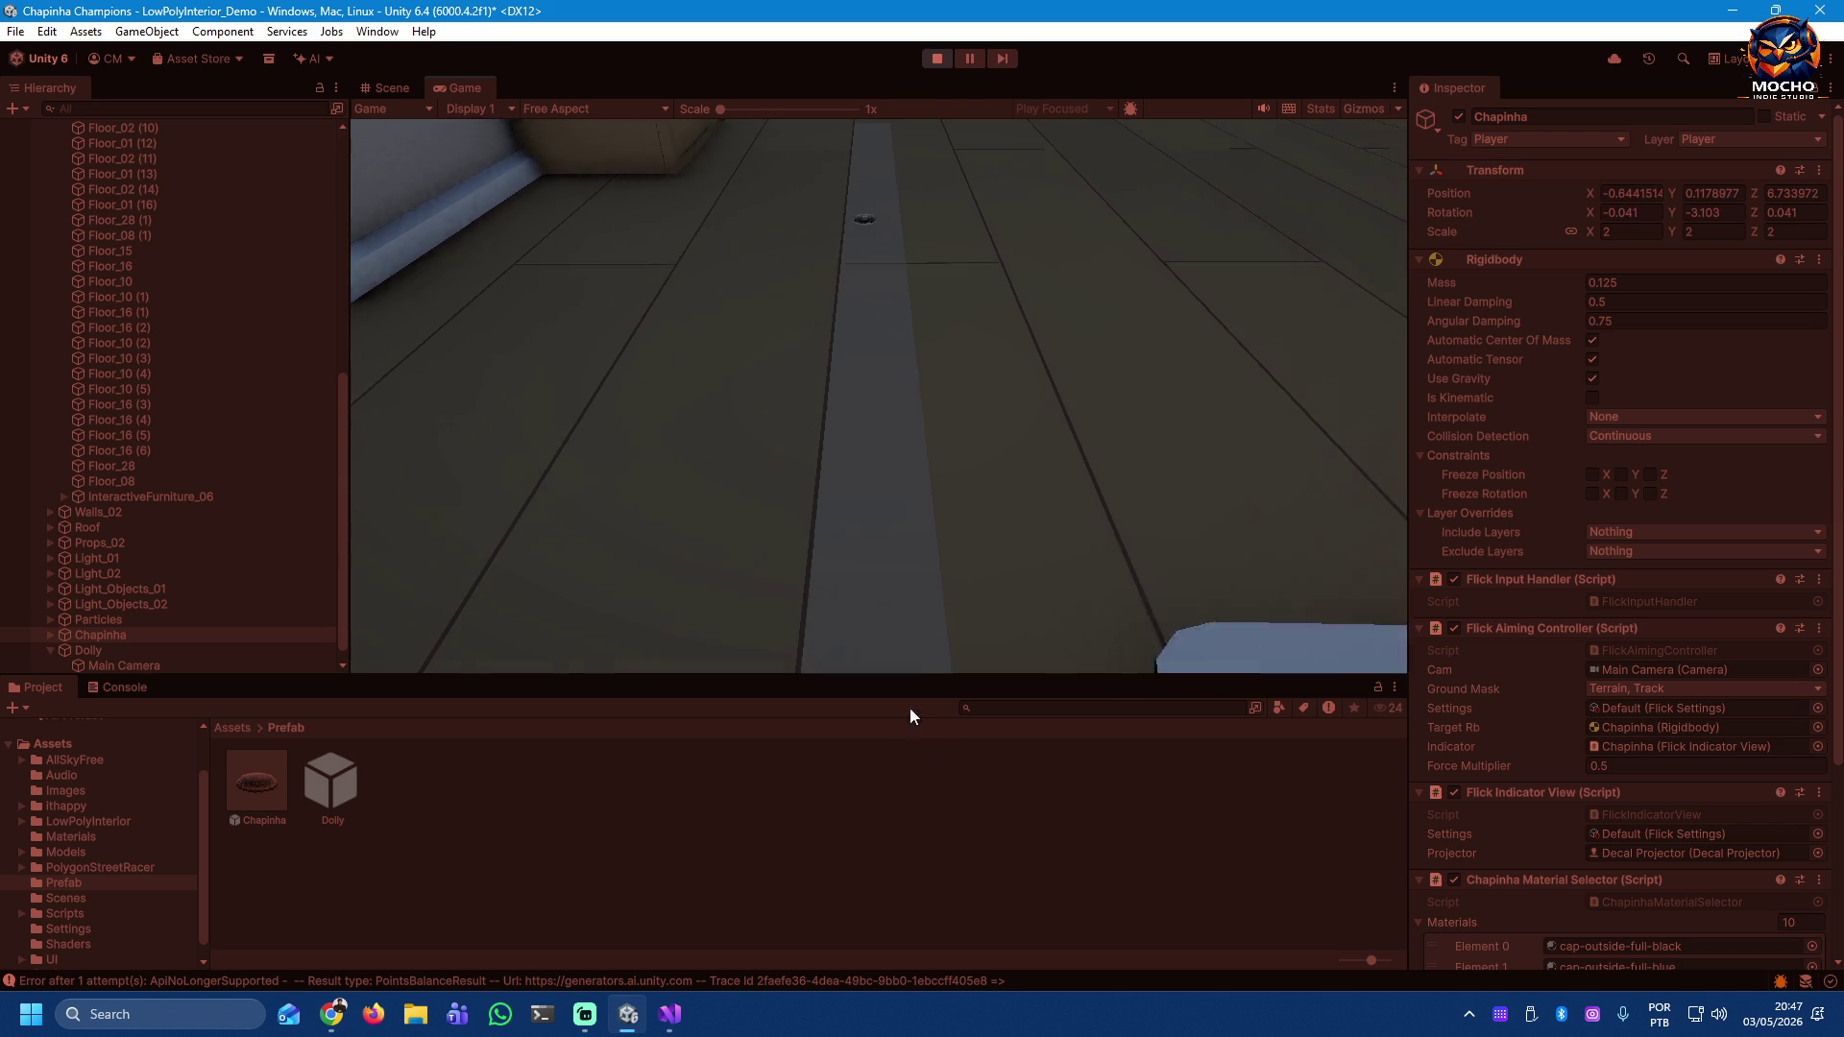
pyautogui.moveTo(872, 397); pyautogui.dragTo(670, 499)
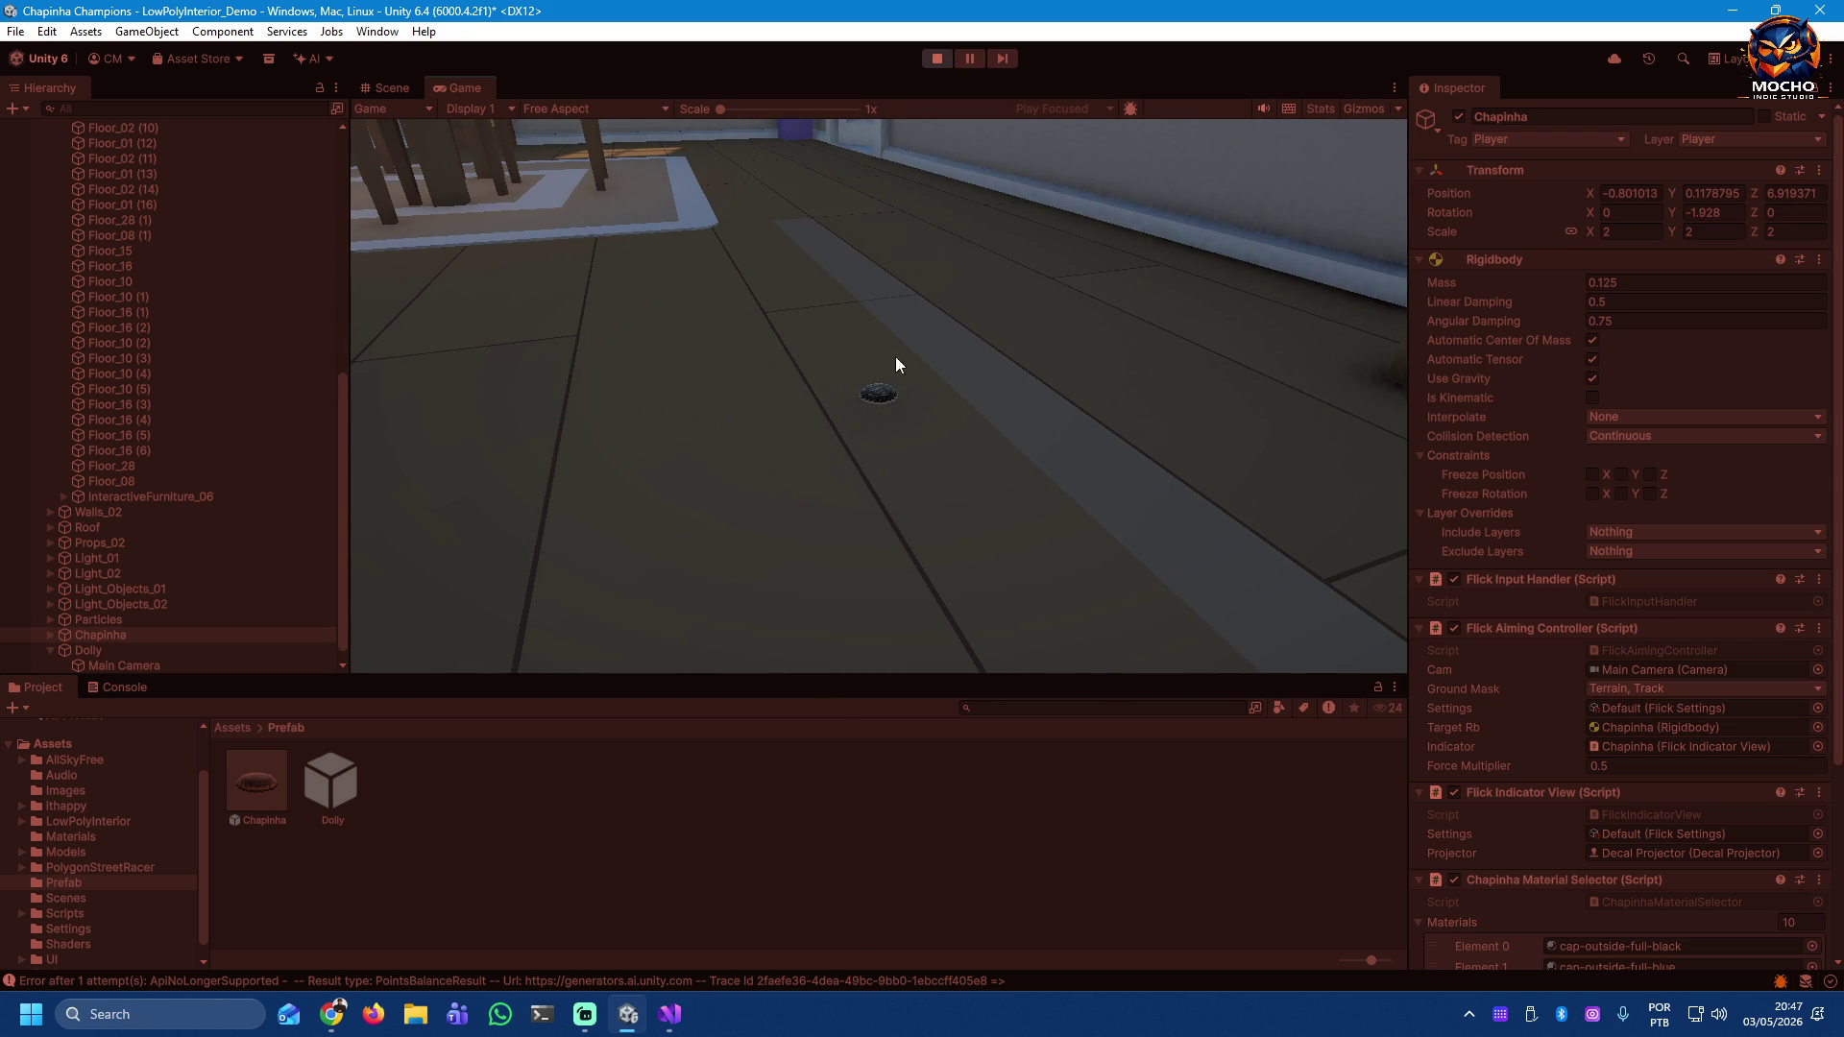
pyautogui.moveTo(882, 399)
pyautogui.mouseDown()
pyautogui.moveTo(816, 504)
pyautogui.moveTo(721, 556)
pyautogui.moveTo(478, 612)
pyautogui.mouseUp()
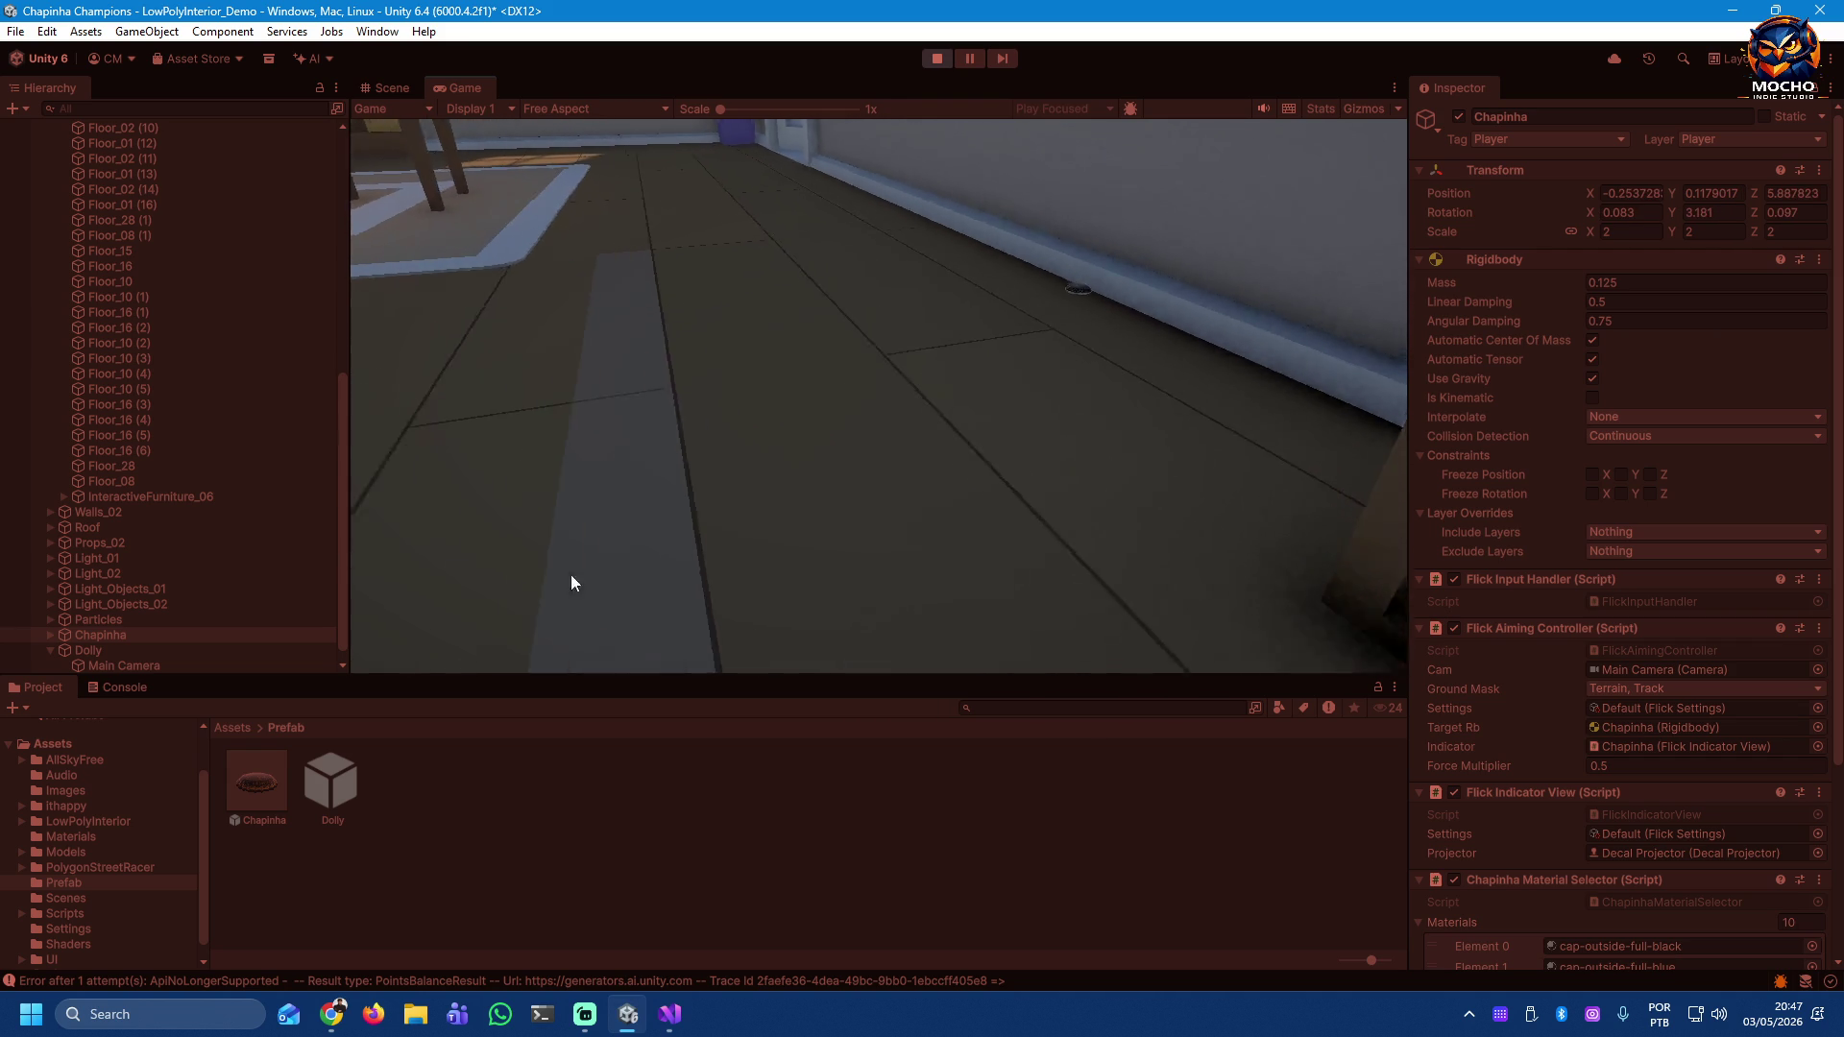
pyautogui.moveTo(889, 388); pyautogui.dragTo(1692, 546)
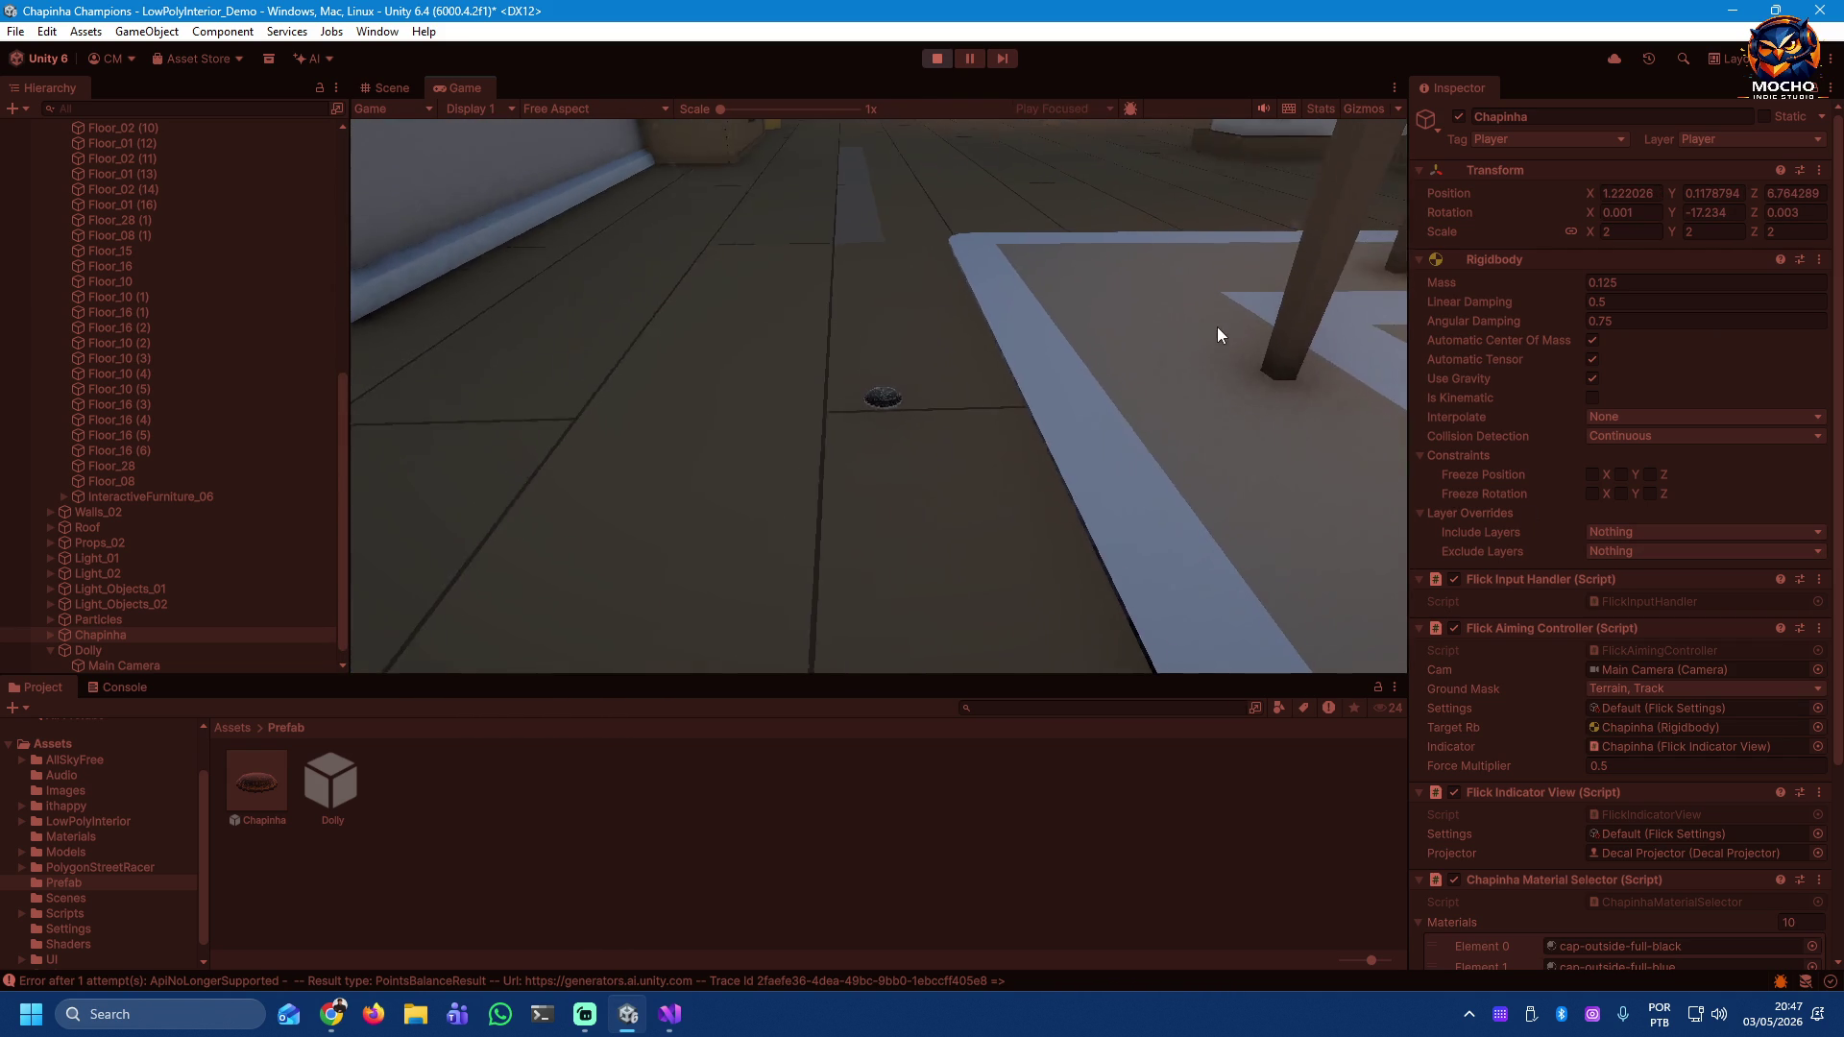
pyautogui.moveTo(884, 395)
pyautogui.mouseDown()
pyautogui.moveTo(868, 551)
pyautogui.moveTo(914, 719)
pyautogui.mouseUp()
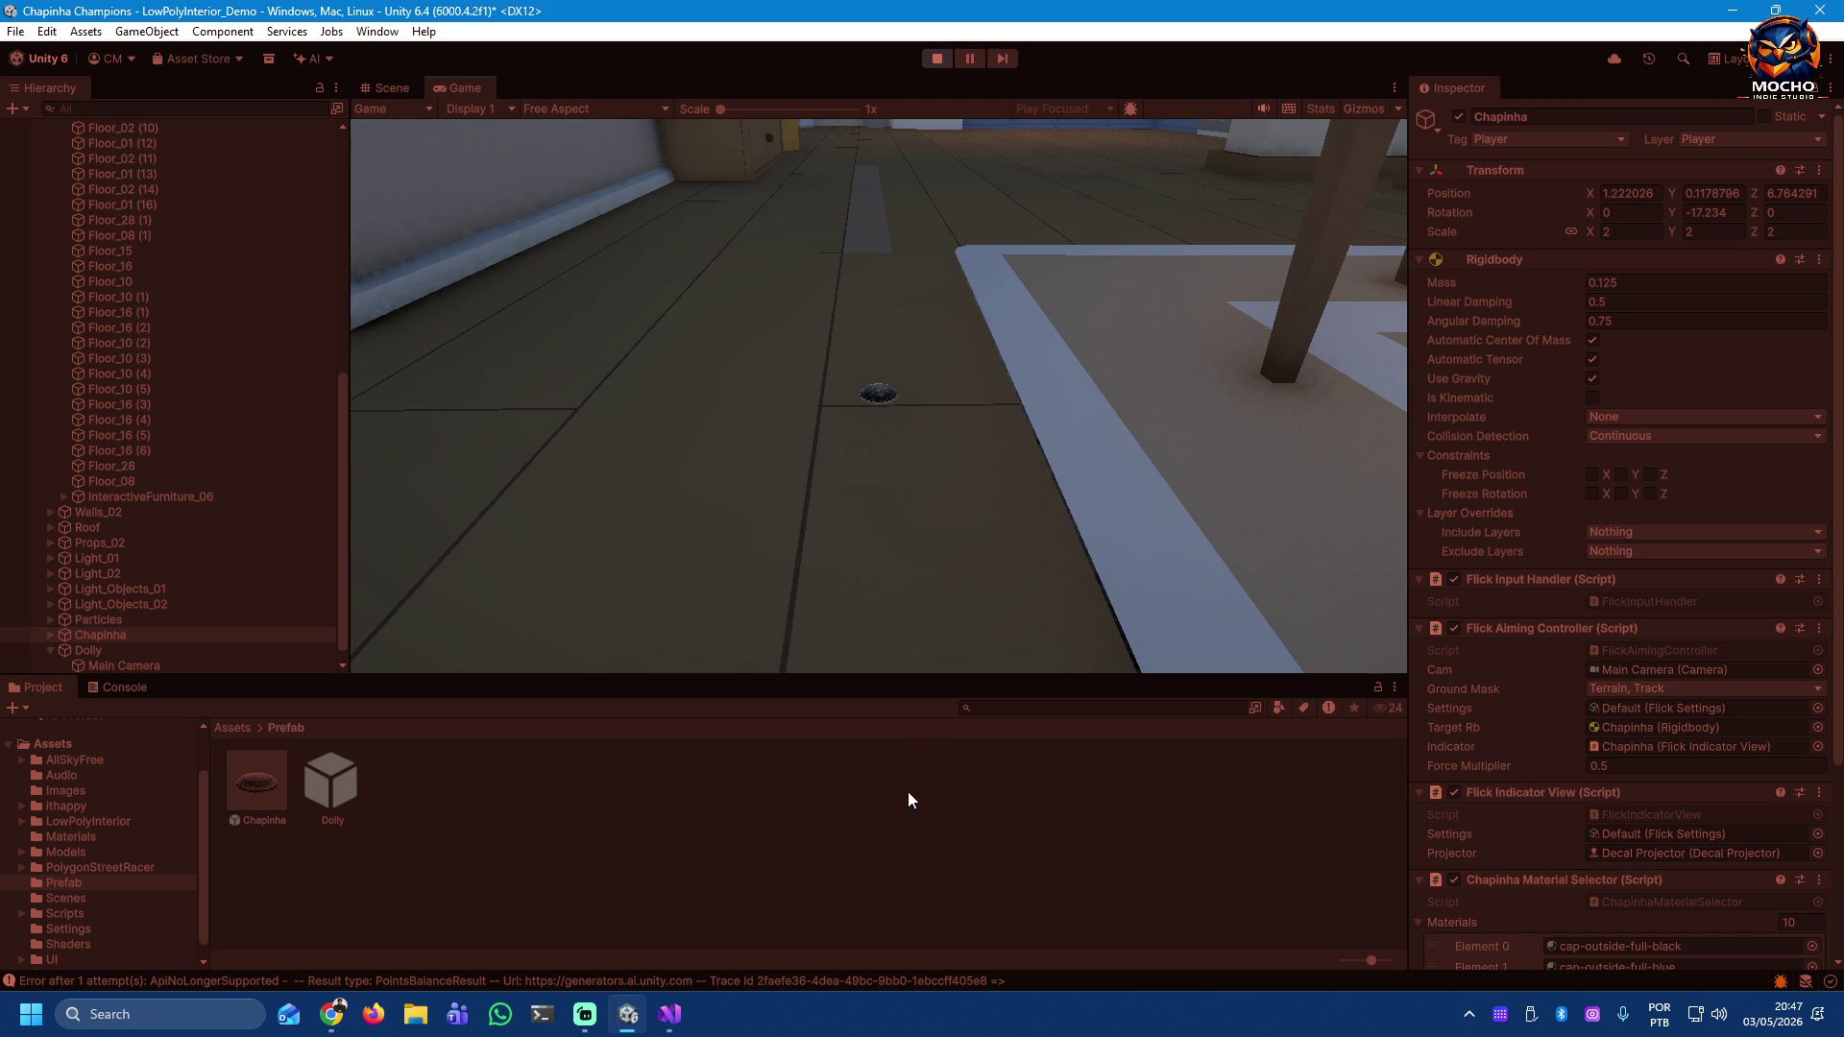
pyautogui.moveTo(883, 396); pyautogui.dragTo(913, 705)
pyautogui.moveTo(910, 429)
pyautogui.mouseDown()
pyautogui.moveTo(780, 492)
pyautogui.moveTo(268, 833)
pyautogui.mouseUp()
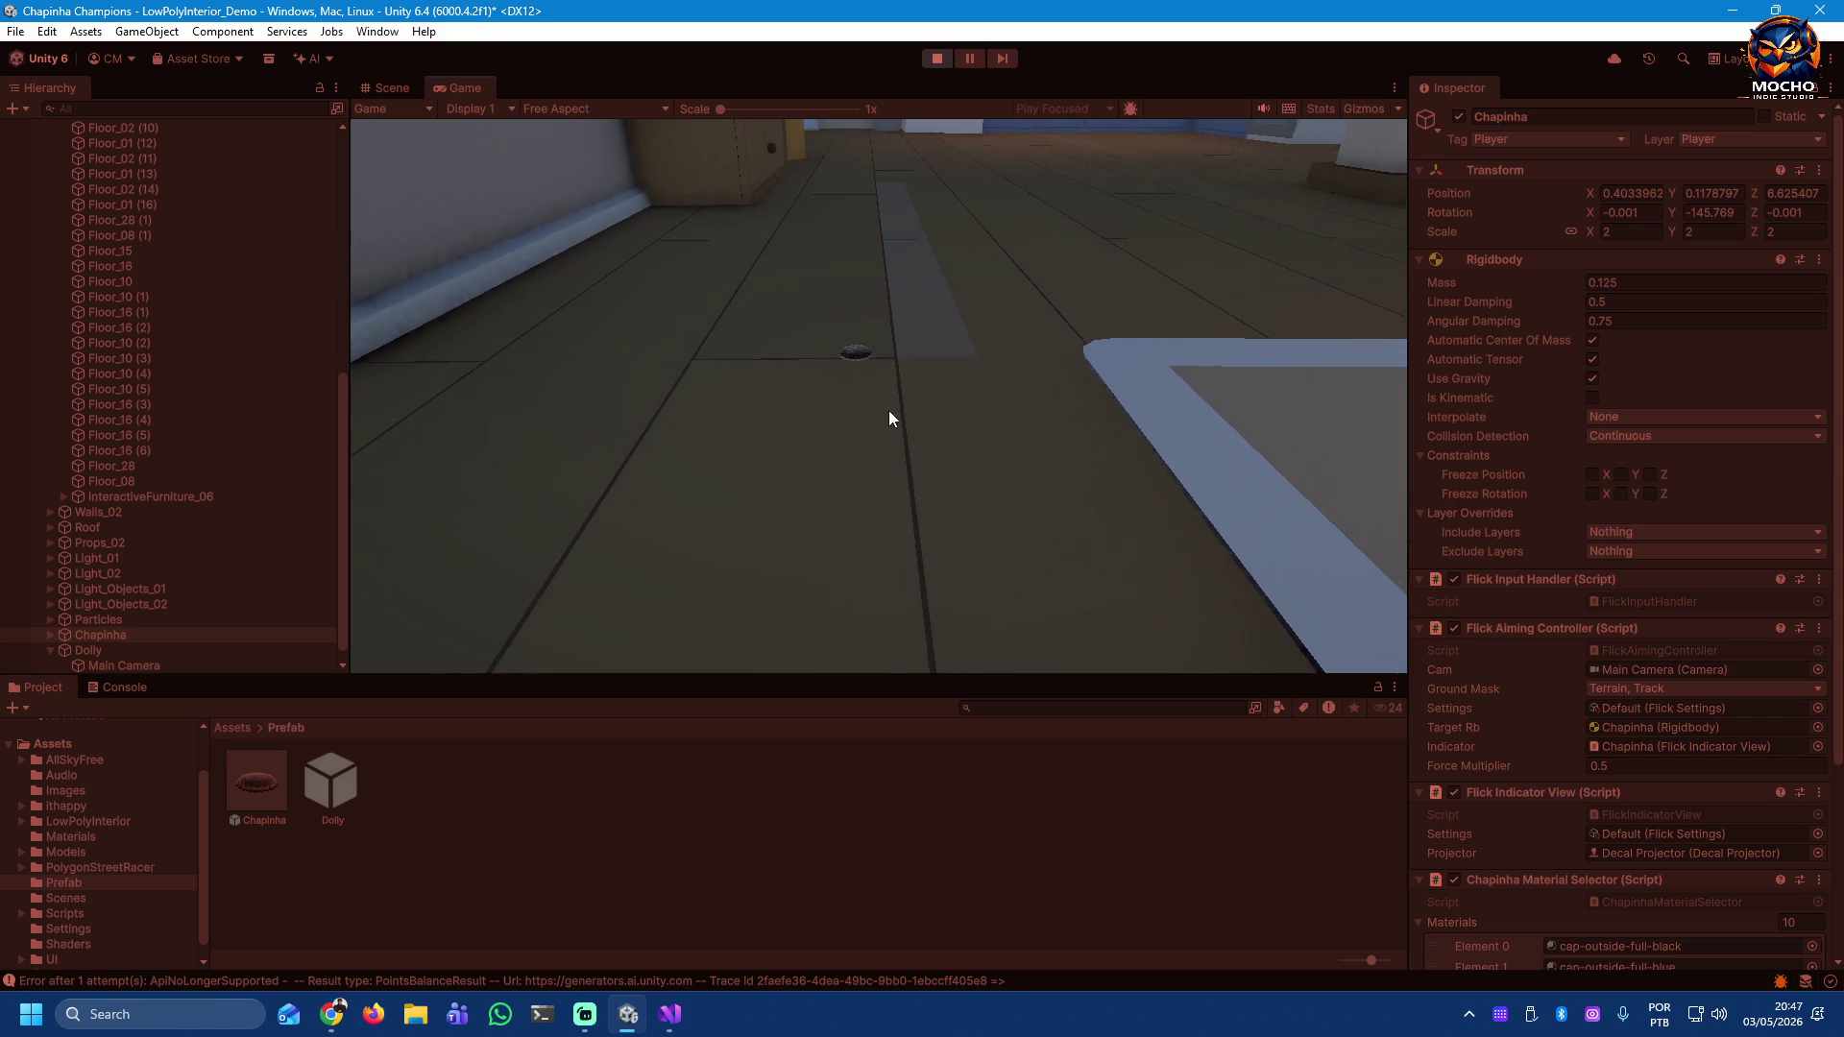
# Step: Flick the cap forward repeatedly, orbiting the game camera around it, then stop playing
pyautogui.moveTo(868, 378)
pyautogui.mouseDown()
pyautogui.moveTo(820, 892)
pyautogui.moveTo(908, 555)
pyautogui.moveTo(880, 638)
pyautogui.mouseUp()
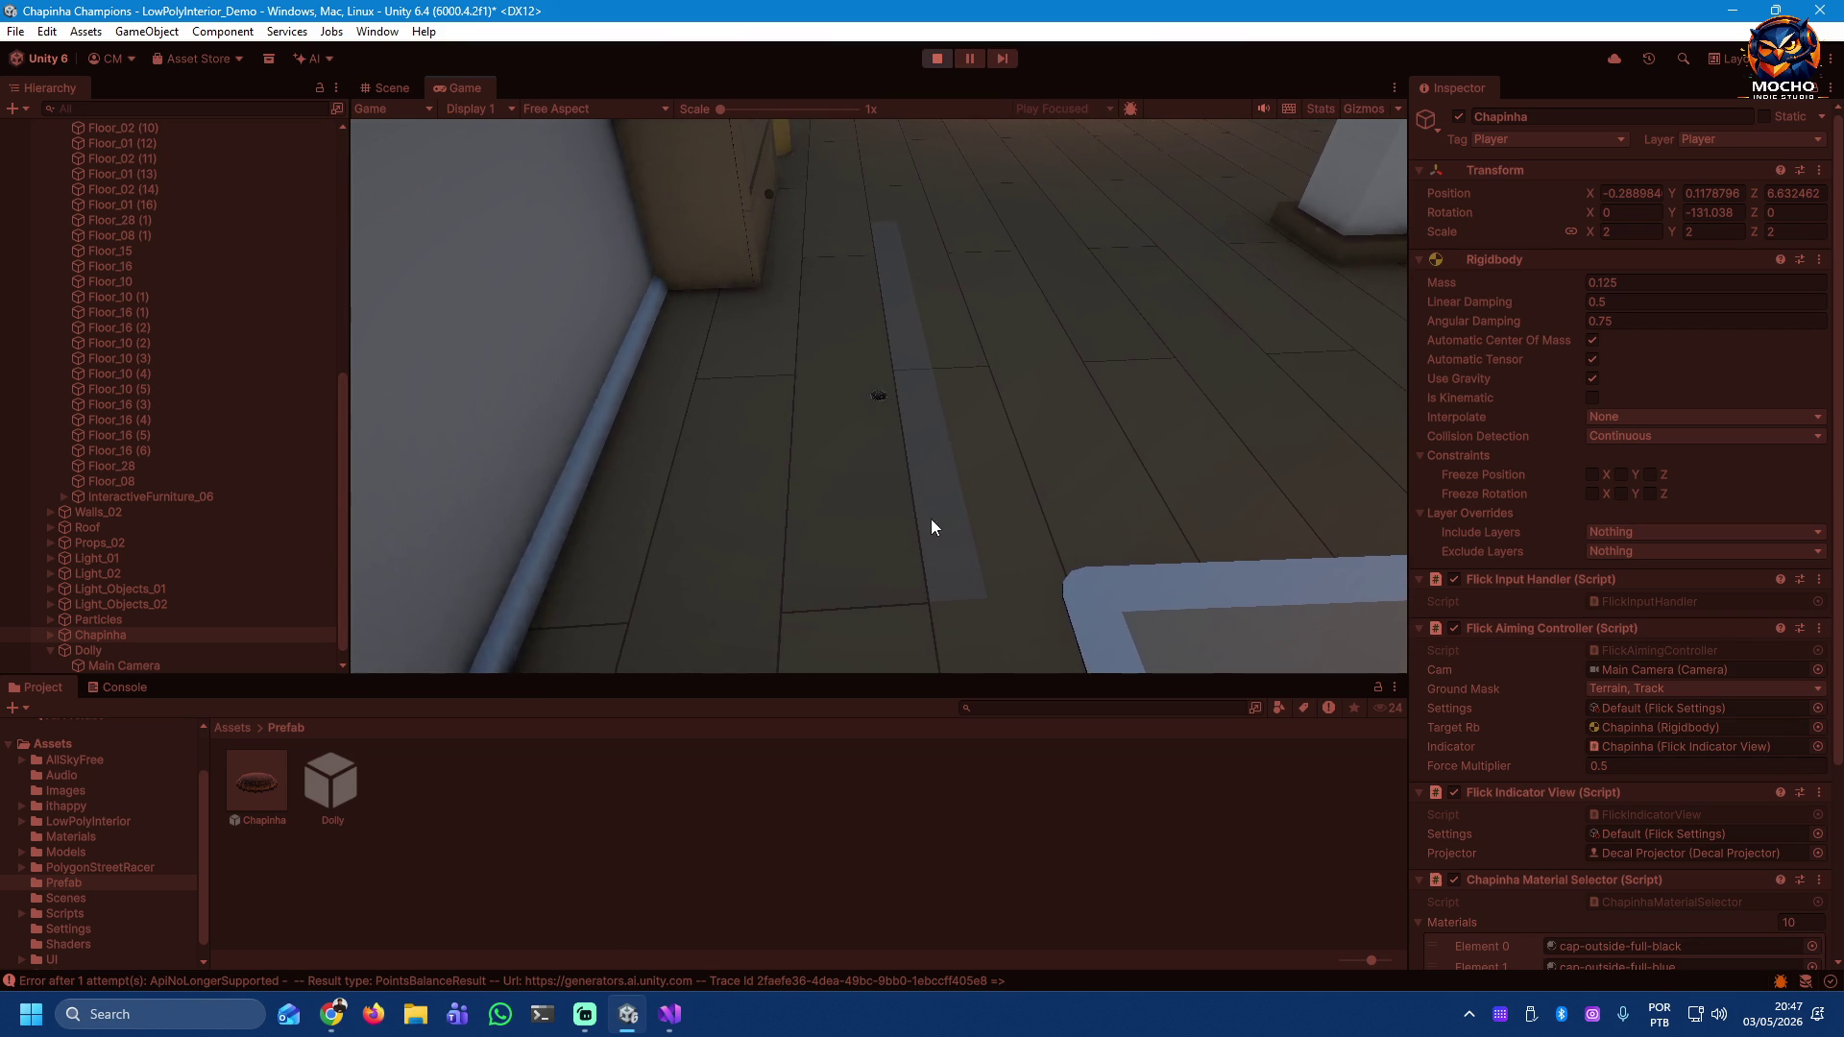
pyautogui.moveTo(878, 392); pyautogui.dragTo(861, 535)
pyautogui.moveTo(843, 651); pyautogui.dragTo(843, 649)
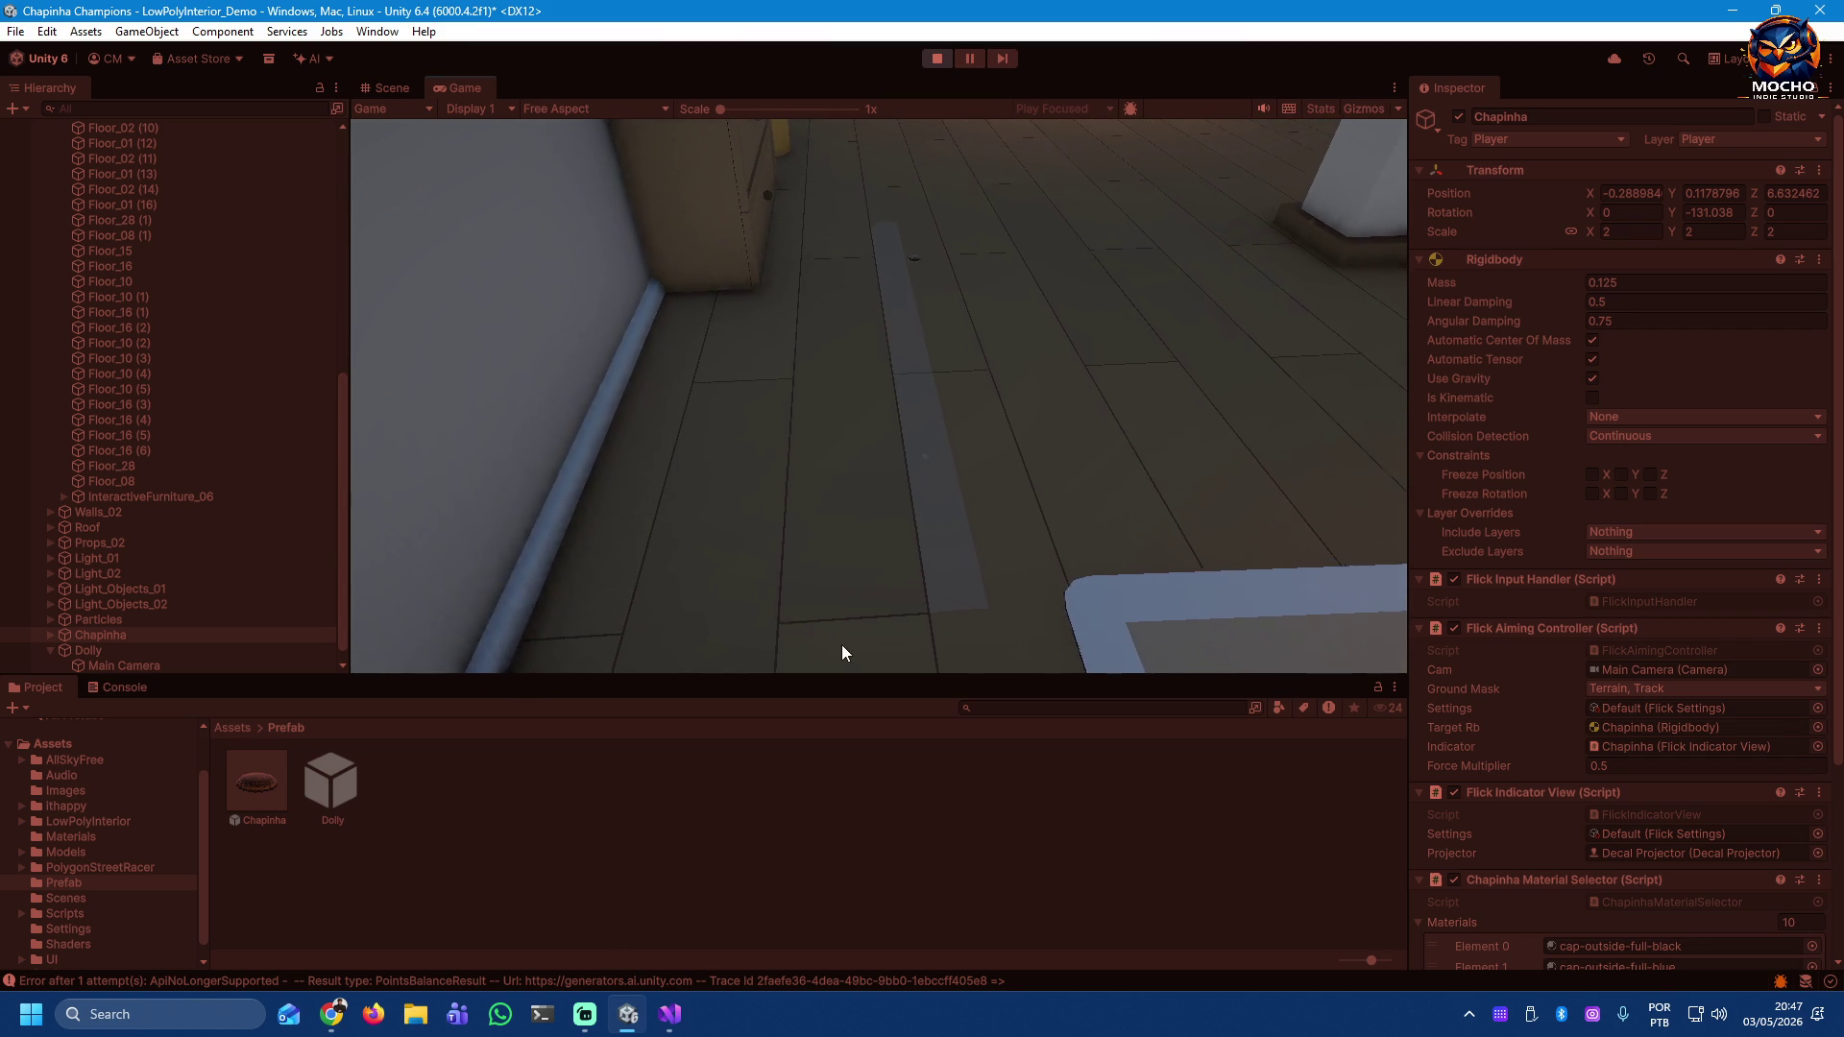
pyautogui.moveTo(881, 374); pyautogui.dragTo(895, 641)
pyautogui.moveTo(885, 400); pyautogui.dragTo(889, 625)
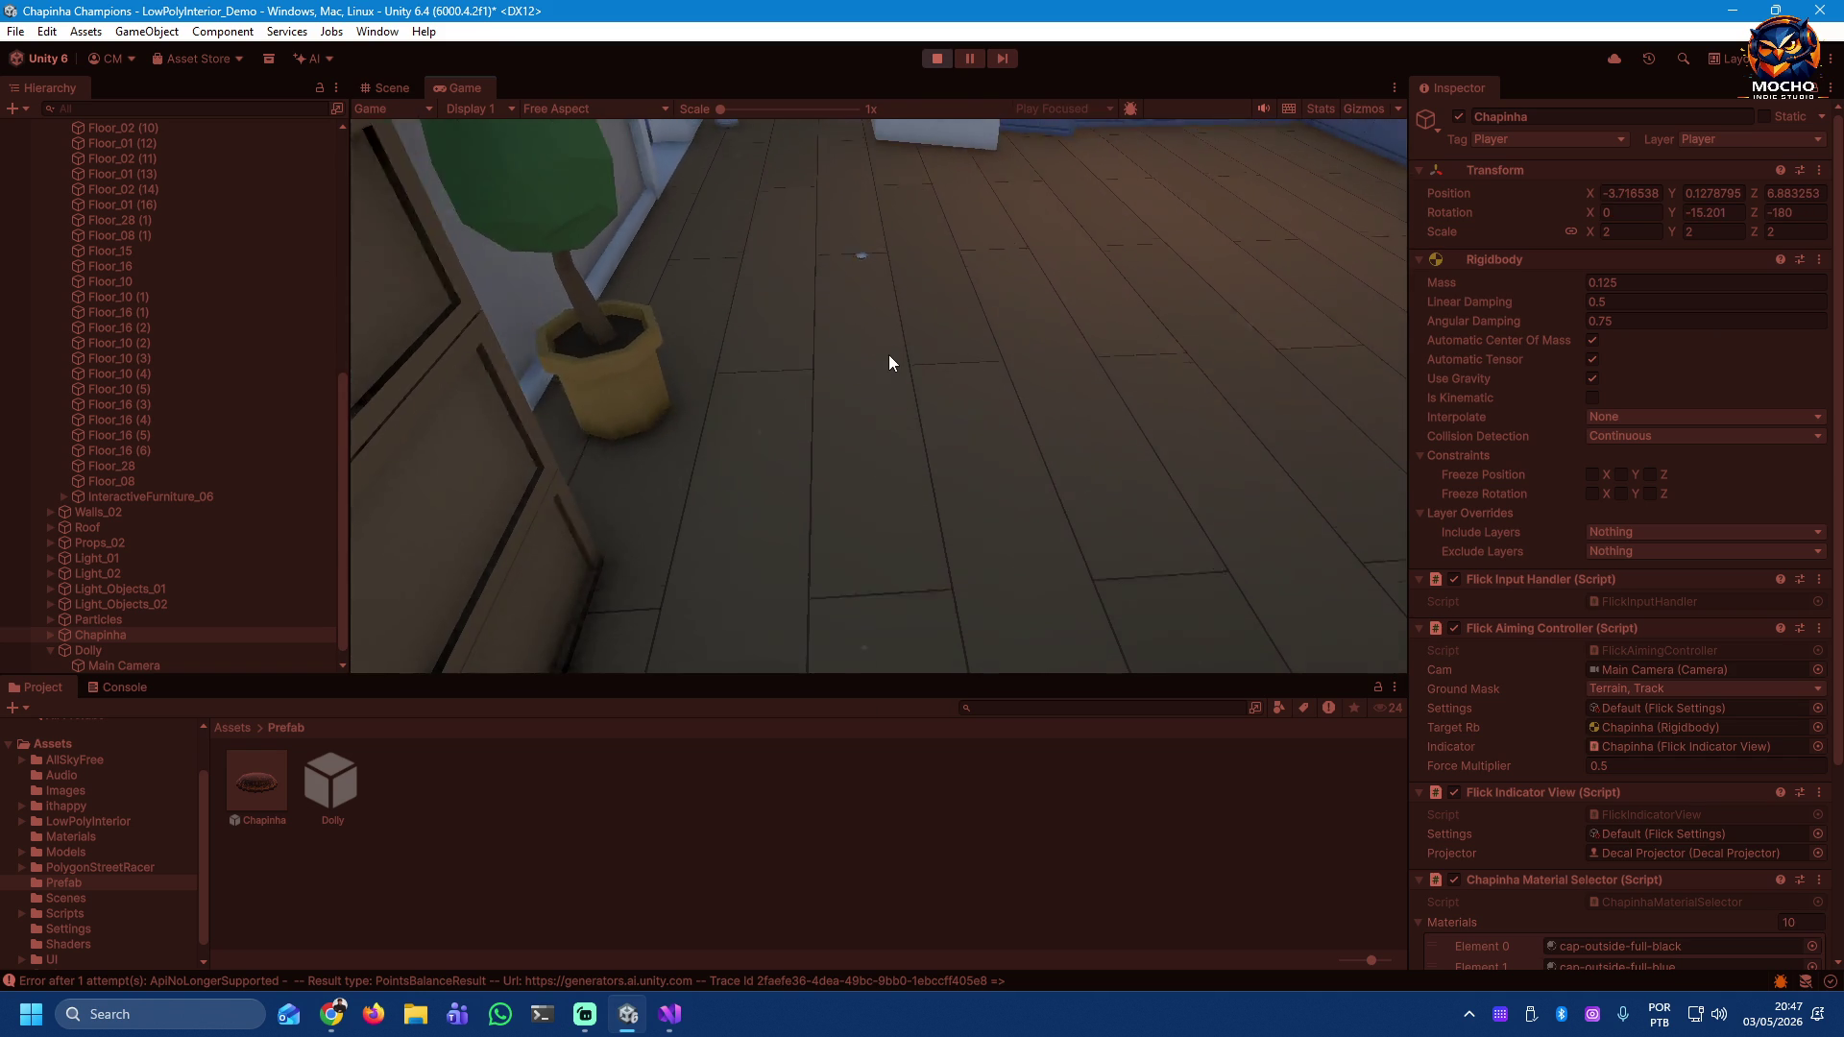
pyautogui.moveTo(922, 292)
pyautogui.mouseDown()
pyautogui.moveTo(1051, 354)
pyautogui.moveTo(1343, 325)
pyautogui.moveTo(1246, 313)
pyautogui.moveTo(1264, 286)
pyautogui.moveTo(1296, 332)
pyautogui.mouseUp()
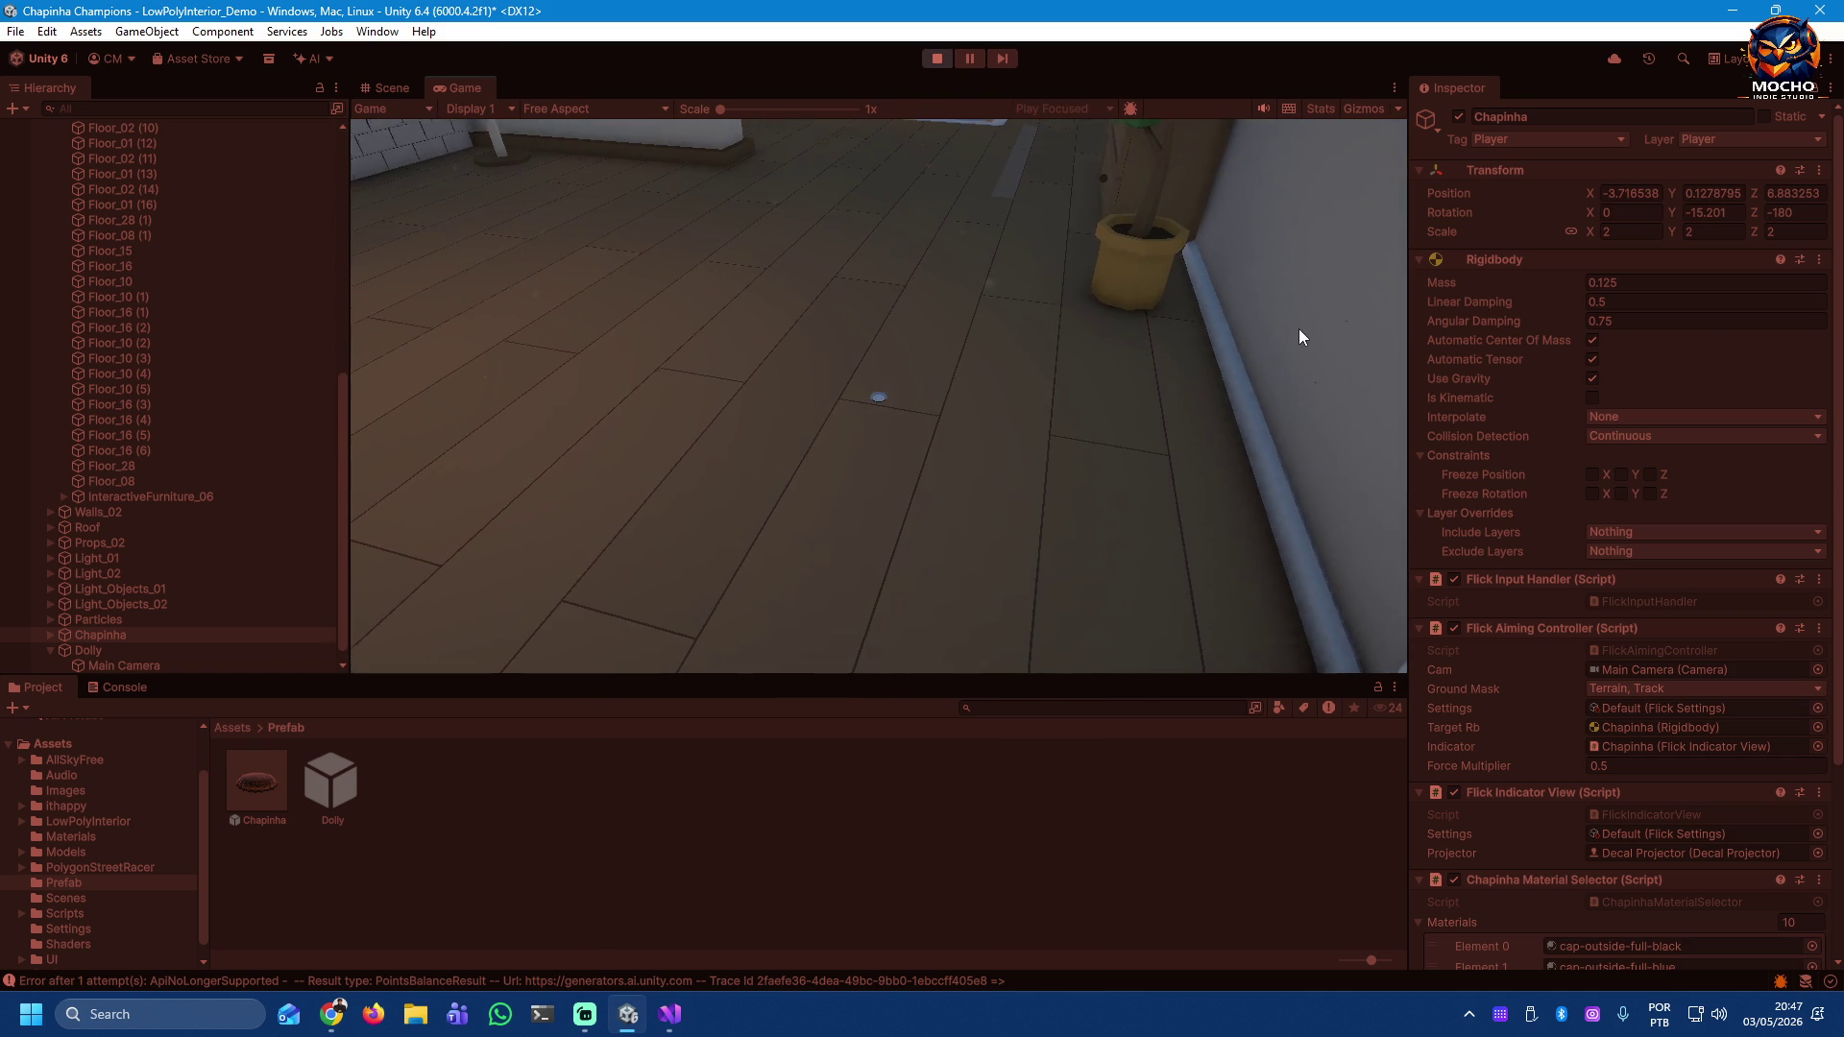
pyautogui.moveTo(881, 425); pyautogui.dragTo(935, 628)
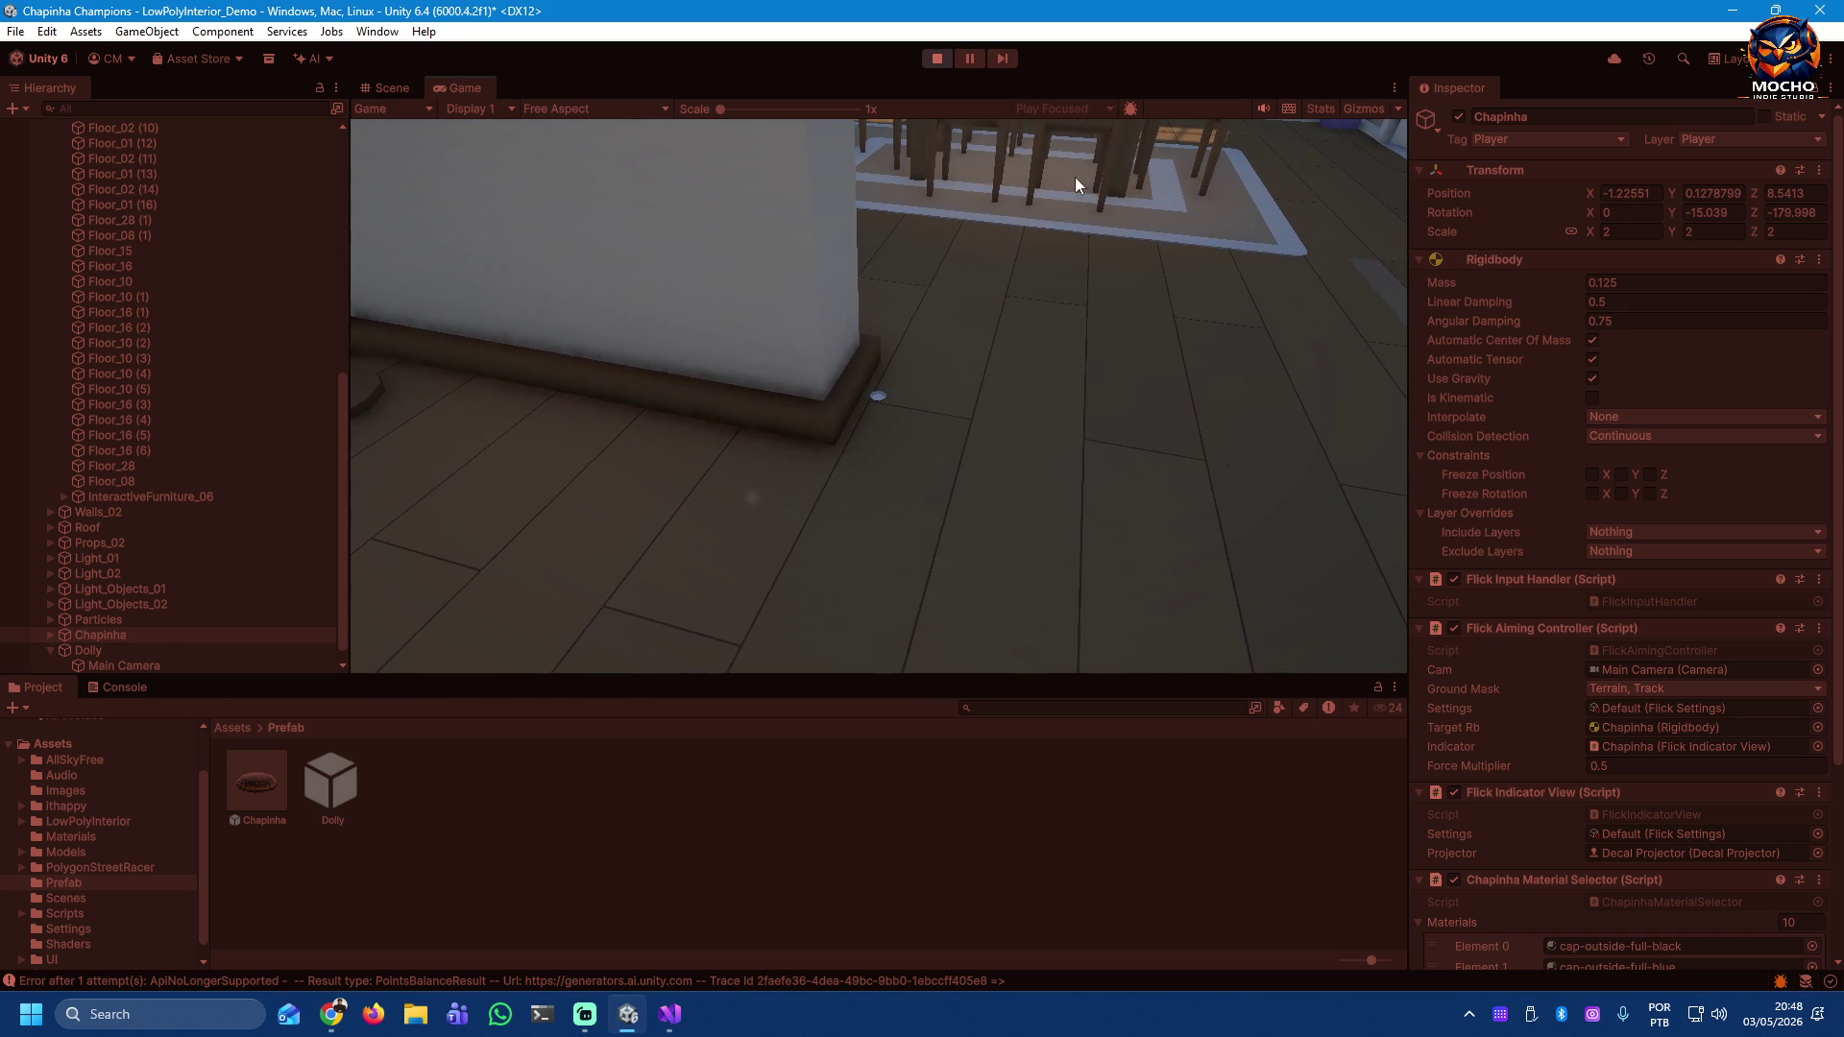
pyautogui.click(938, 58)
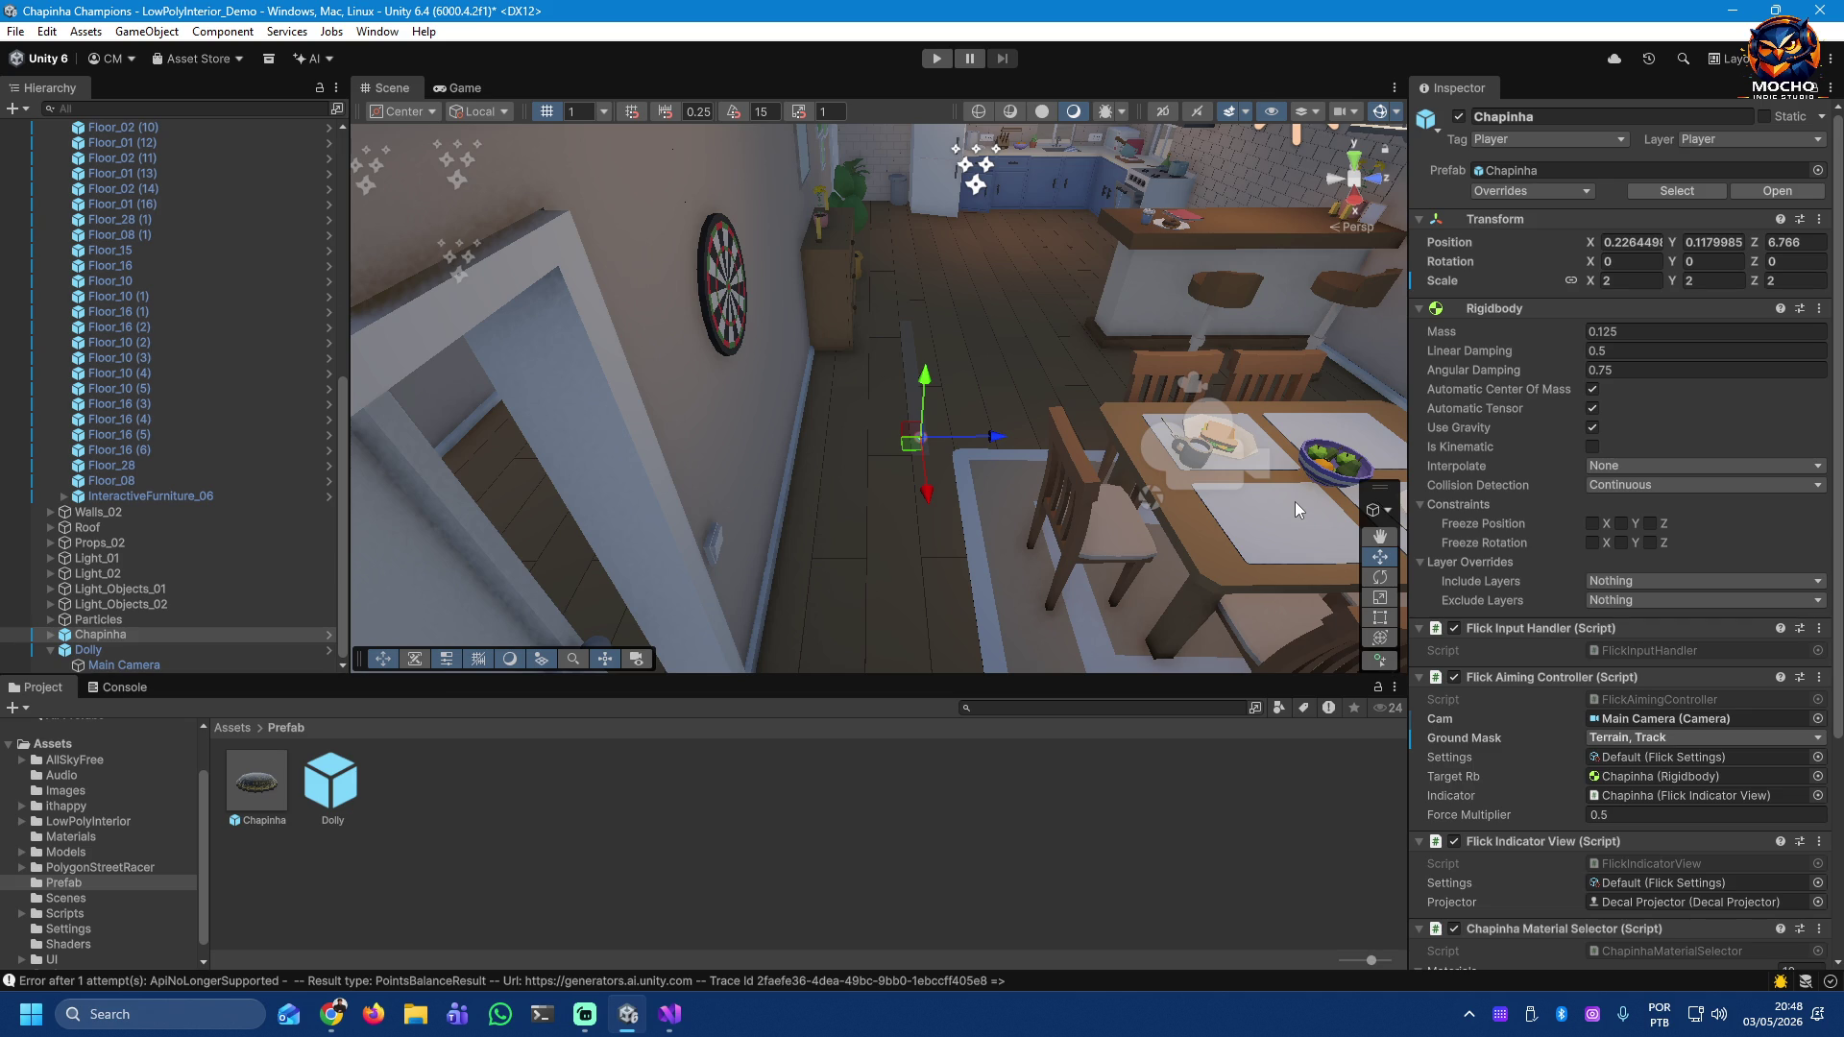
# Step: Inspect the Dolly rig's Chapinha Camera follow settings and collapse the Dolly group
pyautogui.click(82, 651)
pyautogui.click(89, 636)
pyautogui.click(92, 648)
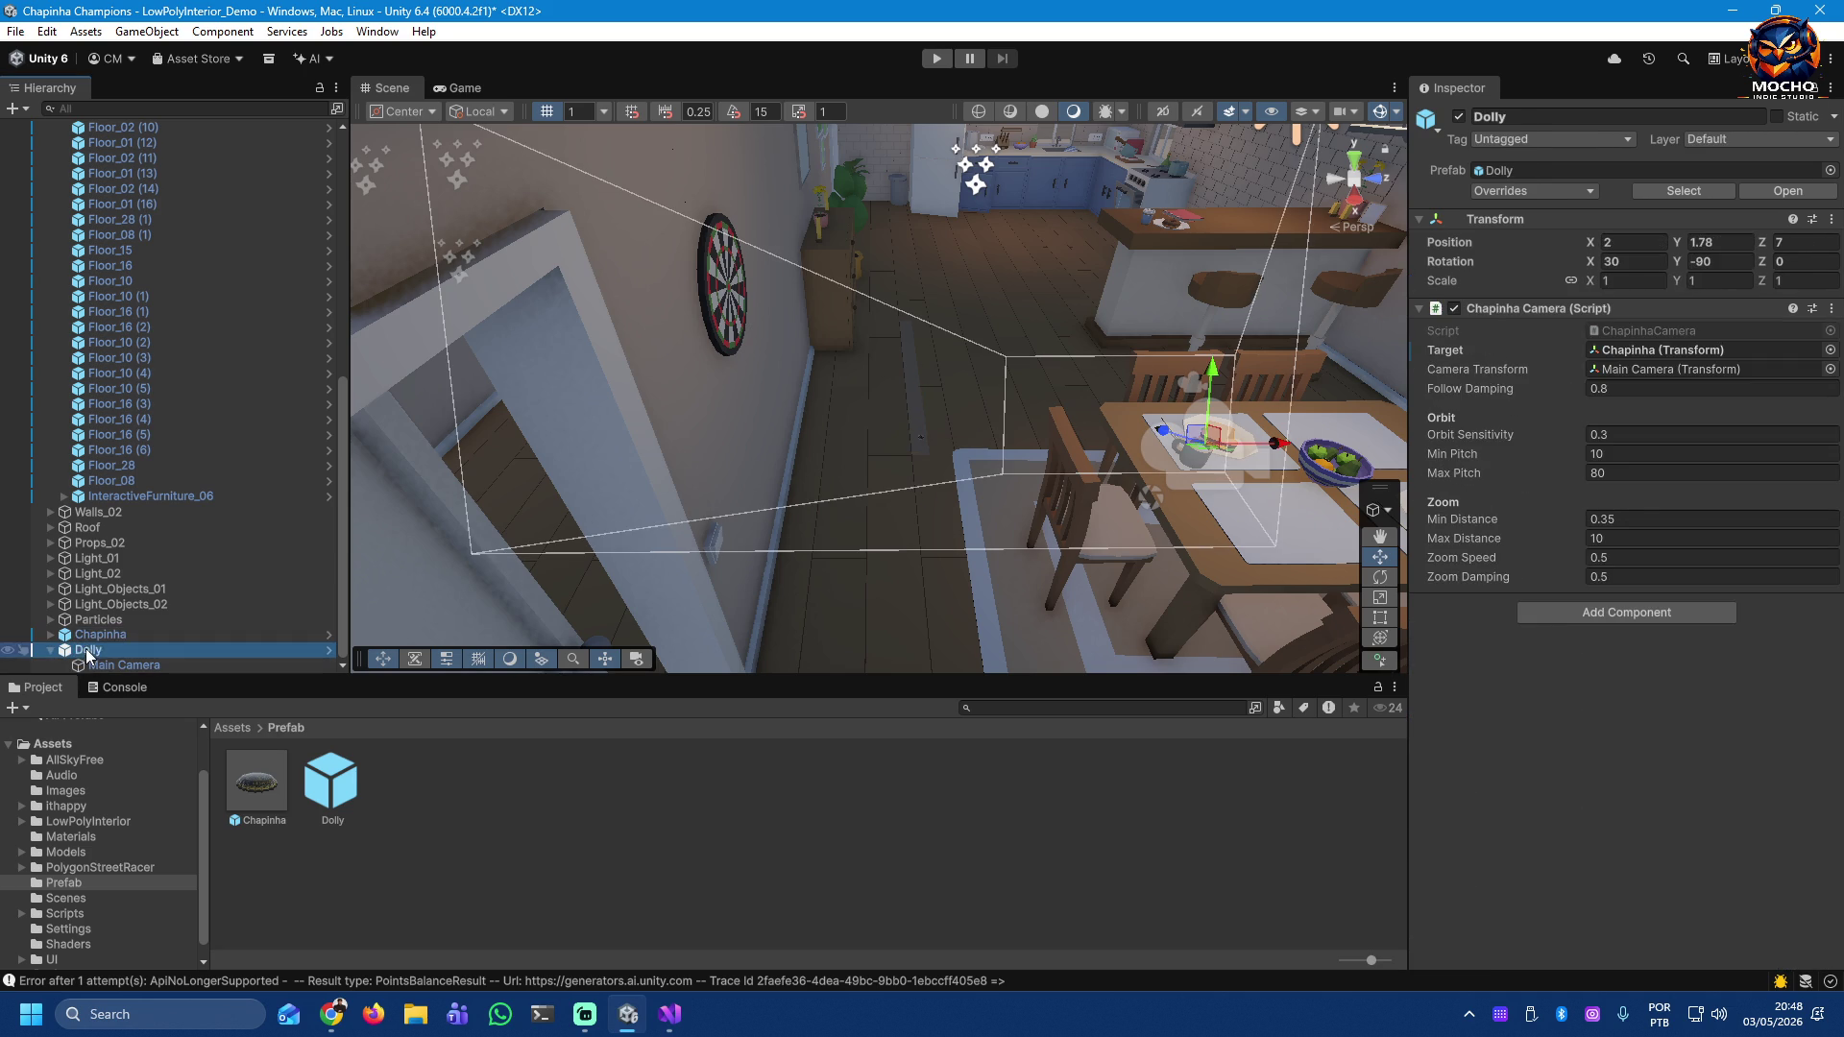
pyautogui.click(52, 652)
pyautogui.click(86, 650)
pyautogui.click(86, 665)
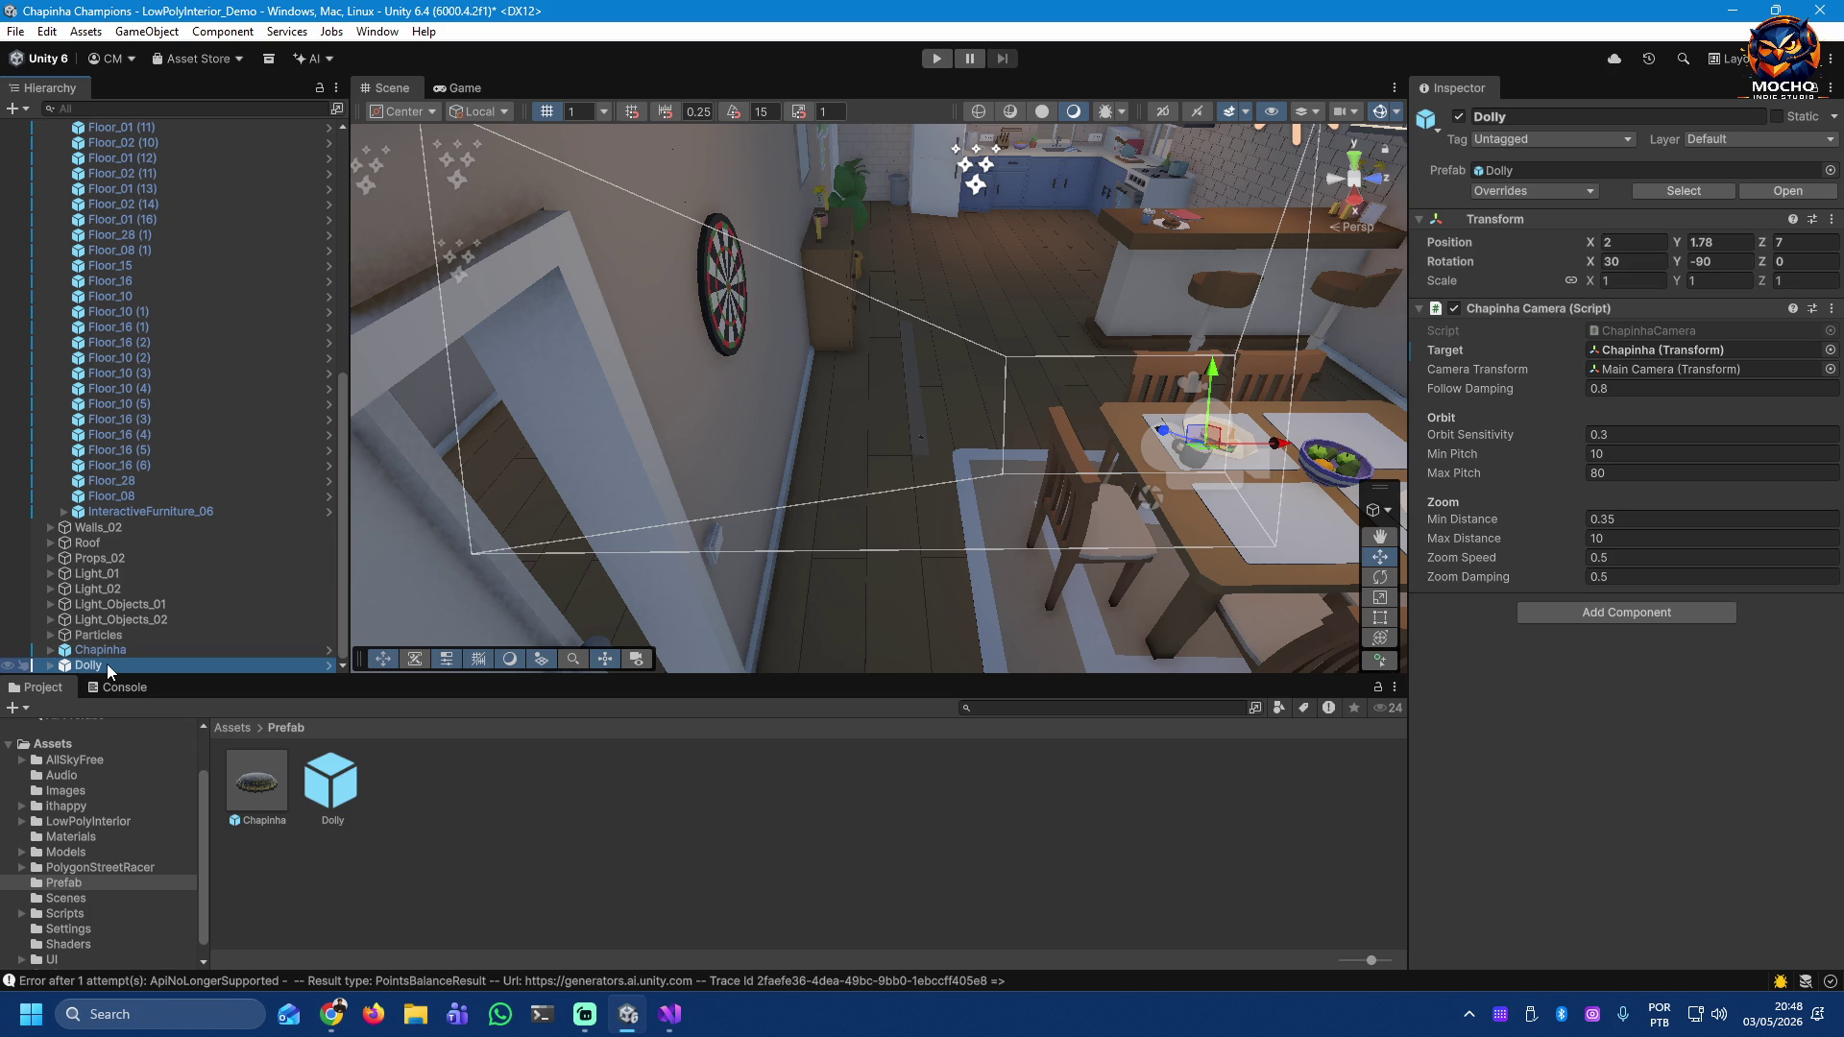
# Step: Compare the Dolly with Chapinha, then reopen Chapinha's Ground Mask layer choices
pyautogui.click(109, 649)
pyautogui.click(96, 664)
pyautogui.click(100, 649)
pyautogui.click(96, 665)
pyautogui.click(92, 653)
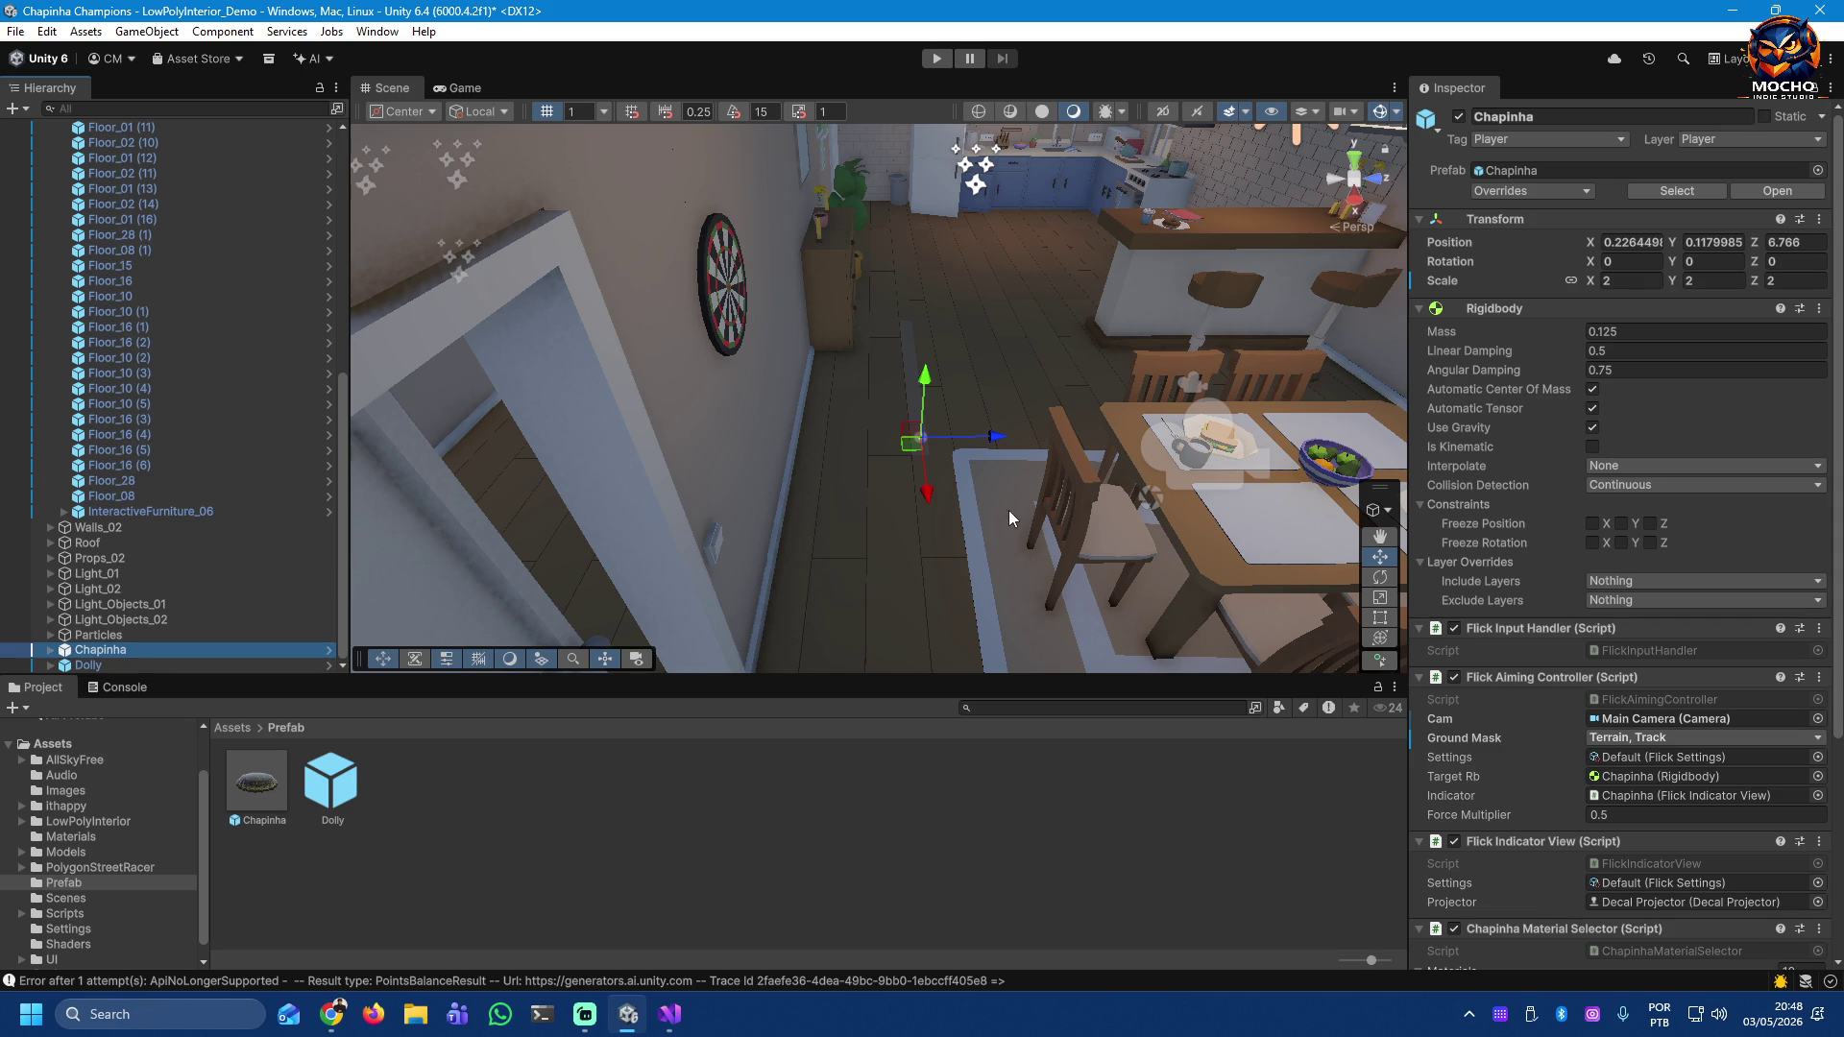
pyautogui.click(1712, 736)
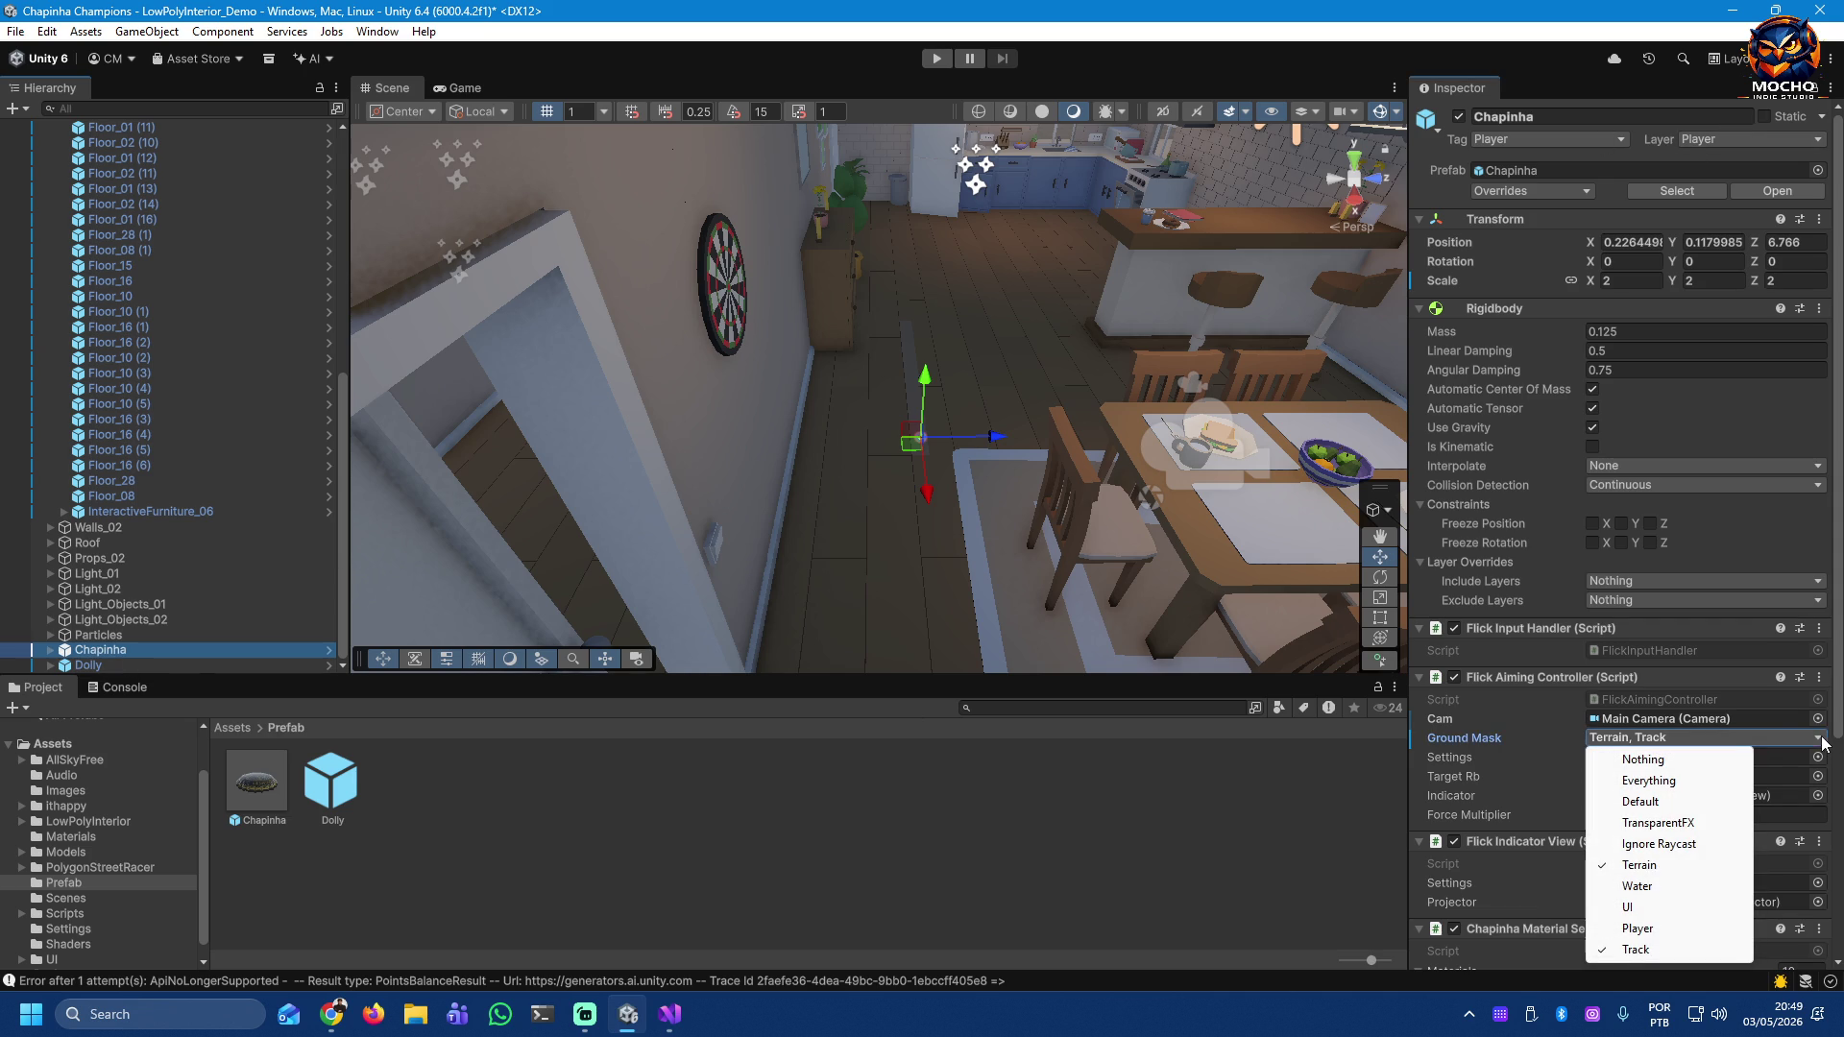
# Step: Confirm Chapinha's Ground Mask still includes Terrain and Track, then select floor piece Floor_02 (2)
pyautogui.scroll(-1, 1838, 736)
pyautogui.scroll(-3, 1838, 735)
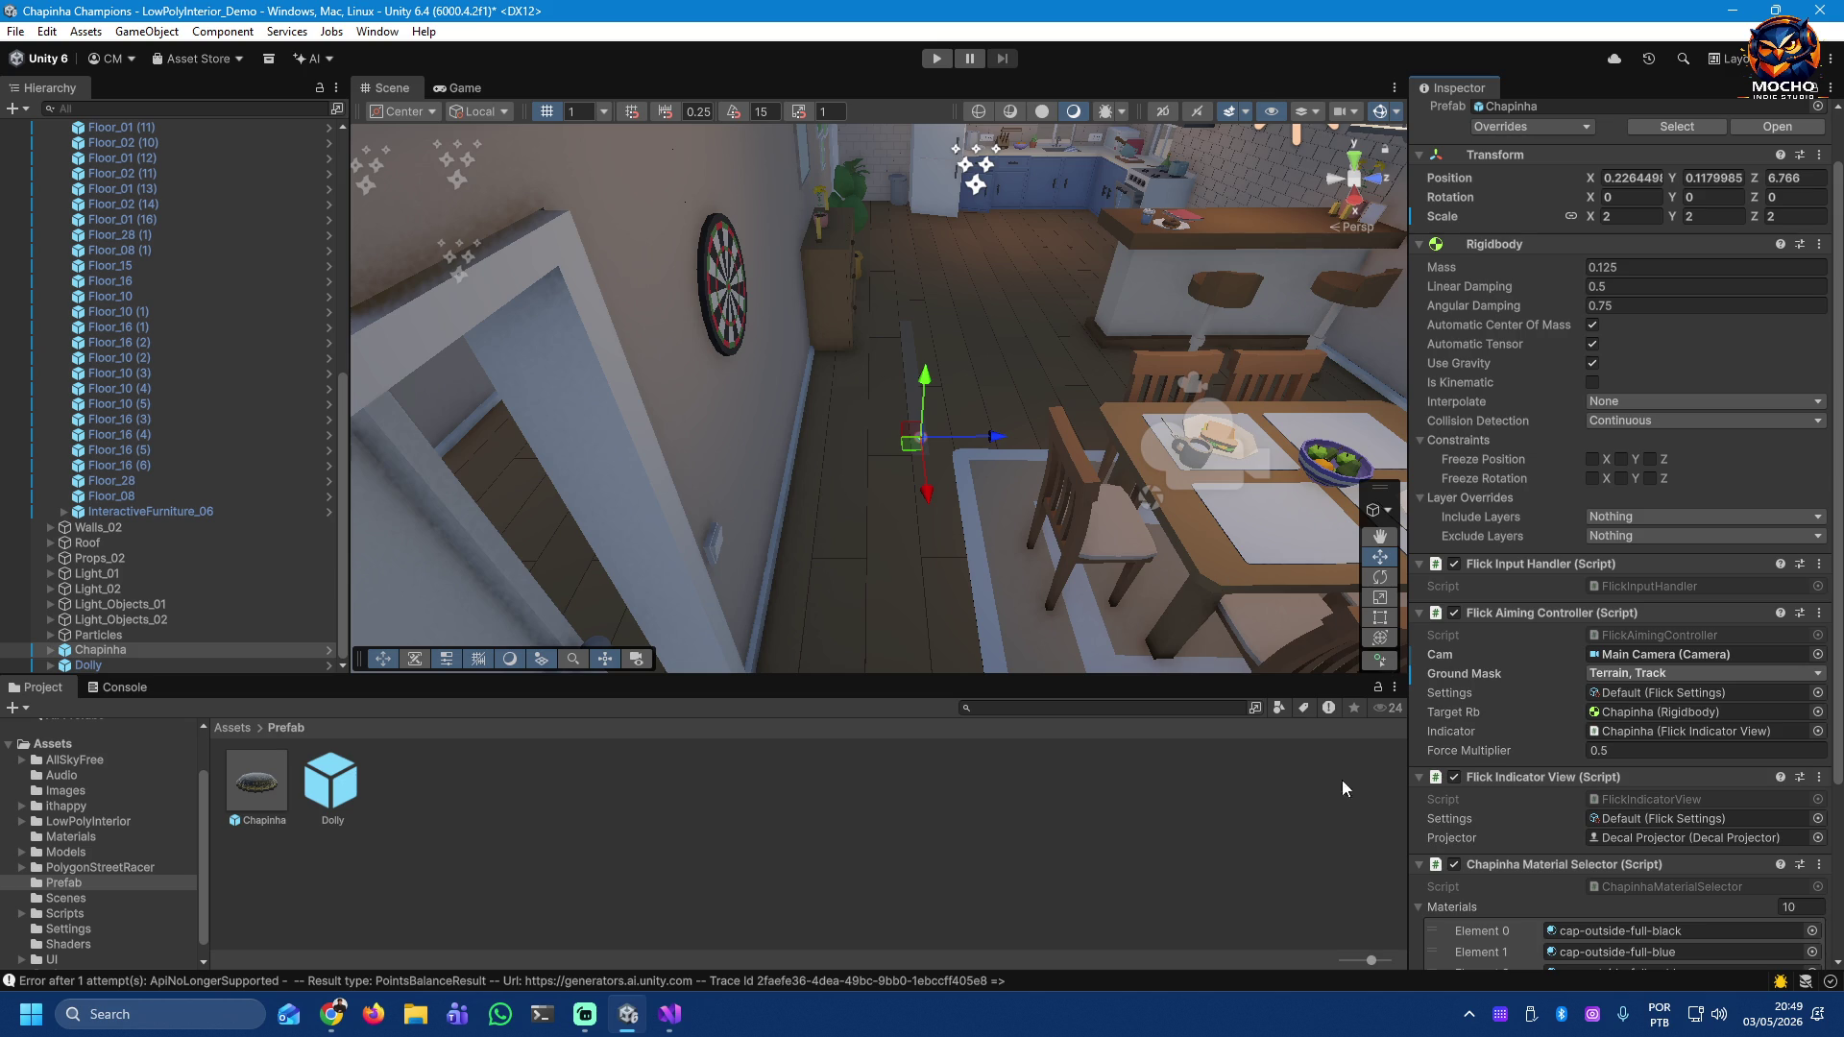
pyautogui.click(1660, 676)
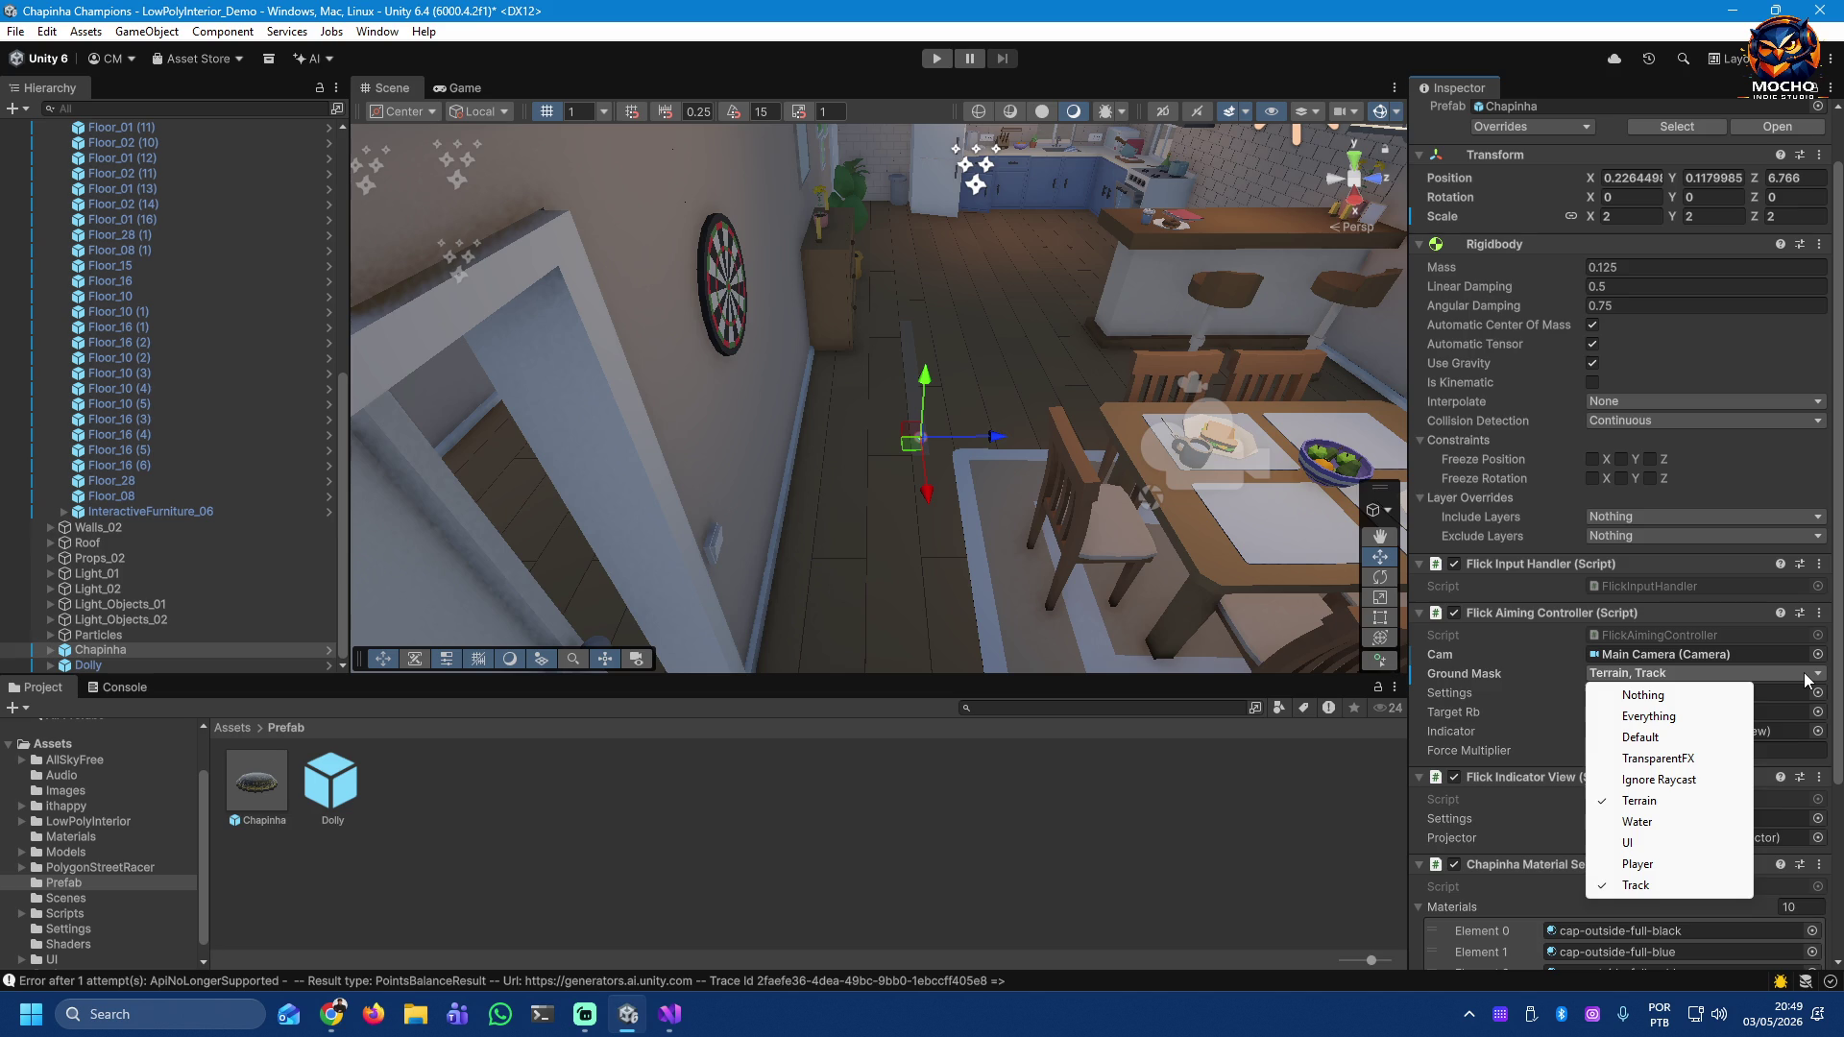
pyautogui.click(1837, 691)
pyautogui.scroll(-1, 1837, 691)
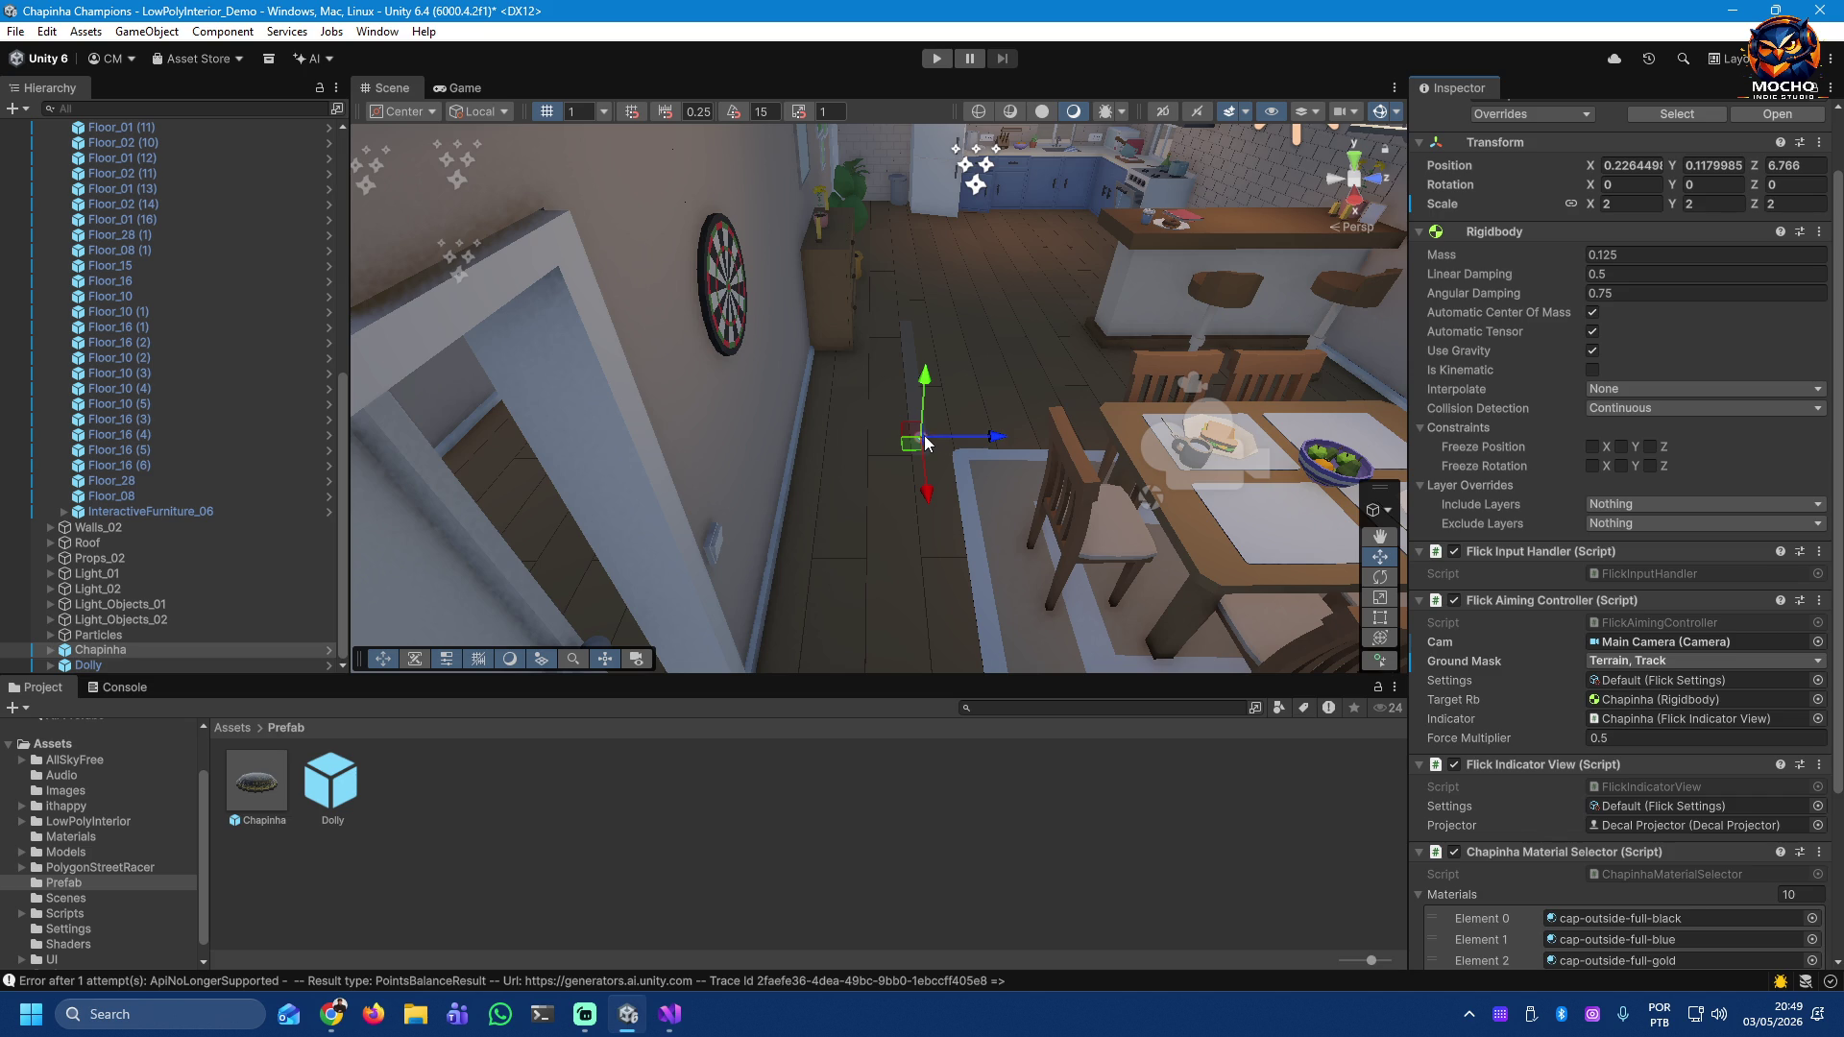
pyautogui.click(843, 512)
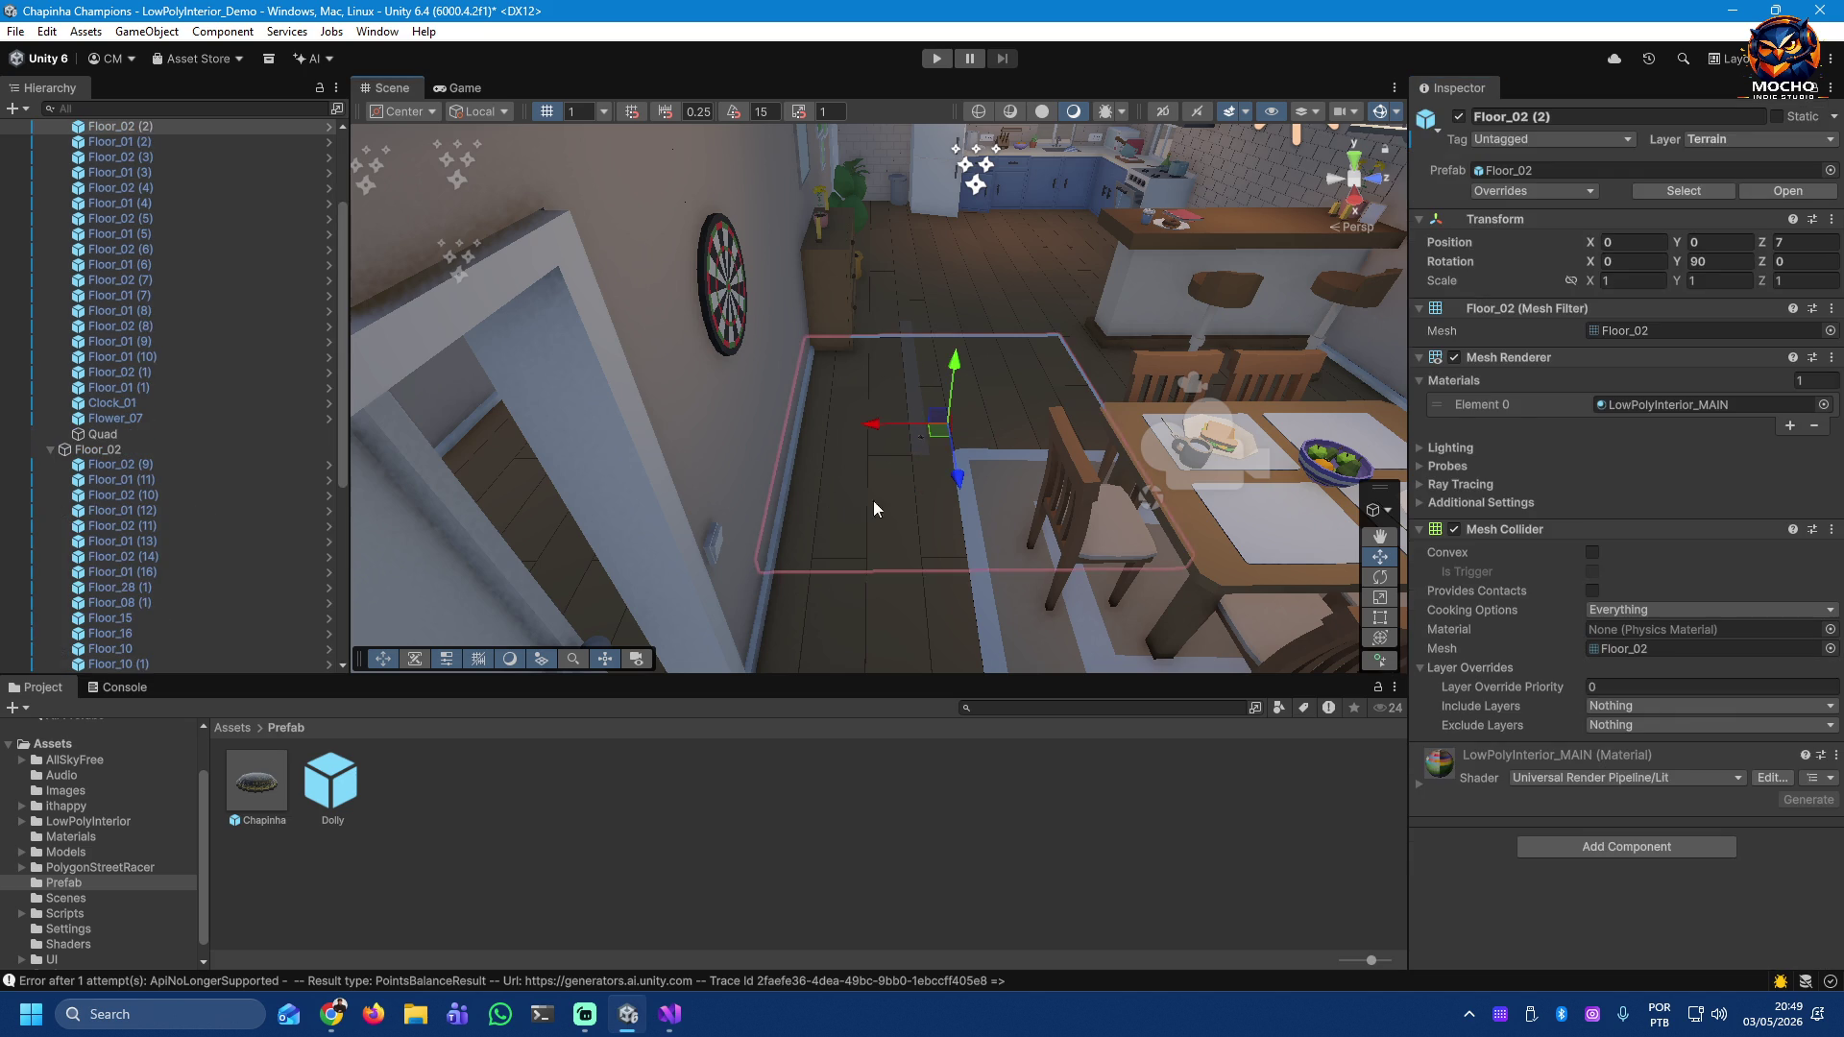
# Step: Show the Game view, widen the Hierarchy, fold Floor_01 and Floor_02, and switch to Visual Studio
pyautogui.click(444, 92)
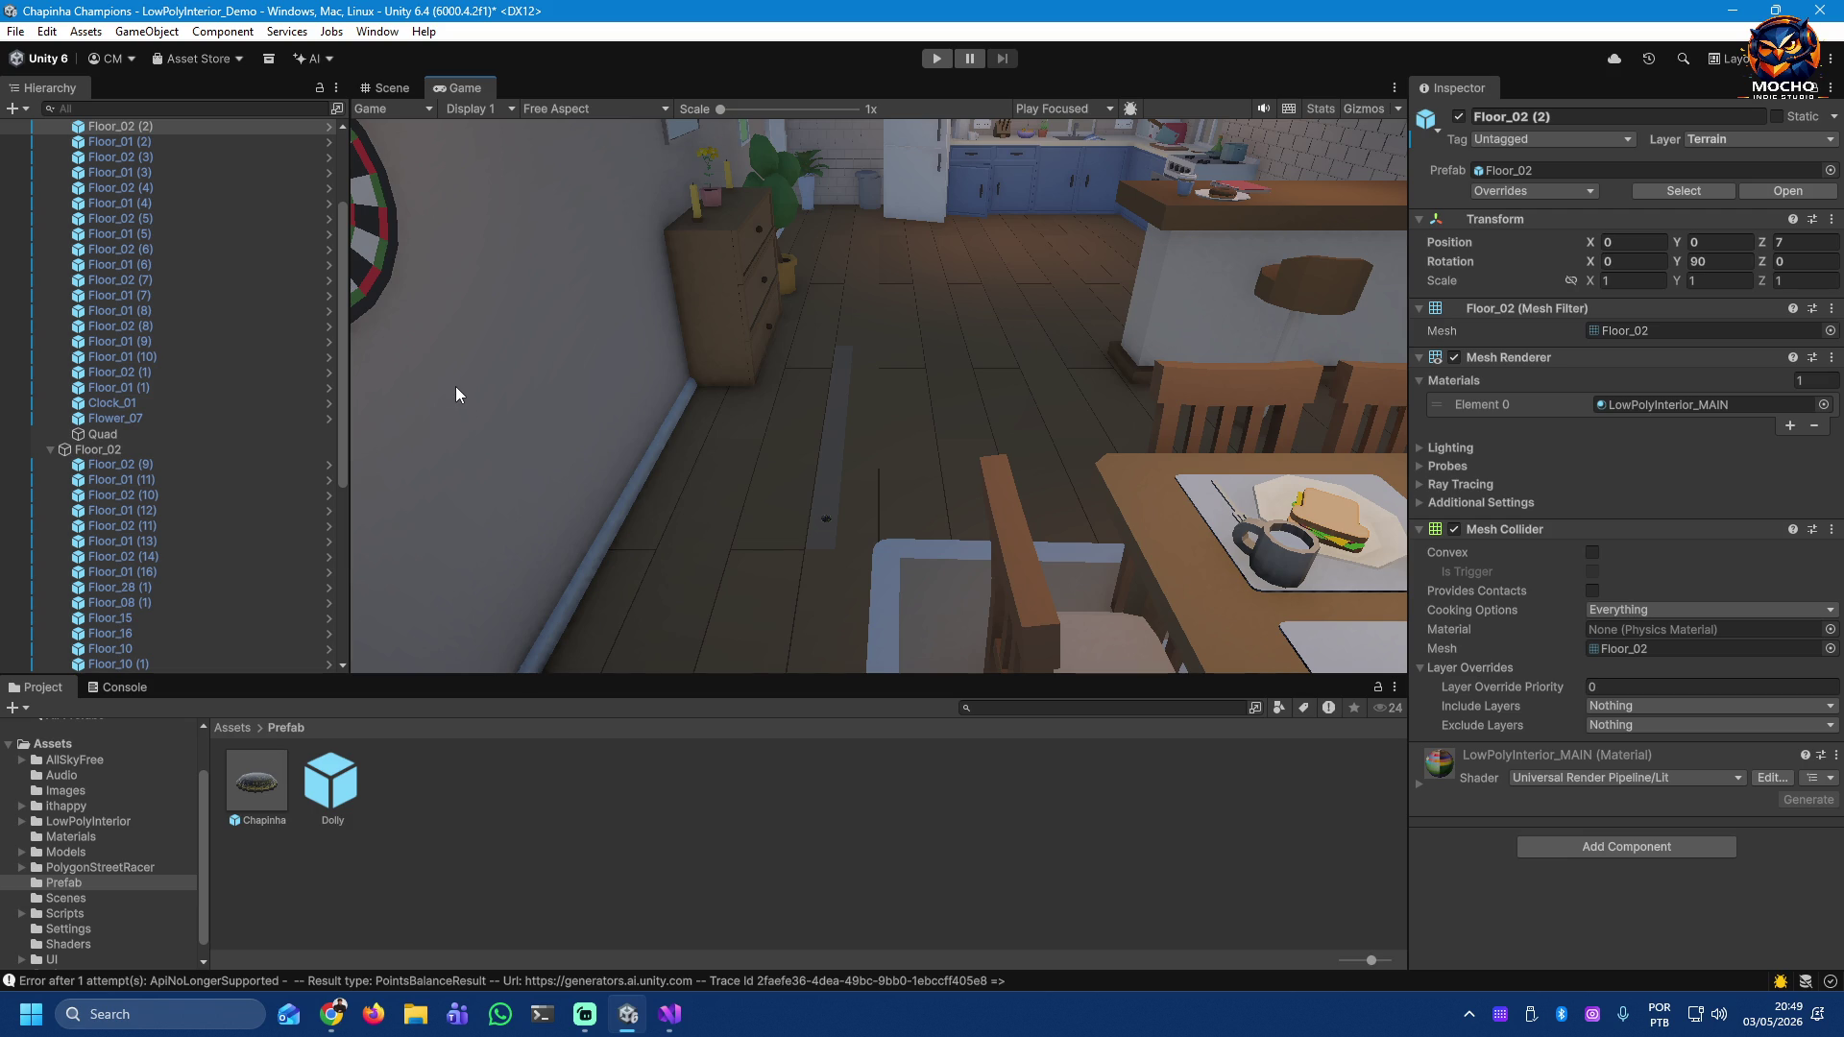
pyautogui.moveTo(345, 346)
pyautogui.mouseDown()
pyautogui.moveTo(355, 163)
pyautogui.moveTo(332, 158)
pyautogui.mouseUp()
pyautogui.click(46, 219)
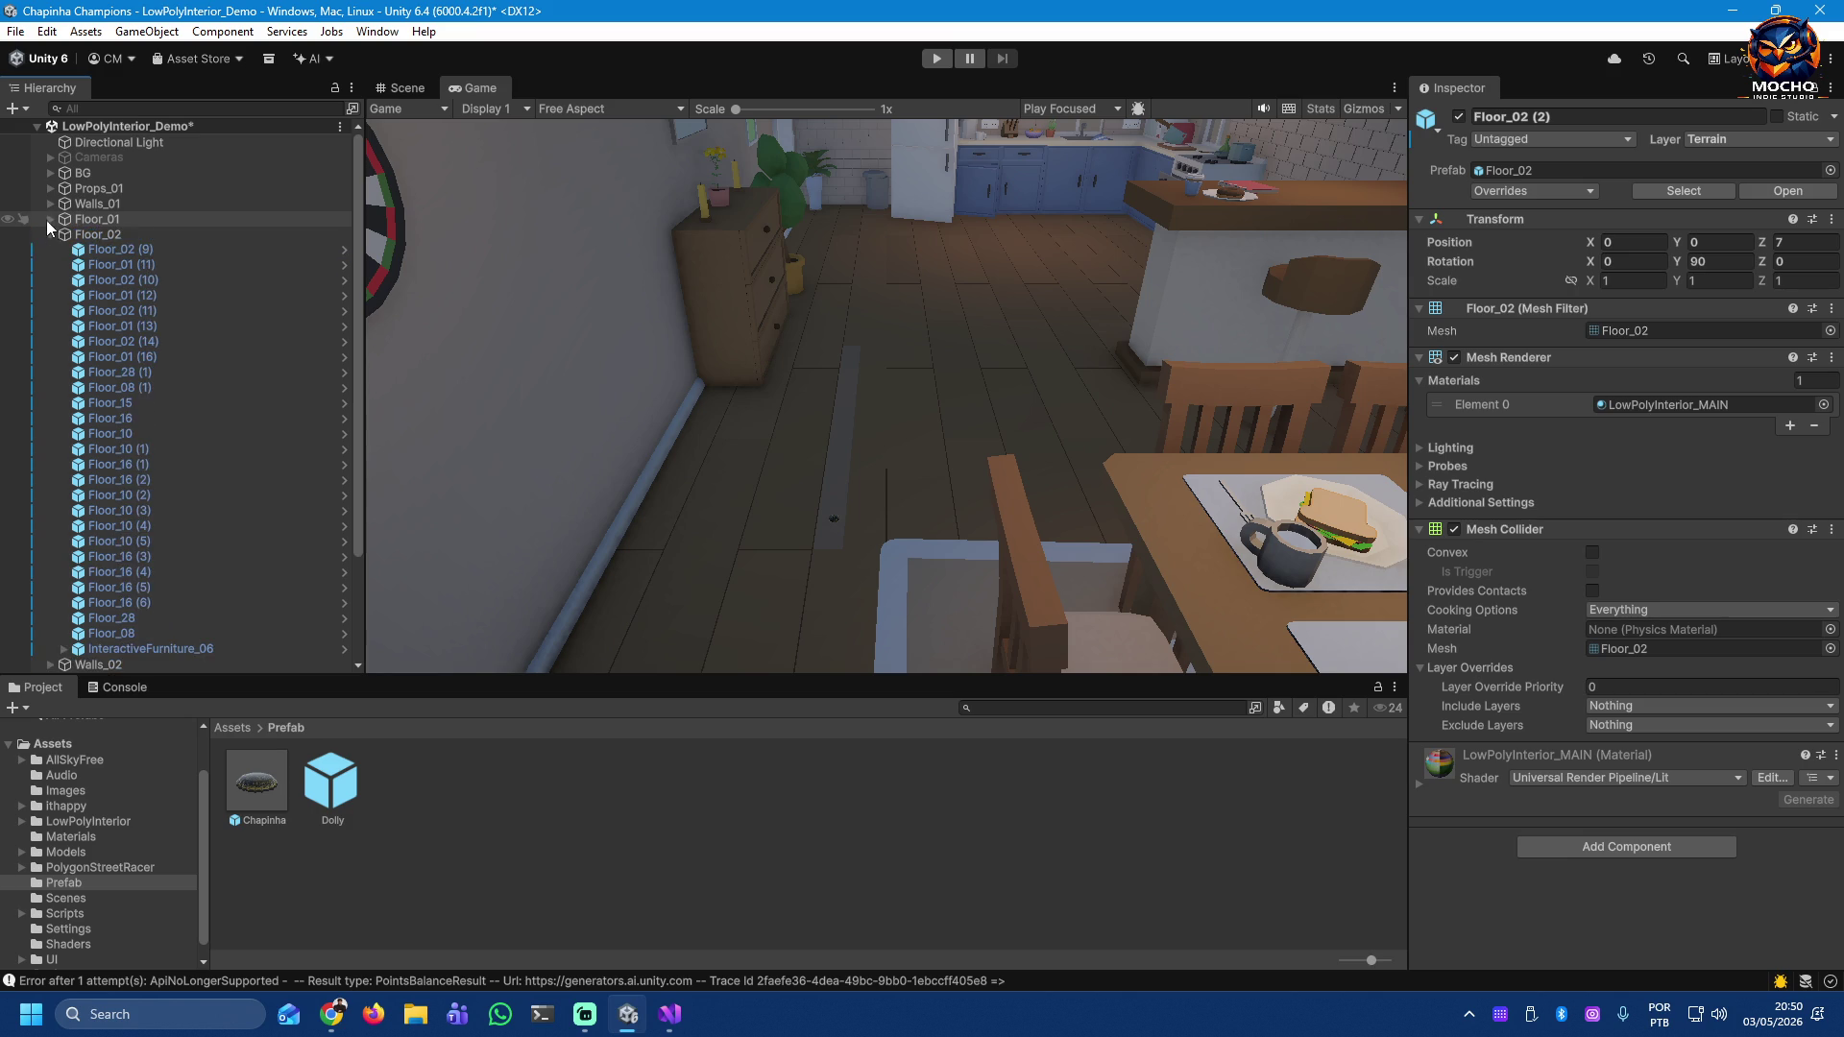
pyautogui.click(53, 234)
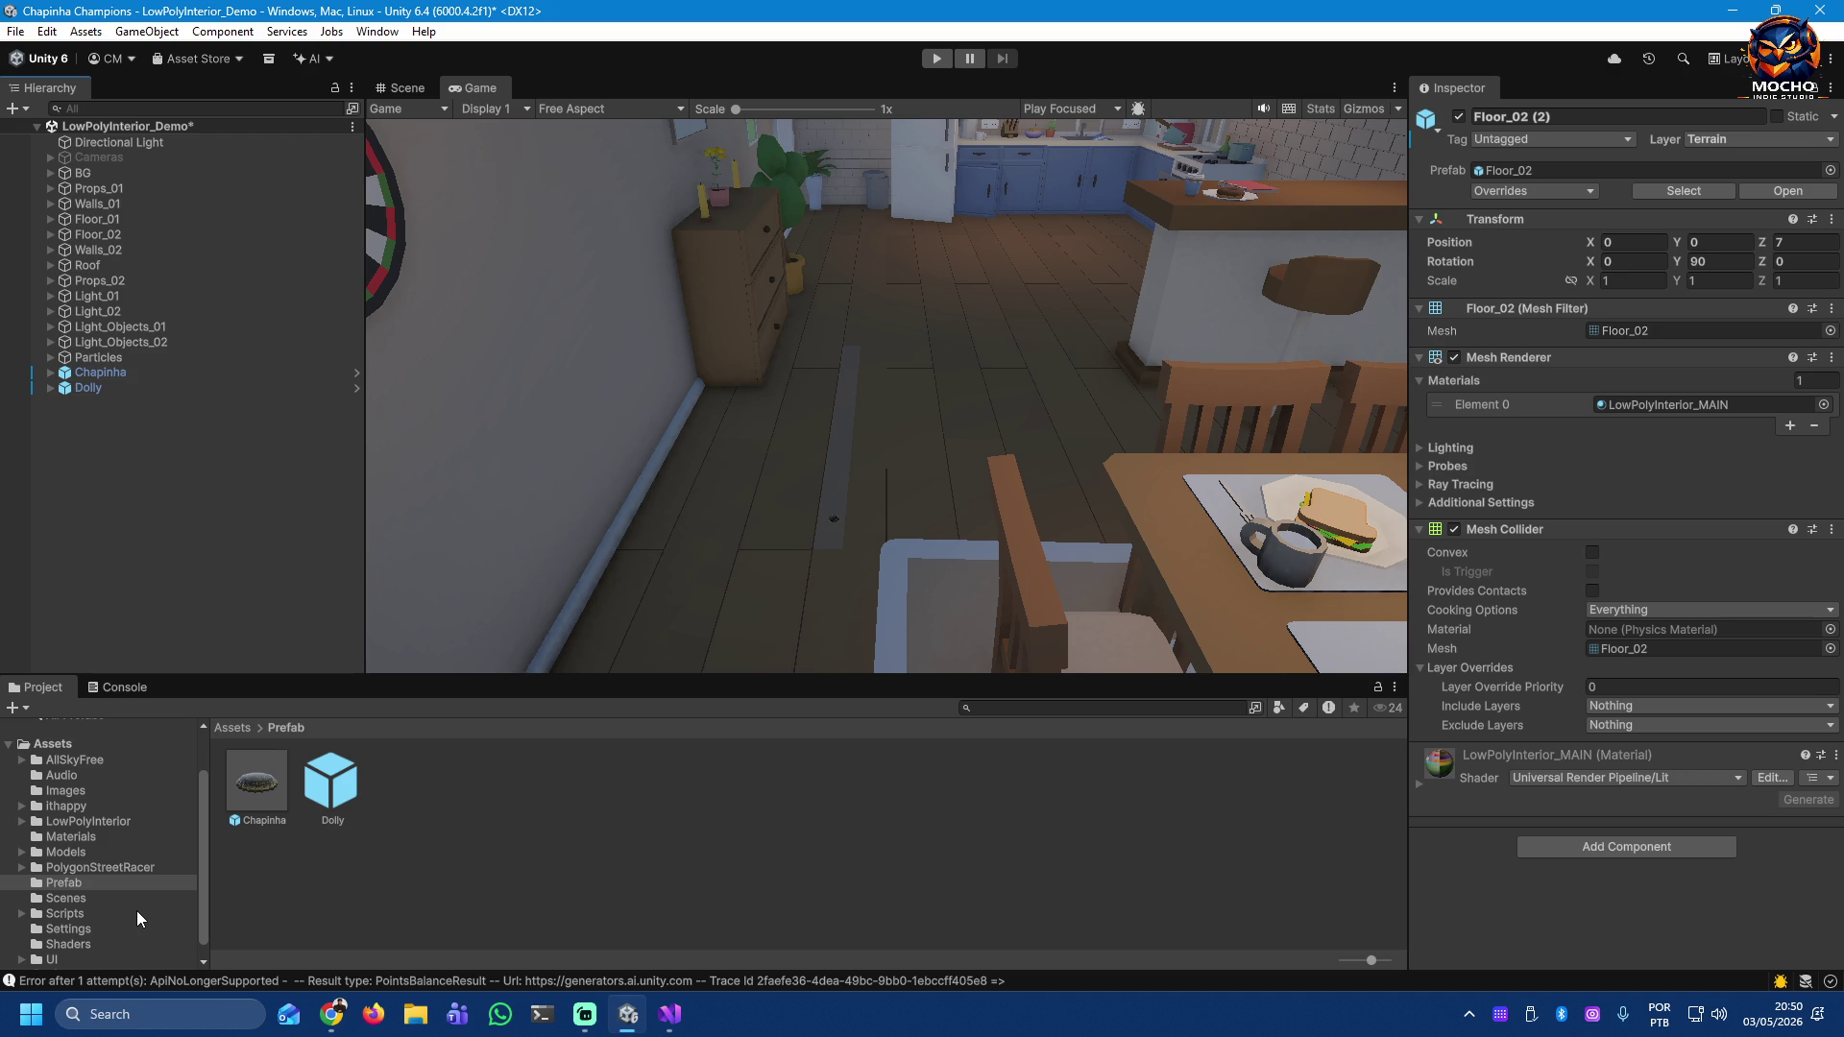
pyautogui.hotkey('alt', 'Tab')
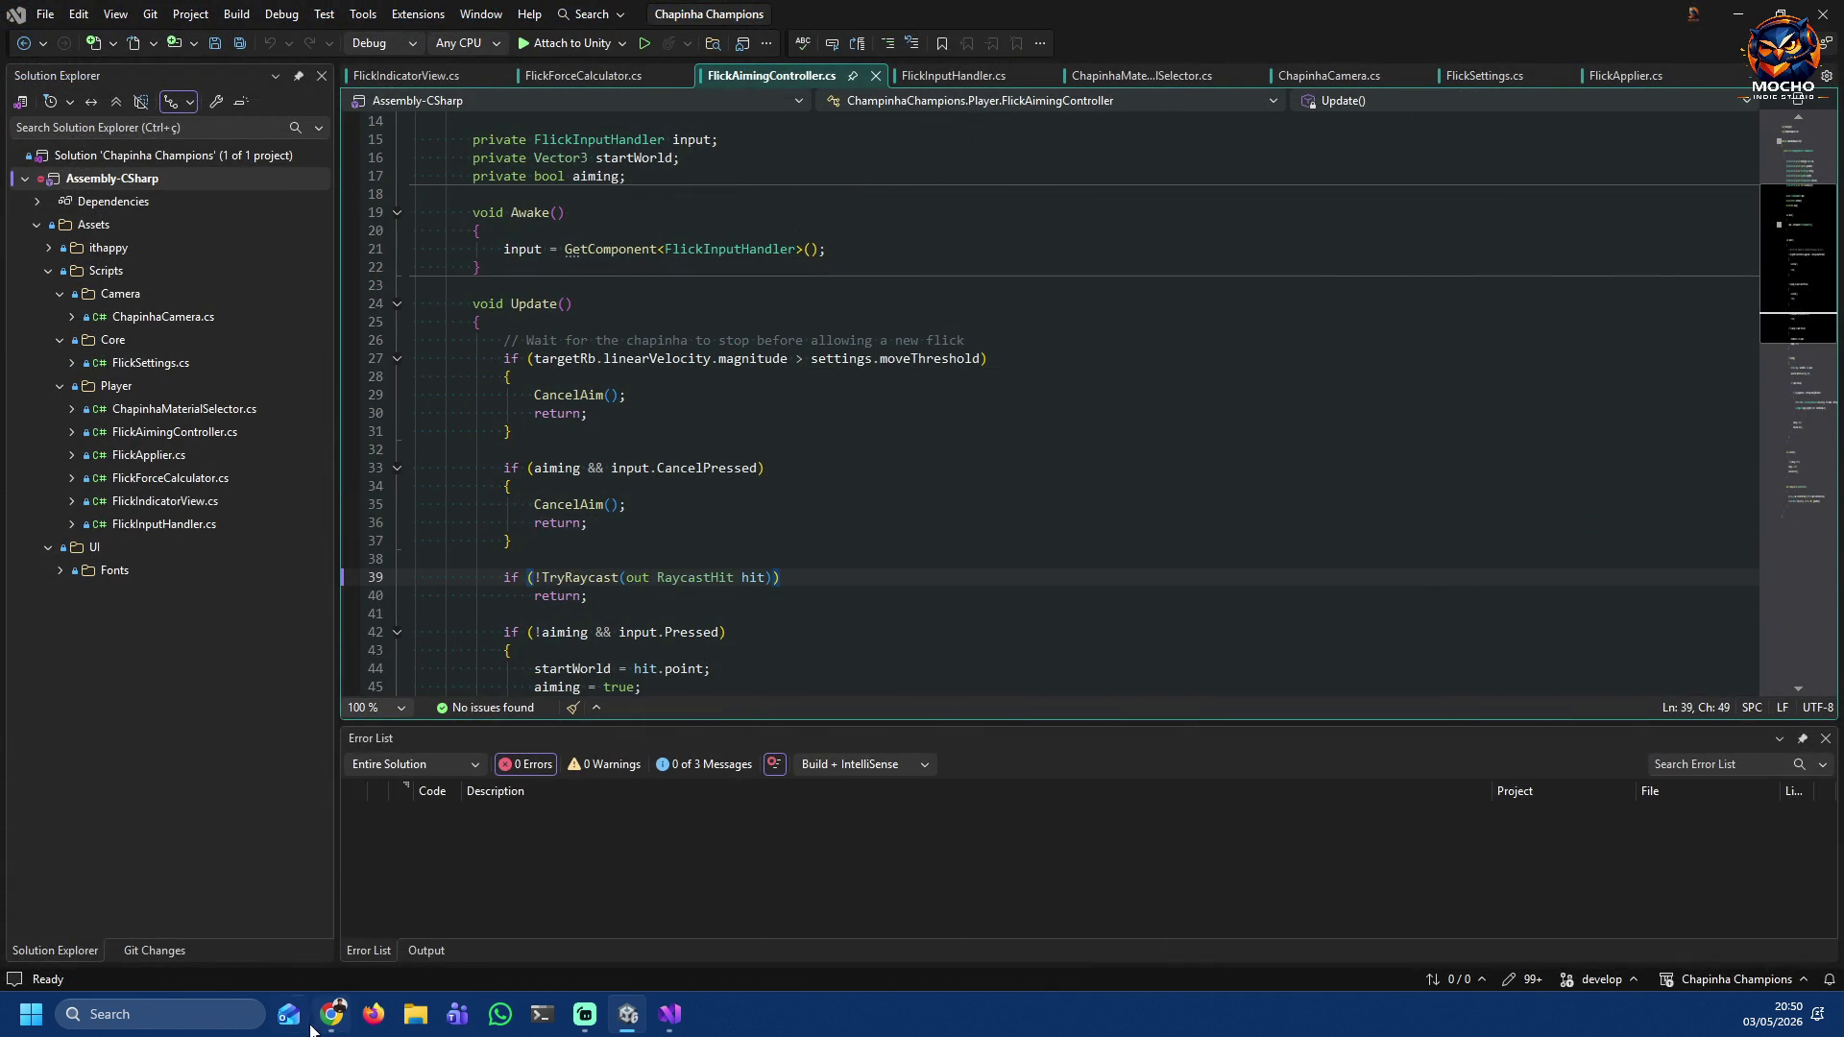
# Step: Tick 'Use a dark theme' and 'Prefer Markdown input' in itch.io's Account settings
pyautogui.click(319, 1017)
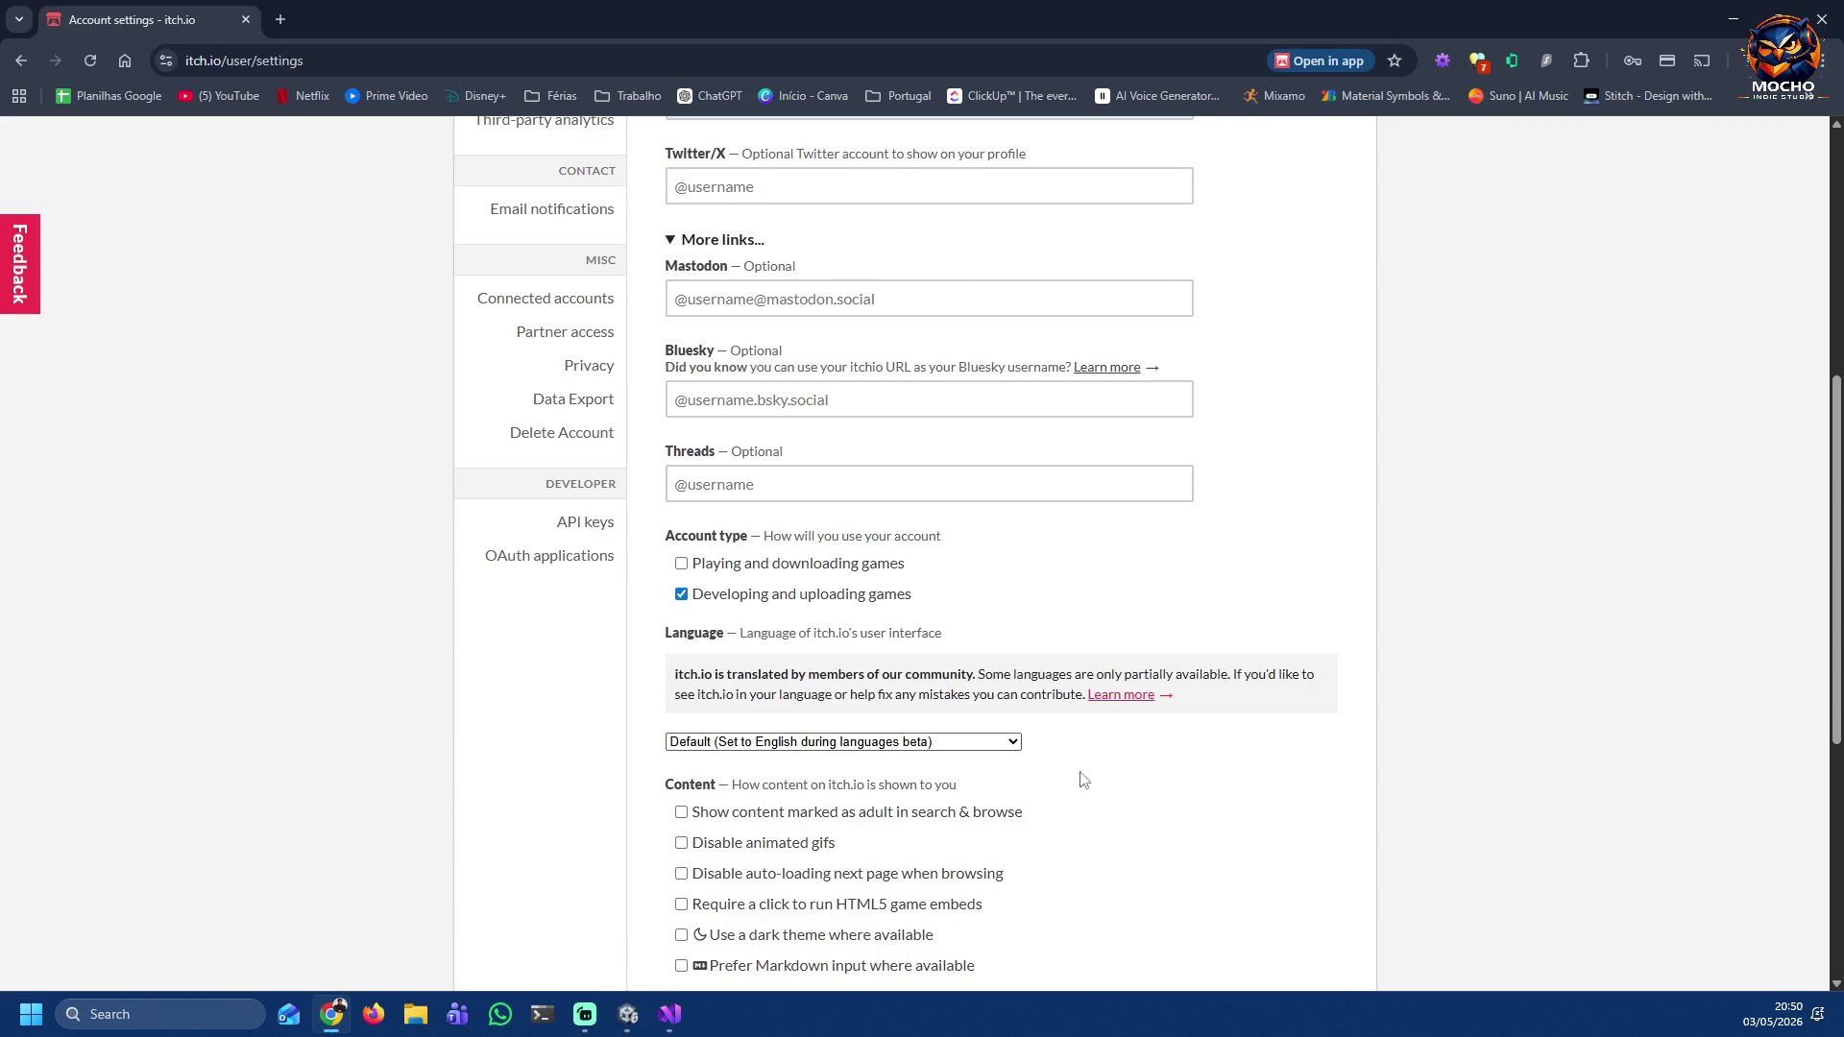
pyautogui.scroll(6, 1157, 783)
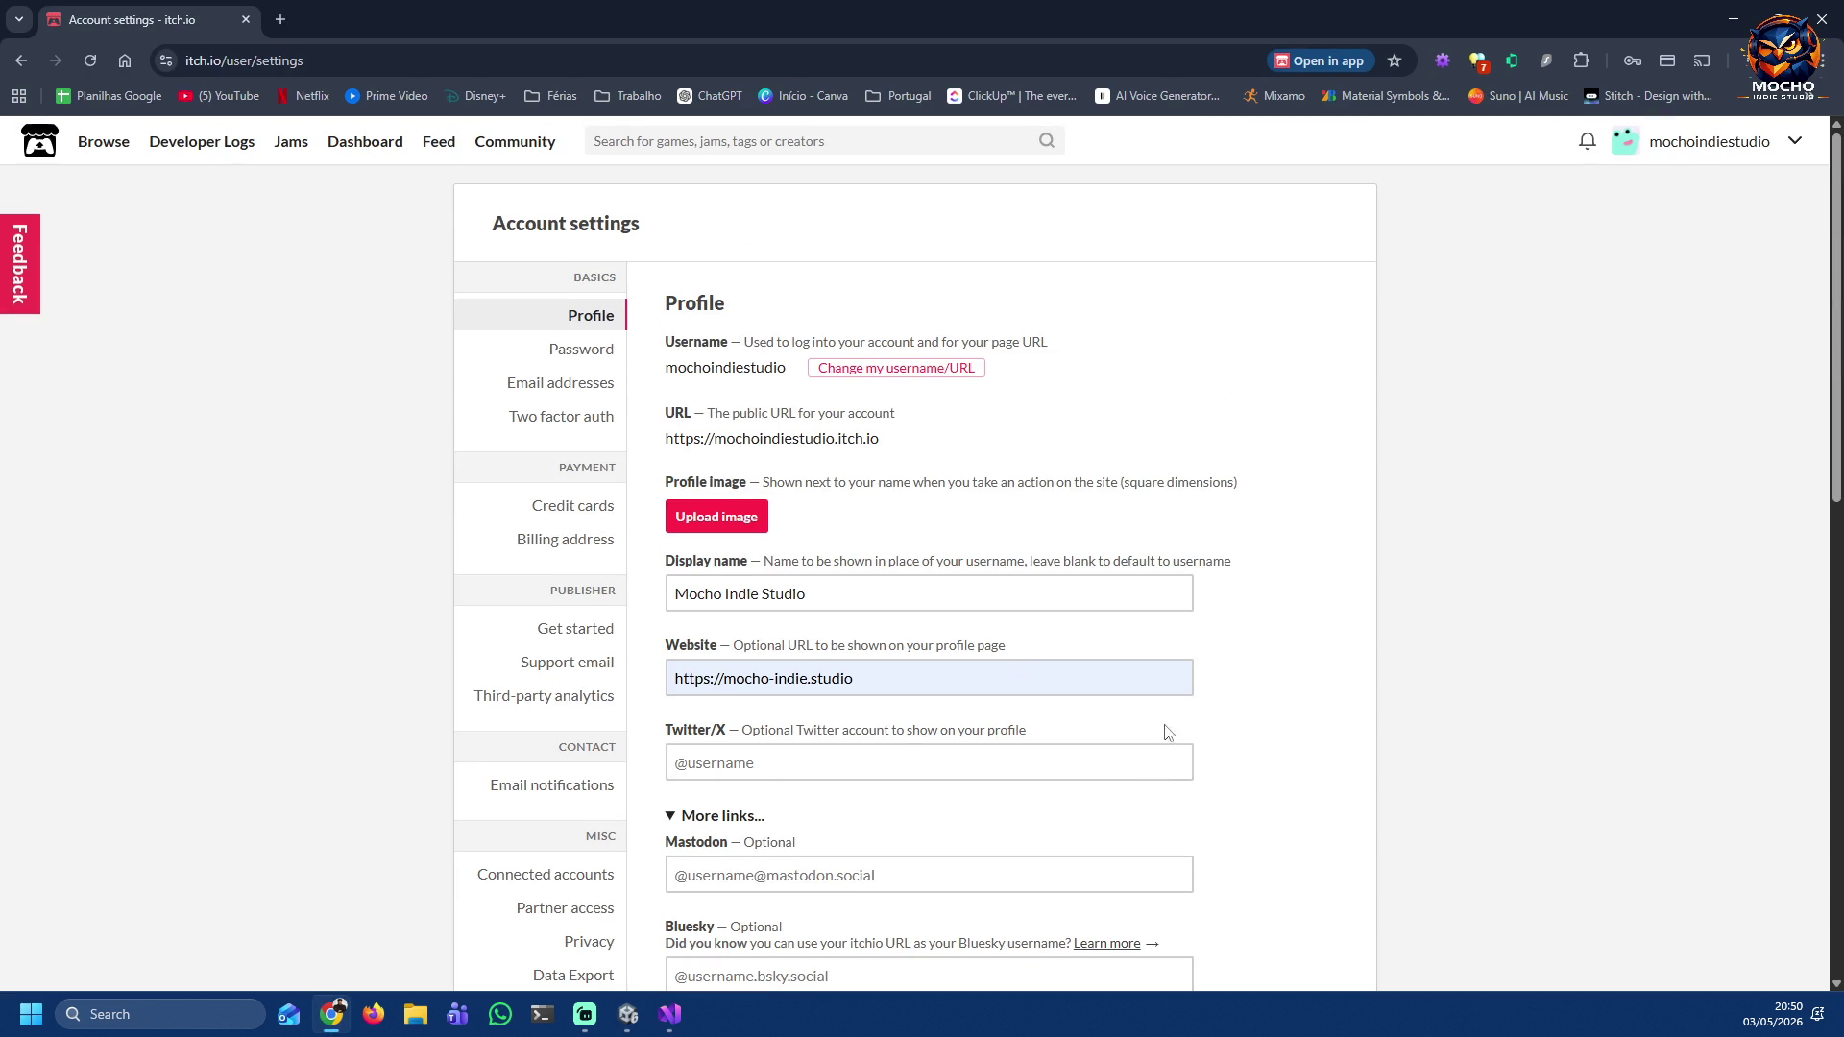
pyautogui.scroll(-2, 1243, 678)
pyautogui.scroll(-7, 1242, 678)
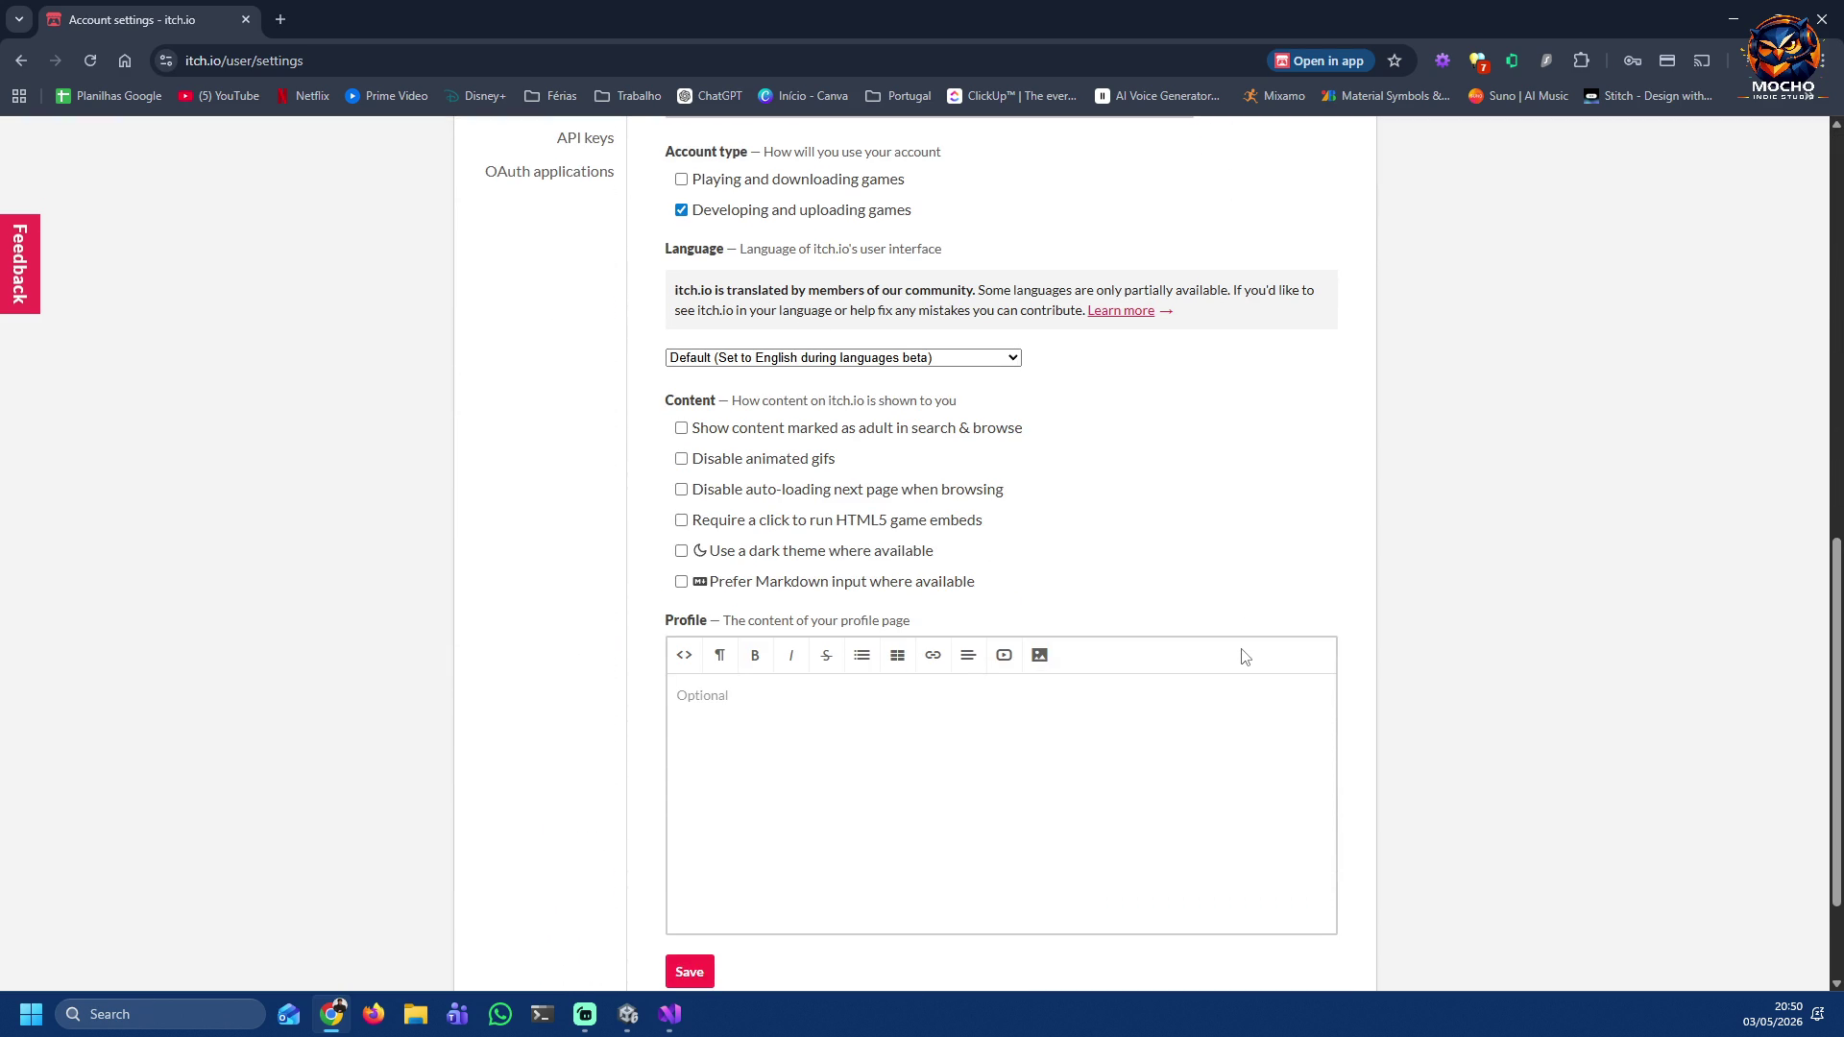
pyautogui.click(681, 553)
pyautogui.click(681, 582)
pyautogui.scroll(10, 1294, 648)
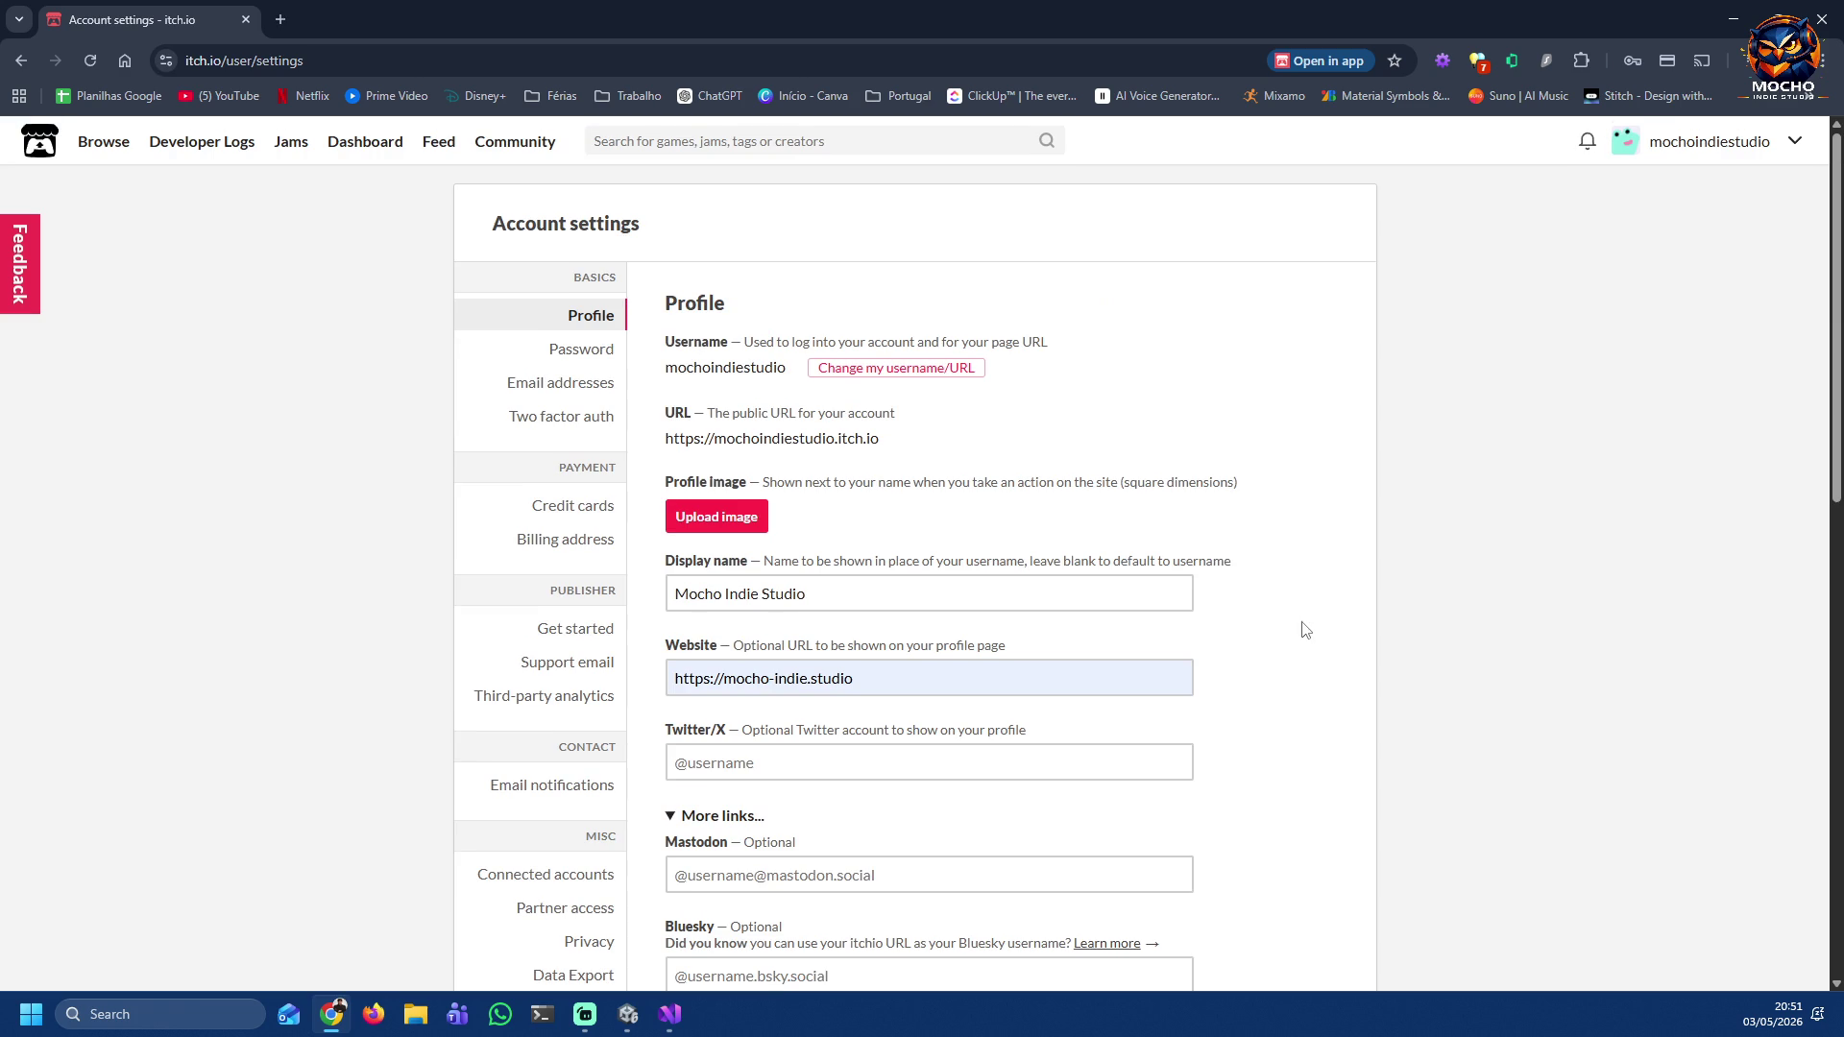
pyautogui.scroll(-3, 1388, 518)
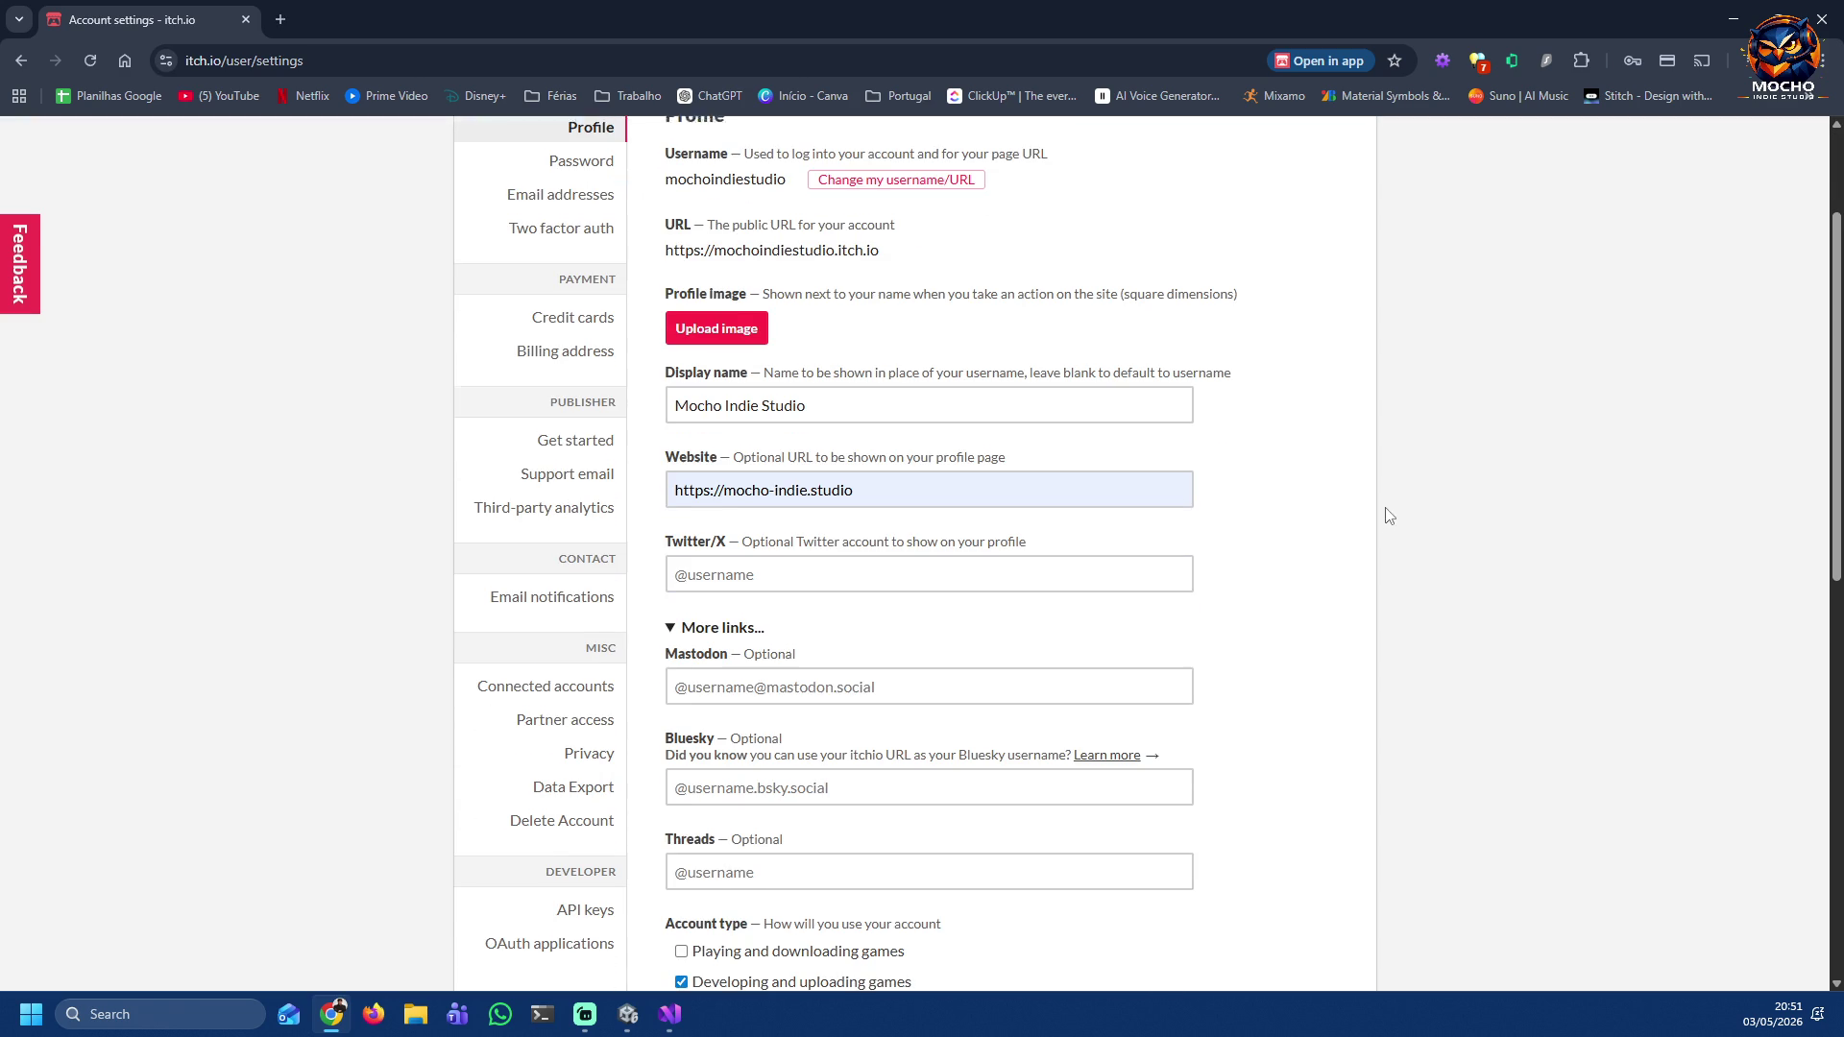
pyautogui.scroll(-5, 1390, 507)
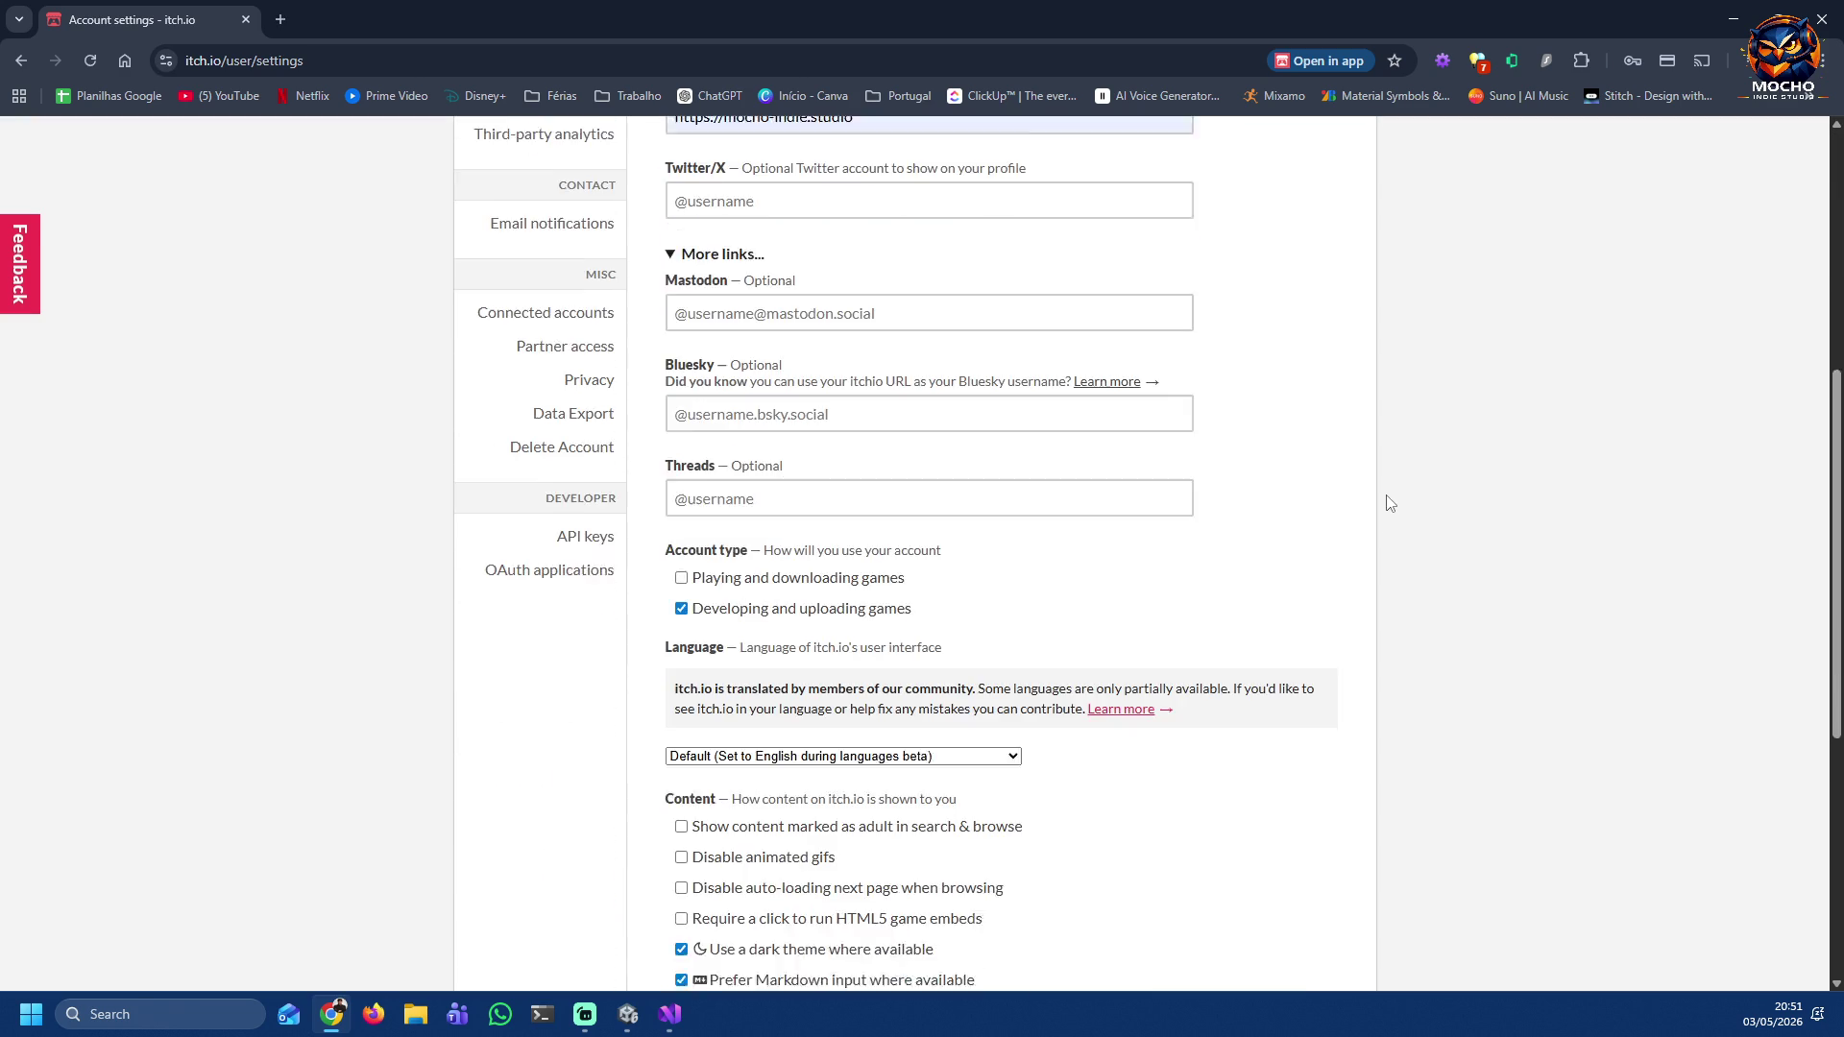
pyautogui.scroll(-1, 1389, 504)
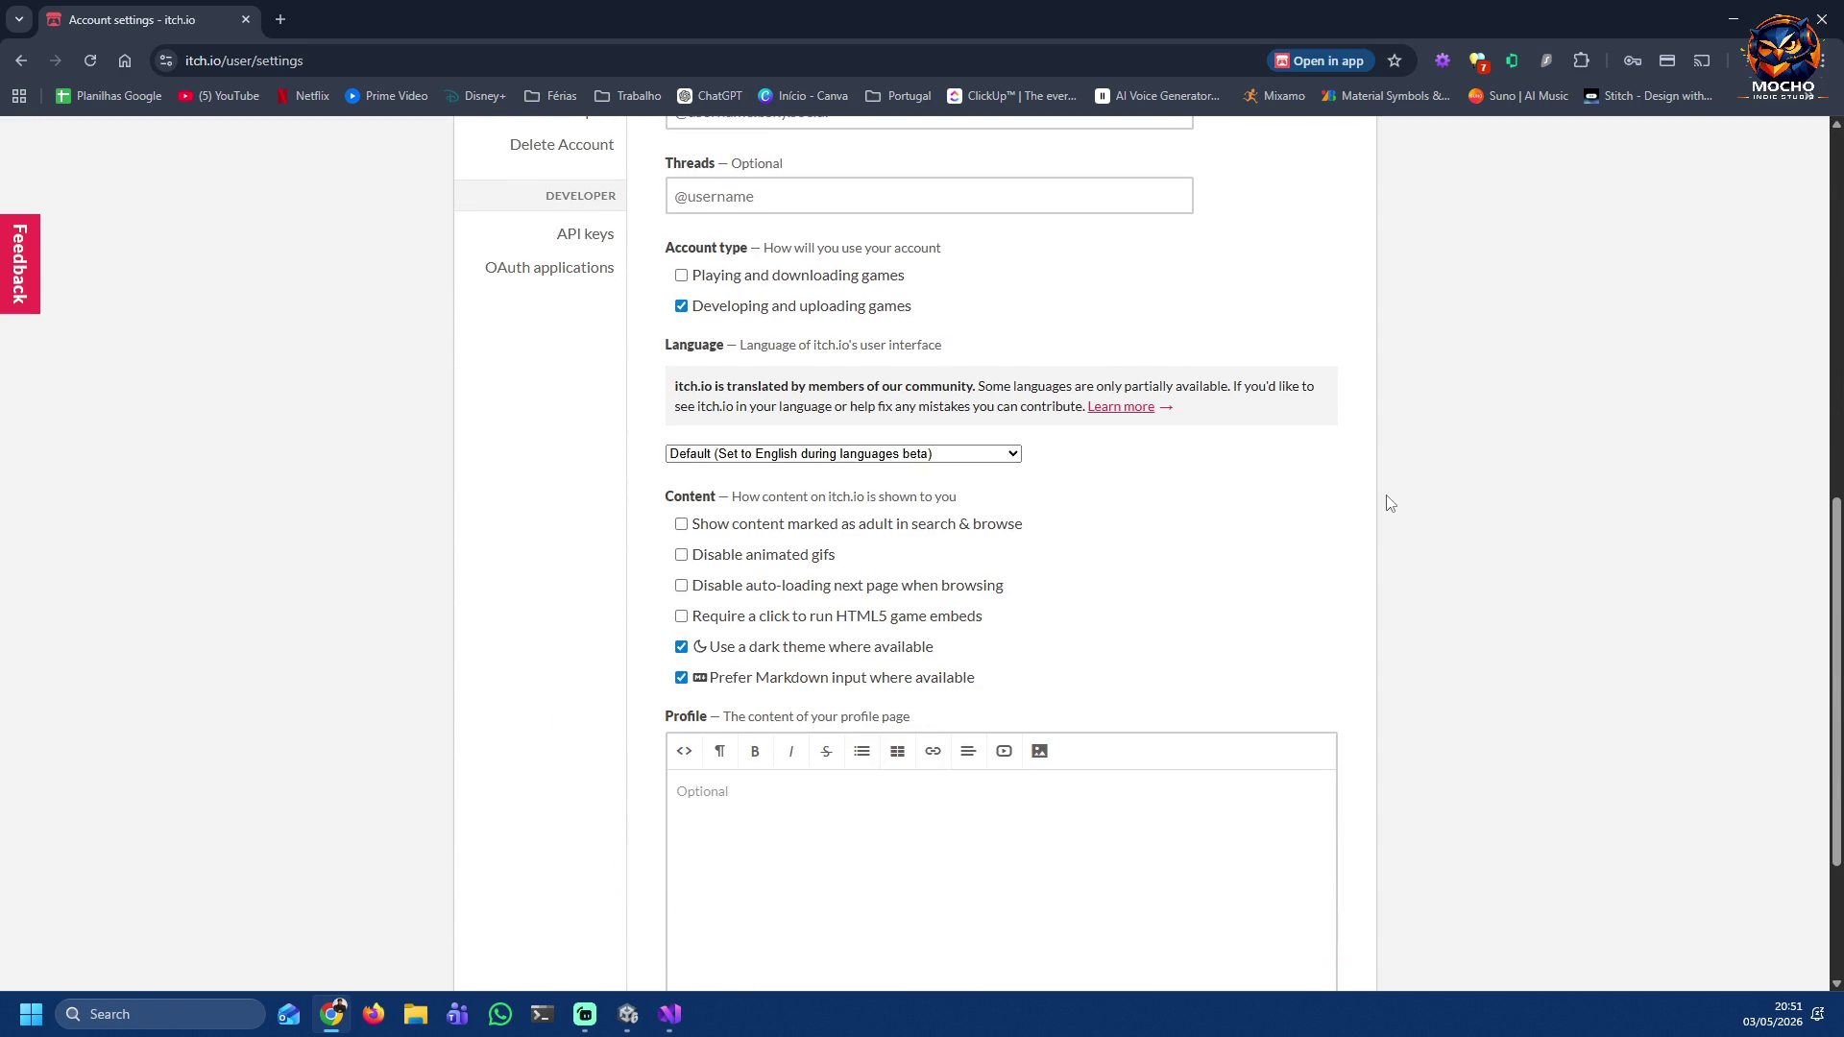